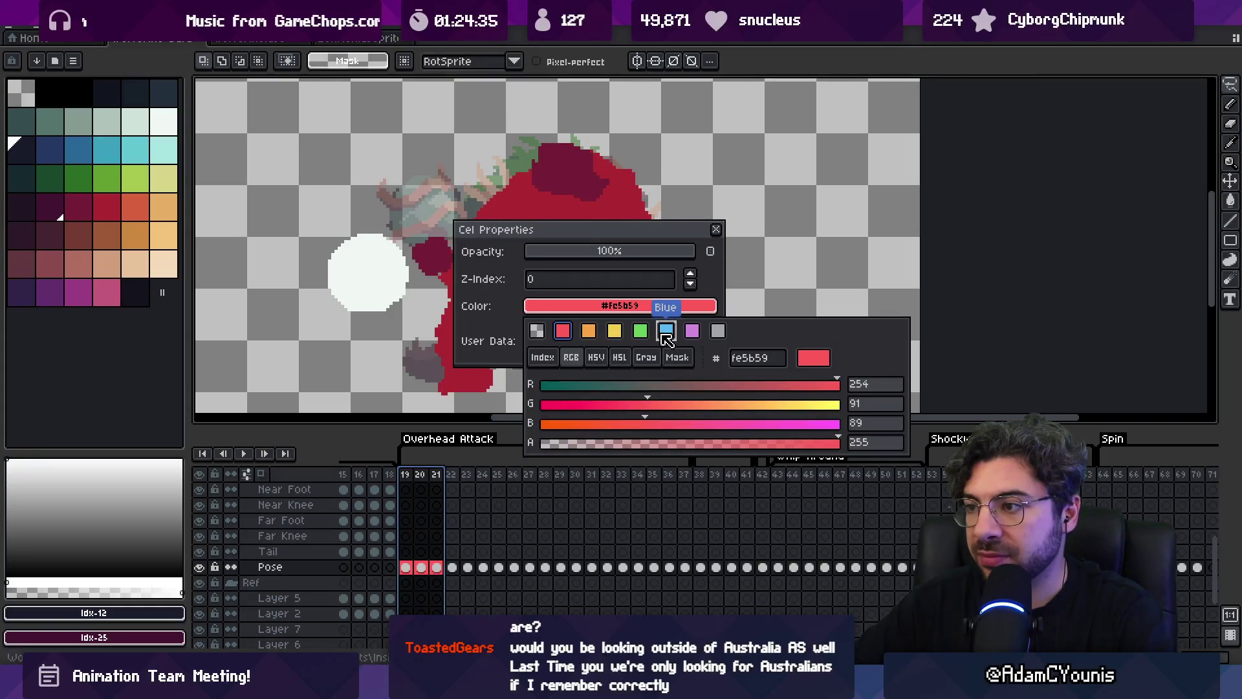
Tint the Pose cels for frames 22–27 orange
{"action": "key", "text": "Escape"}
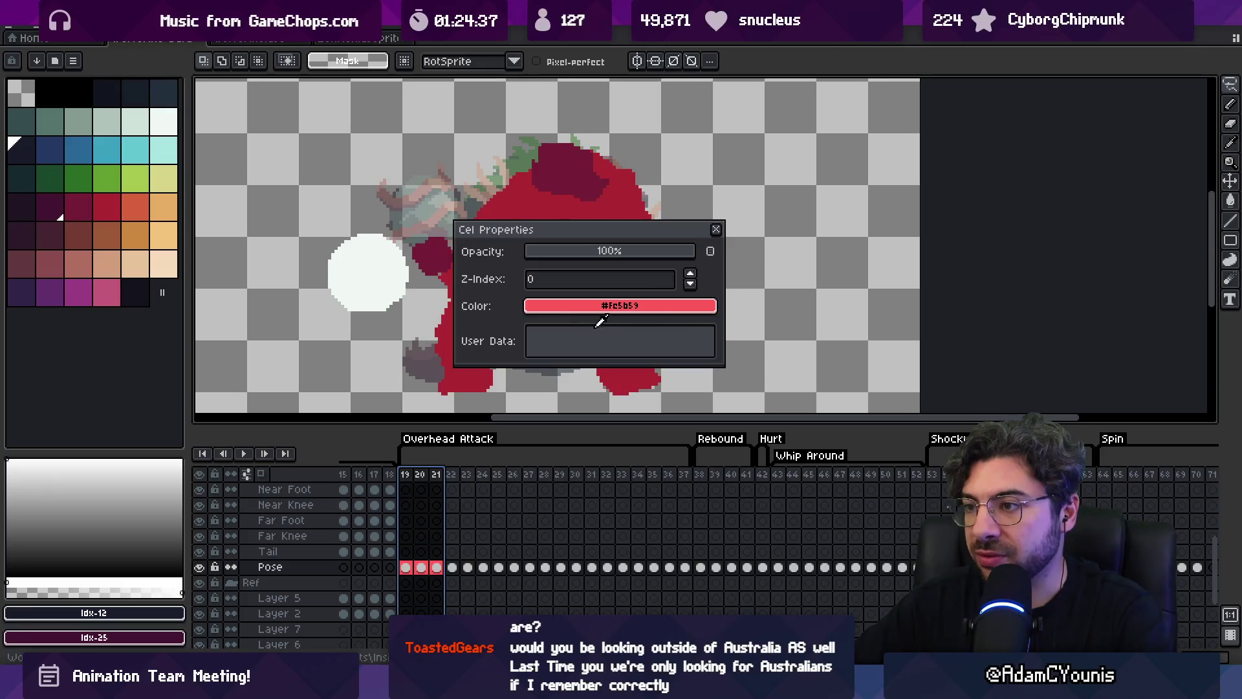
{"action": "left_click", "coordinate": [453, 568]}
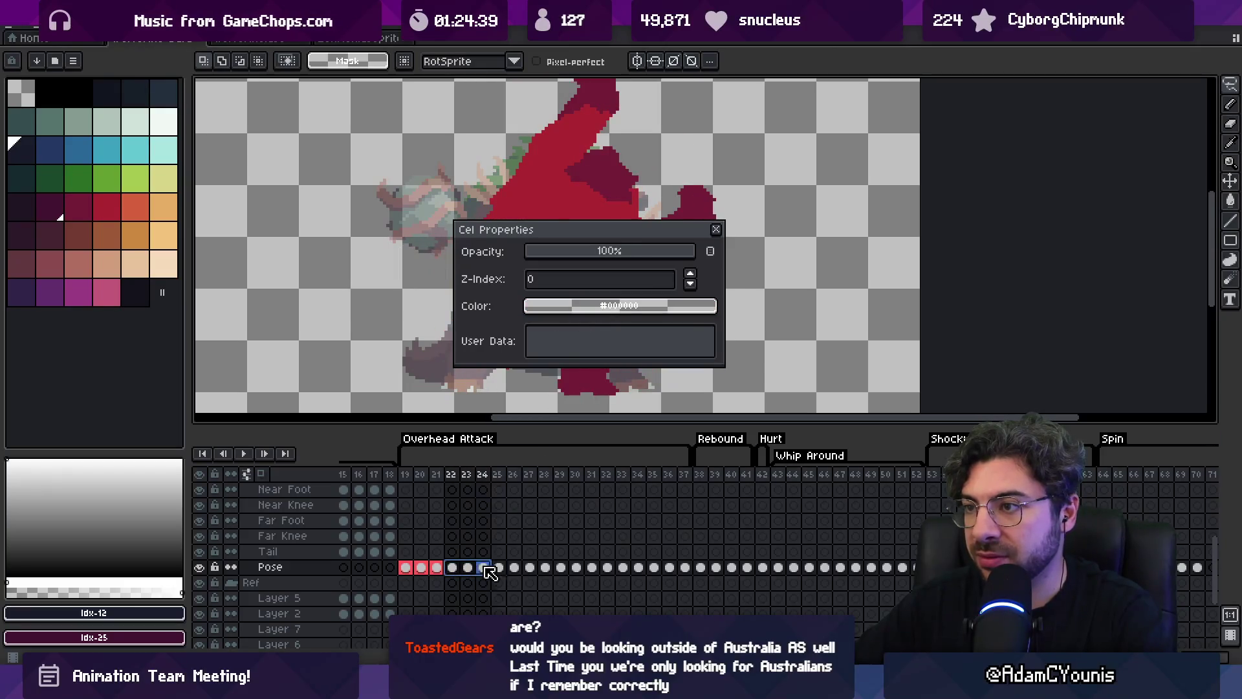
{"action": "left_click_drag", "start_coordinate": [461, 578], "coordinate": [544, 573]}
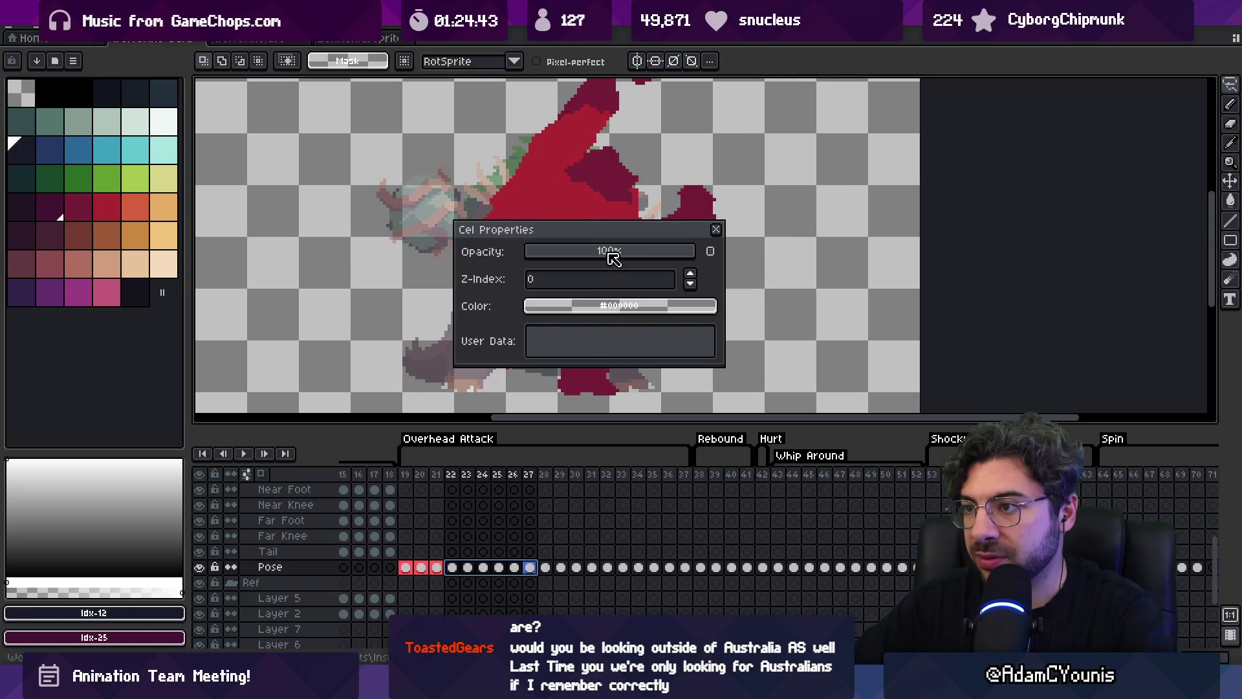
{"action": "left_click", "coordinate": [595, 308]}
{"action": "left_click", "coordinate": [589, 336]}
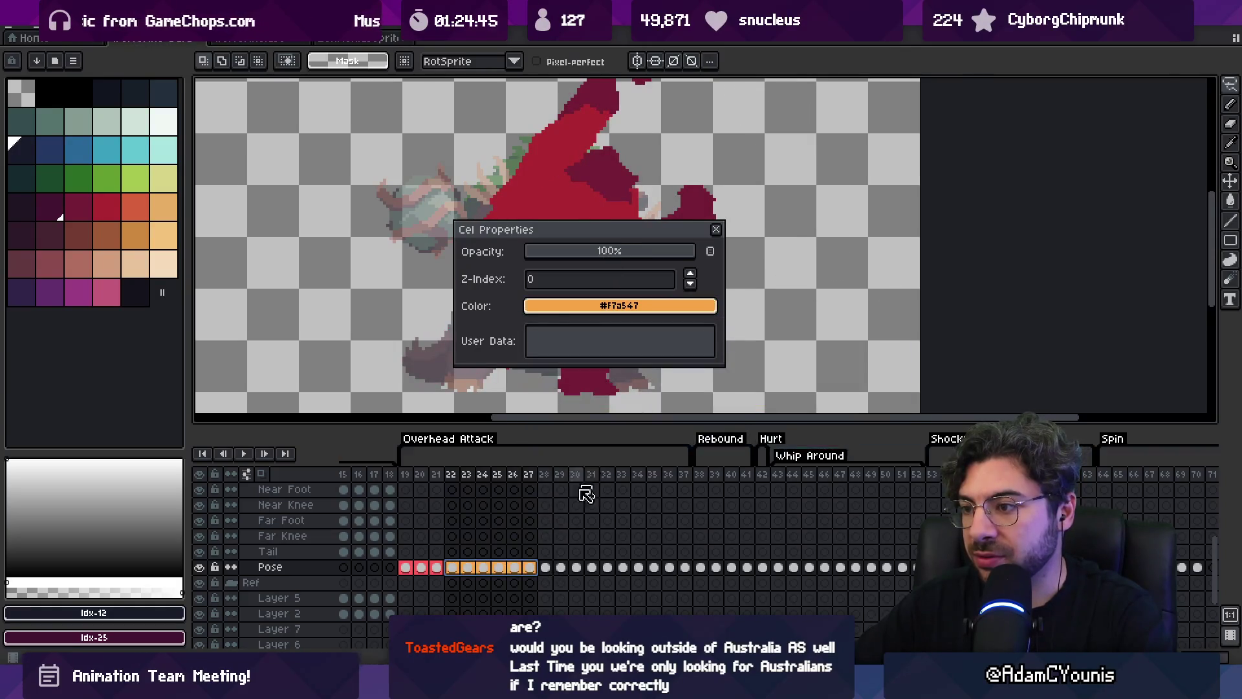
Tint the Pose cels for frames 28–31 yellow
{"action": "left_click_drag", "start_coordinate": [545, 567], "coordinate": [596, 574]}
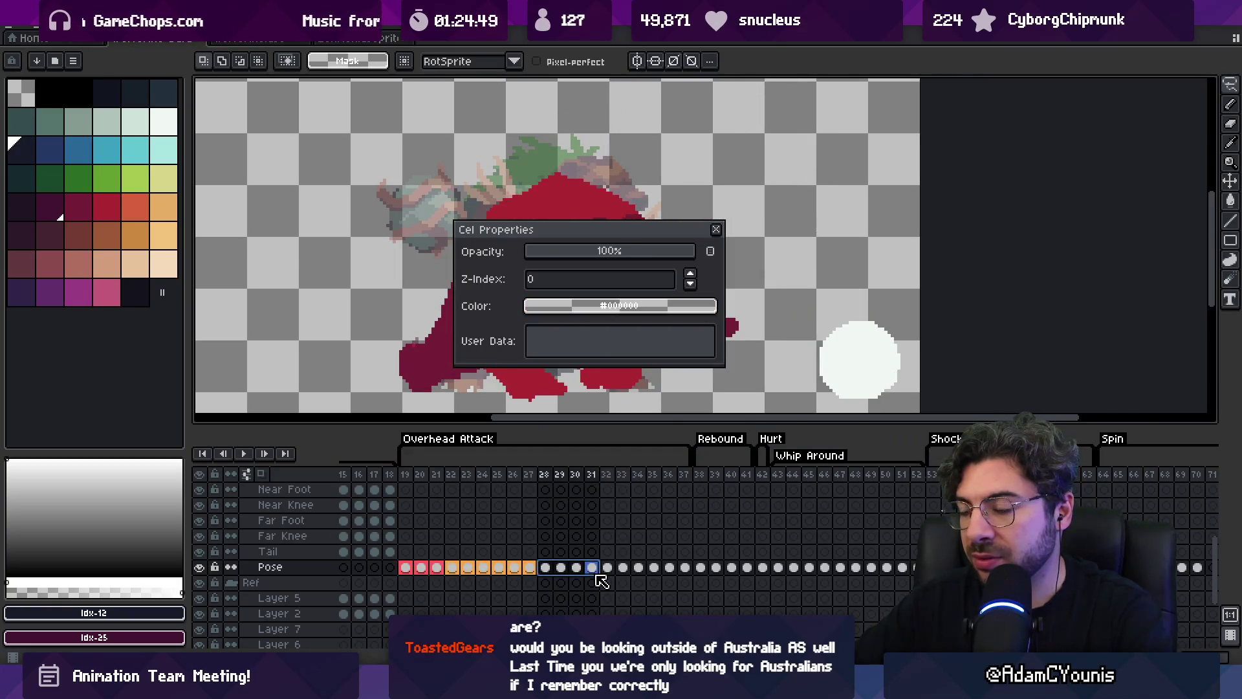
{"action": "left_click", "coordinate": [569, 307]}
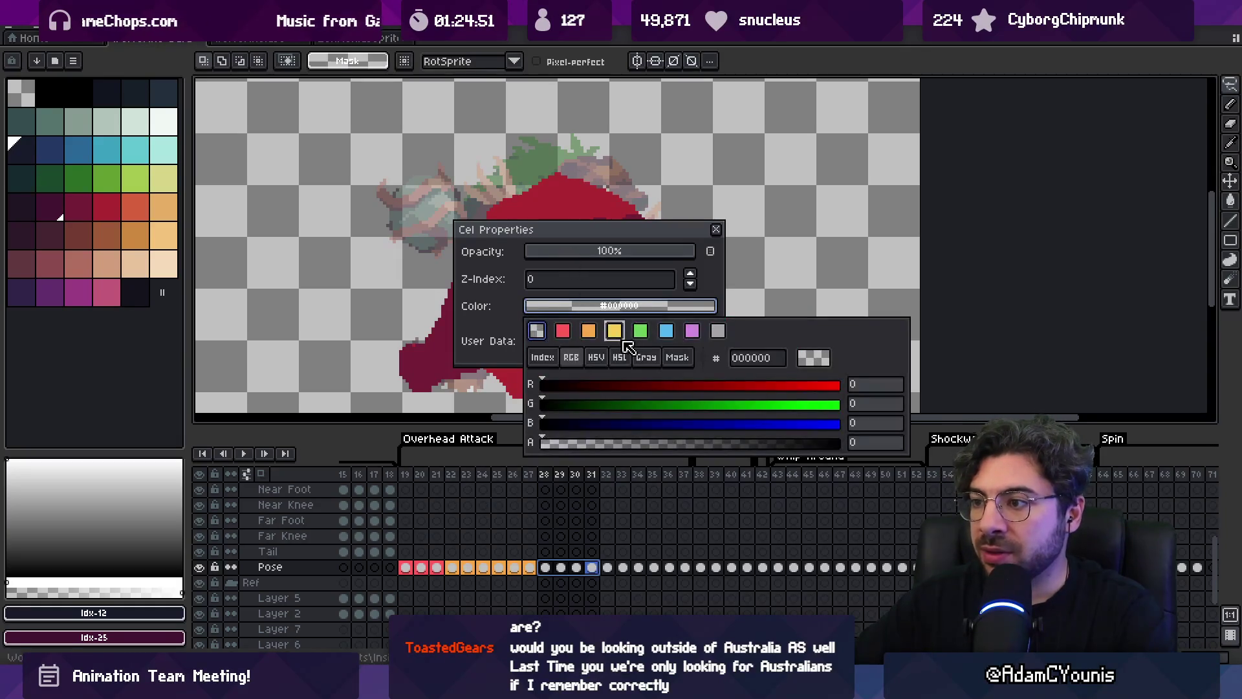
{"action": "left_click", "coordinate": [614, 331]}
{"action": "mouse_move", "coordinate": [607, 568]}
{"action": "left_mouse_down"}
{"action": "mouse_move", "coordinate": [705, 573]}
{"action": "mouse_move", "coordinate": [669, 573]}
{"action": "mouse_move", "coordinate": [688, 573]}
{"action": "left_mouse_up"}
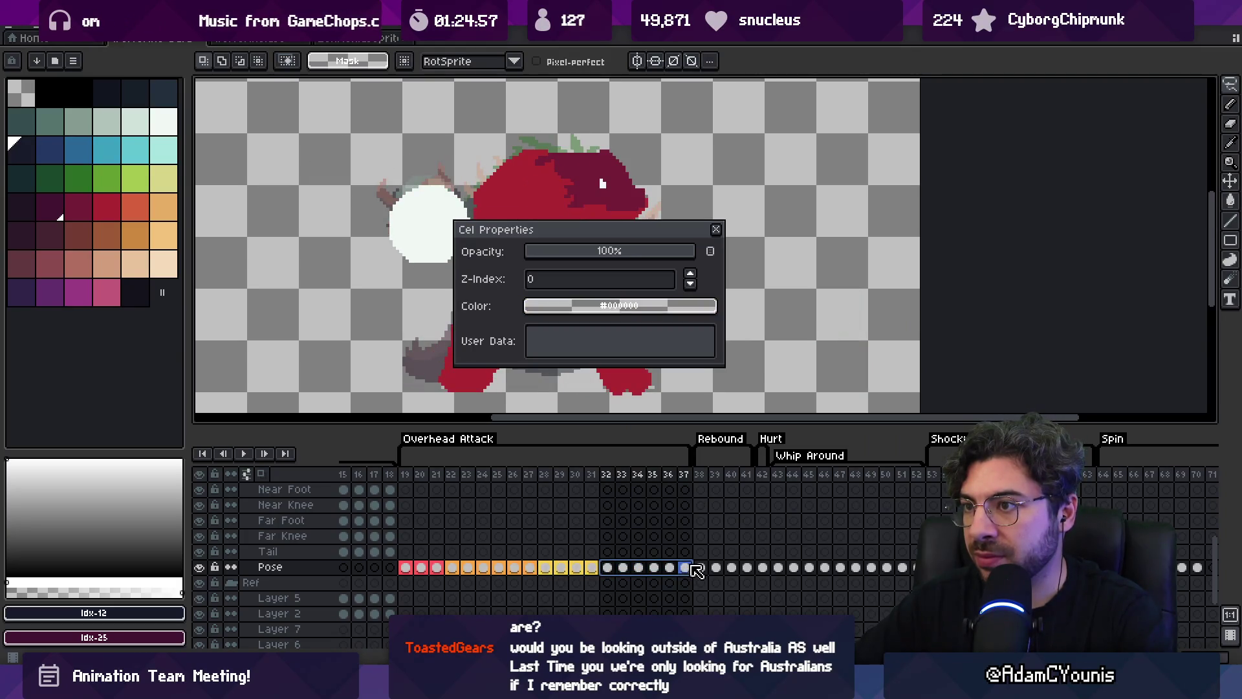
{"action": "left_click", "coordinate": [413, 567]}
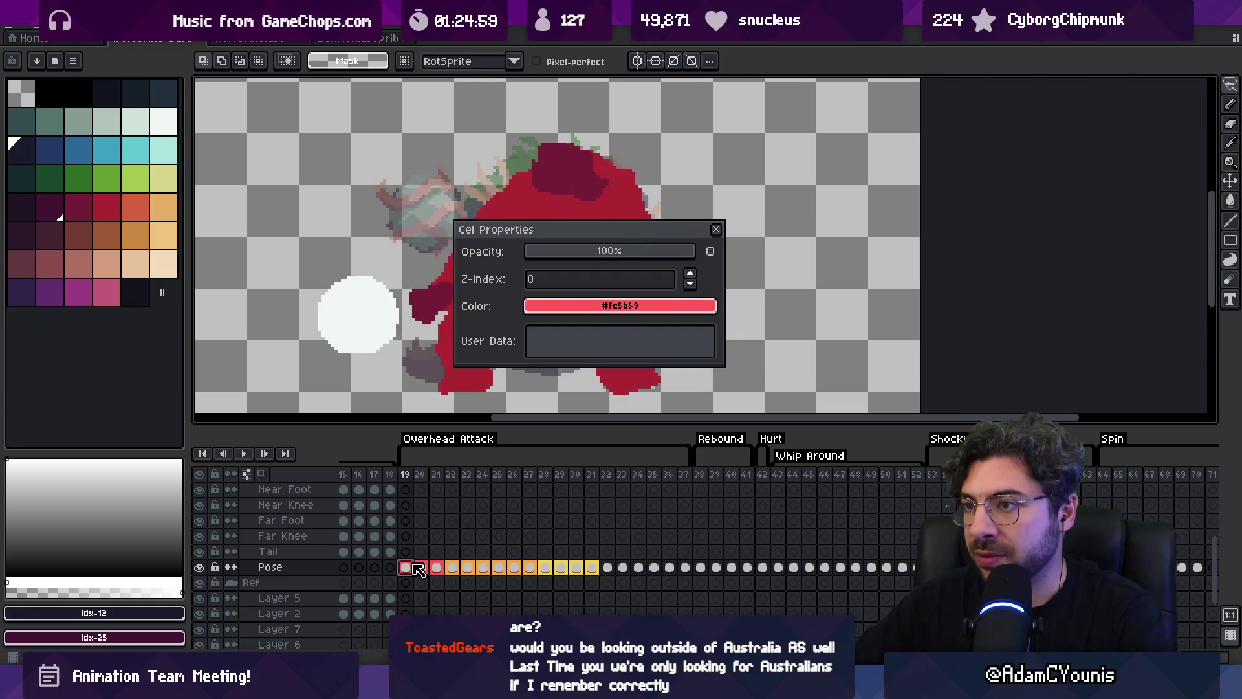
{"action": "left_click", "coordinate": [715, 229]}
Tint the Pose cels for frames 32–33 green through Cel Properties
{"action": "mouse_move", "coordinate": [616, 568]}
{"action": "left_mouse_down"}
{"action": "mouse_move", "coordinate": [687, 572]}
{"action": "mouse_move", "coordinate": [589, 574]}
{"action": "mouse_move", "coordinate": [651, 569]}
{"action": "mouse_move", "coordinate": [608, 570]}
{"action": "left_mouse_up"}
{"action": "left_click", "coordinate": [646, 569]}
{"action": "right_click", "coordinate": [614, 569]}
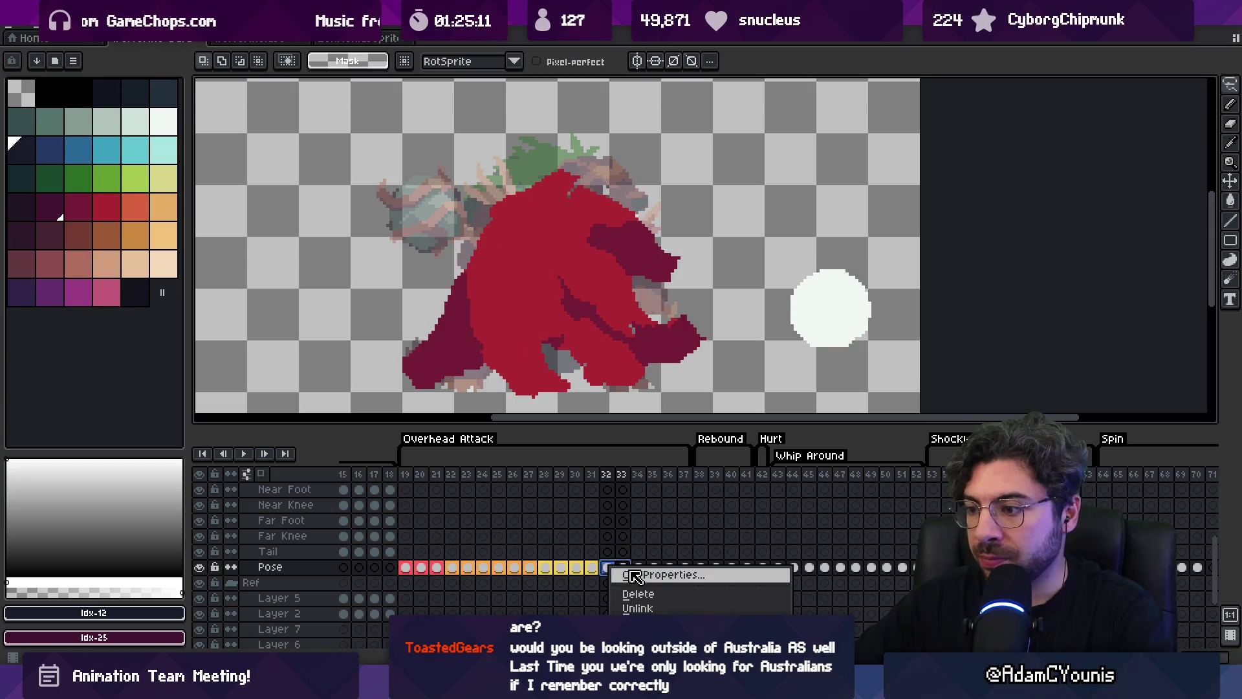
{"action": "left_click", "coordinate": [635, 576]}
{"action": "left_click", "coordinate": [680, 306]}
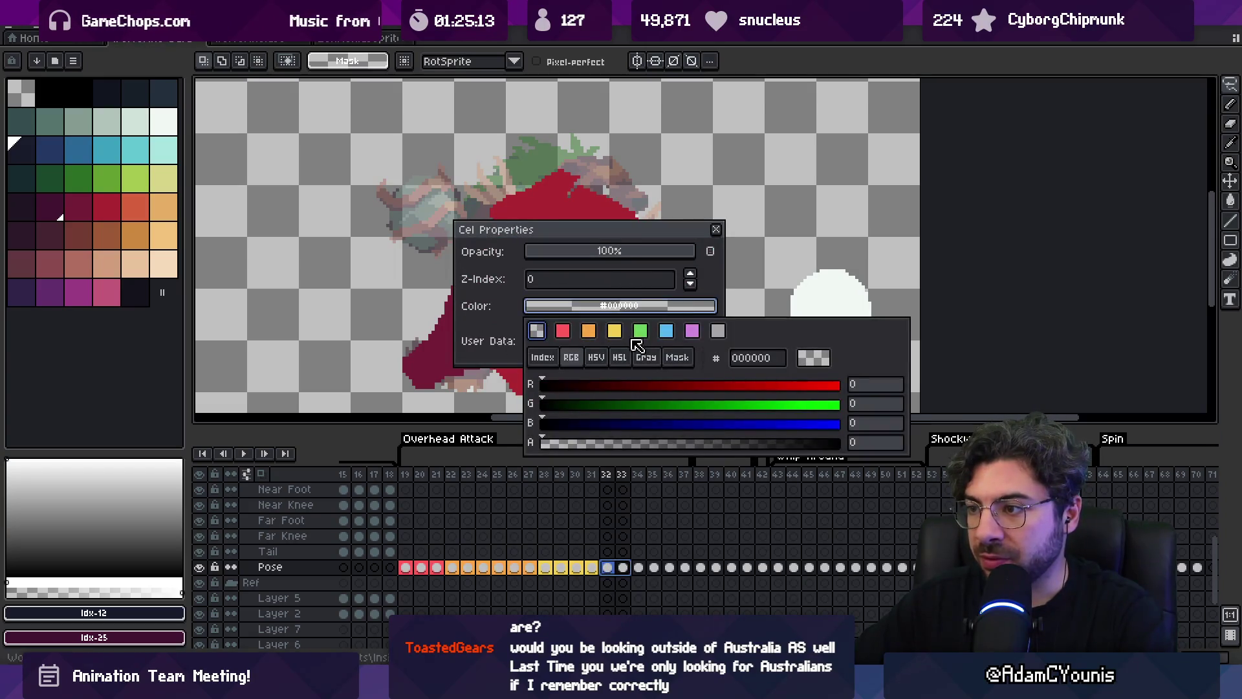
{"action": "left_click", "coordinate": [640, 331]}
Tint the Pose cels for frames 34–37 blue (#57b9f2) and close the cel properties
{"action": "left_click_drag", "start_coordinate": [638, 567], "coordinate": [687, 578]}
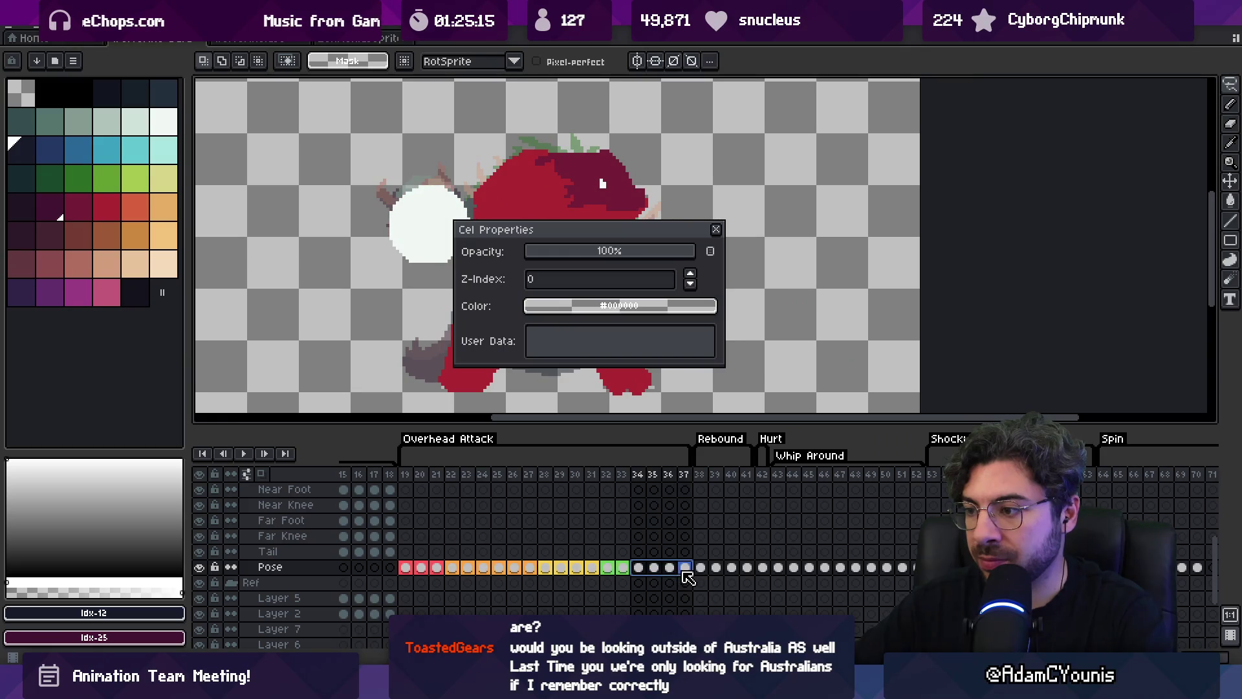
{"action": "right_click", "coordinate": [687, 577]}
{"action": "left_click", "coordinate": [589, 307]}
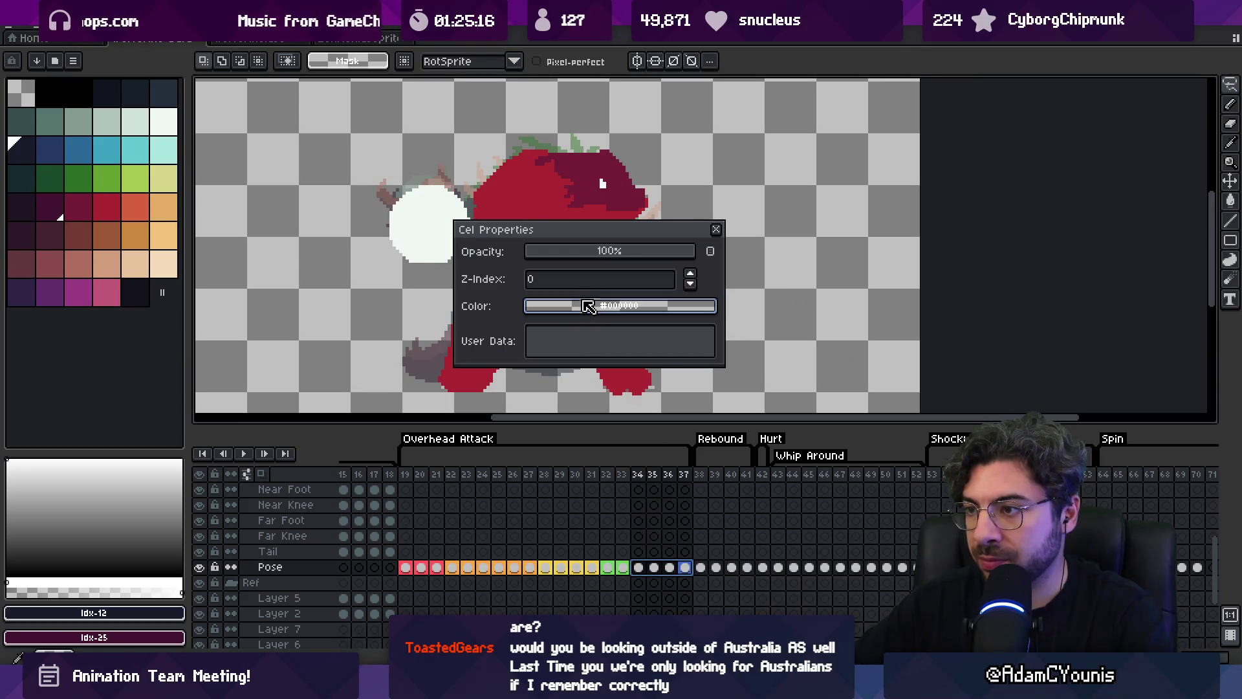
{"action": "left_click", "coordinate": [669, 331]}
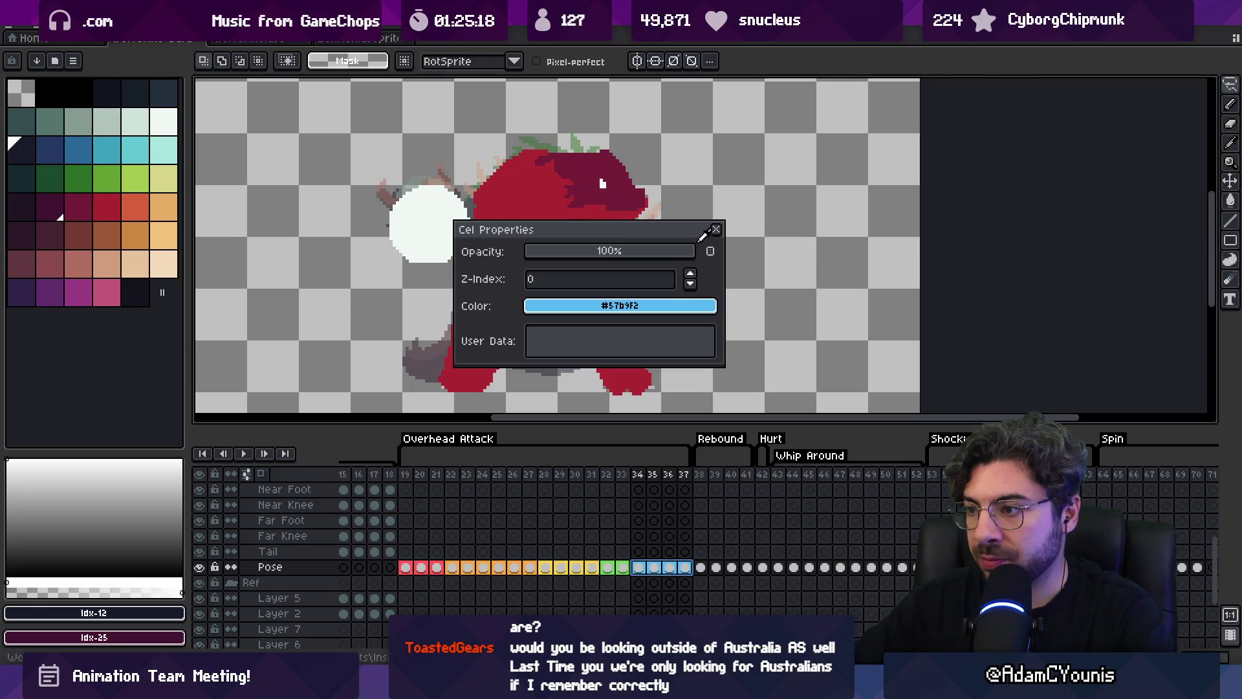
{"action": "left_click", "coordinate": [717, 231]}
{"action": "left_click", "coordinate": [666, 504]}
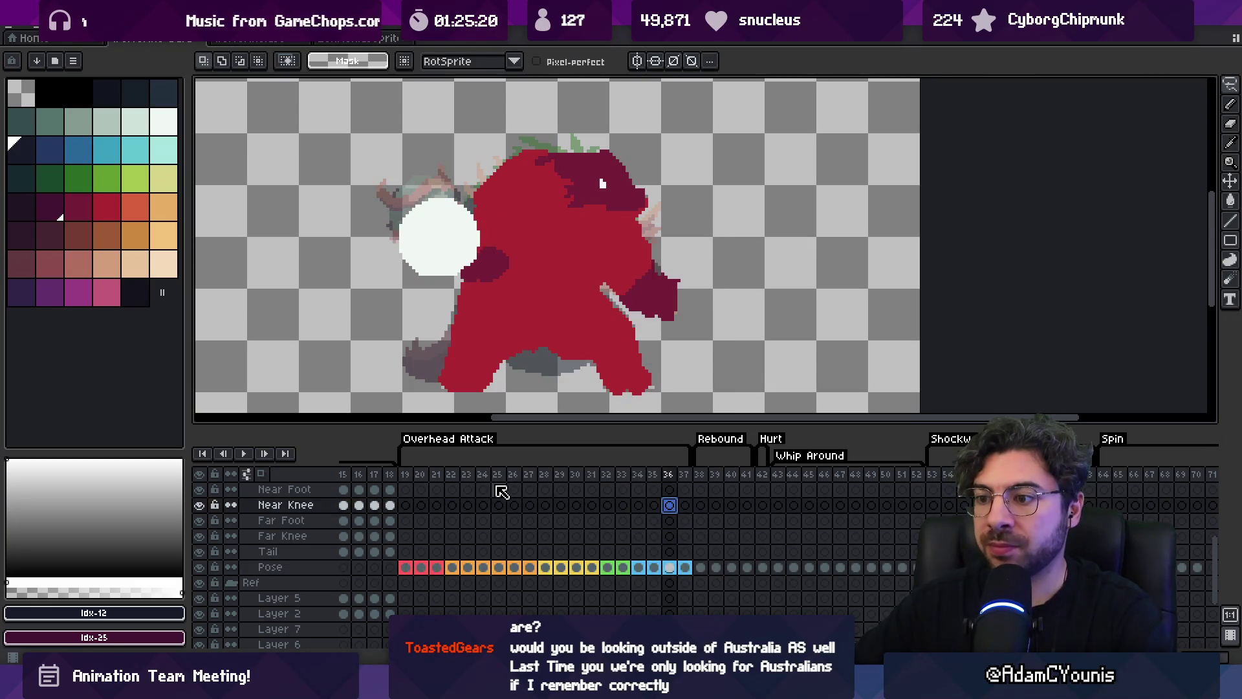
Turn the Pose cels for frames 22–27 blue
{"action": "mouse_move", "coordinate": [417, 484]}
{"action": "left_mouse_down"}
{"action": "mouse_move", "coordinate": [647, 485]}
{"action": "mouse_move", "coordinate": [420, 488]}
{"action": "mouse_move", "coordinate": [437, 492]}
{"action": "left_mouse_up"}
{"action": "mouse_move", "coordinate": [438, 565]}
{"action": "left_mouse_down"}
{"action": "mouse_move", "coordinate": [608, 569]}
{"action": "mouse_move", "coordinate": [532, 573]}
{"action": "left_mouse_up"}
{"action": "left_click", "coordinate": [499, 535]}
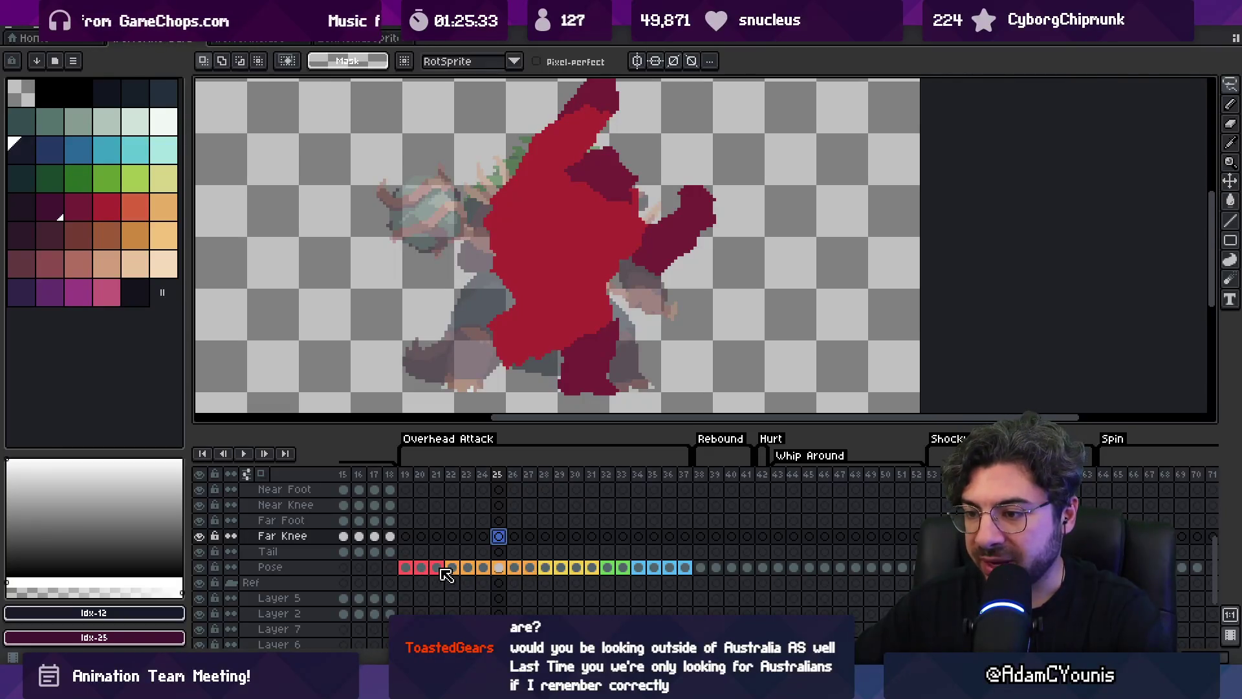
{"action": "left_click_drag", "start_coordinate": [547, 575], "coordinate": [600, 577]}
{"action": "left_click_drag", "start_coordinate": [456, 576], "coordinate": [532, 577]}
{"action": "right_click", "coordinate": [532, 576]}
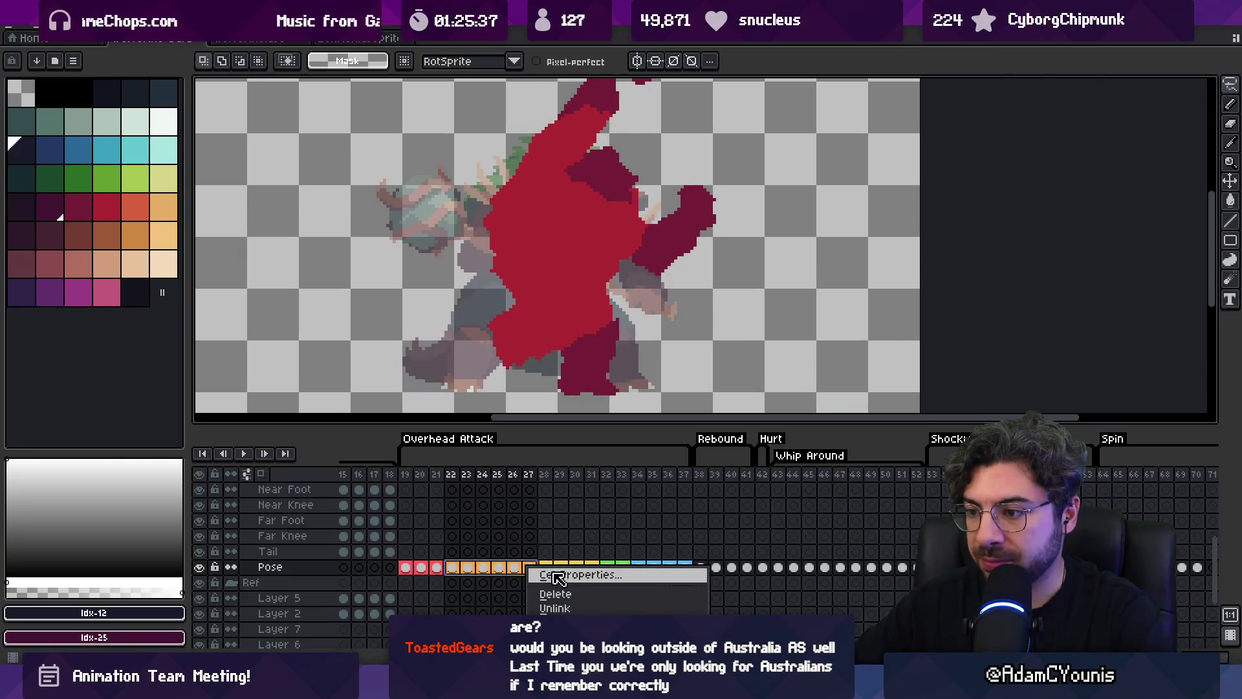
{"action": "left_click", "coordinate": [550, 572]}
{"action": "left_click", "coordinate": [608, 305]}
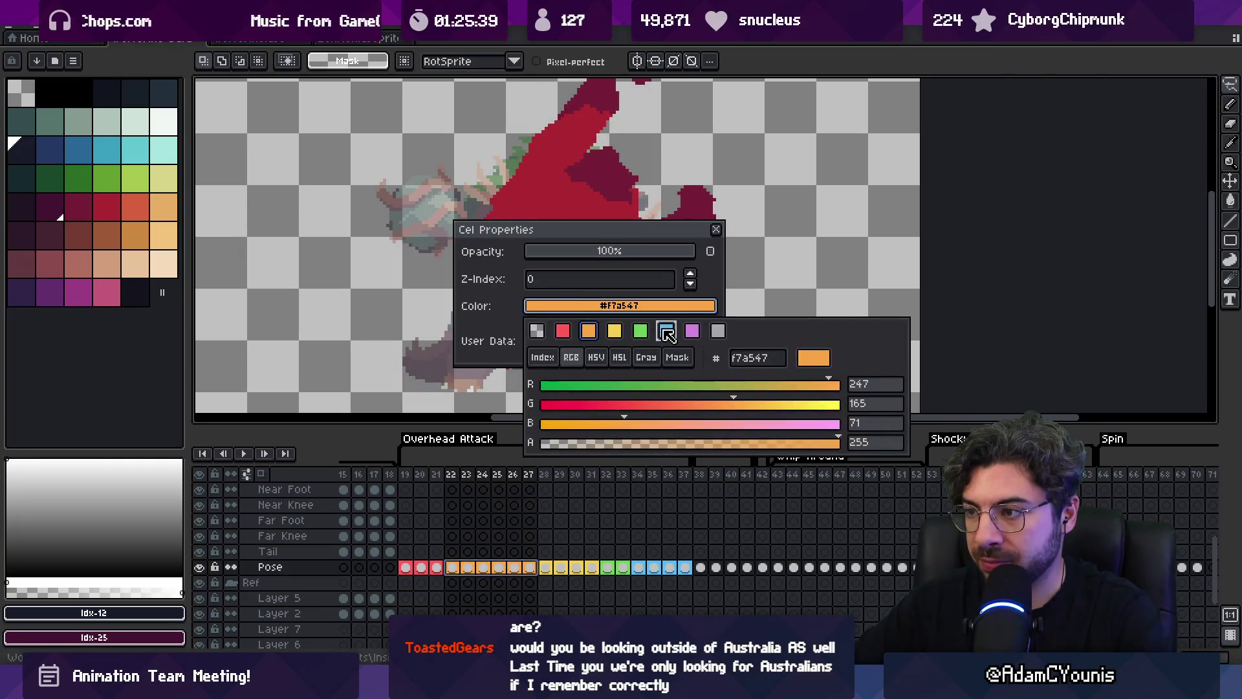
{"action": "left_click", "coordinate": [667, 331]}
Make Pose cels 28–31 red and Pose cels 32–33 blue
{"action": "left_click_drag", "start_coordinate": [546, 568], "coordinate": [623, 568]}
{"action": "left_click", "coordinate": [584, 306]}
{"action": "left_click", "coordinate": [563, 331]}
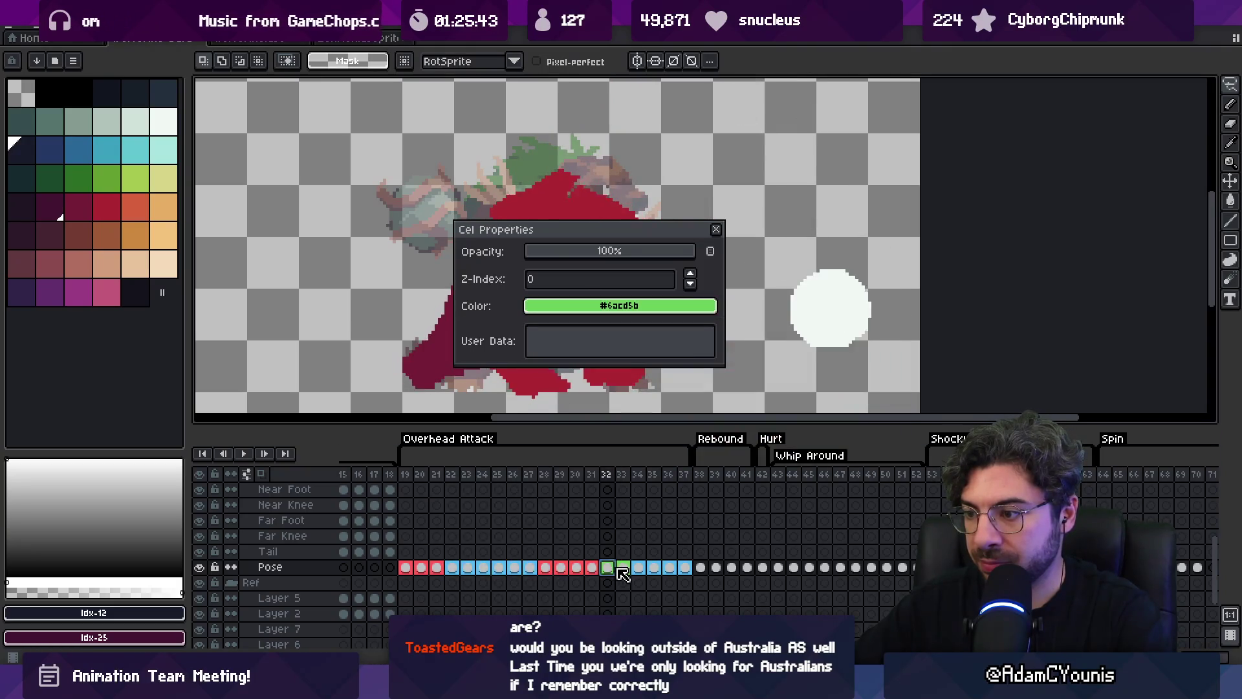
{"action": "left_click", "coordinate": [582, 306]}
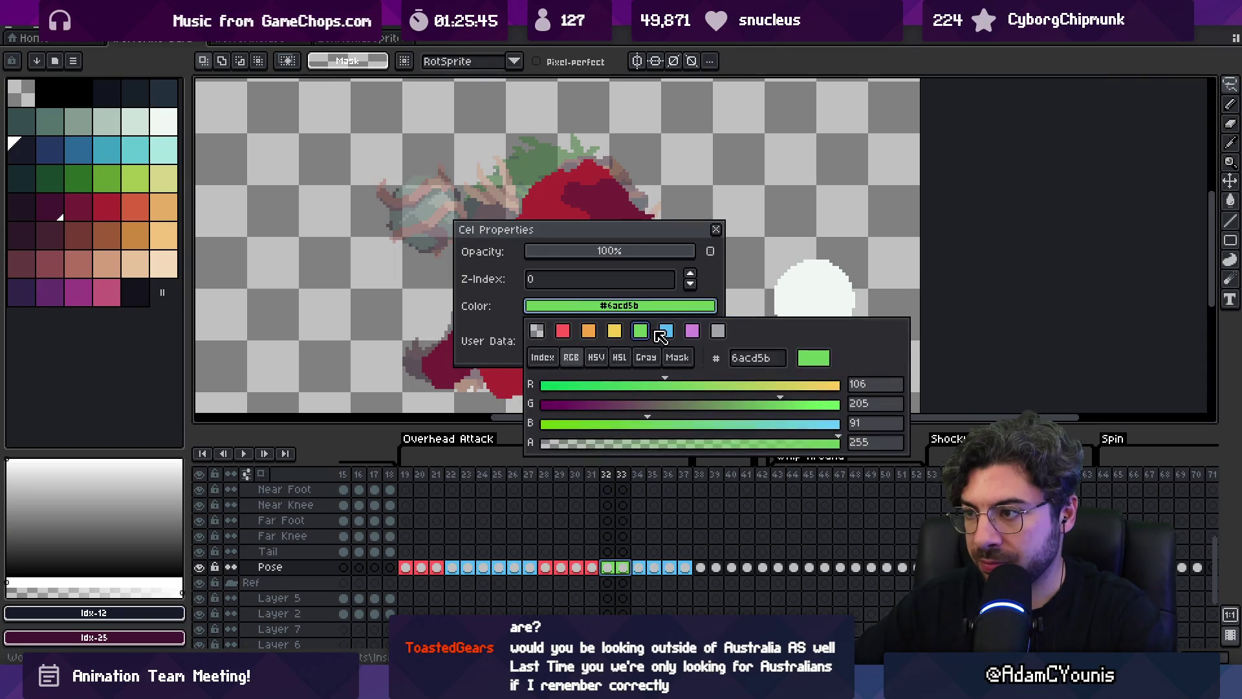
{"action": "left_click", "coordinate": [666, 331]}
Make Pose cels 34–37 red, close the cel properties and pan the timeline
{"action": "left_click_drag", "start_coordinate": [638, 568], "coordinate": [685, 568]}
{"action": "left_click", "coordinate": [602, 305]}
{"action": "left_click", "coordinate": [563, 331]}
{"action": "left_click", "coordinate": [576, 551]}
{"action": "left_click_drag", "start_coordinate": [406, 480], "coordinate": [686, 484]}
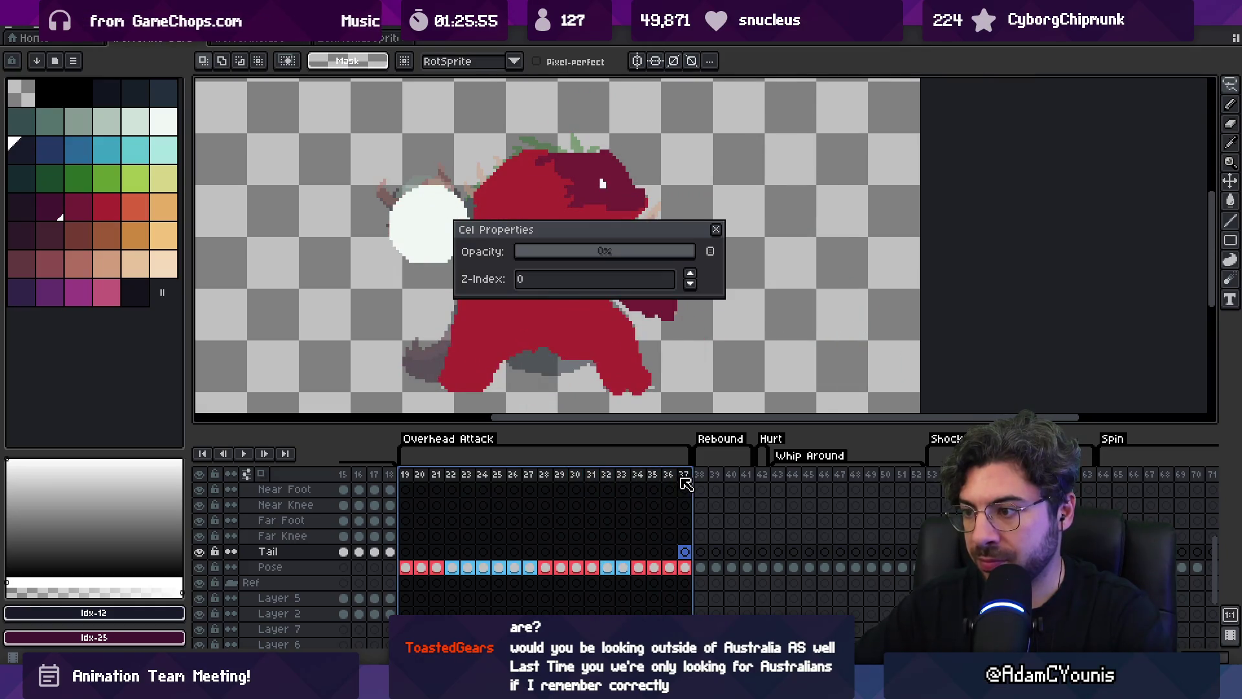
{"action": "left_click", "coordinate": [717, 229]}
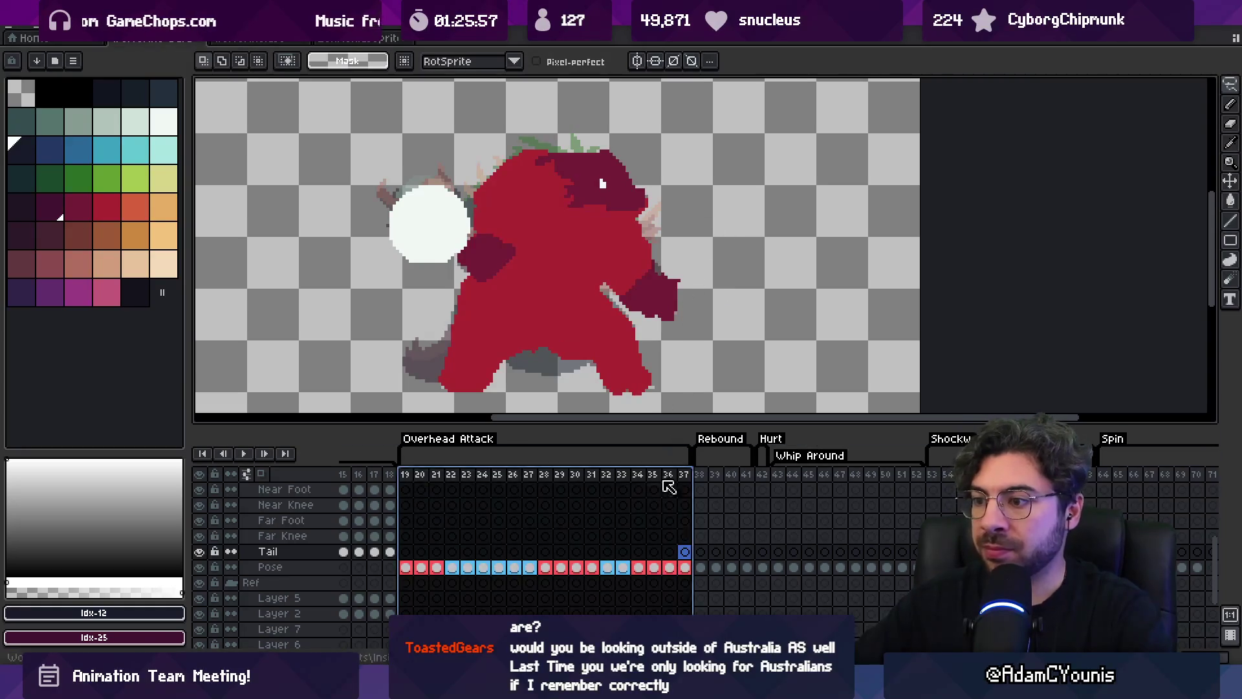
{"action": "left_click", "coordinate": [654, 504]}
{"action": "left_click_drag", "start_coordinate": [446, 338], "coordinate": [481, 343]}
{"action": "mouse_move", "coordinate": [649, 527]}
{"action": "left_mouse_down"}
{"action": "mouse_move", "coordinate": [869, 535]}
{"action": "mouse_move", "coordinate": [852, 536]}
{"action": "mouse_move", "coordinate": [851, 569]}
{"action": "mouse_move", "coordinate": [832, 582]}
{"action": "mouse_move", "coordinate": [737, 569]}
{"action": "mouse_move", "coordinate": [506, 616]}
{"action": "left_mouse_up"}
Remove the pink colour tag from the selected hand cels
{"action": "left_click", "coordinate": [458, 599]}
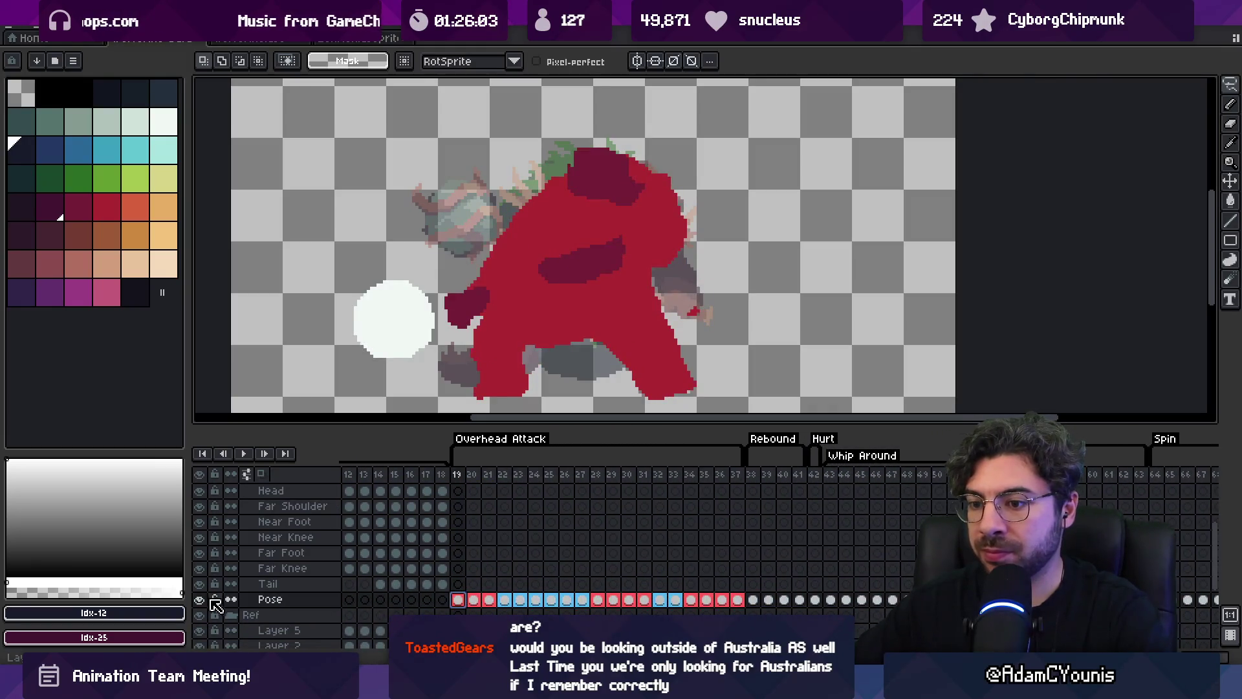
{"action": "scroll", "coordinate": [579, 511], "scroll_direction": "up", "scroll_amount": 2}
{"action": "left_click_drag", "start_coordinate": [478, 500], "coordinate": [509, 531]}
{"action": "right_click", "coordinate": [482, 506]}
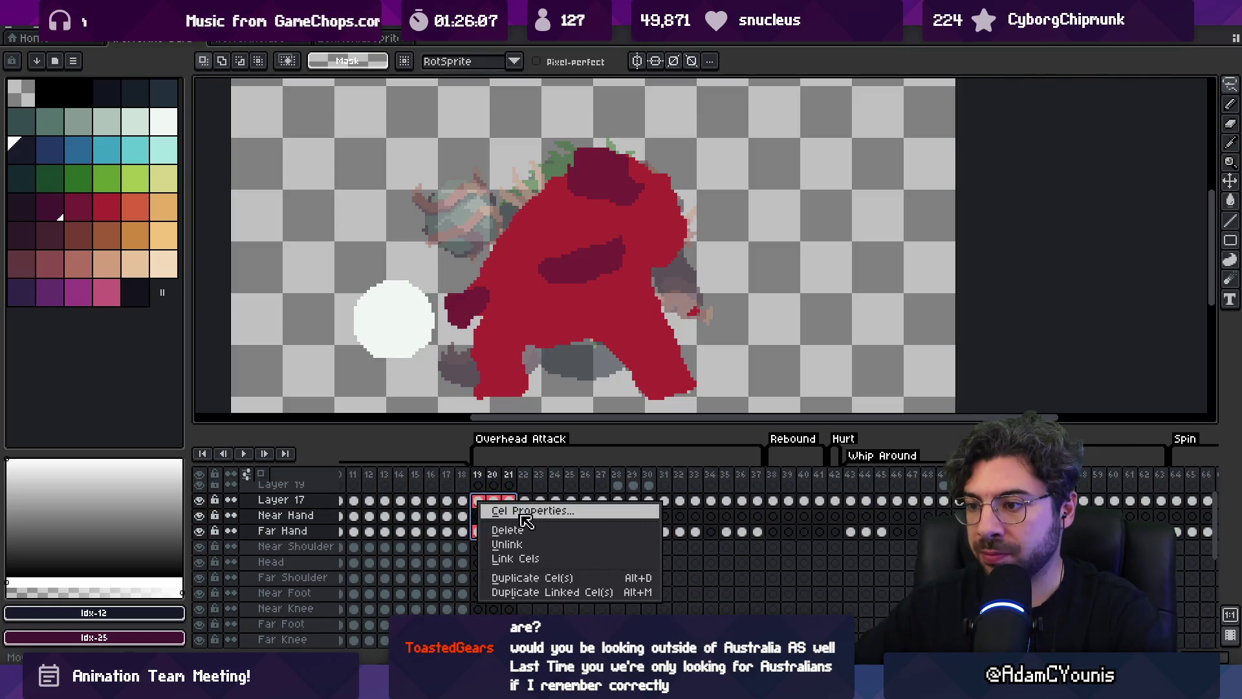
{"action": "left_click", "coordinate": [521, 510]}
{"action": "left_click", "coordinate": [644, 305]}
{"action": "left_click", "coordinate": [537, 331]}
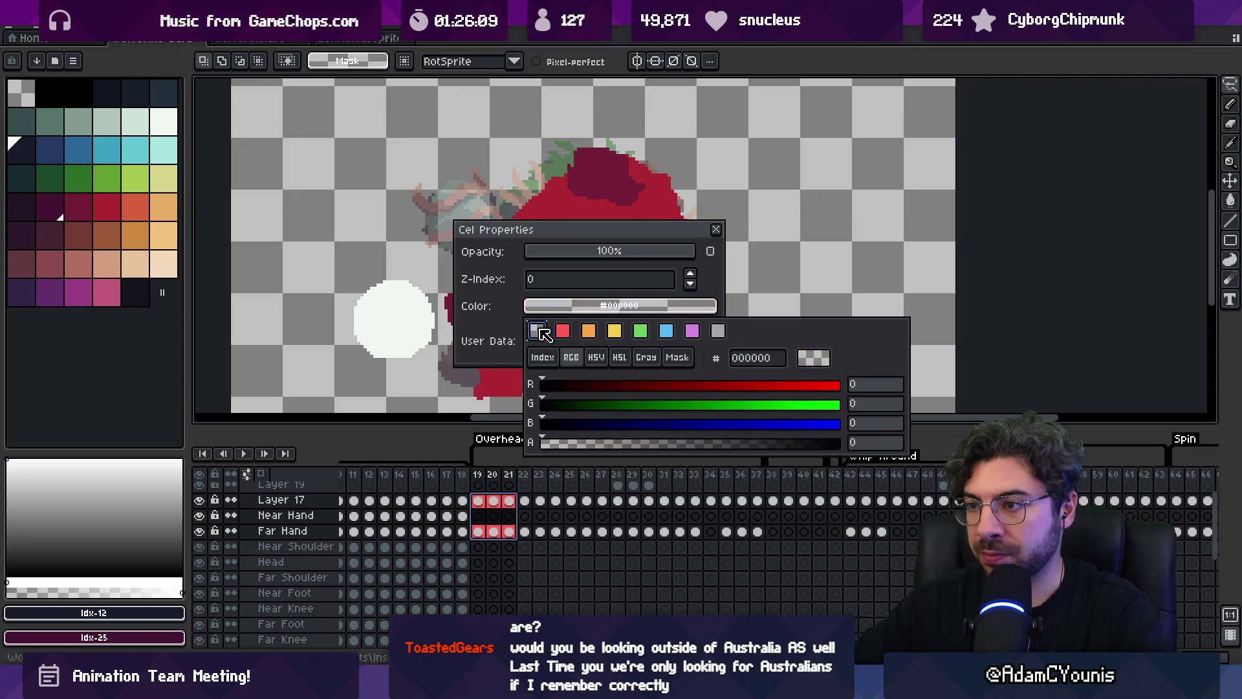
{"action": "left_click", "coordinate": [587, 532]}
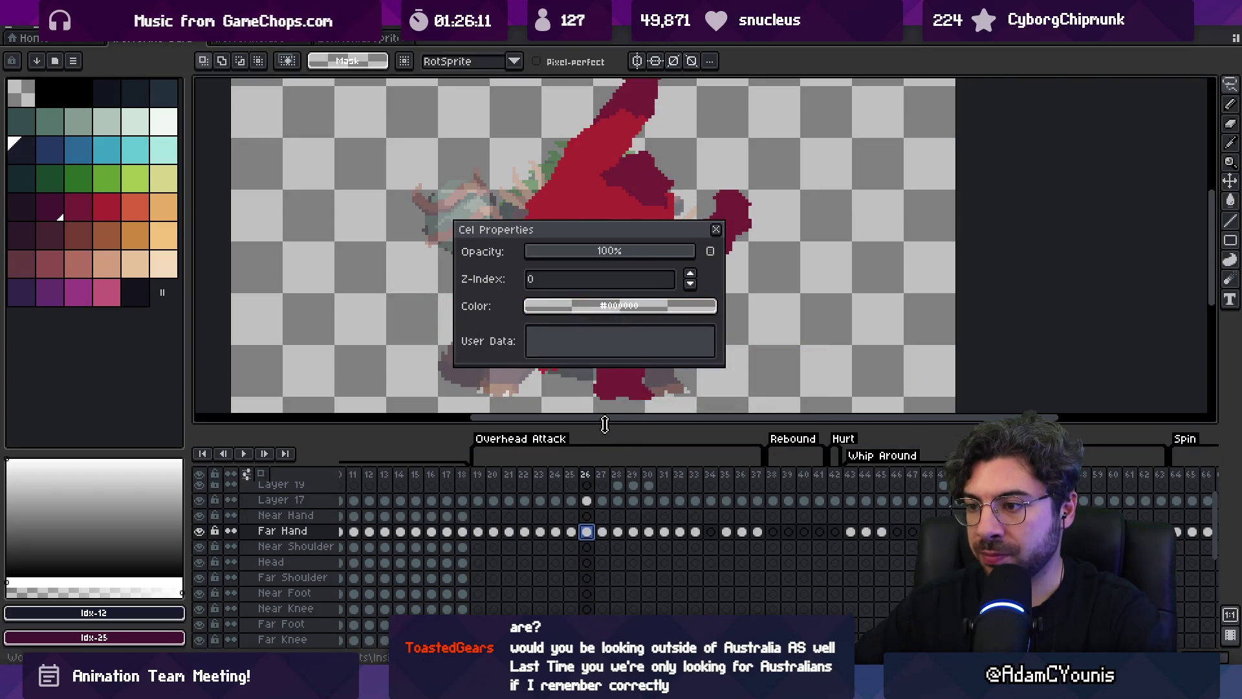
Clear the pink tag from the Layer 18 and Layer 12 cels
{"action": "left_click_drag", "start_coordinate": [605, 424], "coordinate": [605, 290]}
{"action": "scroll", "coordinate": [602, 446], "scroll_direction": "down", "scroll_amount": 3}
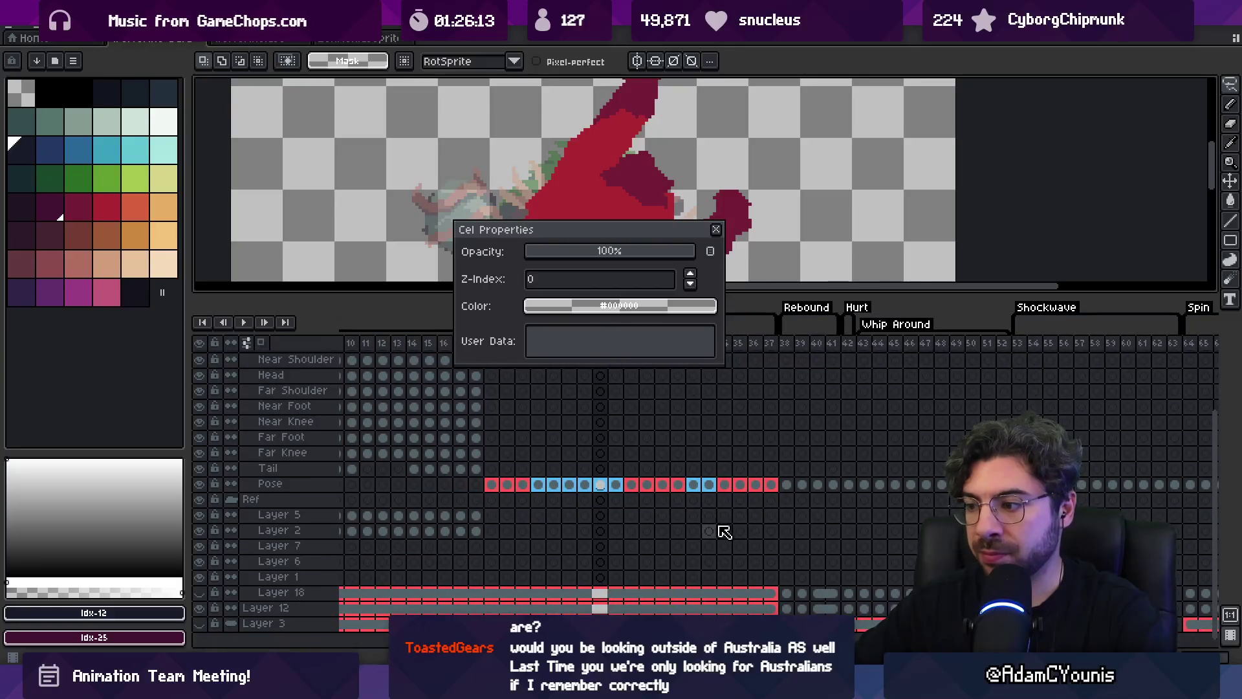
{"action": "left_click", "coordinate": [619, 600]}
{"action": "left_click", "coordinate": [569, 305]}
{"action": "left_click", "coordinate": [537, 331]}
{"action": "left_click", "coordinate": [601, 514]}
Review frames 19–30 across all layers and close the cel properties panel
{"action": "scroll", "coordinate": [637, 504], "scroll_direction": "up", "scroll_amount": 3}
{"action": "scroll", "coordinate": [653, 524], "scroll_direction": "right", "scroll_amount": 3}
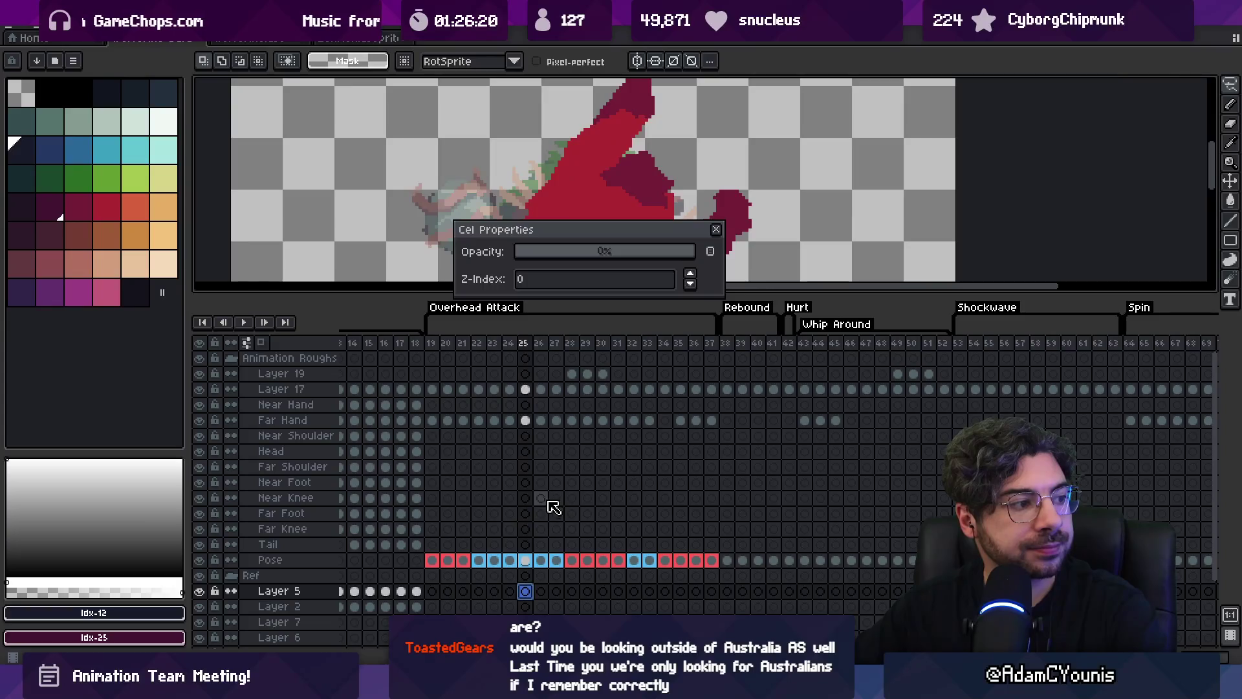
{"action": "left_click", "coordinate": [541, 513]}
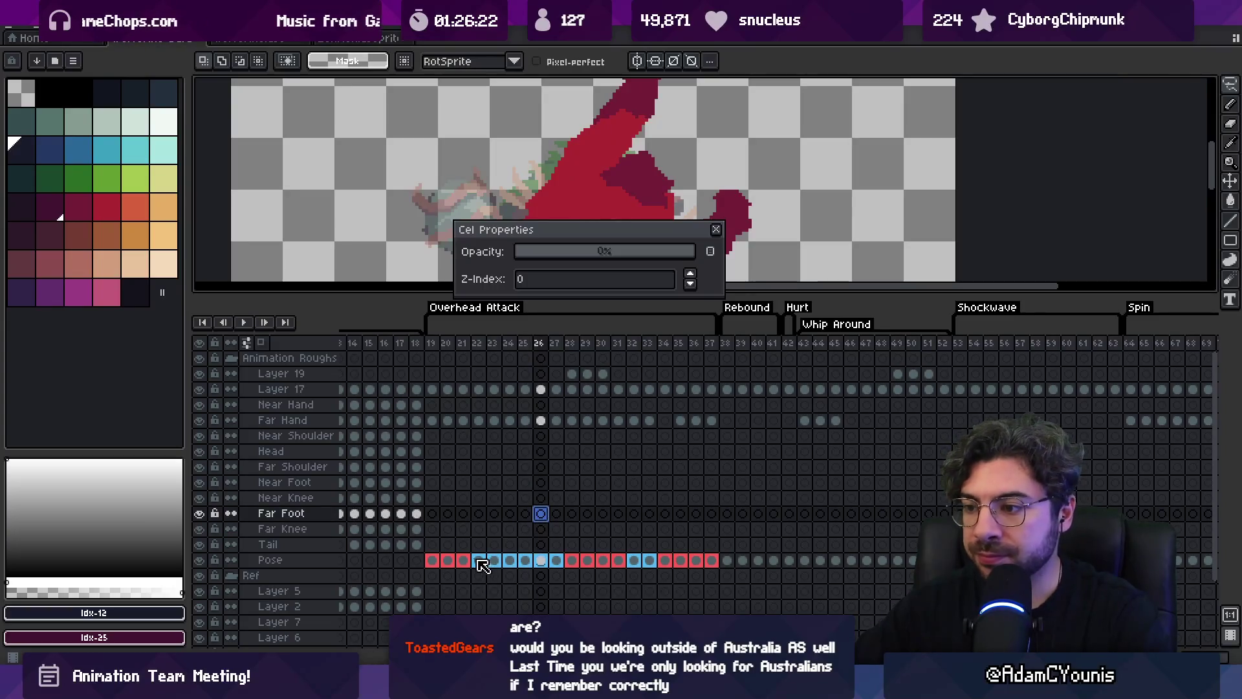
{"action": "mouse_move", "coordinate": [432, 344]}
{"action": "left_mouse_down"}
{"action": "mouse_move", "coordinate": [613, 369]}
{"action": "mouse_move", "coordinate": [712, 366]}
{"action": "mouse_move", "coordinate": [727, 413]}
{"action": "left_mouse_up"}
{"action": "scroll", "coordinate": [728, 413], "scroll_direction": "right", "scroll_amount": 5}
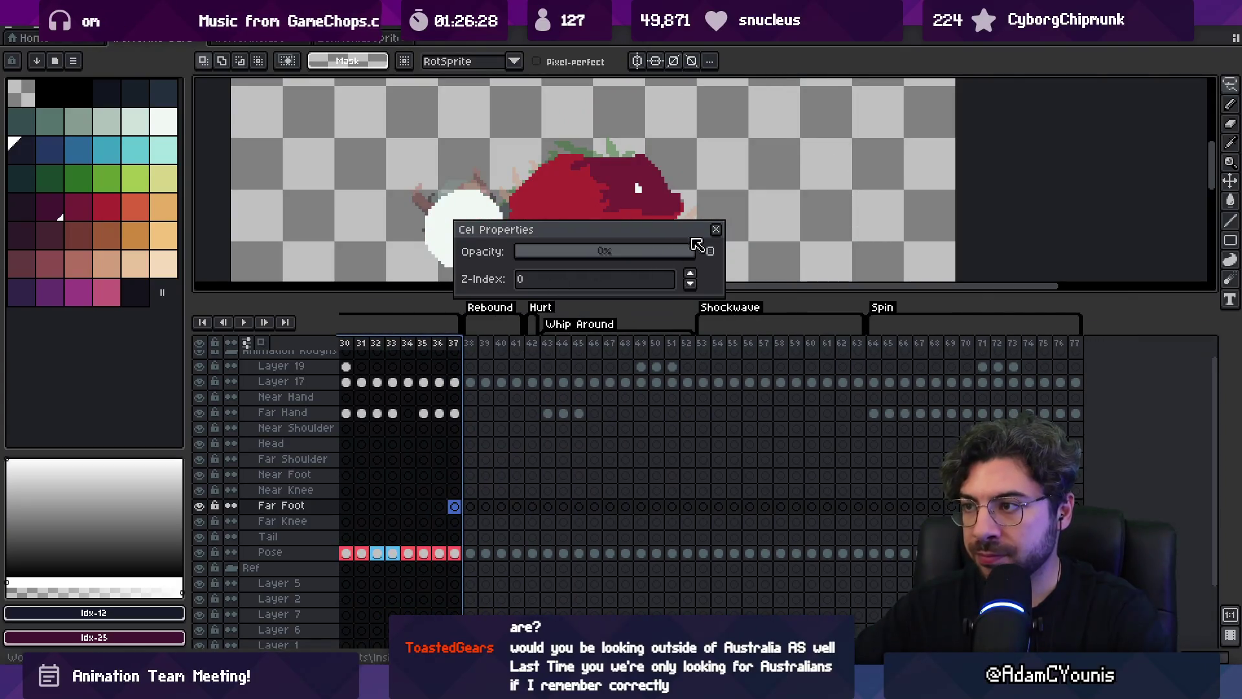
{"action": "left_click", "coordinate": [715, 230]}
Select Pose cels 38–41 and enlarge the canvas area above the timeline
{"action": "scroll", "coordinate": [667, 498], "scroll_direction": "left", "scroll_amount": 2}
{"action": "left_click_drag", "start_coordinate": [558, 567], "coordinate": [660, 560]}
{"action": "mouse_move", "coordinate": [684, 294]}
{"action": "left_mouse_down"}
{"action": "mouse_move", "coordinate": [684, 409]}
{"action": "mouse_move", "coordinate": [684, 342]}
{"action": "left_mouse_up"}
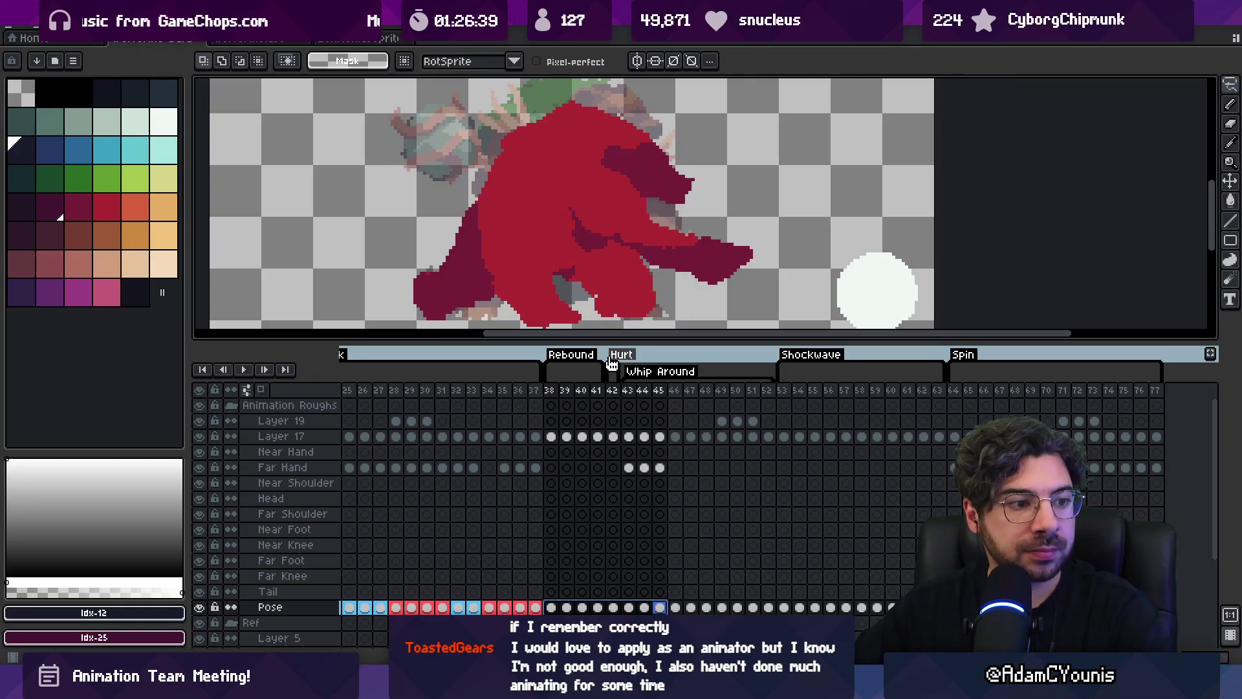
Try tagging Pose cels 28–31 green, then undo to keep them red
{"action": "scroll", "coordinate": [354, 615], "scroll_direction": "left", "scroll_amount": 6}
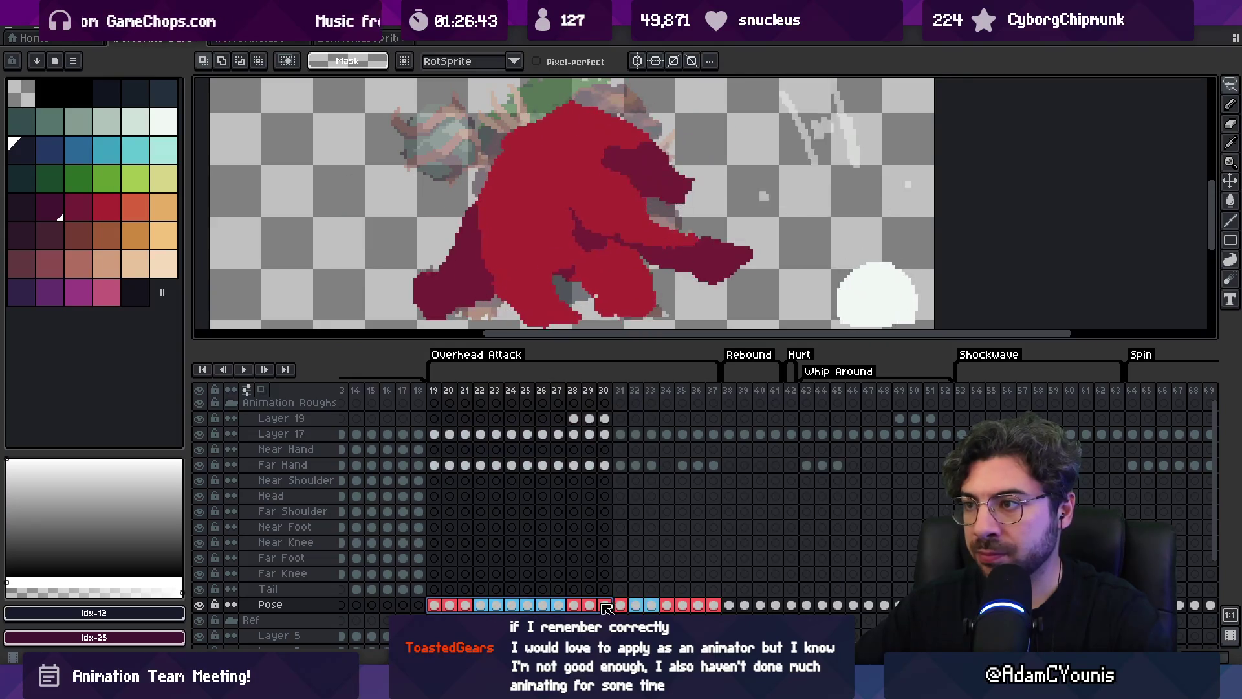
{"action": "left_click", "coordinate": [574, 605]}
{"action": "left_click_drag", "start_coordinate": [583, 606], "coordinate": [620, 605]}
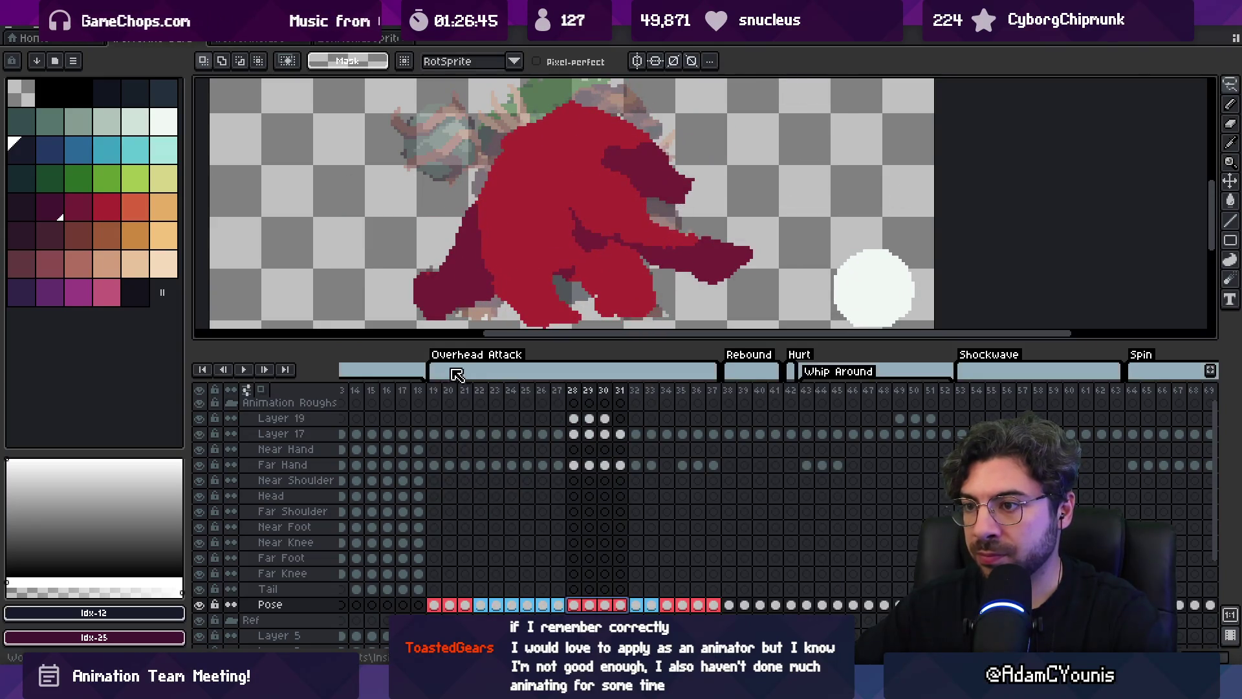
{"action": "right_click", "coordinate": [598, 610]}
{"action": "left_click", "coordinate": [637, 574]}
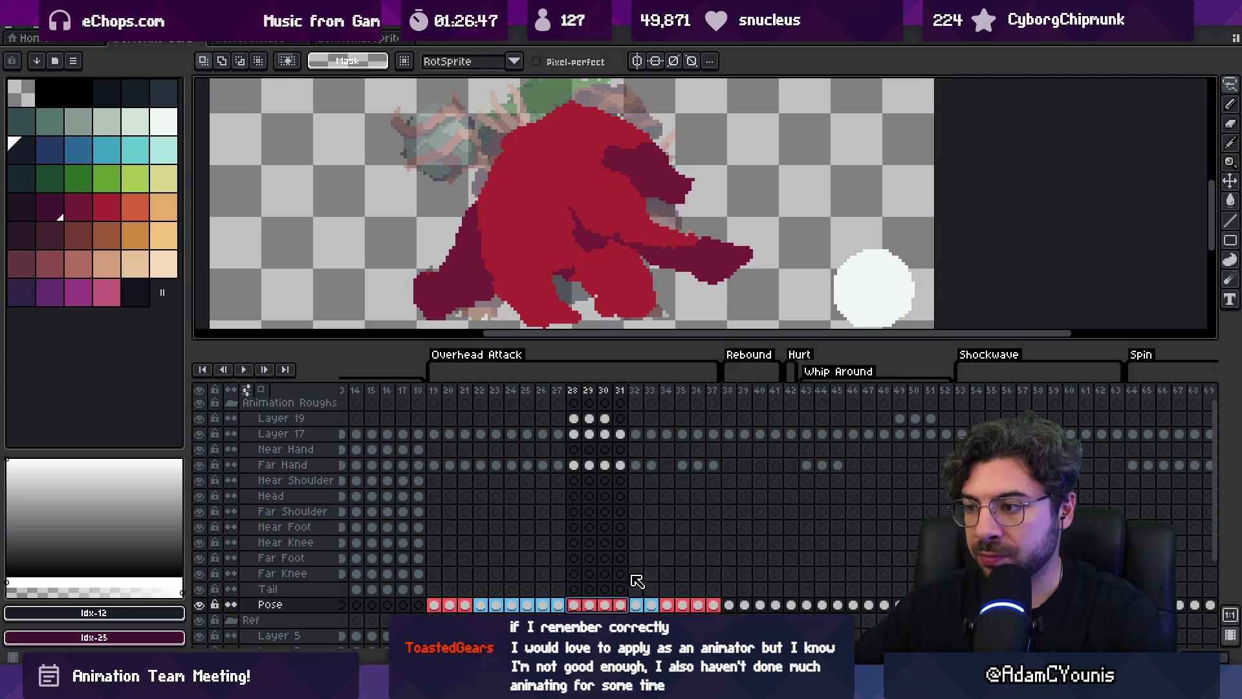
{"action": "left_click", "coordinate": [569, 305]}
{"action": "left_click", "coordinate": [639, 332]}
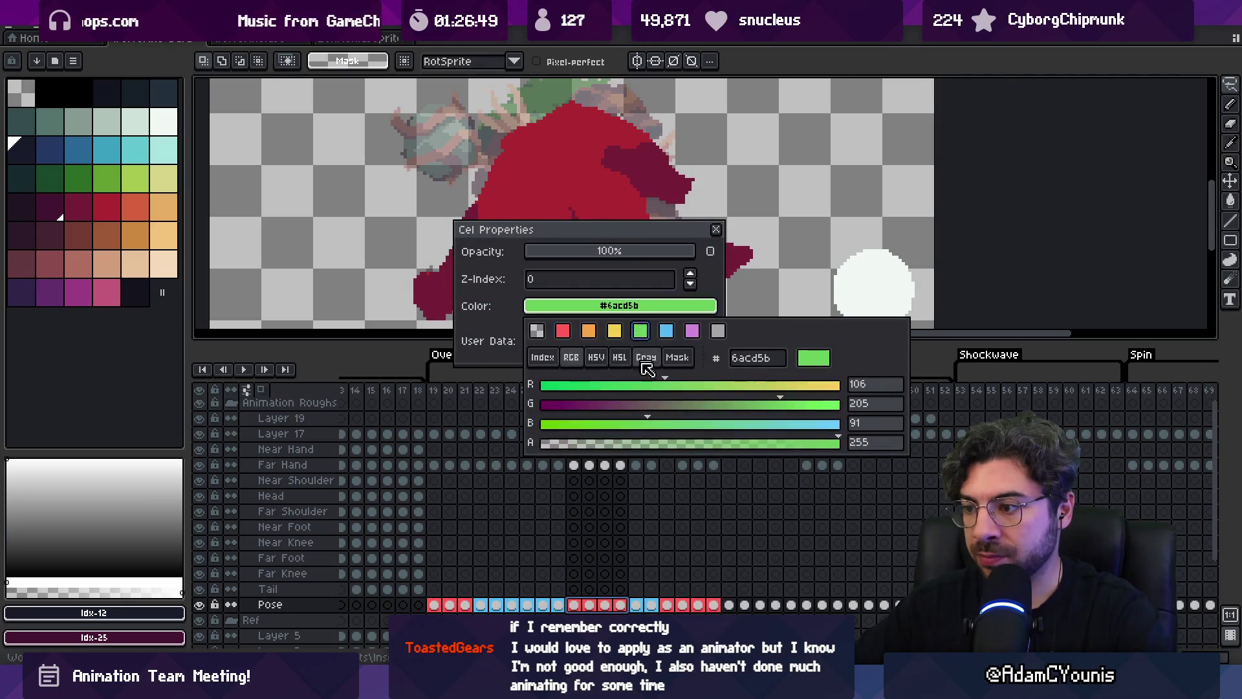
{"action": "scroll", "coordinate": [711, 507], "scroll_direction": "right", "scroll_amount": 3}
{"action": "left_click", "coordinate": [503, 595]}
{"action": "left_click_drag", "start_coordinate": [502, 599], "coordinate": [465, 600]}
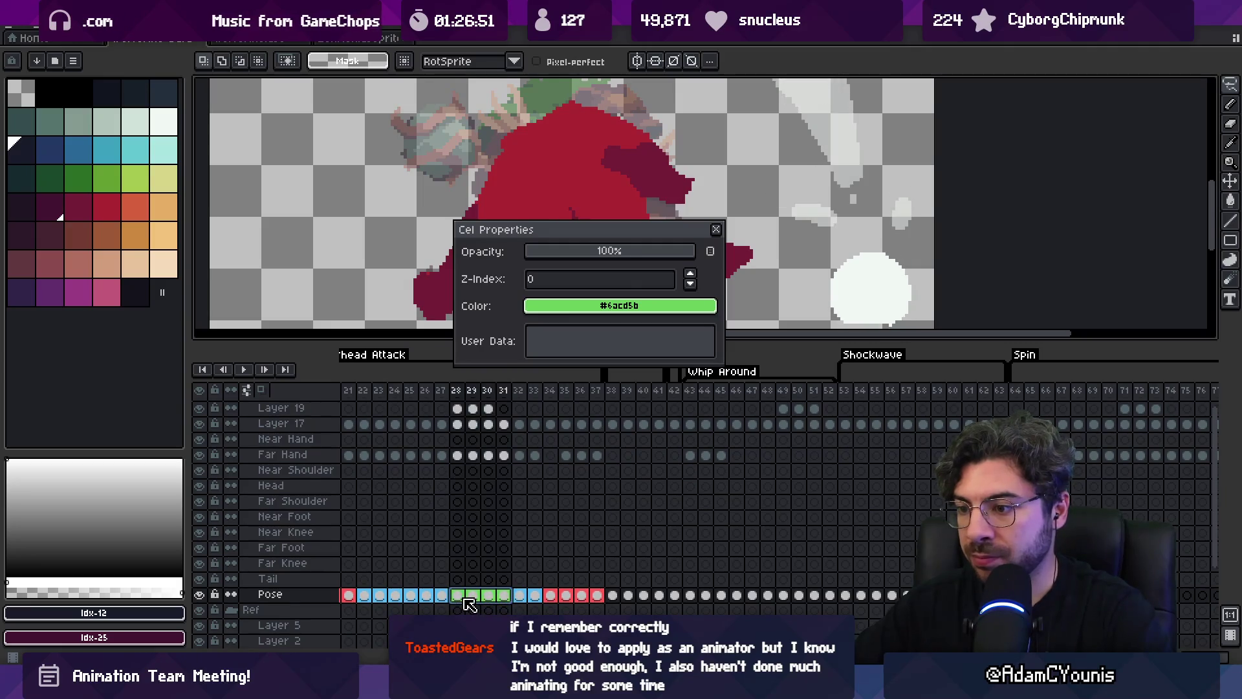
{"action": "scroll", "coordinate": [528, 519], "scroll_direction": "left", "scroll_amount": 4}
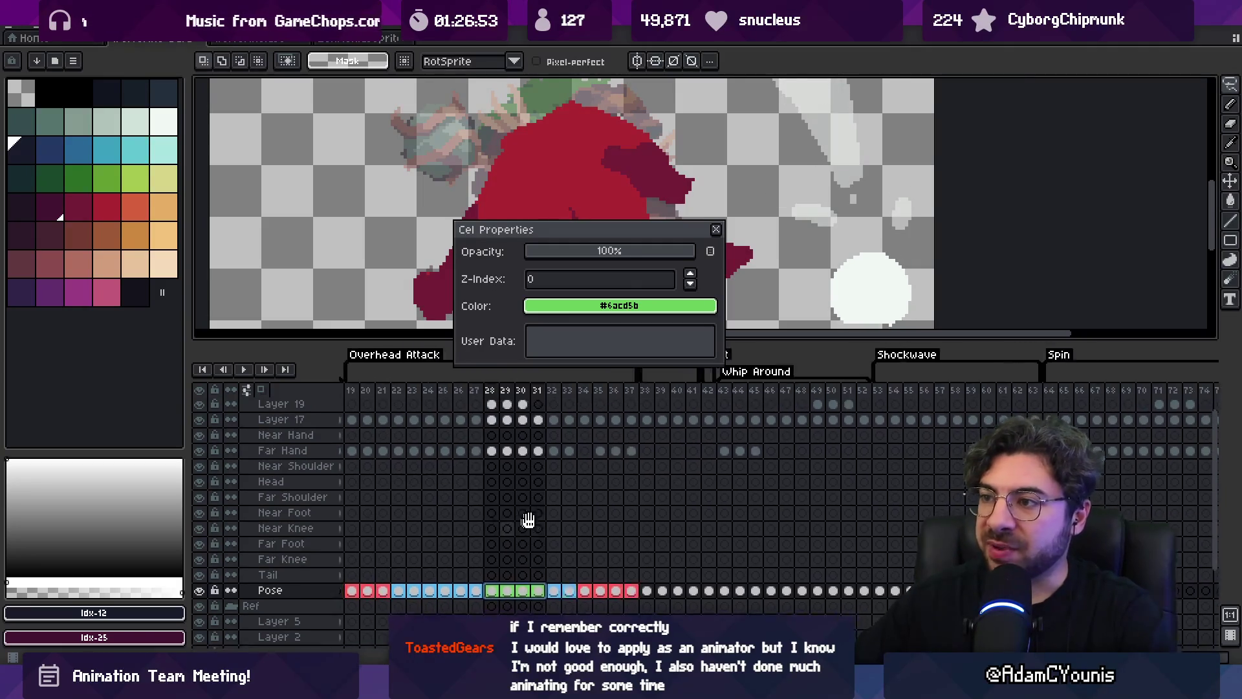
{"action": "key", "text": "ctrl+z"}
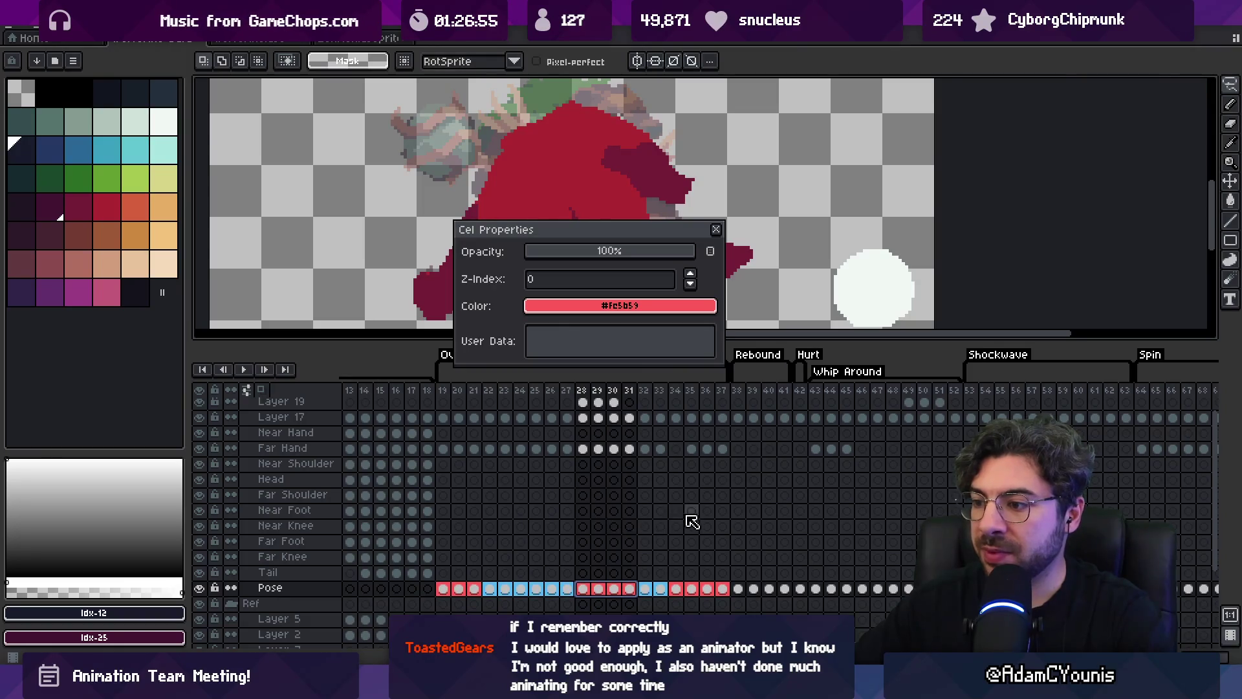
{"action": "scroll", "coordinate": [527, 547], "scroll_direction": "right", "scroll_amount": 4}
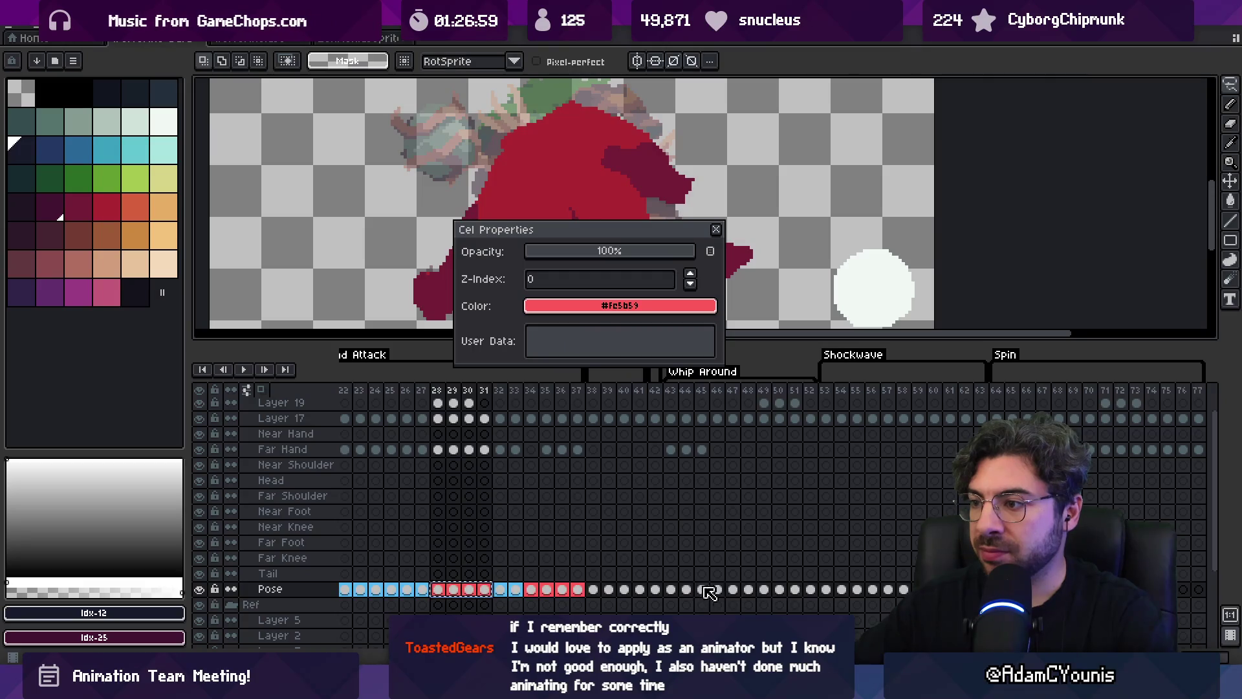
Tag Pose cels 43–48 red and Pose cels 49–52 blue
{"action": "mouse_move", "coordinate": [673, 590]}
{"action": "left_mouse_down"}
{"action": "mouse_move", "coordinate": [781, 596]}
{"action": "mouse_move", "coordinate": [738, 591]}
{"action": "mouse_move", "coordinate": [763, 594]}
{"action": "left_mouse_up"}
{"action": "left_click", "coordinate": [647, 306]}
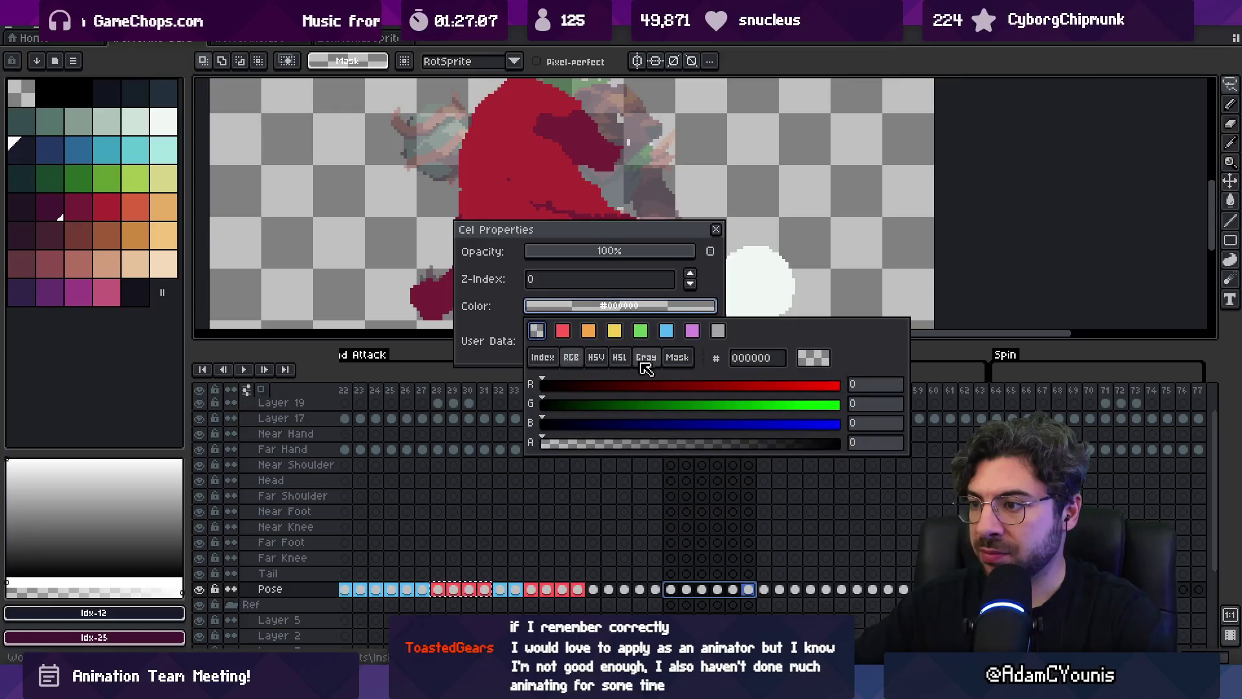
{"action": "left_click", "coordinate": [562, 331]}
{"action": "left_click", "coordinate": [669, 590]}
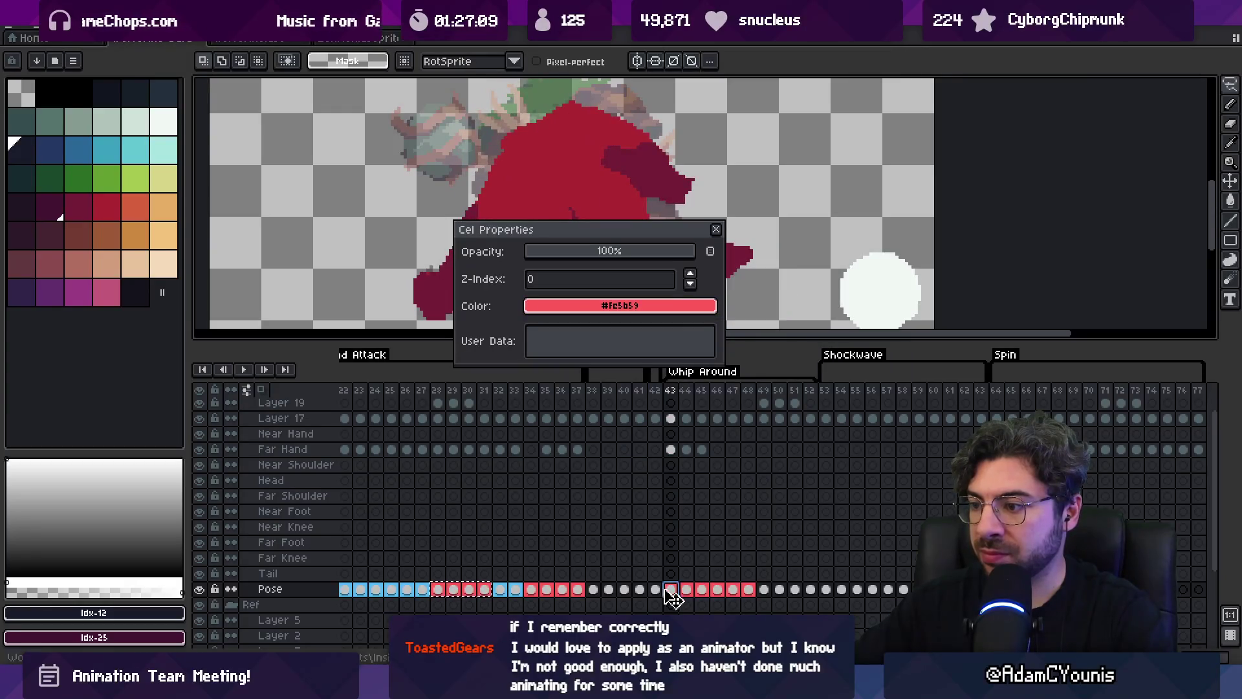
{"action": "left_click_drag", "start_coordinate": [765, 592], "coordinate": [816, 594]}
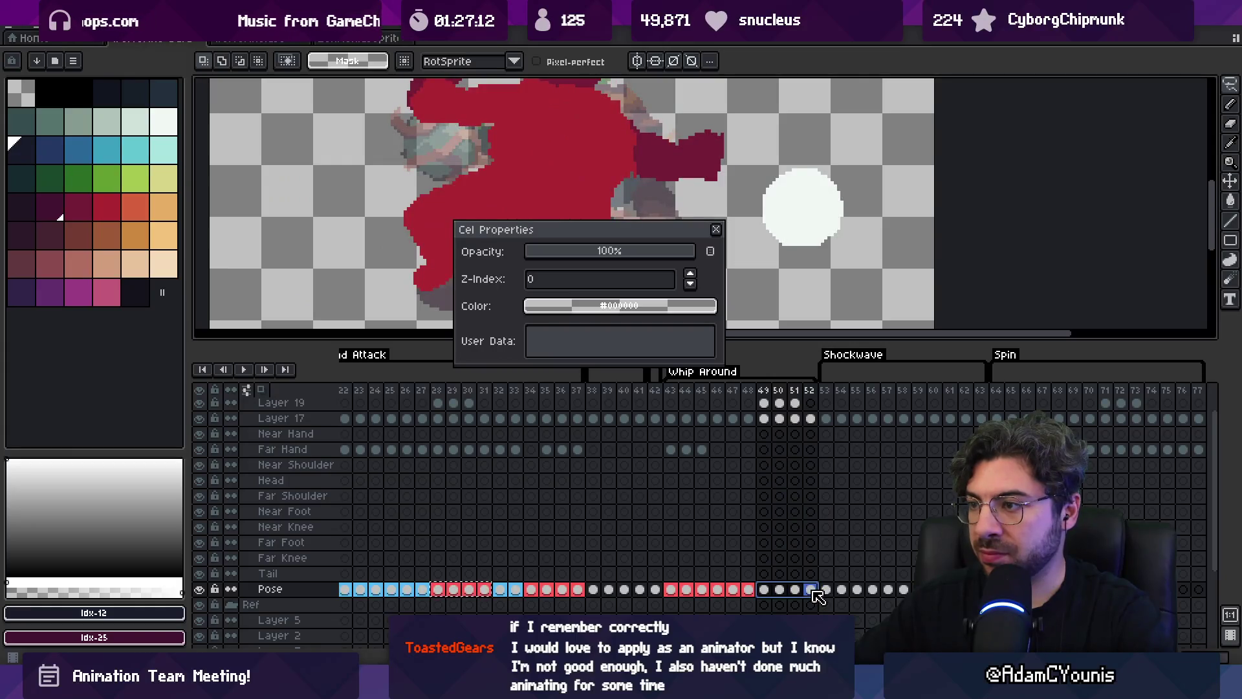
{"action": "left_click", "coordinate": [596, 305]}
{"action": "left_click", "coordinate": [668, 332]}
{"action": "left_click", "coordinate": [764, 527]}
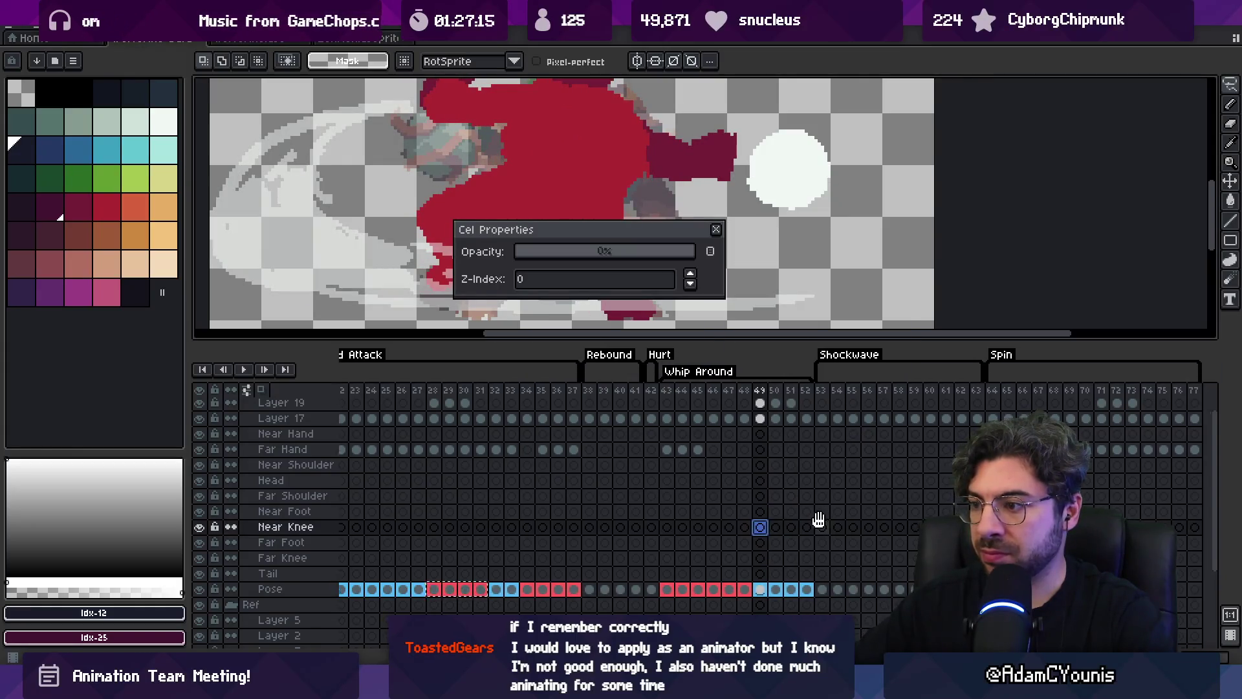
Remove the colour tag from the Pose cels at frames 20–21
{"action": "scroll", "coordinate": [818, 519], "scroll_direction": "right", "scroll_amount": 6}
{"action": "scroll", "coordinate": [654, 498], "scroll_direction": "down", "scroll_amount": 1}
{"action": "left_click_drag", "start_coordinate": [535, 514], "coordinate": [796, 511]}
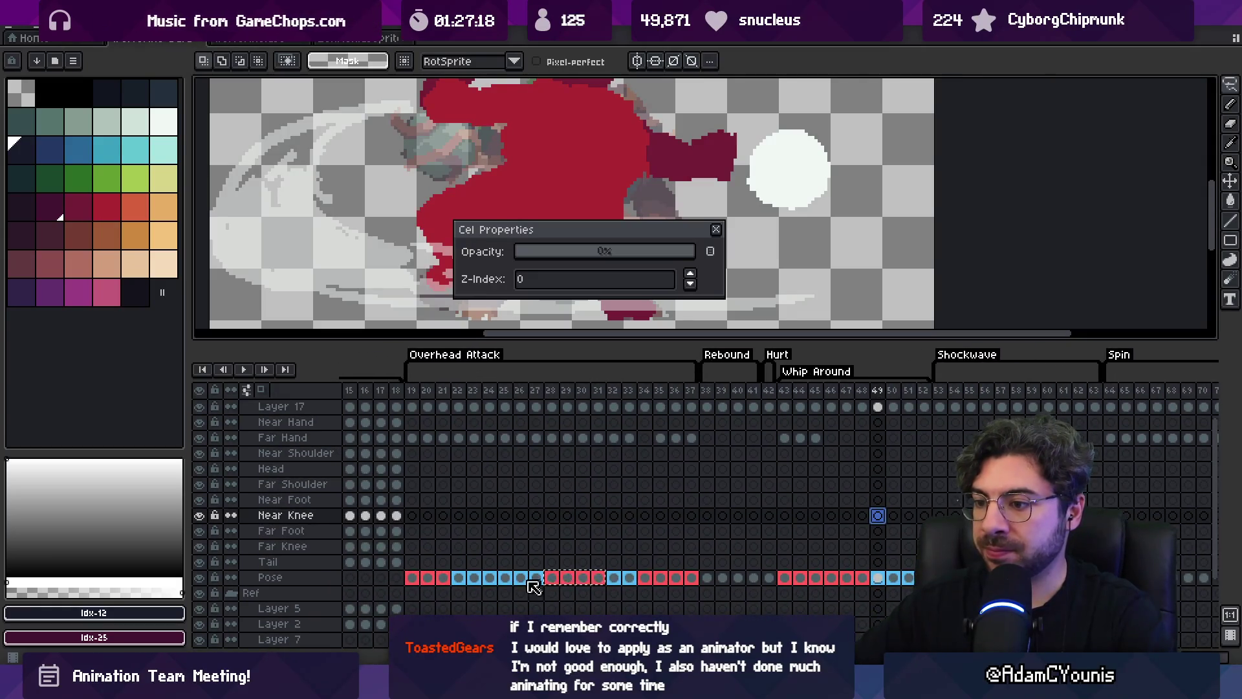
{"action": "left_click_drag", "start_coordinate": [434, 578], "coordinate": [441, 578]}
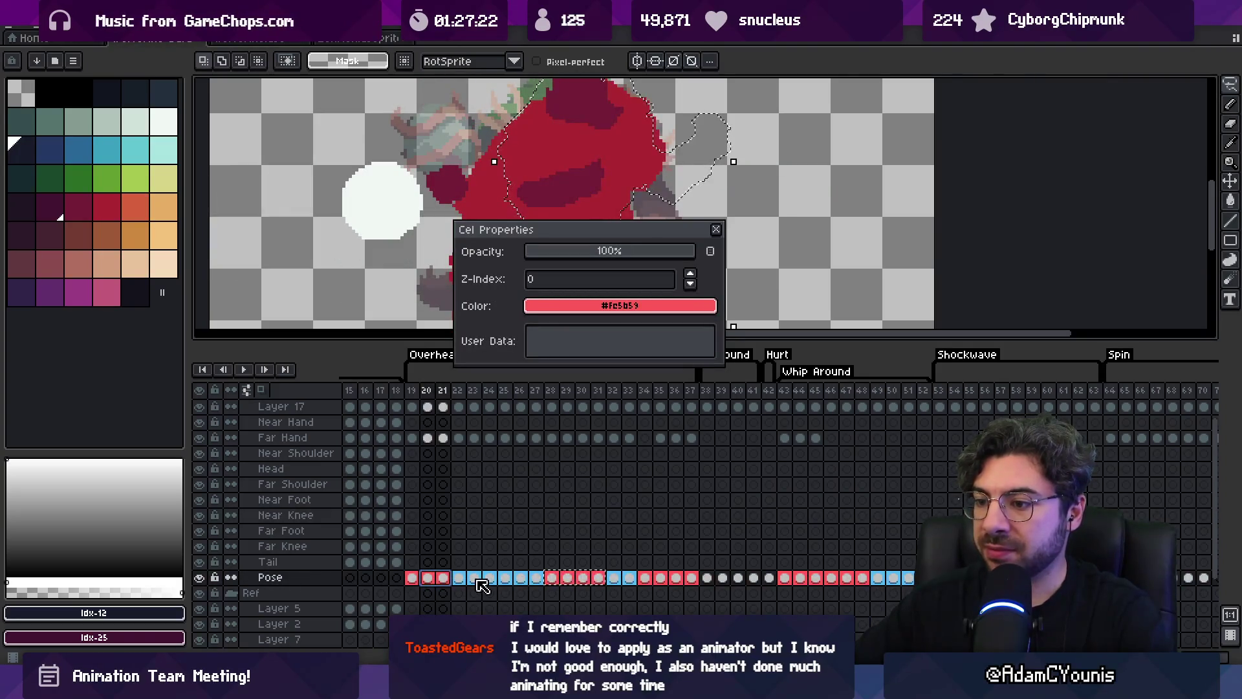
{"action": "left_click", "coordinate": [479, 579]}
{"action": "left_click", "coordinate": [426, 579]}
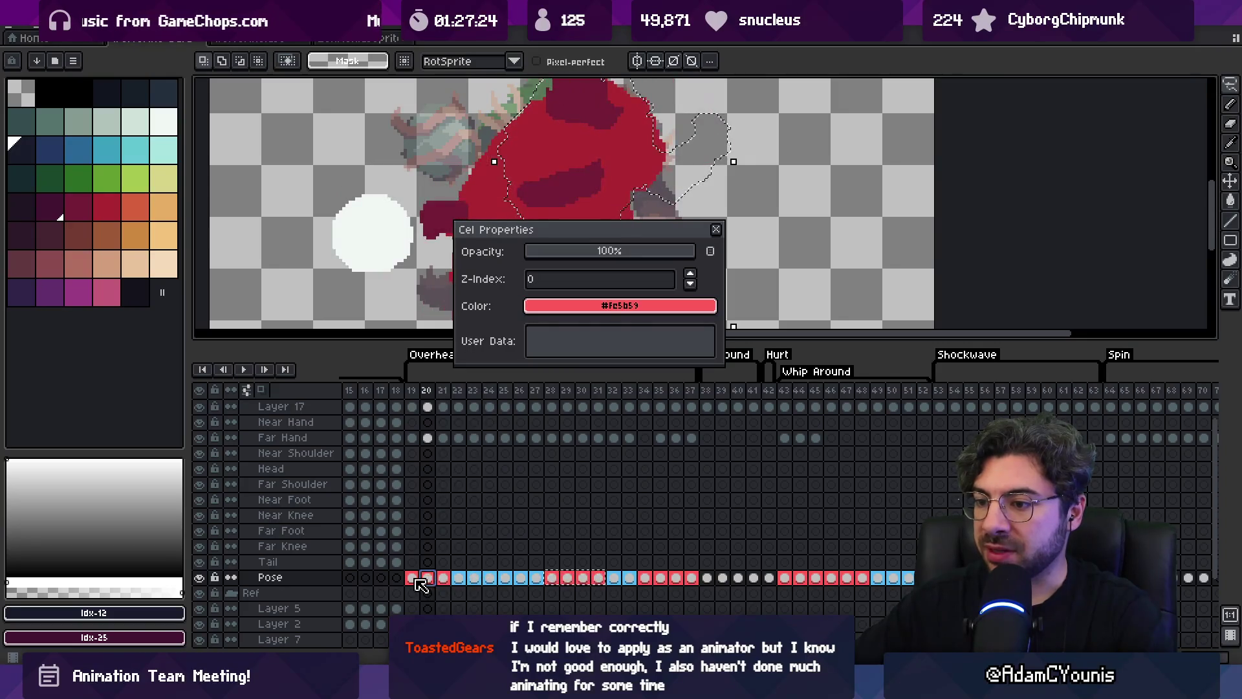
{"action": "left_click", "coordinate": [417, 579]}
{"action": "left_click_drag", "start_coordinate": [433, 583], "coordinate": [599, 579]}
{"action": "left_click", "coordinate": [568, 305]}
{"action": "left_click", "coordinate": [541, 333]}
Clear the tags from Pose cels 23–27, 29–31 and 35–37
{"action": "left_click", "coordinate": [568, 305]}
{"action": "left_click", "coordinate": [543, 332]}
{"action": "left_click", "coordinate": [567, 577]}
{"action": "left_click", "coordinate": [611, 305]}
{"action": "left_click", "coordinate": [539, 331]}
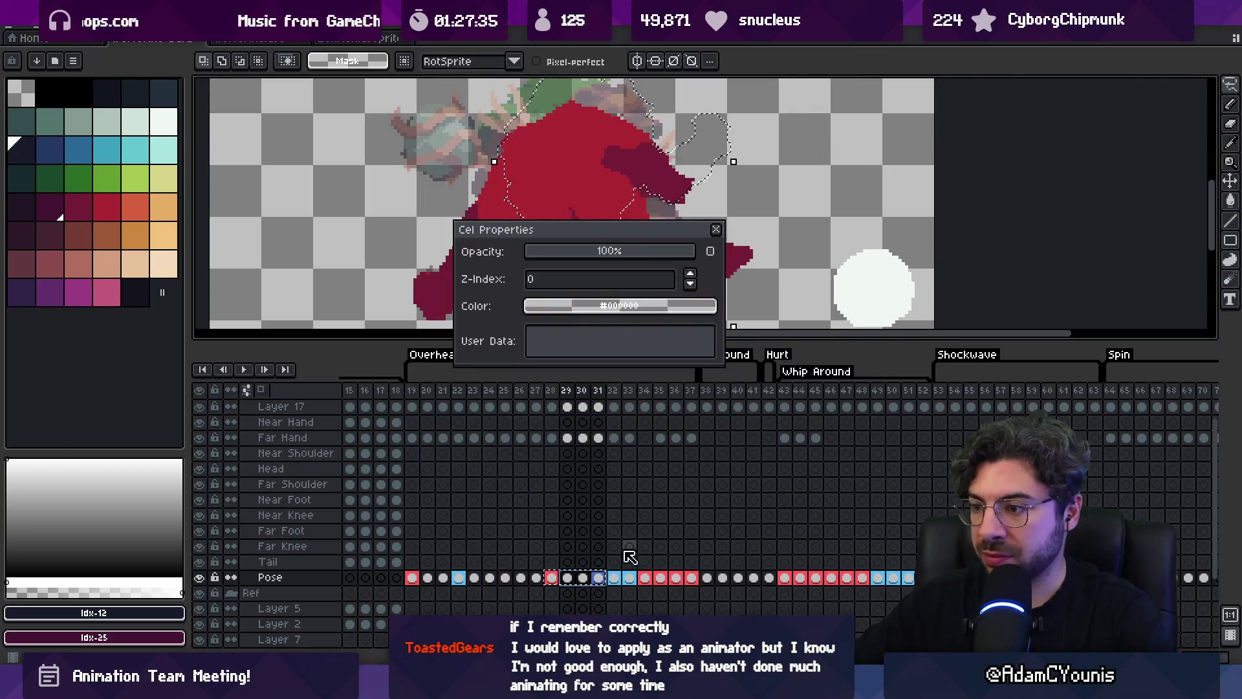
{"action": "left_click_drag", "start_coordinate": [660, 580], "coordinate": [699, 583]}
{"action": "left_click", "coordinate": [599, 306]}
{"action": "left_click", "coordinate": [539, 331]}
{"action": "left_click", "coordinate": [598, 531]}
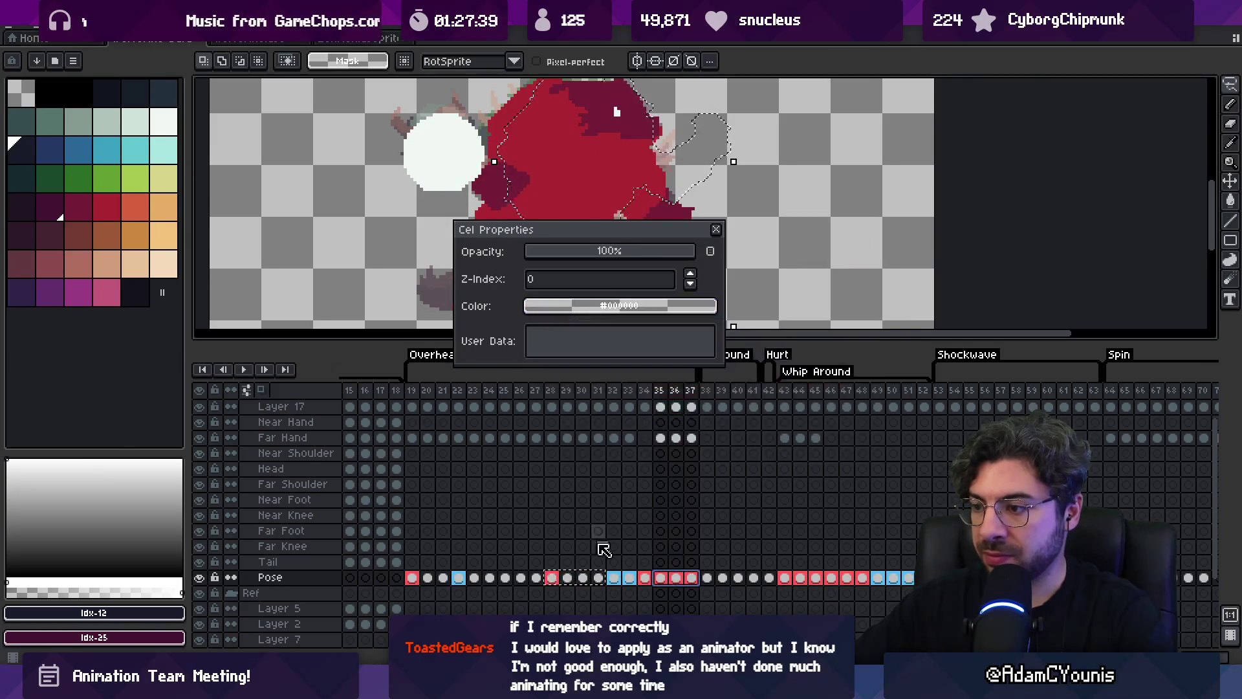
Re-apply the red tag to the key Pose cels at frames 22 and 28
{"action": "left_click", "coordinate": [461, 578]}
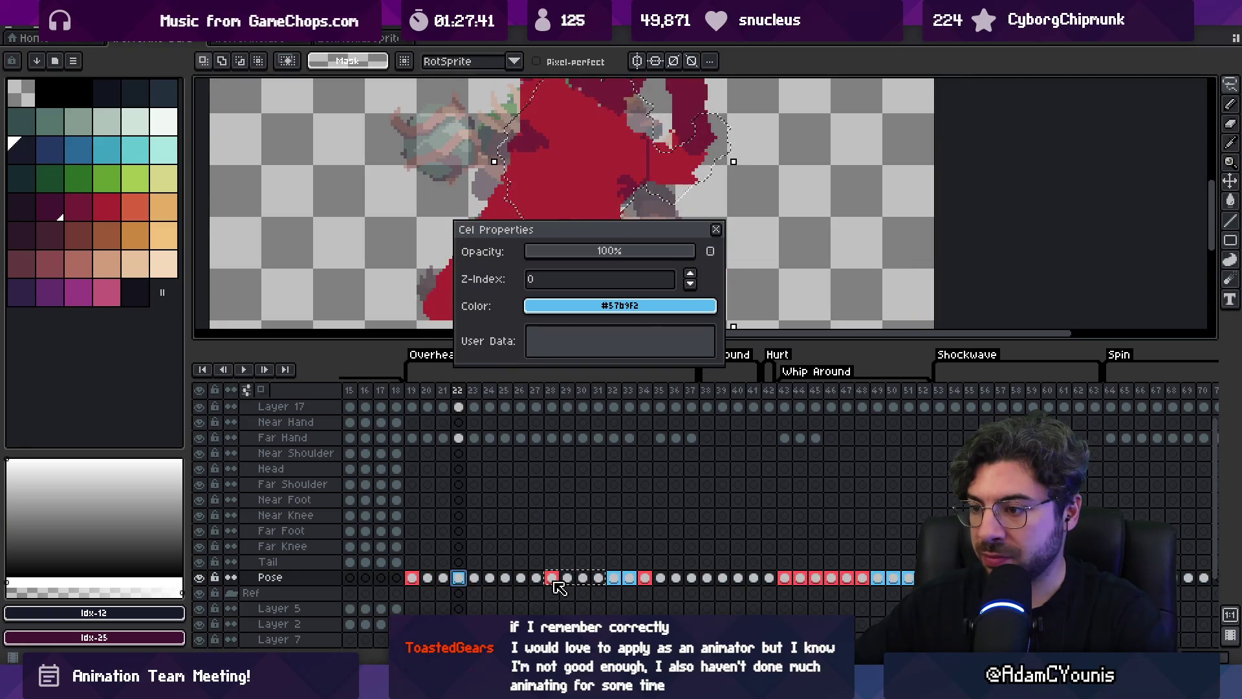
{"action": "left_click", "coordinate": [552, 577]}
{"action": "left_click", "coordinate": [613, 578], "text": "ctrl"}
{"action": "left_click", "coordinate": [628, 578], "text": "ctrl"}
{"action": "left_click", "coordinate": [620, 305]}
{"action": "left_click", "coordinate": [560, 331]}
{"action": "left_click", "coordinate": [753, 515]}
Clear tags from Pose cels 44–48 and 50–52, keeping frame 49 red
{"action": "left_click_drag", "start_coordinate": [754, 503], "coordinate": [520, 493]}
{"action": "left_click_drag", "start_coordinate": [570, 572], "coordinate": [691, 569]}
{"action": "left_click", "coordinate": [620, 306]}
{"action": "left_click", "coordinate": [535, 332]}
{"action": "left_click", "coordinate": [620, 305]}
{"action": "left_click", "coordinate": [562, 331]}
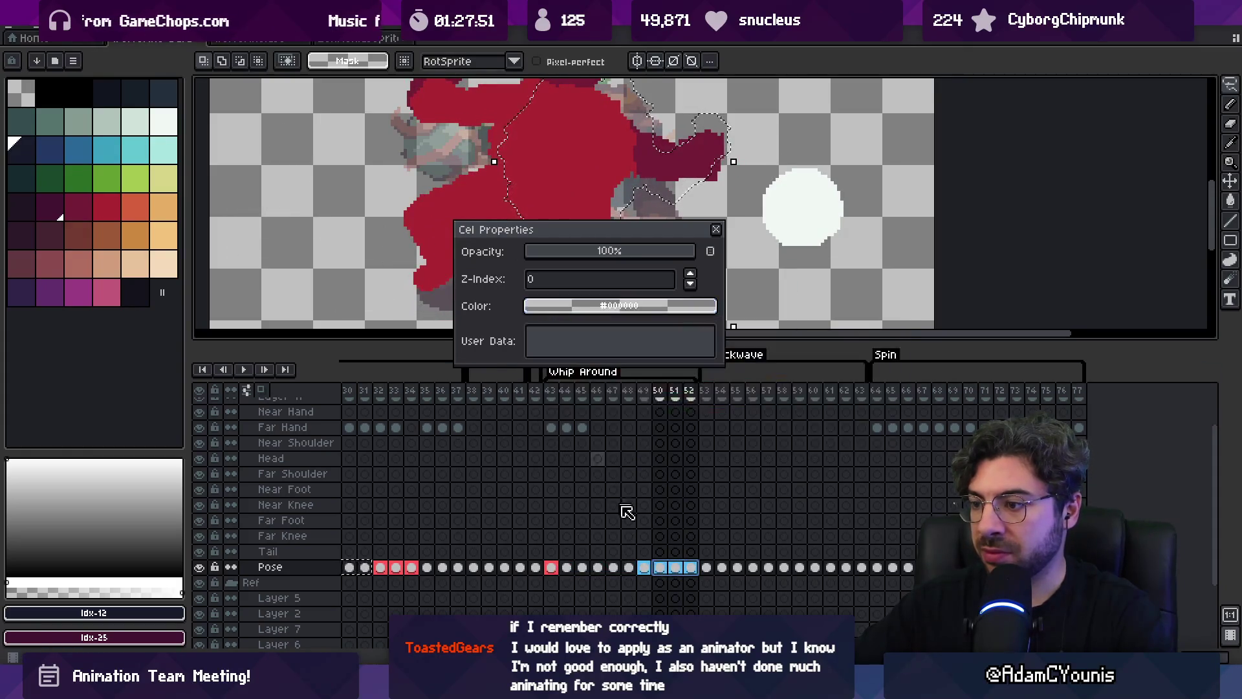
{"action": "left_click", "coordinate": [644, 568]}
{"action": "left_click", "coordinate": [563, 332]}
{"action": "left_click", "coordinate": [615, 538]}
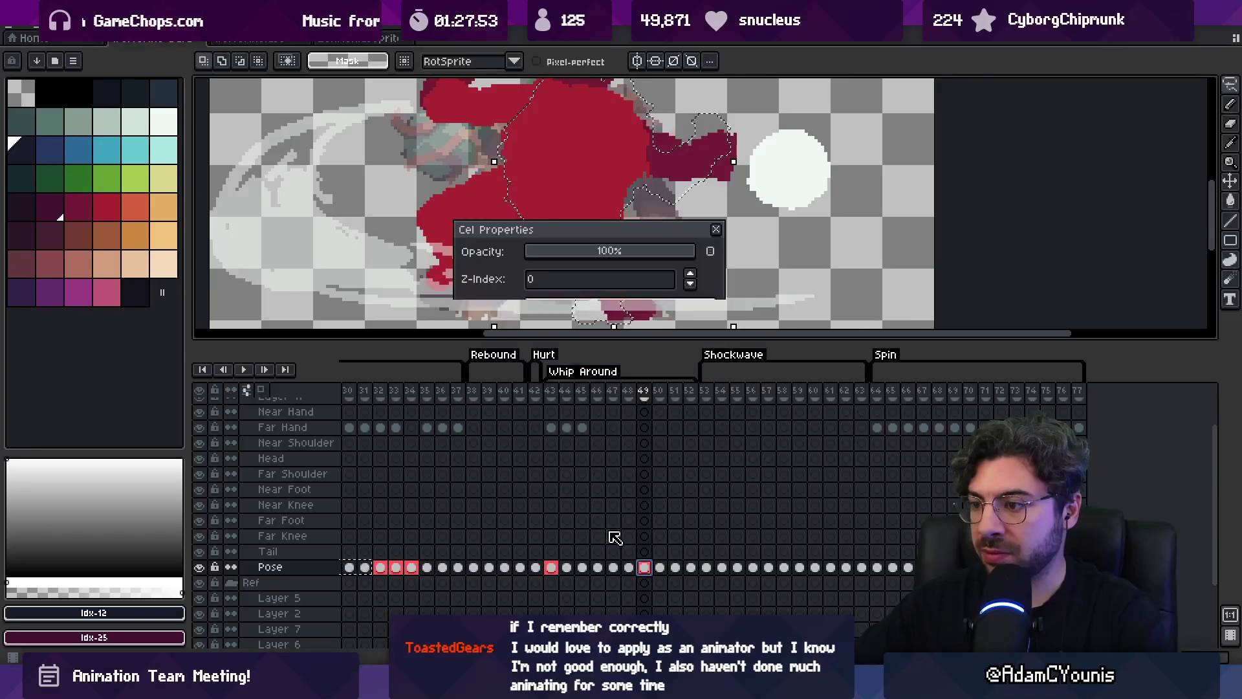
Check the Pose cel tags across frames 19–43, then close the cel properties panel
{"action": "left_click_drag", "start_coordinate": [444, 515], "coordinate": [689, 526]}
{"action": "mouse_move", "coordinate": [433, 406]}
{"action": "left_mouse_down"}
{"action": "mouse_move", "coordinate": [602, 406]}
{"action": "mouse_move", "coordinate": [550, 406]}
{"action": "left_mouse_up"}
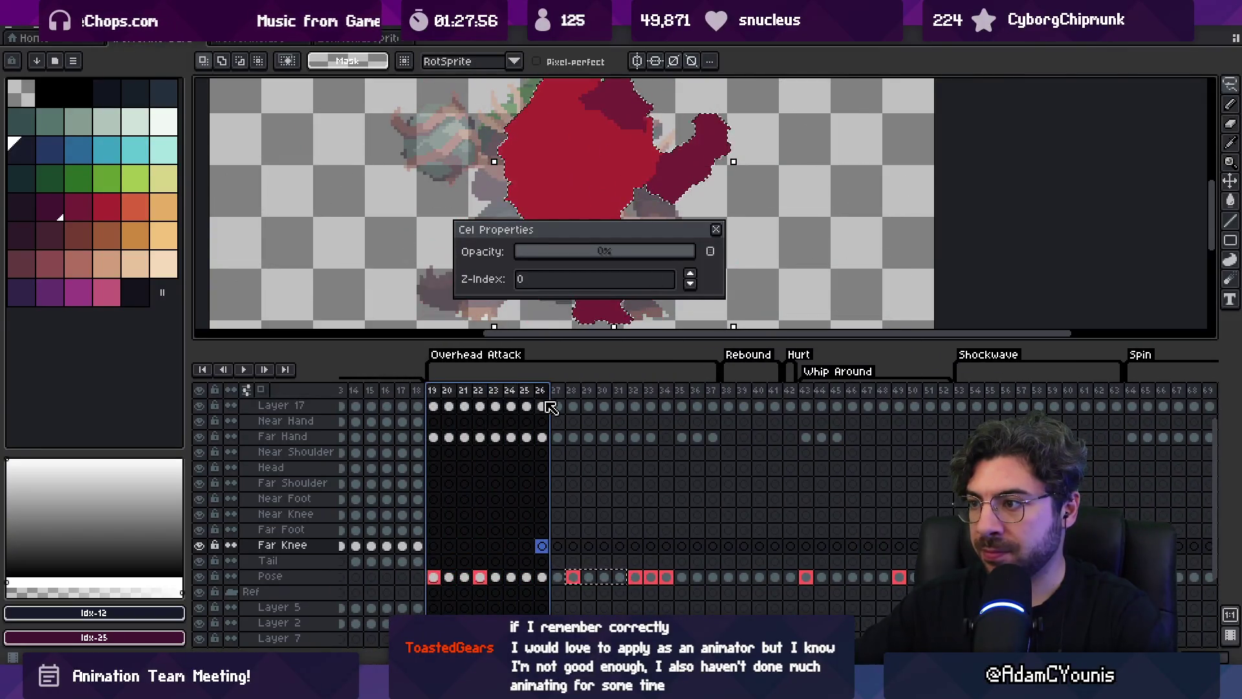
{"action": "left_click", "coordinate": [620, 514]}
{"action": "mouse_move", "coordinate": [640, 397]}
{"action": "left_mouse_down"}
{"action": "mouse_move", "coordinate": [673, 397]}
{"action": "mouse_move", "coordinate": [657, 404]}
{"action": "left_mouse_up"}
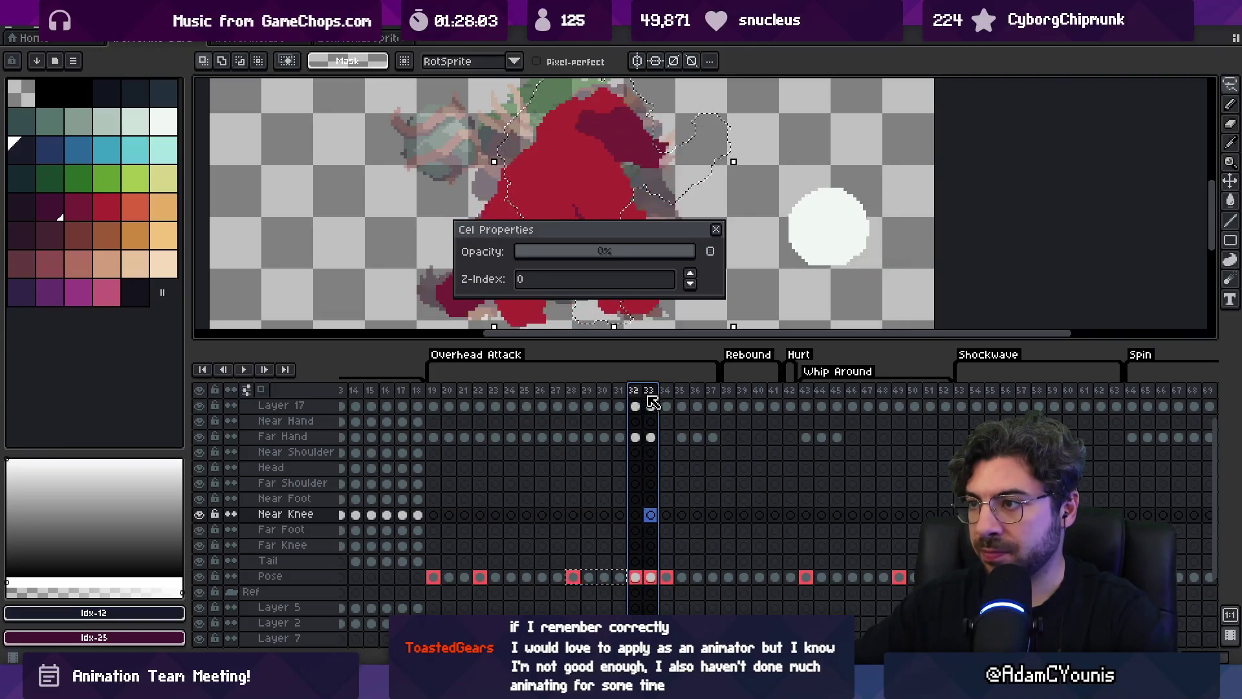
{"action": "left_click", "coordinate": [652, 579]}
{"action": "left_click", "coordinate": [547, 307]}
{"action": "left_click", "coordinate": [651, 514]}
{"action": "mouse_move", "coordinate": [664, 476]}
{"action": "left_mouse_down"}
{"action": "mouse_move", "coordinate": [704, 500]}
{"action": "mouse_move", "coordinate": [719, 488]}
{"action": "left_mouse_up"}
{"action": "left_click", "coordinate": [580, 452]}
{"action": "left_click_drag", "start_coordinate": [499, 391], "coordinate": [750, 405]}
{"action": "scroll", "coordinate": [647, 492], "scroll_direction": "right", "scroll_amount": 6}
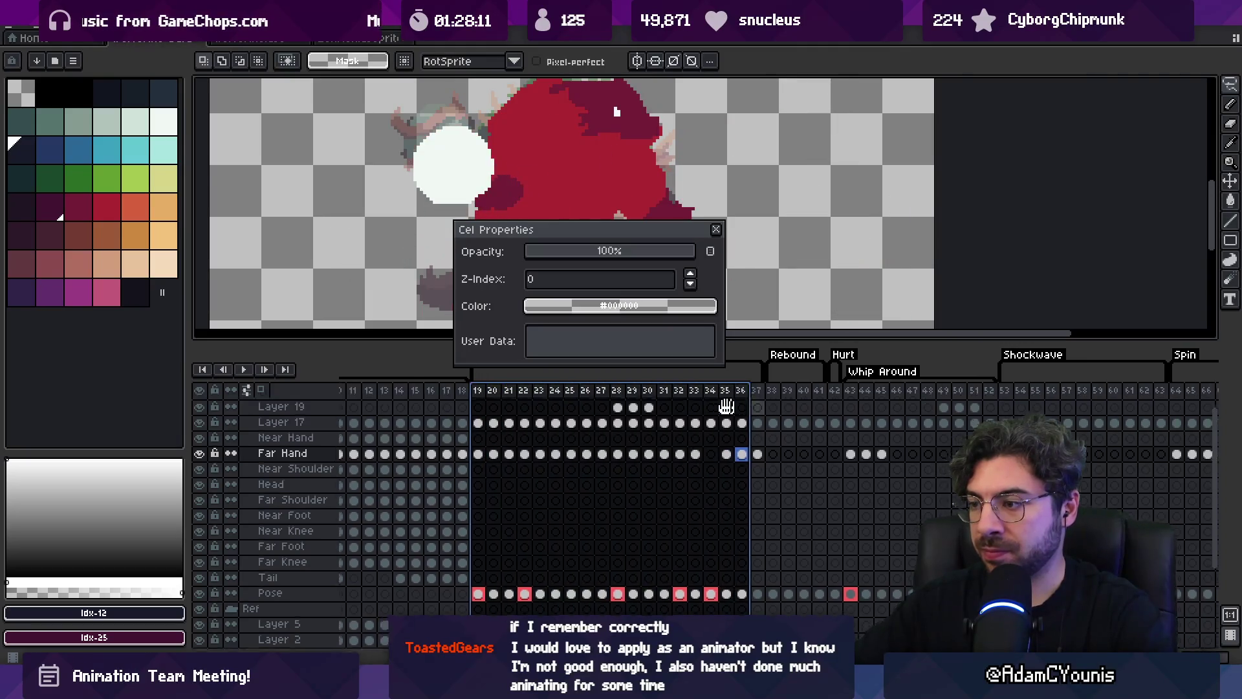
{"action": "mouse_move", "coordinate": [504, 392]}
{"action": "left_mouse_down"}
{"action": "mouse_move", "coordinate": [770, 411]}
{"action": "mouse_move", "coordinate": [742, 392]}
{"action": "mouse_move", "coordinate": [838, 401]}
{"action": "left_mouse_up"}
{"action": "left_click", "coordinate": [717, 230]}
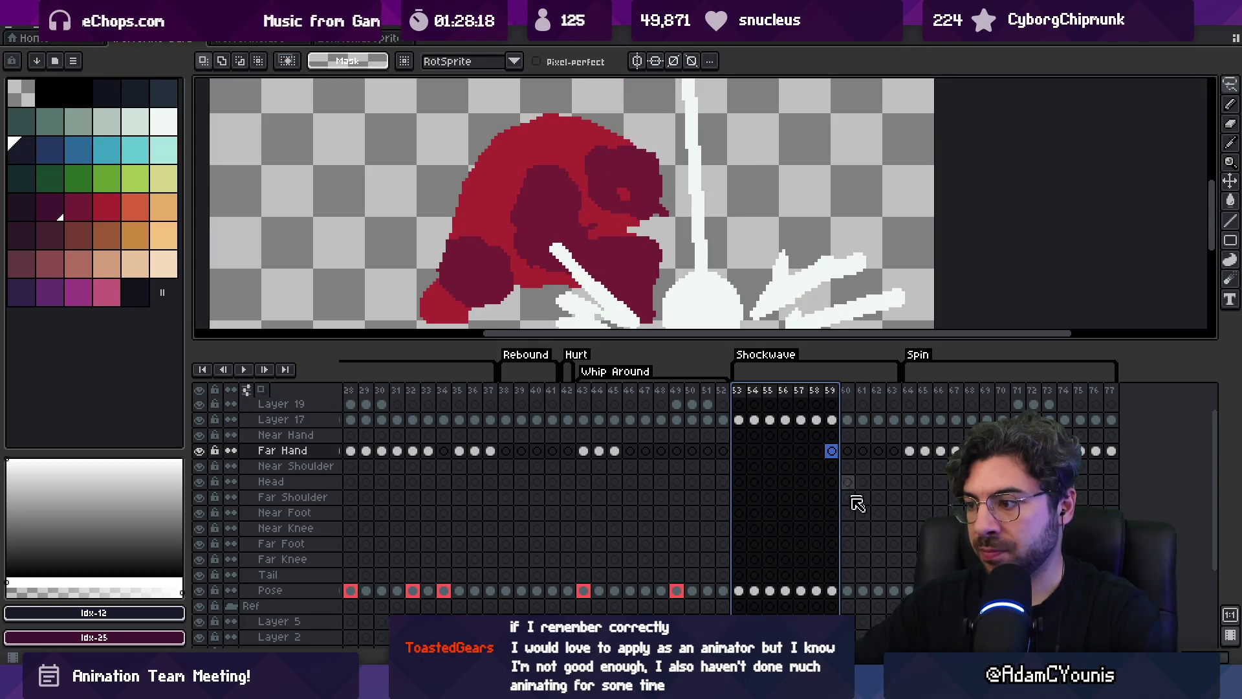
Tag the Pose cel at frame 59 red (#fe5b59) in Cel Properties
{"action": "left_click", "coordinate": [834, 592]}
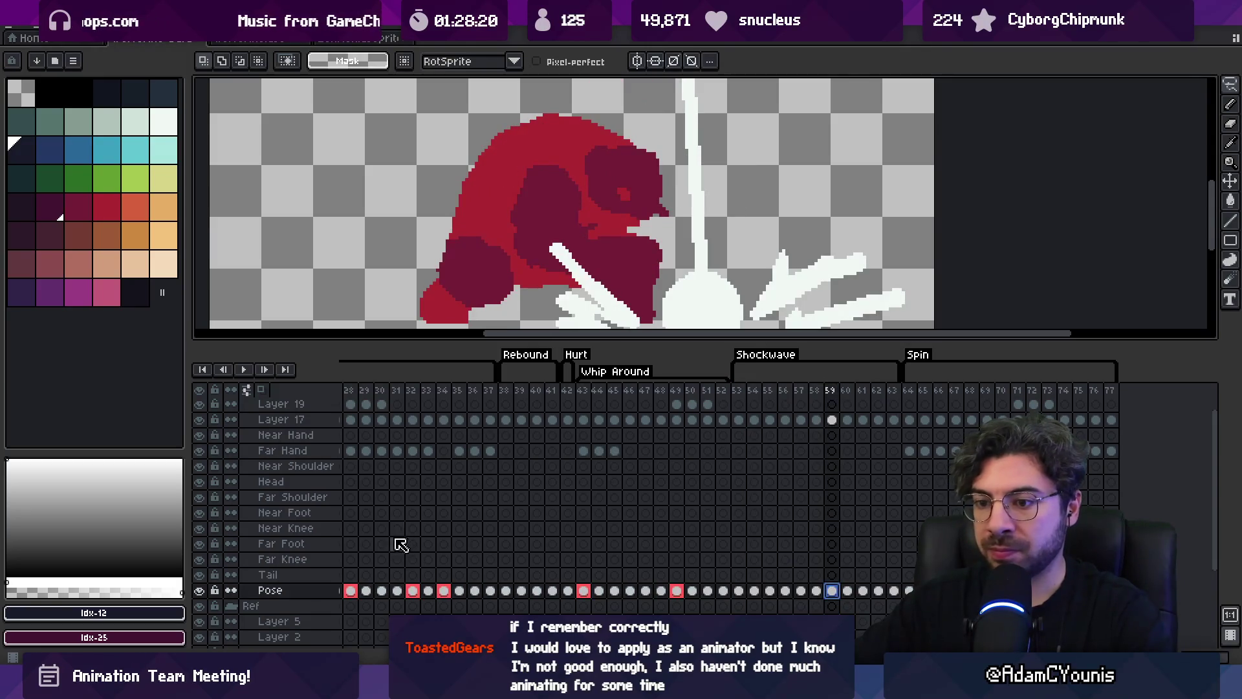
{"action": "right_click", "coordinate": [839, 597]}
{"action": "left_click", "coordinate": [845, 569]}
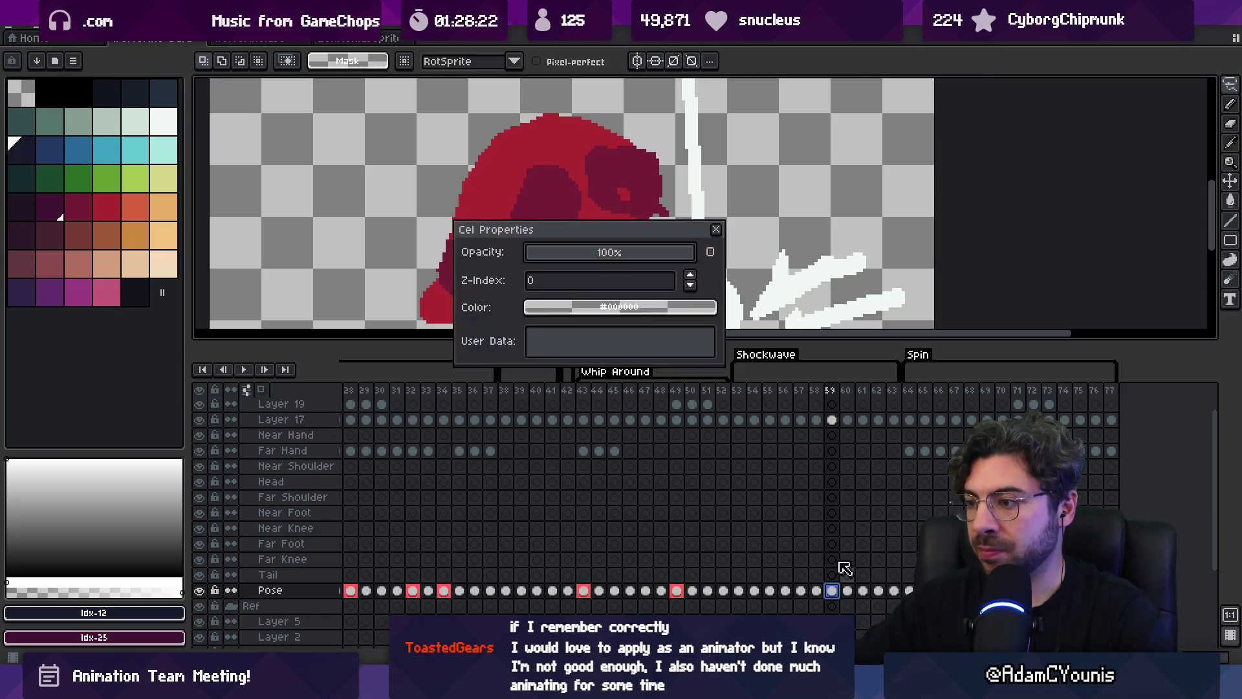
{"action": "left_click", "coordinate": [569, 308]}
{"action": "left_click", "coordinate": [570, 332]}
Tag the Pose cel at frame 53 red
{"action": "left_click", "coordinate": [738, 591]}
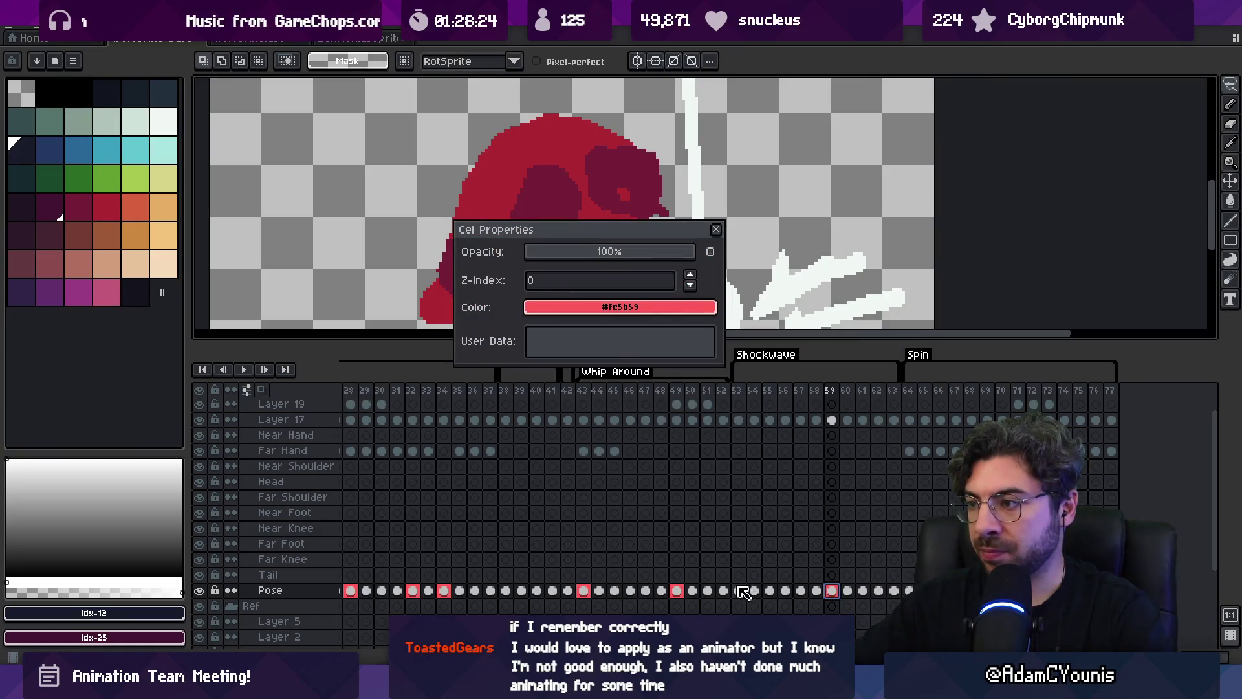
{"action": "left_click", "coordinate": [569, 305]}
{"action": "left_click", "coordinate": [570, 333]}
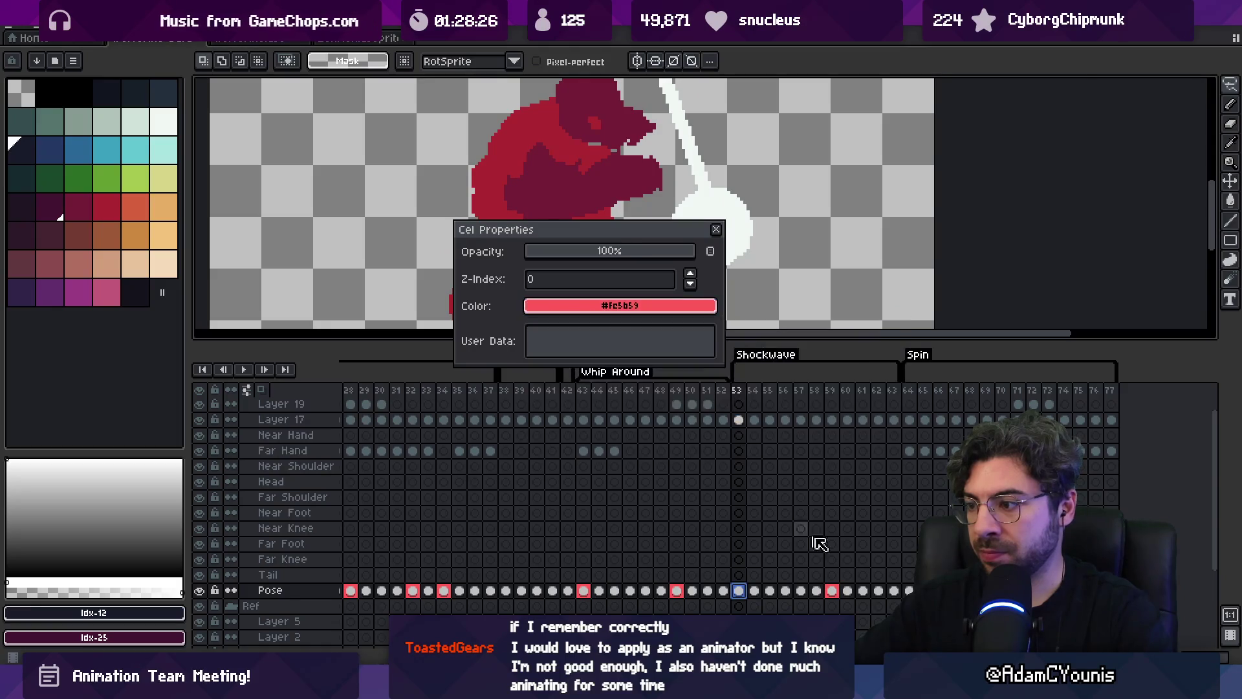
Restore the frame 64 Pose cel to 100% opacity and tag it red
{"action": "left_click", "coordinate": [832, 543]}
{"action": "mouse_move", "coordinate": [731, 394]}
{"action": "left_mouse_down"}
{"action": "mouse_move", "coordinate": [964, 402]}
{"action": "mouse_move", "coordinate": [891, 524]}
{"action": "mouse_move", "coordinate": [551, 563]}
{"action": "left_mouse_up"}
{"action": "left_click", "coordinate": [570, 608]}
{"action": "left_click", "coordinate": [555, 258]}
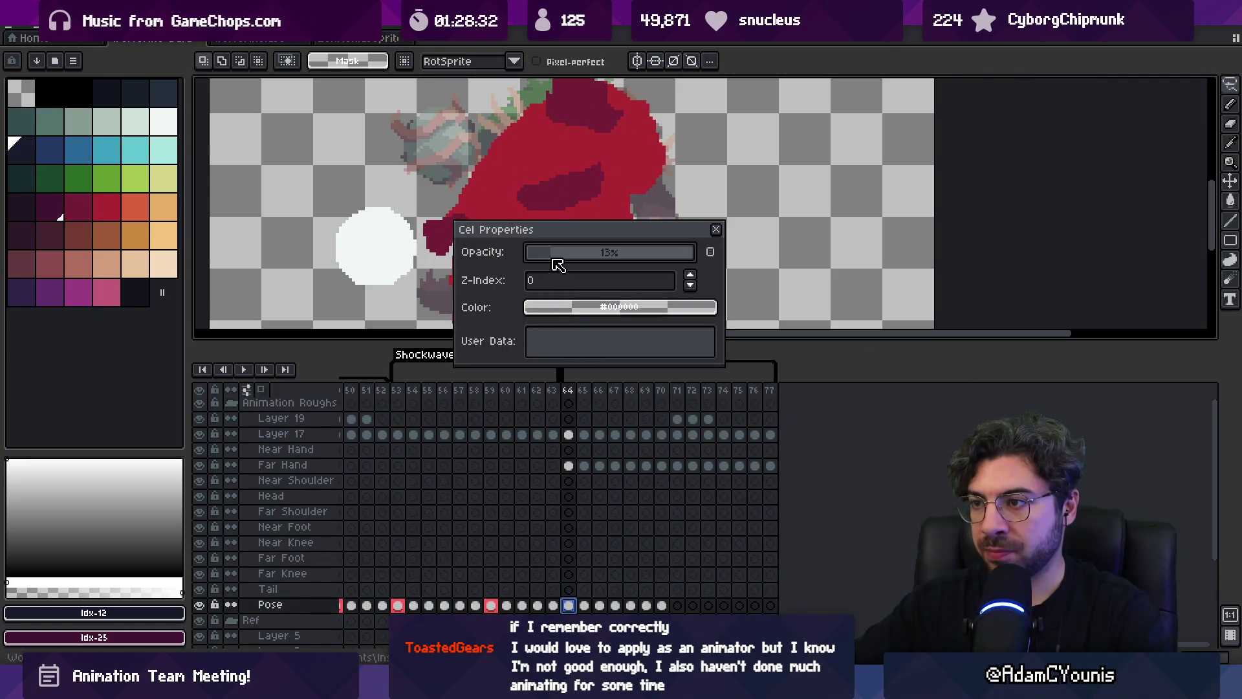
{"action": "left_click_drag", "start_coordinate": [567, 274], "coordinate": [692, 253]}
{"action": "left_click", "coordinate": [620, 306]}
{"action": "left_click", "coordinate": [564, 331]}
Select the frame 71 Pose cel and view its colour choices as HSV
{"action": "left_click_drag", "start_coordinate": [579, 406], "coordinate": [680, 397]}
{"action": "left_click", "coordinate": [678, 606]}
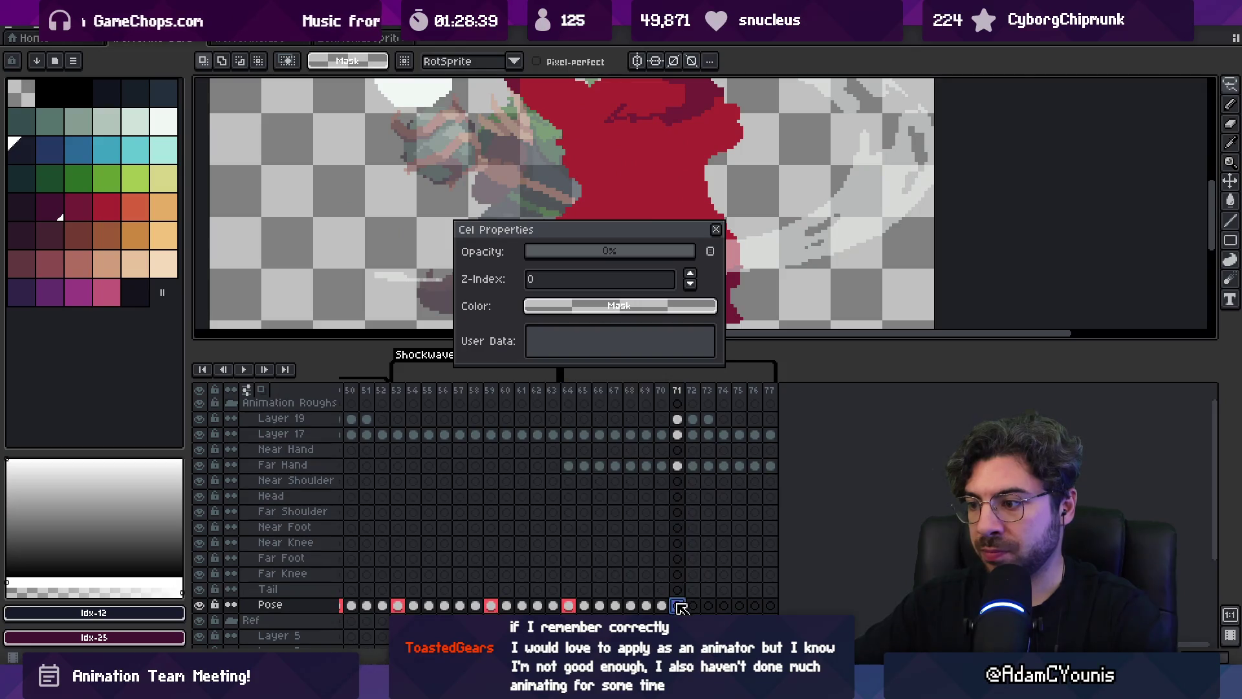
{"action": "left_click", "coordinate": [620, 306]}
{"action": "left_click", "coordinate": [598, 357]}
{"action": "left_click_drag", "start_coordinate": [576, 605], "coordinate": [696, 516]}
{"action": "left_click", "coordinate": [680, 601]}
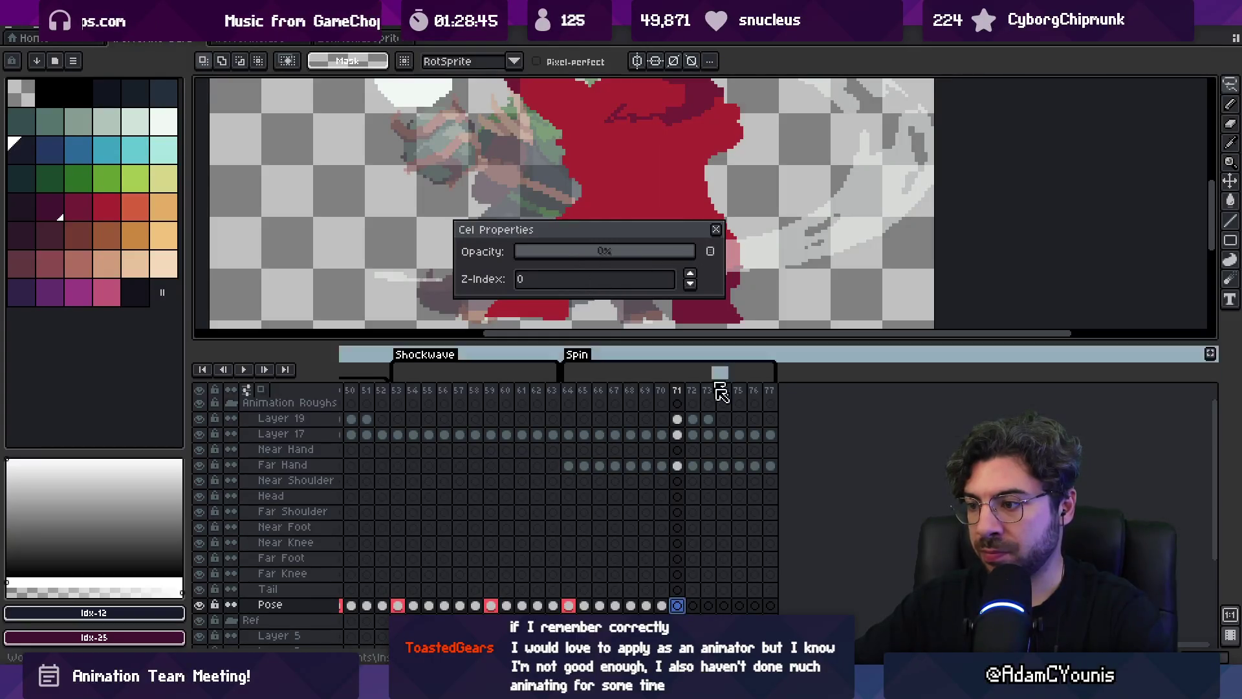
Move the Far Hand cels for frames 71–77 onto the Pose row
{"action": "left_click", "coordinate": [677, 466]}
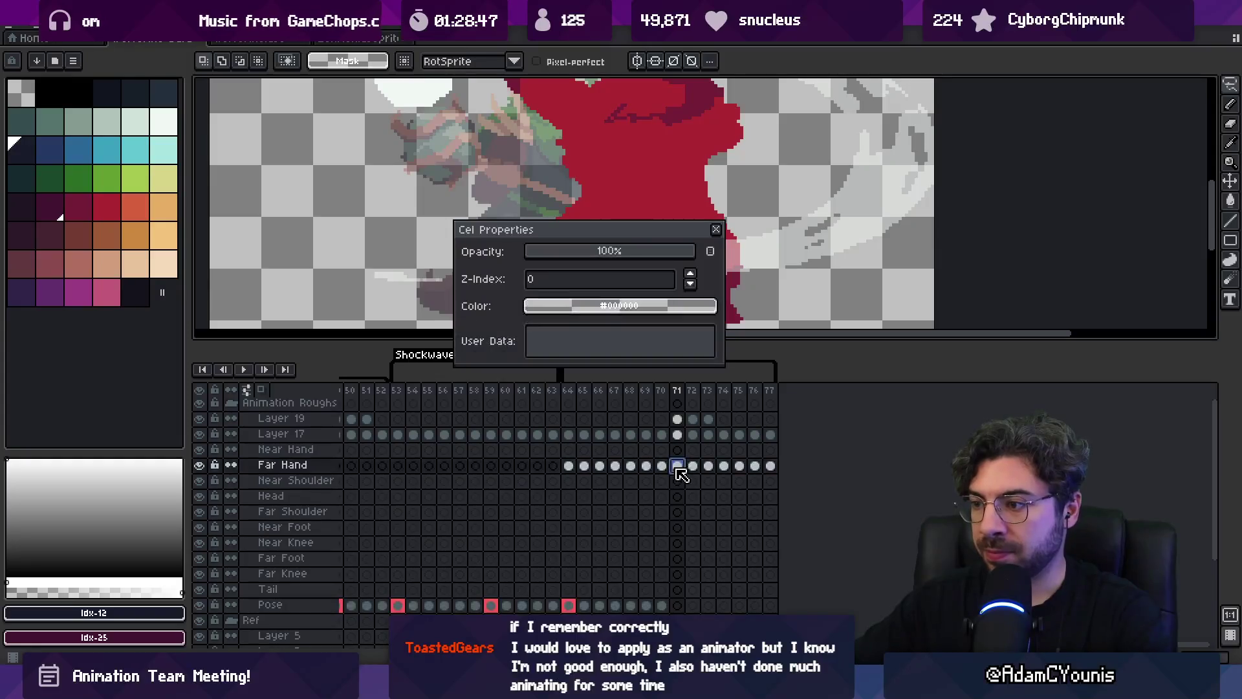
{"action": "left_click", "coordinate": [202, 465]}
{"action": "left_click", "coordinate": [202, 465]}
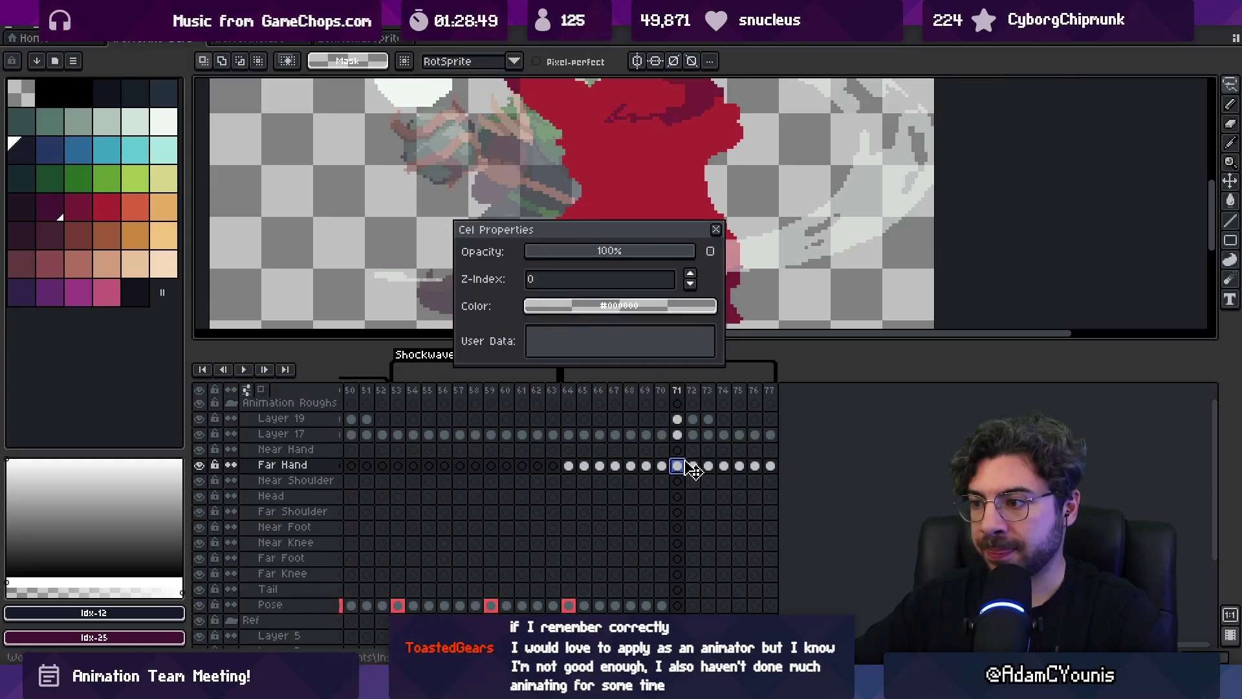
{"action": "left_click", "coordinate": [770, 466], "text": "shift"}
{"action": "mouse_move", "coordinate": [781, 466]}
{"action": "left_mouse_down"}
{"action": "mouse_move", "coordinate": [727, 602]}
{"action": "mouse_move", "coordinate": [691, 610]}
{"action": "left_mouse_up"}
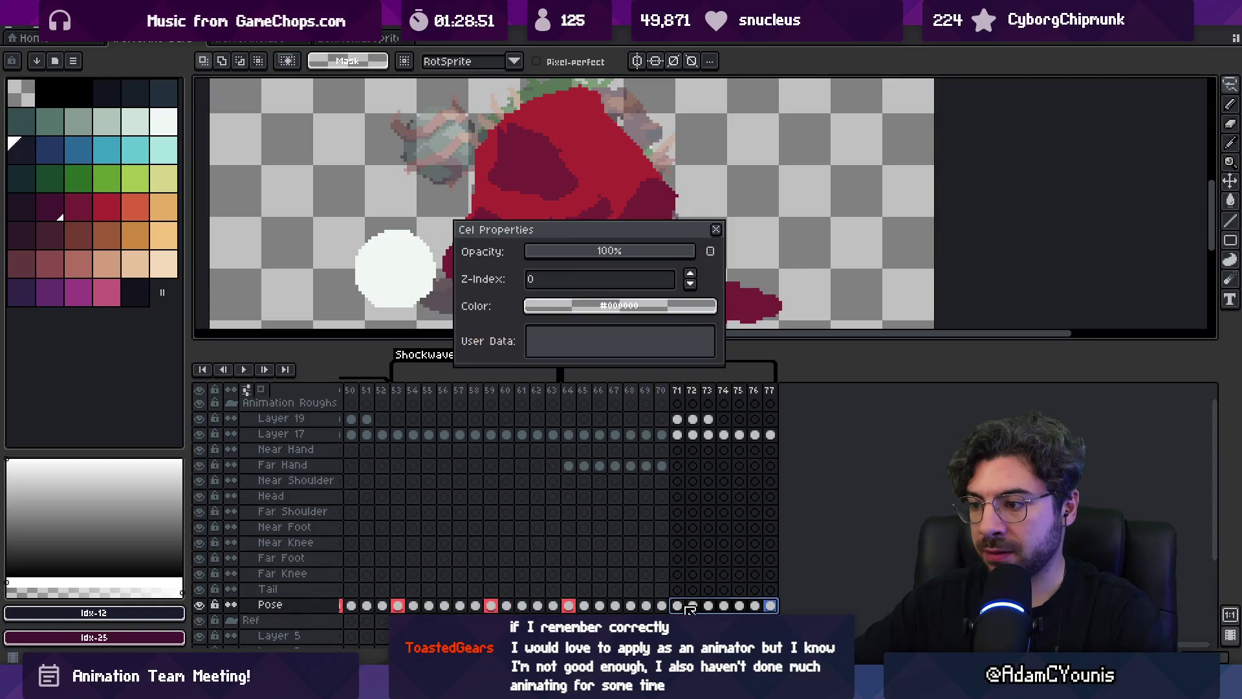
Tag the Pose cels at frames 71 and 72 red
{"action": "left_click", "coordinate": [677, 605]}
{"action": "left_click", "coordinate": [619, 305]}
{"action": "left_click", "coordinate": [563, 332]}
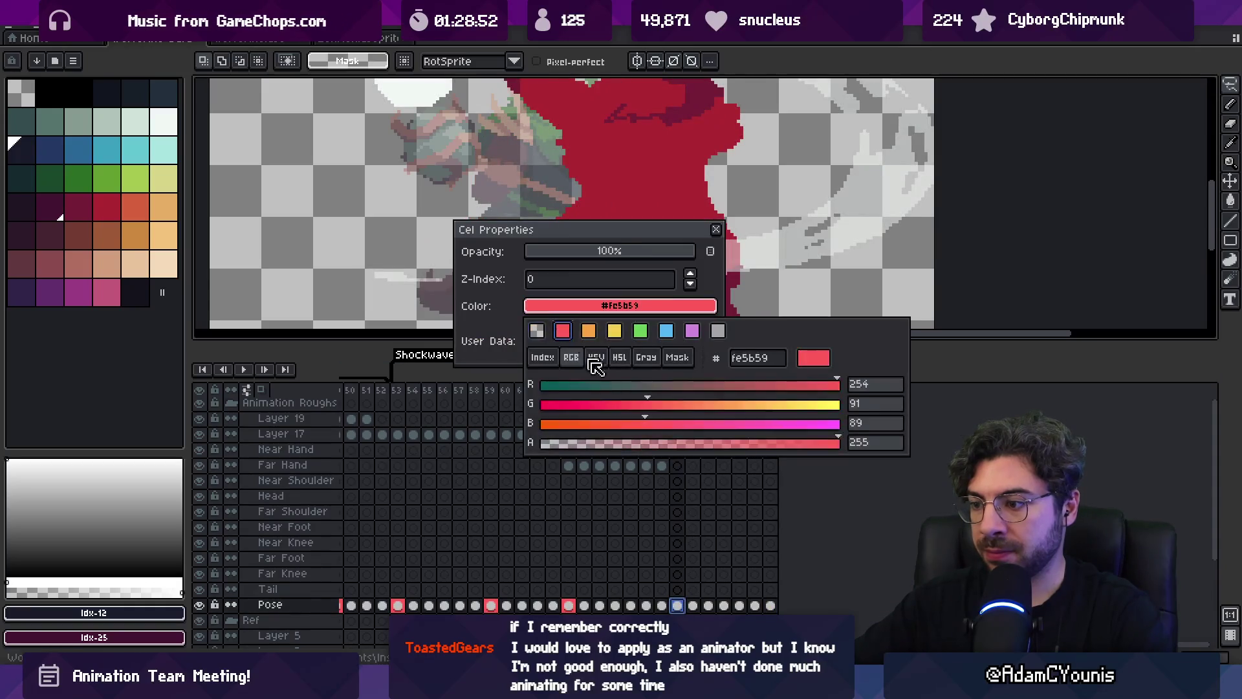
{"action": "left_click_drag", "start_coordinate": [684, 399], "coordinate": [702, 397]}
{"action": "left_click", "coordinate": [692, 605]}
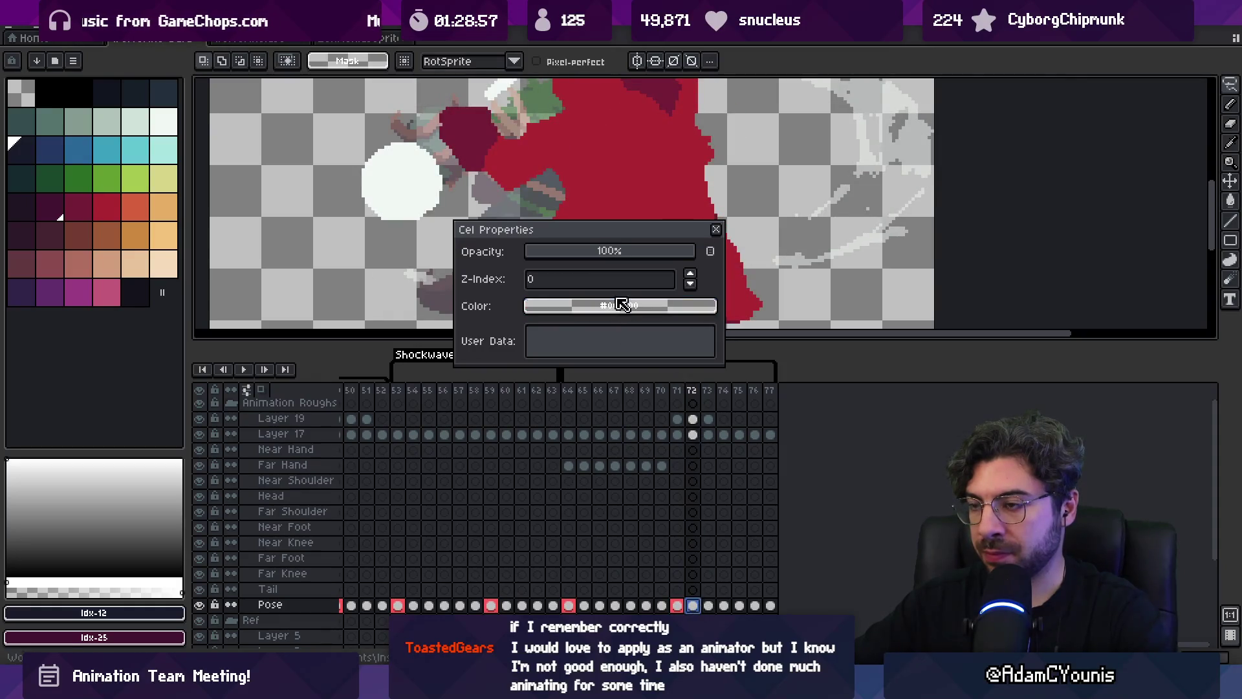
{"action": "left_click", "coordinate": [610, 305]}
{"action": "left_click", "coordinate": [563, 332]}
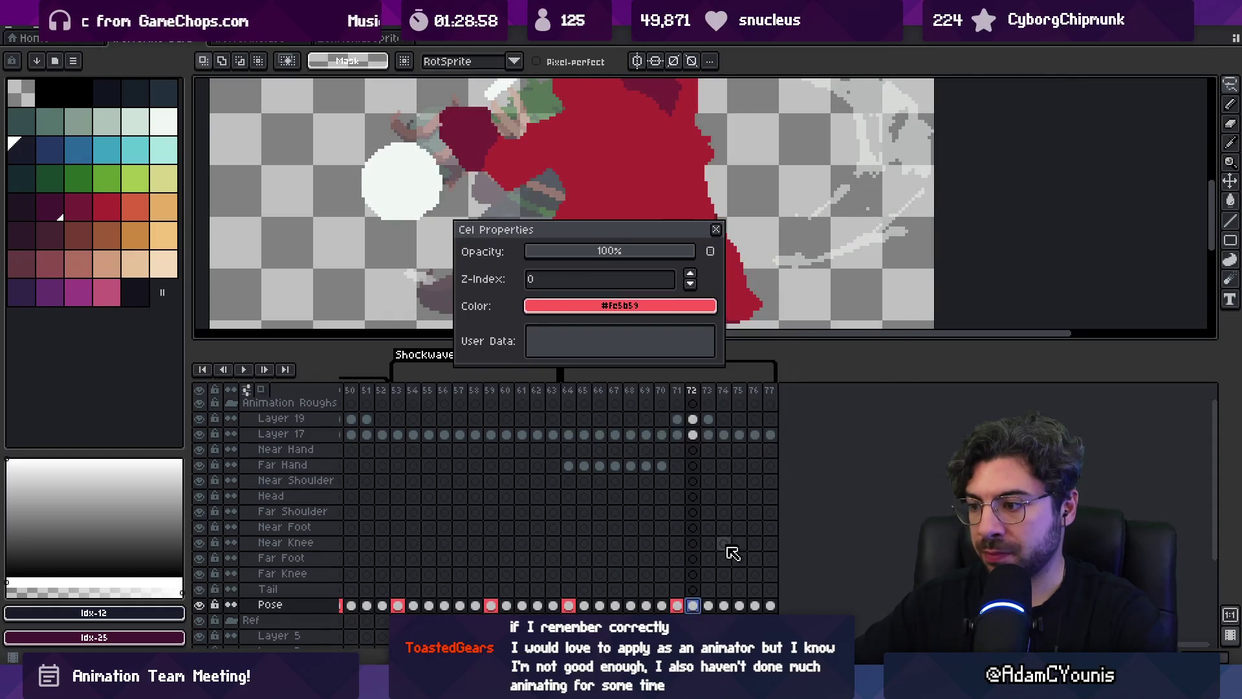
Tag the frame 73 Pose cel red and remove the red tag from Layer 17 and 19 cels
{"action": "left_click", "coordinate": [708, 604]}
{"action": "left_click", "coordinate": [609, 308]}
{"action": "left_click", "coordinate": [563, 331]}
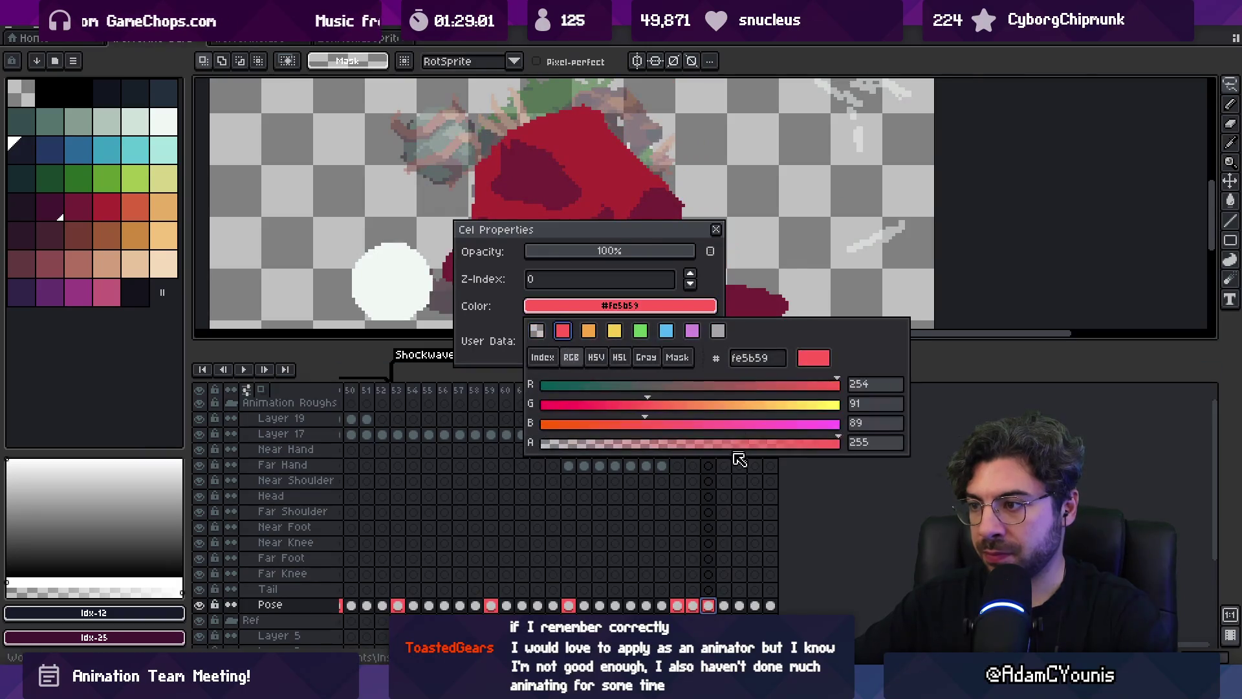
{"action": "left_click", "coordinate": [738, 458]}
{"action": "key", "text": "Right"}
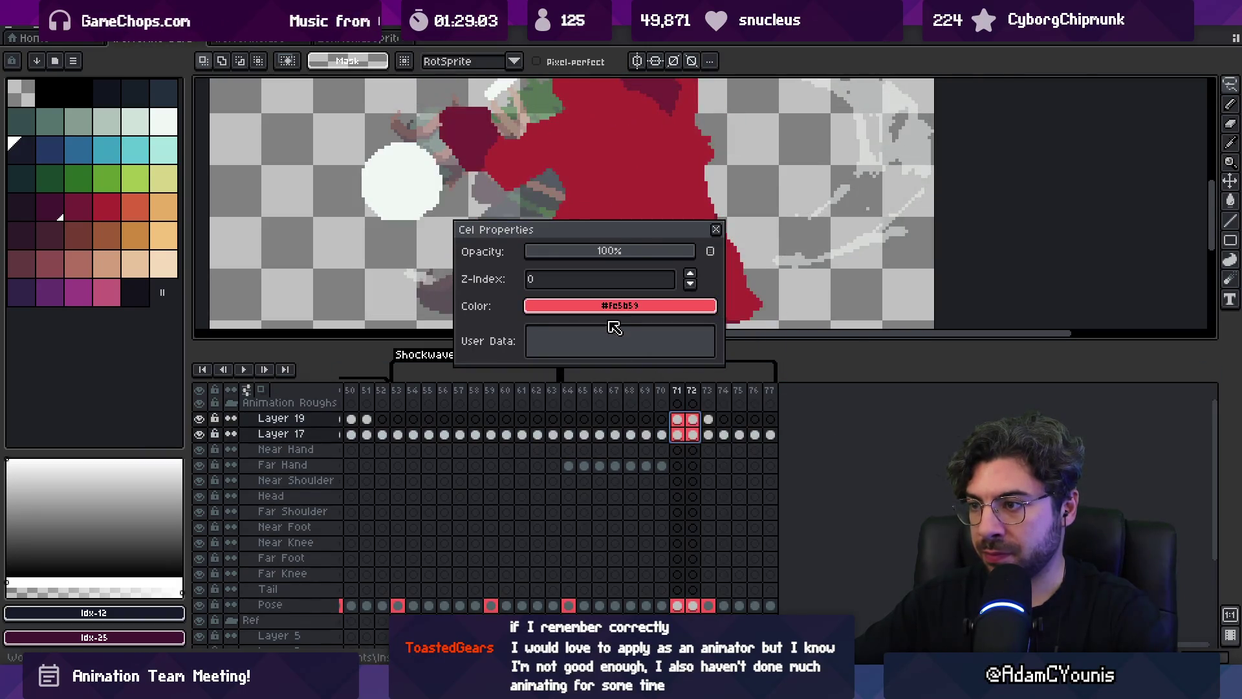
{"action": "left_click", "coordinate": [610, 308]}
{"action": "left_click", "coordinate": [543, 331]}
Select frames 71–77 and scroll the timeline back to the earliest frames
{"action": "left_click", "coordinate": [726, 528]}
{"action": "left_click_drag", "start_coordinate": [678, 391], "coordinate": [782, 396]}
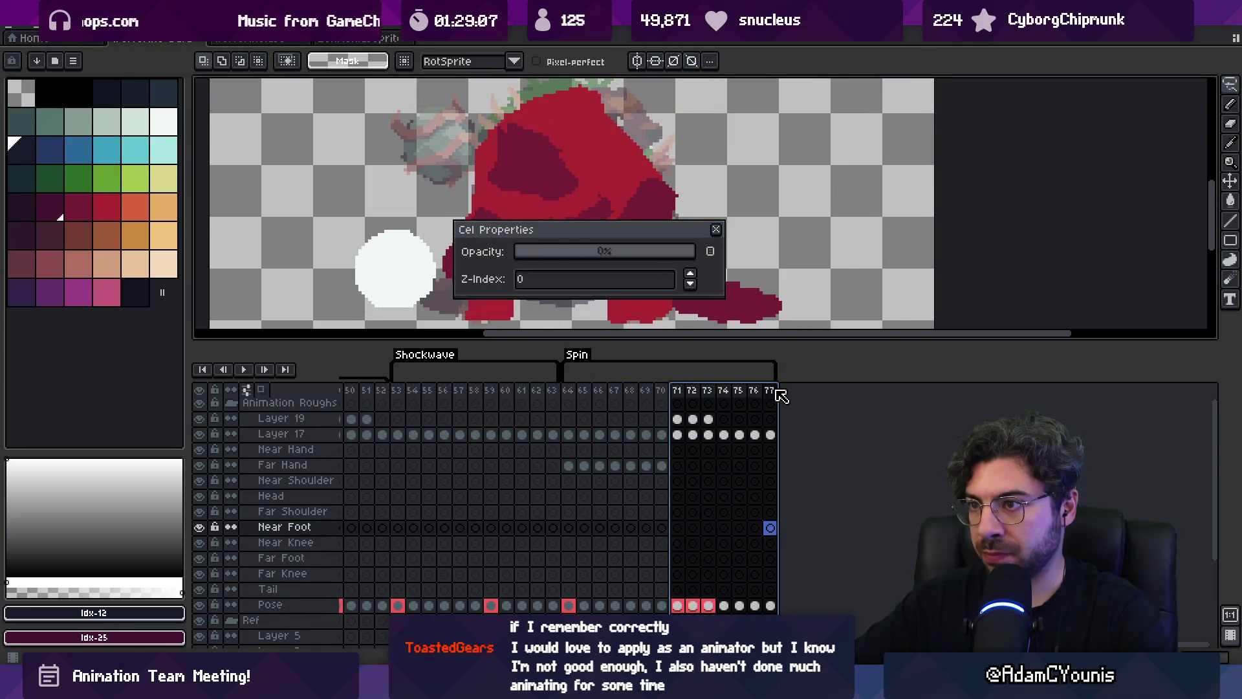
{"action": "scroll", "coordinate": [660, 505], "scroll_direction": "left", "scroll_amount": 10}
{"action": "mouse_move", "coordinate": [705, 471]}
{"action": "left_mouse_down"}
{"action": "mouse_move", "coordinate": [754, 471]}
{"action": "mouse_move", "coordinate": [621, 461]}
{"action": "mouse_move", "coordinate": [679, 518]}
{"action": "mouse_move", "coordinate": [905, 538]}
{"action": "left_mouse_up"}
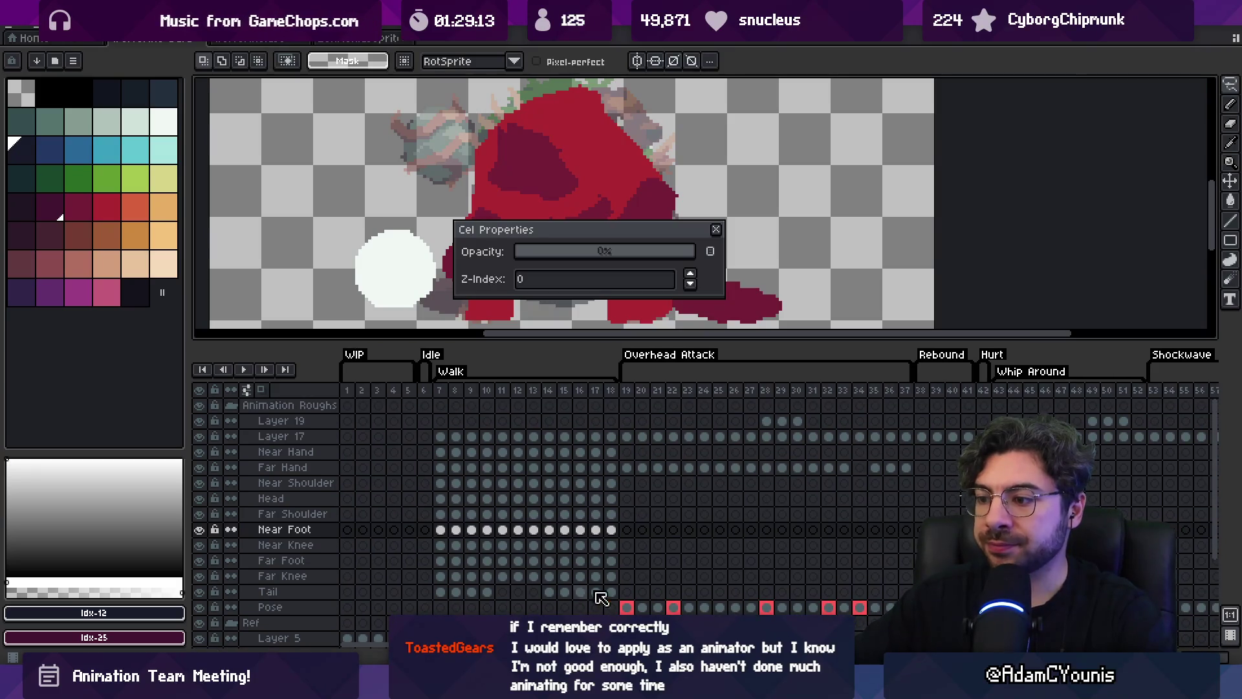
Insert eight empty frames after frame 6 to extend the Idle animation
{"action": "left_click", "coordinate": [427, 608]}
{"action": "scroll", "coordinate": [438, 612], "scroll_direction": "down", "scroll_amount": 2}
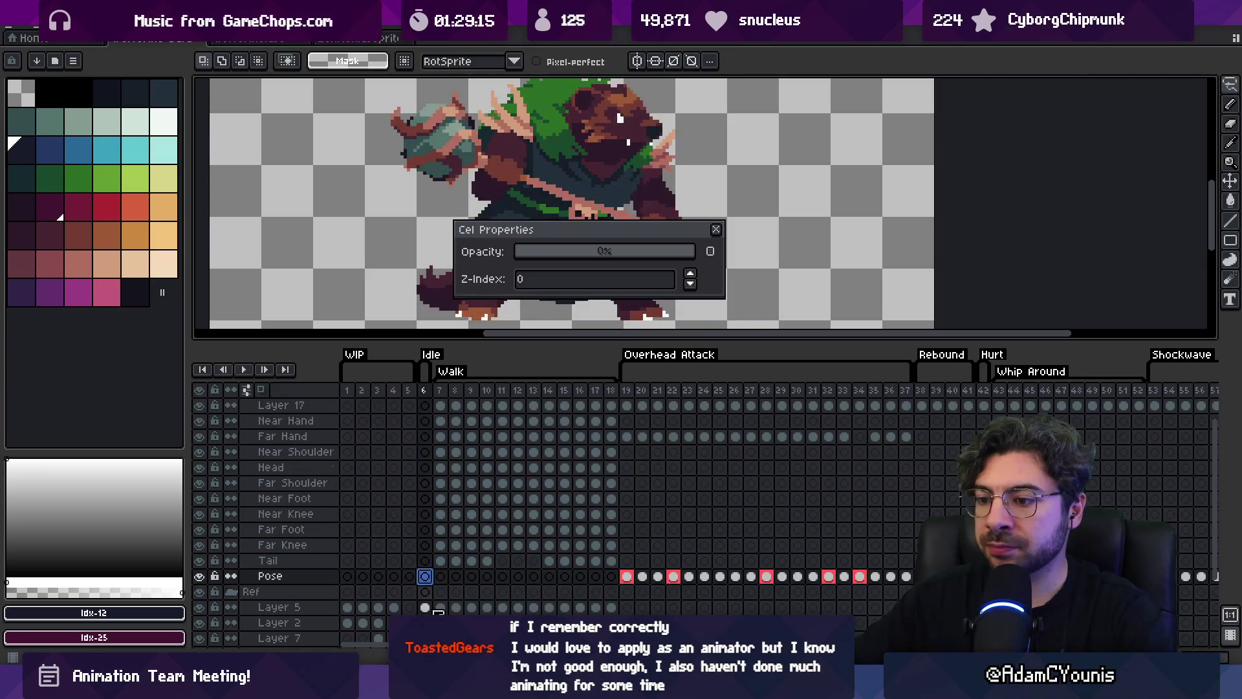
{"action": "scroll", "coordinate": [432, 504], "scroll_direction": "up", "scroll_amount": 2}
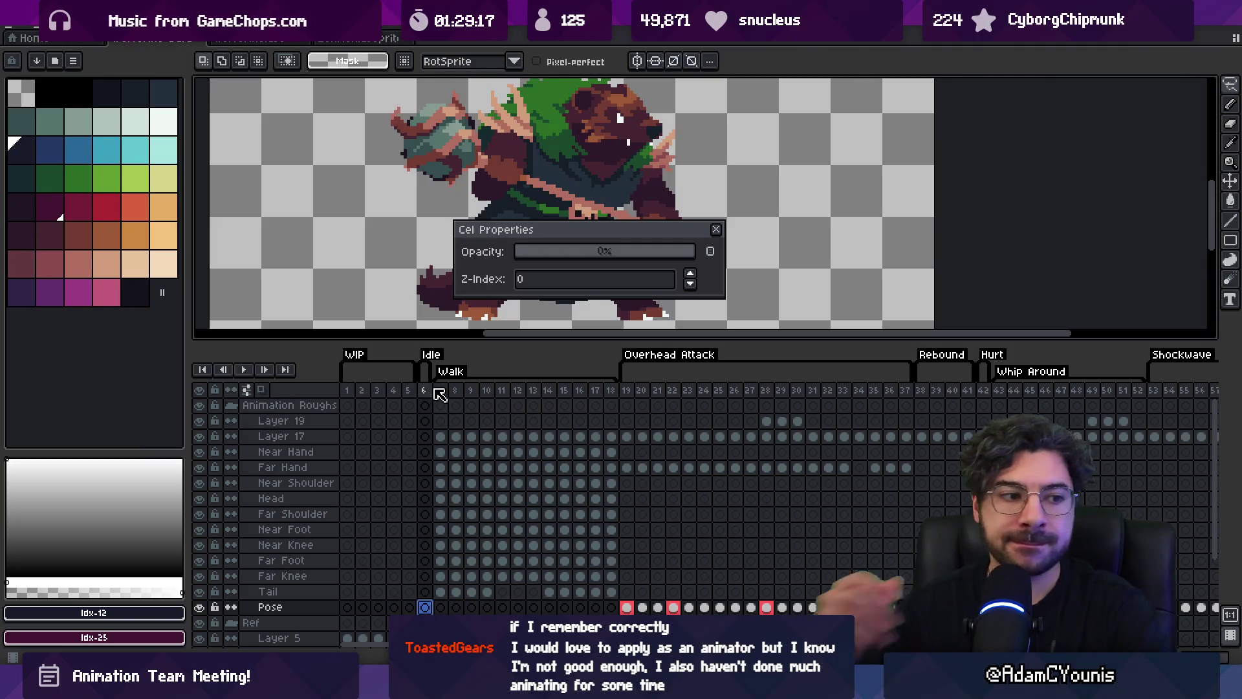
{"action": "key", "text": "alt+n"}
{"action": "key", "text": "alt+n"}
{"action": "key", "text": "alt+n"}
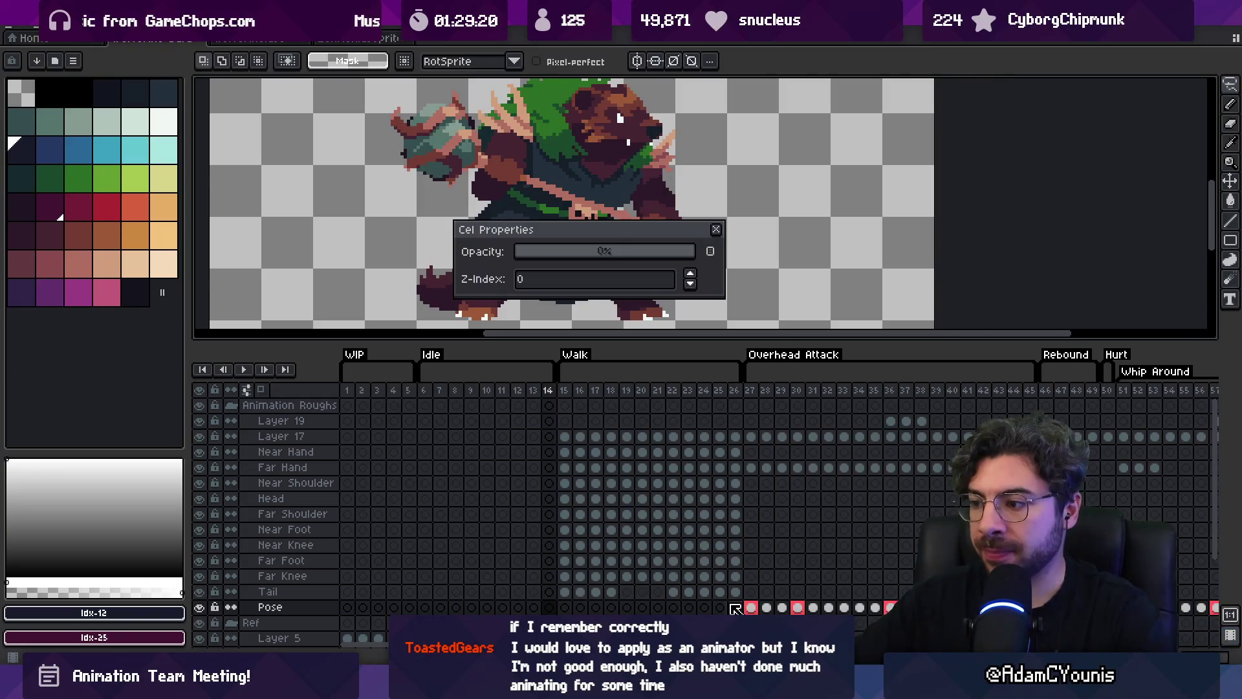
{"action": "left_click_drag", "start_coordinate": [570, 392], "coordinate": [1032, 406]}
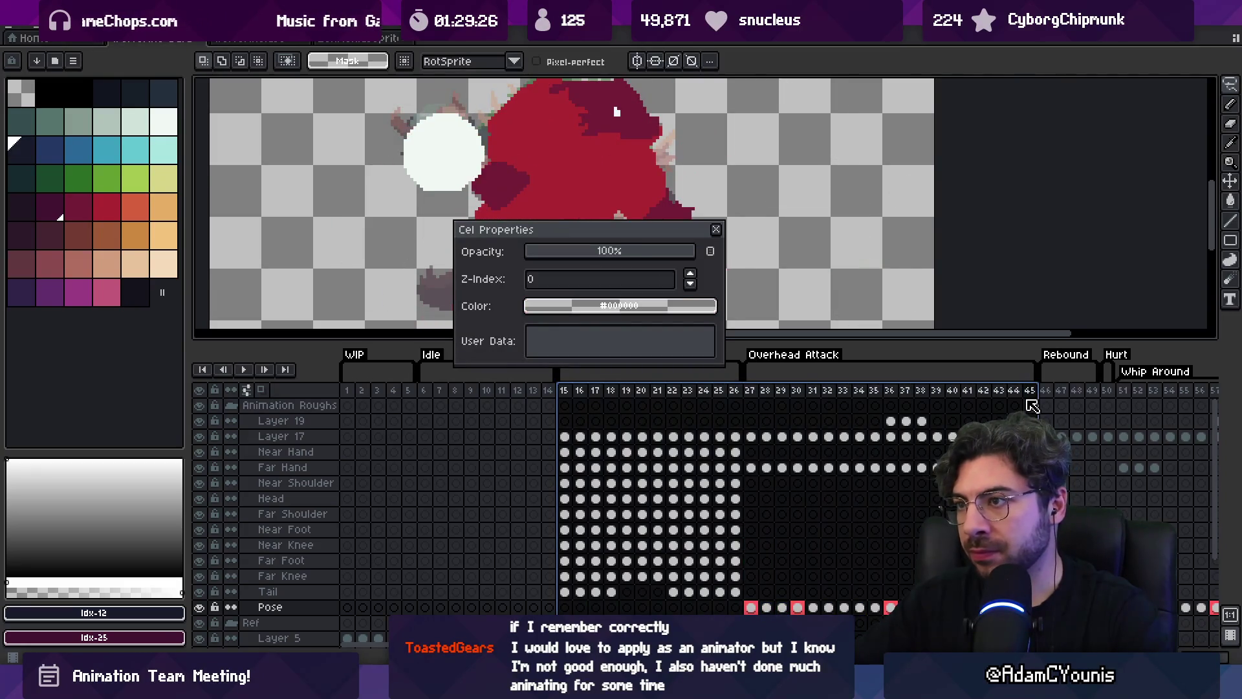
{"action": "left_click", "coordinate": [1030, 405]}
Delete the Pose cels for frames 6–14
{"action": "left_click", "coordinate": [424, 607]}
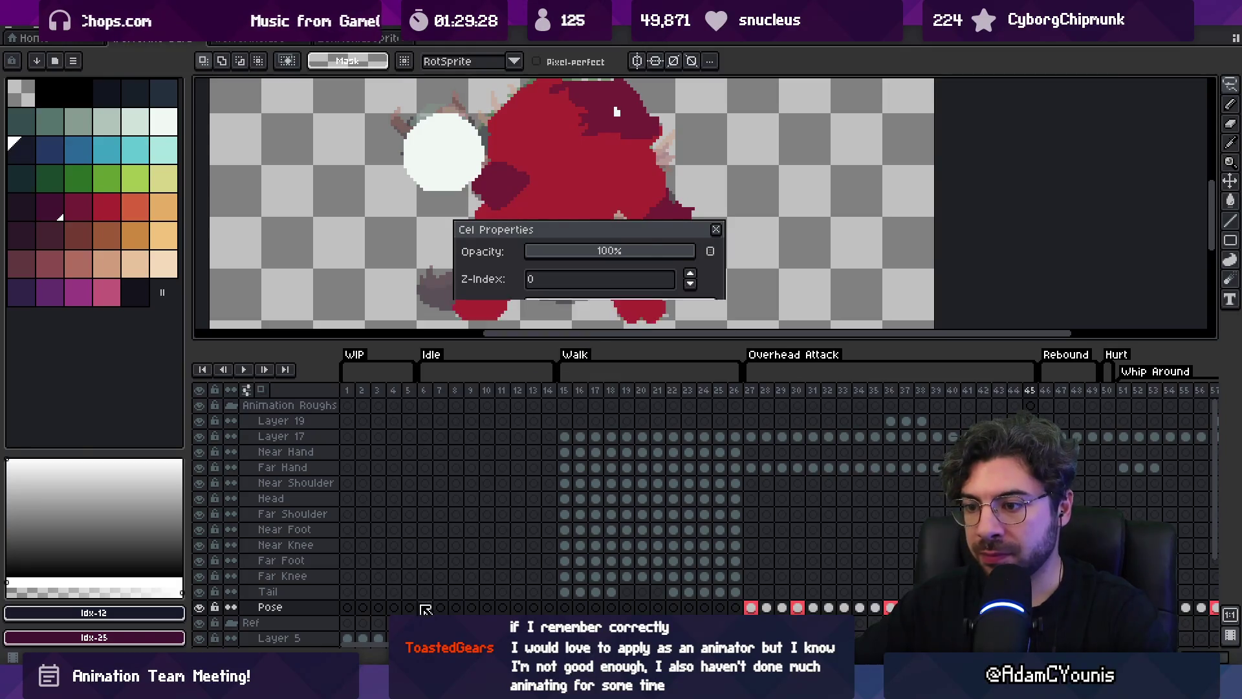
{"action": "left_click", "coordinate": [720, 231]}
{"action": "left_click", "coordinate": [486, 576]}
{"action": "left_click_drag", "start_coordinate": [549, 608], "coordinate": [432, 608]}
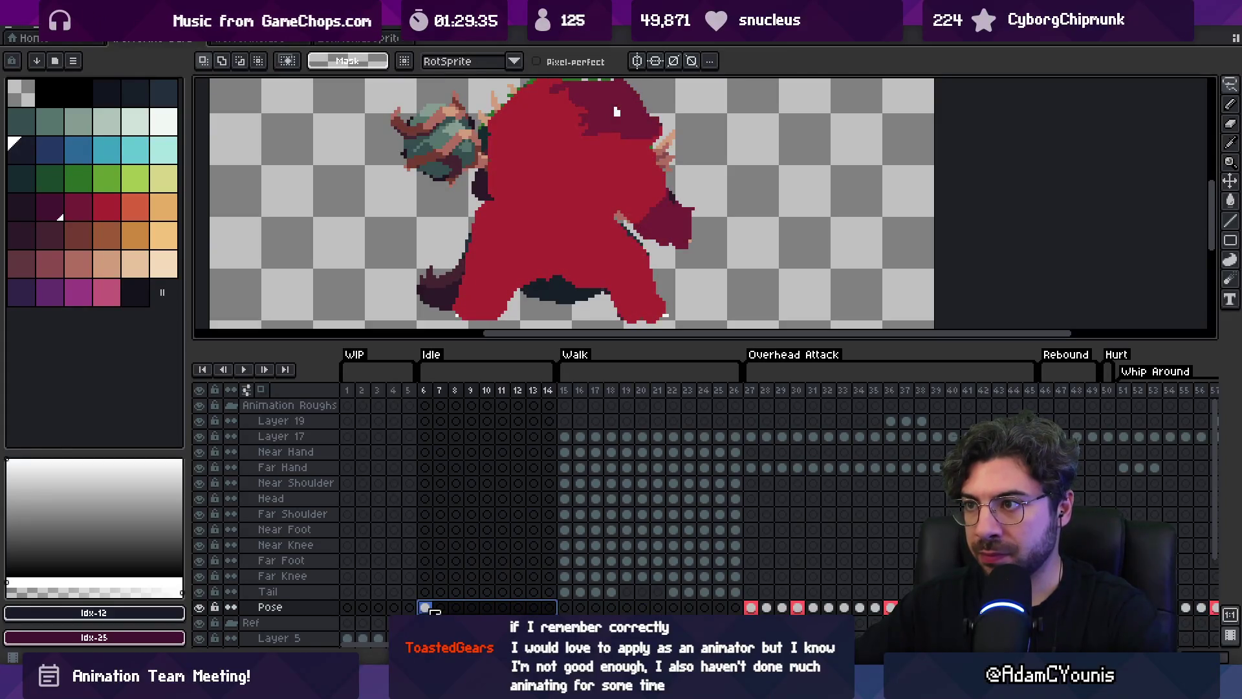
{"action": "right_click", "coordinate": [434, 610]}
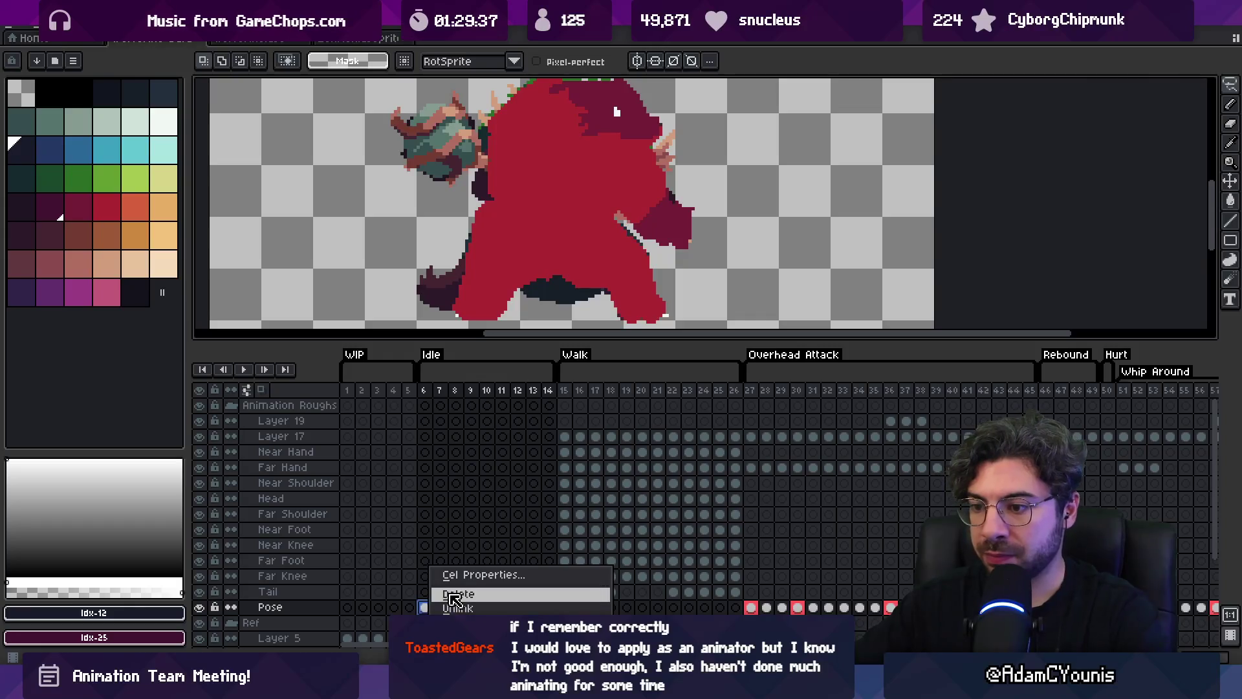
{"action": "left_click", "coordinate": [457, 593]}
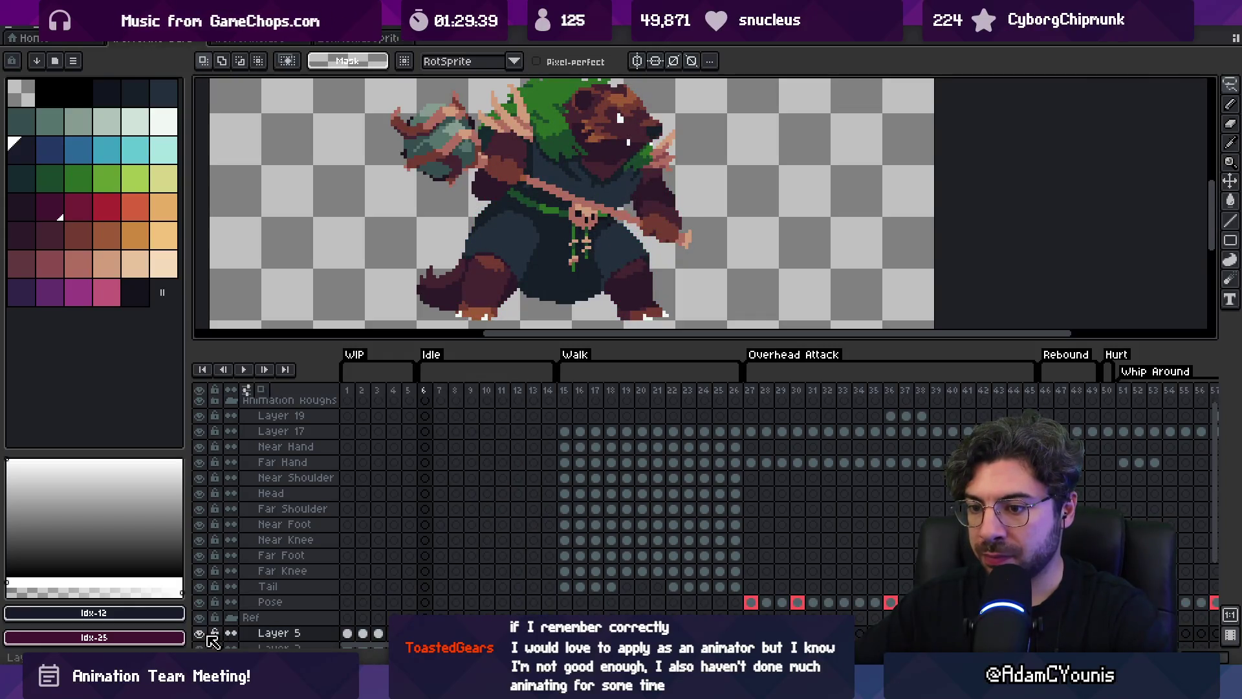
Clear the colour tag of Layer 3's frame 1 cel to transparent #000000
{"action": "scroll", "coordinate": [220, 631], "scroll_direction": "down", "scroll_amount": 2}
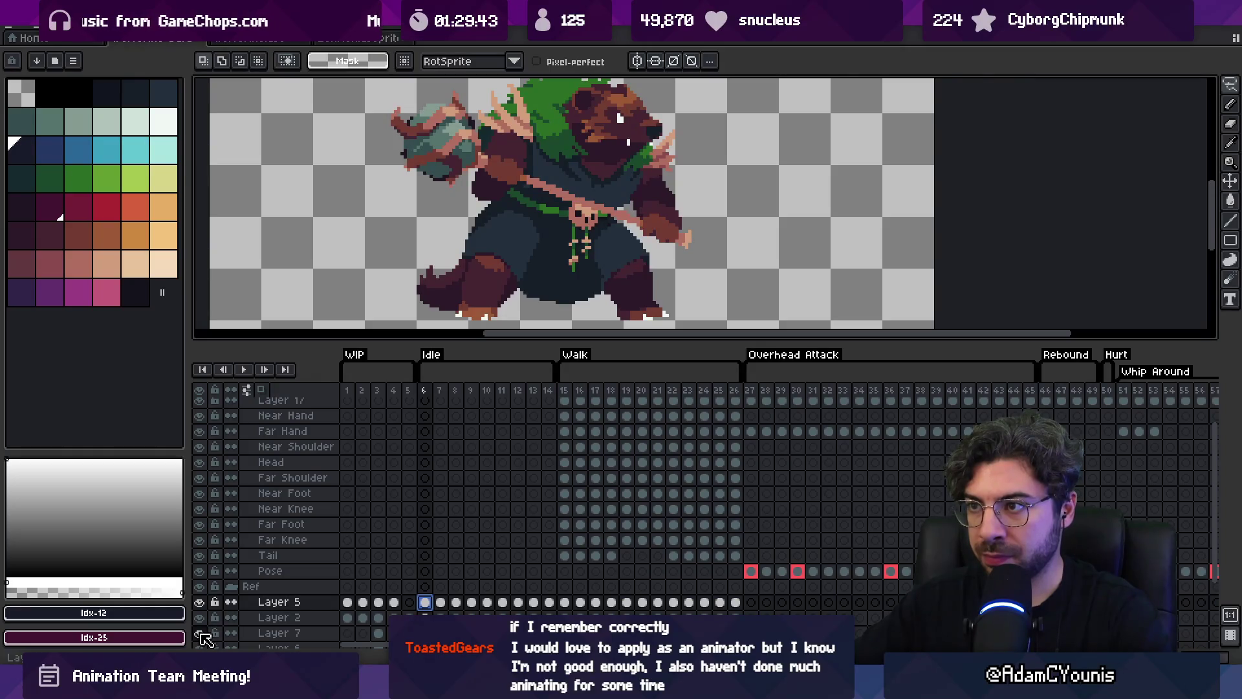
{"action": "scroll", "coordinate": [372, 566], "scroll_direction": "down", "scroll_amount": 5}
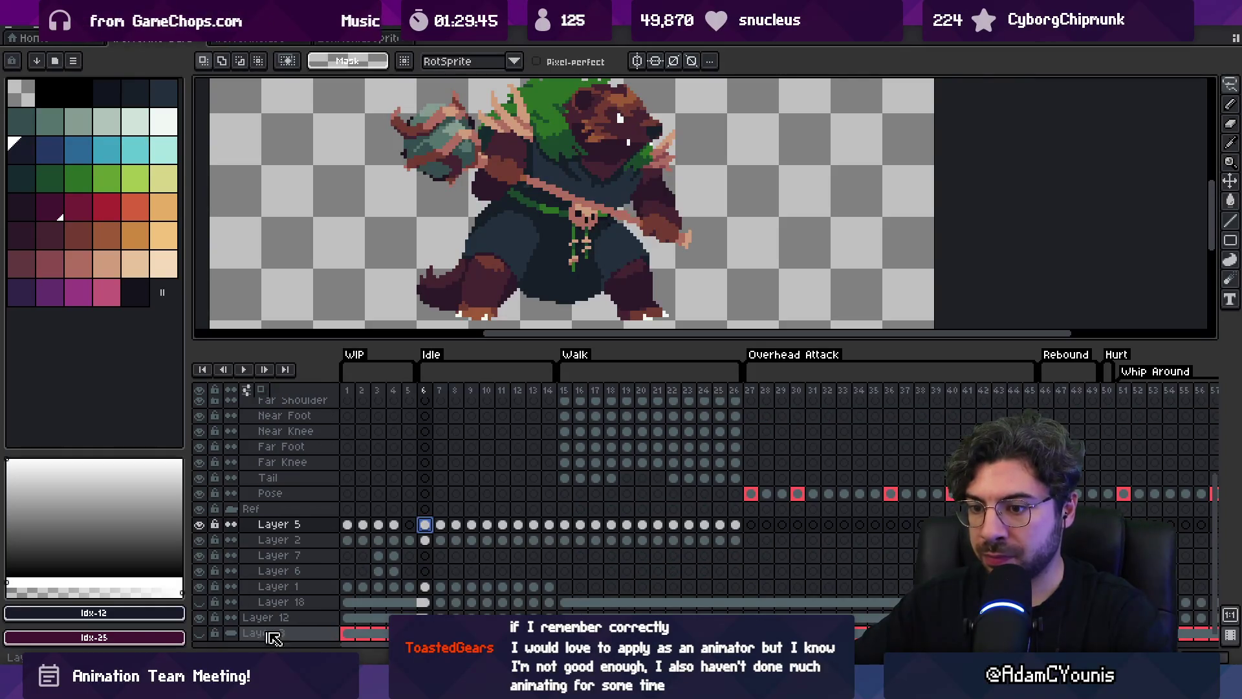
{"action": "right_click", "coordinate": [353, 634]}
{"action": "left_click", "coordinate": [382, 575]}
{"action": "left_click", "coordinate": [555, 306]}
{"action": "left_click", "coordinate": [537, 330]}
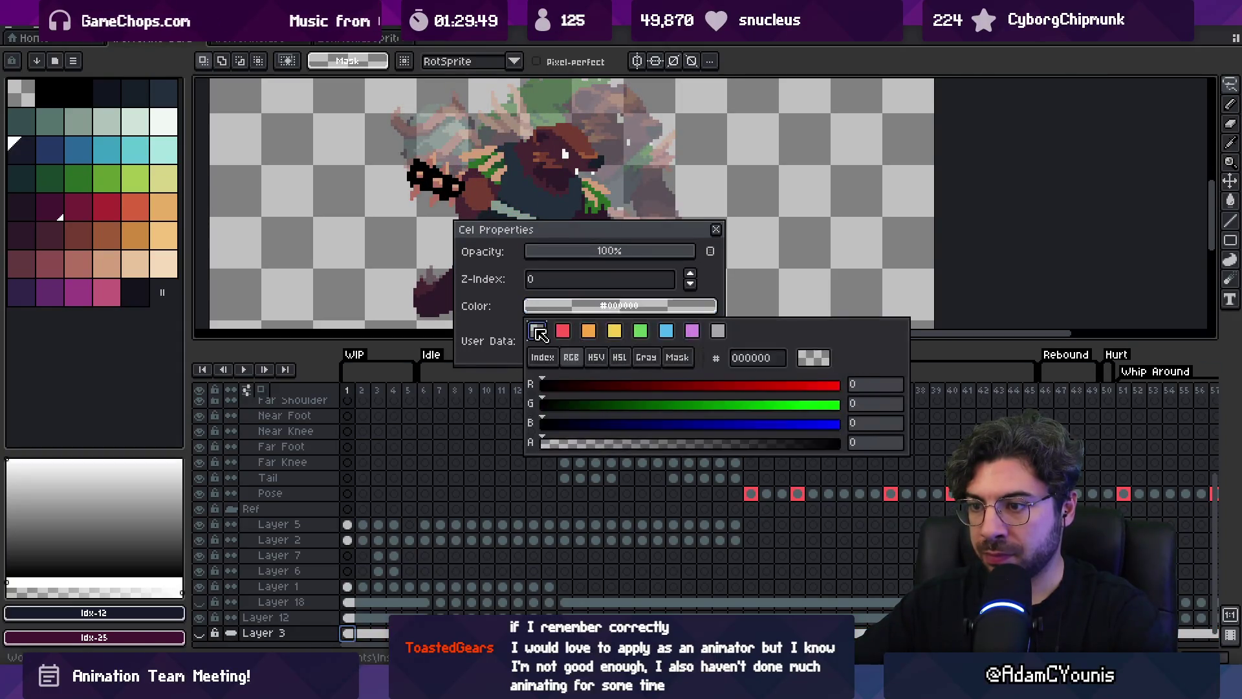
{"action": "left_click", "coordinate": [424, 570]}
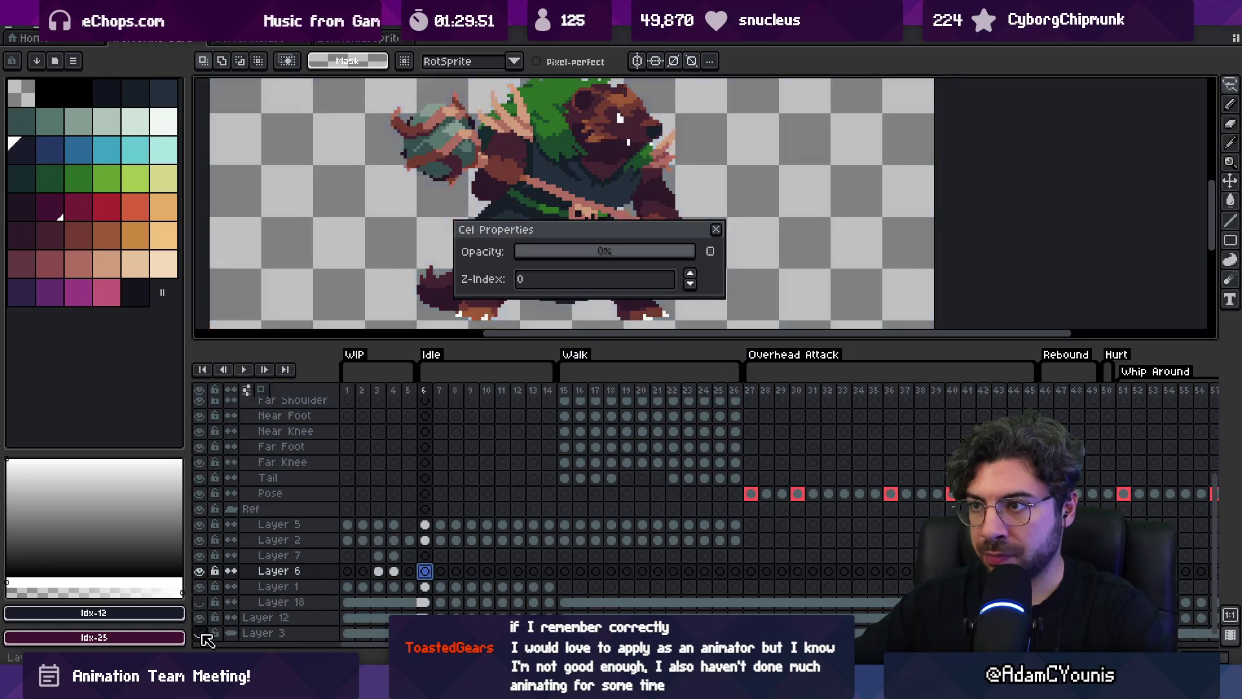
{"action": "left_click", "coordinate": [581, 601]}
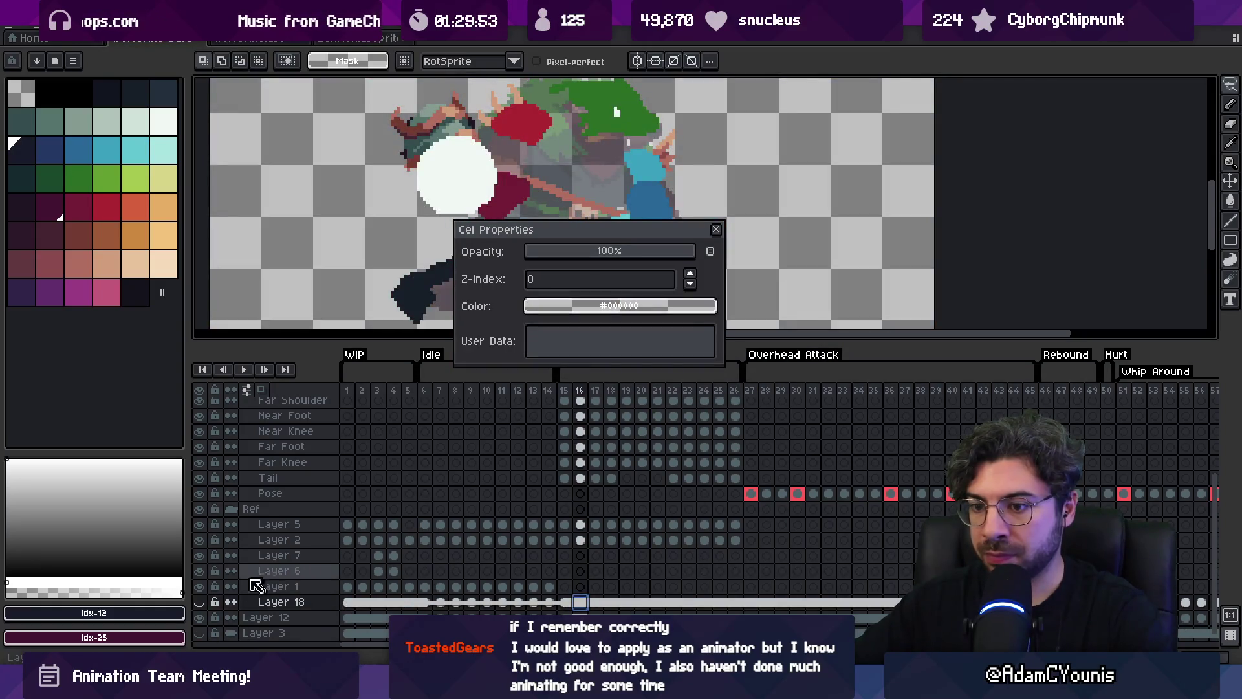
Hide Layer 18 and go to the Pose layer's frame-6 cel
{"action": "left_click", "coordinate": [200, 601]}
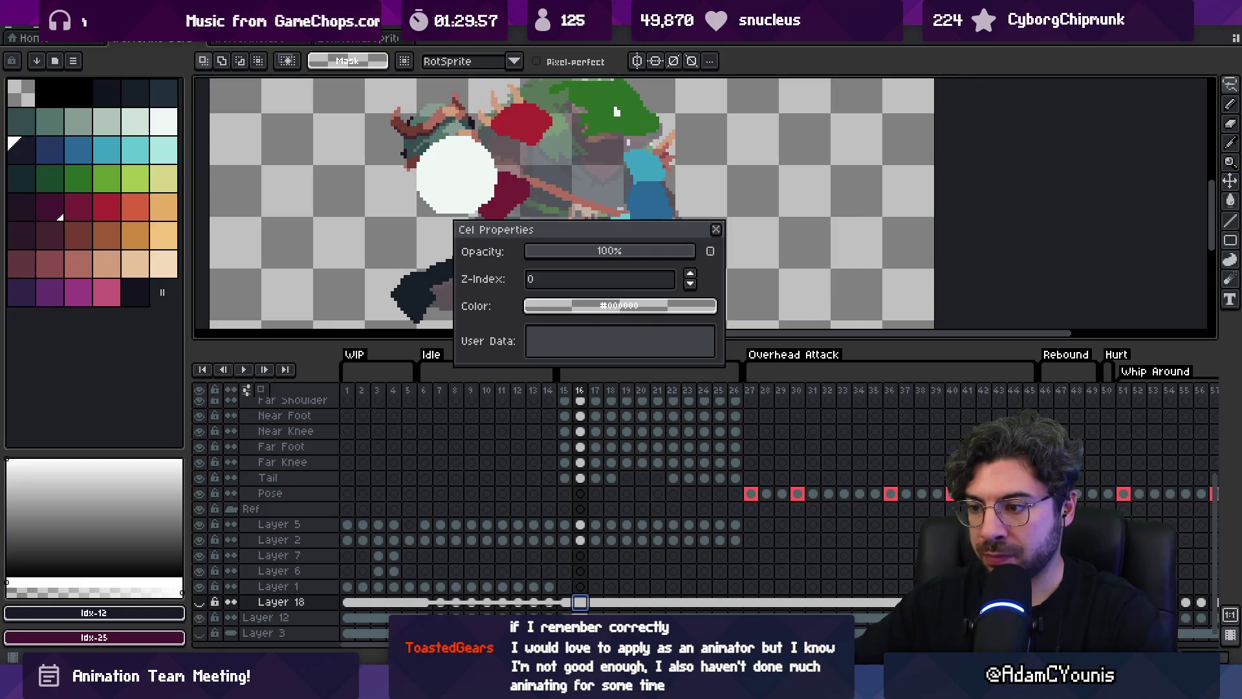
{"action": "left_click", "coordinate": [581, 617]}
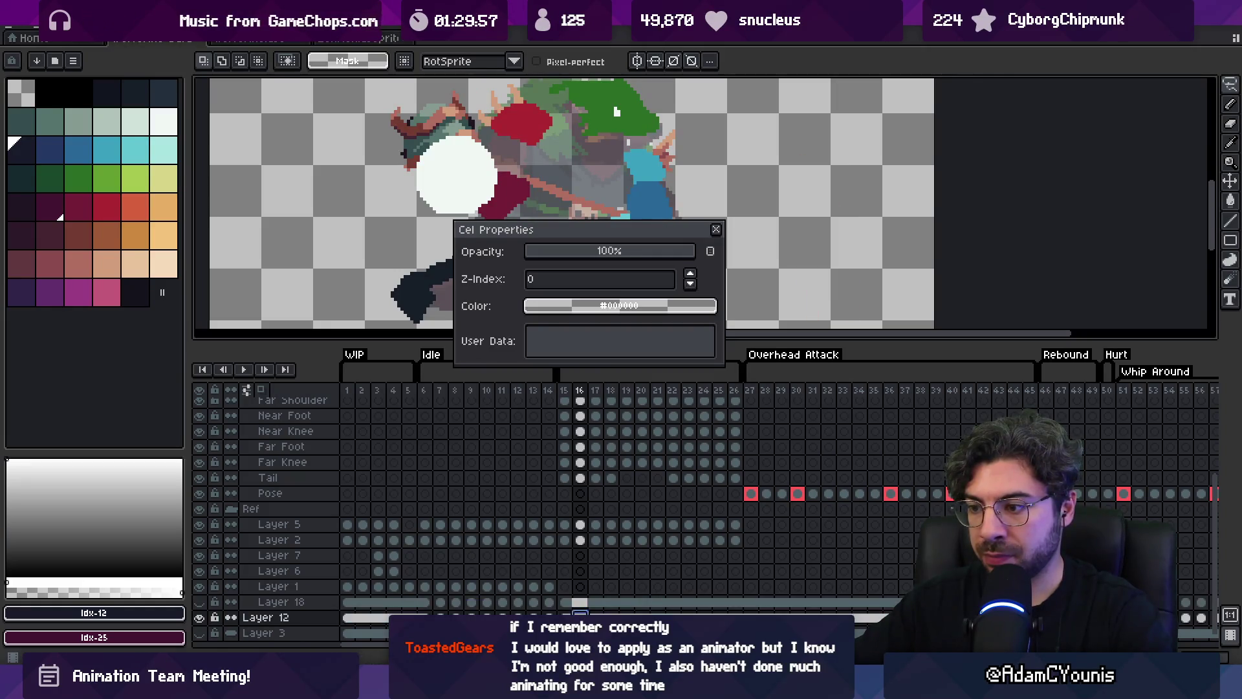
{"action": "left_click", "coordinate": [425, 494]}
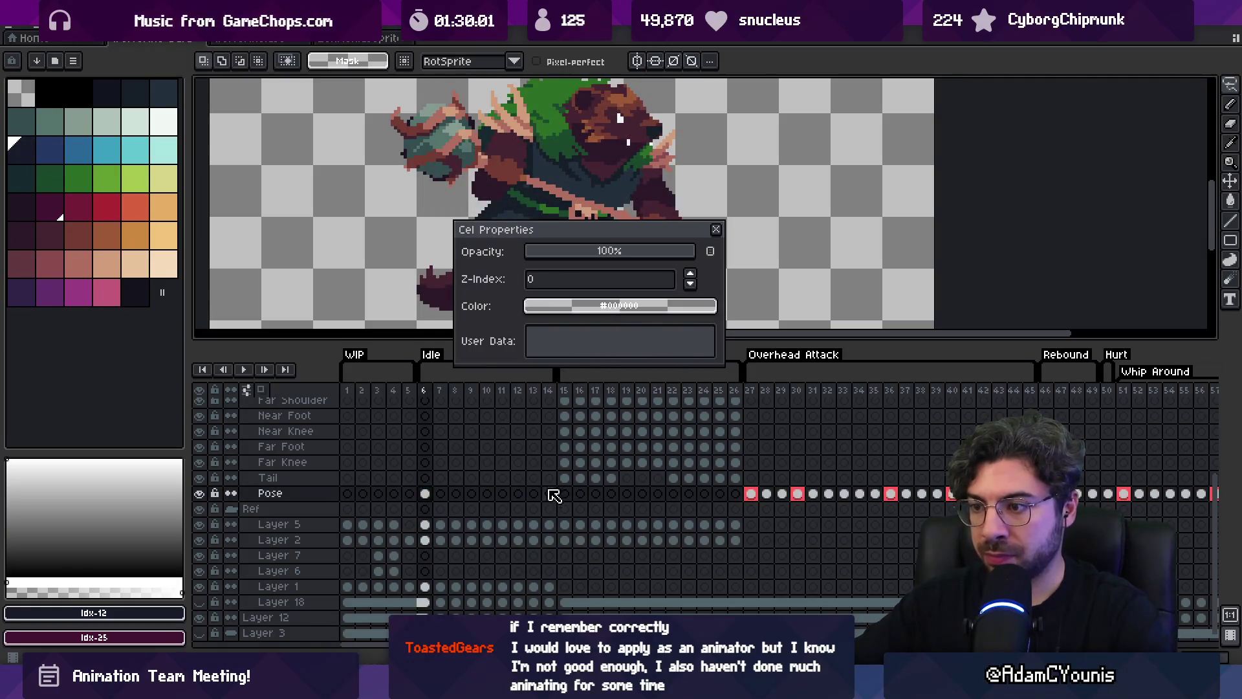
Link the Pose cels for frames 6–14, then split them back into separate cels
{"action": "left_click_drag", "start_coordinate": [554, 496], "coordinate": [420, 493]}
{"action": "right_click", "coordinate": [422, 494]}
{"action": "left_click", "coordinate": [453, 550]}
{"action": "right_click", "coordinate": [451, 500]}
{"action": "left_click", "coordinate": [503, 531]}
{"action": "left_click", "coordinate": [716, 230]}
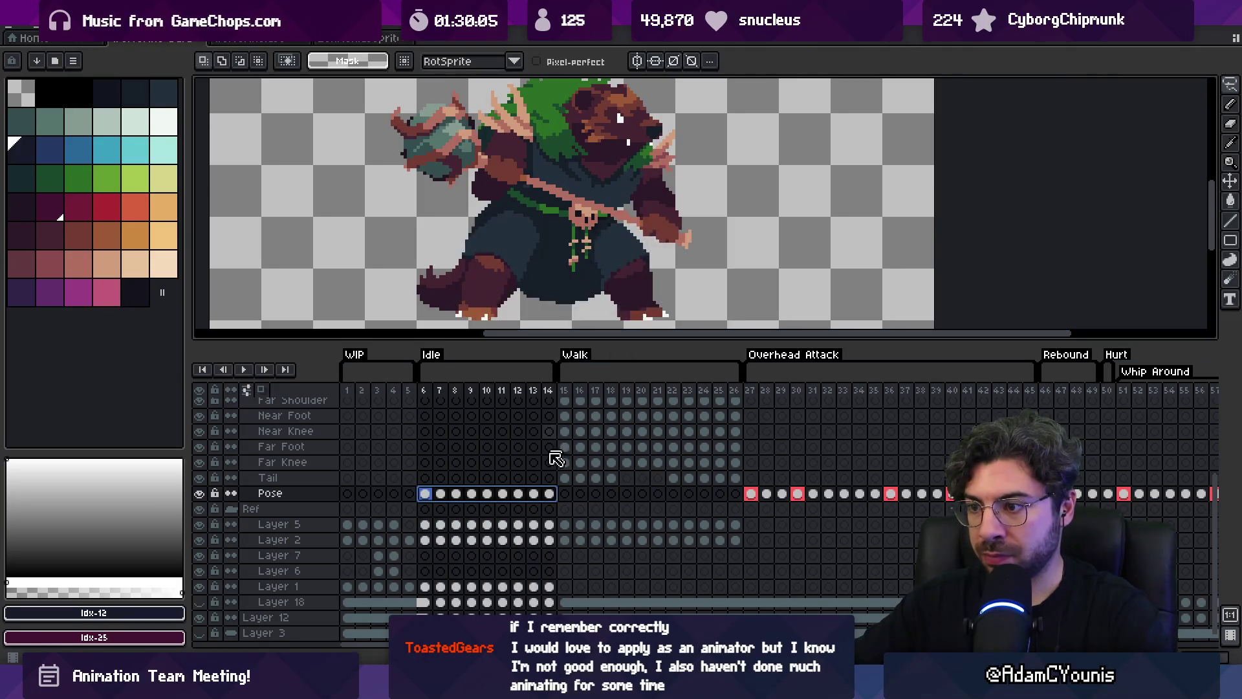
{"action": "key", "text": "Escape"}
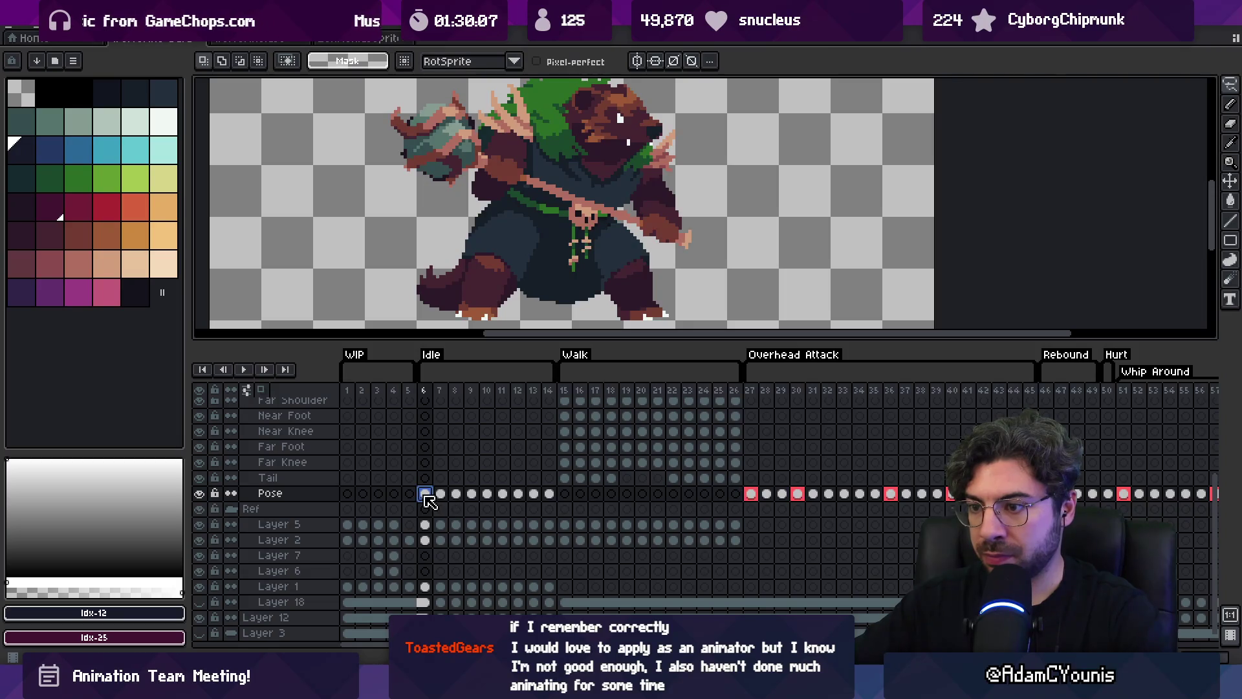
Set the Pose frame-6 cel's colour to red #fe5b59
{"action": "double_click", "coordinate": [425, 493]}
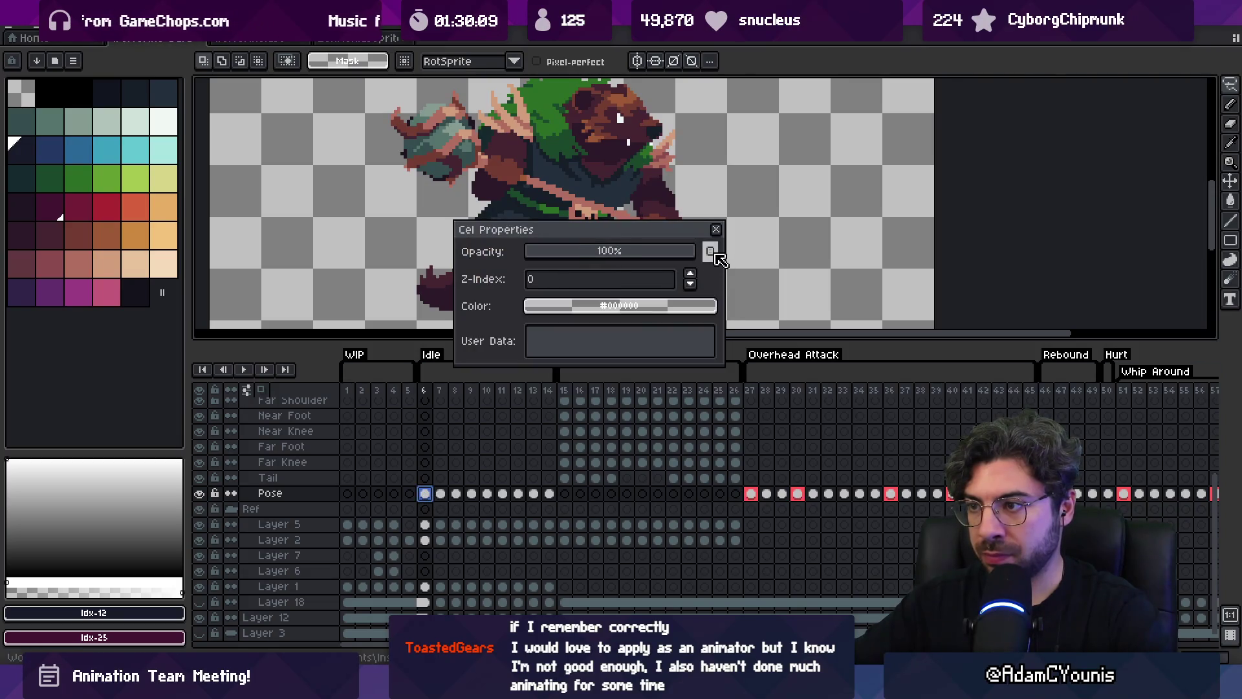
{"action": "left_click", "coordinate": [620, 306]}
{"action": "left_click", "coordinate": [563, 330]}
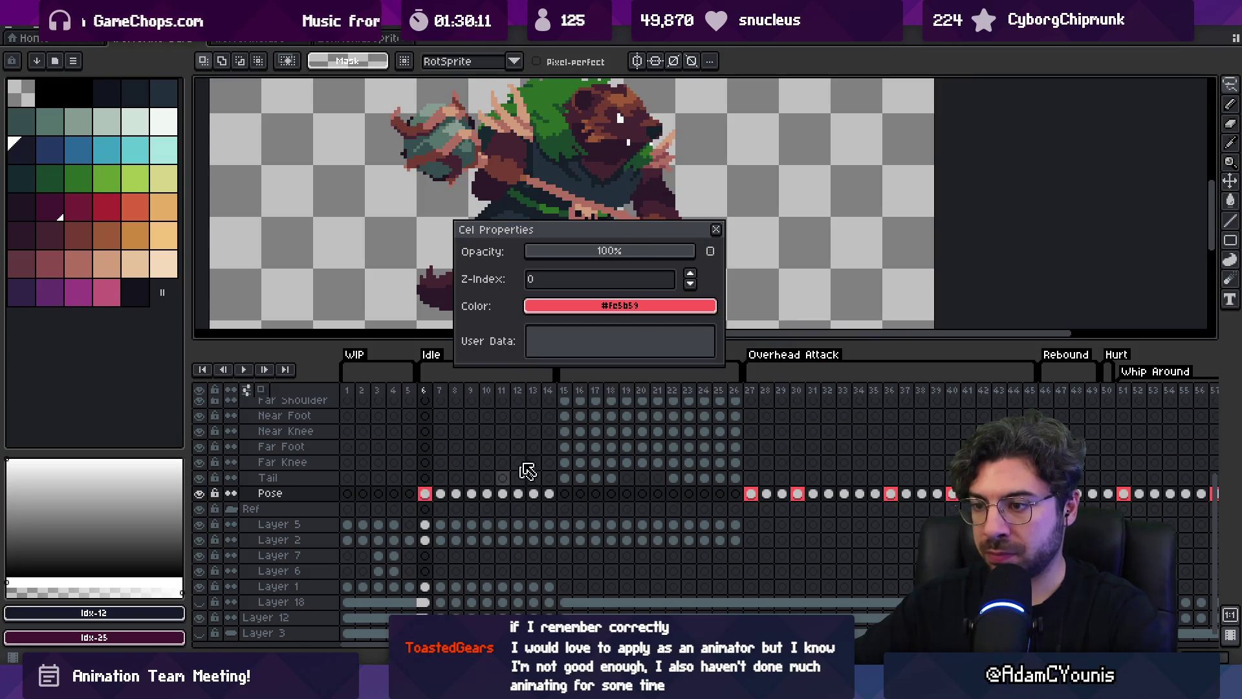
{"action": "left_click", "coordinate": [717, 230]}
Select frames 6 through 21 on every layer
{"action": "scroll", "coordinate": [508, 463], "scroll_direction": "up", "scroll_amount": 4}
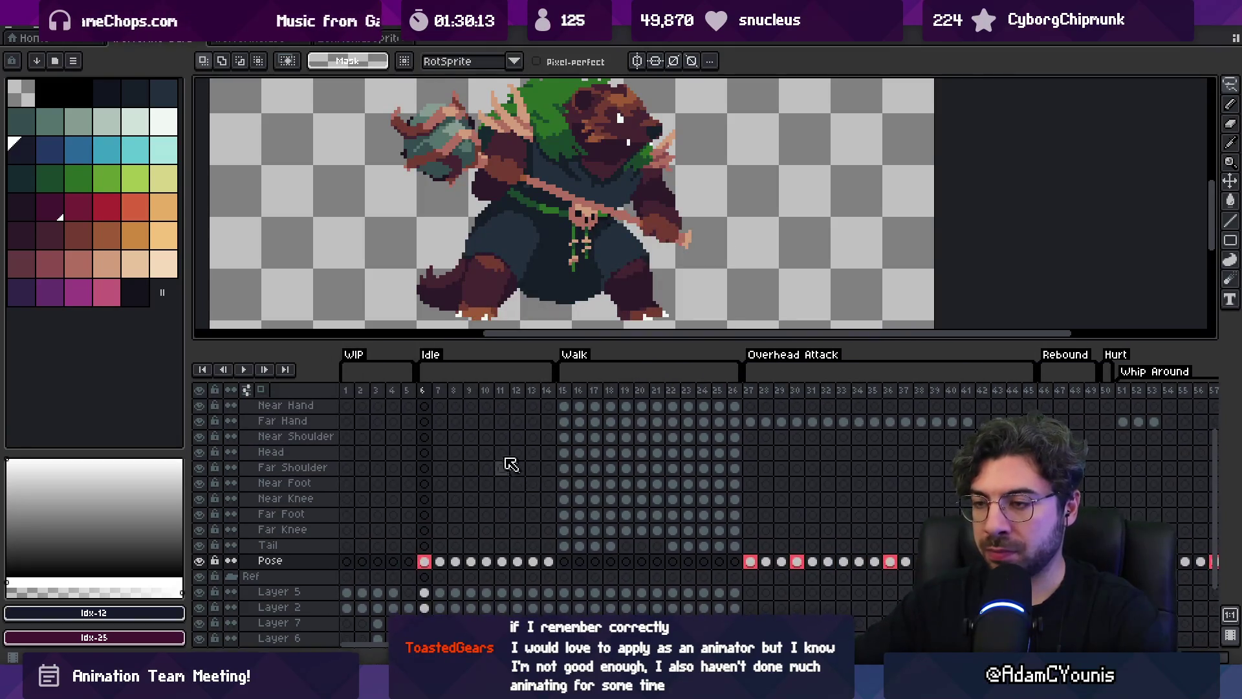
{"action": "left_click_drag", "start_coordinate": [425, 390], "coordinate": [1057, 383]}
{"action": "mouse_move", "coordinate": [425, 390]}
{"action": "left_mouse_down"}
{"action": "mouse_move", "coordinate": [444, 421]}
{"action": "mouse_move", "coordinate": [668, 409]}
{"action": "mouse_move", "coordinate": [1210, 421]}
{"action": "mouse_move", "coordinate": [346, 512]}
{"action": "mouse_move", "coordinate": [699, 506]}
{"action": "mouse_move", "coordinate": [649, 498]}
{"action": "left_mouse_up"}
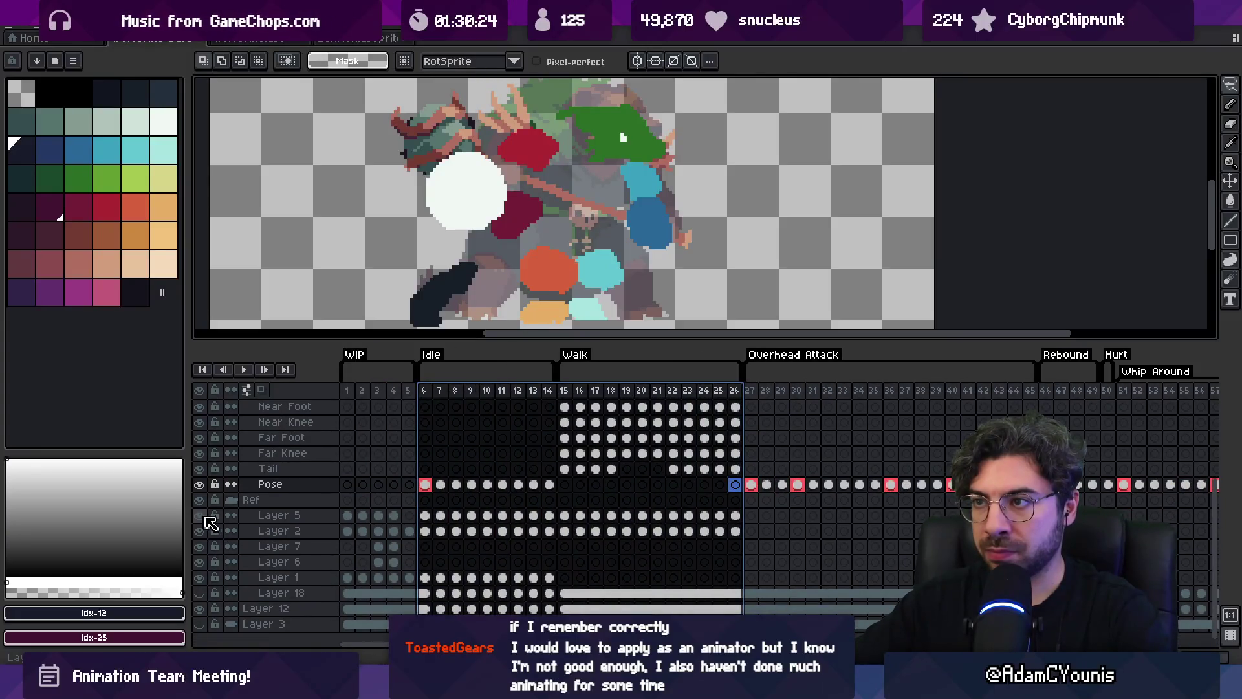
Check Layer 5's properties and select frames 6–17 with the move tool active
{"action": "double_click", "coordinate": [277, 516]}
{"action": "key", "text": "Escape"}
{"action": "left_click_drag", "start_coordinate": [430, 391], "coordinate": [596, 391]}
{"action": "key", "text": "v"}
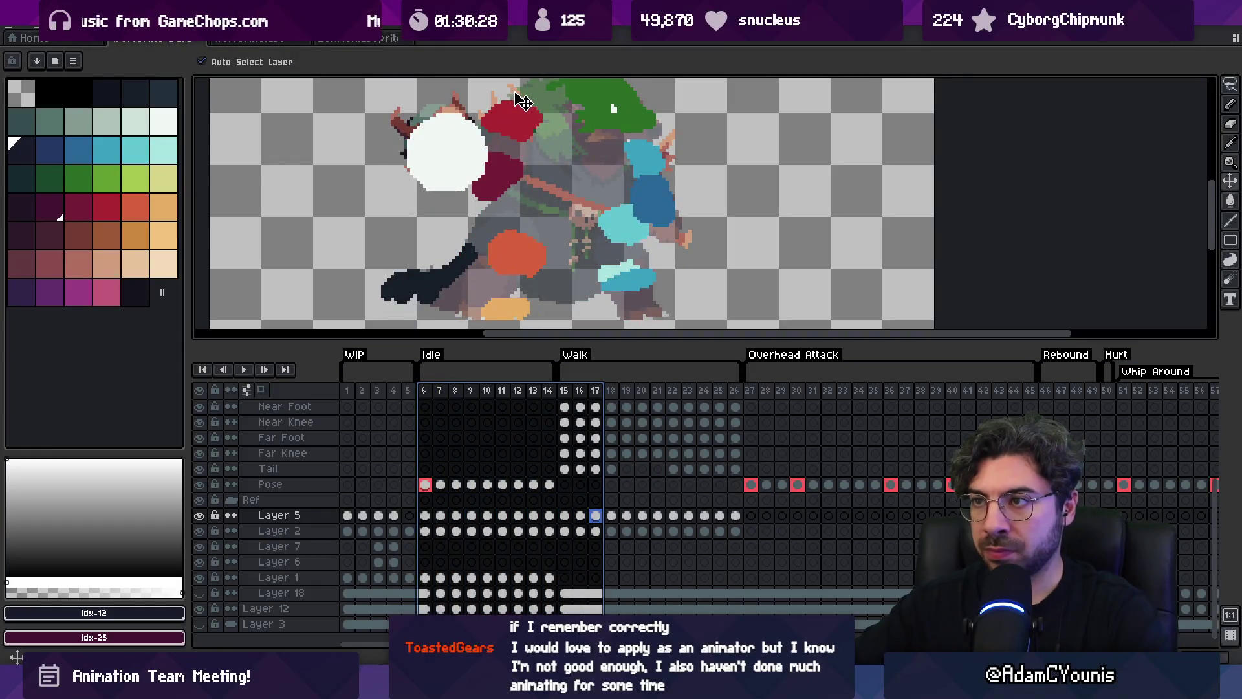
{"action": "key", "text": "Escape"}
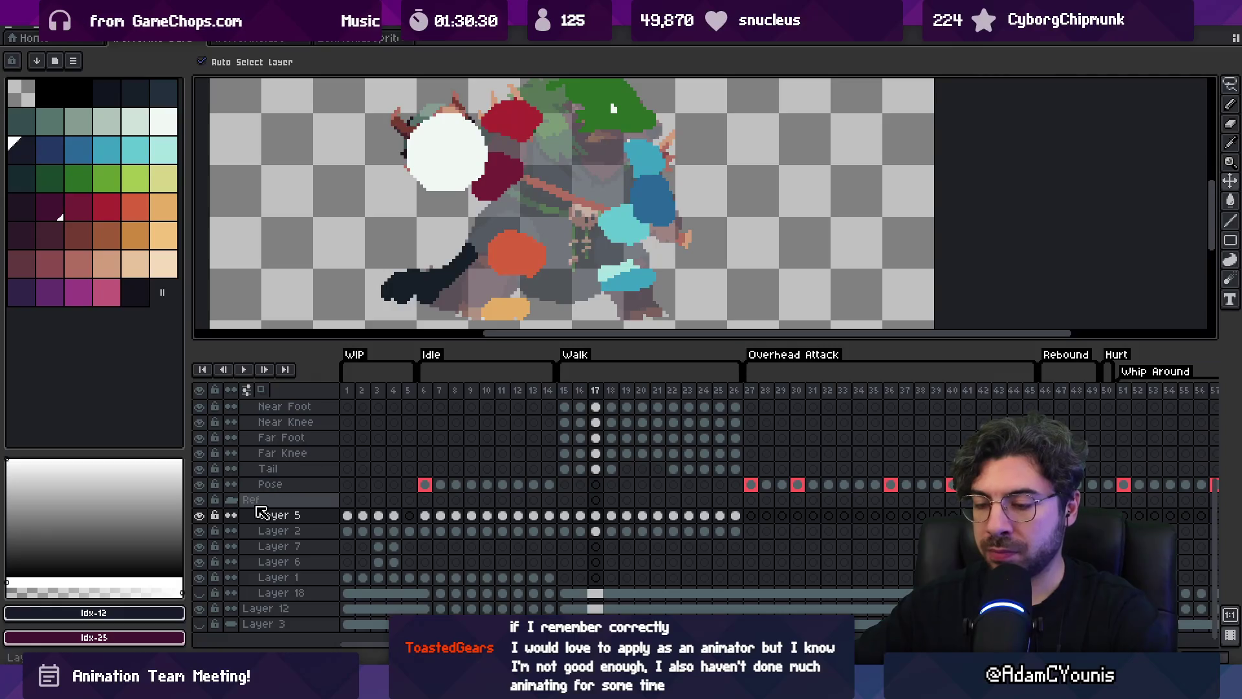
Delete Layer 5's cels in frames 15–26 and save the sprite with Ctrl+S
{"action": "left_click_drag", "start_coordinate": [566, 516], "coordinate": [732, 517]}
{"action": "key", "text": "Delete"}
{"action": "left_click_drag", "start_coordinate": [566, 532], "coordinate": [735, 532]}
{"action": "key", "text": "ctrl+s"}
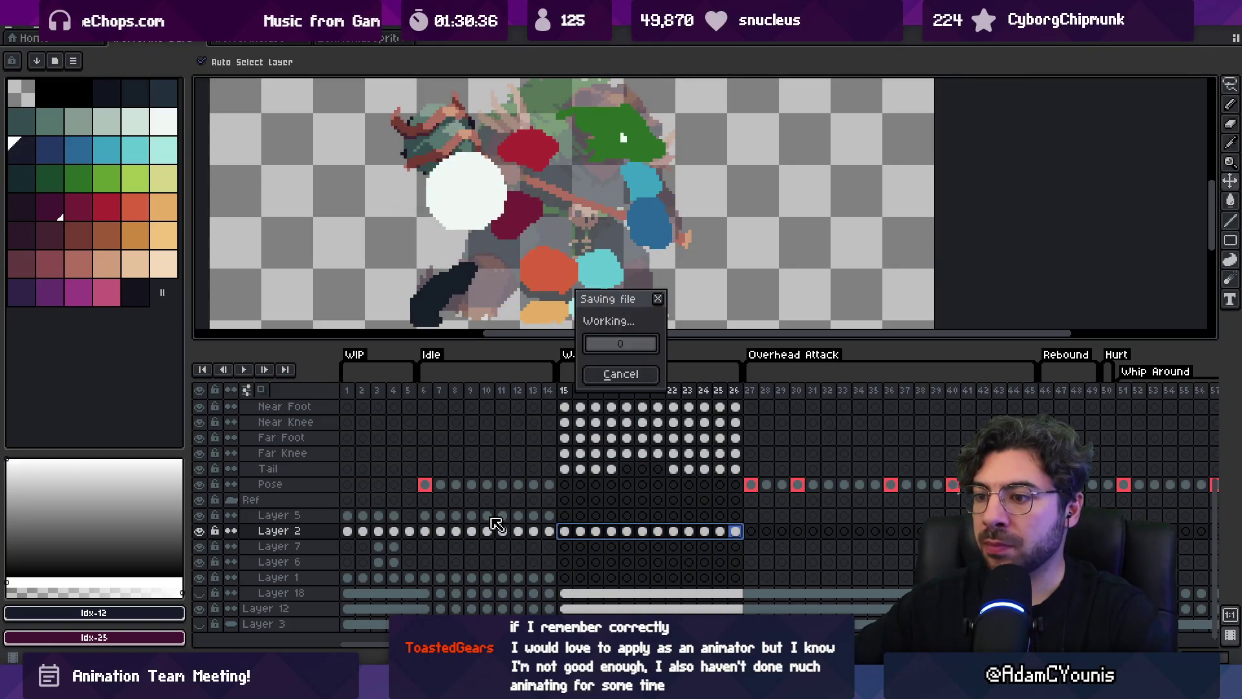
Review Layer 5's properties unchanged and pick the Pose layer from the canvas
{"action": "left_click", "coordinate": [425, 515]}
{"action": "double_click", "coordinate": [286, 516]}
{"action": "key", "text": "Escape"}
{"action": "left_click", "coordinate": [491, 272]}
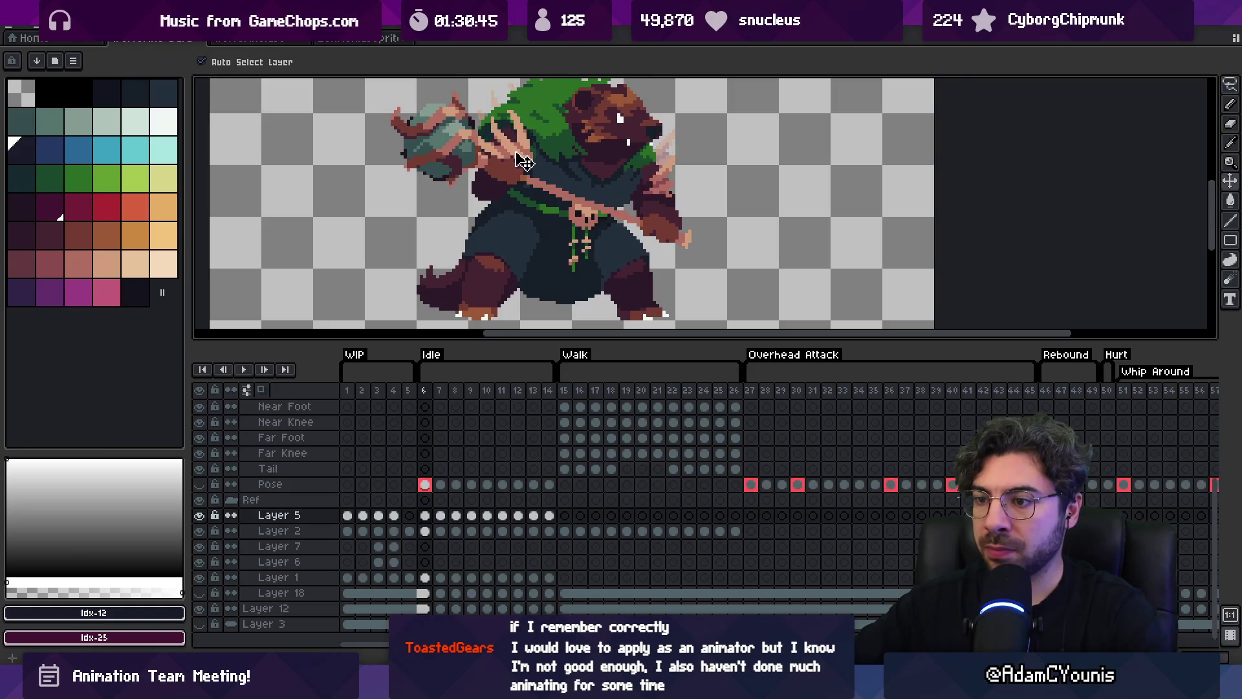
Rename Layer 5 to 'Accessories' and Layer 2 to 'Weapon'
{"action": "left_click", "coordinate": [295, 516]}
{"action": "double_click", "coordinate": [294, 517]}
{"action": "type", "text": "Accessories"}
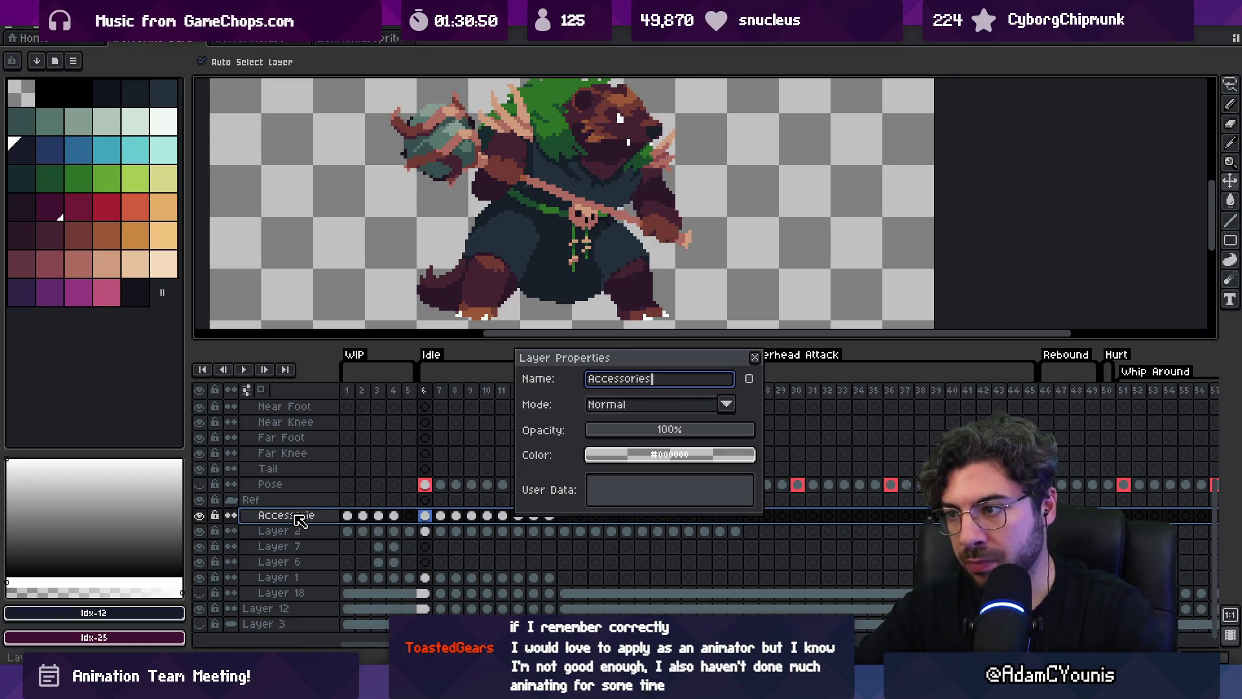
{"action": "key", "text": "Return"}
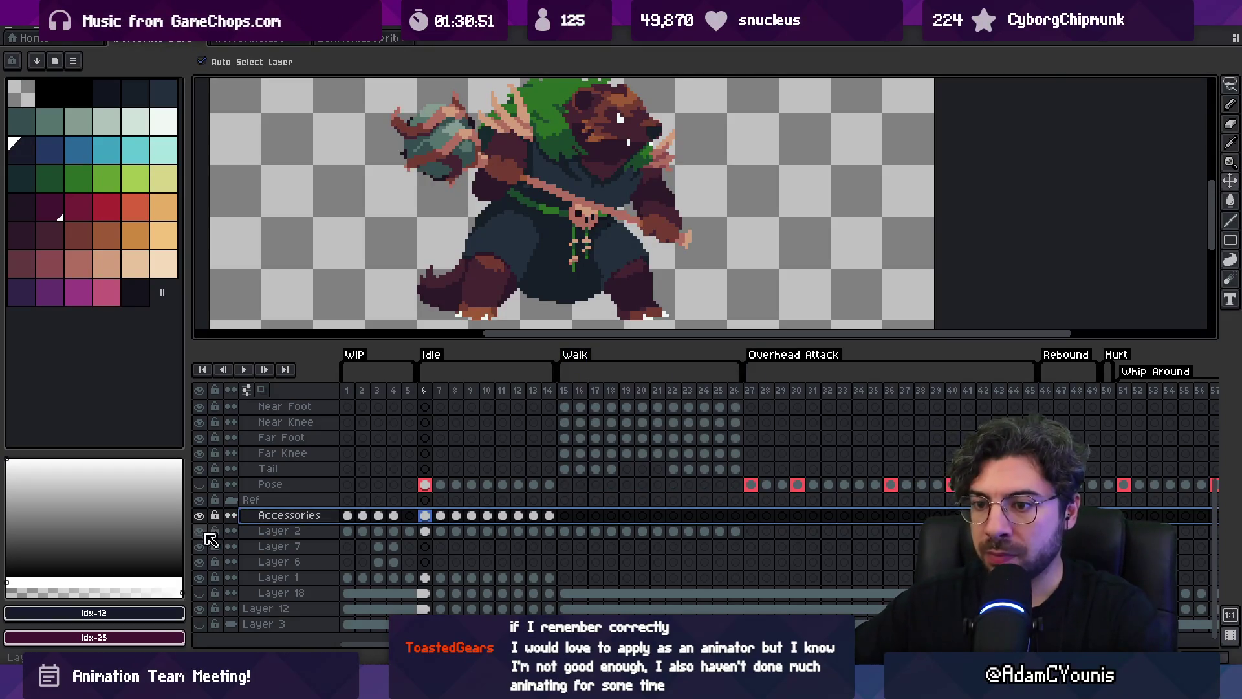
{"action": "left_click", "coordinate": [253, 534]}
{"action": "double_click", "coordinate": [267, 531]}
{"action": "type", "text": "Weapo"}
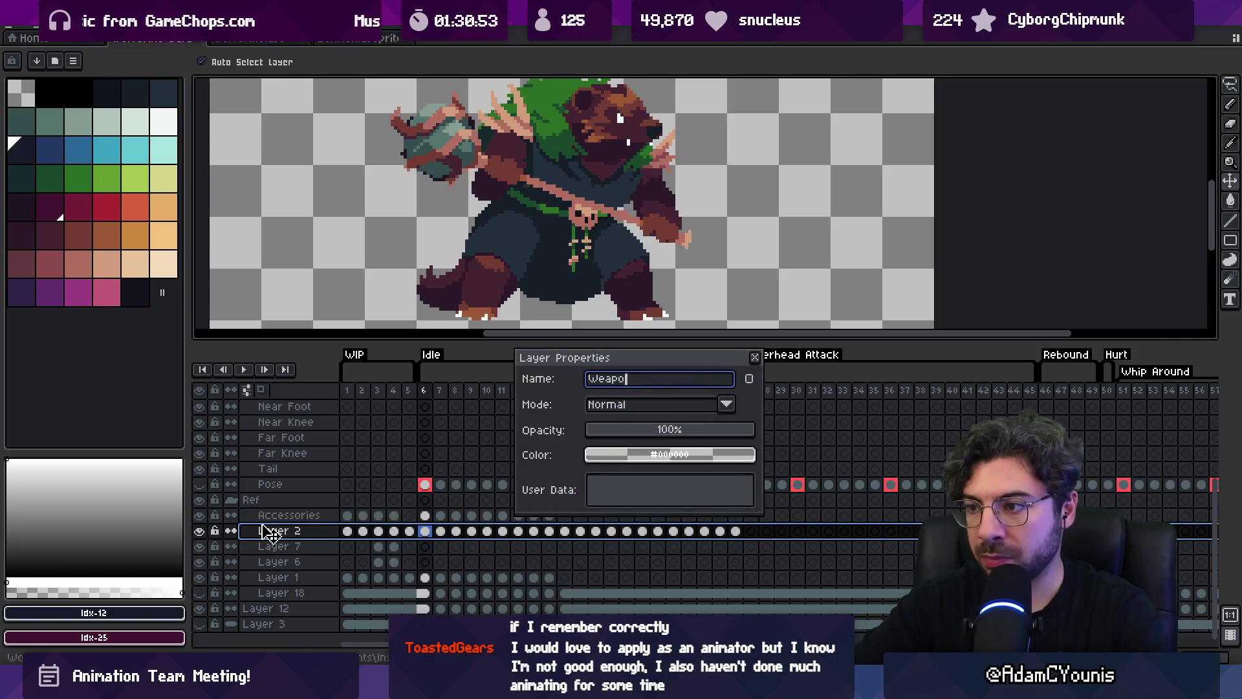
{"action": "type", "text": "n"}
{"action": "key", "text": "Return"}
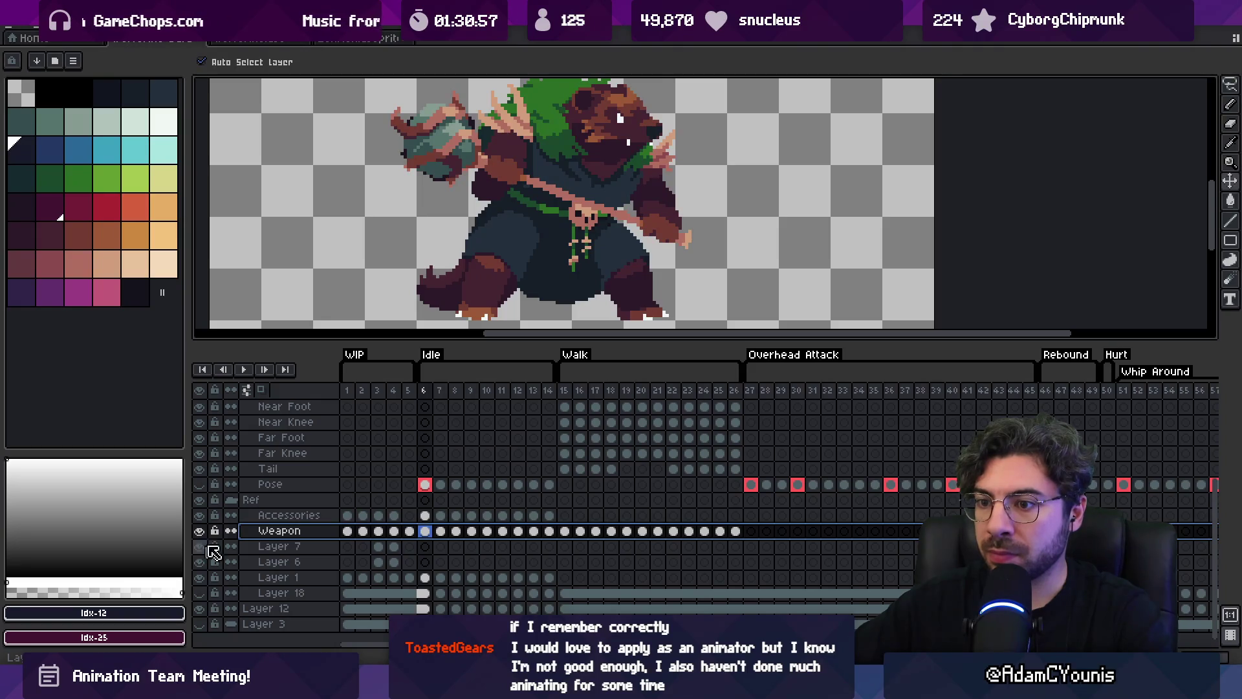
Scrub between frames 3, 4 and 6 to check the pose
{"action": "left_click", "coordinate": [429, 393]}
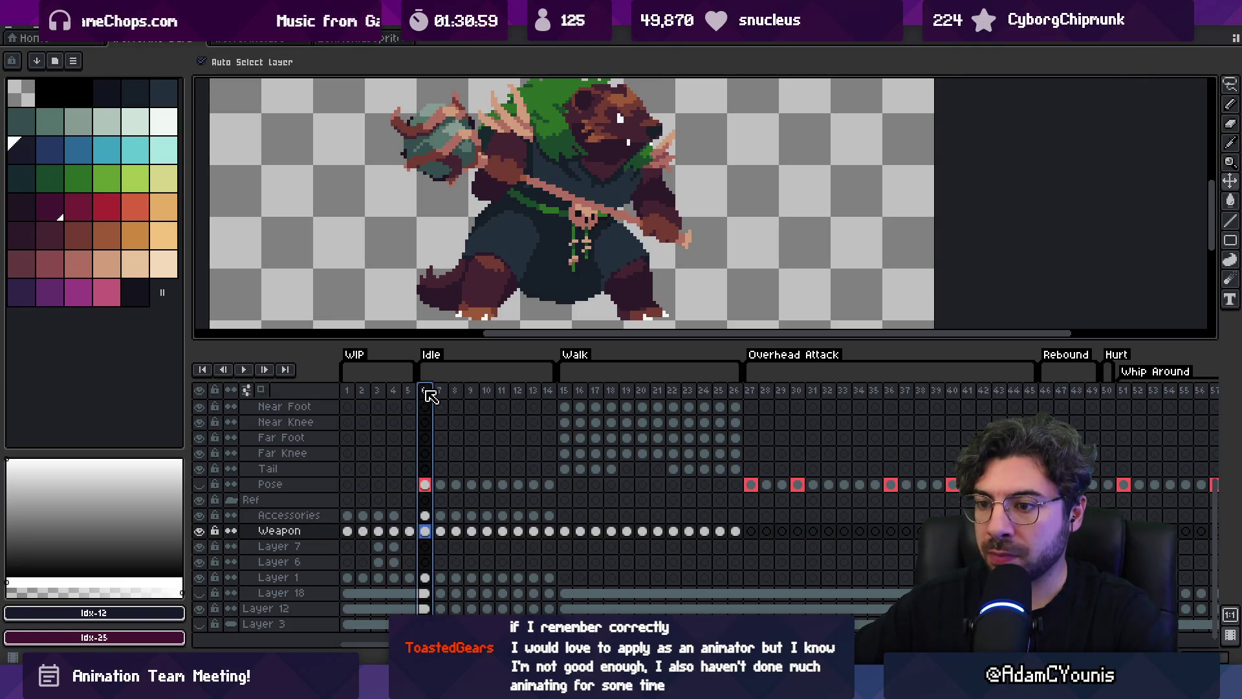
{"action": "left_click", "coordinate": [379, 394]}
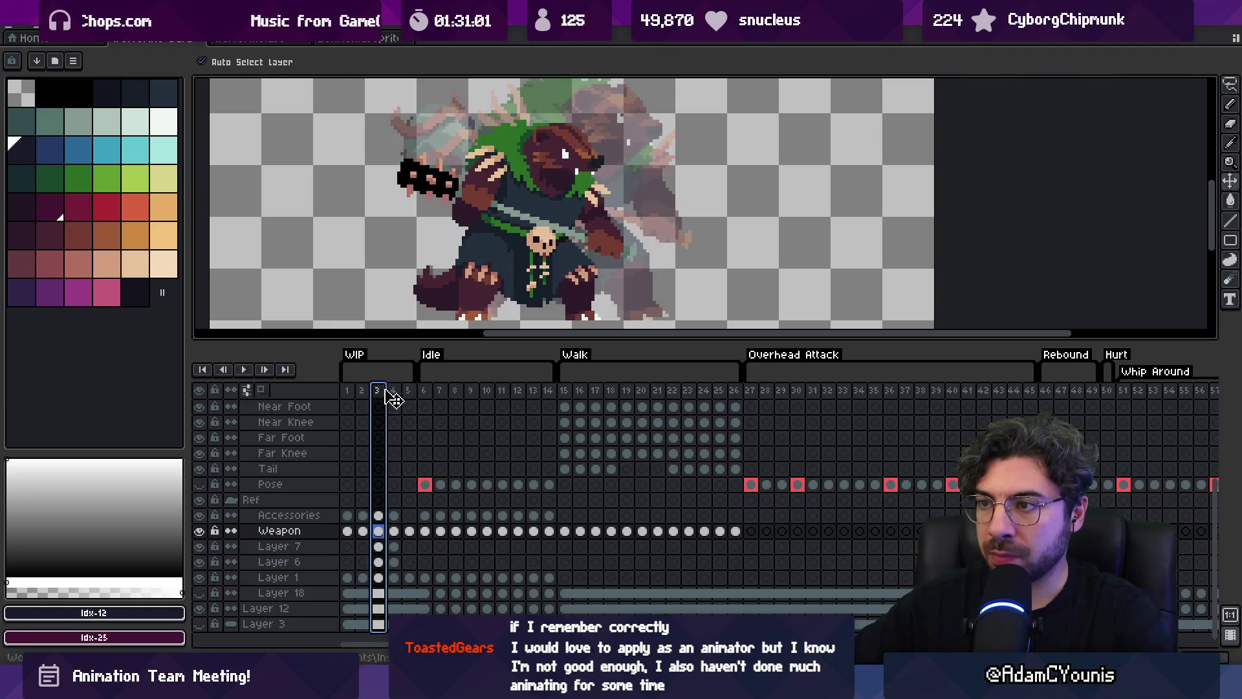
{"action": "left_click", "coordinate": [395, 393]}
{"action": "left_click", "coordinate": [423, 391]}
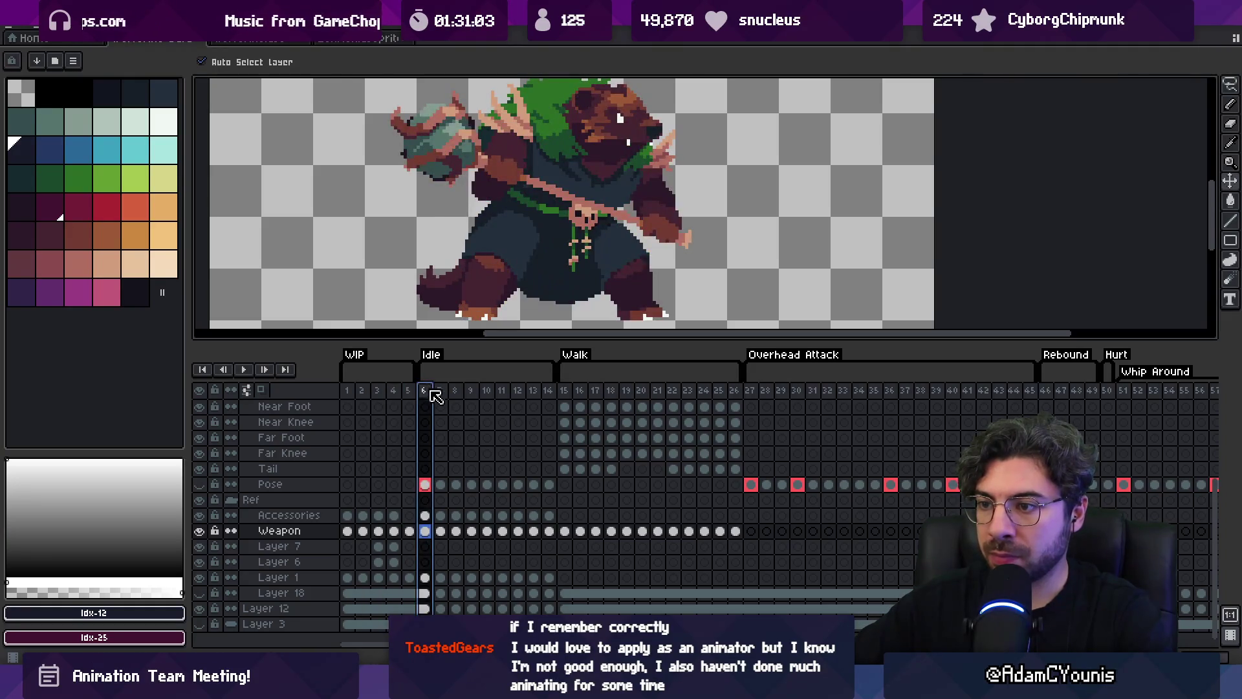
Rename Layer 1 to 'Body' and Layer 18 to 'Armin'
{"action": "left_click", "coordinate": [199, 577]}
{"action": "left_click", "coordinate": [199, 577]}
{"action": "double_click", "coordinate": [272, 578]}
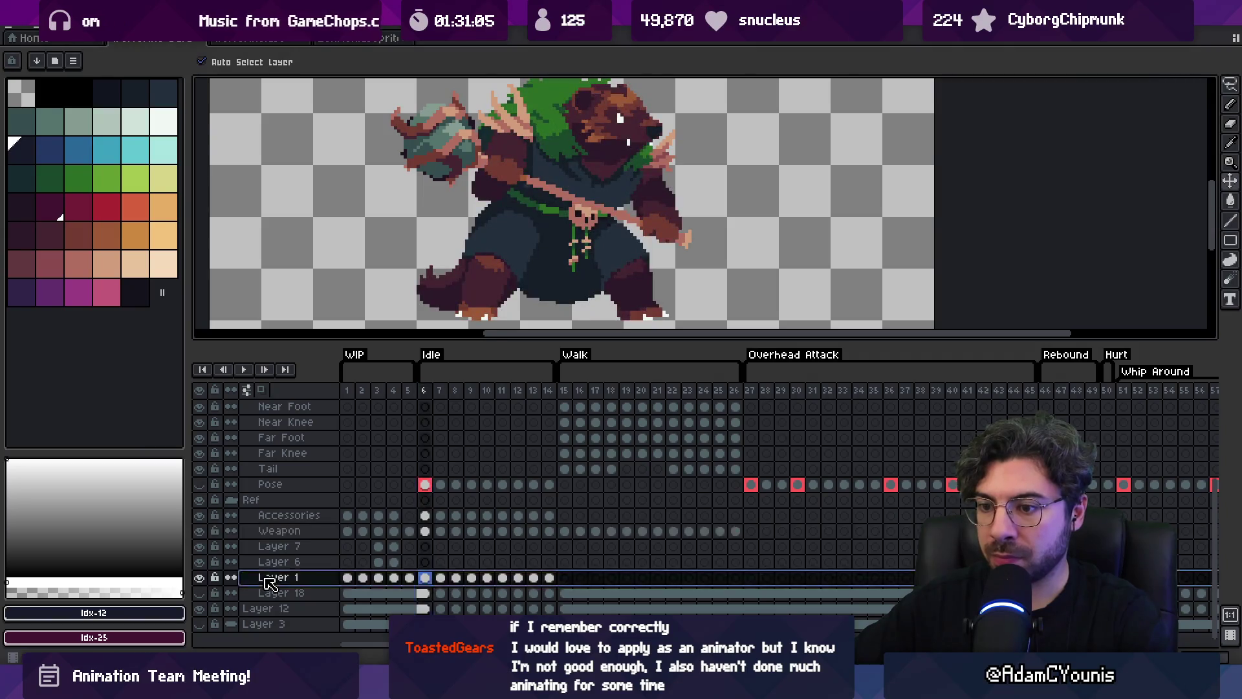
{"action": "type", "text": "Body"}
{"action": "key", "text": "Return"}
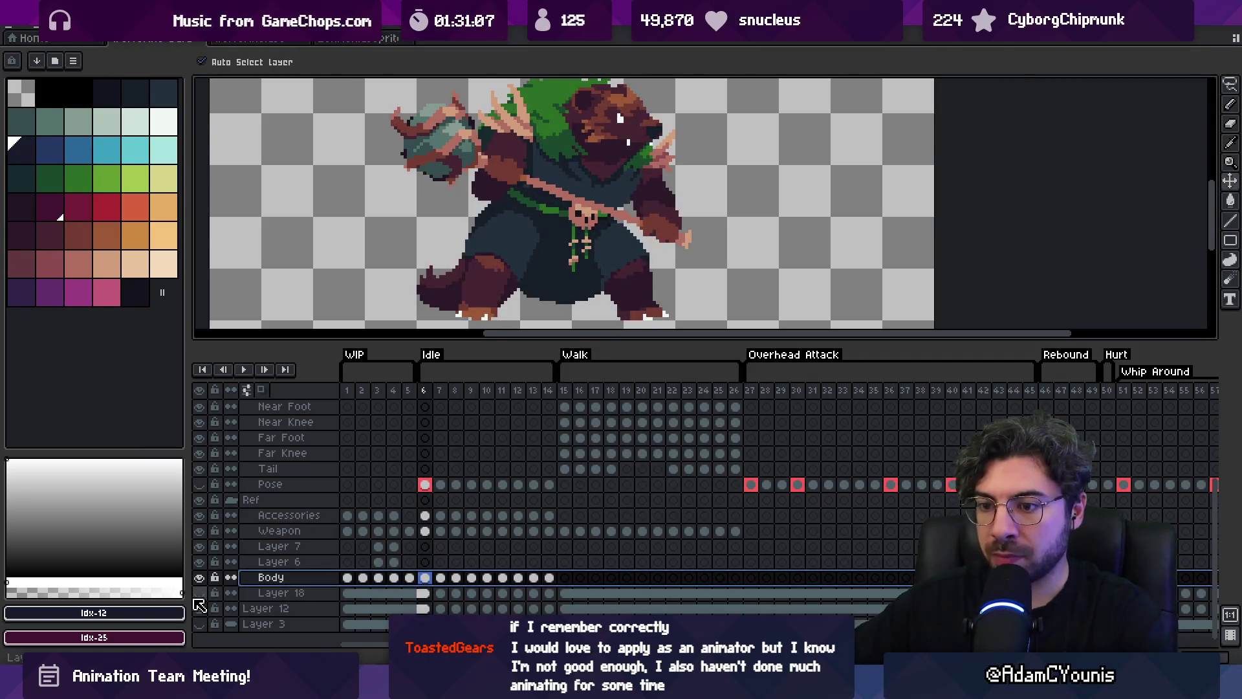
{"action": "left_click", "coordinate": [200, 594]}
{"action": "left_click", "coordinate": [200, 593]}
{"action": "double_click", "coordinate": [241, 593]}
{"action": "type", "text": "Armin"}
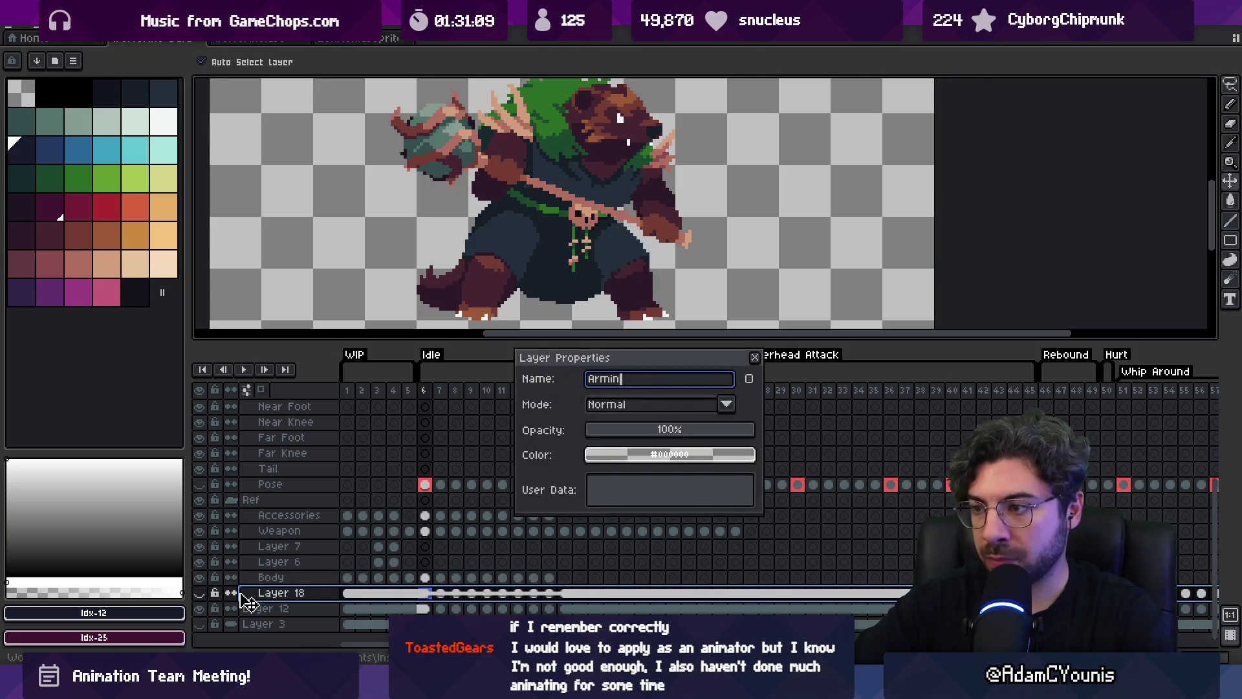
{"action": "key", "text": "Return"}
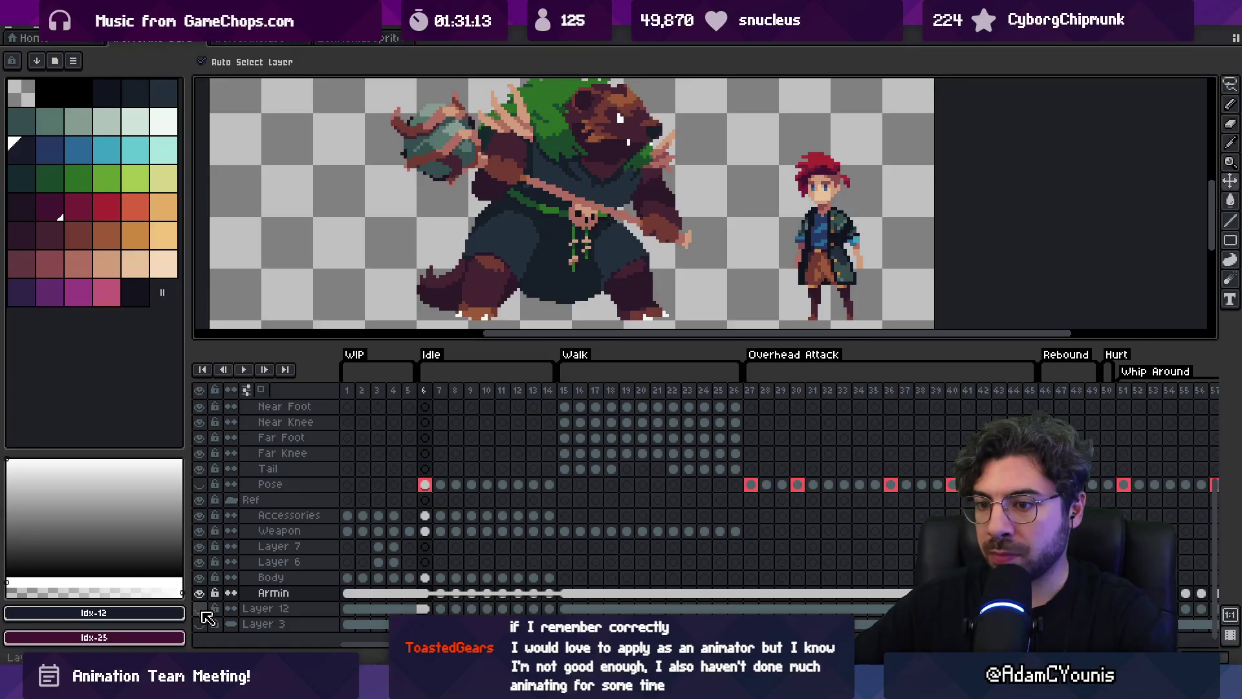
On frame 3, rename Layer 12 to 'Ref'
{"action": "left_click", "coordinate": [378, 391]}
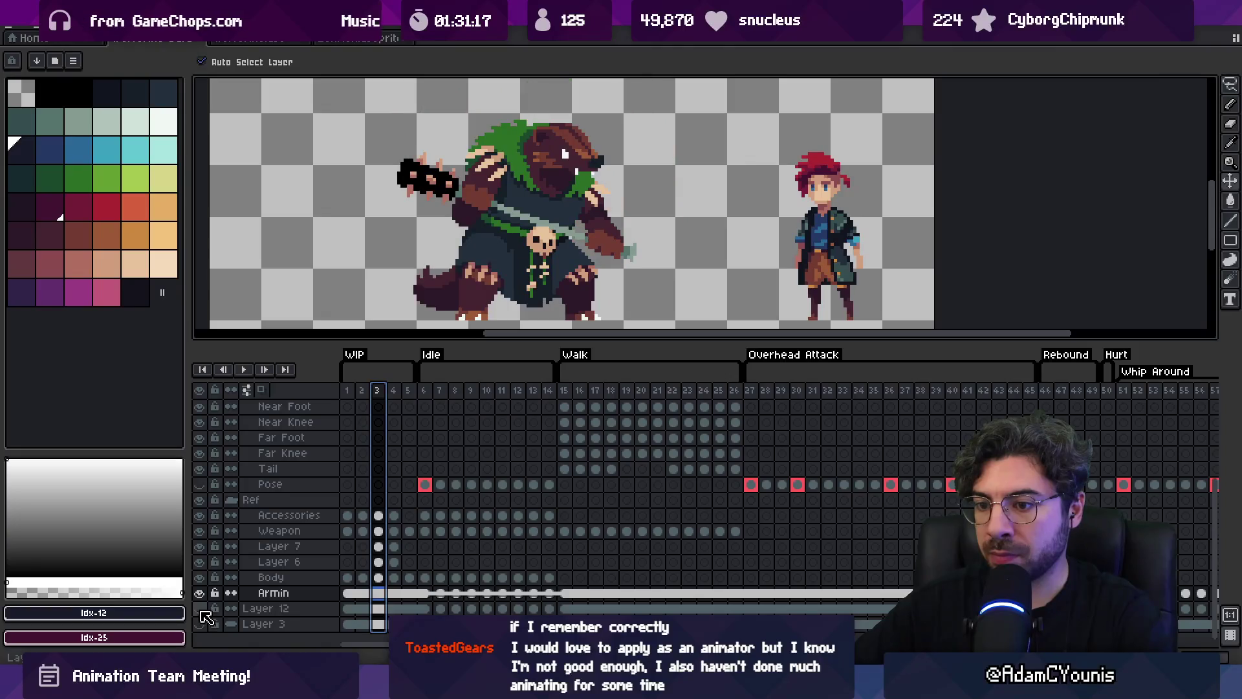
{"action": "double_click", "coordinate": [282, 612]}
{"action": "type", "text": "Re"}
{"action": "key", "text": "Return"}
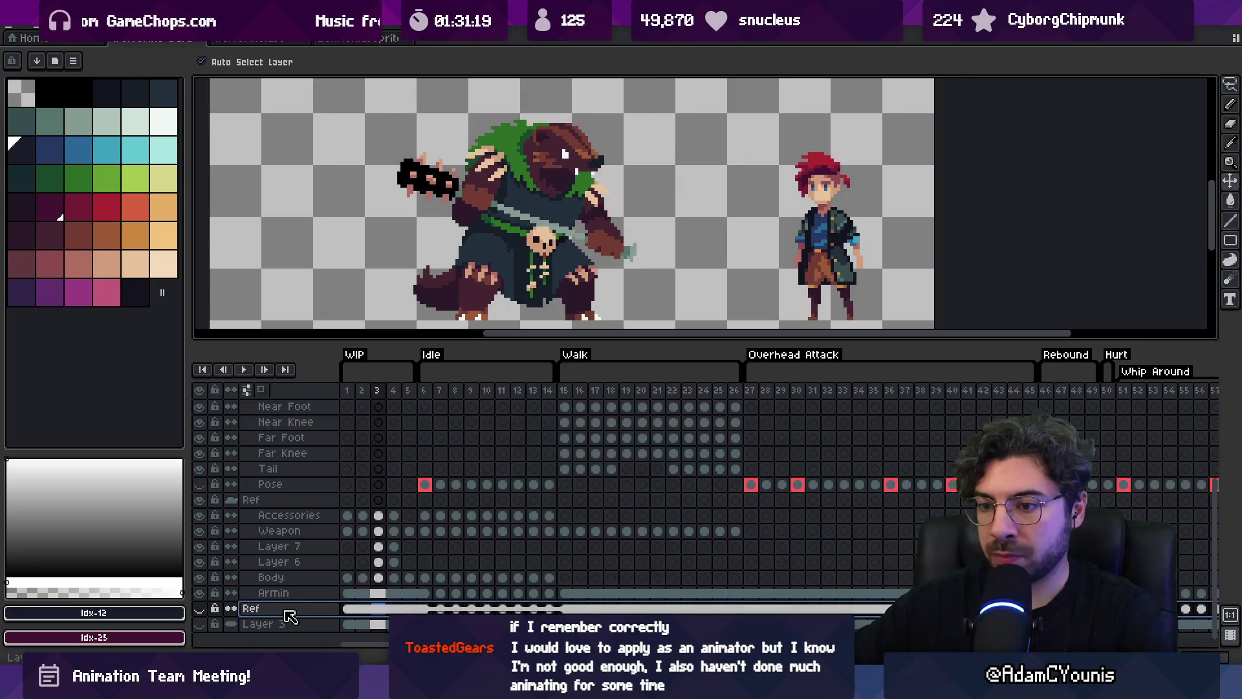
Hide Layer 3, rename it 'background', and return to frame 1
{"action": "left_click", "coordinate": [200, 625]}
{"action": "double_click", "coordinate": [200, 625]}
{"action": "left_click", "coordinate": [200, 625]}
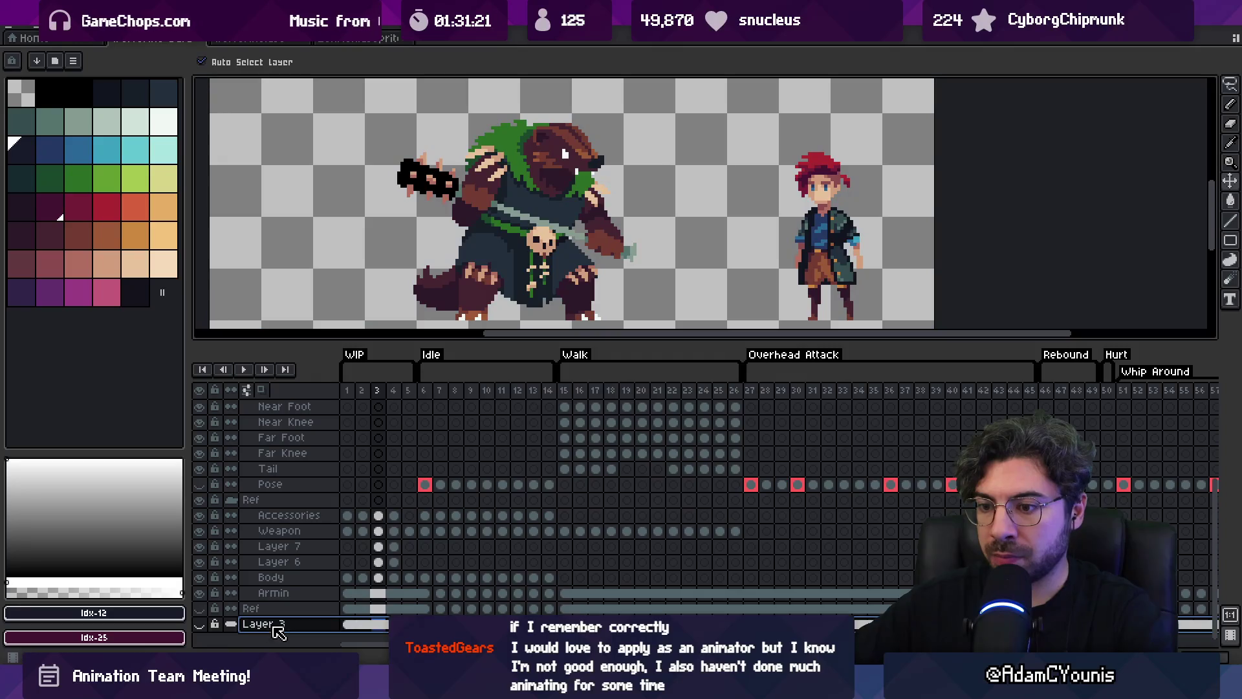
{"action": "double_click", "coordinate": [279, 625]}
{"action": "type", "text": "back"}
{"action": "key", "text": "Return"}
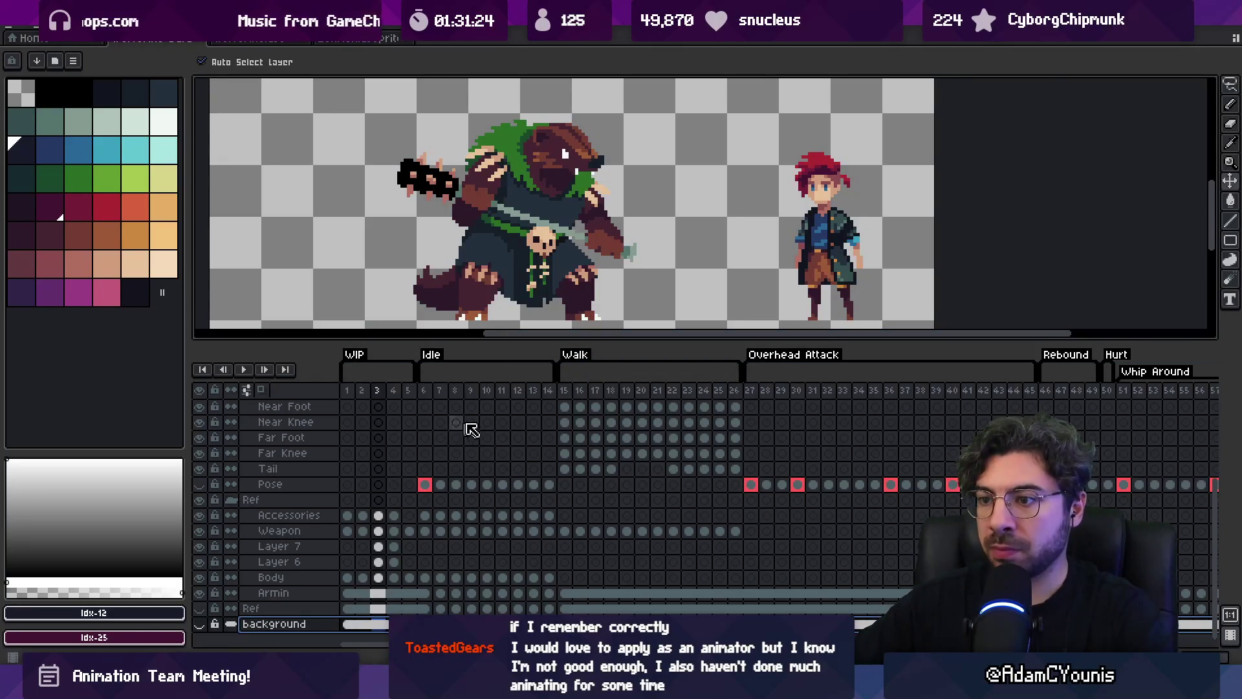
{"action": "left_click", "coordinate": [348, 391]}
Select the WIP frames at the start of the timeline and enlarge the canvas area
{"action": "mouse_move", "coordinate": [364, 401]}
{"action": "left_mouse_down"}
{"action": "mouse_move", "coordinate": [426, 399]}
{"action": "mouse_move", "coordinate": [416, 406]}
{"action": "left_mouse_up"}
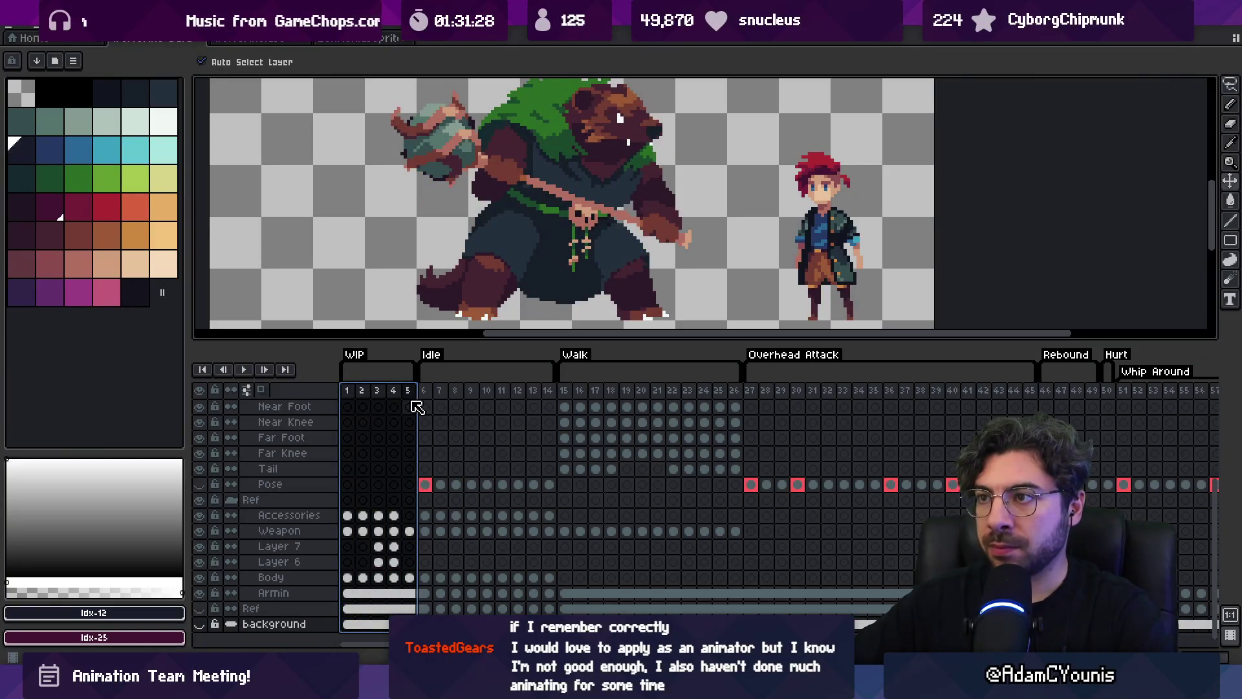
{"action": "scroll", "coordinate": [489, 314], "scroll_direction": "down", "scroll_amount": 1}
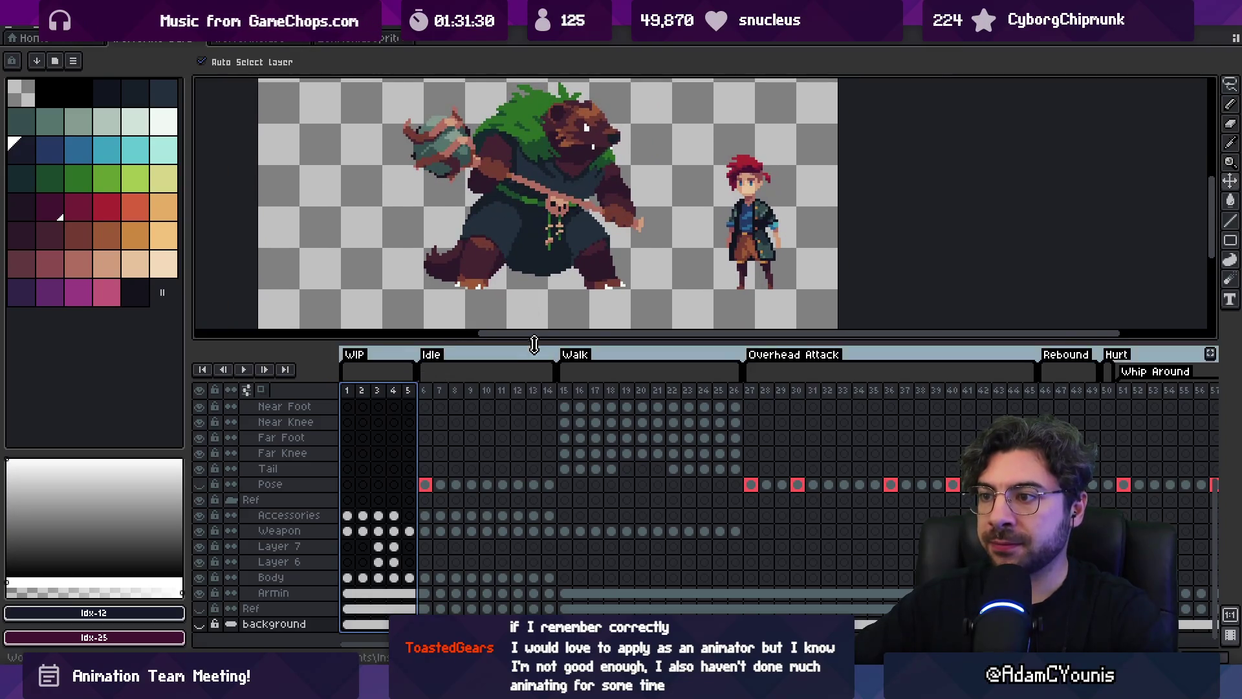
{"action": "left_click_drag", "start_coordinate": [535, 352], "coordinate": [531, 427]}
{"action": "scroll", "coordinate": [369, 550], "scroll_direction": "down", "scroll_amount": 5}
{"action": "left_click_drag", "start_coordinate": [347, 479], "coordinate": [414, 482]}
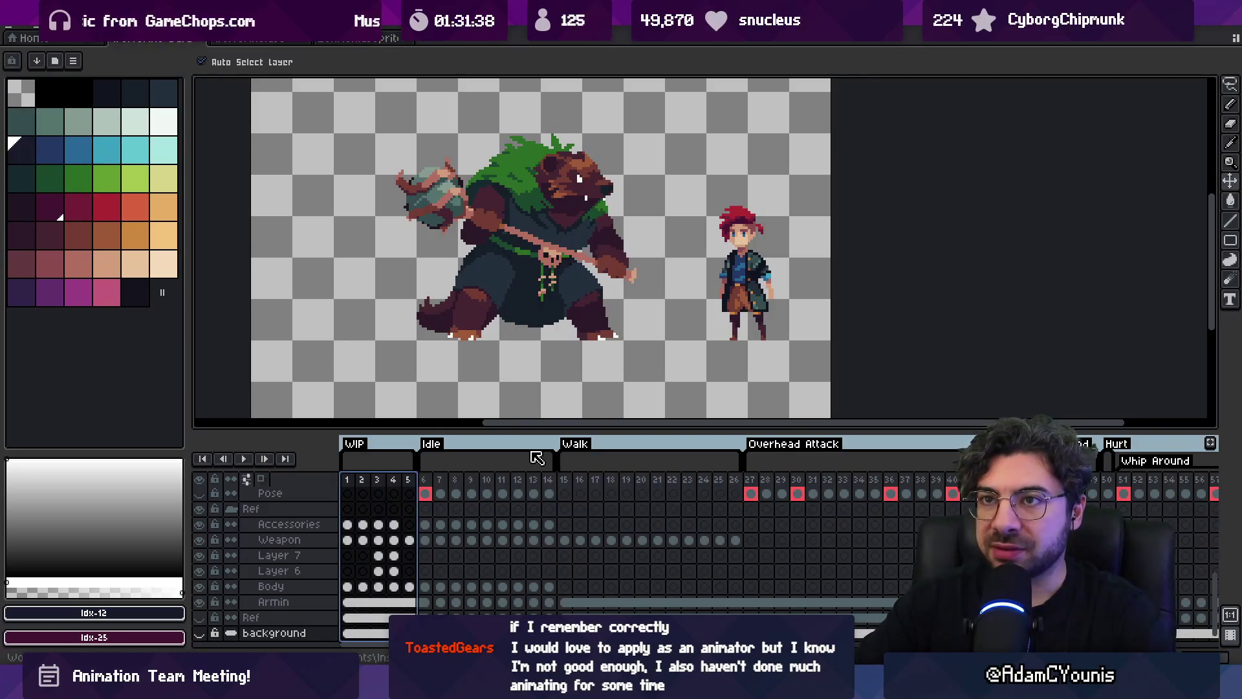
Save a copy as 'Wolverine Barbarian-old', then reapply the WIP frame deletion
{"action": "left_click", "coordinate": [19, 30]}
{"action": "left_click", "coordinate": [56, 88]}
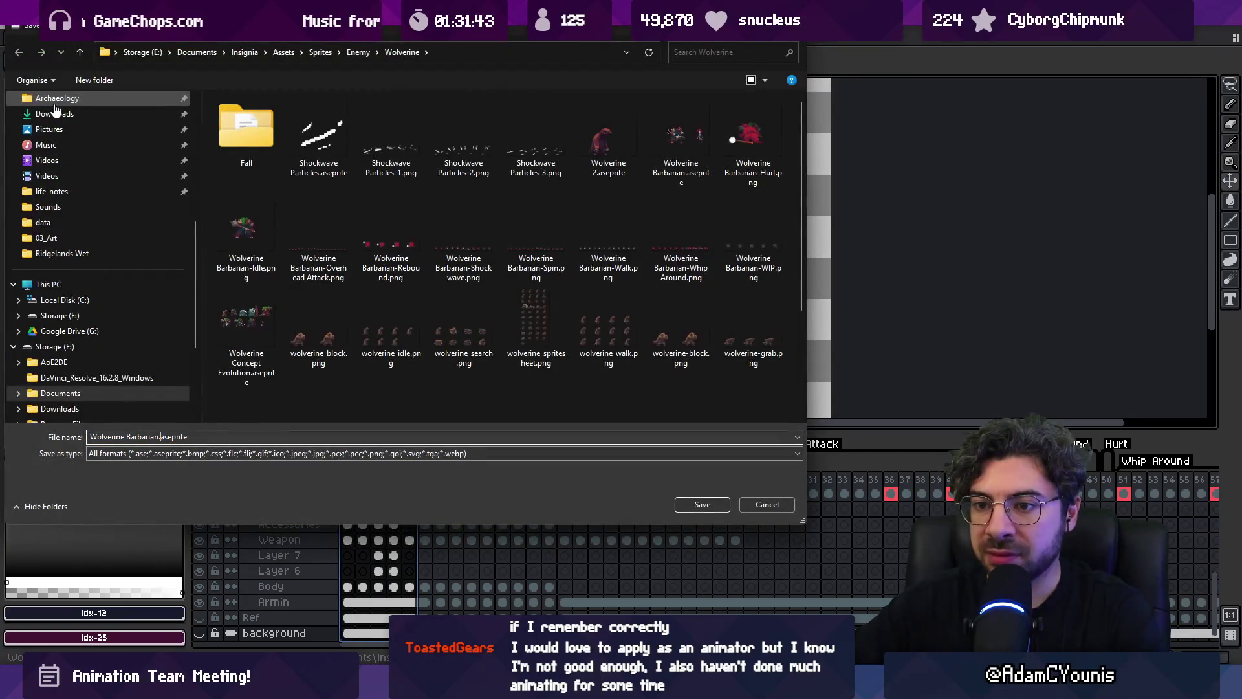
{"action": "key", "text": "Return"}
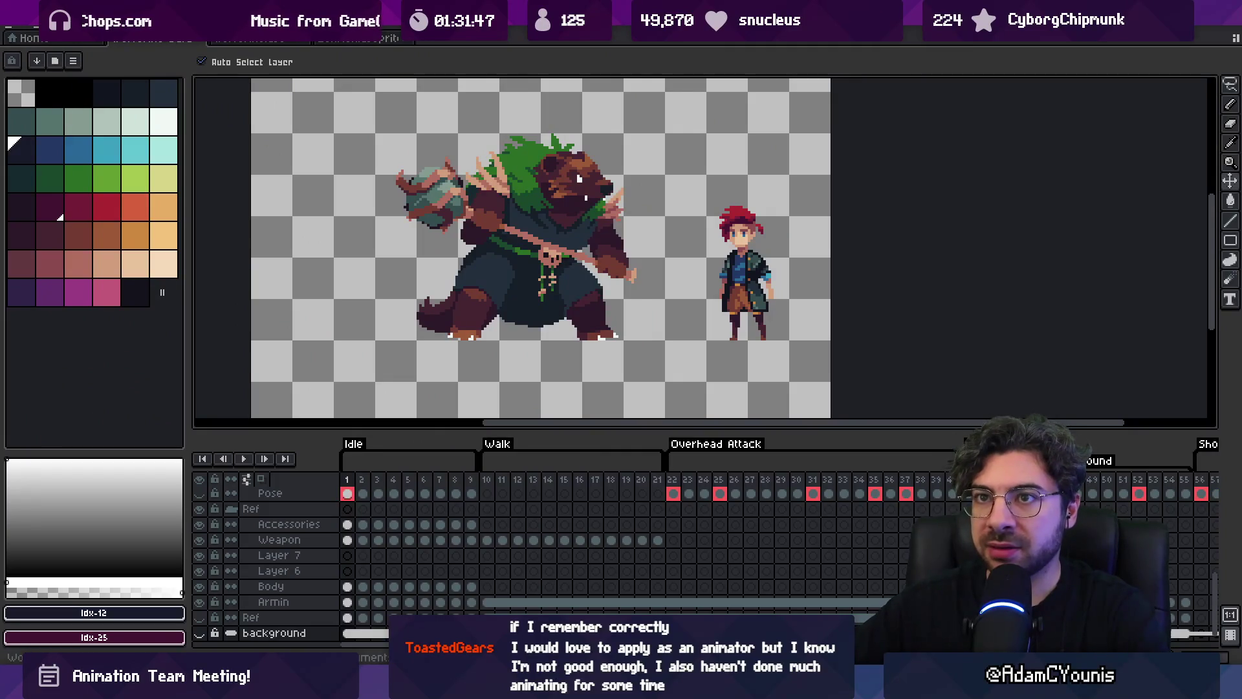
{"action": "key", "text": "ctrl+z"}
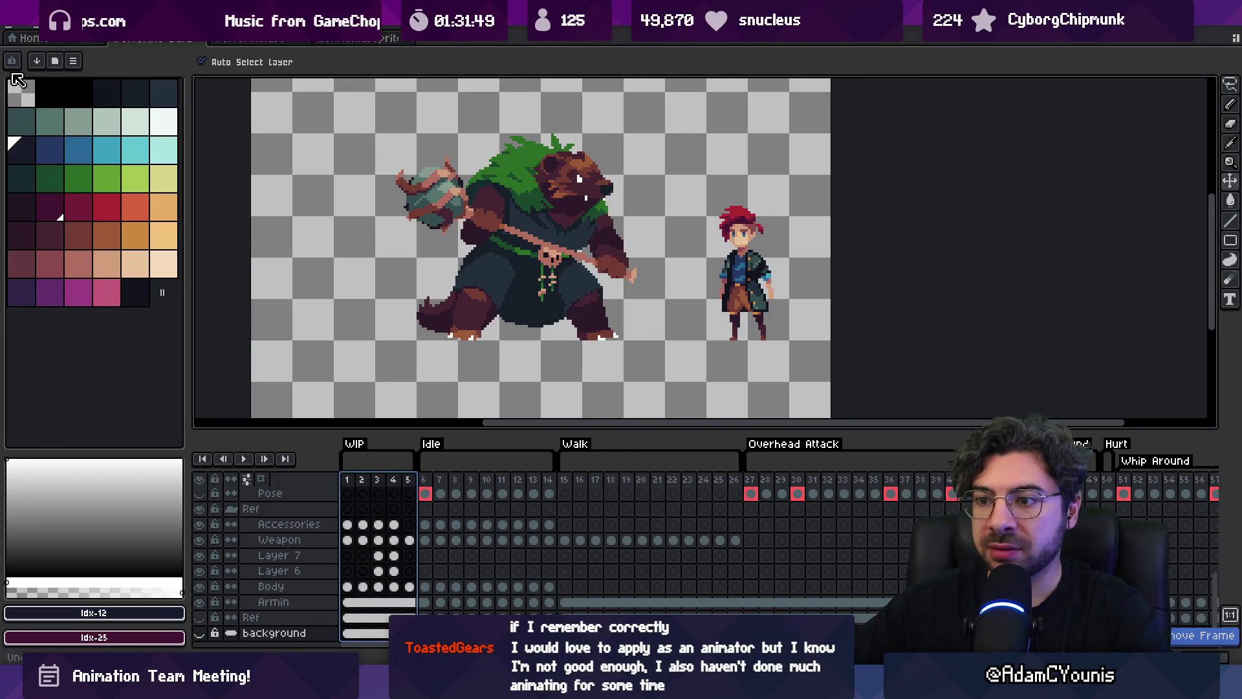
{"action": "key", "text": "ctrl+y"}
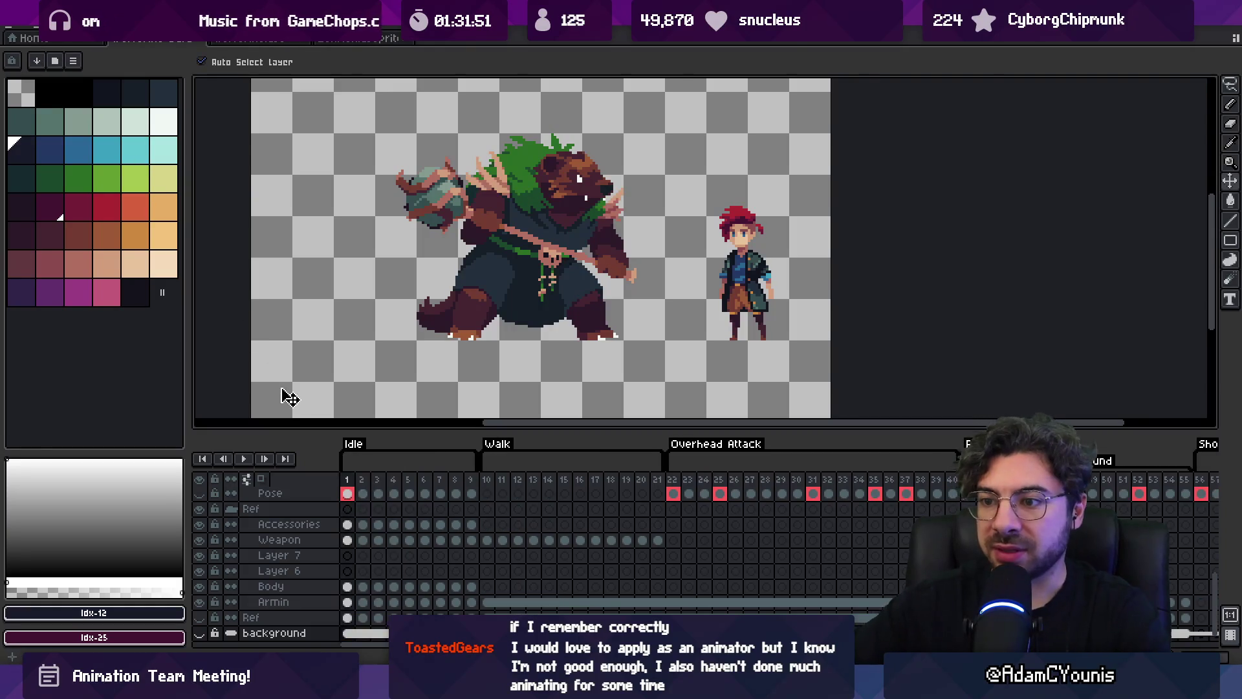
Begin saving the edited sprite under a new name, accepting the save-changes prompt
{"action": "left_click", "coordinate": [20, 32]}
{"action": "left_click", "coordinate": [61, 116]}
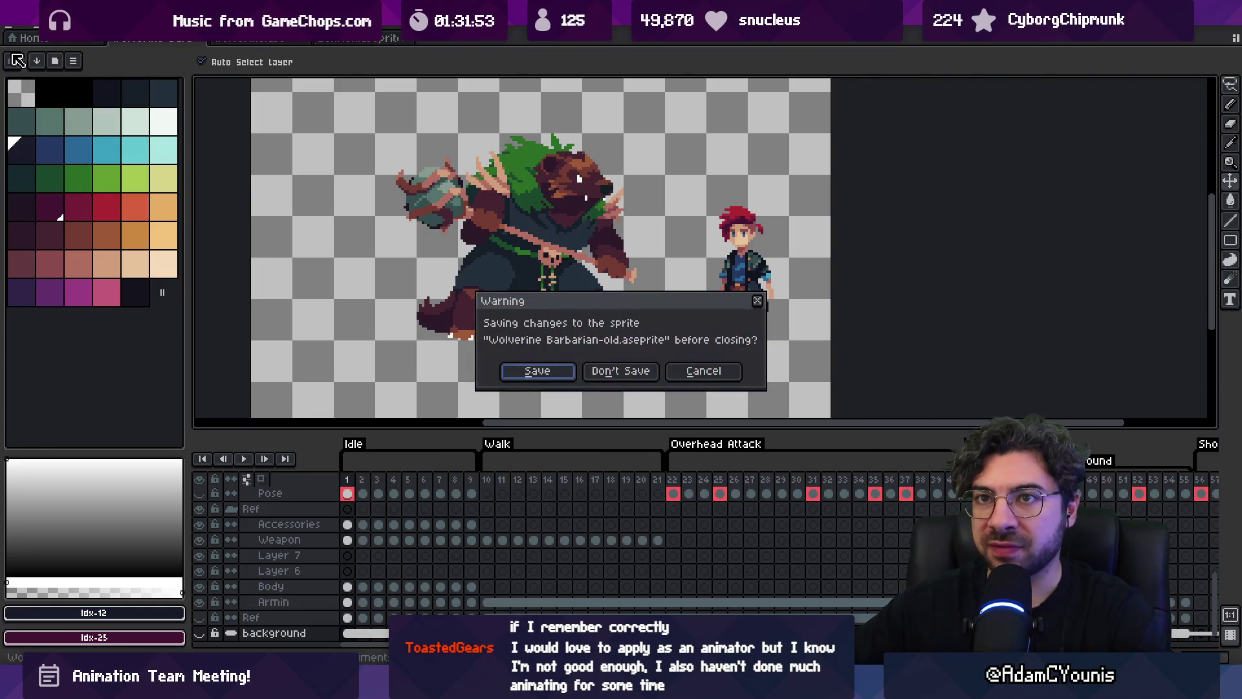
{"action": "key", "text": "Escape"}
{"action": "left_click", "coordinate": [15, 32]}
{"action": "left_click", "coordinate": [39, 95]}
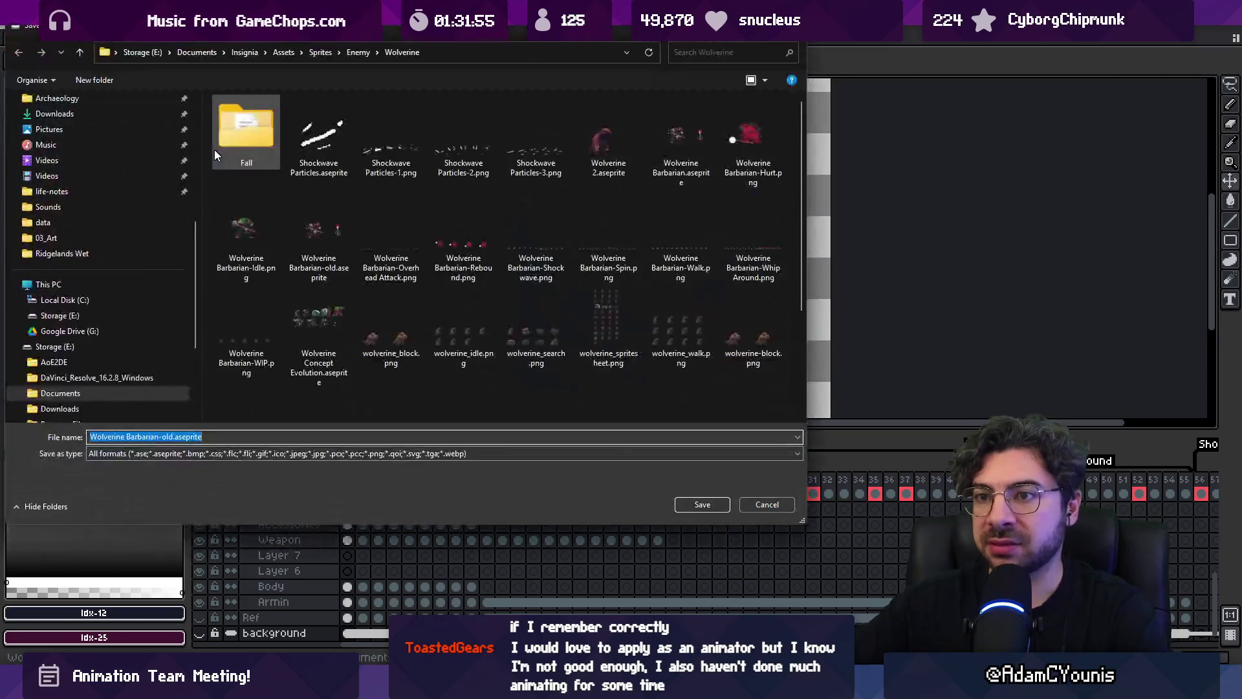
{"action": "scroll", "coordinate": [491, 259], "scroll_direction": "down", "scroll_amount": 2}
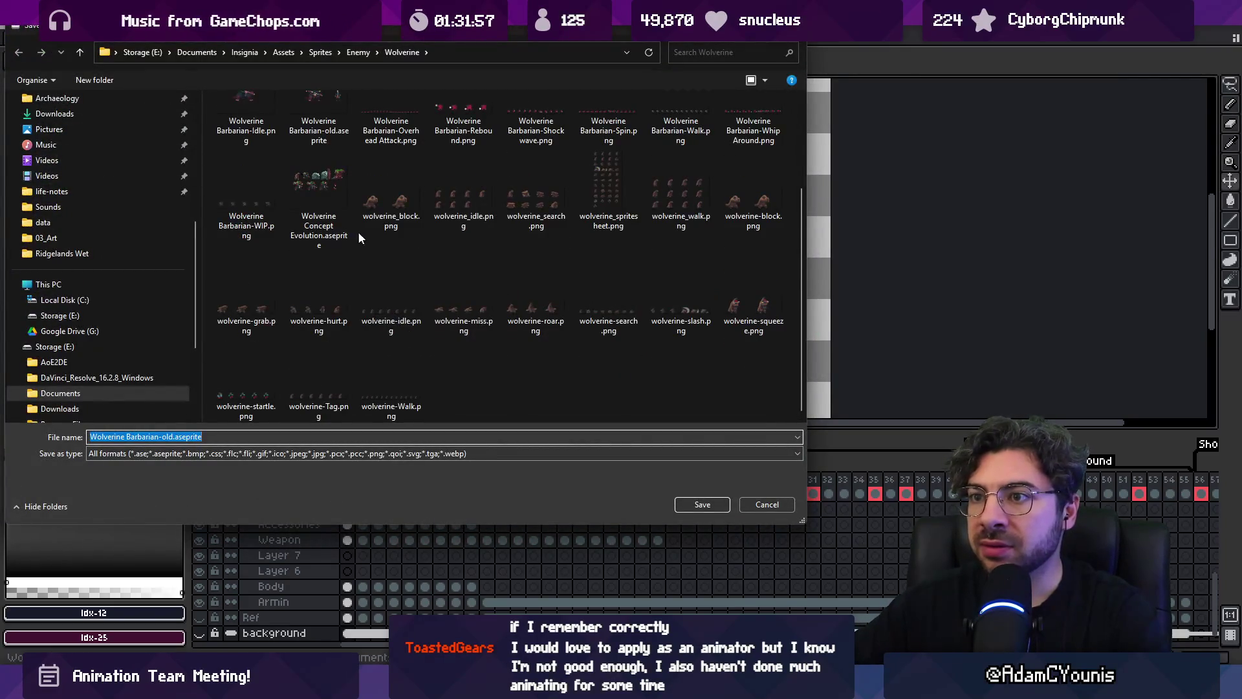
{"action": "scroll", "coordinate": [359, 239], "scroll_direction": "up", "scroll_amount": 2}
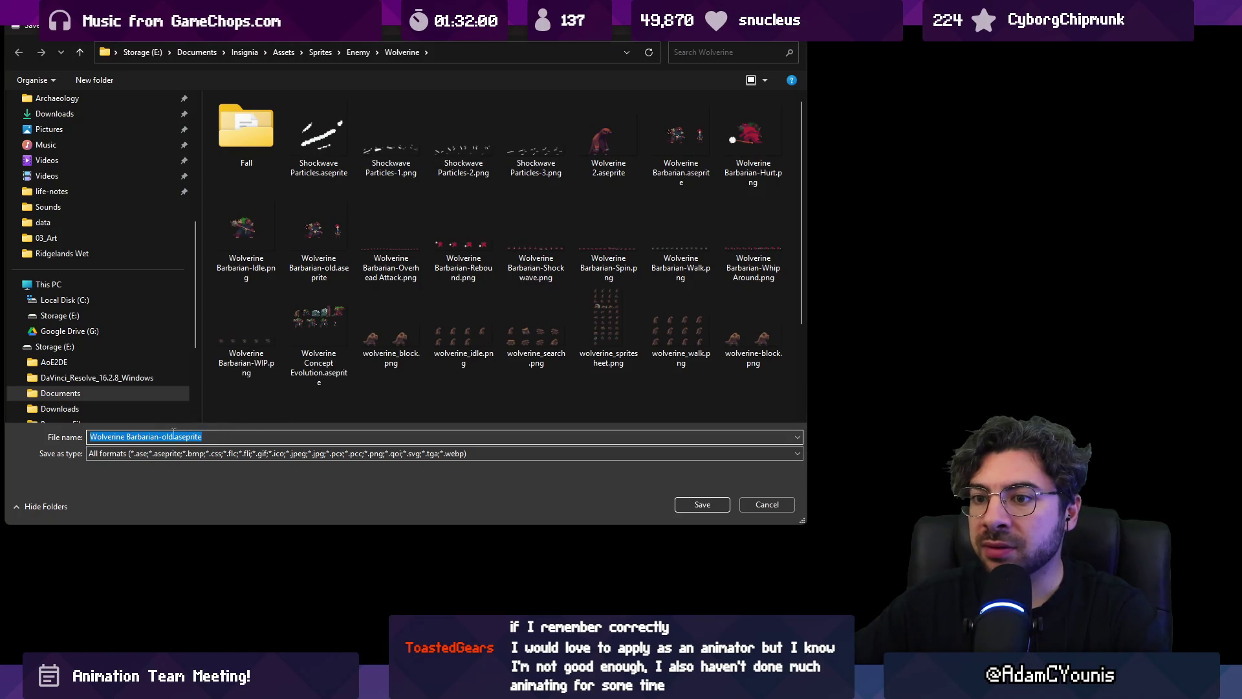
Save as 'Wolverine Barbarian.aseprite', replacing the original, and show the bear Ref layer
{"action": "key", "text": "End"}
{"action": "key", "text": "ctrl+Left"}
{"action": "key", "text": "BackSpace"}
{"action": "key", "text": "BackSpace"}
{"action": "key", "text": "BackSpace"}
{"action": "key", "text": "BackSpace"}
{"action": "key", "text": "Return"}
{"action": "left_click", "coordinate": [654, 345]}
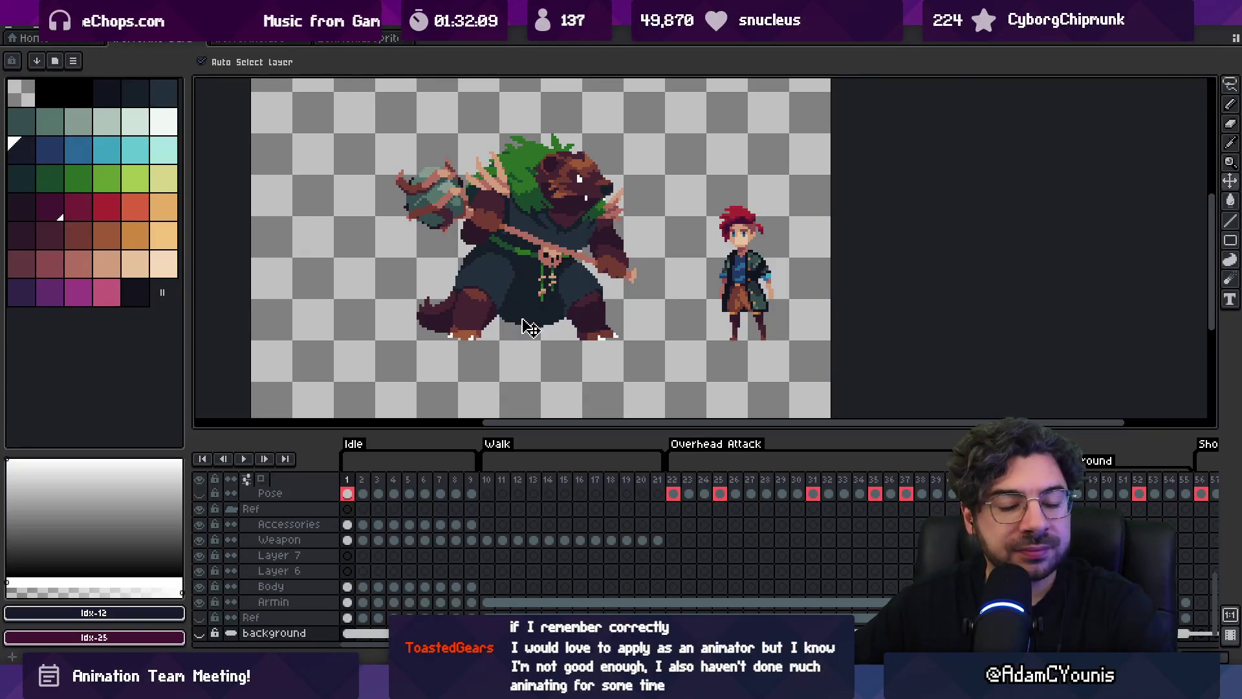
{"action": "mouse_move", "coordinate": [349, 479]}
{"action": "left_mouse_down"}
{"action": "mouse_move", "coordinate": [727, 453]}
{"action": "mouse_move", "coordinate": [764, 479]}
{"action": "mouse_move", "coordinate": [1216, 479]}
{"action": "mouse_move", "coordinate": [784, 480]}
{"action": "left_mouse_up"}
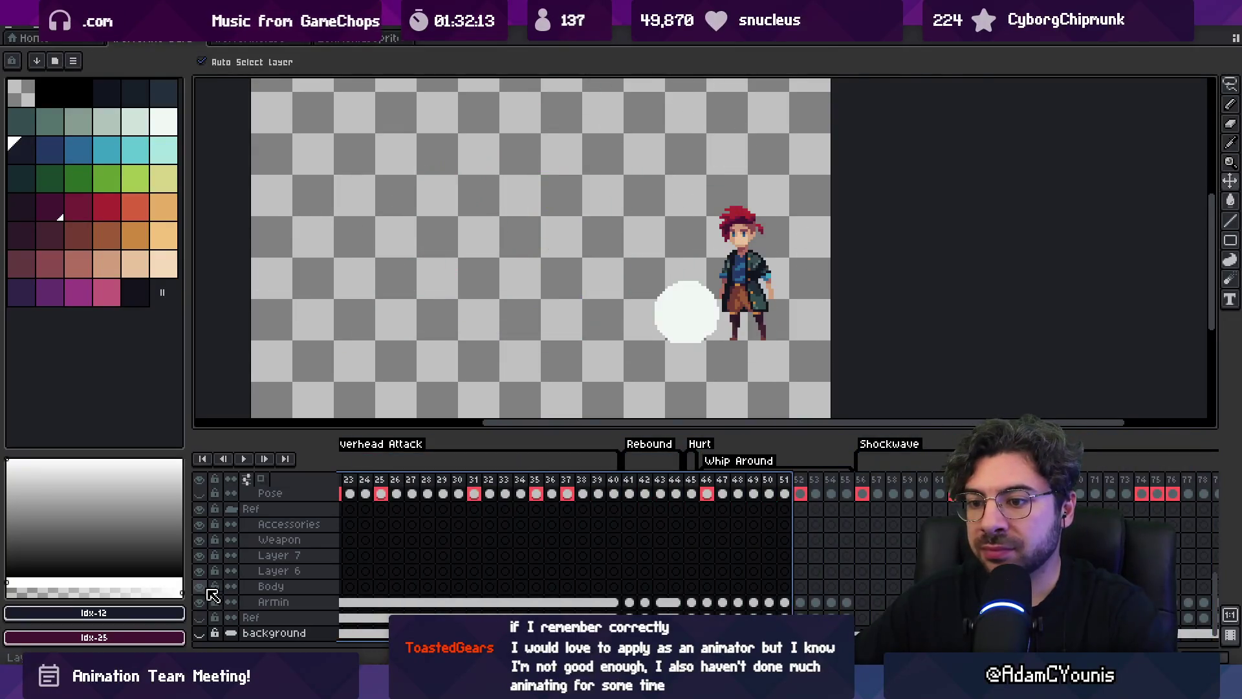
{"action": "left_click", "coordinate": [199, 618]}
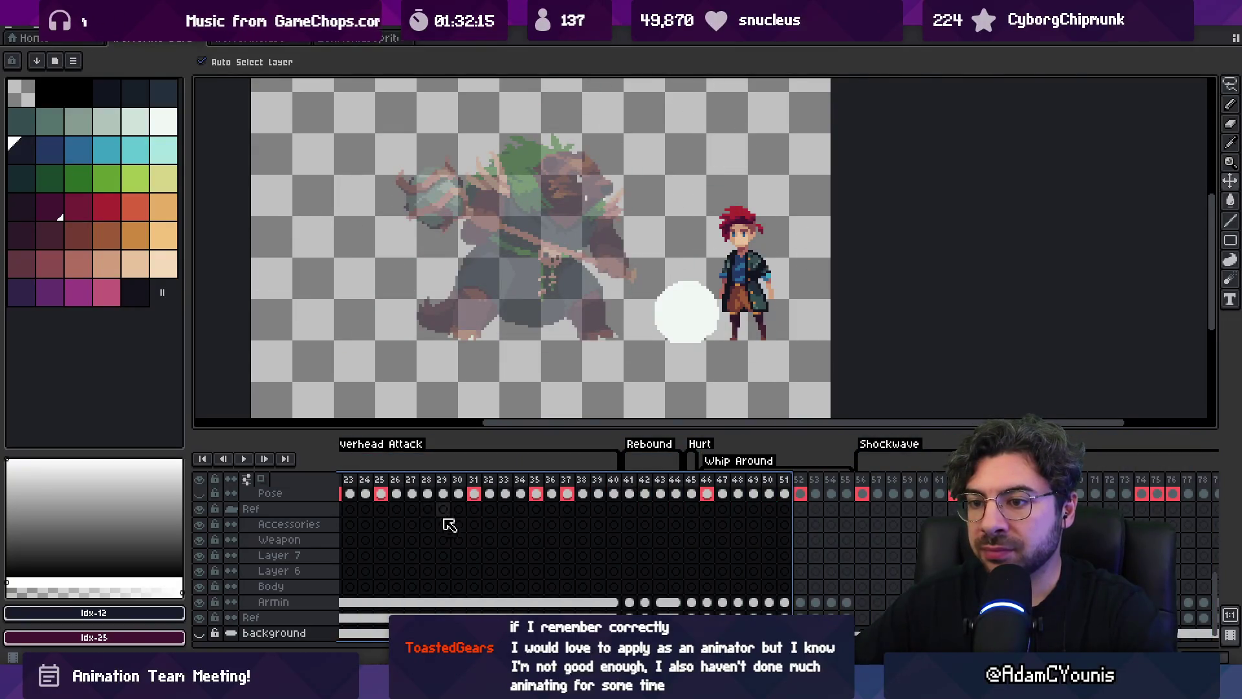
Toggle the background layer's visibility on and off twice, leaving it hidden
{"action": "scroll", "coordinate": [449, 525], "scroll_direction": "left", "scroll_amount": 3}
{"action": "scroll", "coordinate": [271, 570], "scroll_direction": "down", "scroll_amount": 1}
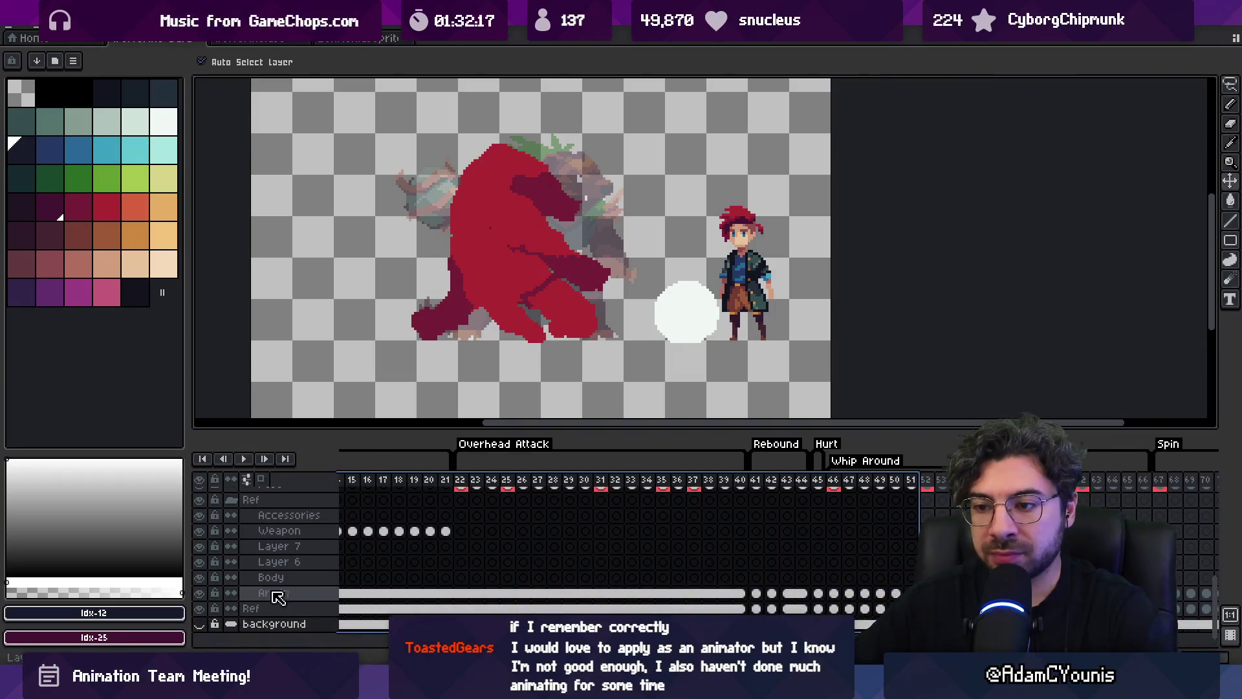
{"action": "left_click", "coordinate": [200, 623]}
{"action": "left_click", "coordinate": [201, 623]}
{"action": "left_click", "coordinate": [201, 623]}
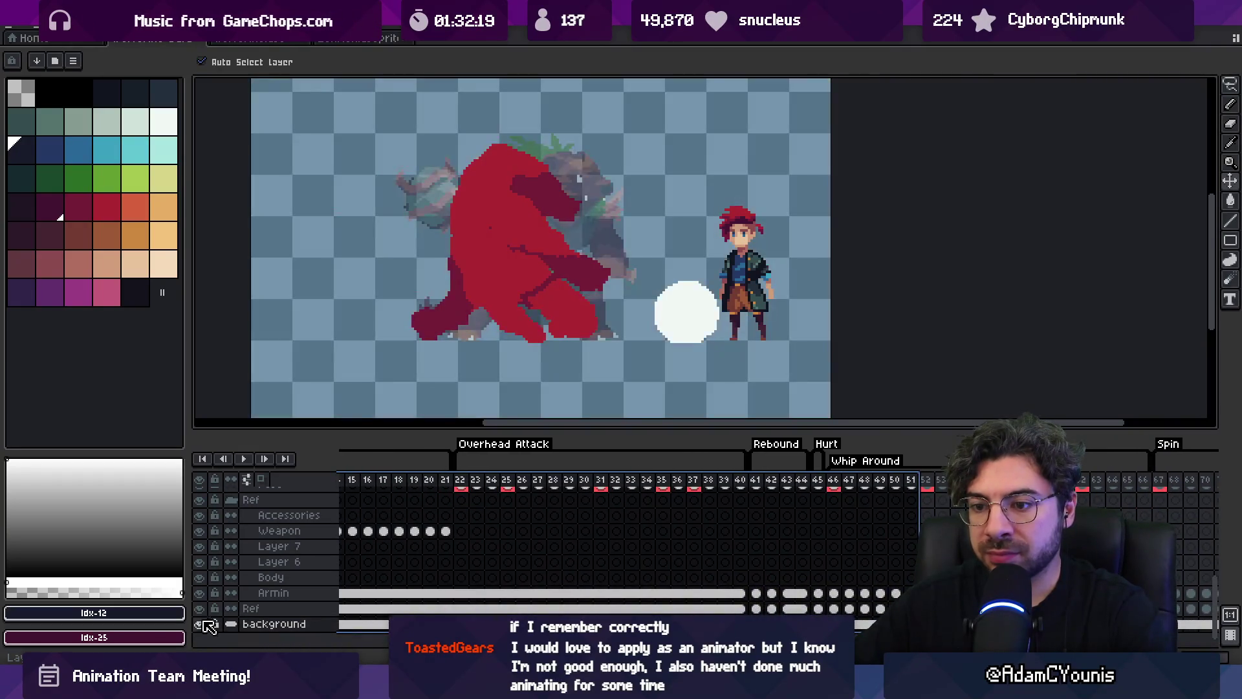
{"action": "left_click", "coordinate": [199, 624]}
Return to frame 1, select Overhead Attack frames 22–40, and pick the Weapon cel at frame 60
{"action": "key", "text": "Home"}
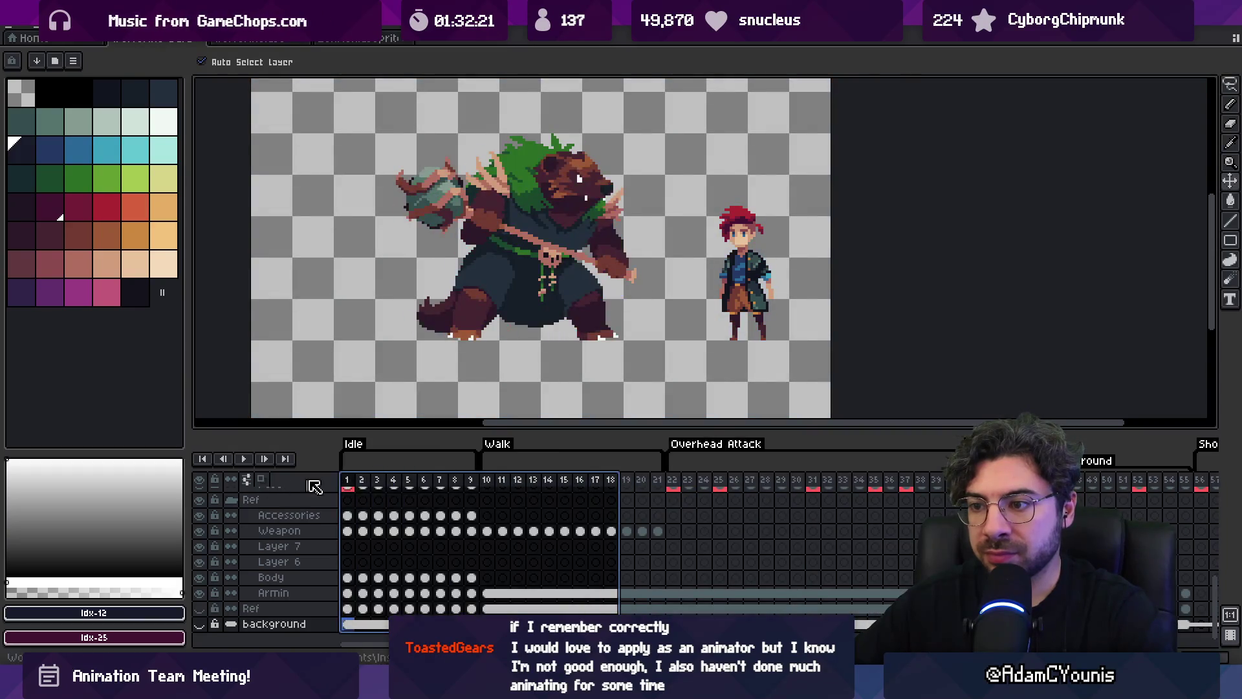
{"action": "mouse_move", "coordinate": [909, 526]}
{"action": "left_mouse_down"}
{"action": "mouse_move", "coordinate": [558, 604]}
{"action": "mouse_move", "coordinate": [703, 579]}
{"action": "left_mouse_up"}
{"action": "mouse_move", "coordinate": [466, 479]}
{"action": "left_mouse_down"}
{"action": "mouse_move", "coordinate": [1099, 480]}
{"action": "mouse_move", "coordinate": [1194, 445]}
{"action": "mouse_move", "coordinate": [1035, 482]}
{"action": "mouse_move", "coordinate": [945, 482]}
{"action": "left_mouse_up"}
{"action": "left_click", "coordinate": [621, 300]}
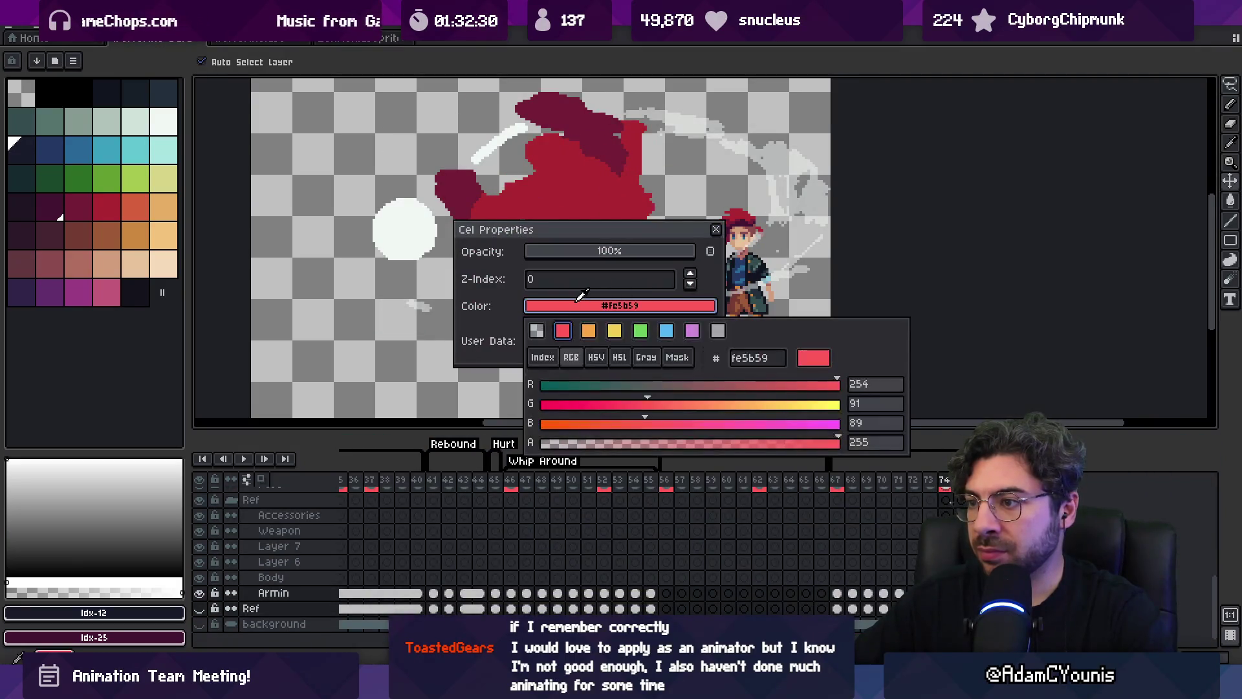
Inspect and close the Weapon cel's Cel Properties at frame 60, then switch to Unity
{"action": "double_click", "coordinate": [728, 531]}
{"action": "scroll", "coordinate": [574, 516], "scroll_direction": "up", "scroll_amount": 3}
{"action": "scroll", "coordinate": [574, 515], "scroll_direction": "left", "scroll_amount": 9}
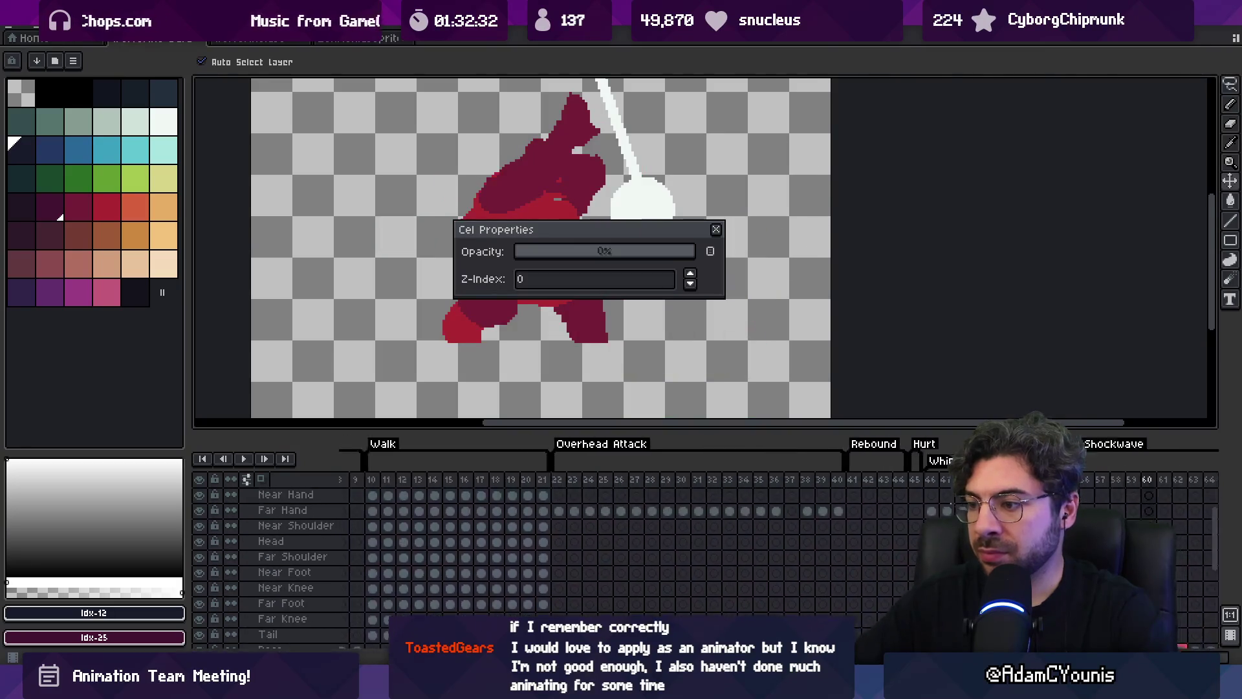
{"action": "scroll", "coordinate": [583, 514], "scroll_direction": "right", "scroll_amount": 7}
{"action": "scroll", "coordinate": [583, 515], "scroll_direction": "left", "scroll_amount": 8}
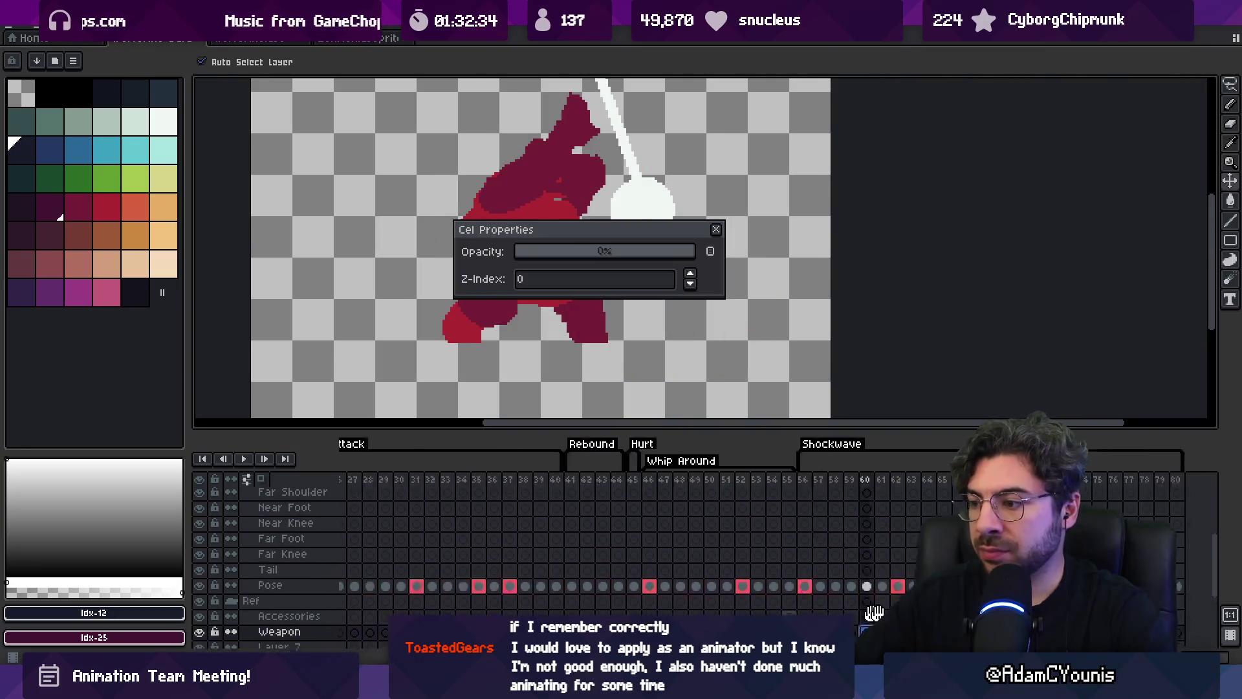
{"action": "left_click", "coordinate": [715, 229]}
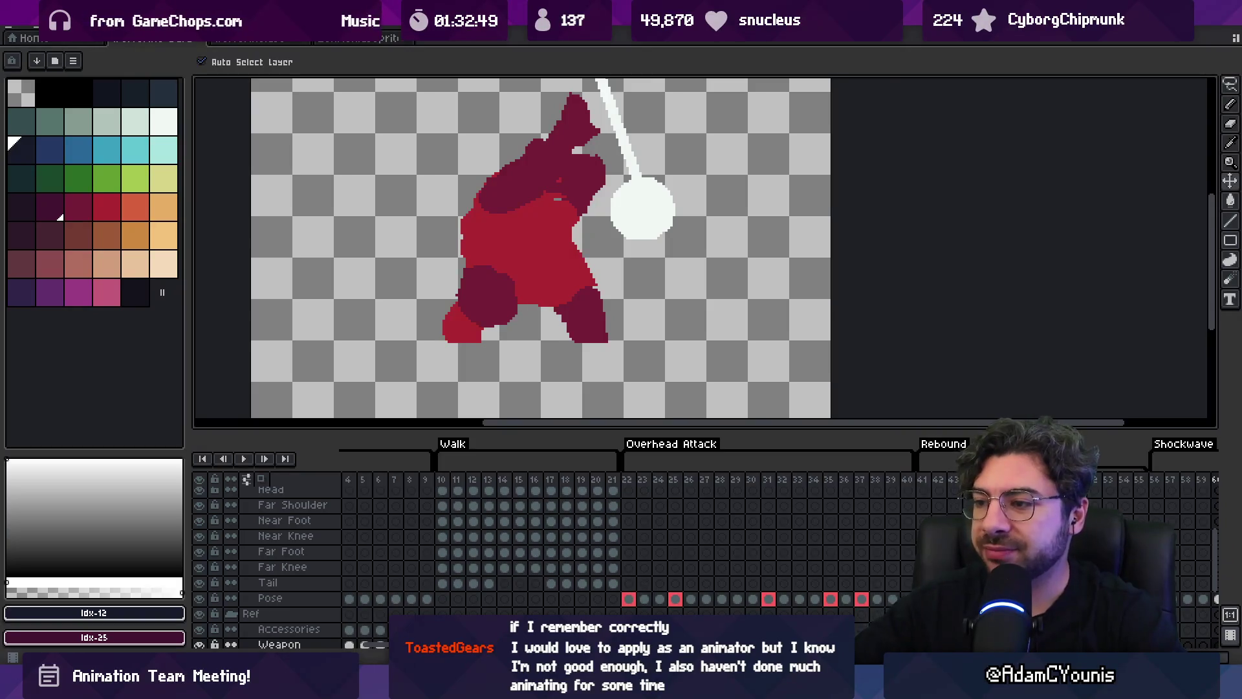
{"action": "key", "text": "alt+Tab"}
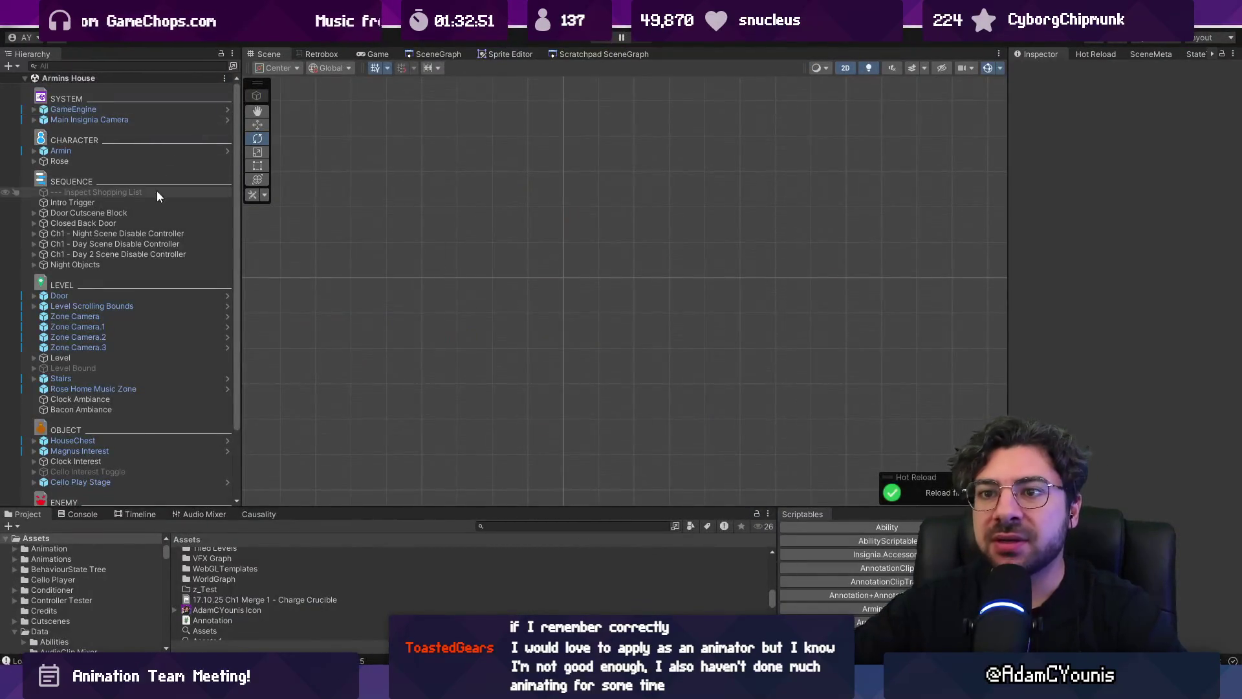
Focus on Intro Trigger, then open the Ridgelands scene from the SceneGraph
{"action": "double_click", "coordinate": [155, 203]}
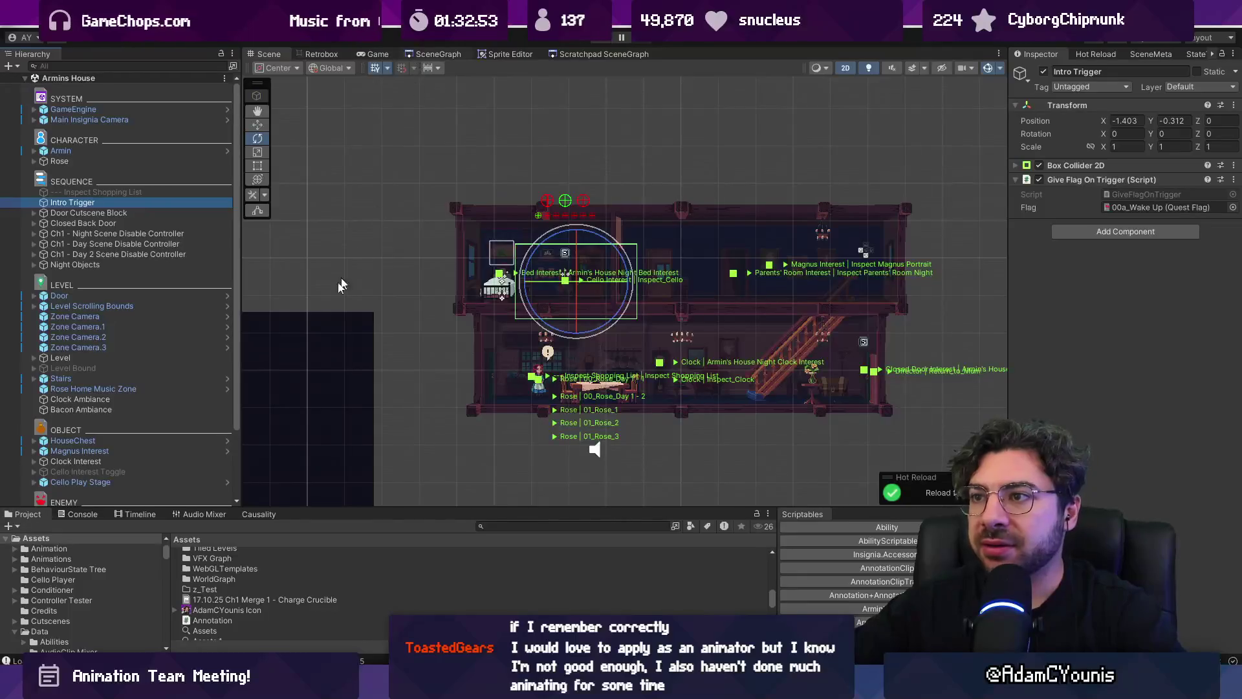
{"action": "left_click", "coordinate": [438, 54]}
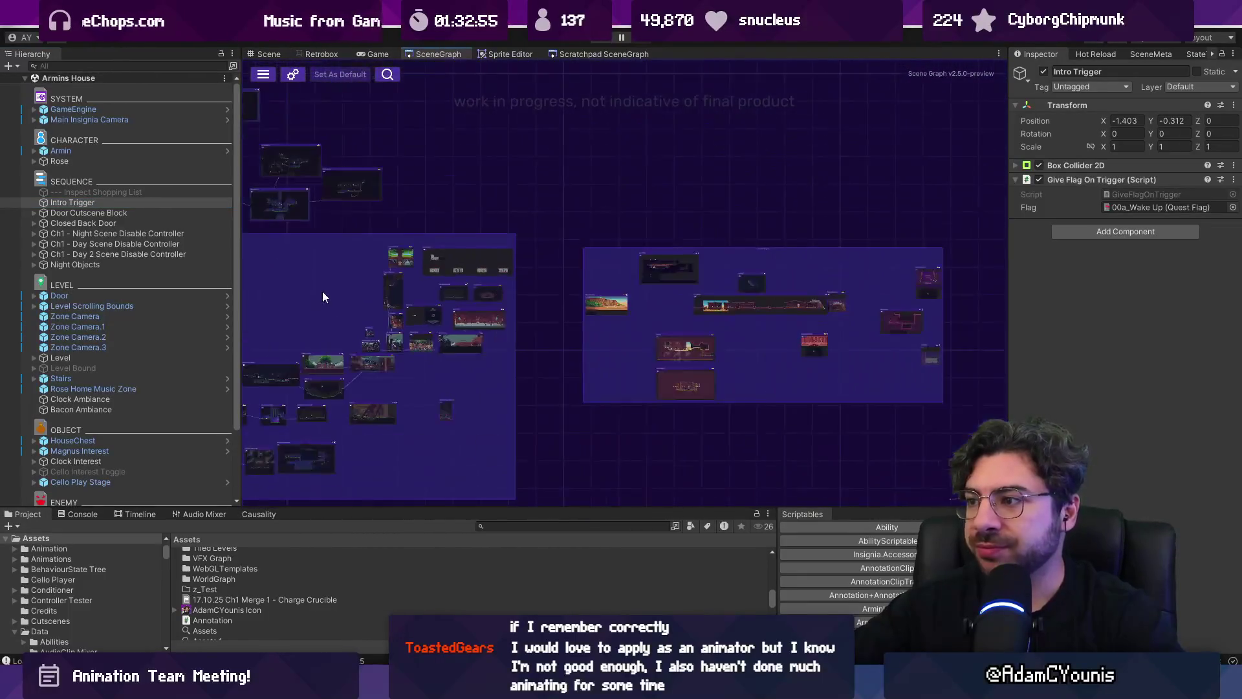
{"action": "scroll", "coordinate": [466, 312], "scroll_direction": "up", "scroll_amount": 6}
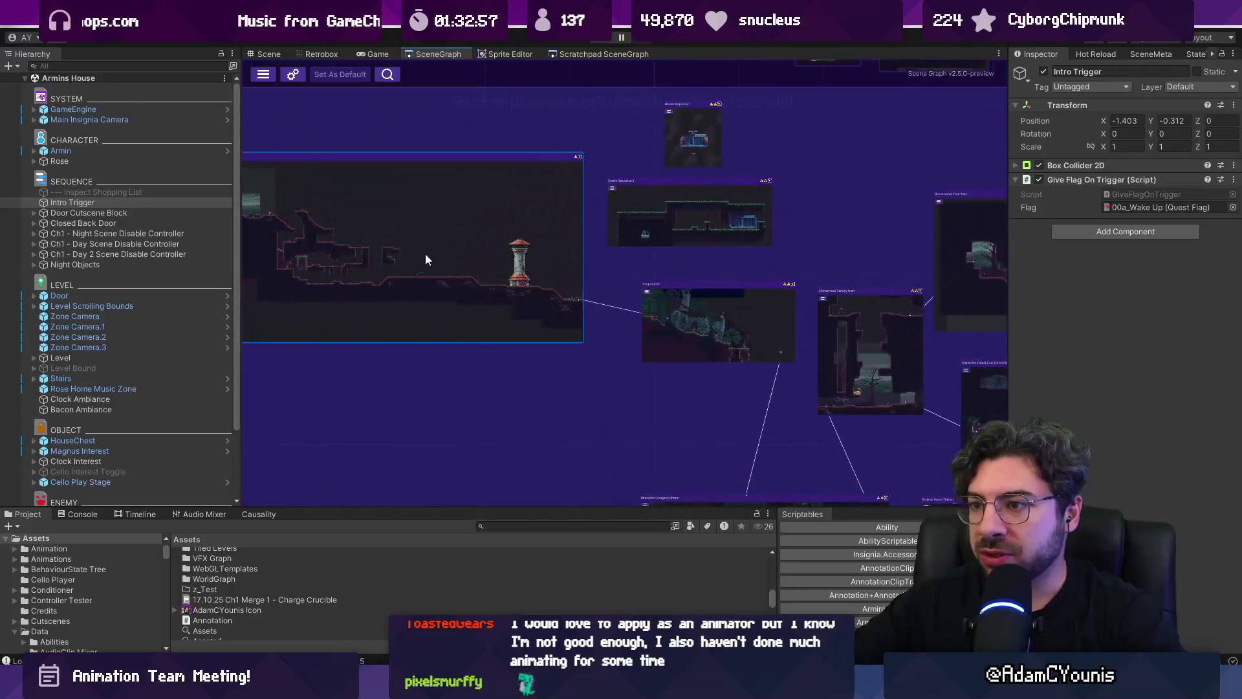
{"action": "double_click", "coordinate": [410, 227]}
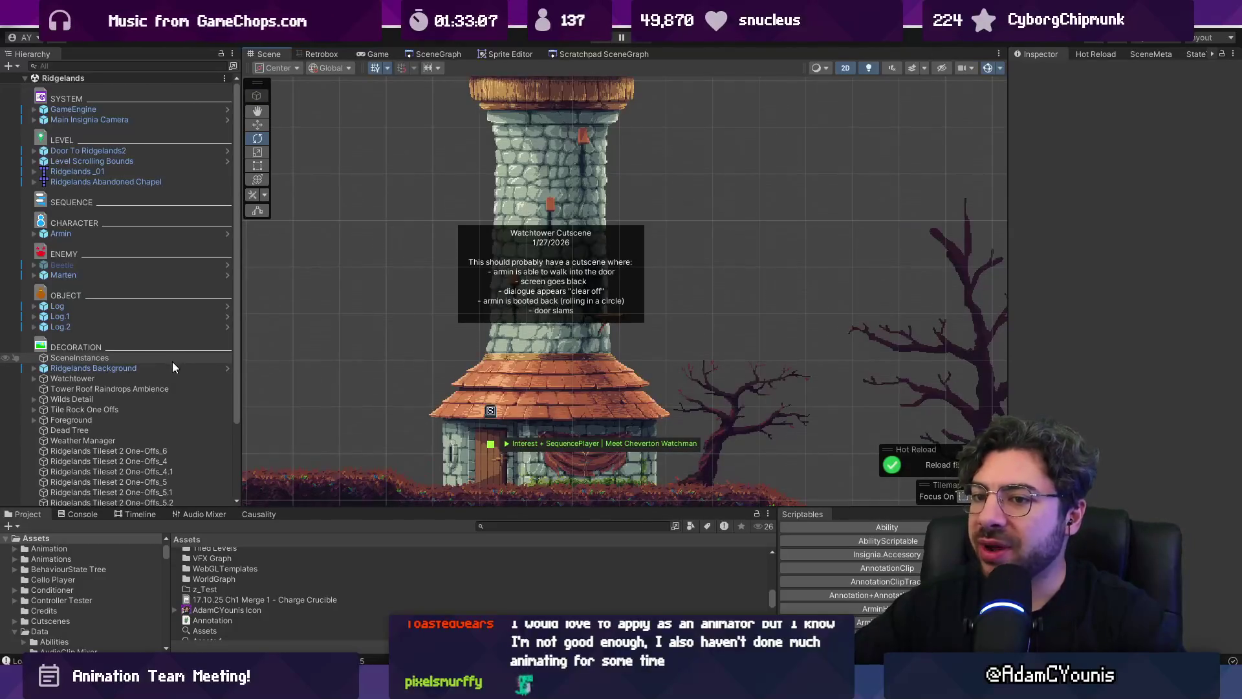
Select the Watchtower's Annotation child object, toggle its note box off and on, then deselect it
{"action": "left_click", "coordinate": [485, 239]}
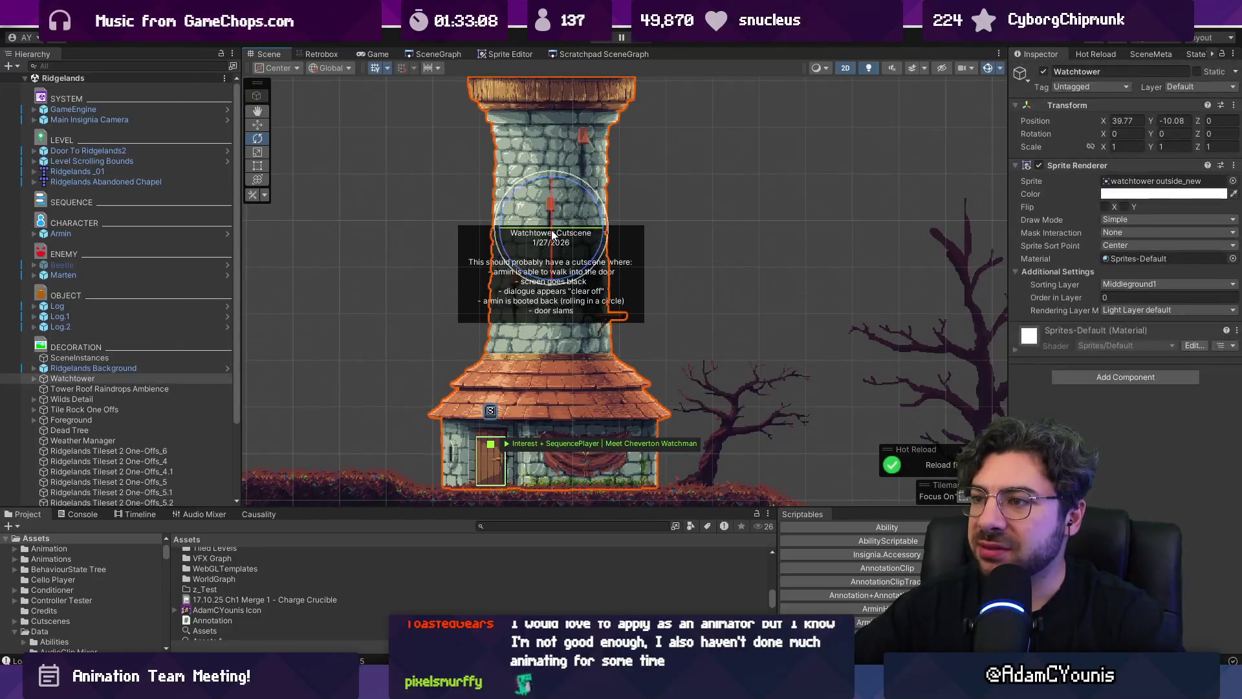
{"action": "left_click", "coordinate": [34, 380]}
{"action": "left_click", "coordinate": [57, 388]}
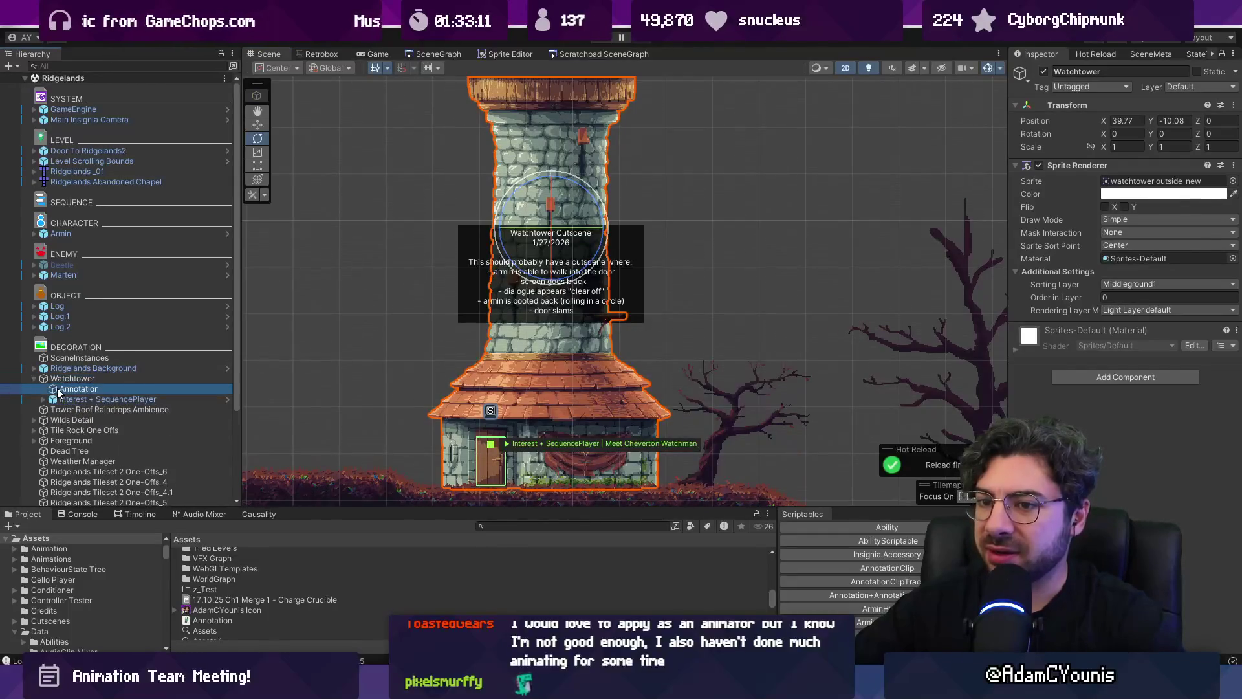
{"action": "left_click", "coordinate": [1043, 72]}
{"action": "left_click", "coordinate": [1043, 72]}
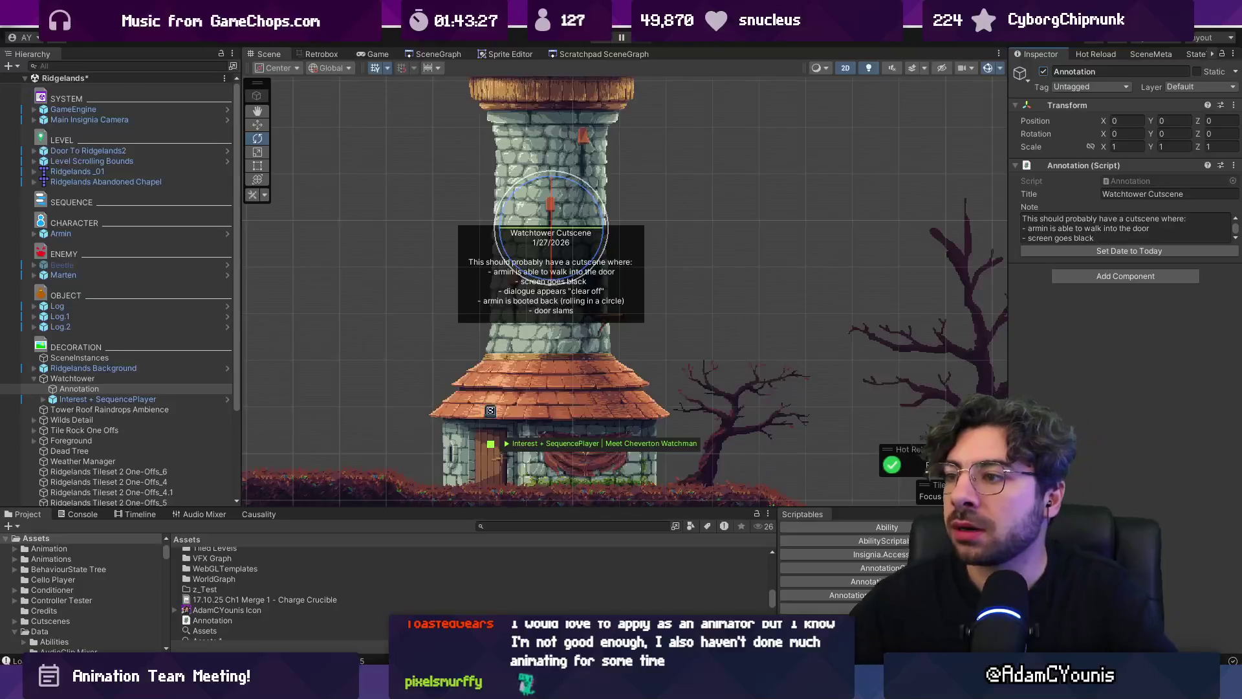
{"action": "left_click", "coordinate": [704, 290]}
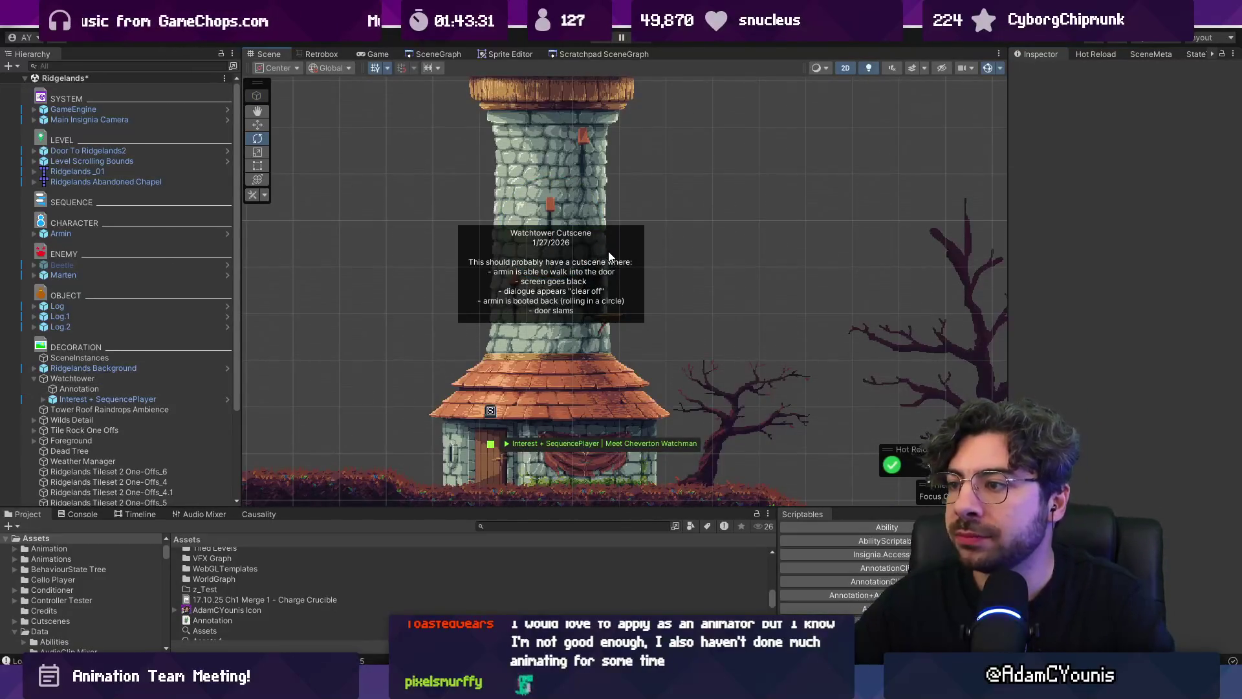
Zoom in and out around the watchtower to compare how the annotation label reads
{"action": "scroll", "coordinate": [604, 253], "scroll_direction": "down", "scroll_amount": 5}
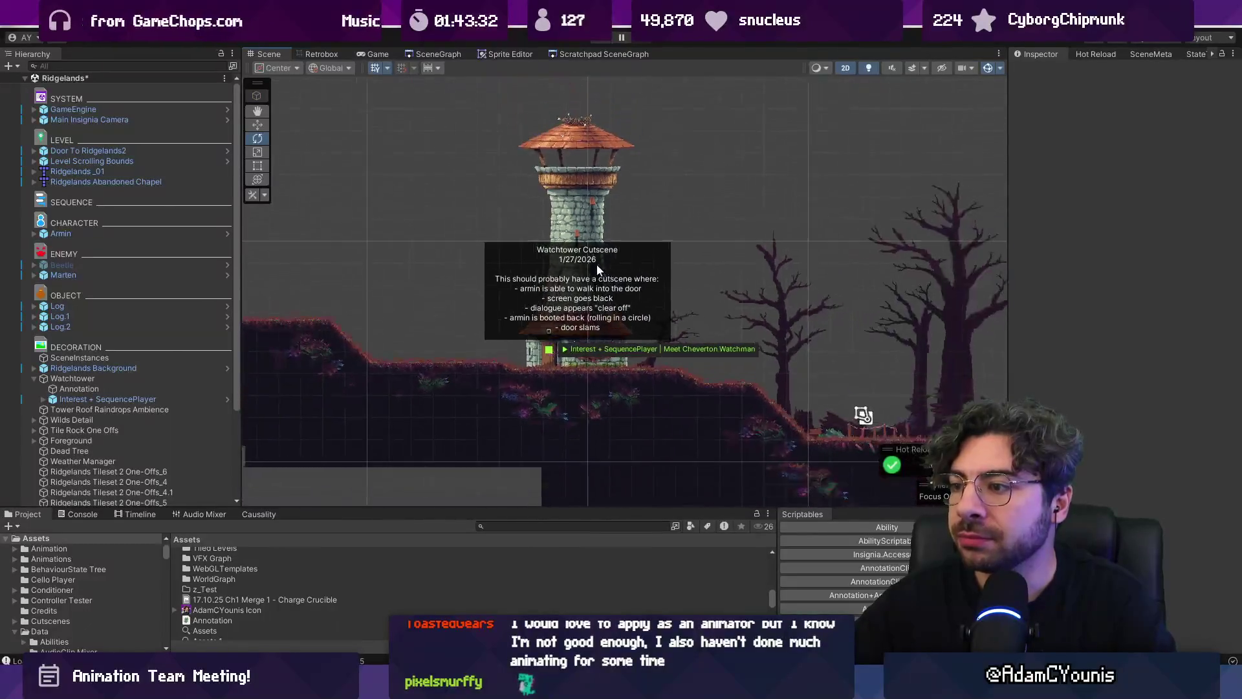
{"action": "scroll", "coordinate": [537, 245], "scroll_direction": "down", "scroll_amount": 5}
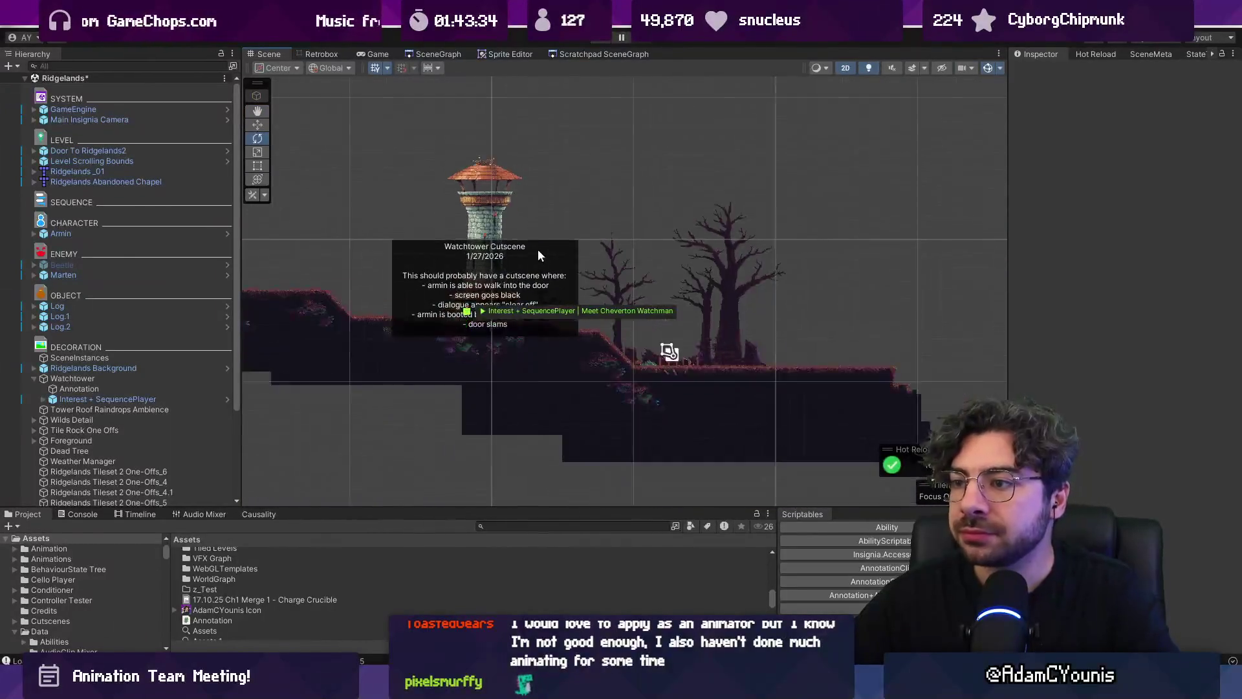
{"action": "scroll", "coordinate": [533, 242], "scroll_direction": "up", "scroll_amount": 6}
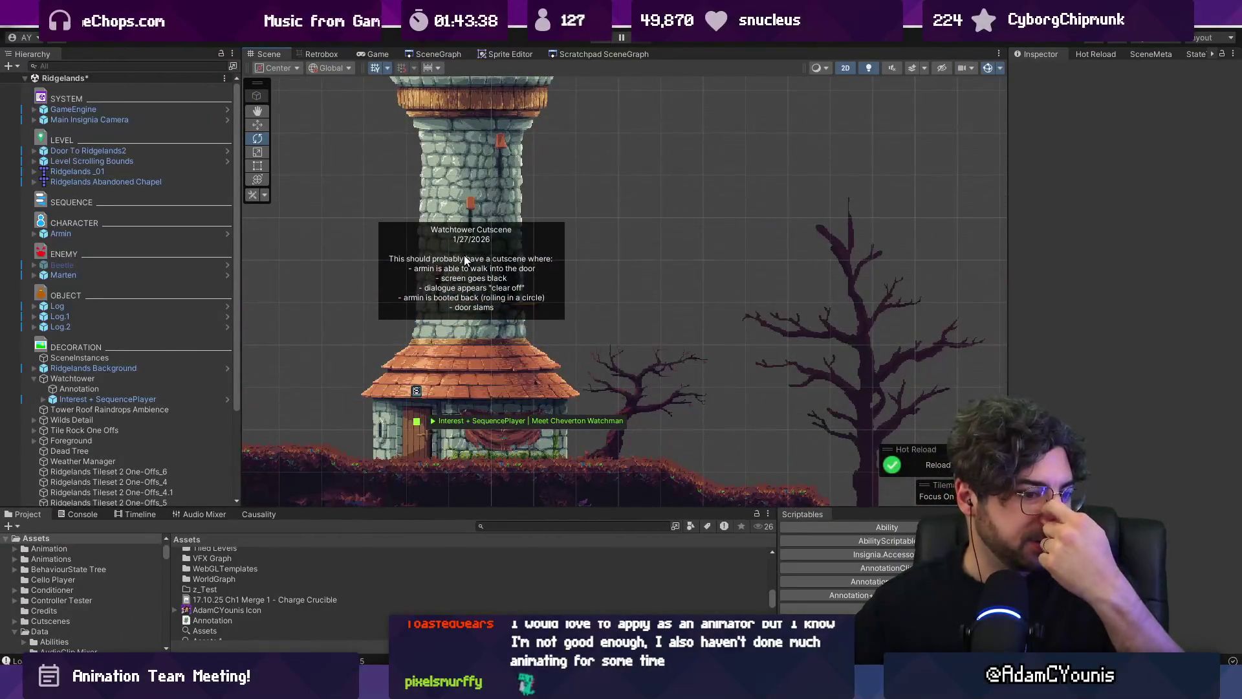
{"action": "key", "text": "alt+Tab"}
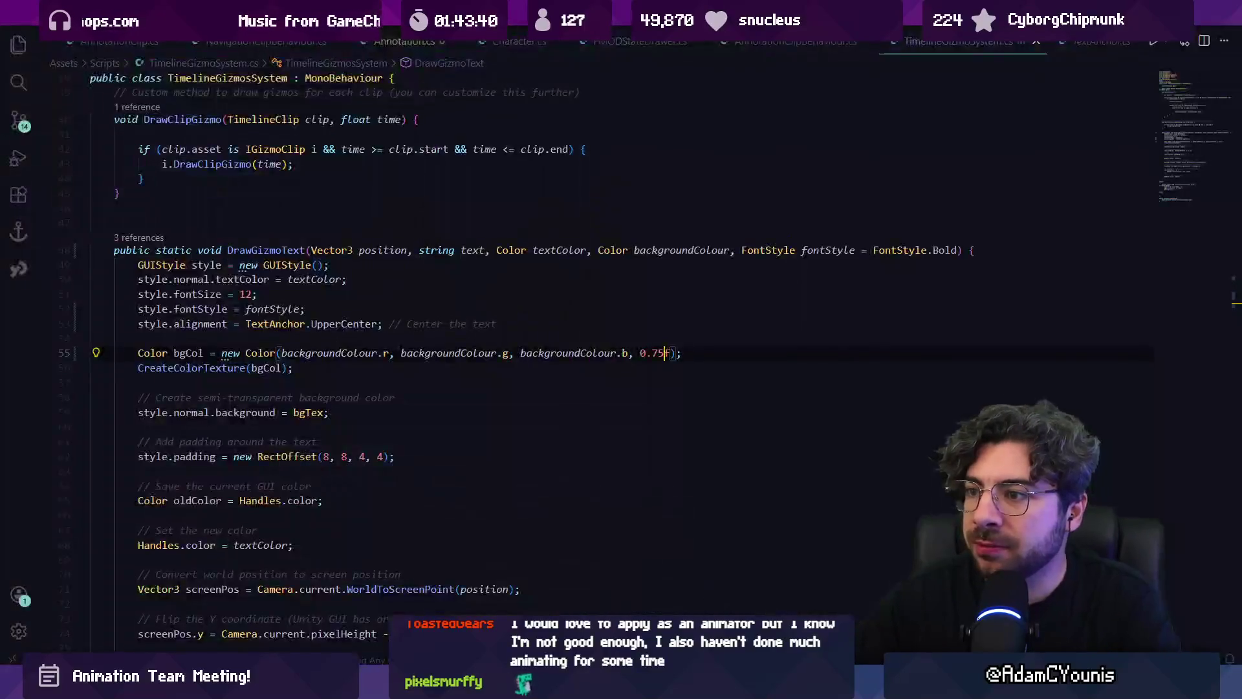
{"action": "key", "text": "alt+Tab"}
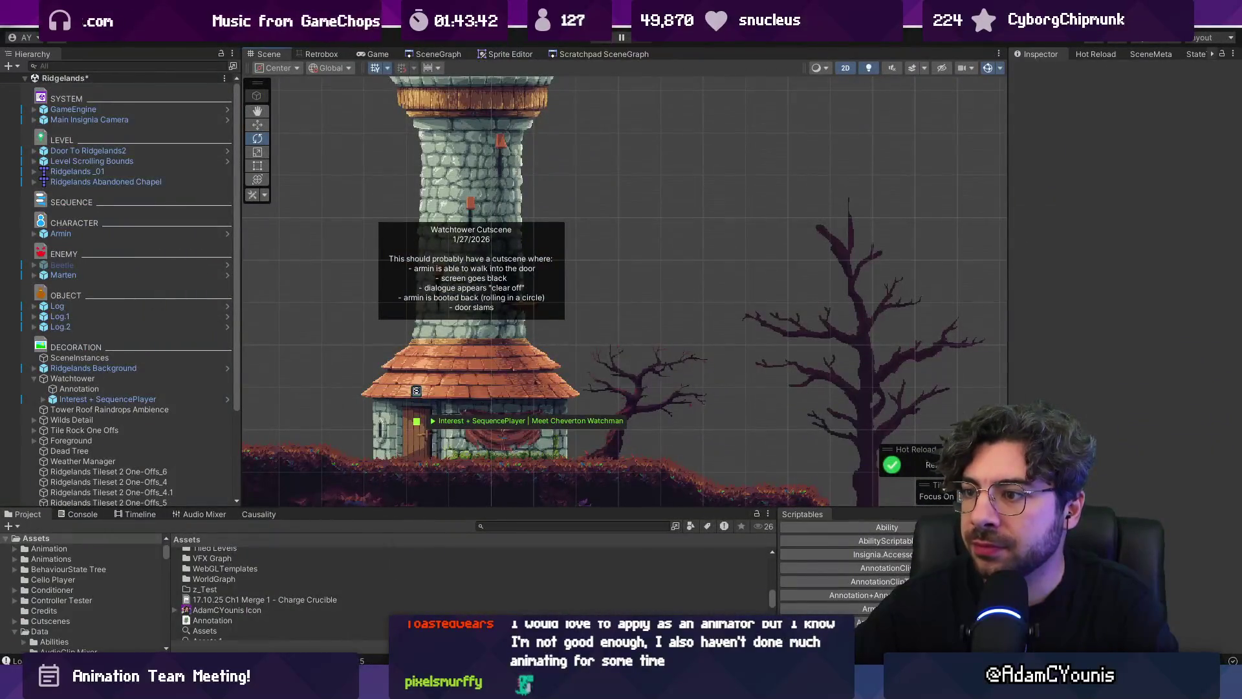
{"action": "scroll", "coordinate": [582, 318], "scroll_direction": "down", "scroll_amount": 5}
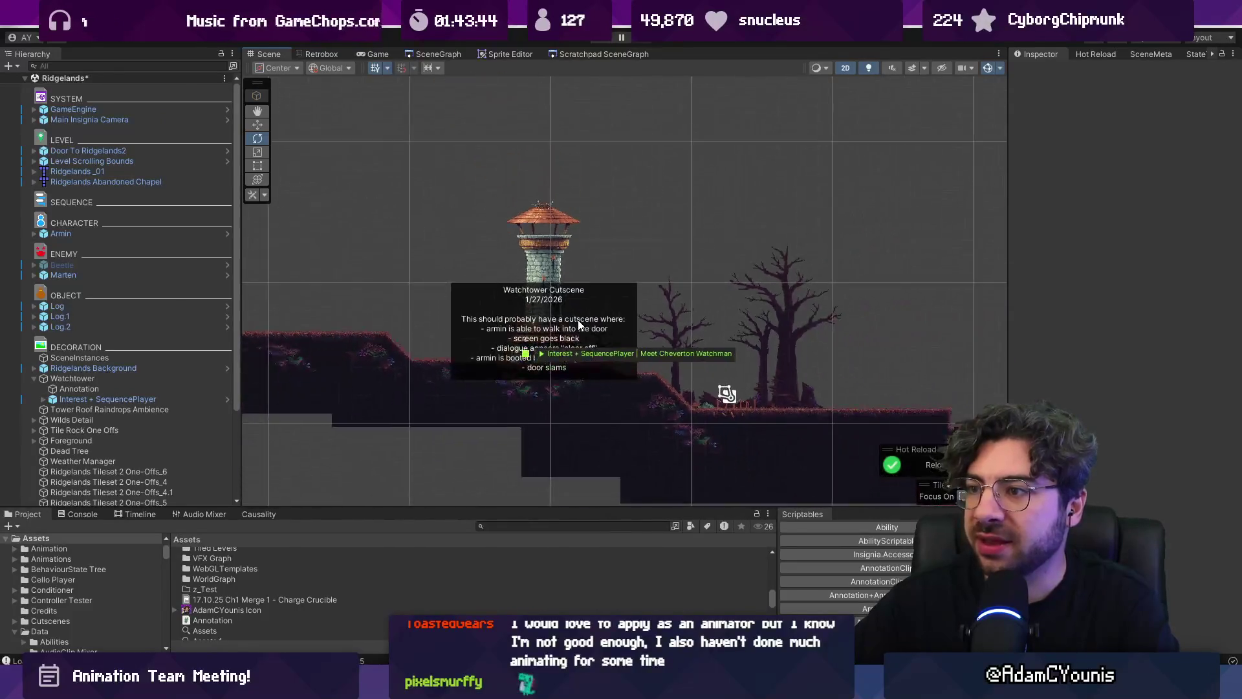
{"action": "scroll", "coordinate": [727, 393], "scroll_direction": "up", "scroll_amount": 2}
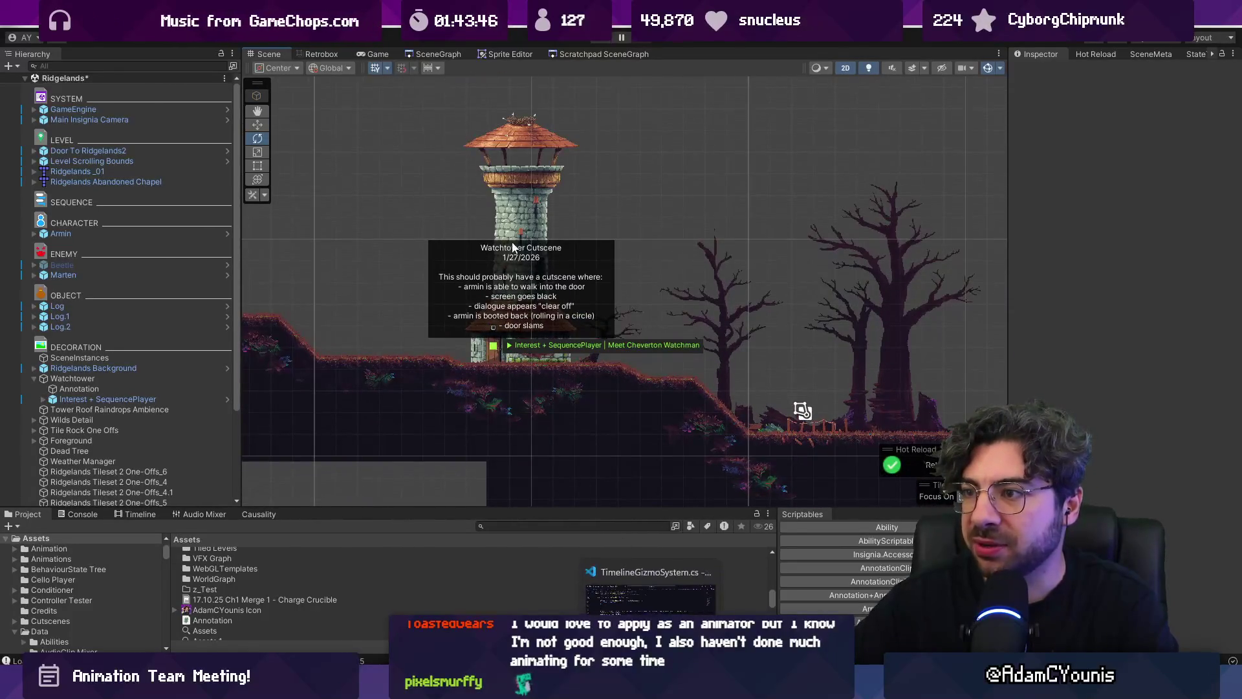
{"action": "scroll", "coordinate": [493, 327], "scroll_direction": "down", "scroll_amount": 4}
{"action": "scroll", "coordinate": [371, 264], "scroll_direction": "up", "scroll_amount": 1}
{"action": "scroll", "coordinate": [611, 320], "scroll_direction": "down", "scroll_amount": 3}
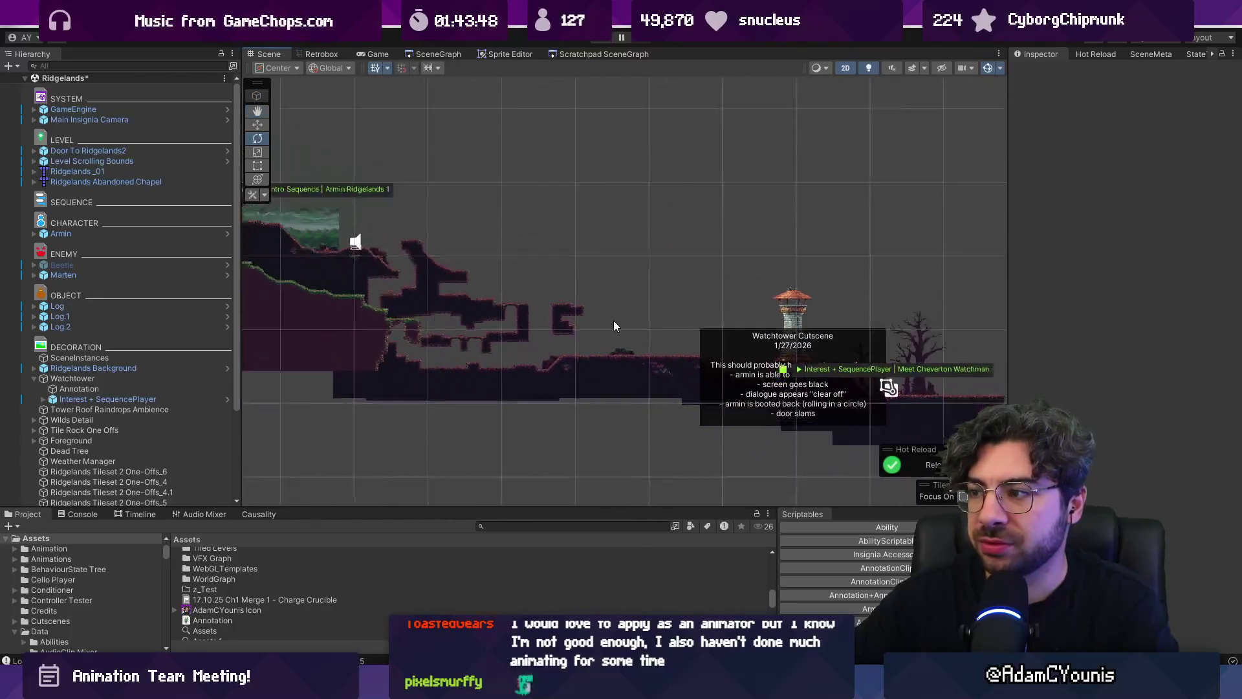
{"action": "scroll", "coordinate": [770, 334], "scroll_direction": "up", "scroll_amount": 4}
{"action": "scroll", "coordinate": [747, 337], "scroll_direction": "up", "scroll_amount": 4}
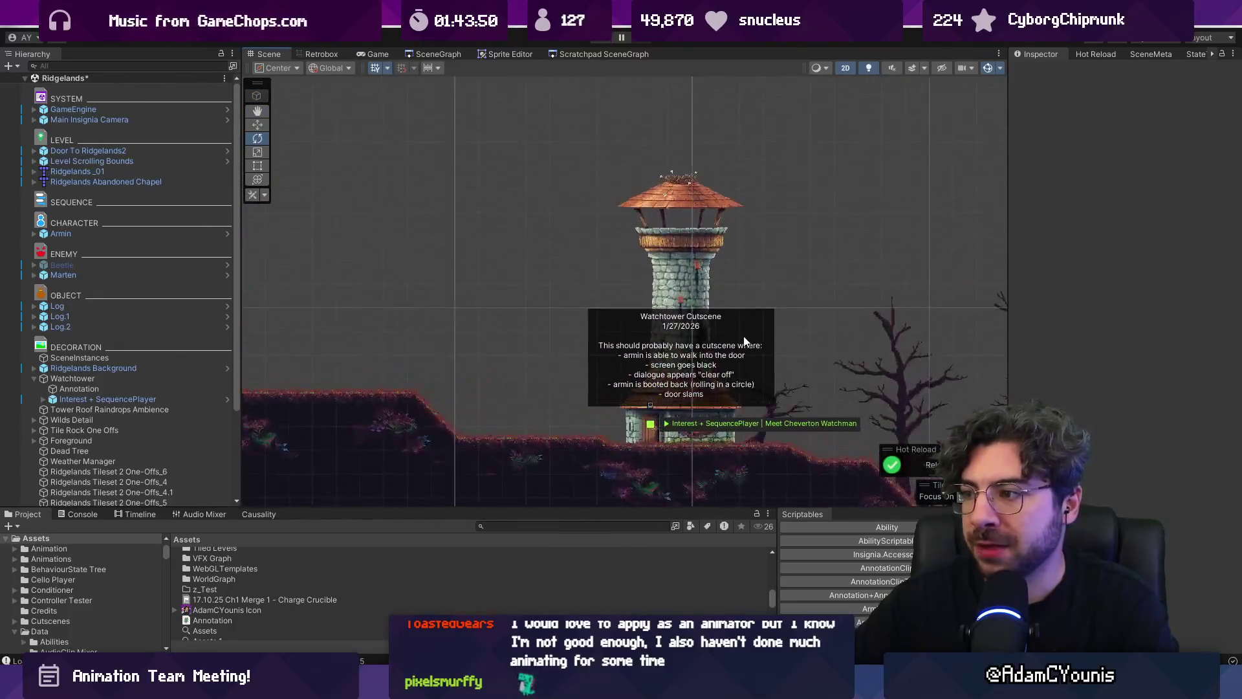
{"action": "key", "text": "alt+Tab"}
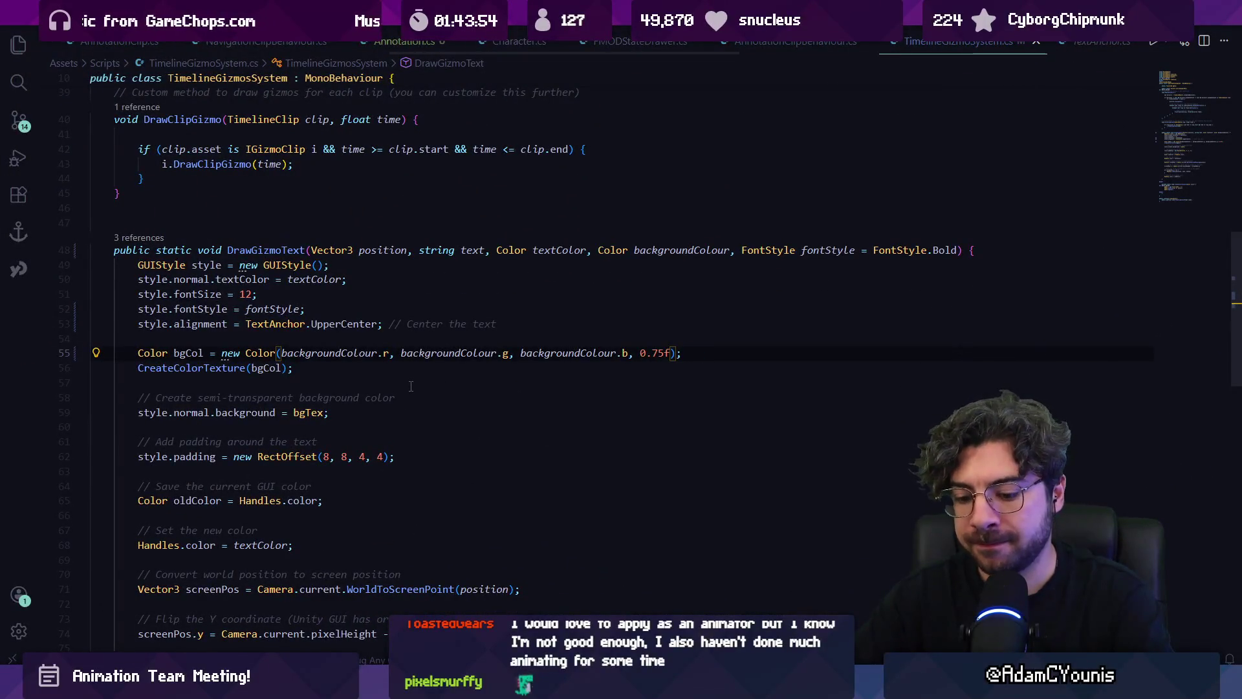
Add '//get the editor camera ortho size' above DrawGizmoText in Annotation.cs and open Copilot Chat
{"action": "key", "text": "ctrl+Tab"}
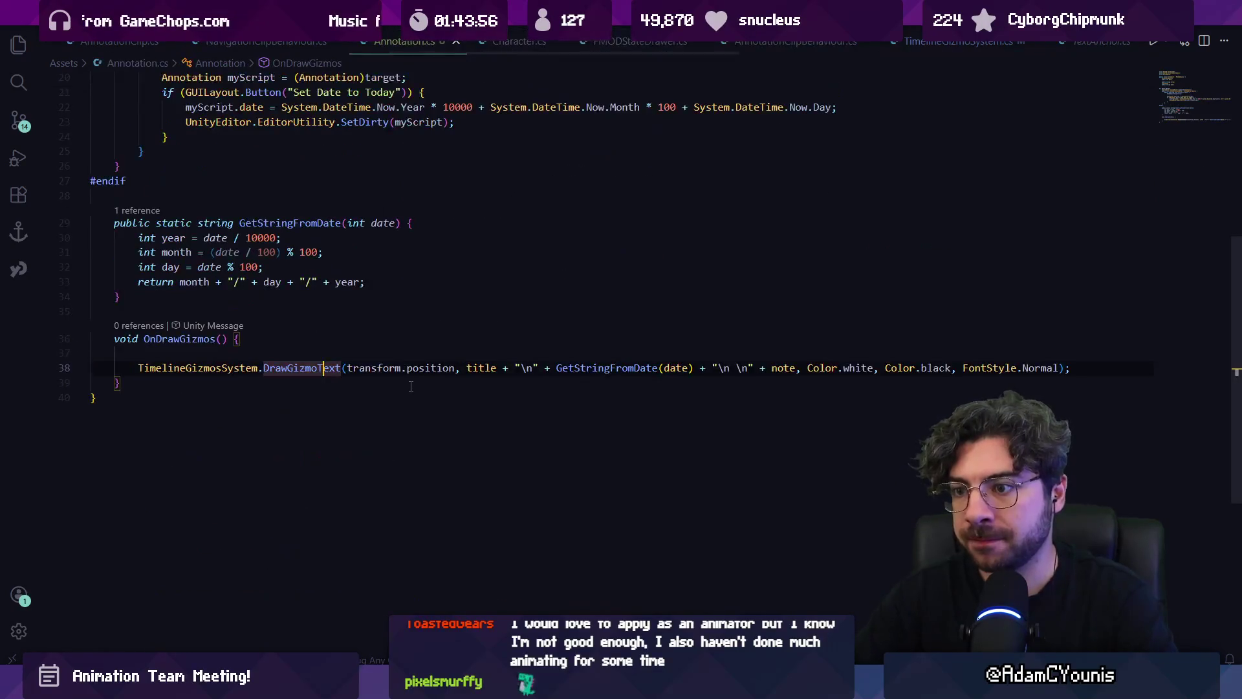
{"action": "scroll", "coordinate": [411, 386], "scroll_direction": "up", "scroll_amount": 3}
{"action": "key", "text": "Up"}
{"action": "key", "text": "Return"}
{"action": "key", "text": "Up"}
{"action": "type", "text": "//"}
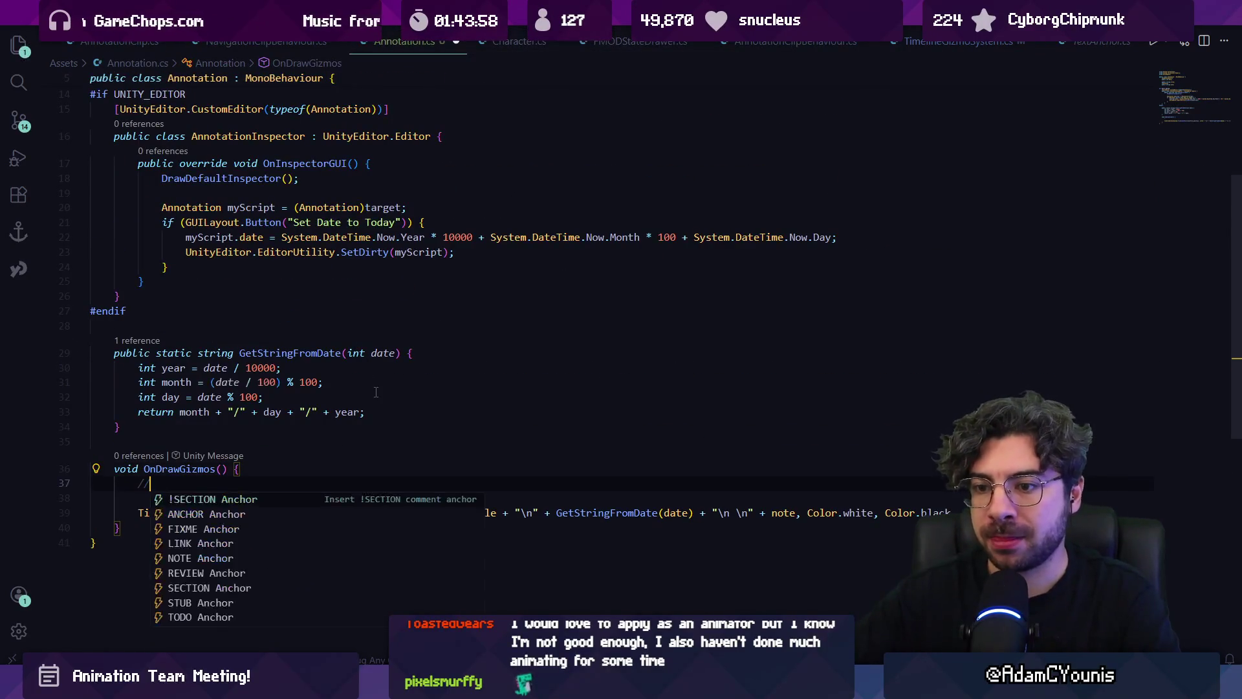
{"action": "type", "text": "get the editor camera ortho size"}
{"action": "key", "text": "Return"}
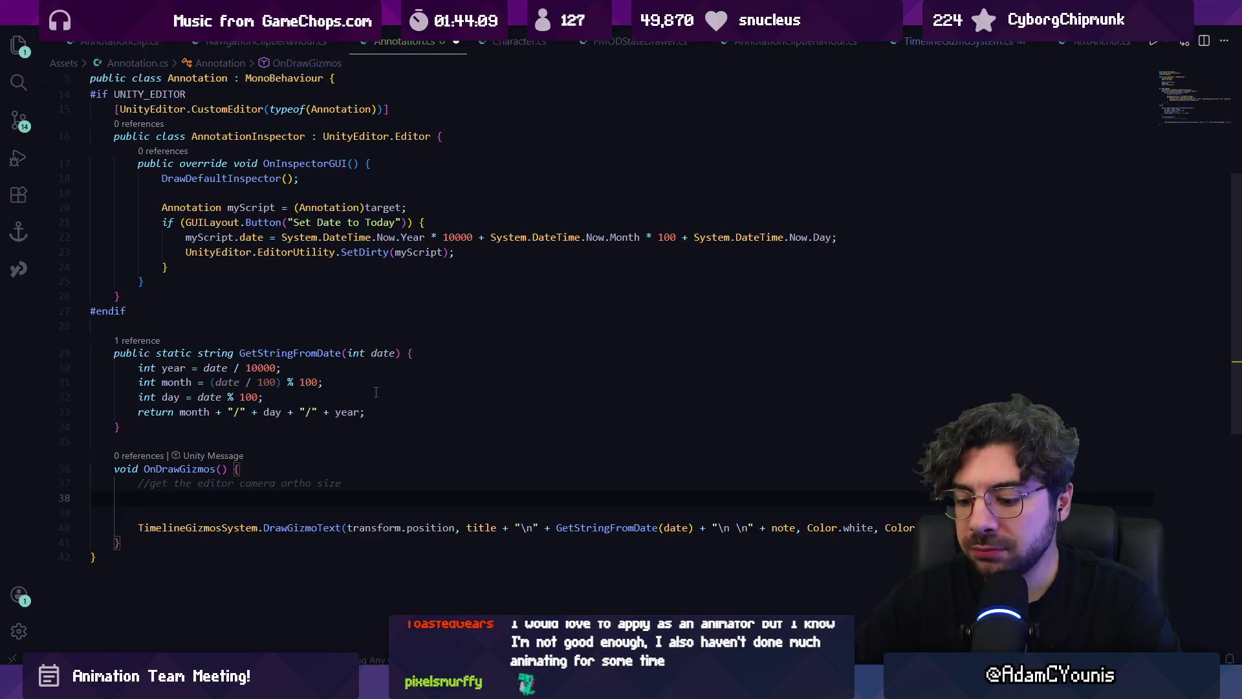
{"action": "key", "text": "ctrl+alt+i"}
{"action": "left_click", "coordinate": [848, 624]}
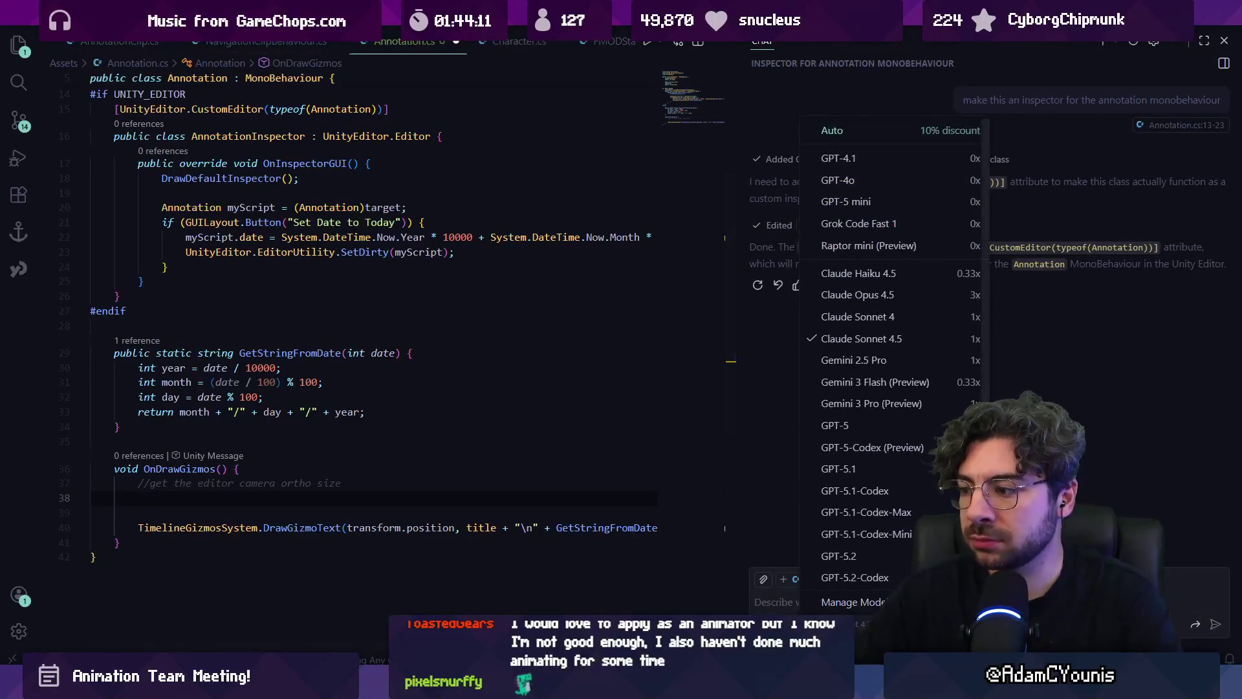
Switch Copilot Chat to Ask mode and send the question about the editor camera ortho size
{"action": "key", "text": "Escape"}
{"action": "left_click", "coordinate": [766, 623]}
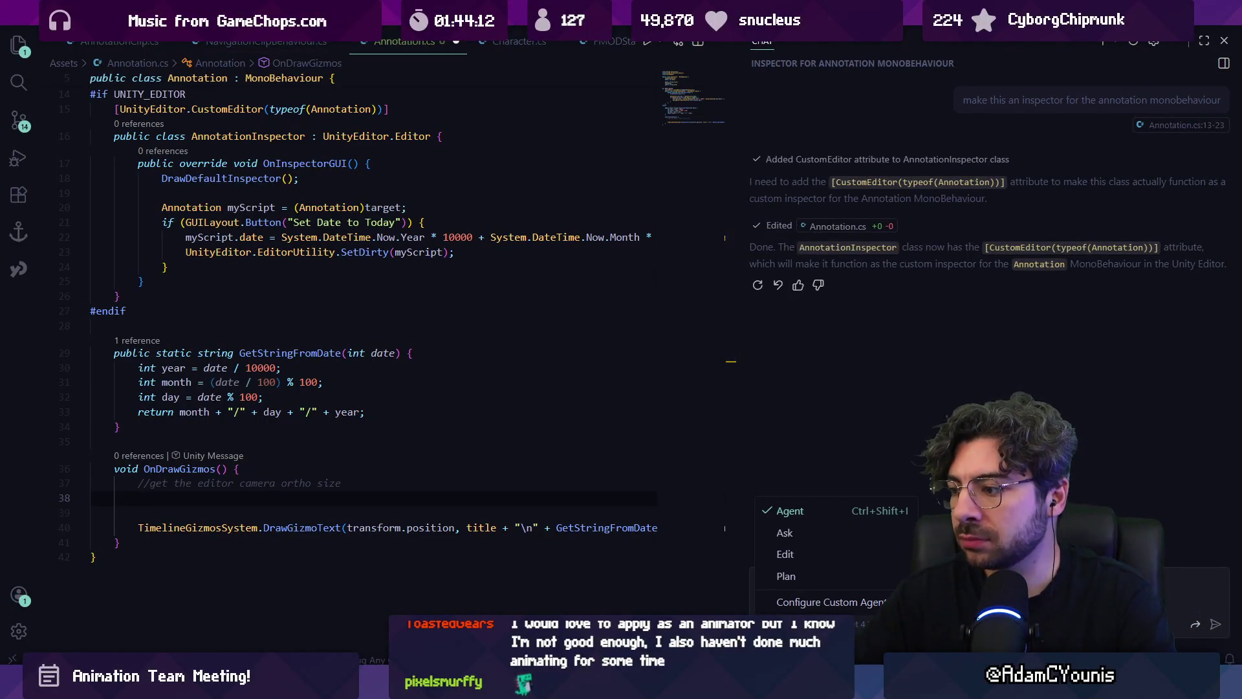
{"action": "left_click", "coordinate": [804, 544]}
{"action": "type", "text": "is therre a way to get the e"}
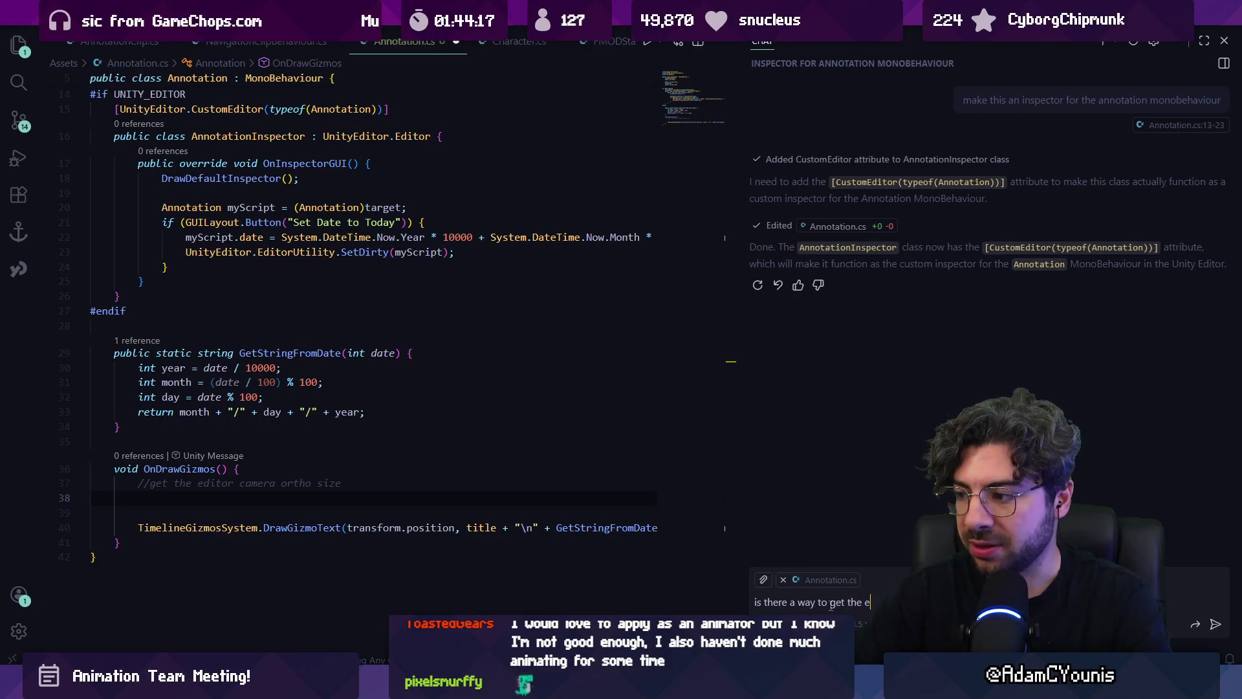
{"action": "key", "text": "BackSpace"}
{"action": "type", "text": "ditc"}
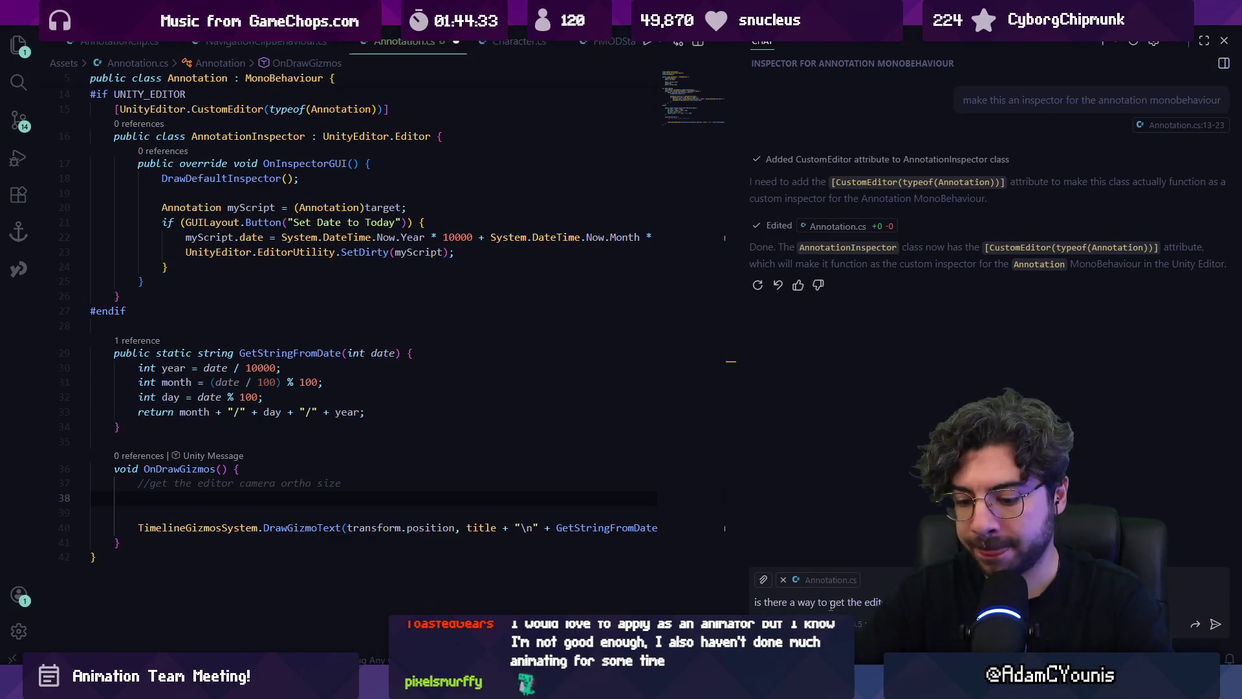
{"action": "type", "text": "rawn based on how far out"}
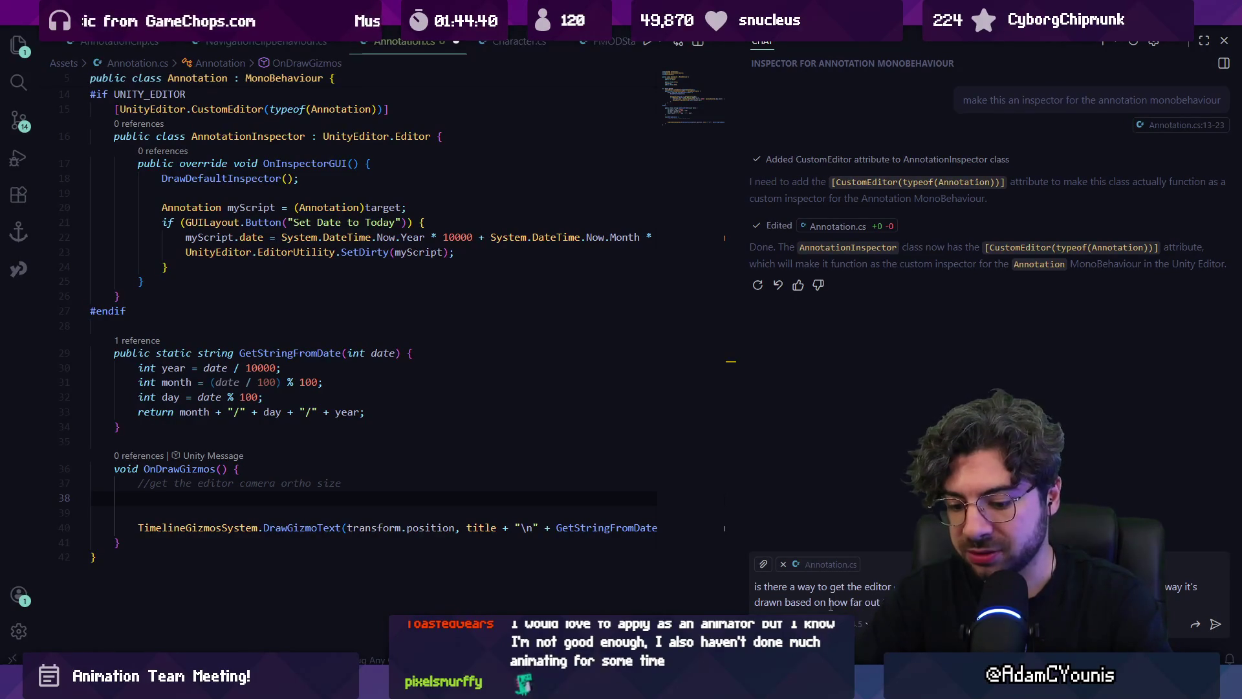
{"action": "key", "text": "Return"}
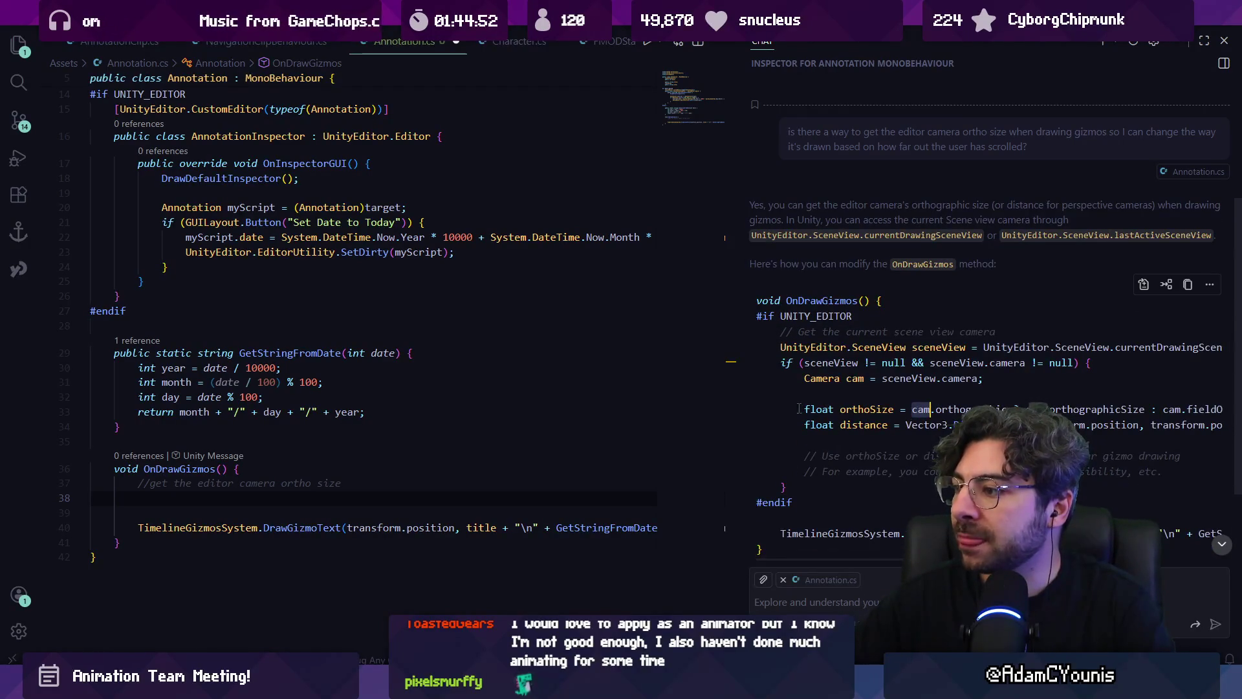
Copy the #if UNITY_EDITOR scene-camera block from the chat answer and paste it into OnDrawGizmos
{"action": "mouse_move", "coordinate": [802, 409]}
{"action": "left_mouse_down"}
{"action": "mouse_move", "coordinate": [800, 440]}
{"action": "mouse_move", "coordinate": [805, 378]}
{"action": "left_mouse_up"}
{"action": "mouse_move", "coordinate": [768, 332]}
{"action": "left_mouse_down"}
{"action": "mouse_move", "coordinate": [802, 414]}
{"action": "mouse_move", "coordinate": [827, 406]}
{"action": "mouse_move", "coordinate": [821, 419]}
{"action": "left_mouse_up"}
{"action": "scroll", "coordinate": [816, 411], "scroll_direction": "down", "scroll_amount": 1}
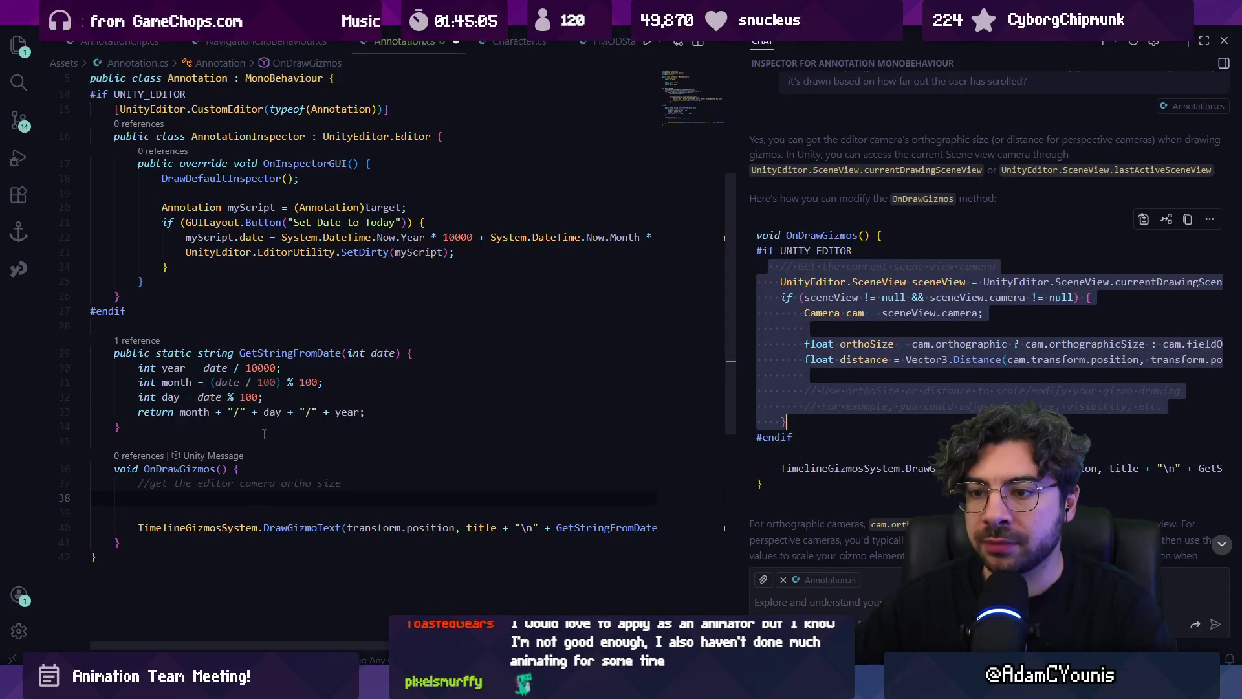
{"action": "left_click_drag", "start_coordinate": [793, 439], "coordinate": [739, 253]}
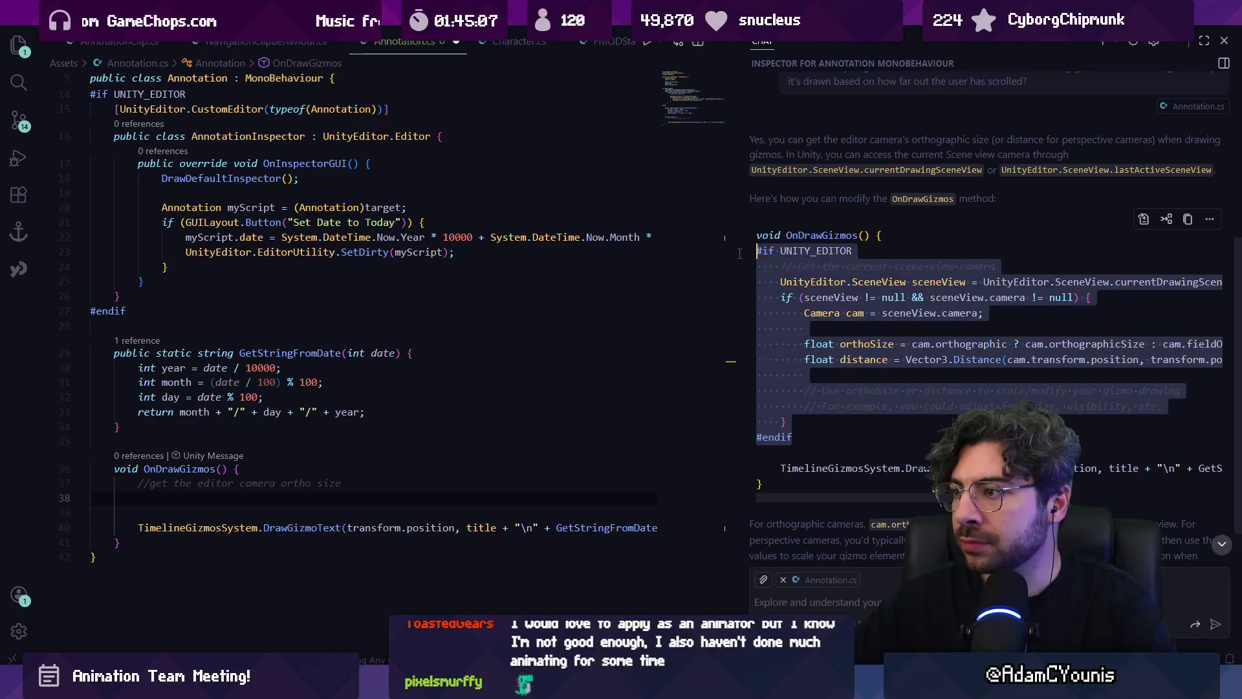
{"action": "scroll", "coordinate": [271, 278], "scroll_direction": "down", "scroll_amount": 1}
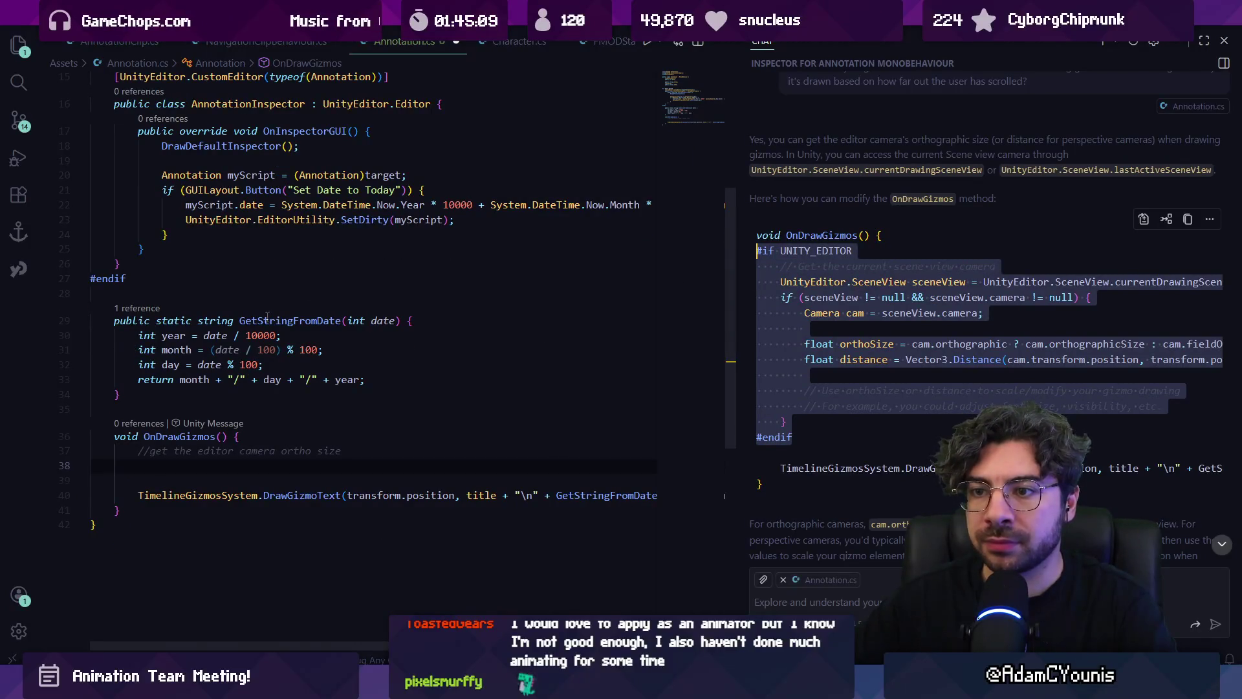
{"action": "scroll", "coordinate": [267, 316], "scroll_direction": "up", "scroll_amount": 4}
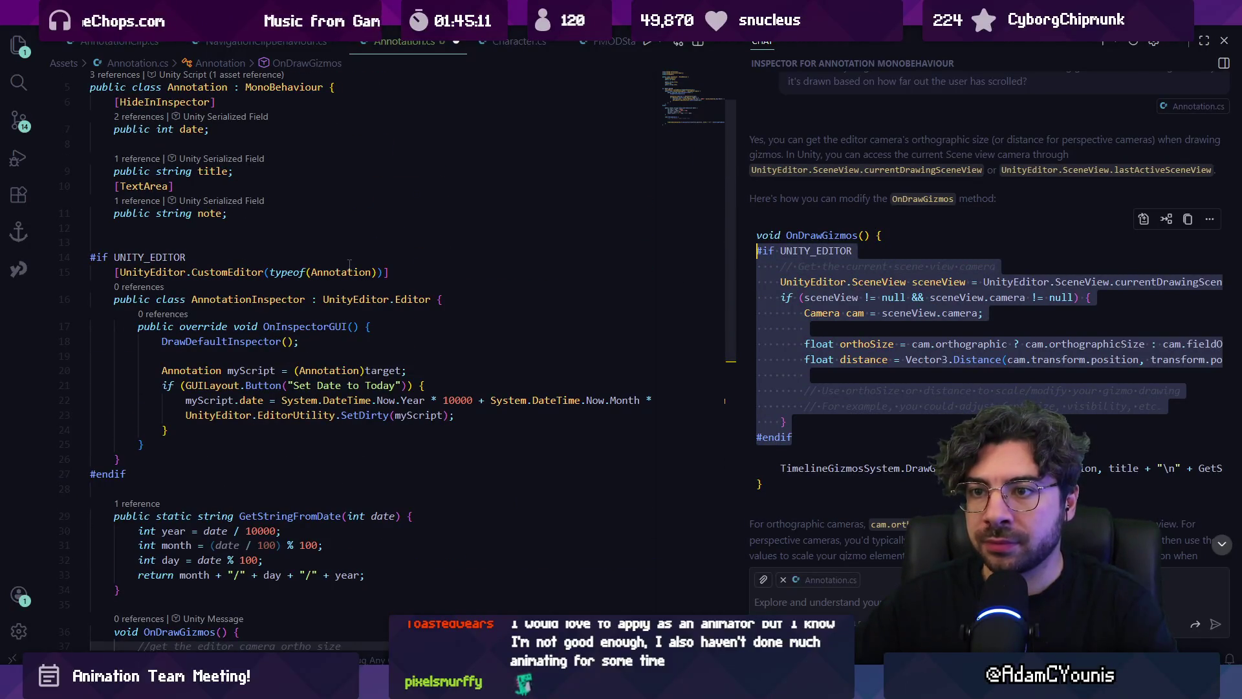
{"action": "scroll", "coordinate": [327, 370], "scroll_direction": "up", "scroll_amount": 2}
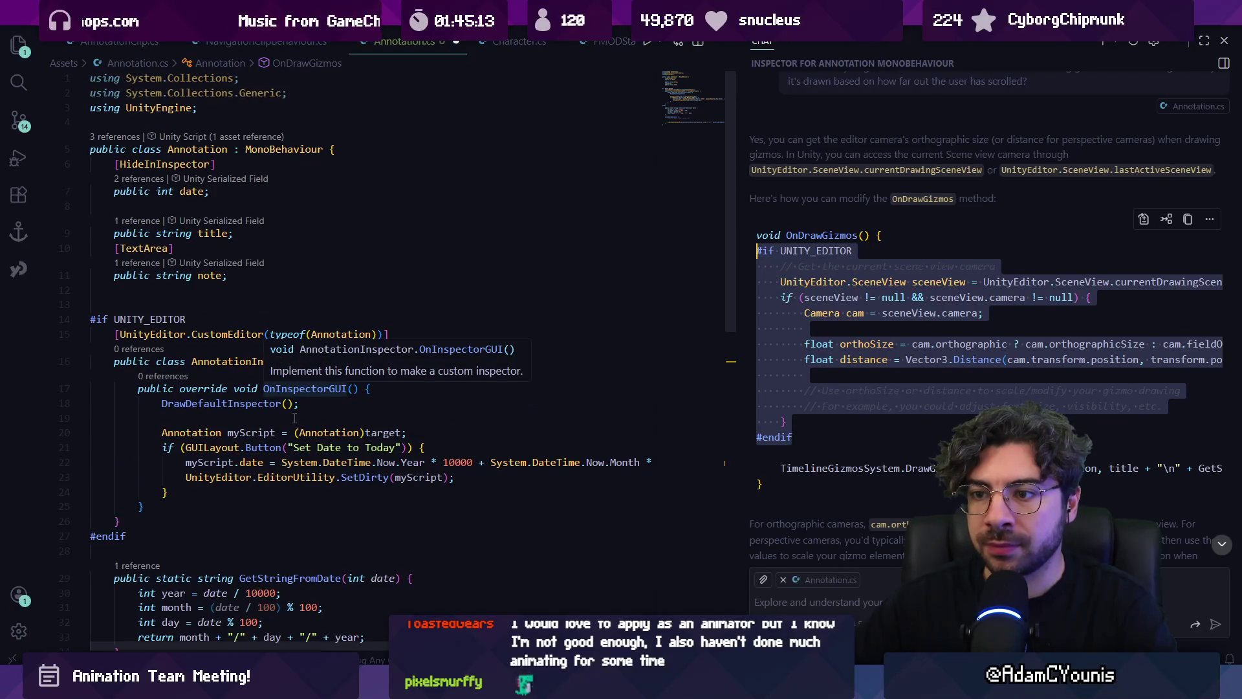
{"action": "scroll", "coordinate": [305, 418], "scroll_direction": "down", "scroll_amount": 5}
{"action": "left_click", "coordinate": [322, 418]}
{"action": "type", "text": "#if UNITY_EDITOR         // Get the current scene view camera         UnityEditor.SceneView sceneView = UnityEditor.SceneView.currentDrawingSceneView;         if (sceneView != null && sceneView.camera != null) {             Camera cam = sceneView.camera;              float orthoSize = cam.orthographic ? cam.orthographicSize : cam.fieldOfView;             float distance = Vector3.Distance(cam.transform.position, transform.position);              // Use orthoSize or distance to scale/modify your gizmo drawing             // For example, you could adjust font size, visibility, etc.         } #endif"}
{"action": "scroll", "coordinate": [304, 418], "scroll_direction": "down", "scroll_amount": 2}
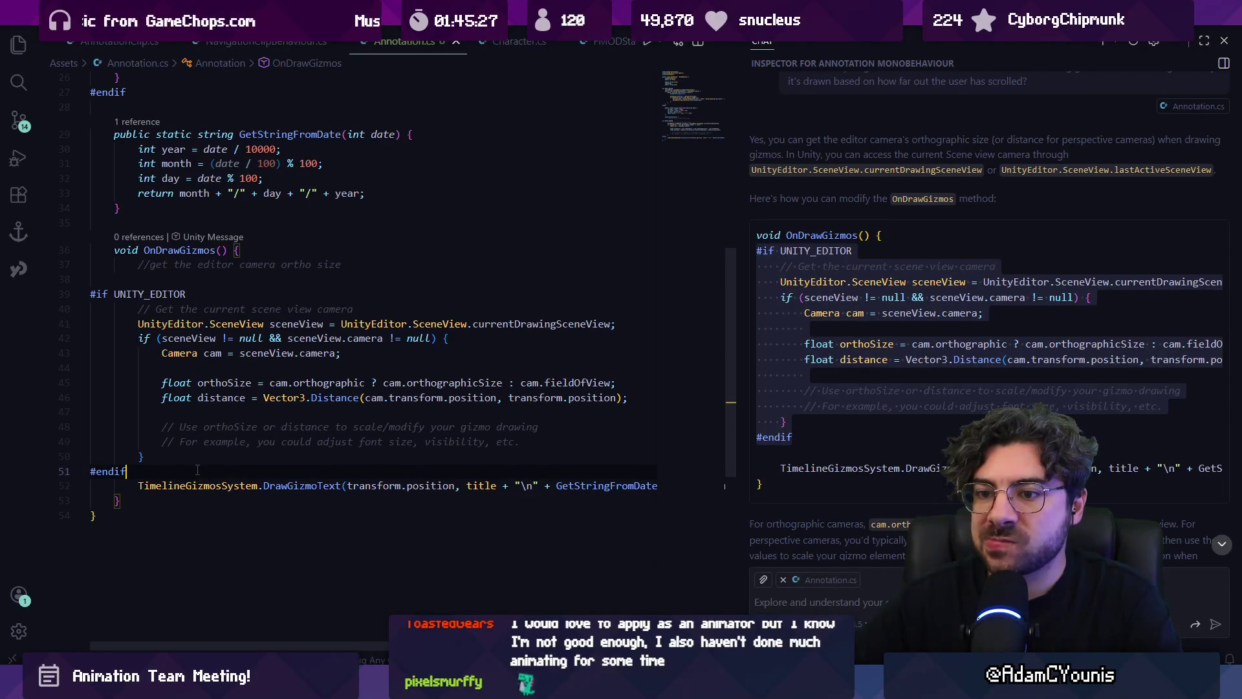
Declare a false bool named usingSceneView, renaming it to avoid the sceneView name clash
{"action": "type", "text": "bio"}
{"action": "key", "text": "BackSpace"}
{"action": "key", "text": "BackSpace"}
{"action": "type", "text": "ool "}
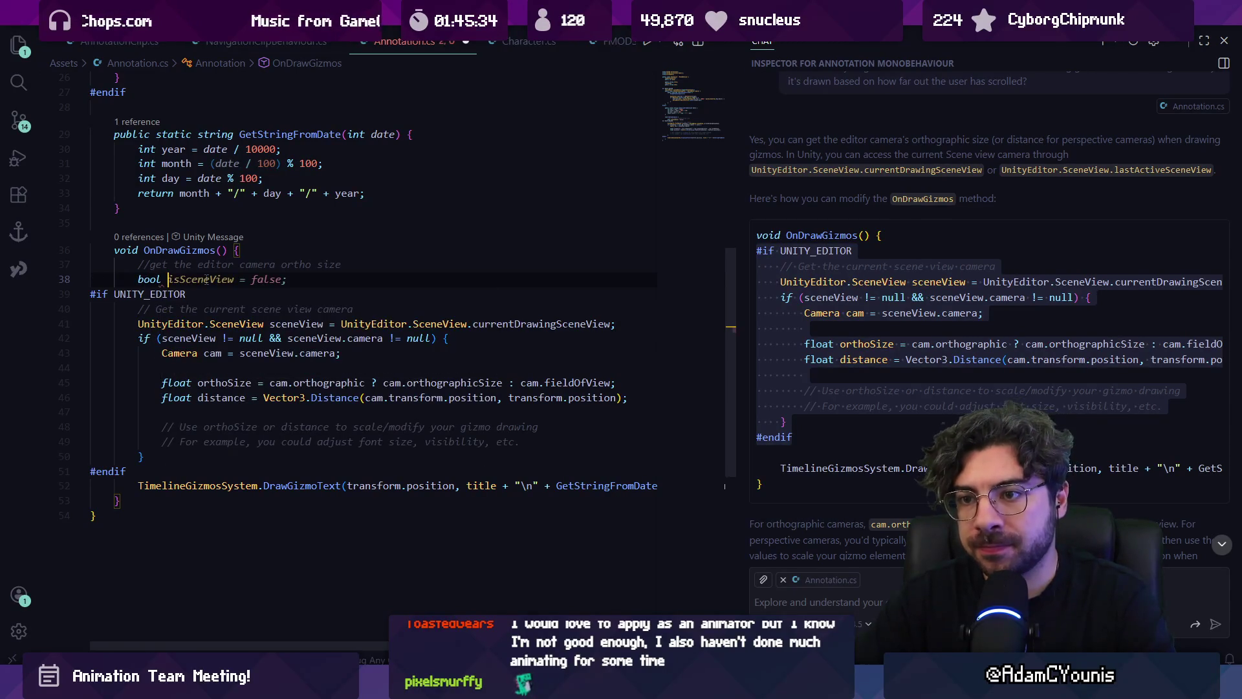
{"action": "type", "text": "sceneView = false;"}
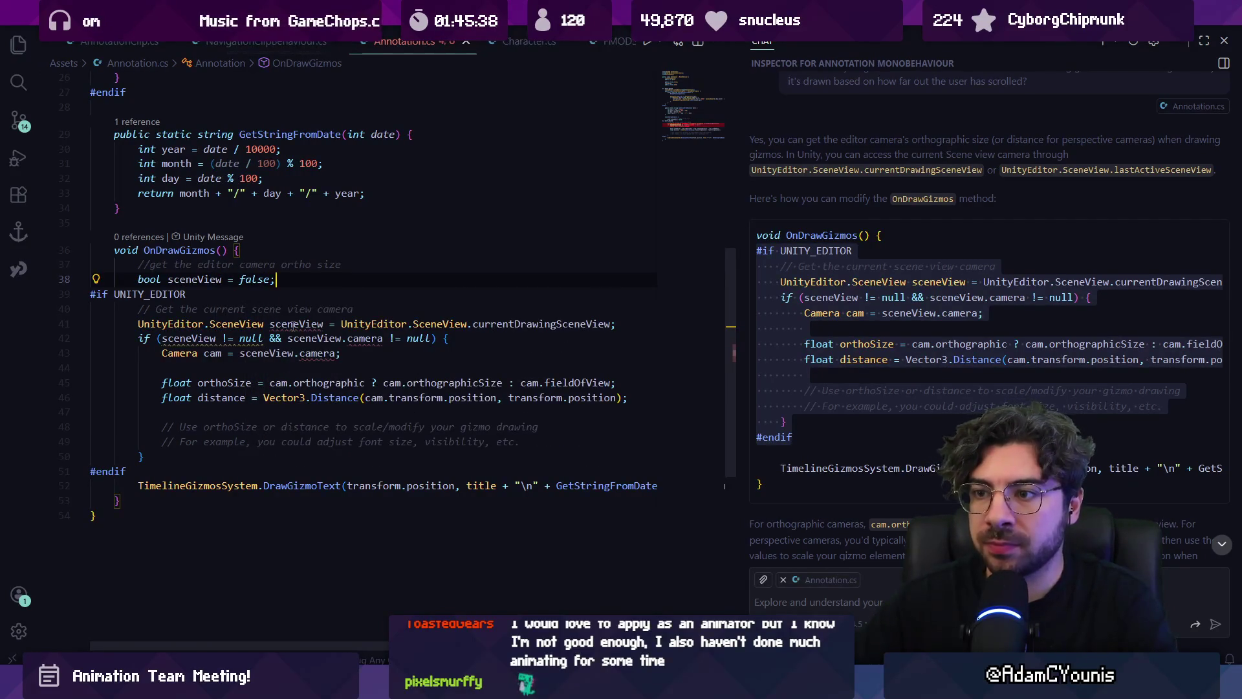
{"action": "left_click", "coordinate": [296, 324]}
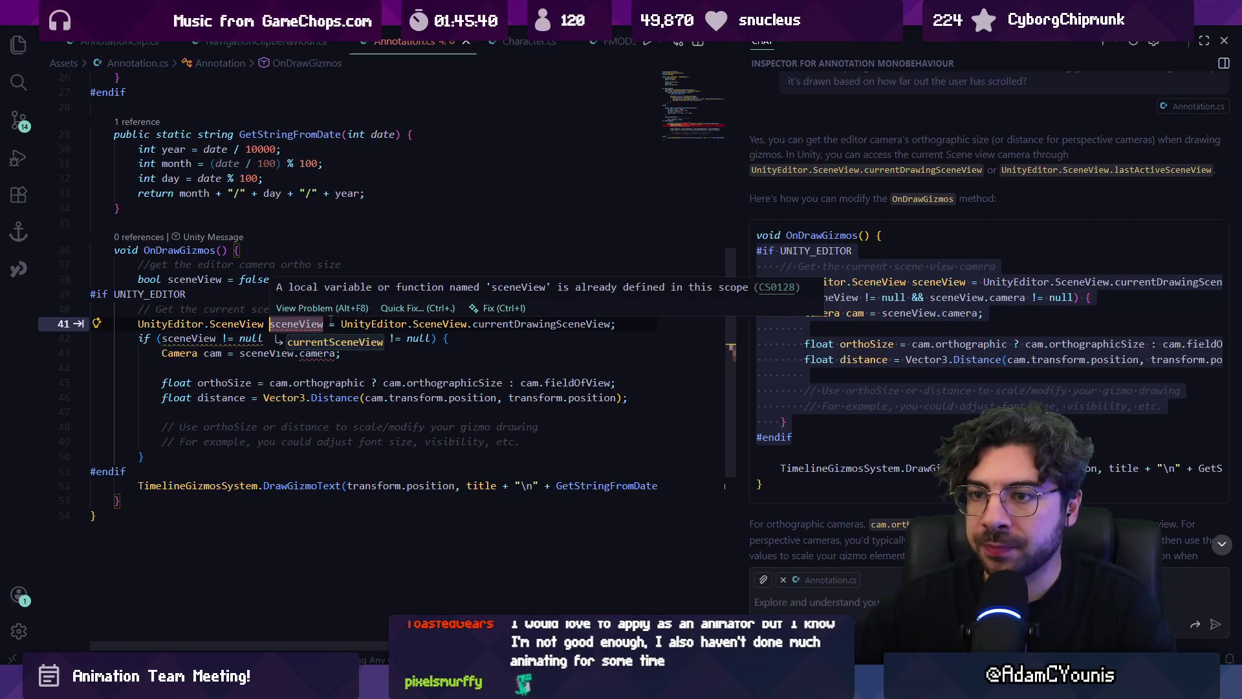
{"action": "key", "text": "Up"}
{"action": "key", "text": "Up"}
{"action": "key", "text": "Up"}
{"action": "key", "text": "ctrl+Left"}
{"action": "key", "text": "ctrl+Left"}
{"action": "key", "text": "ctrl+Left"}
{"action": "key", "text": "ctrl+shift+Right"}
{"action": "type", "text": "usingSceneV"}
{"action": "type", "text": "iewg"}
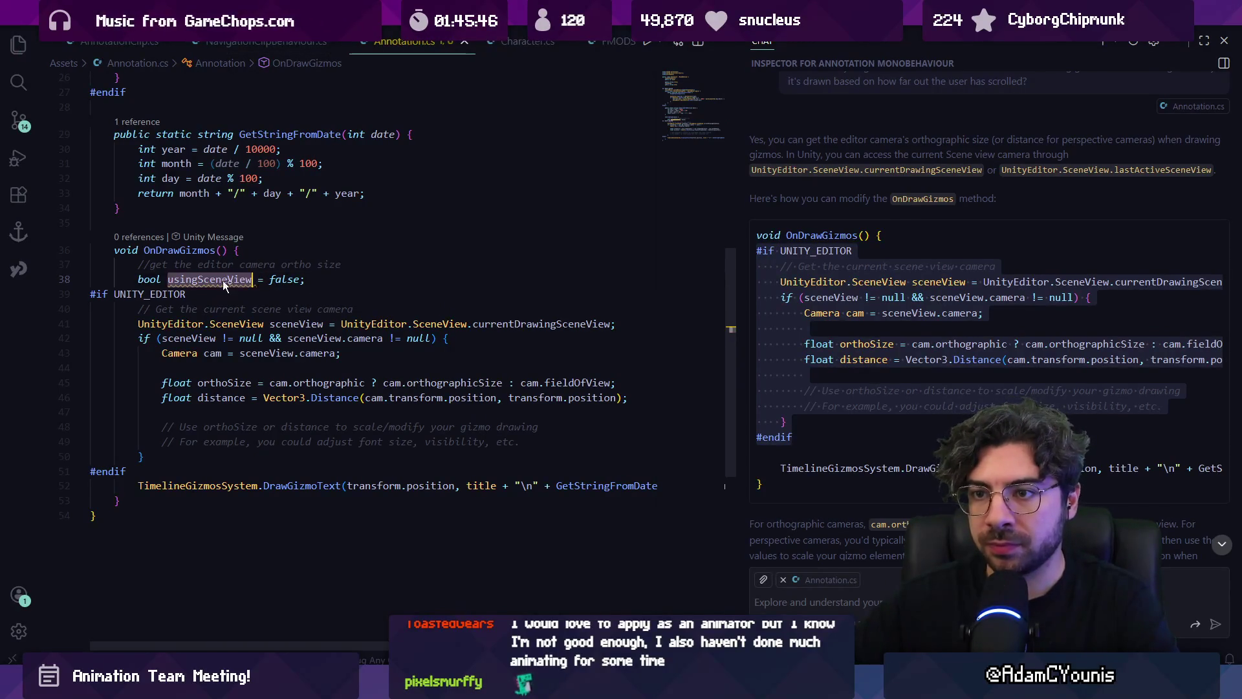
Set usingSceneView = true inside the scene-view check and save
{"action": "left_click", "coordinate": [488, 340]}
{"action": "key", "text": "Return"}
{"action": "type", "text": "usingSceneView  = true;"}
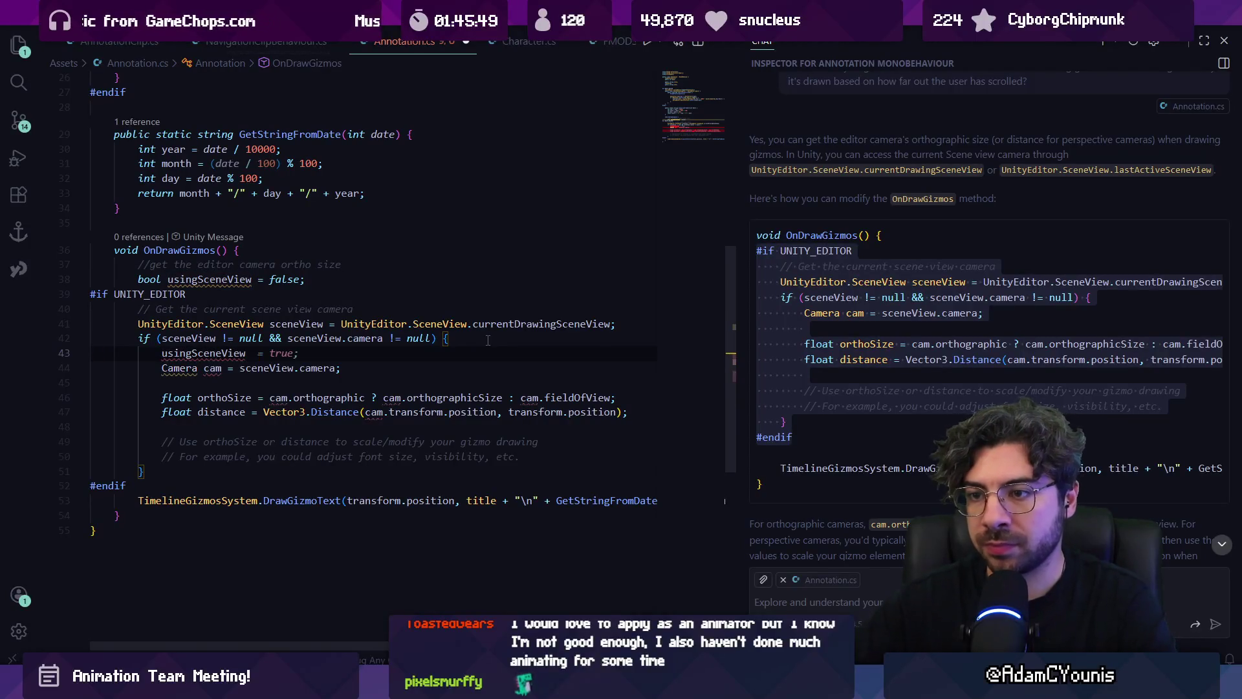
{"action": "key", "text": "Tab"}
{"action": "key", "text": "ctrl+s"}
Wrap the DrawGizmoText call in if (!usingSceneView) below #endif and save
{"action": "left_click", "coordinate": [247, 487]}
{"action": "key", "text": "Return"}
{"action": "type", "text": "if()"}
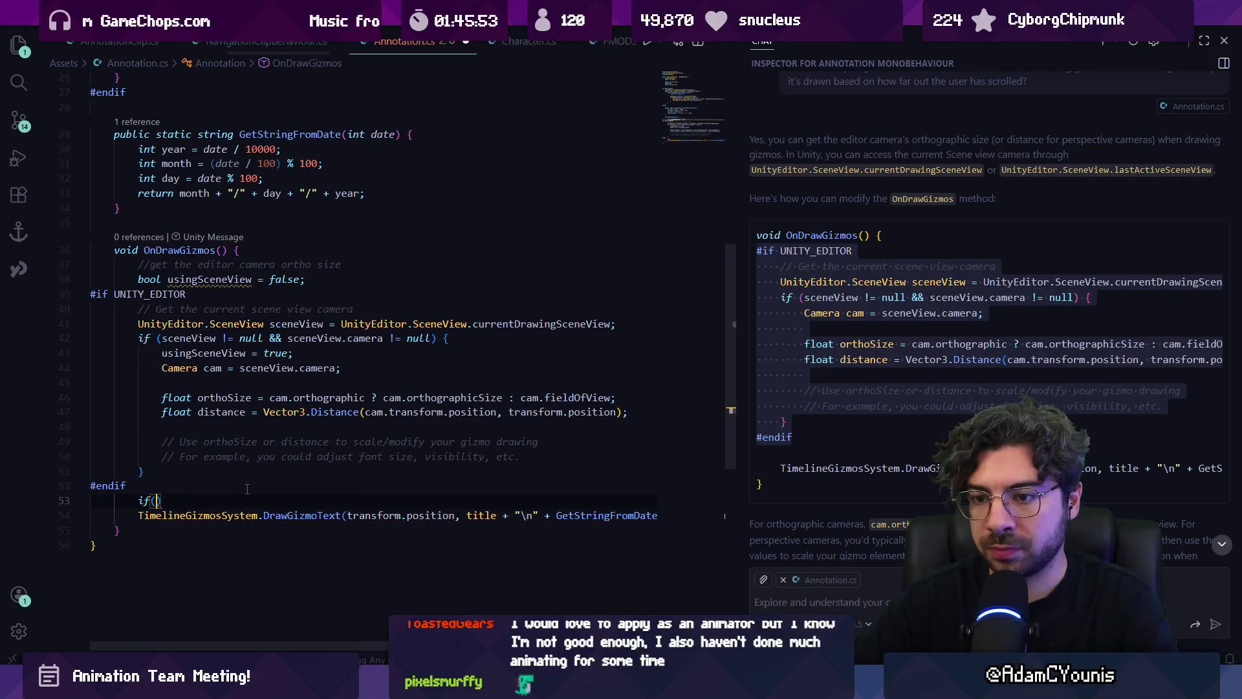
{"action": "key", "text": "Tab"}
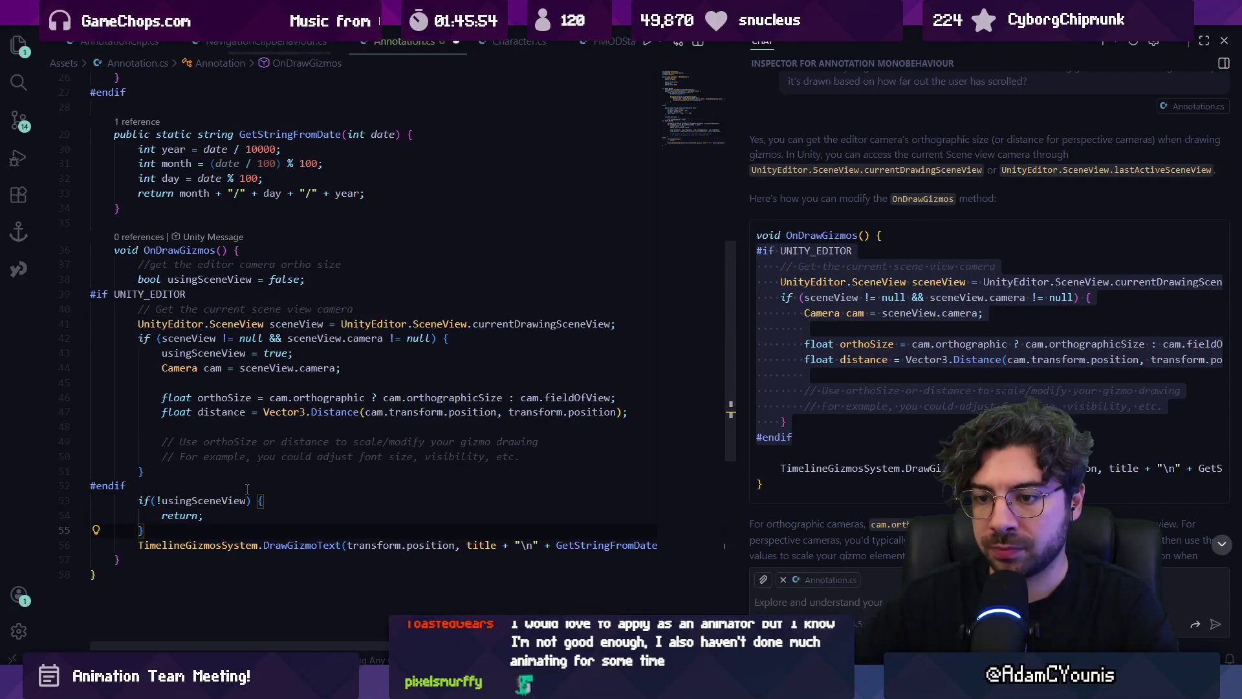
{"action": "key", "text": "ctrl+shift+k"}
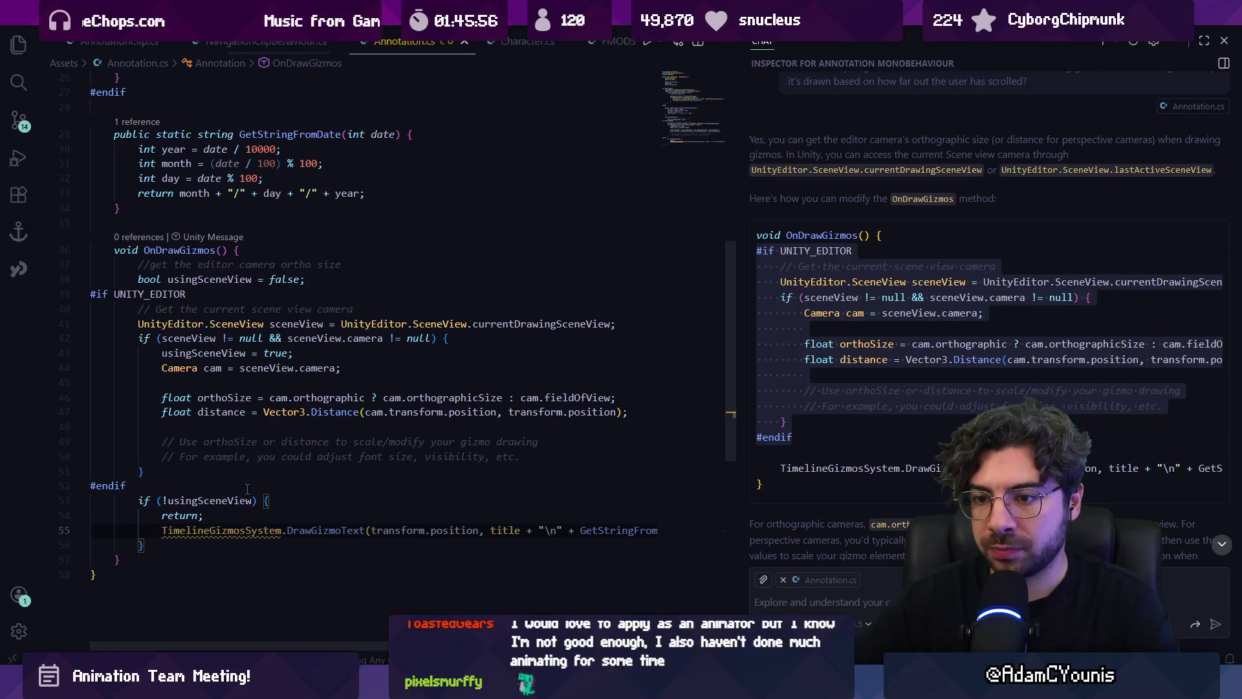
{"action": "key", "text": "alt+Down"}
{"action": "key", "text": "ctrl+s"}
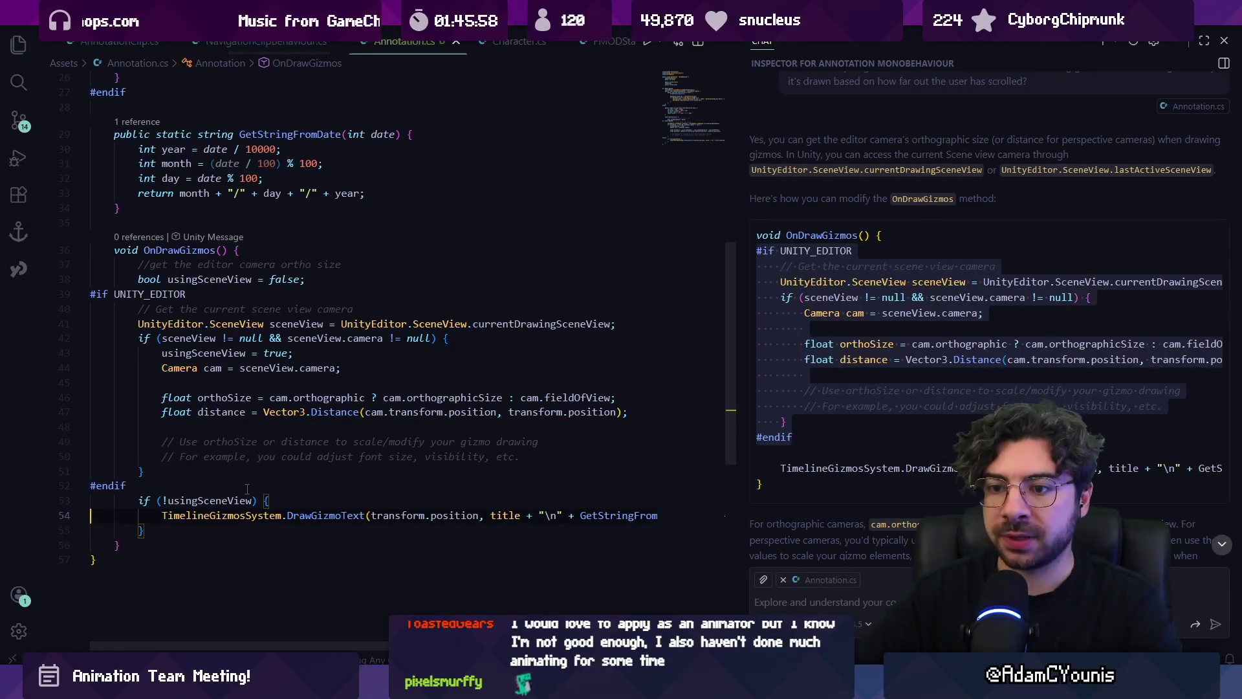
Start renaming the usingSceneView variable to 'zoomed' with F2
{"action": "key", "text": "shift+Up"}
{"action": "key", "text": "shift+Up"}
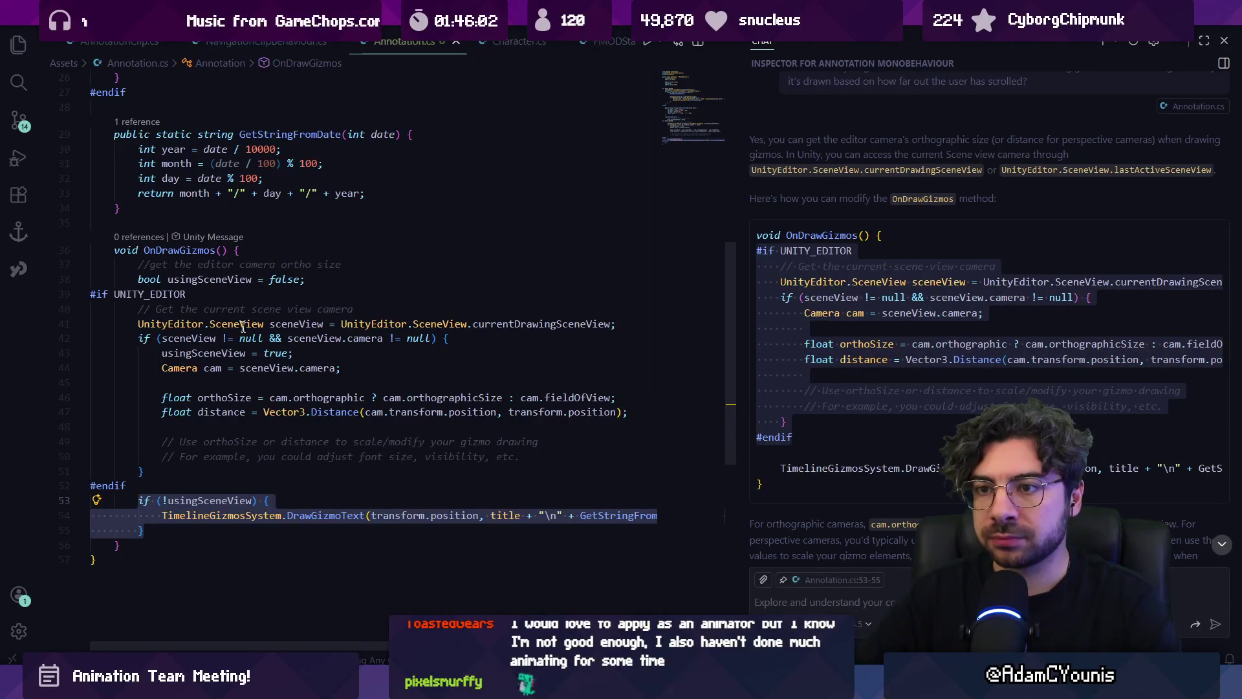
{"action": "left_click", "coordinate": [216, 279]}
{"action": "key", "text": "F2"}
{"action": "type", "text": "zoomed"}
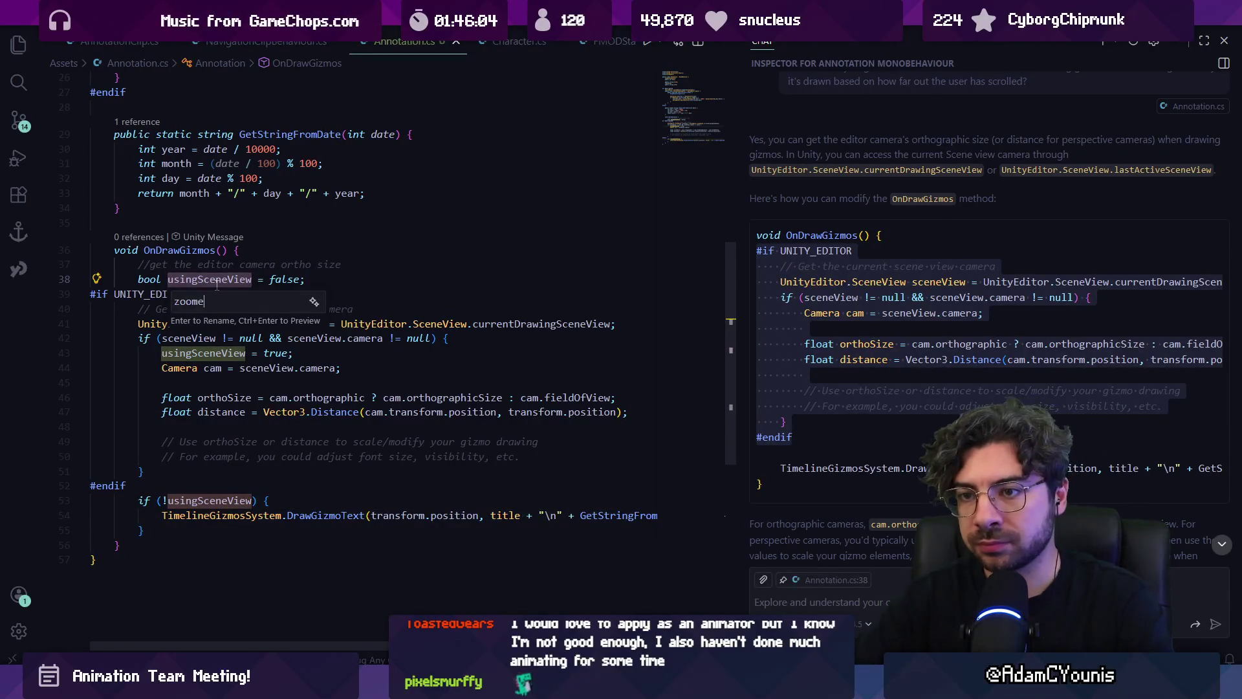
Rename the usingSceneView flag to zoomedOut
{"action": "key", "text": "BackSpace"}
{"action": "key", "text": "BackSpace"}
{"action": "key", "text": "BackSpace"}
{"action": "type", "text": "shouyld"}
{"action": "key", "text": "ctrl+z"}
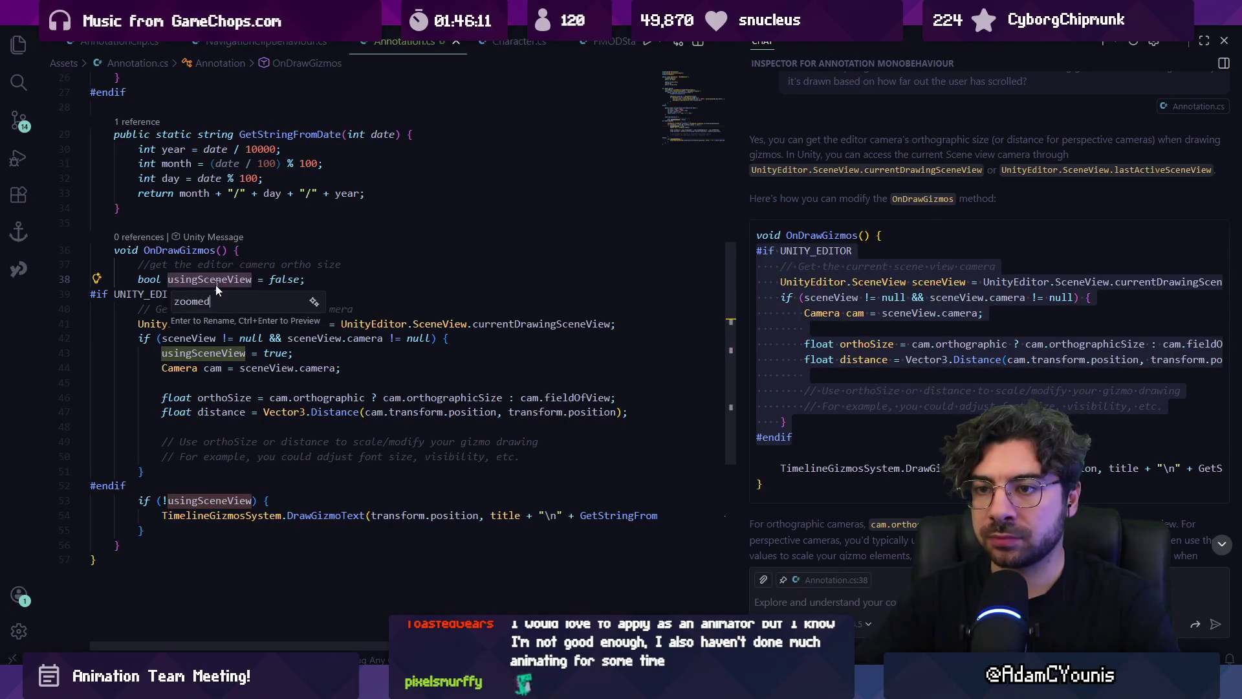
{"action": "key", "text": "ctrl+o"}
{"action": "key", "text": "Escape"}
{"action": "key", "text": "Escape"}
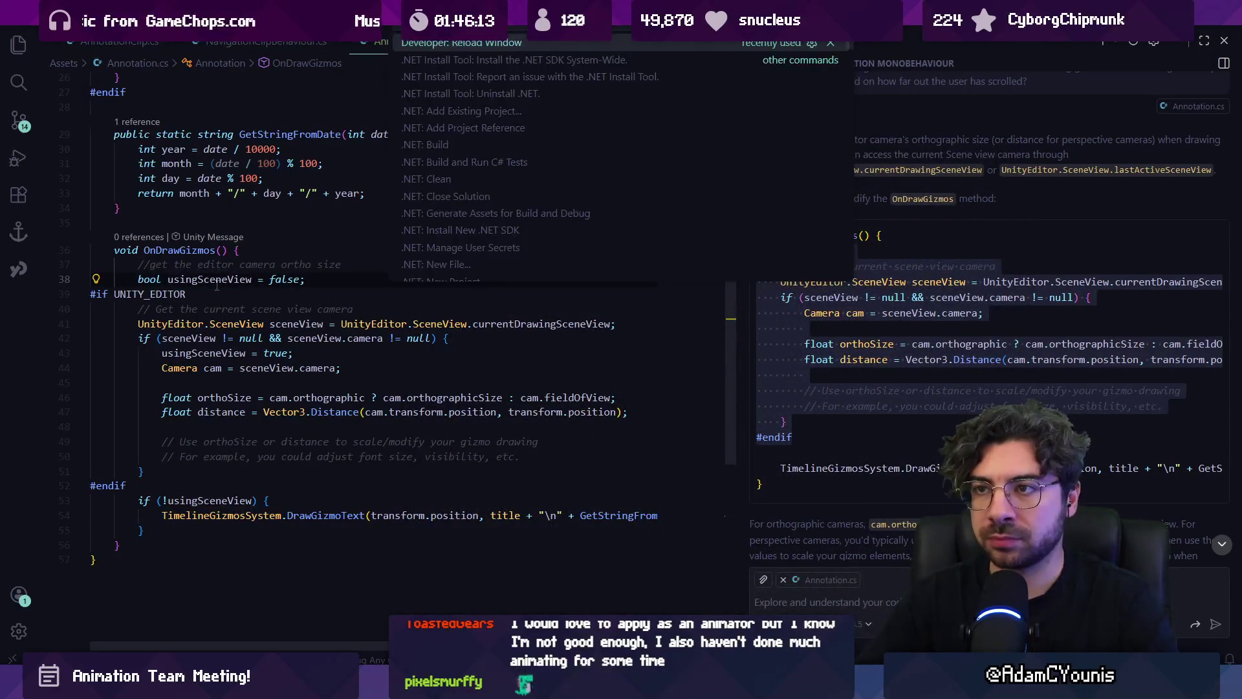
{"action": "key", "text": "F2"}
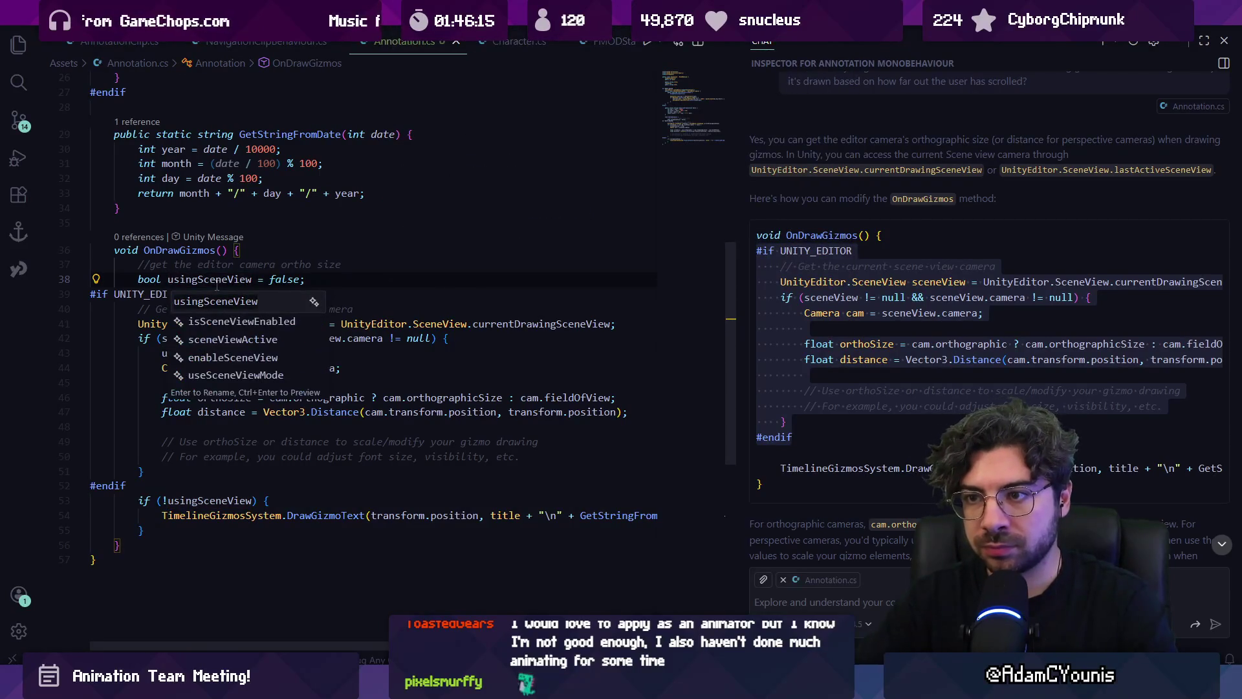
{"action": "type", "text": "zoomedOut"}
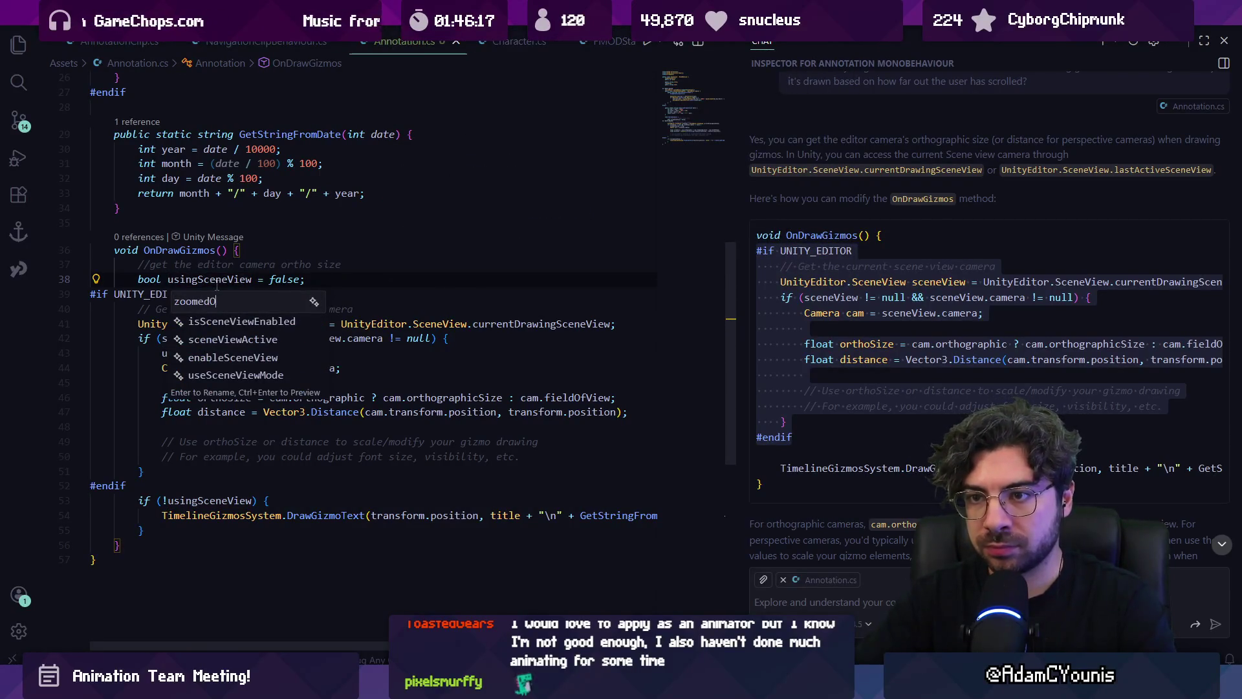
{"action": "key", "text": "Return"}
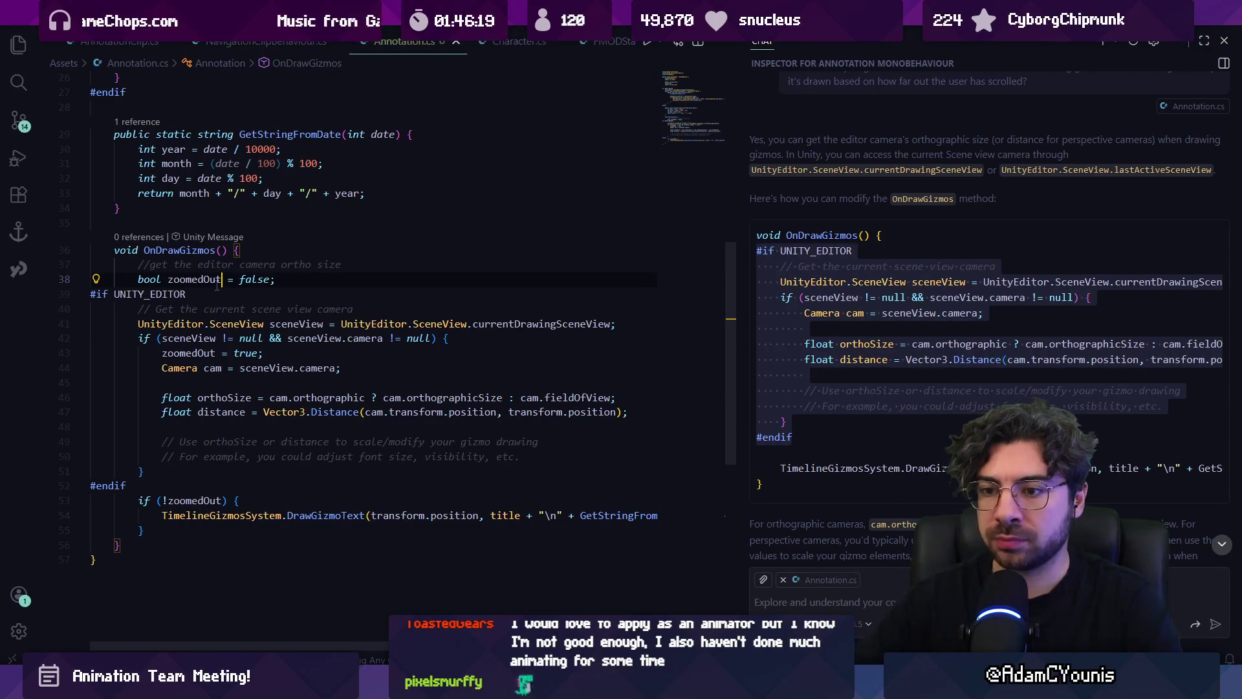
Move the assignment below the comments as zoomedOut = orthoSize > 20f || distance > 50f, and save
{"action": "left_click", "coordinate": [279, 427]}
{"action": "key", "text": "Up"}
{"action": "key", "text": "Up"}
{"action": "key", "text": "Up"}
{"action": "key", "text": "ctrl+l"}
{"action": "key", "text": "Delete"}
{"action": "key", "text": "Down"}
{"action": "key", "text": "Down"}
{"action": "key", "text": "Down"}
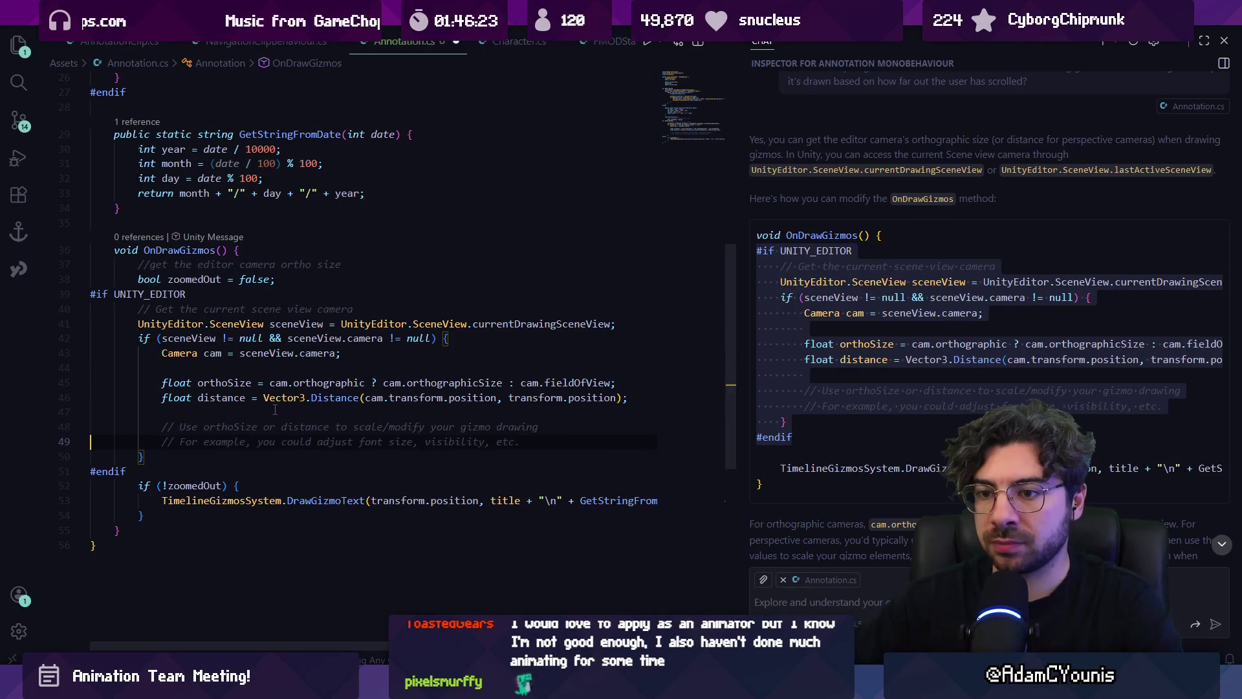
{"action": "key", "text": "Down"}
{"action": "key", "text": "Down"}
{"action": "key", "text": "End"}
{"action": "key", "text": "Return"}
{"action": "key", "text": "Return"}
{"action": "key", "text": "Up"}
{"action": "type", "text": "zoomedOut = true;"}
{"action": "key", "text": "BackSpace"}
{"action": "key", "text": "BackSpace"}
{"action": "key", "text": "BackSpace"}
{"action": "key", "text": "Tab"}
{"action": "key", "text": "ctrl+s"}
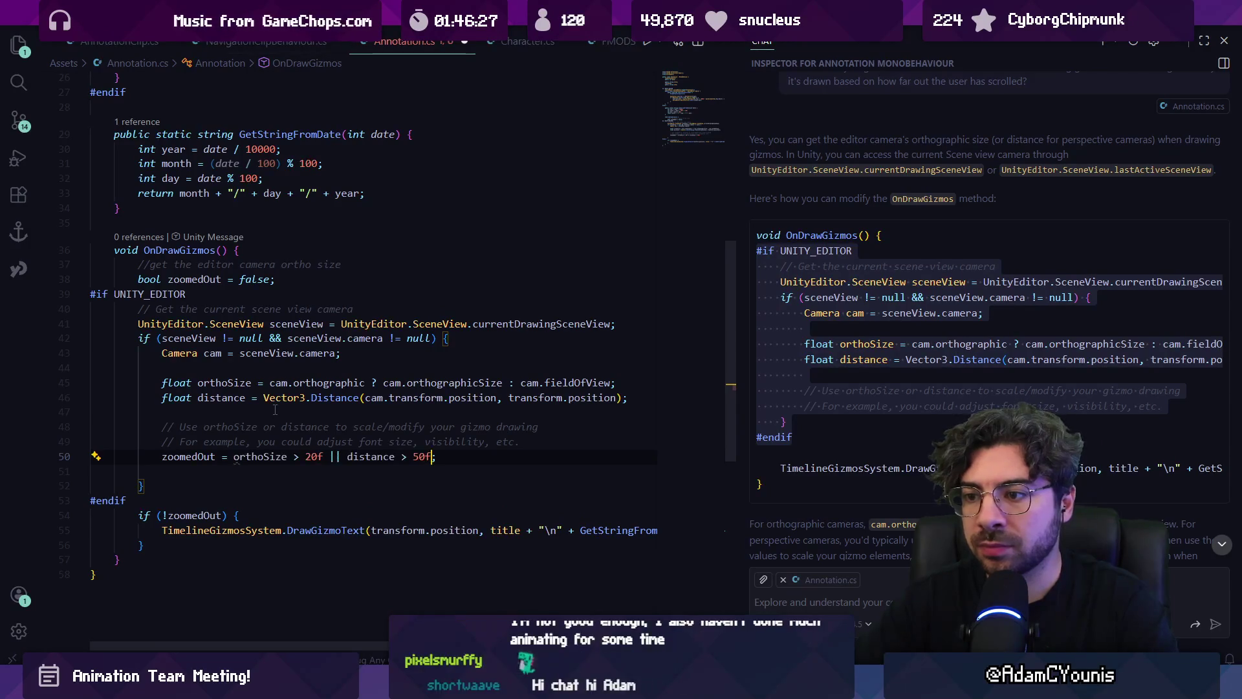
{"action": "key", "text": "alt+Tab"}
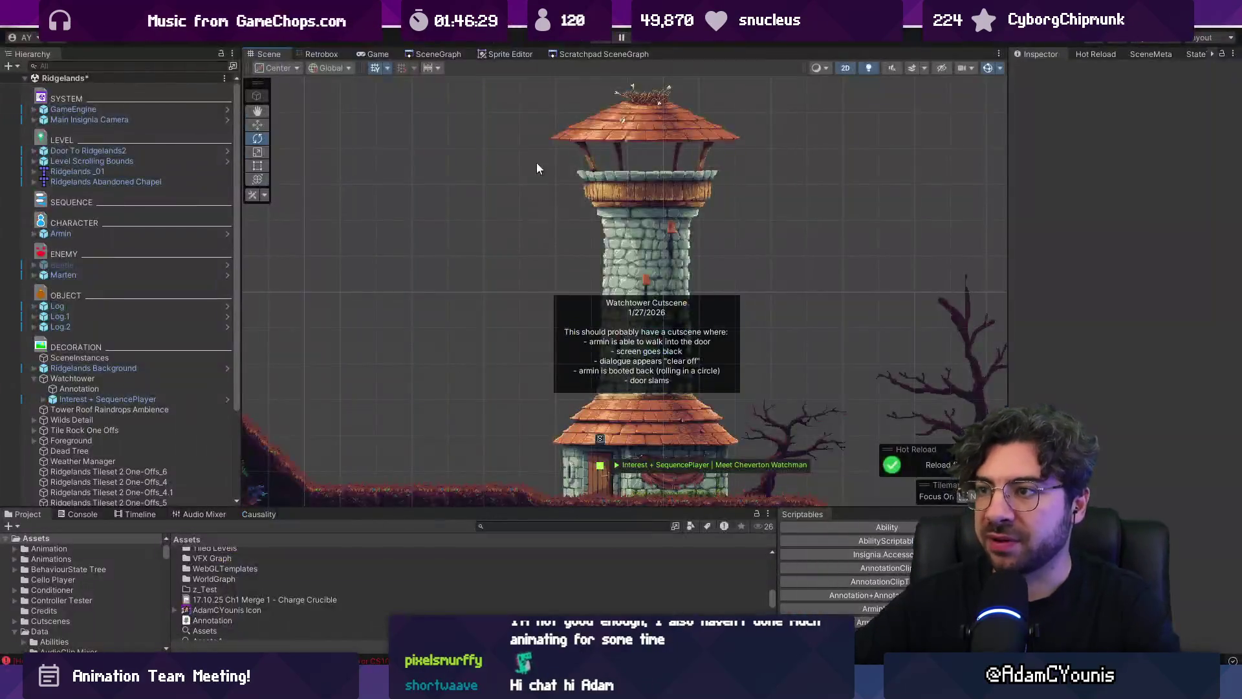
Zoom Unity's Scene view in and out around the watchtower to test the annotation label
{"action": "scroll", "coordinate": [511, 277], "scroll_direction": "down", "scroll_amount": 5}
{"action": "scroll", "coordinate": [527, 277], "scroll_direction": "up", "scroll_amount": 3}
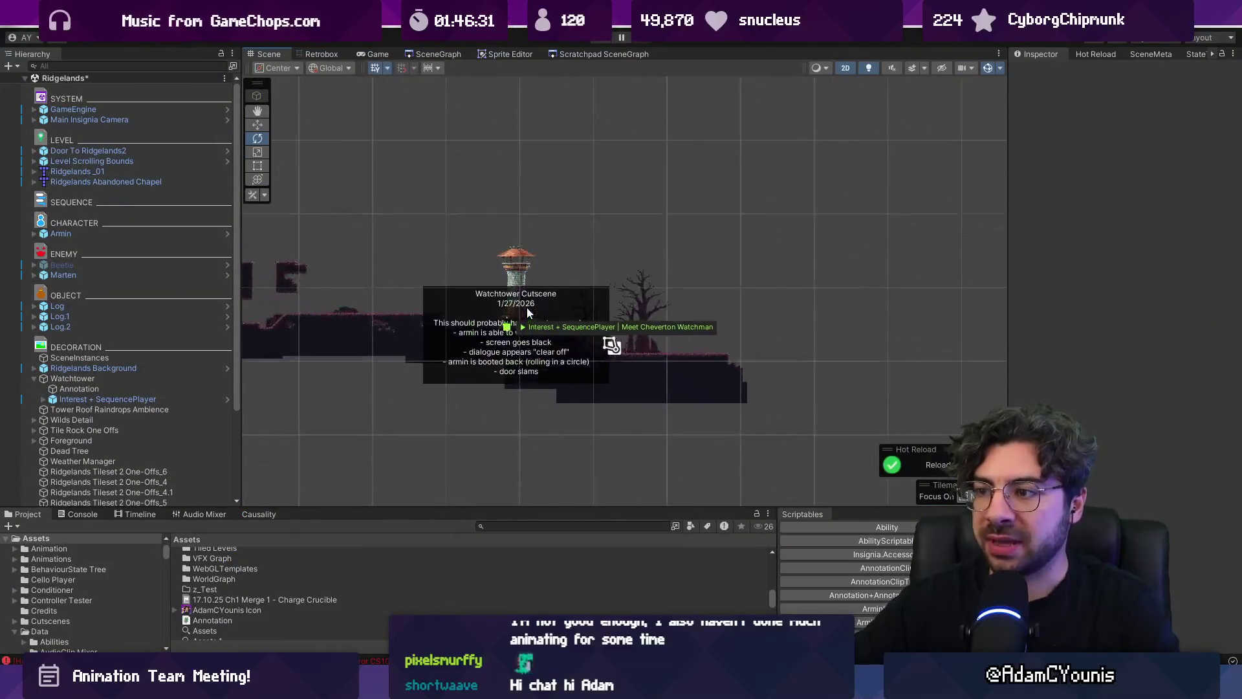
{"action": "scroll", "coordinate": [526, 285], "scroll_direction": "down", "scroll_amount": 2}
{"action": "scroll", "coordinate": [525, 304], "scroll_direction": "up", "scroll_amount": 2}
{"action": "scroll", "coordinate": [526, 309], "scroll_direction": "down", "scroll_amount": 2}
{"action": "scroll", "coordinate": [524, 309], "scroll_direction": "up", "scroll_amount": 3}
{"action": "scroll", "coordinate": [524, 316], "scroll_direction": "up", "scroll_amount": 3}
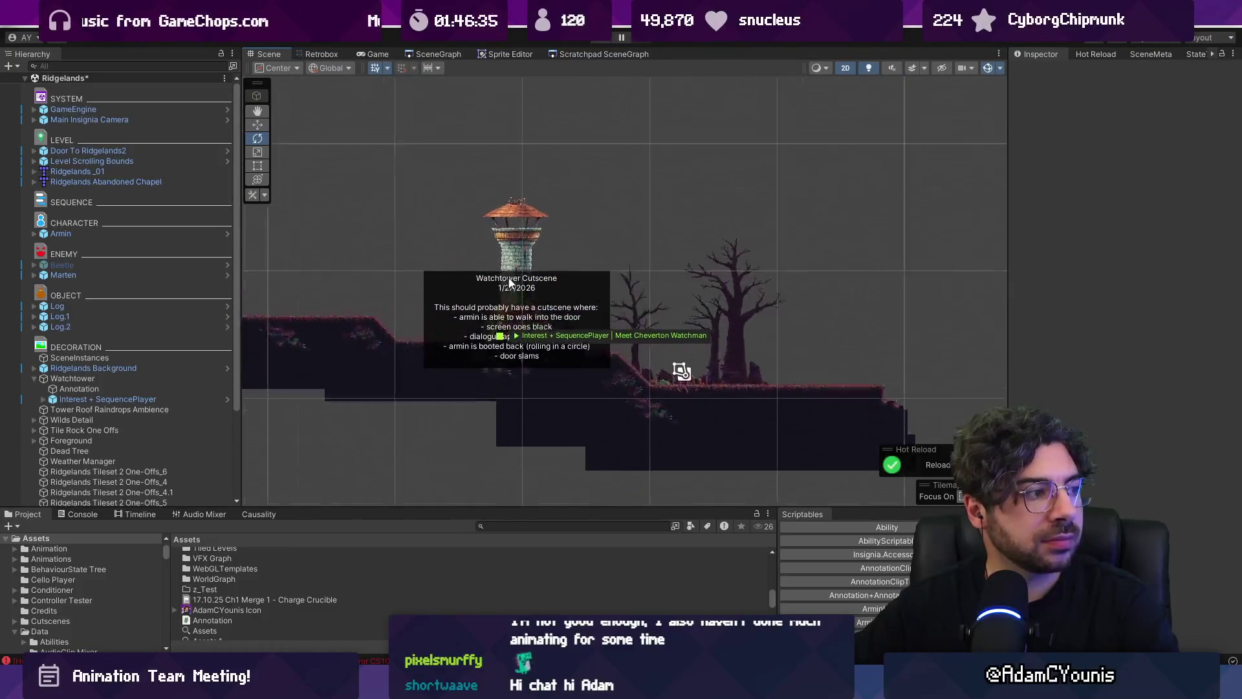
{"action": "key", "text": "alt+Tab"}
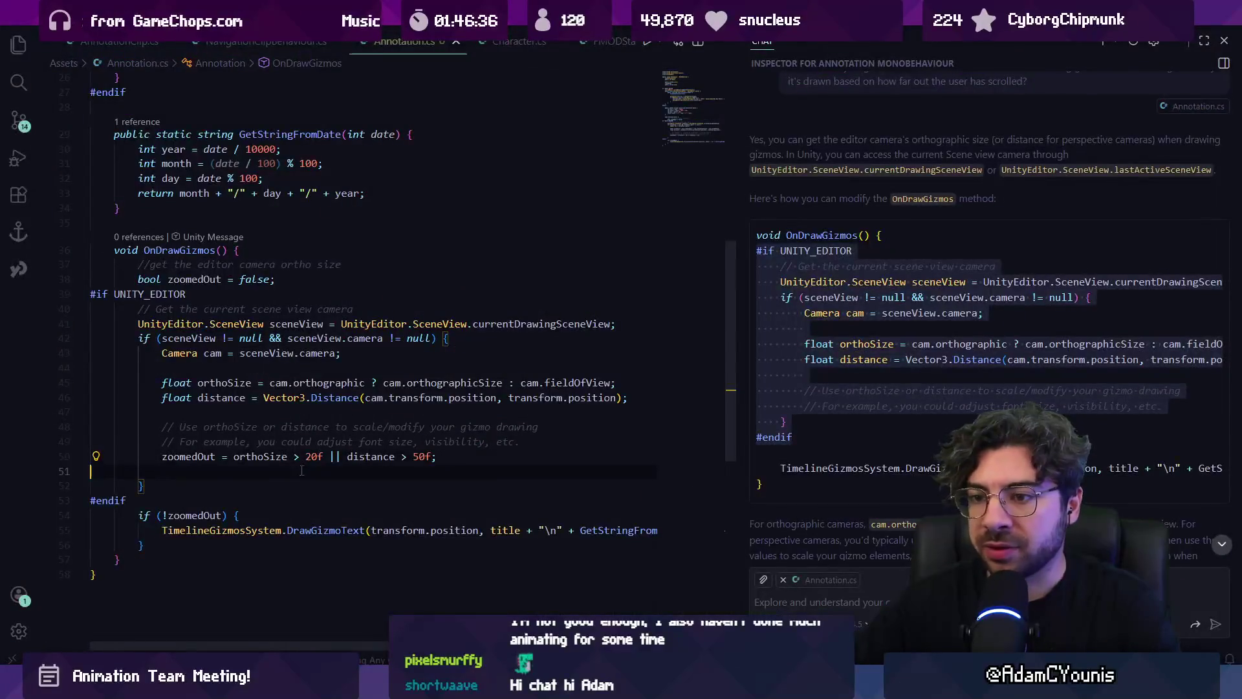
Paste the DrawGizmoText call into the scene-camera block and select its title and note arguments
{"action": "triple_click", "coordinate": [271, 530]}
{"action": "key", "text": "ctrl+v"}
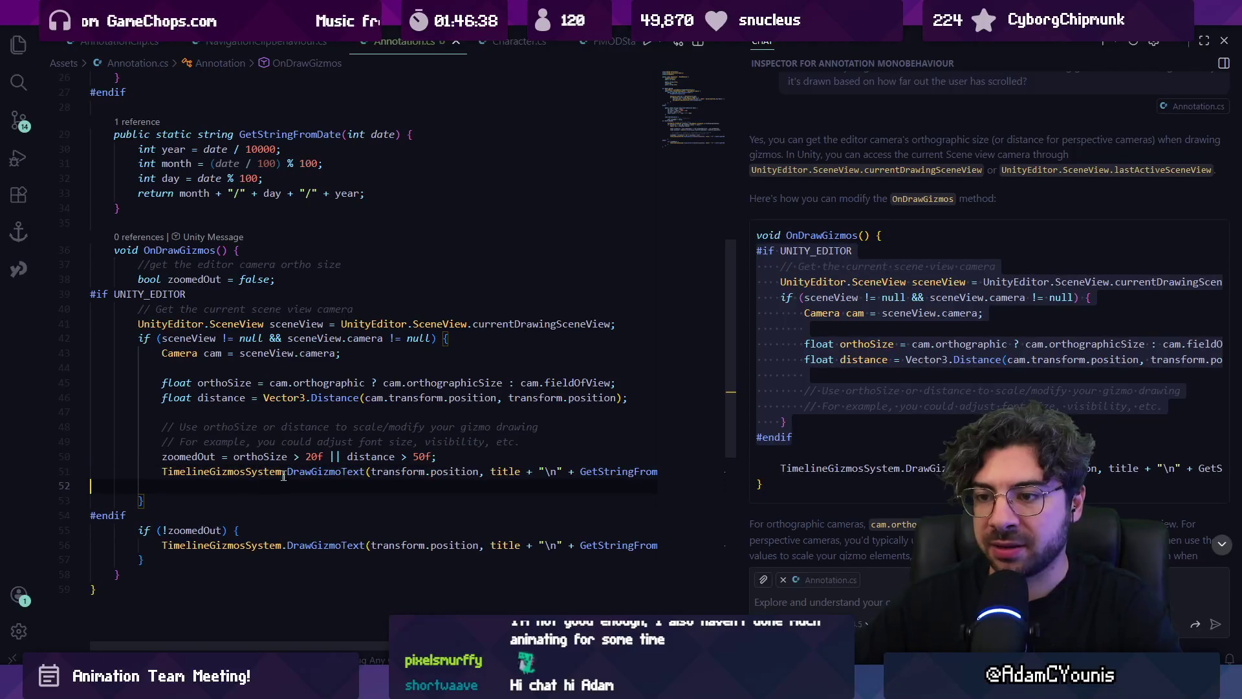
{"action": "left_click", "coordinate": [480, 471]}
{"action": "double_click", "coordinate": [509, 471]}
{"action": "key", "text": "ctrl+shift+Right"}
{"action": "key", "text": "ctrl+shift+Right"}
{"action": "key", "text": "ctrl+shift+Right"}
{"action": "key", "text": "shift+End"}
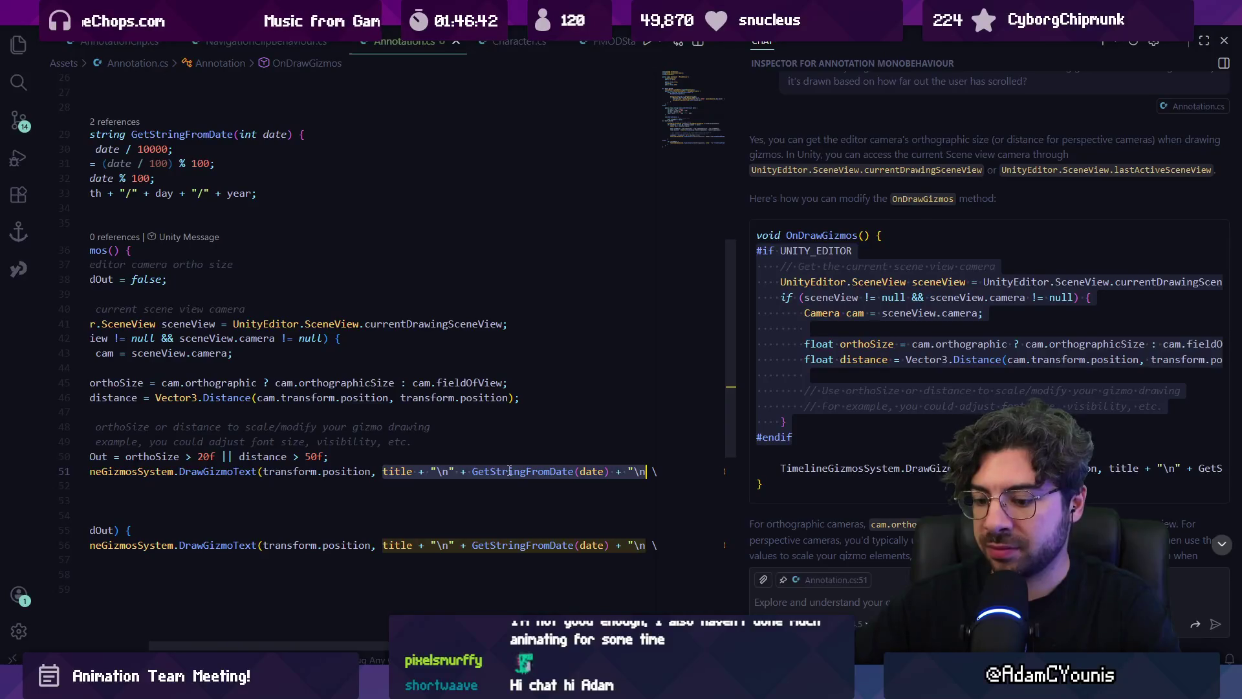
{"action": "key", "text": "ctrl+alt+b"}
{"action": "key", "text": "ctrl+shift+Right"}
{"action": "key", "text": "ctrl+shift+Right"}
{"action": "key", "text": "ctrl+shift+Left"}
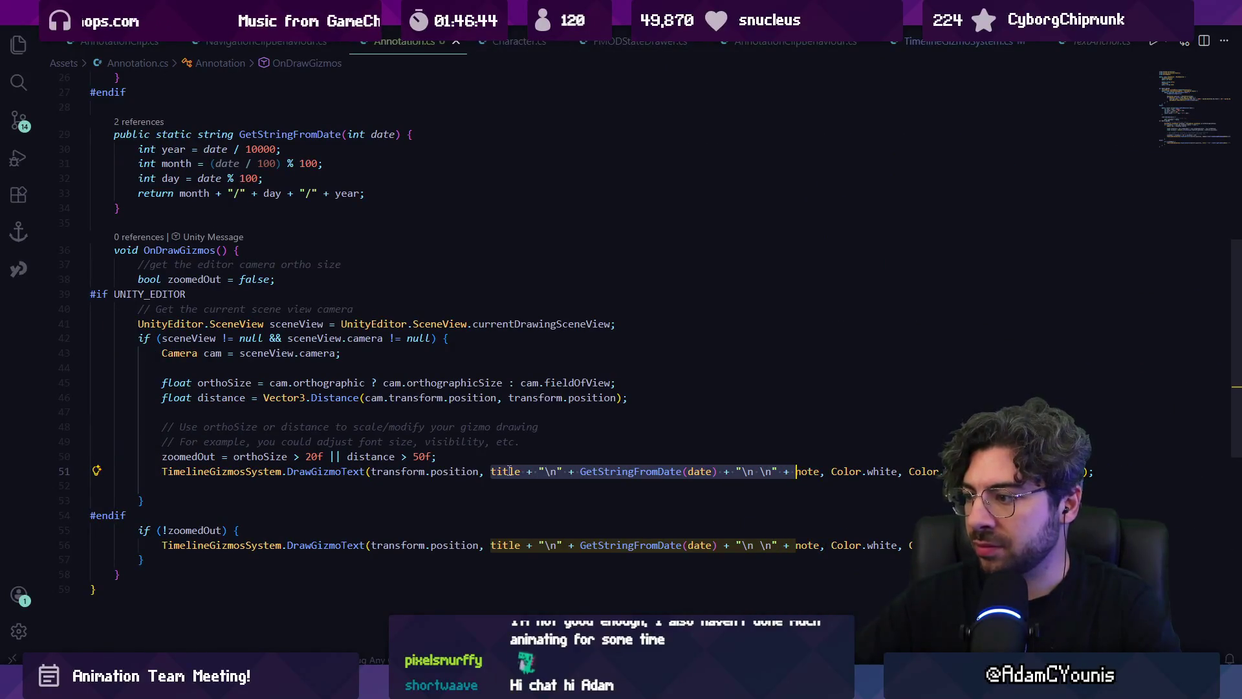
Replace those arguments with the "Annotation" label and preview the gizmo in Unity
{"action": "key", "text": "Return"}
{"action": "type", "text": "A"}
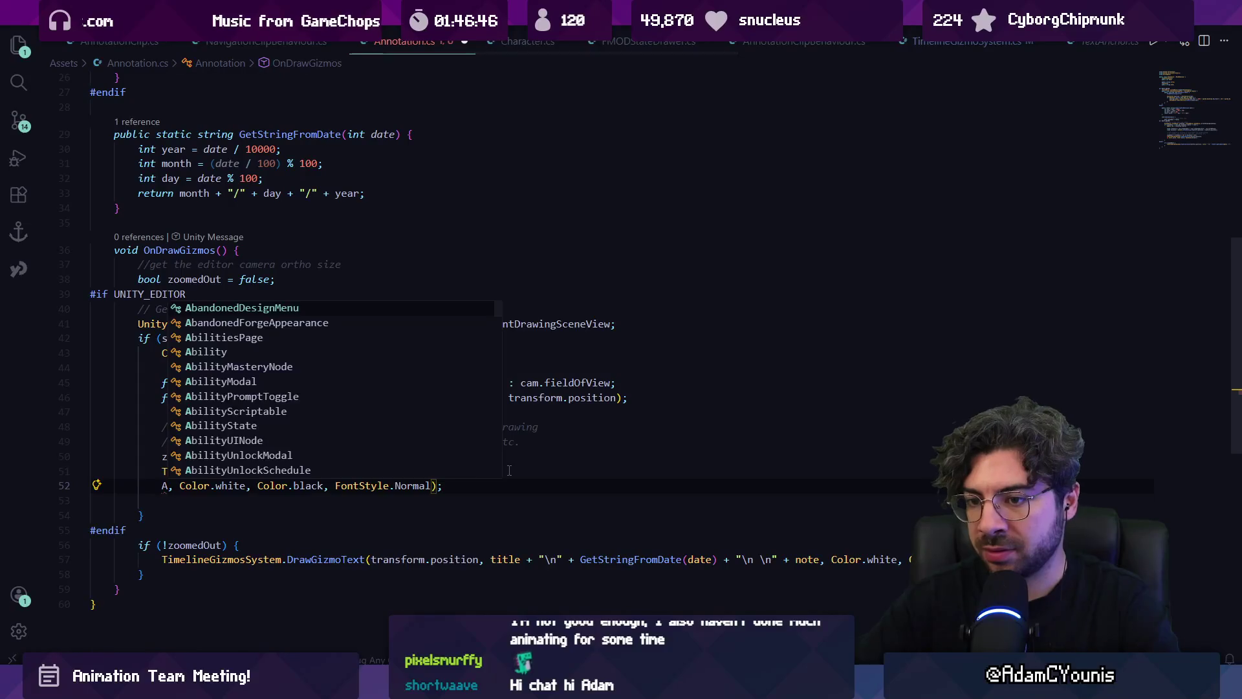
{"action": "key", "text": "BackSpace"}
{"action": "type", "text": "\"Annotation"}
{"action": "key", "text": "Home"}
{"action": "key", "text": "shift+Home"}
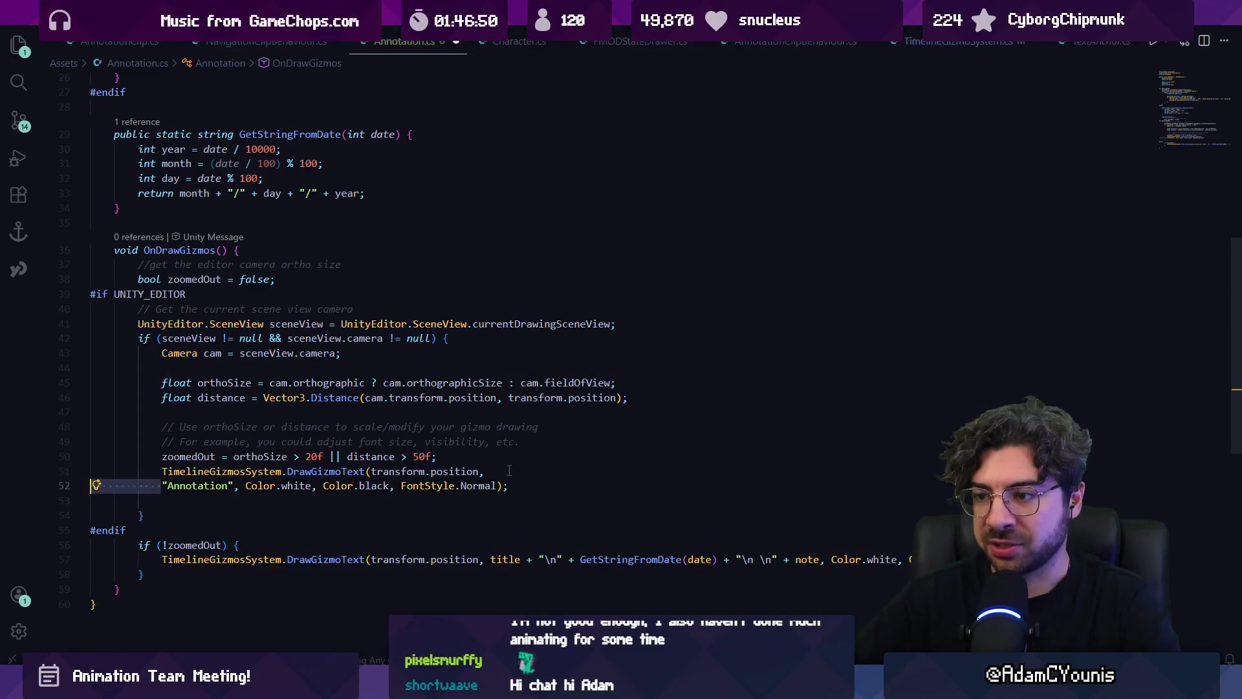
{"action": "key", "text": "BackSpace"}
{"action": "key", "text": "BackSpace"}
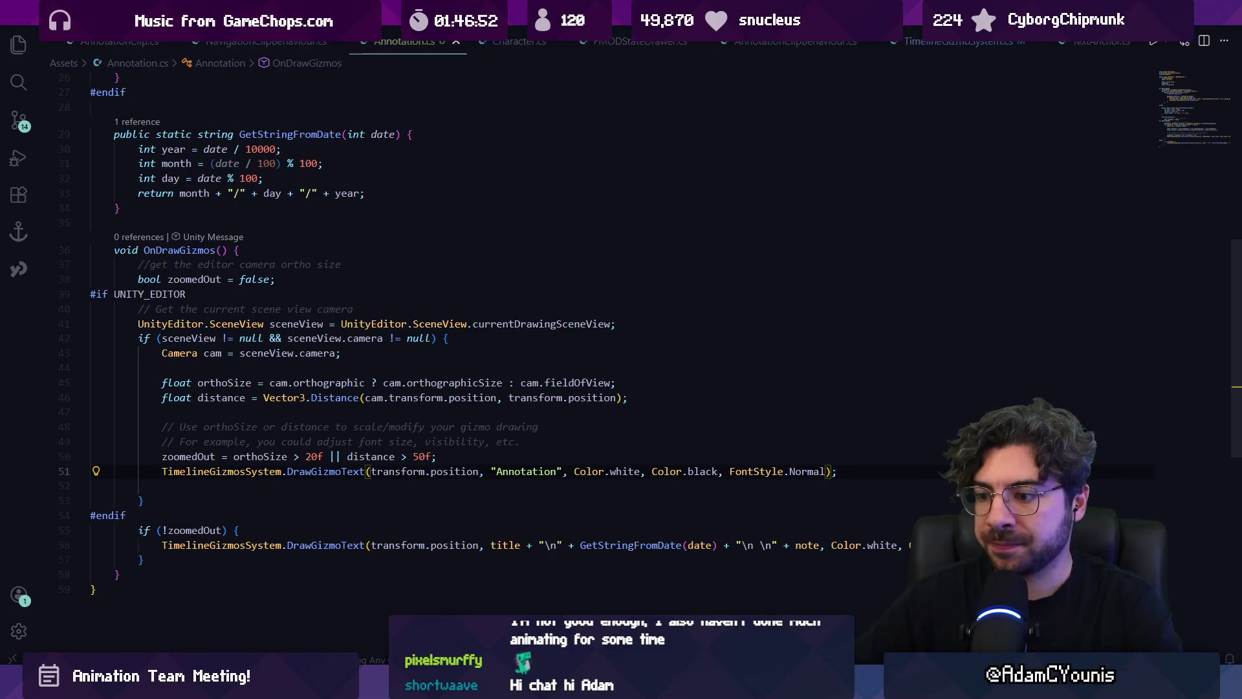
{"action": "key", "text": "alt+Tab"}
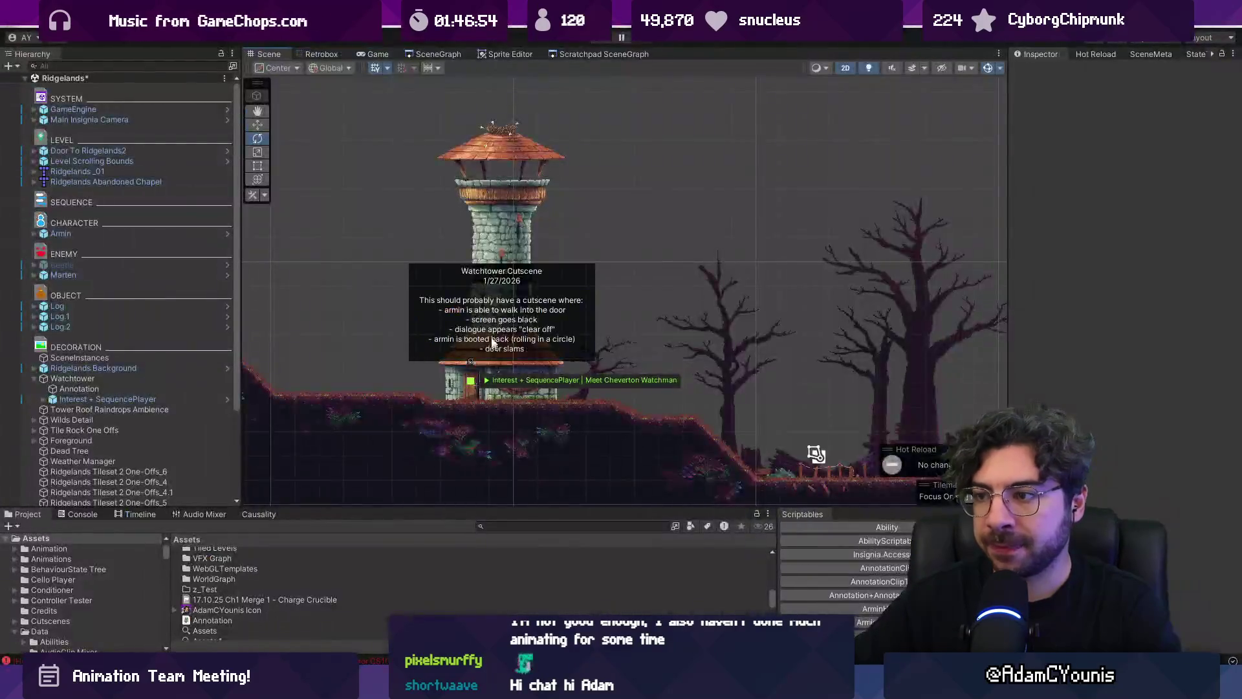
{"action": "scroll", "coordinate": [484, 313], "scroll_direction": "down", "scroll_amount": 2}
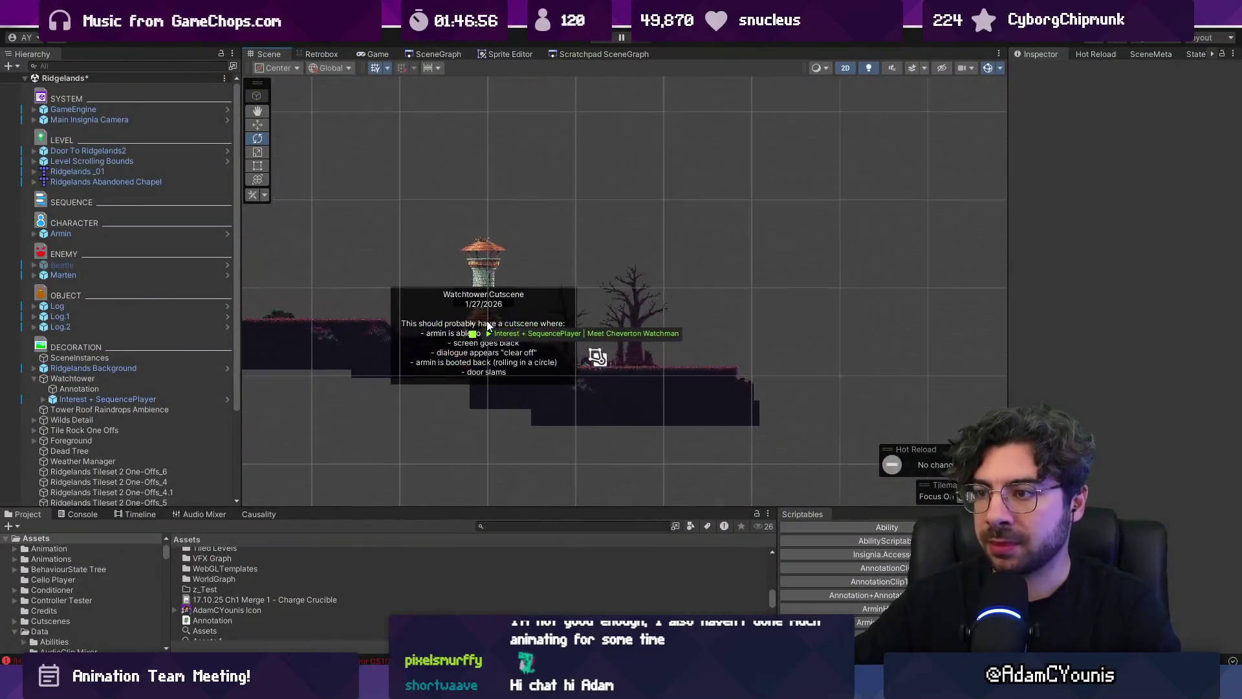
{"action": "key", "text": "alt+Tab"}
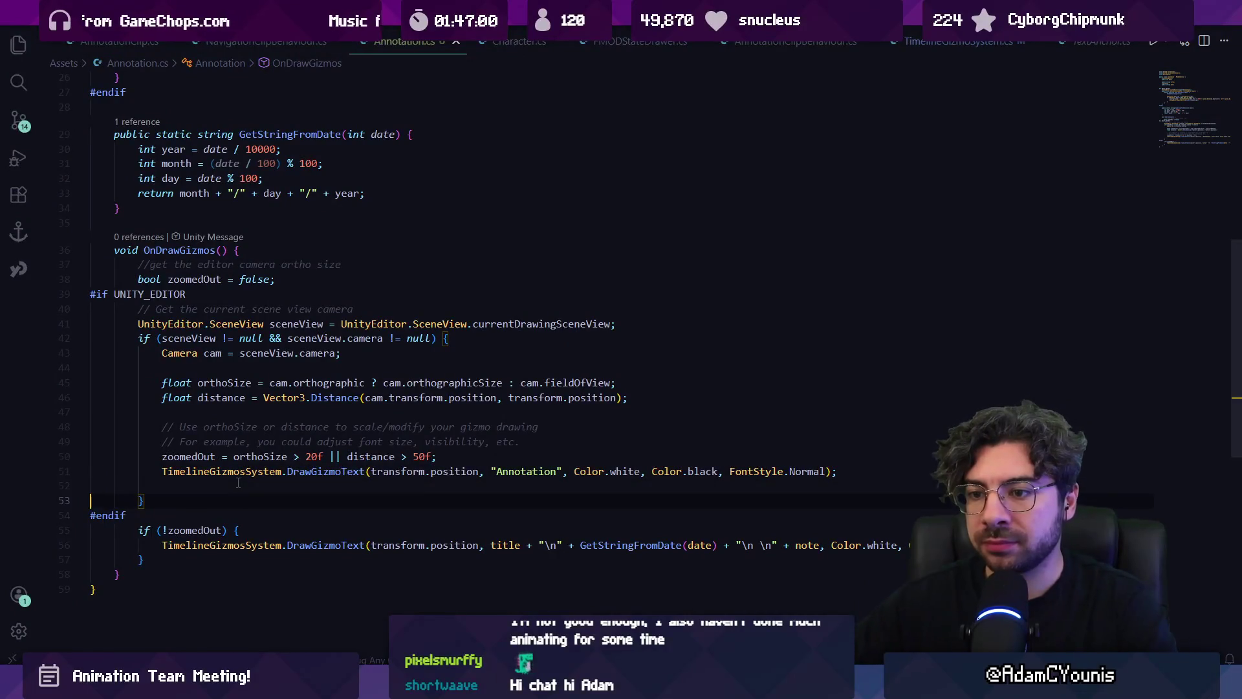
Add an else branch: short Annotation label when zoomedOut, full title, date and note otherwise
{"action": "key", "text": "Up"}
{"action": "key", "text": "Up"}
{"action": "key", "text": "ctrl+x"}
{"action": "type", "text": "else {"}
{"action": "key", "text": "Return"}
{"action": "key", "text": "Up"}
{"action": "key", "text": "ctrl+v"}
{"action": "key", "text": "alt+Up"}
{"action": "key", "text": "Down"}
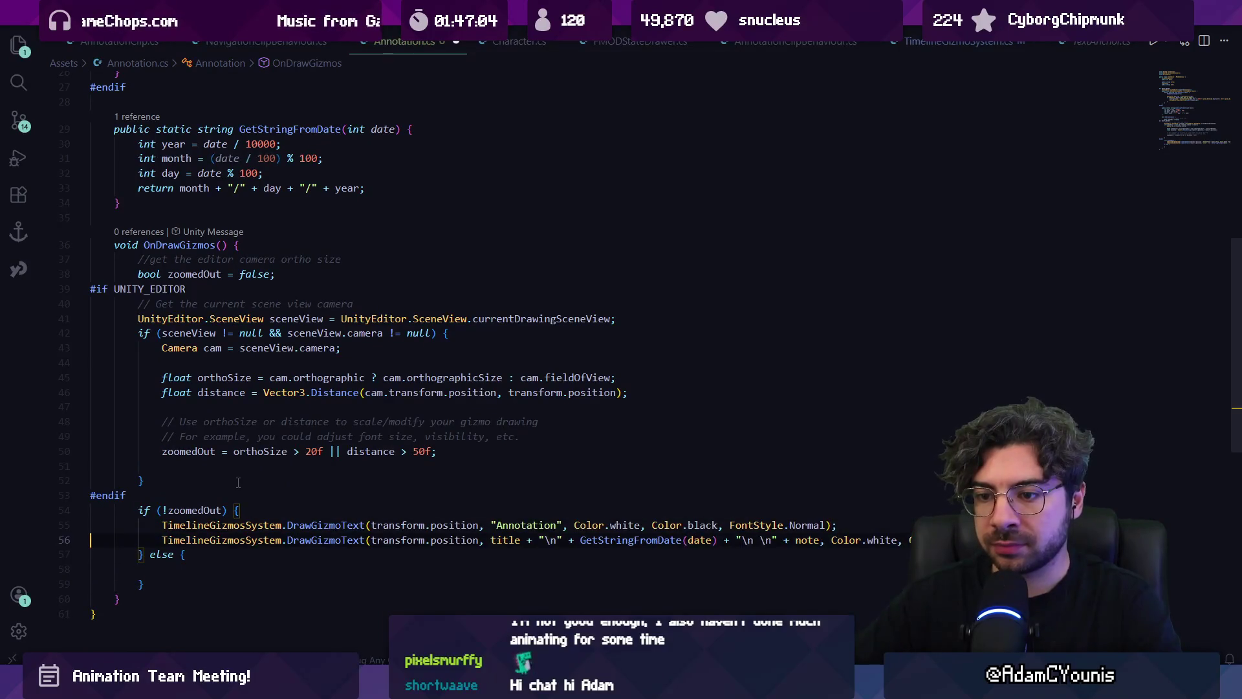
{"action": "key", "text": "alt+Down"}
{"action": "key", "text": "ctrl+Left"}
{"action": "key", "text": "ctrl+Left"}
{"action": "key", "text": "ctrl+Left"}
{"action": "key", "text": "BackSpace"}
{"action": "key", "text": "Down"}
{"action": "key", "text": "Down"}
{"action": "key", "text": "Down"}
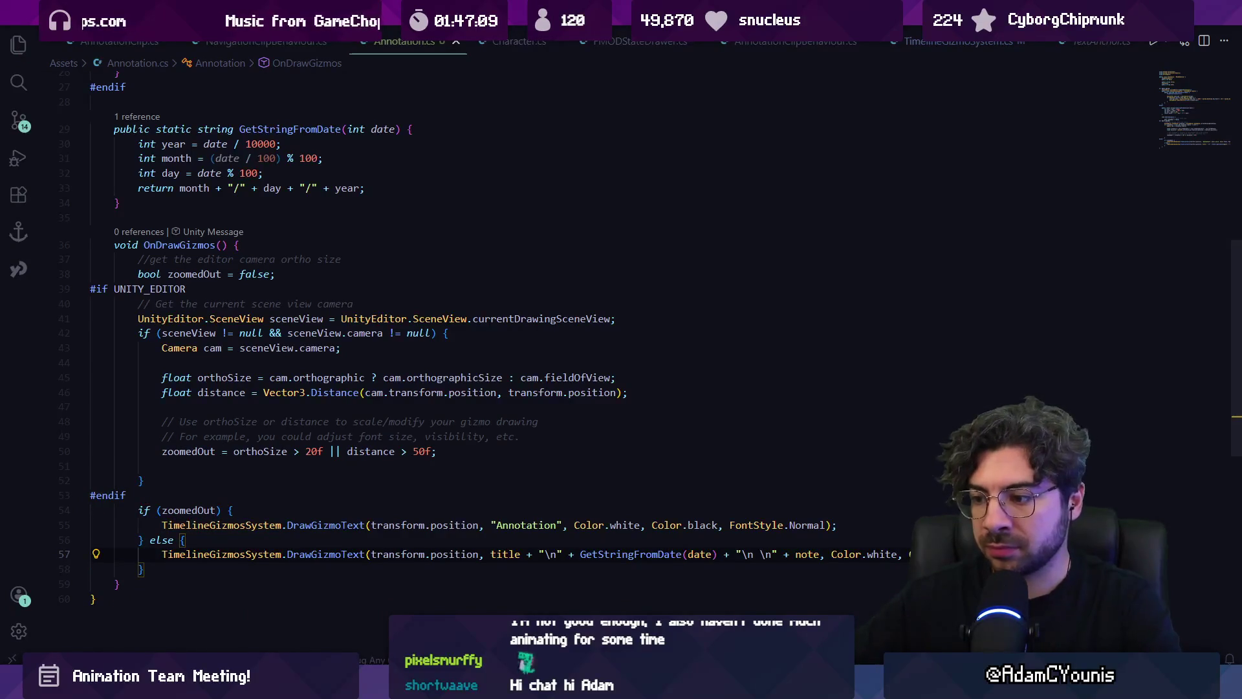
Zoom Unity's Scene view in and out to test the label switching
{"action": "key", "text": "alt+Tab"}
{"action": "scroll", "coordinate": [510, 286], "scroll_direction": "up", "scroll_amount": 1}
{"action": "scroll", "coordinate": [510, 286], "scroll_direction": "down", "scroll_amount": 3}
{"action": "scroll", "coordinate": [447, 324], "scroll_direction": "up", "scroll_amount": 3}
{"action": "scroll", "coordinate": [447, 324], "scroll_direction": "up", "scroll_amount": 2}
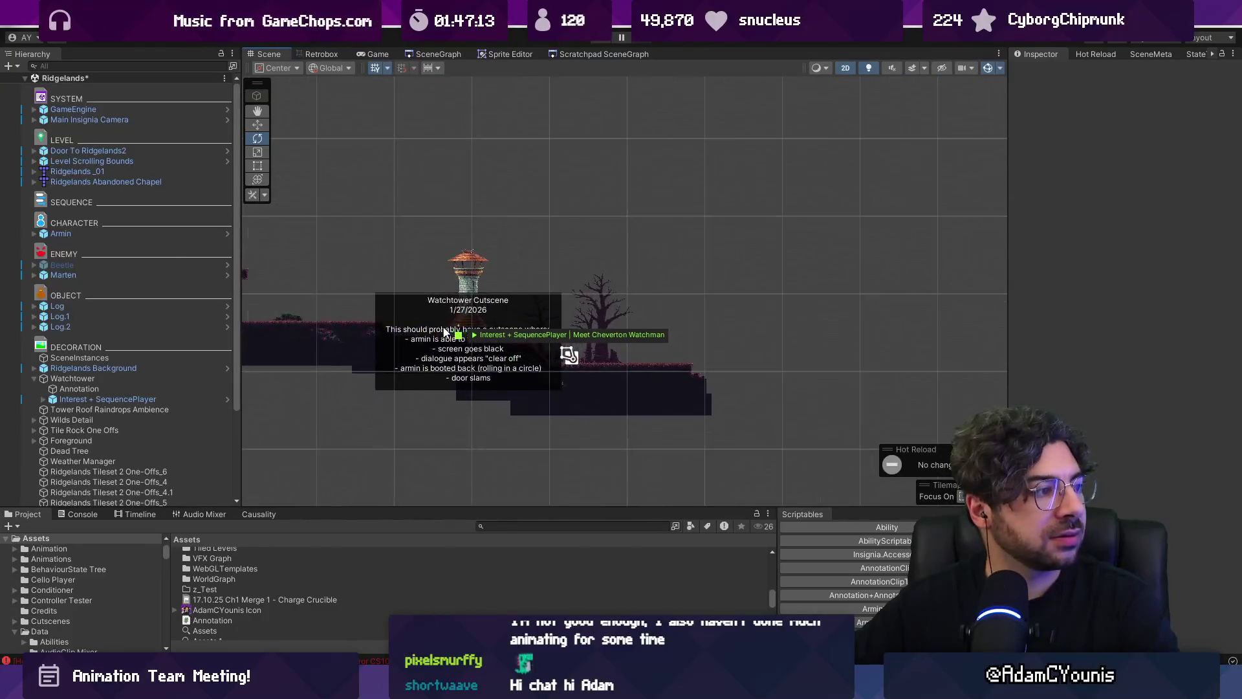
{"action": "scroll", "coordinate": [445, 331], "scroll_direction": "up", "scroll_amount": 5}
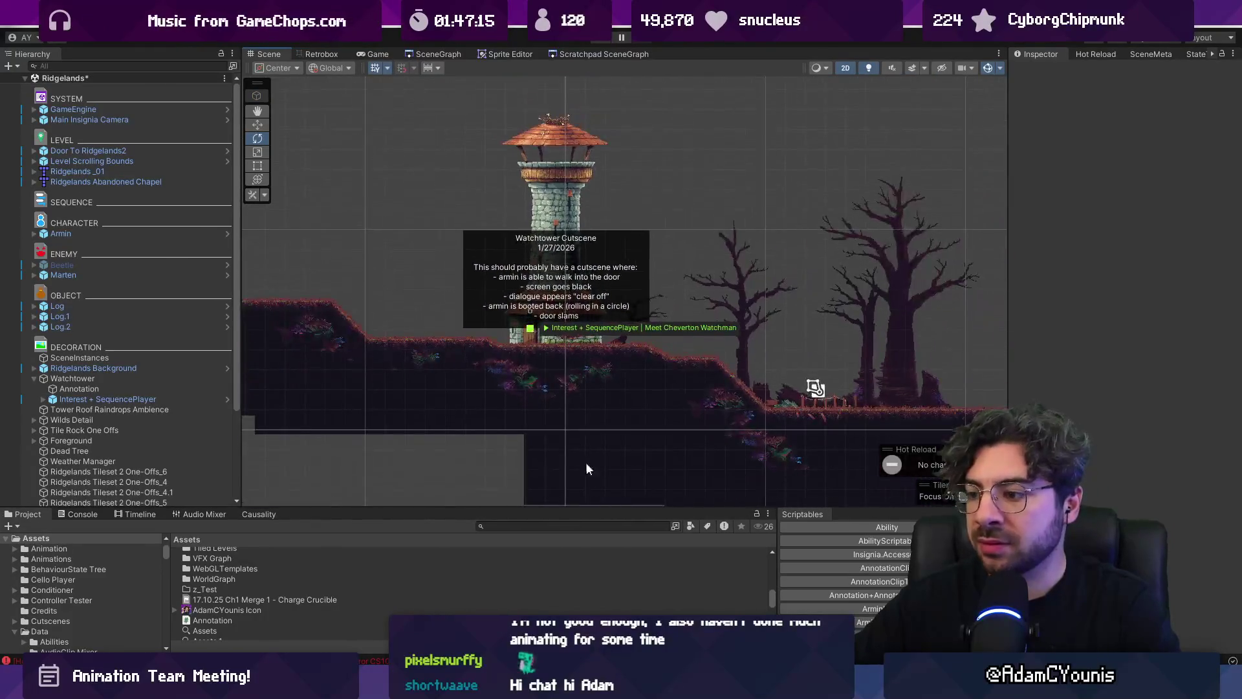
{"action": "scroll", "coordinate": [627, 309], "scroll_direction": "down", "scroll_amount": 4}
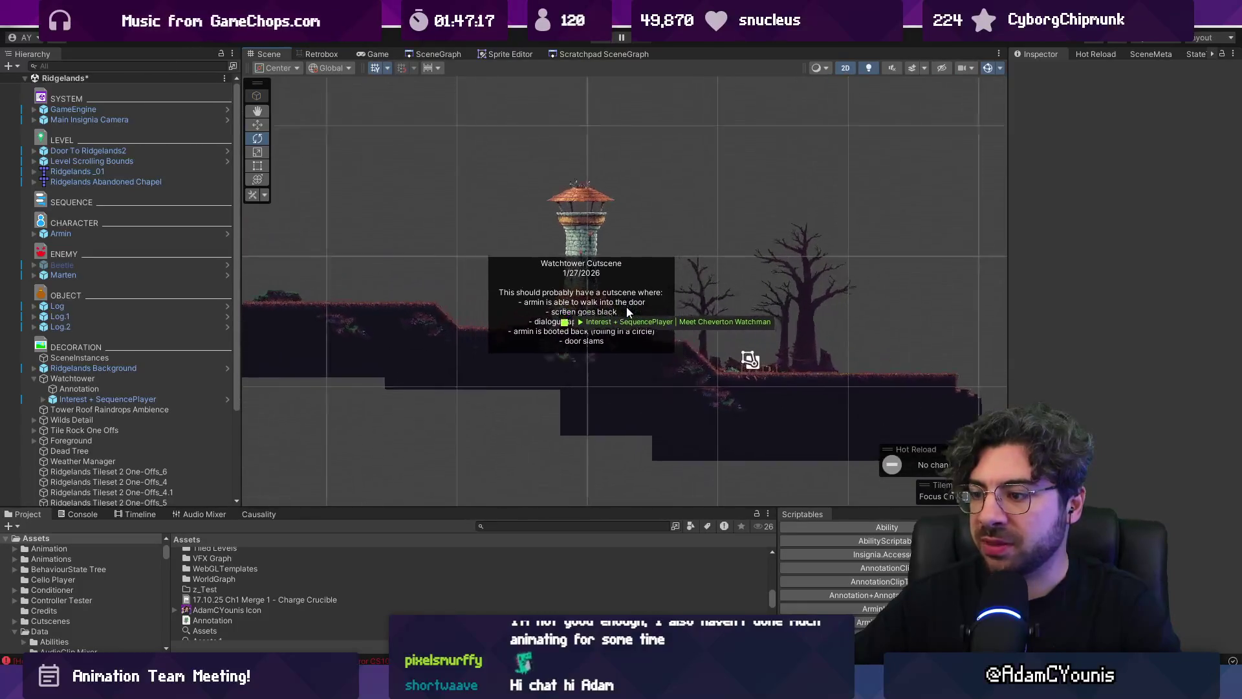
{"action": "key", "text": "alt+Tab"}
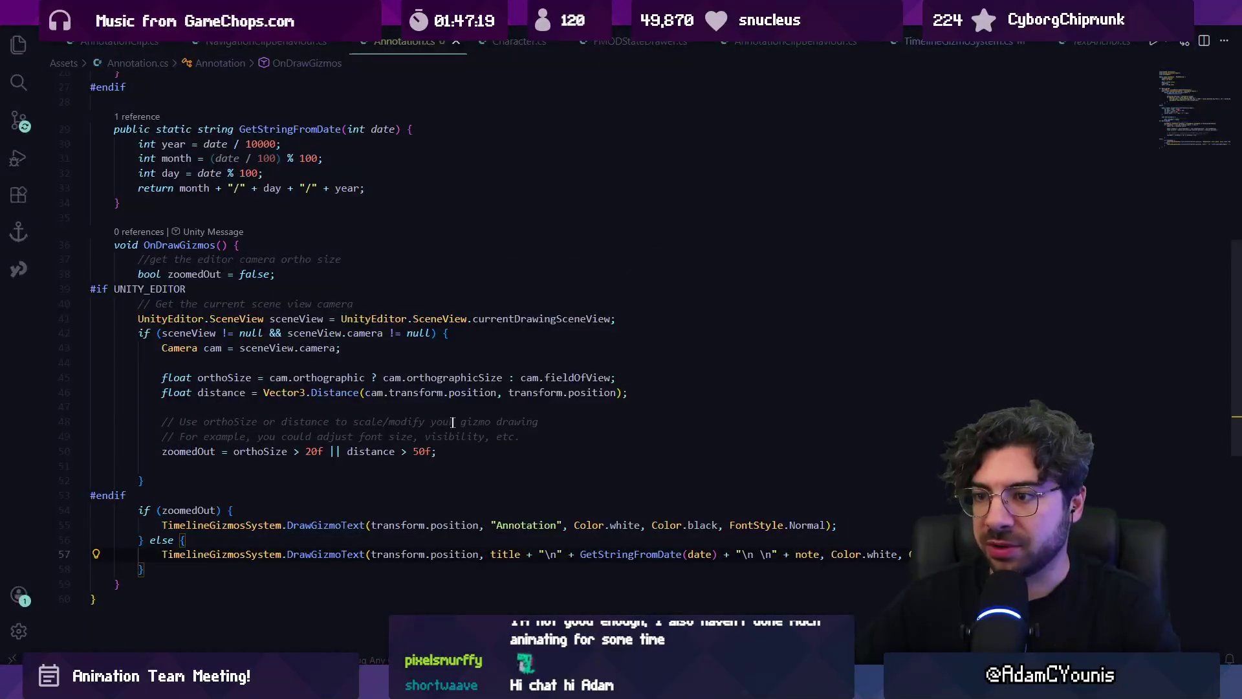
Delete the float distance calculation line
{"action": "left_click", "coordinate": [311, 452]}
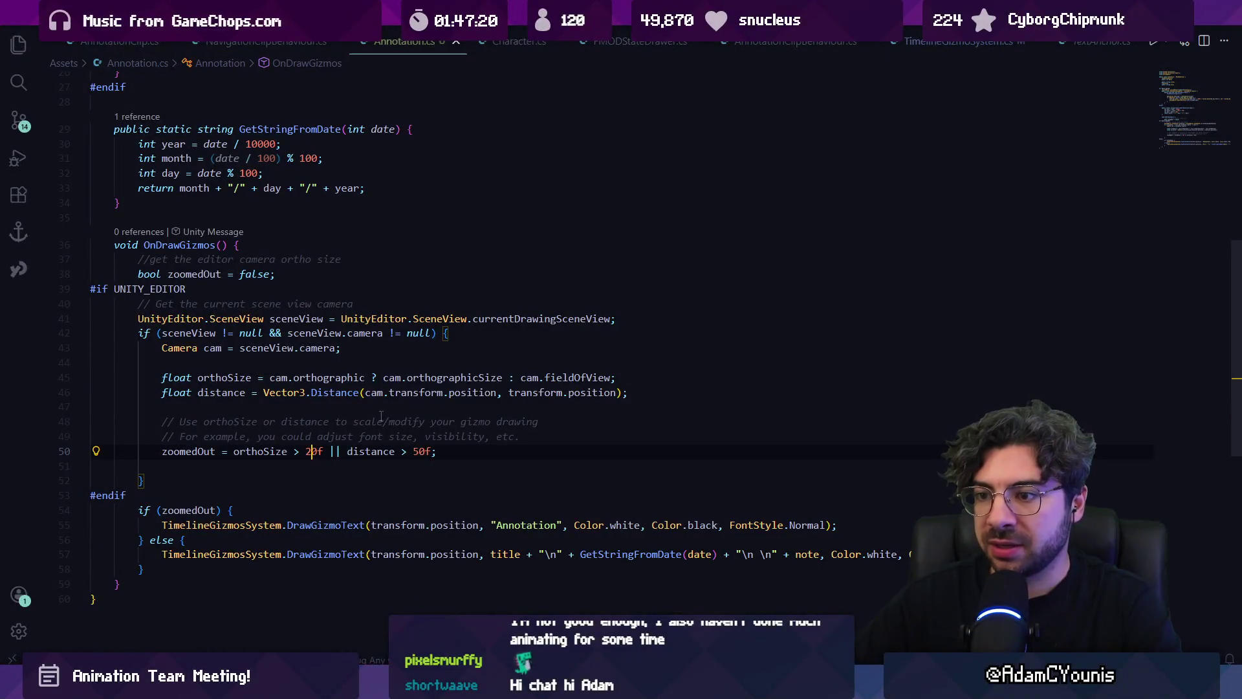
{"action": "double_click", "coordinate": [383, 453]}
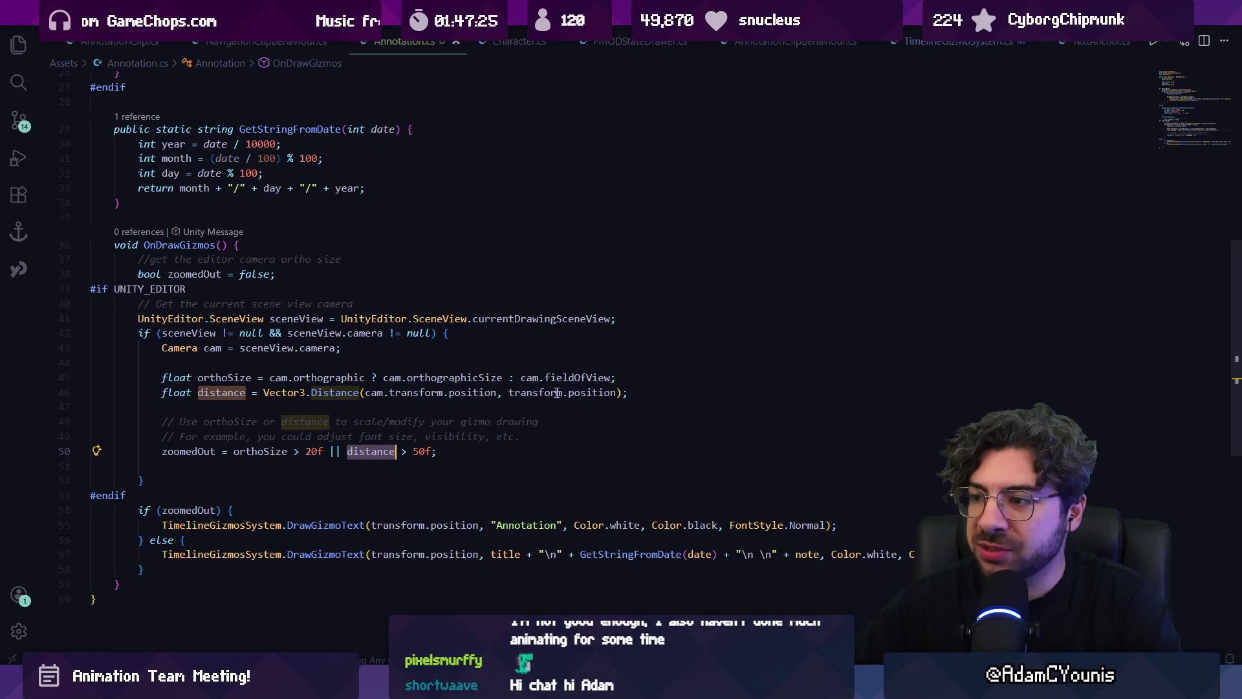
{"action": "left_click", "coordinate": [684, 393]}
{"action": "key", "text": "shift+Up"}
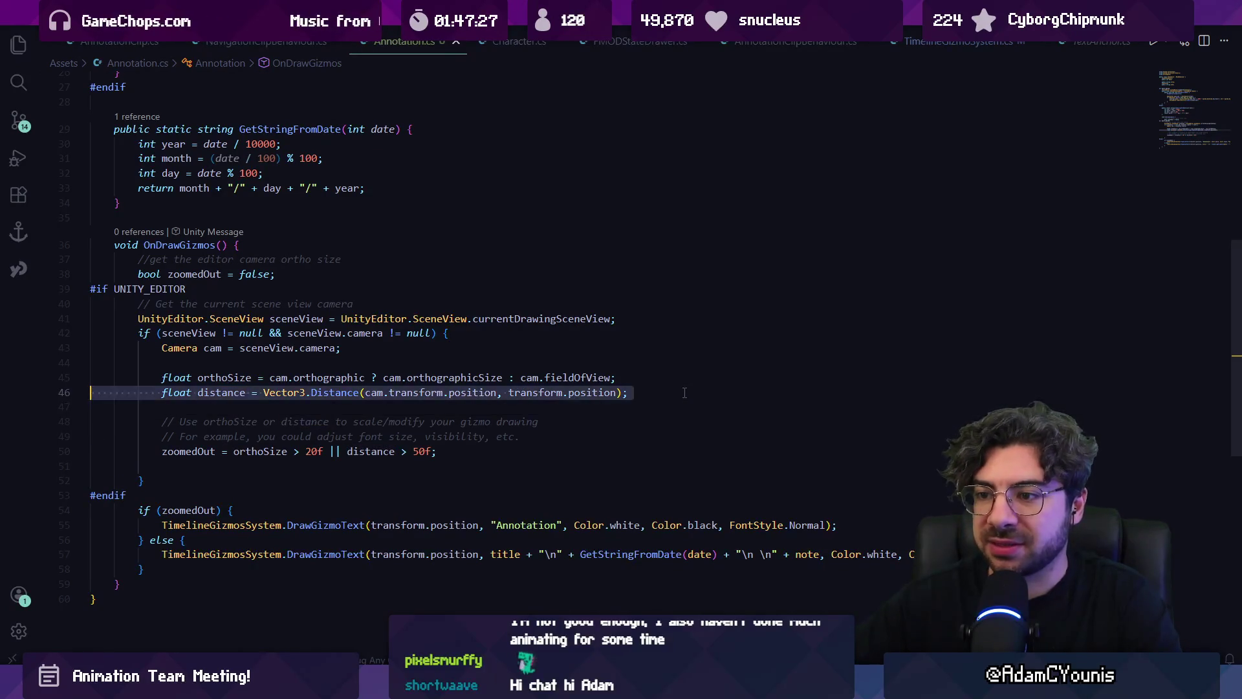
{"action": "key", "text": "ctrl+x"}
{"action": "key", "text": "Down"}
{"action": "key", "text": "Down"}
Remove '|| distance > 50f' from the zoomedOut check and test it in Unity
{"action": "key", "text": "ctrl+shift+Left"}
{"action": "key", "text": "ctrl+shift+Left"}
{"action": "key", "text": "shift+Left"}
{"action": "key", "text": "BackSpace"}
{"action": "key", "text": "alt+Tab"}
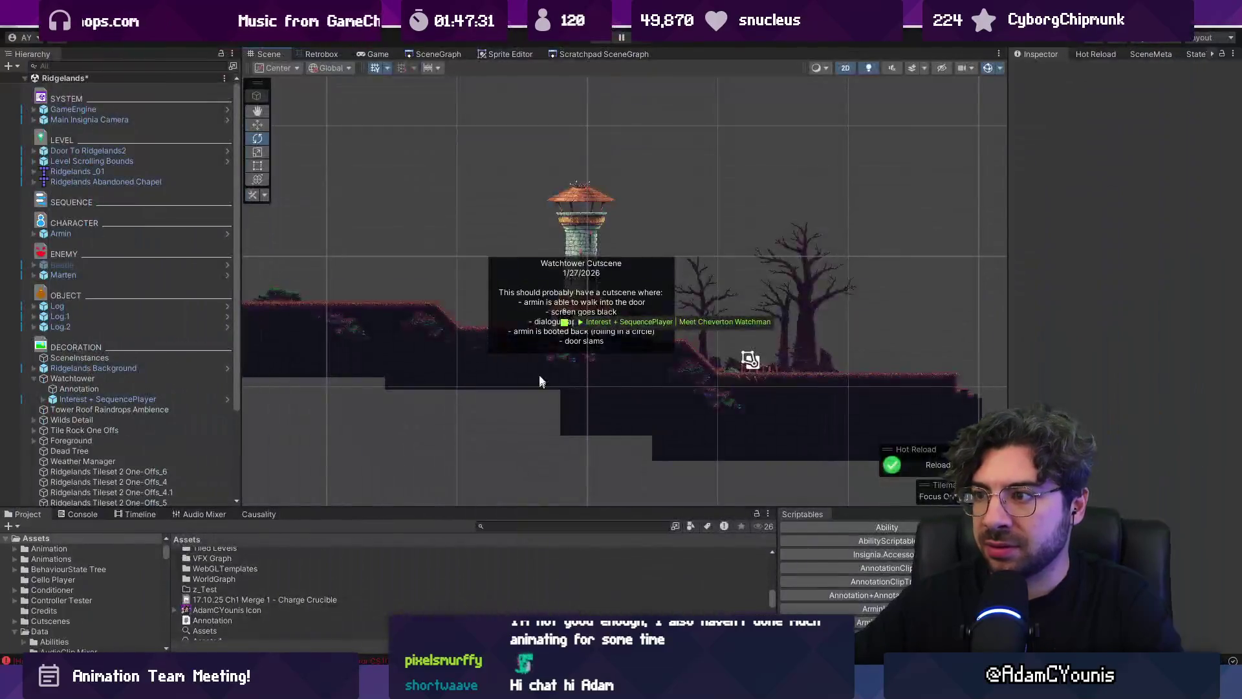
{"action": "scroll", "coordinate": [538, 375], "scroll_direction": "down", "scroll_amount": 3}
{"action": "scroll", "coordinate": [537, 367], "scroll_direction": "up", "scroll_amount": 3}
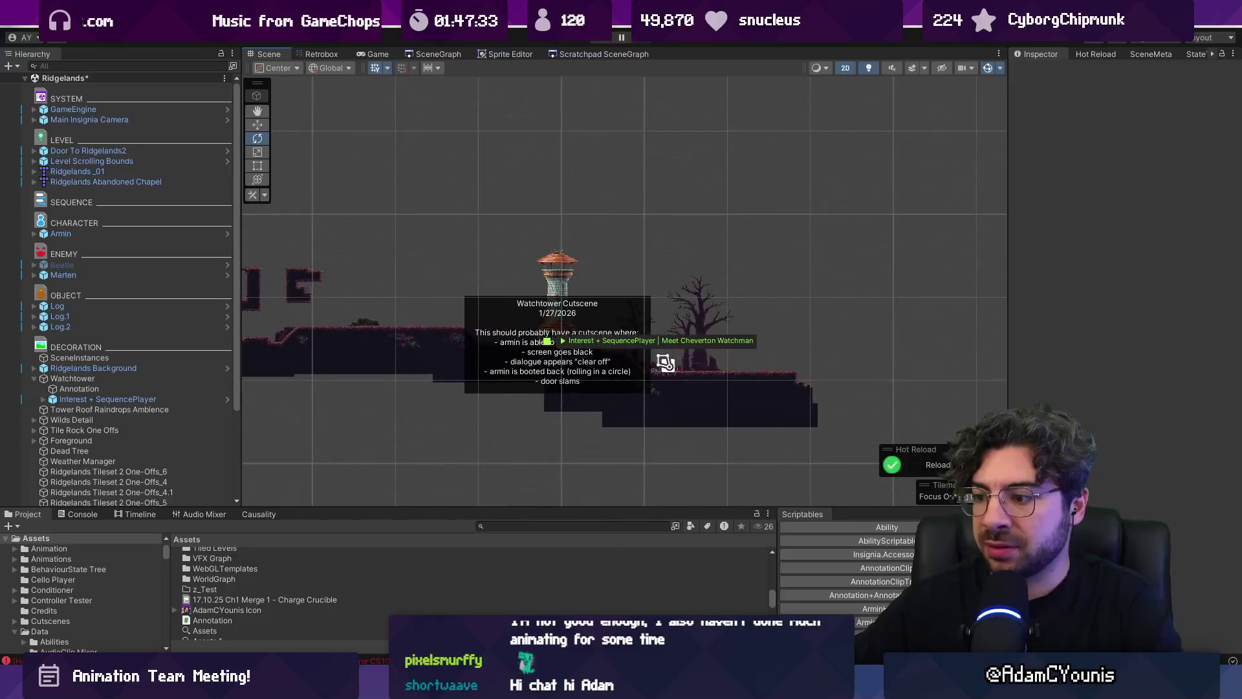
{"action": "key", "text": "alt+Tab"}
{"action": "key", "text": "BackSpace"}
Change the threshold to orthoSize > 10f and preview the gizmo in Unity
{"action": "type", "text": "10f;"}
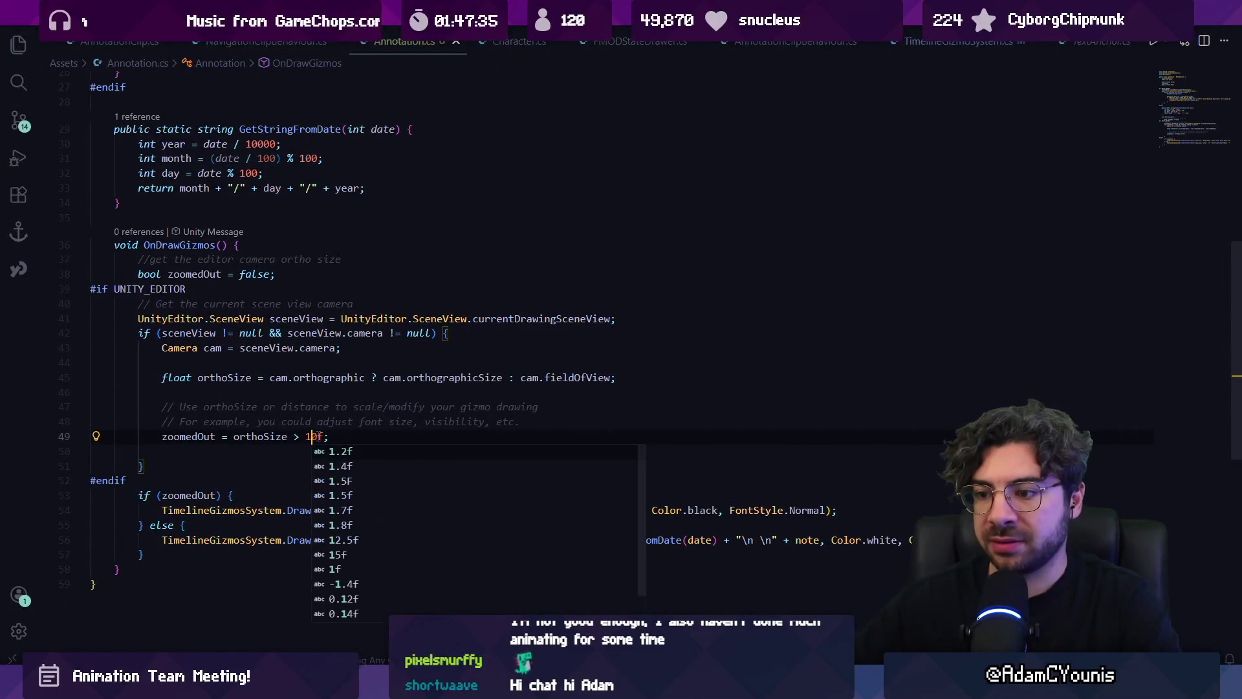
{"action": "key", "text": "Escape"}
{"action": "key", "text": "alt+Tab"}
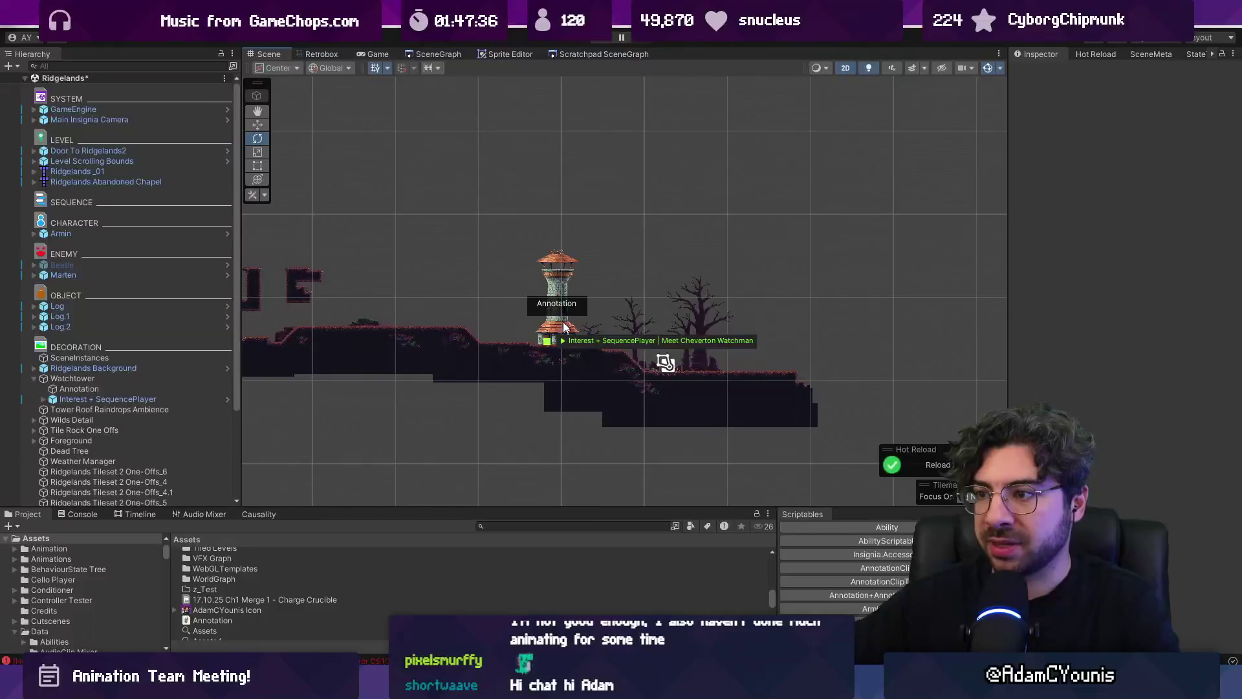
{"action": "scroll", "coordinate": [560, 315], "scroll_direction": "up", "scroll_amount": 5}
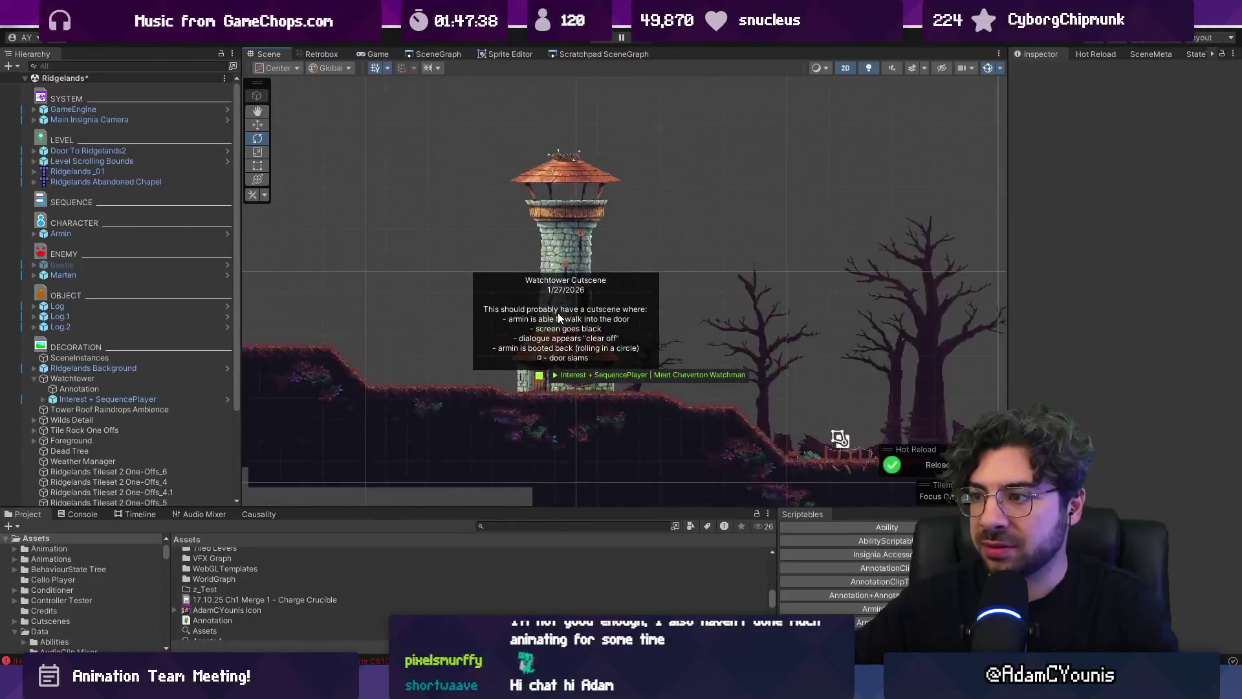
{"action": "key", "text": "alt+Tab"}
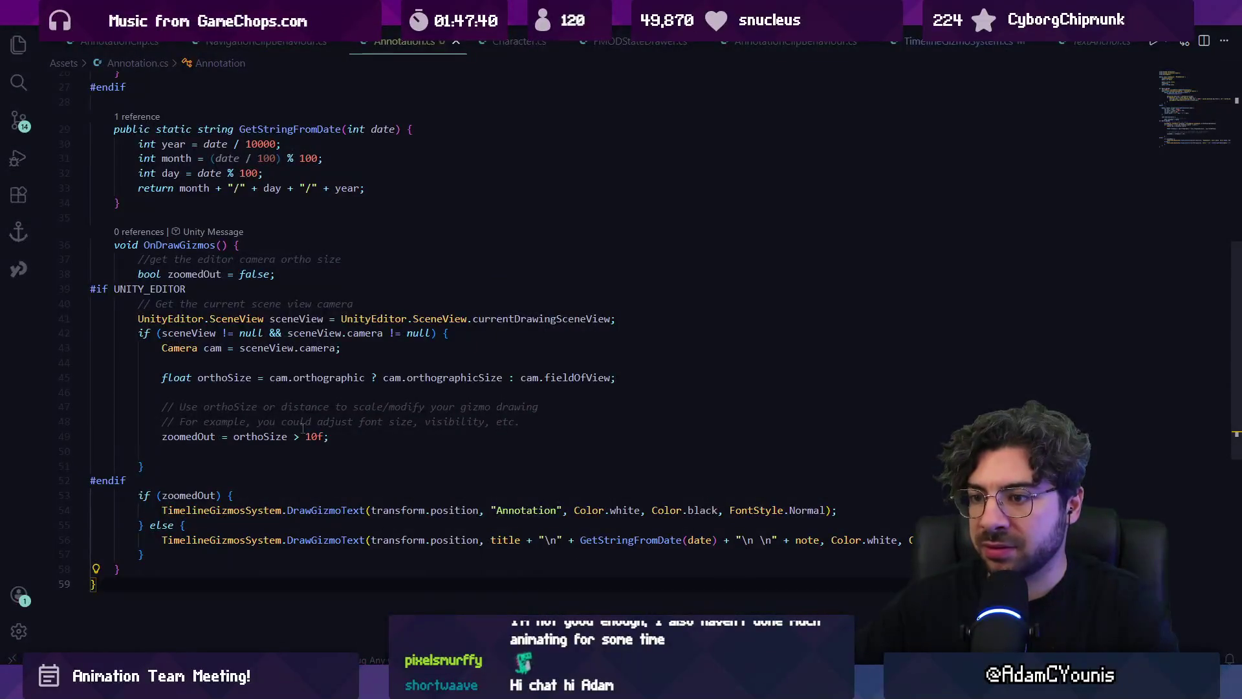
Try a 30f threshold, save, and check it in the Scene view
{"action": "left_click_drag", "start_coordinate": [306, 436], "coordinate": [318, 437]}
{"action": "type", "text": "30"}
{"action": "key", "text": "ctrl+s"}
{"action": "key", "text": "alt+Tab"}
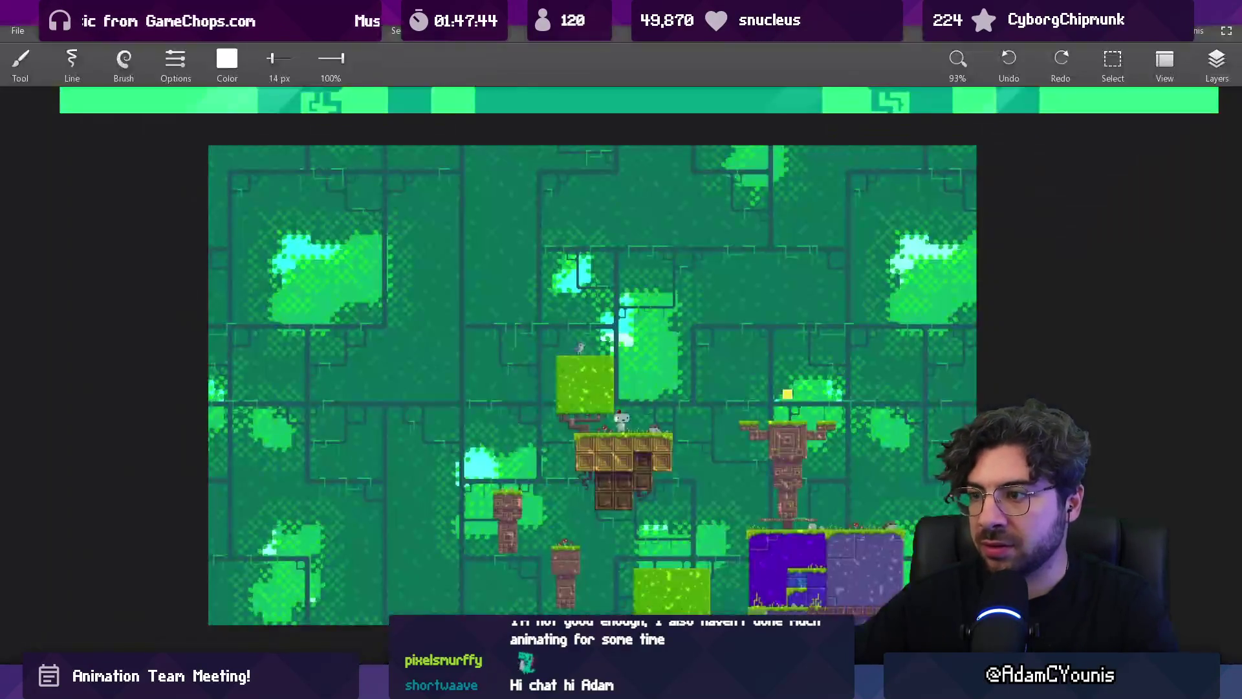
{"action": "scroll", "coordinate": [563, 311], "scroll_direction": "down", "scroll_amount": 5}
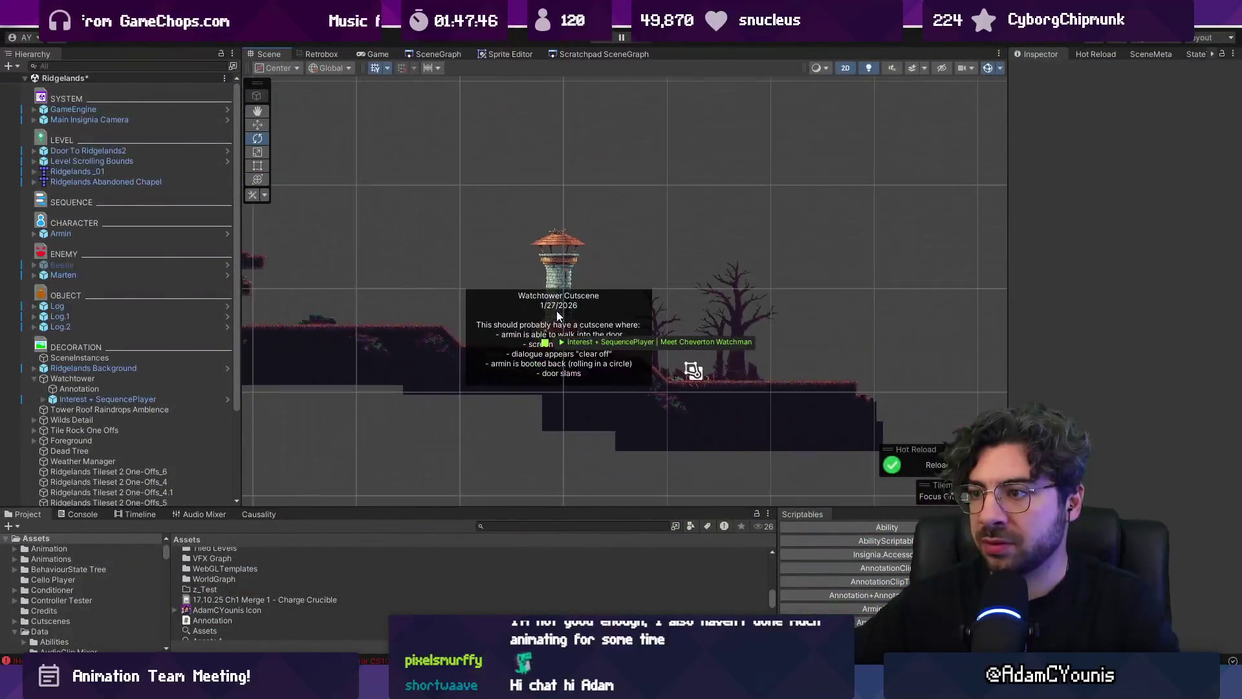
{"action": "scroll", "coordinate": [563, 311], "scroll_direction": "up", "scroll_amount": 3}
{"action": "key", "text": "alt+Tab"}
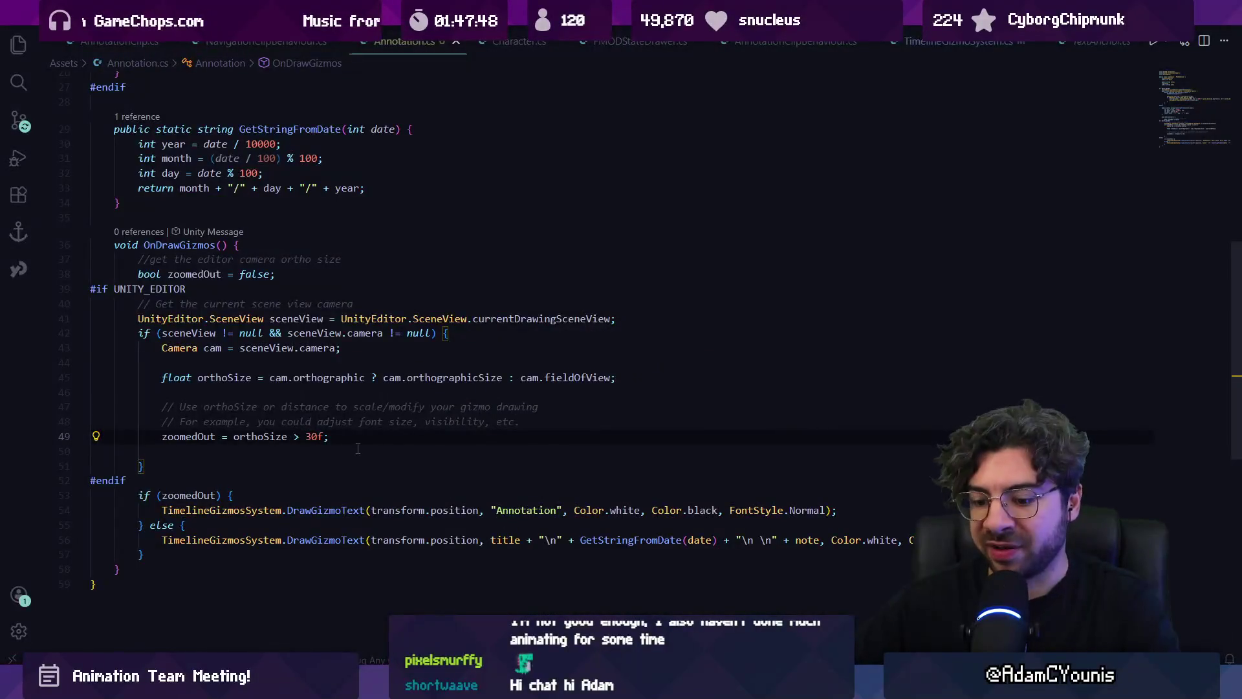
Set the threshold to 5f, save, and confirm the short label when zoomed out
{"action": "key", "text": "BackSpace"}
{"action": "key", "text": "BackSpace"}
{"action": "type", "text": "5"}
{"action": "key", "text": "Escape"}
{"action": "key", "text": "ctrl+s"}
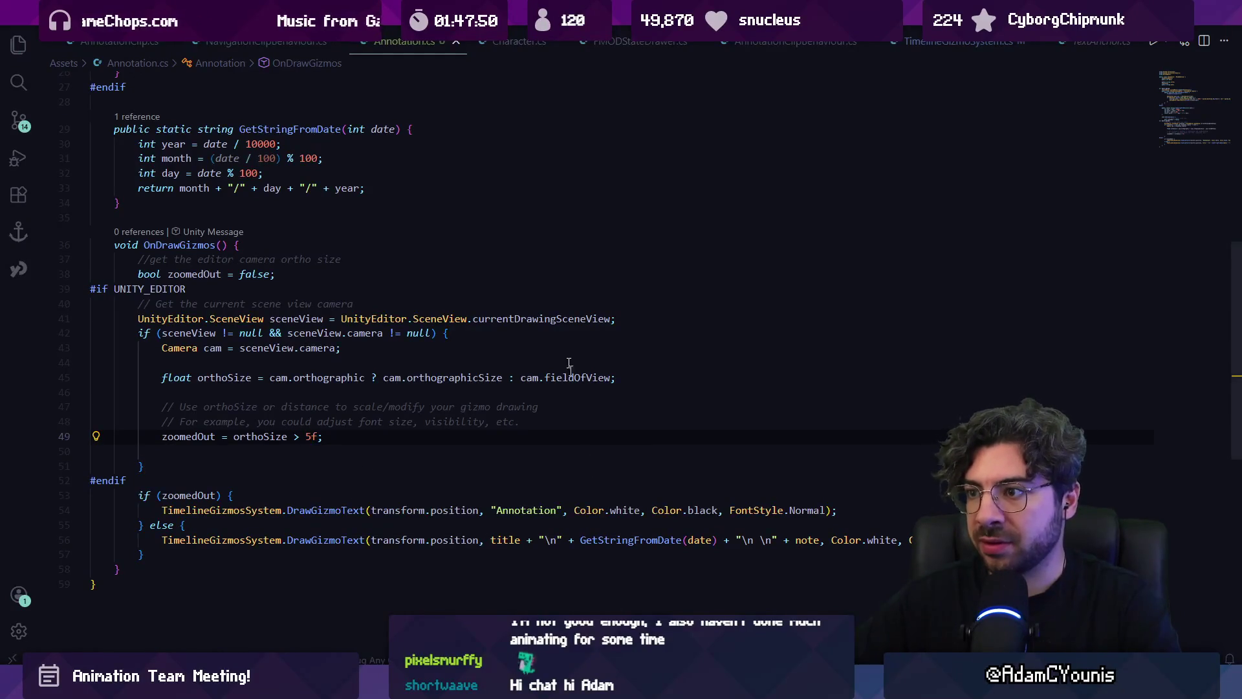
{"action": "key", "text": "alt+Tab"}
{"action": "scroll", "coordinate": [568, 341], "scroll_direction": "up", "scroll_amount": 4}
{"action": "scroll", "coordinate": [567, 341], "scroll_direction": "down", "scroll_amount": 4}
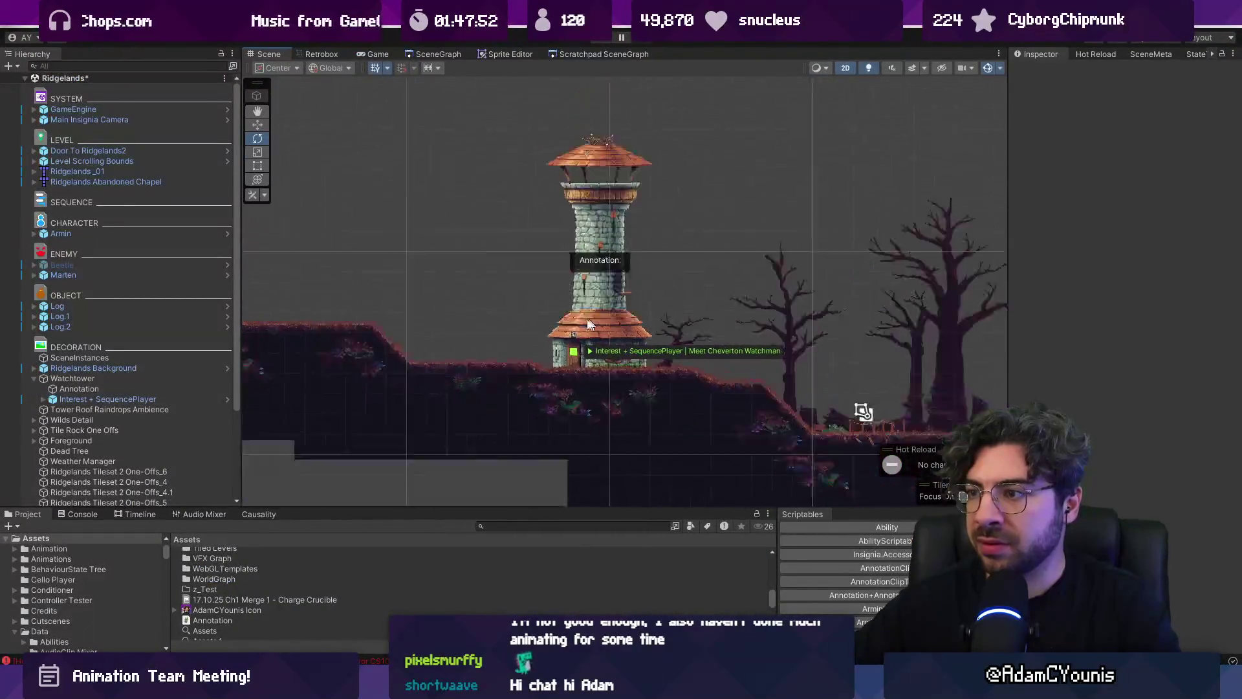
{"action": "scroll", "coordinate": [606, 323], "scroll_direction": "up", "scroll_amount": 6}
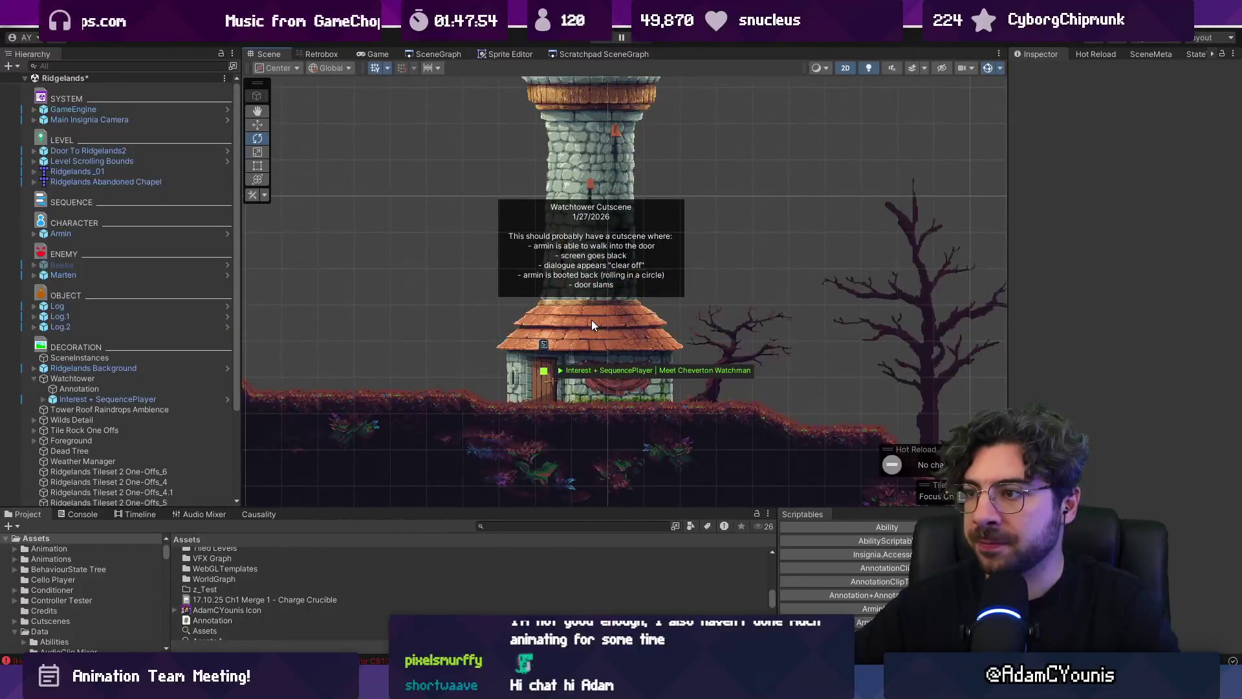
{"action": "scroll", "coordinate": [591, 320], "scroll_direction": "down", "scroll_amount": 8}
{"action": "scroll", "coordinate": [625, 365], "scroll_direction": "down", "scroll_amount": 2}
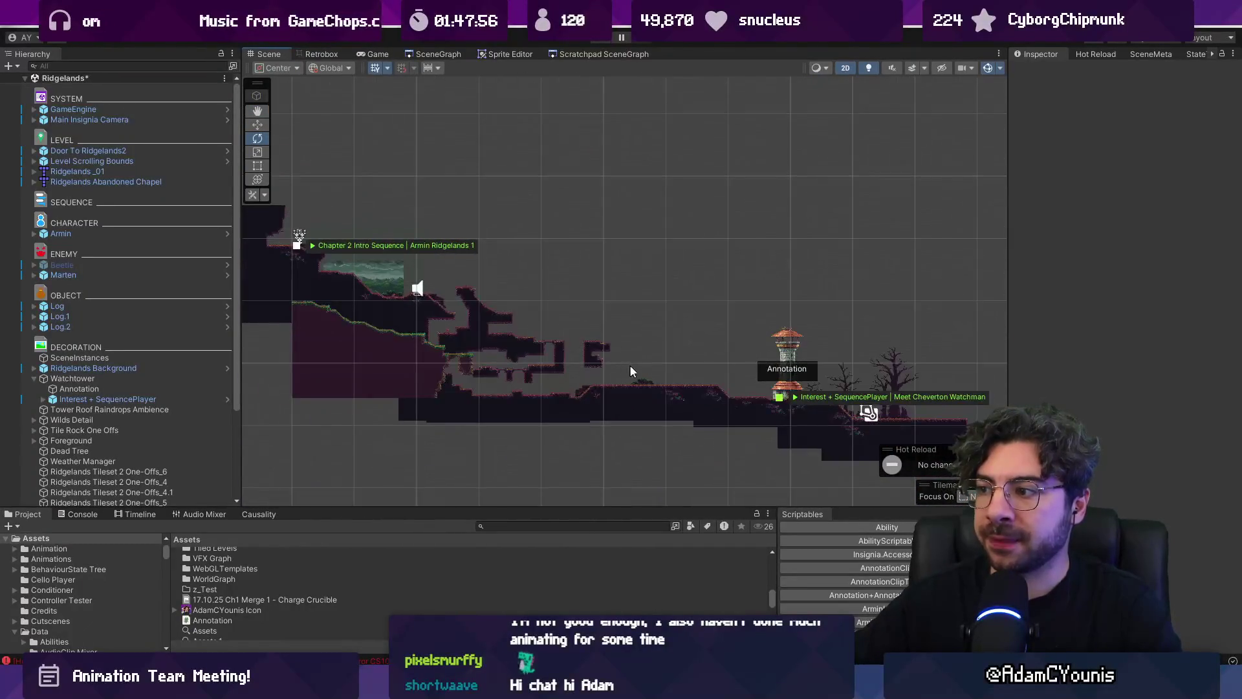
{"action": "key", "text": "alt+Tab"}
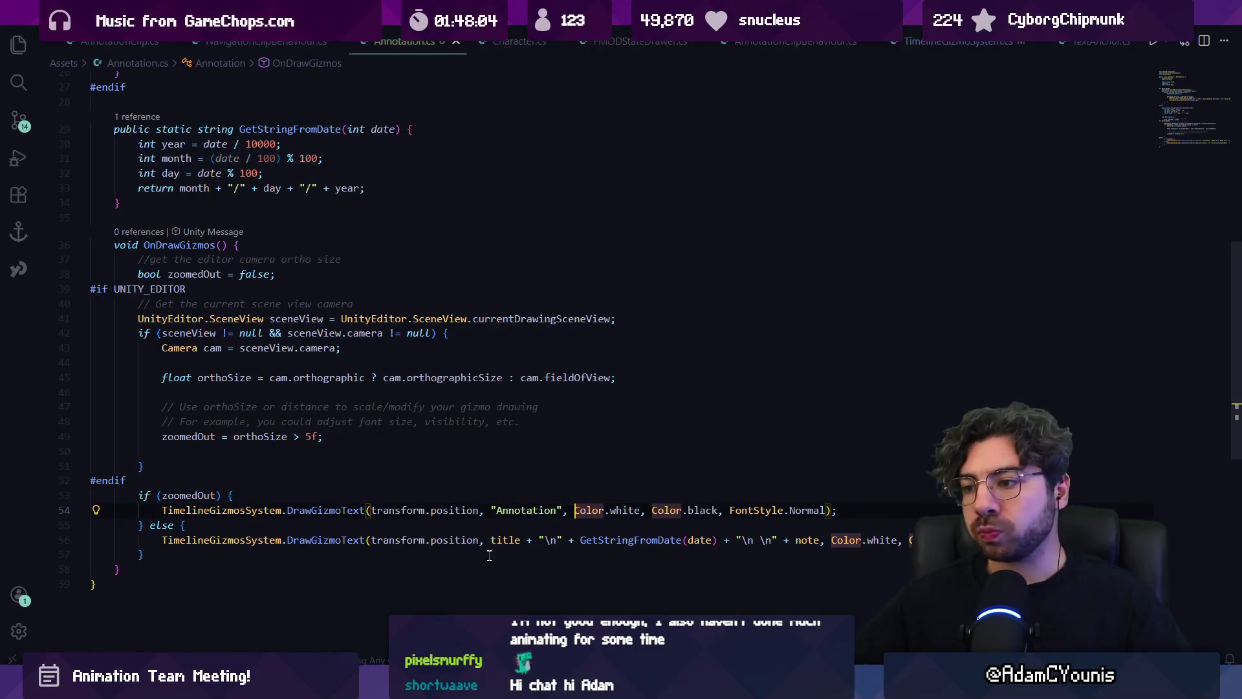
Change the short label's font style from FontStyle.Normal to FontStyle.Bold and save
{"action": "key", "text": "alt+Tab"}
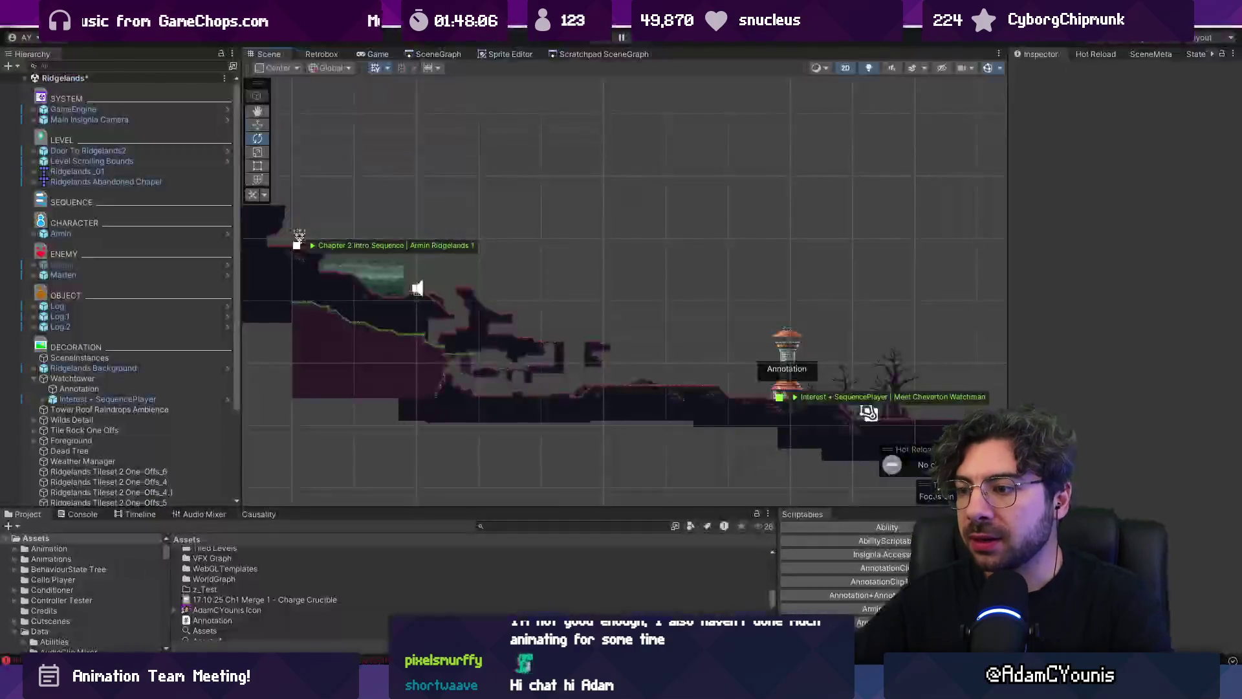
{"action": "scroll", "coordinate": [744, 356], "scroll_direction": "up", "scroll_amount": 5}
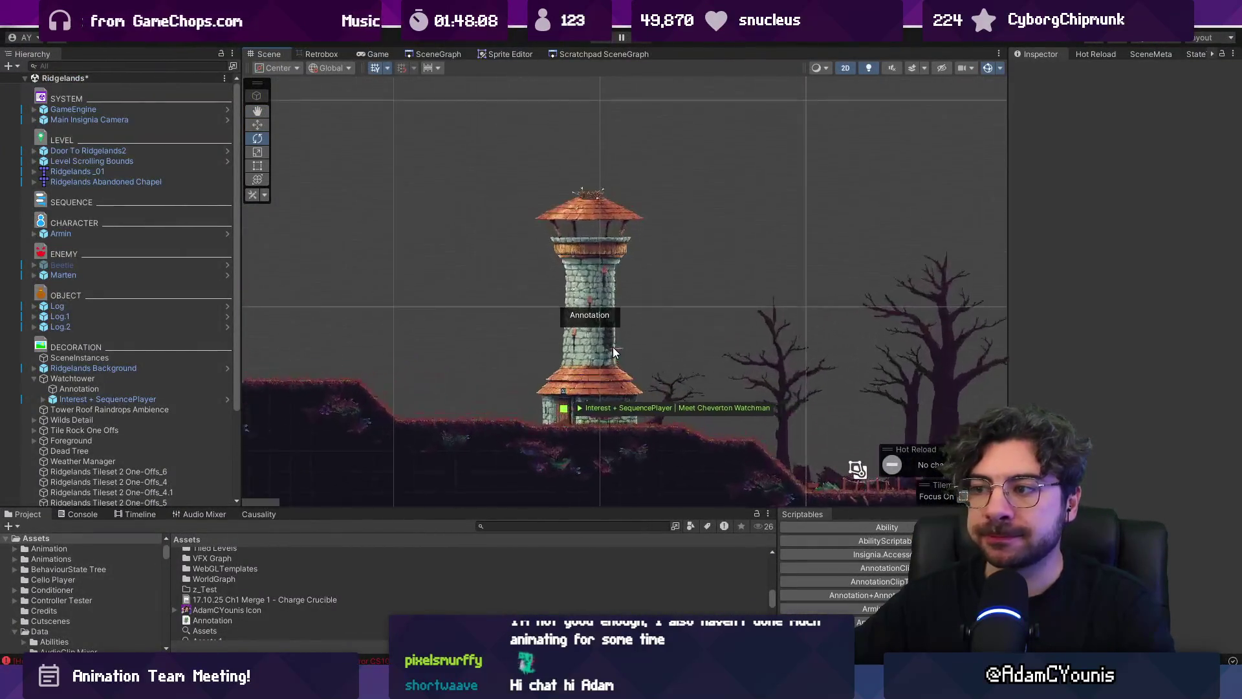
{"action": "scroll", "coordinate": [612, 356], "scroll_direction": "down", "scroll_amount": 2}
{"action": "key", "text": "alt+Tab"}
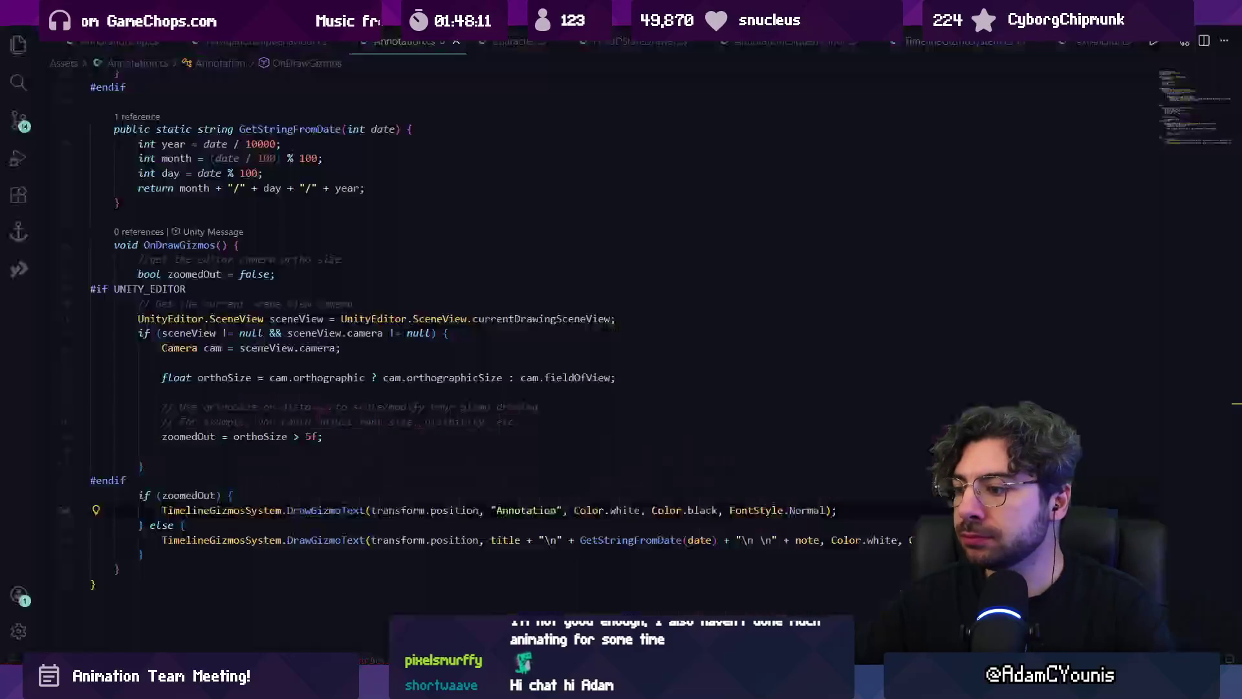
{"action": "left_click", "coordinate": [801, 510]}
{"action": "type", "text": "bold"}
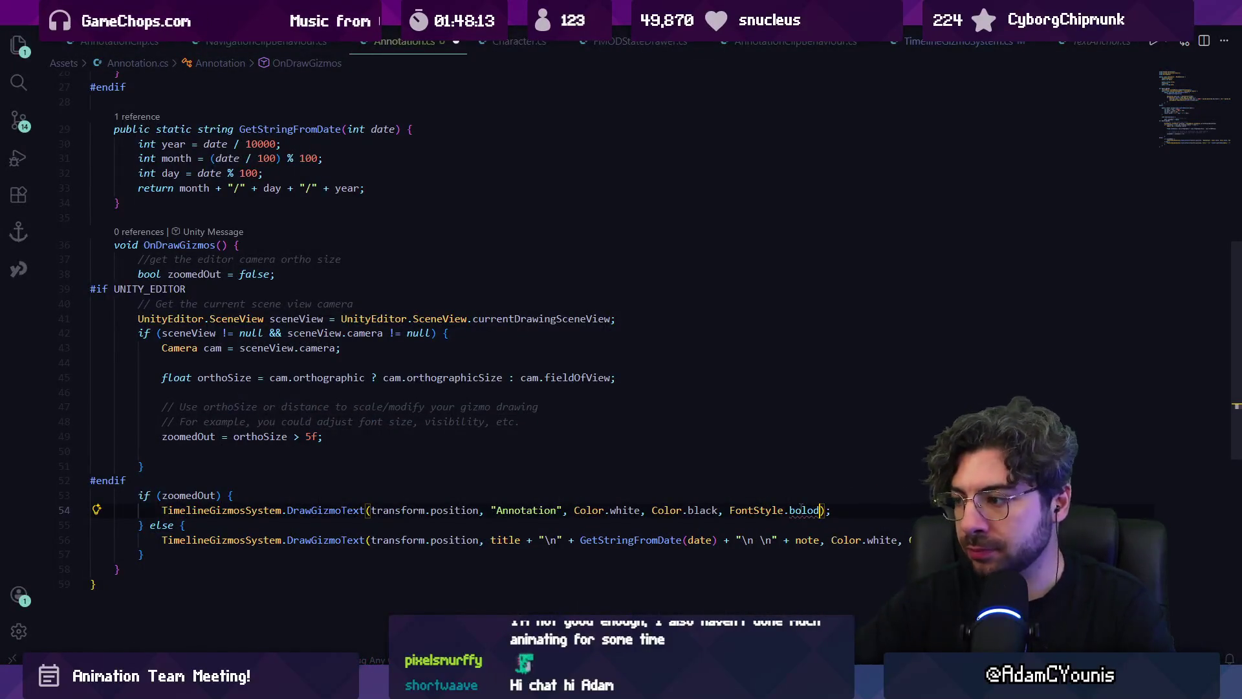
{"action": "key", "text": "Tab"}
{"action": "key", "text": "ctrl+s"}
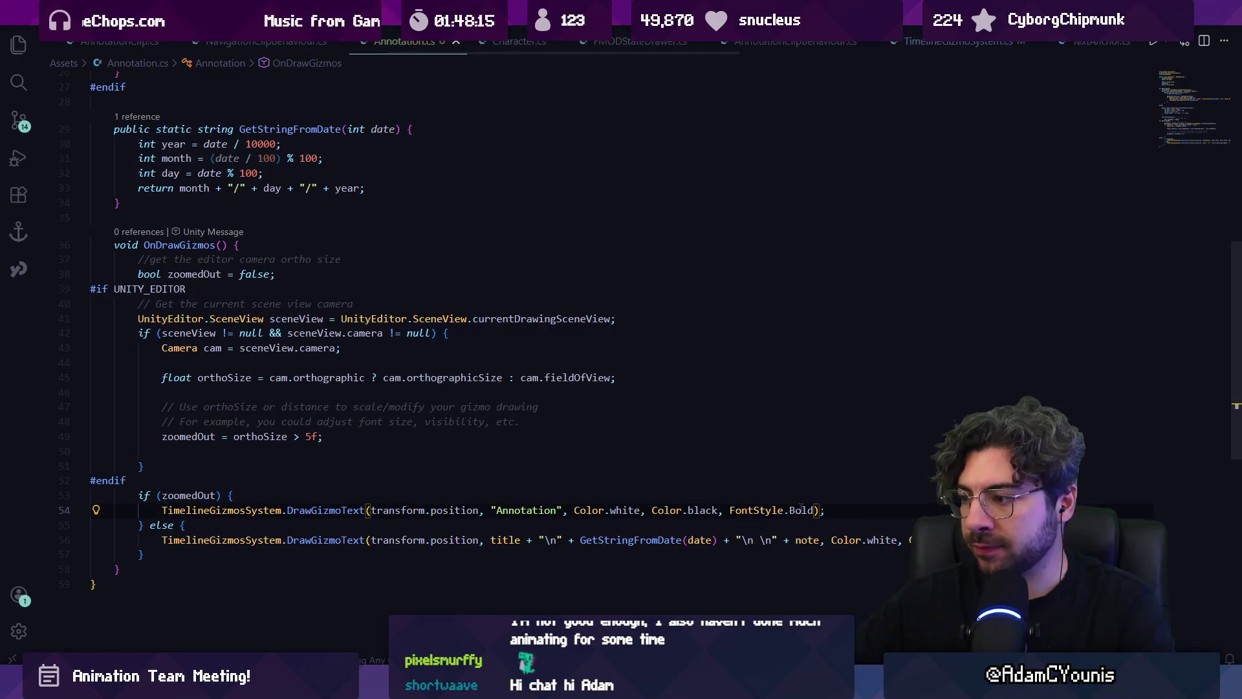
Zoom the Scene view to check the bold label, then open the SceneGraph tab
{"action": "key", "text": "alt+Tab"}
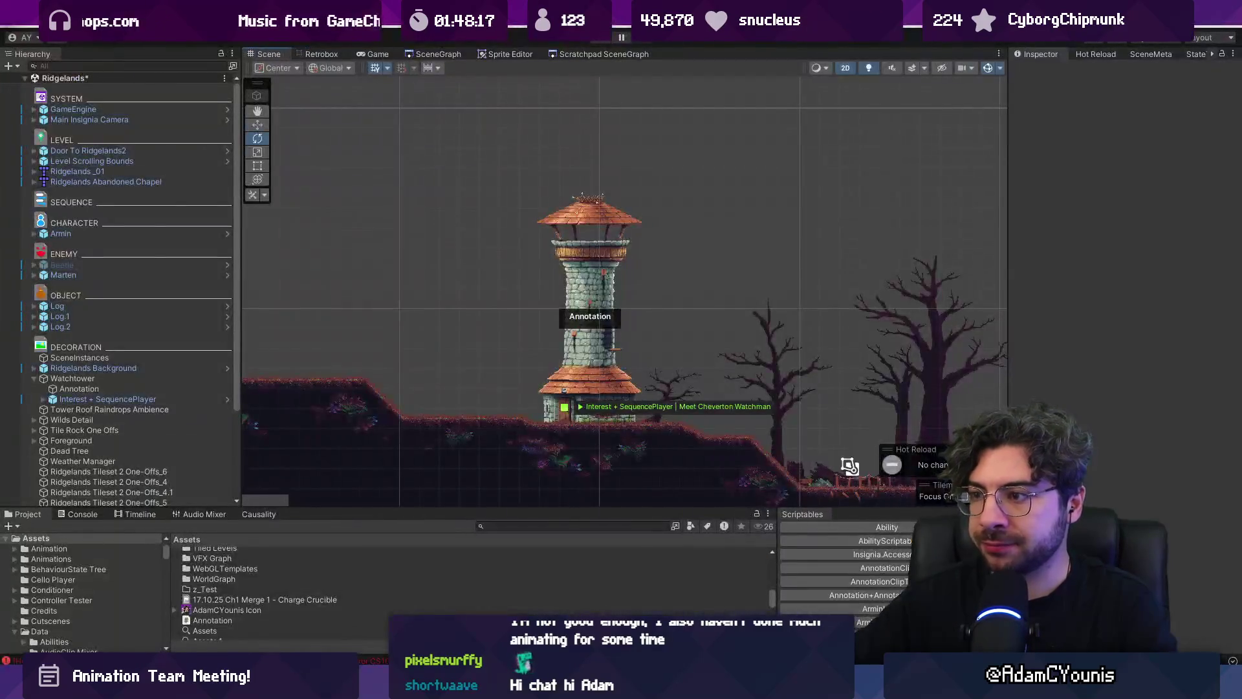
{"action": "scroll", "coordinate": [669, 346], "scroll_direction": "down", "scroll_amount": 3}
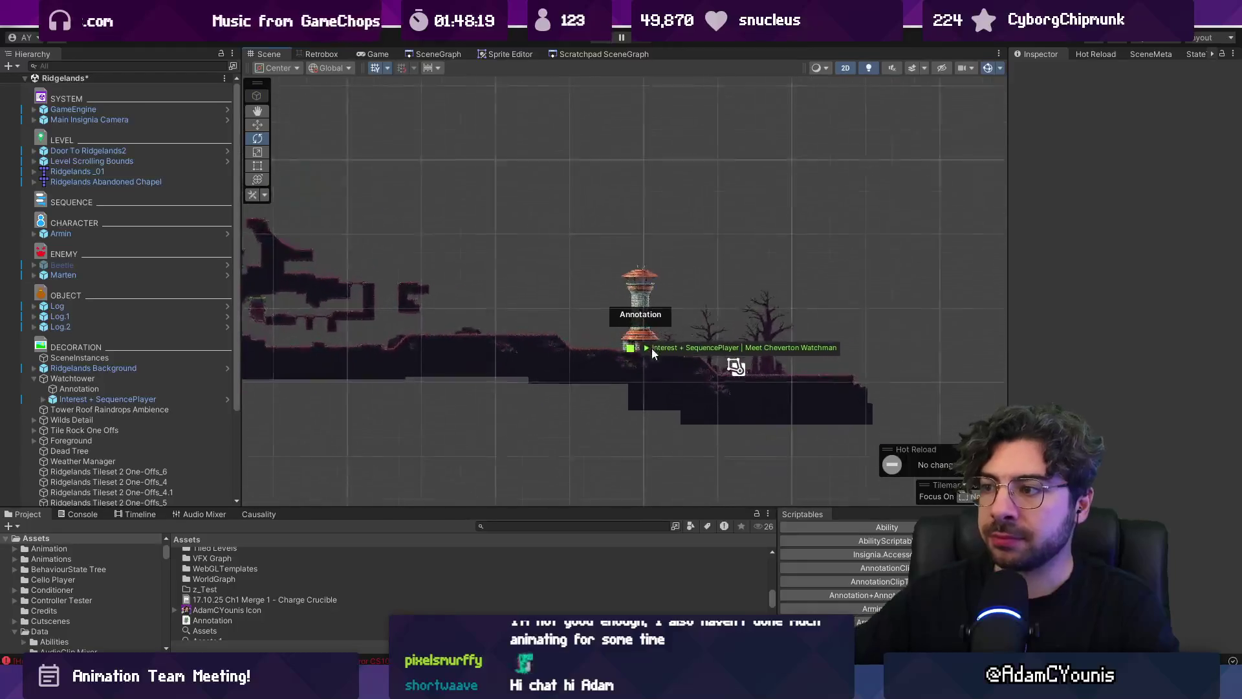
{"action": "scroll", "coordinate": [651, 348], "scroll_direction": "up", "scroll_amount": 5}
{"action": "mouse_move", "coordinate": [650, 321]}
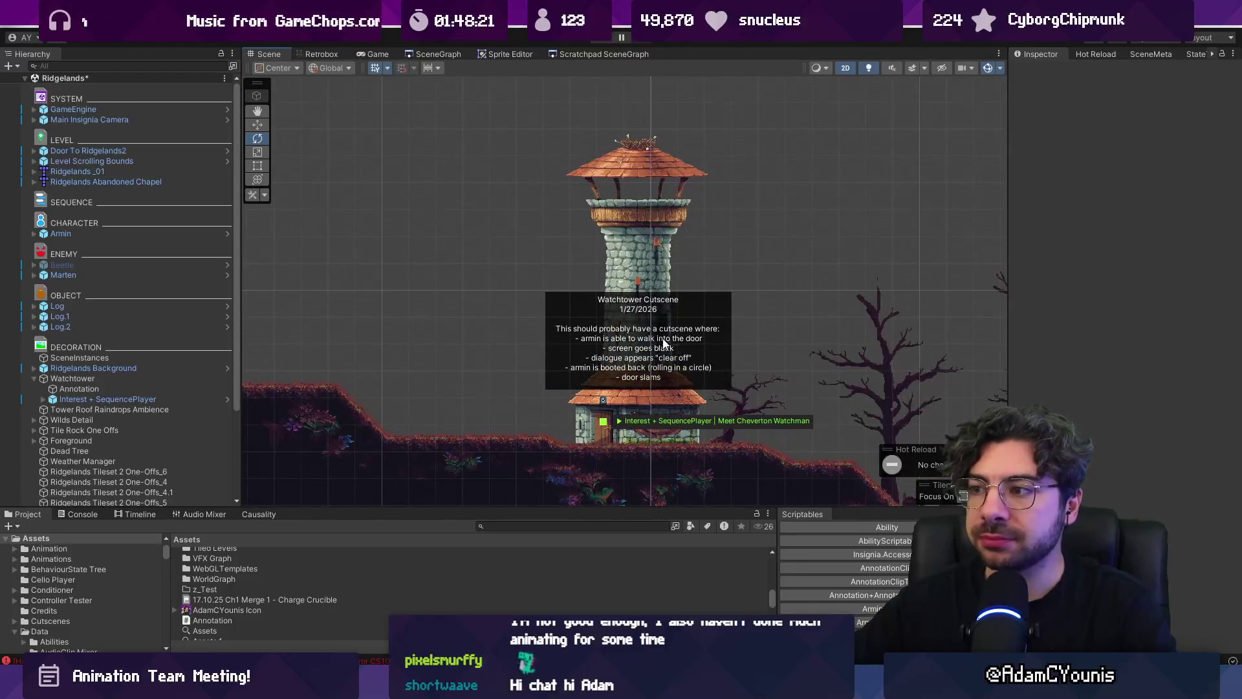
{"action": "scroll", "coordinate": [665, 344], "scroll_direction": "down", "scroll_amount": 3}
{"action": "scroll", "coordinate": [673, 346], "scroll_direction": "up", "scroll_amount": 2}
{"action": "scroll", "coordinate": [678, 348], "scroll_direction": "down", "scroll_amount": 3}
{"action": "scroll", "coordinate": [674, 346], "scroll_direction": "up", "scroll_amount": 3}
{"action": "scroll", "coordinate": [616, 299], "scroll_direction": "left", "scroll_amount": 1}
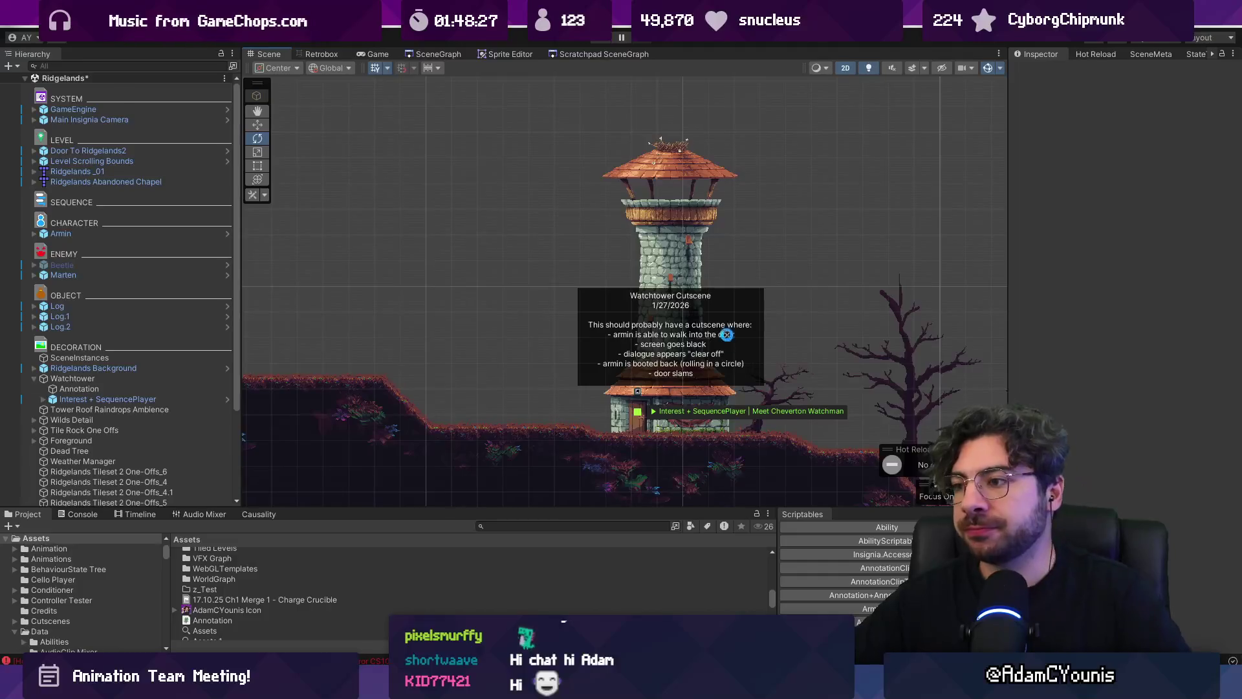
{"action": "left_click", "coordinate": [438, 54]}
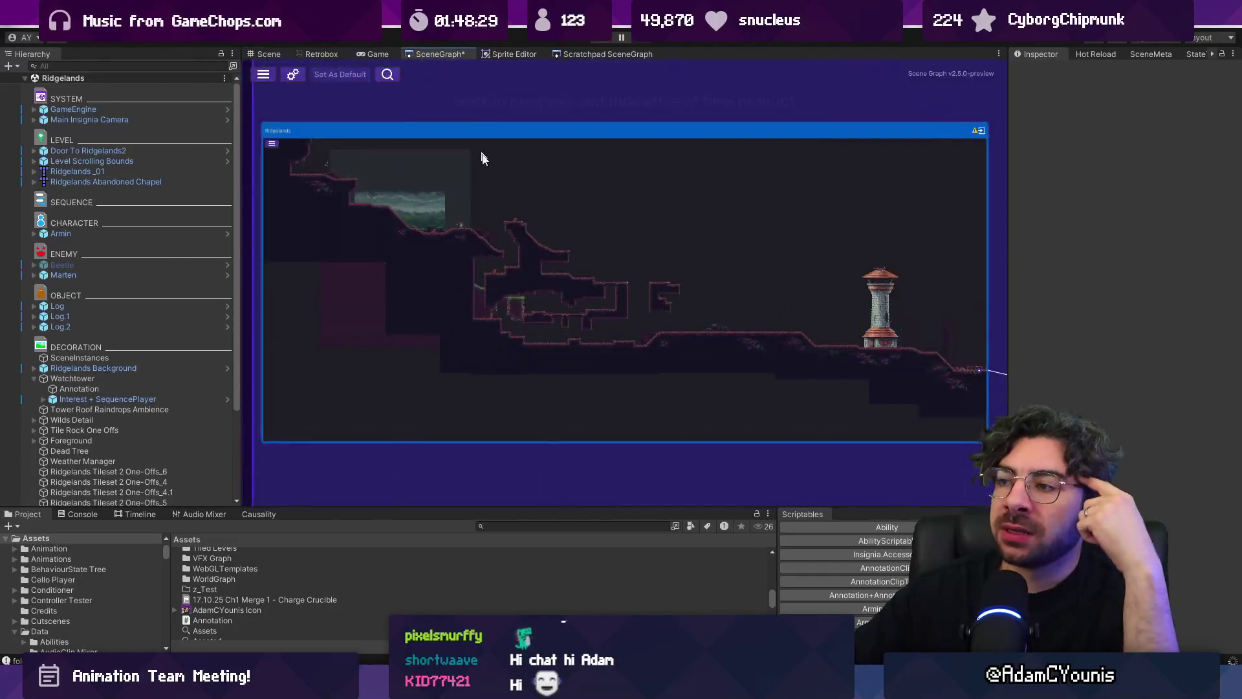
Browse the scene graph and bring up Ridgelands2's Voices in the Night - Ridgelands sequence
{"action": "scroll", "coordinate": [482, 158], "scroll_direction": "down", "scroll_amount": 5}
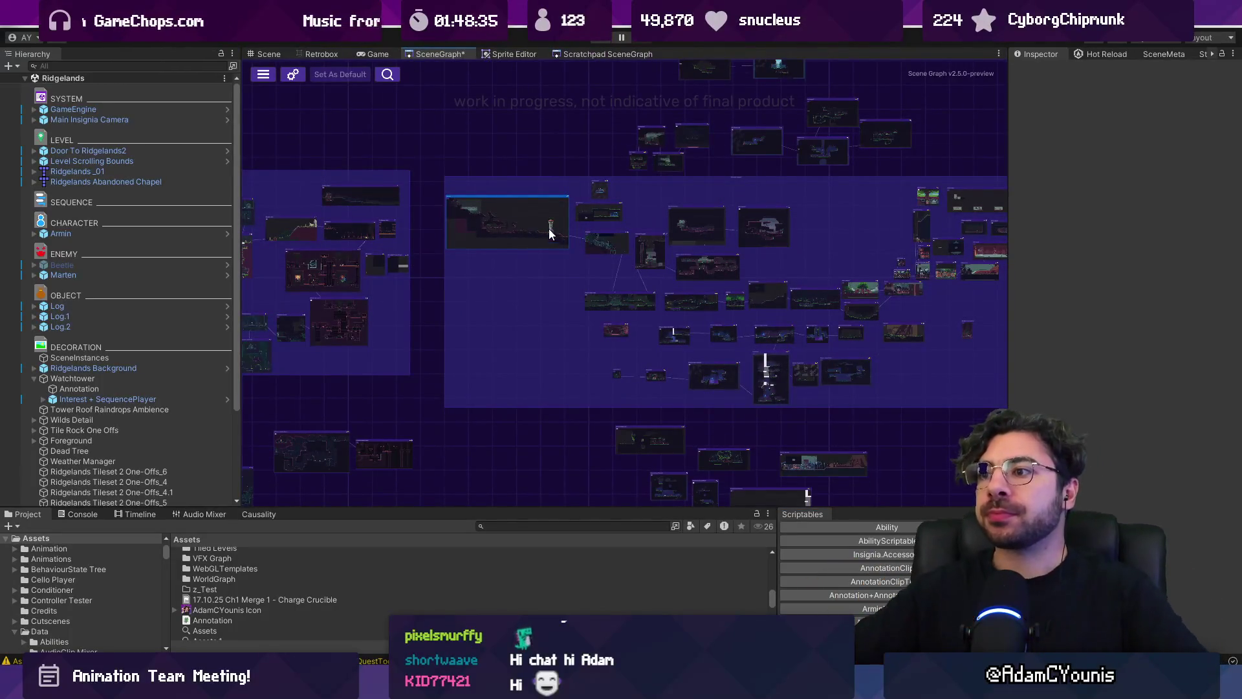
{"action": "scroll", "coordinate": [549, 233], "scroll_direction": "up", "scroll_amount": 5}
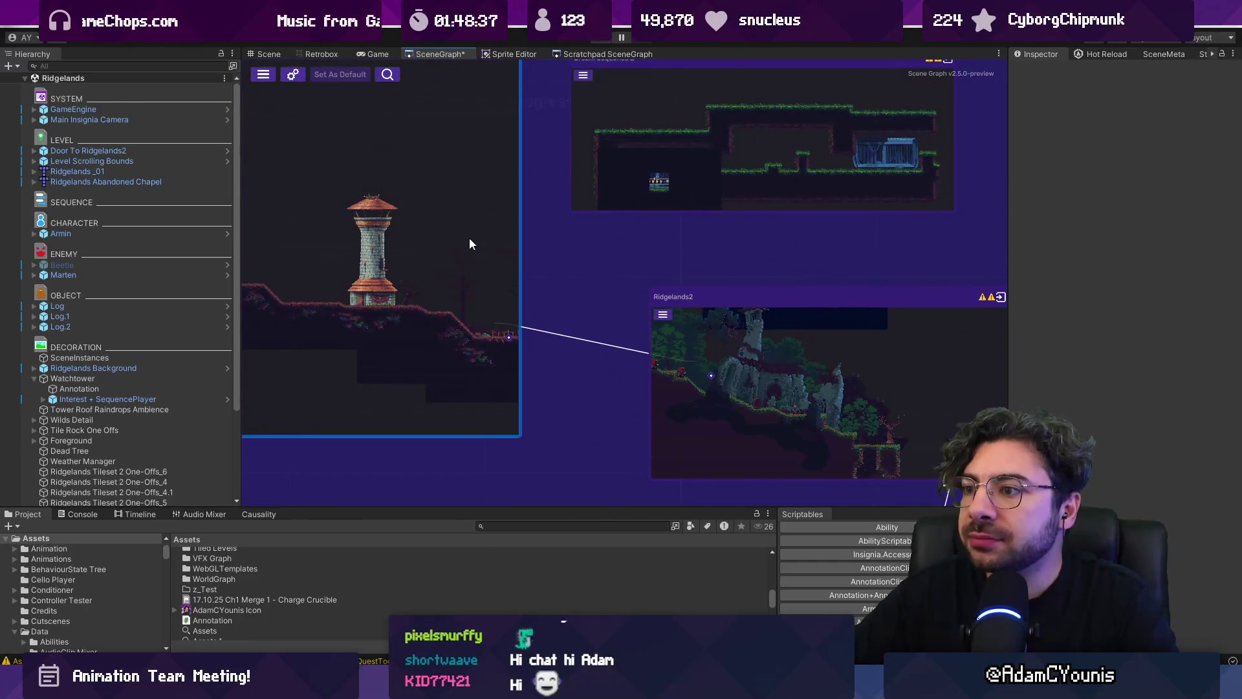
{"action": "scroll", "coordinate": [624, 262], "scroll_direction": "down", "scroll_amount": 4}
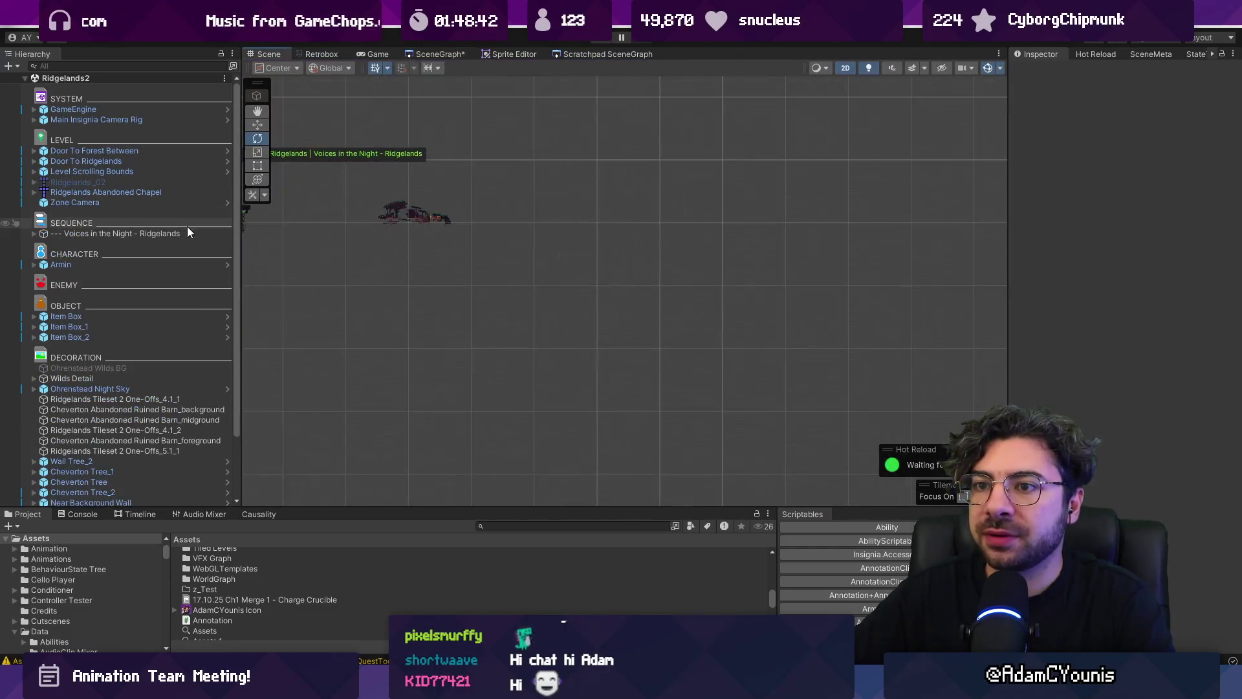
{"action": "double_click", "coordinate": [188, 233]}
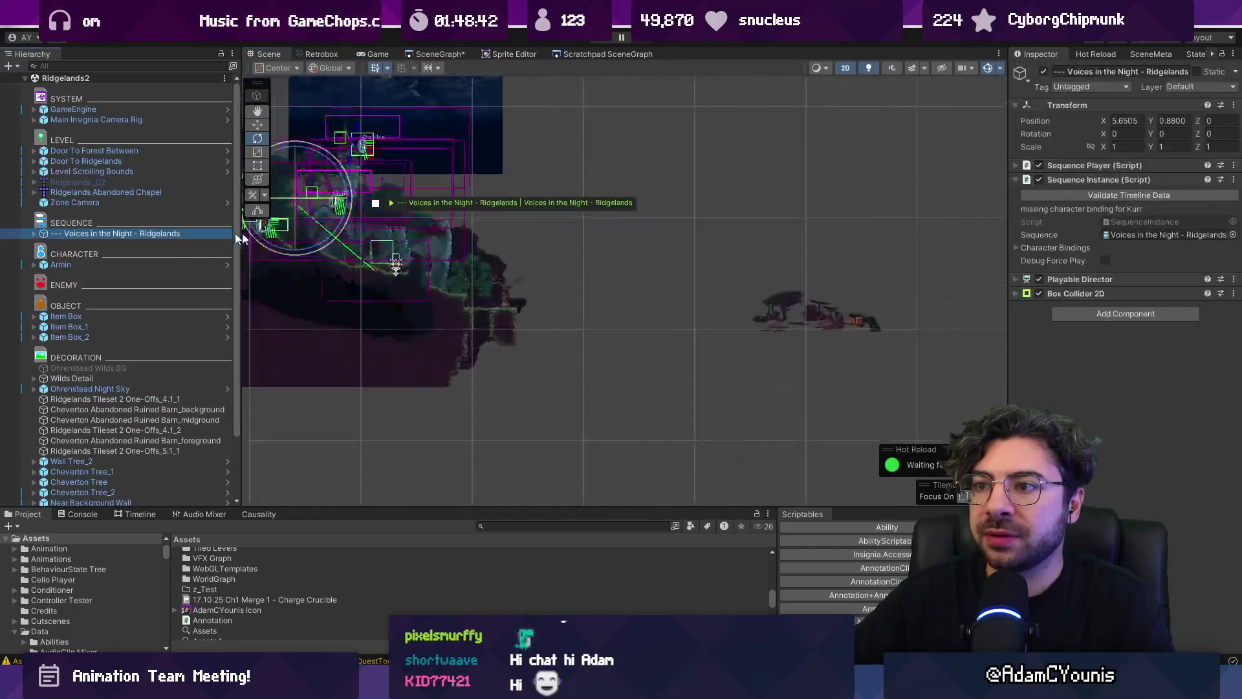
Expand the sequence's Sequence Instance and Box Collider 2D components, then open its sequence asset
{"action": "left_click", "coordinate": [823, 255]}
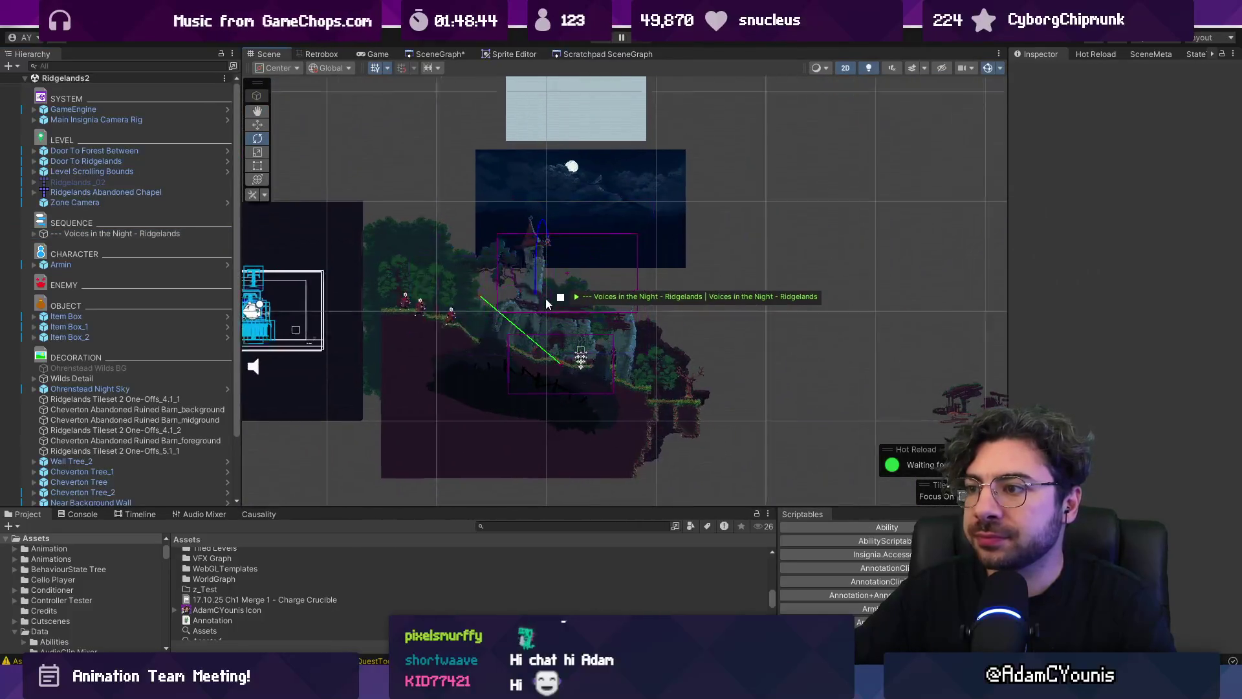
{"action": "scroll", "coordinate": [545, 297], "scroll_direction": "up", "scroll_amount": 5}
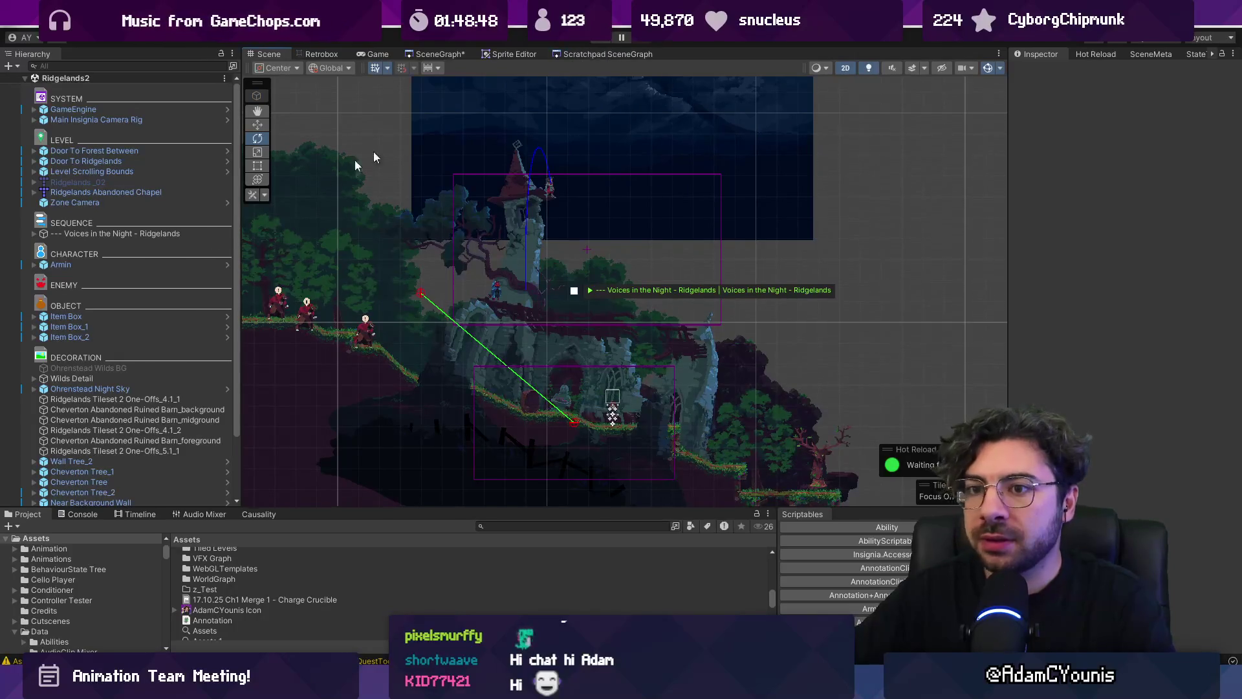
{"action": "left_click", "coordinate": [123, 234]}
{"action": "scroll", "coordinate": [539, 347], "scroll_direction": "up", "scroll_amount": 2}
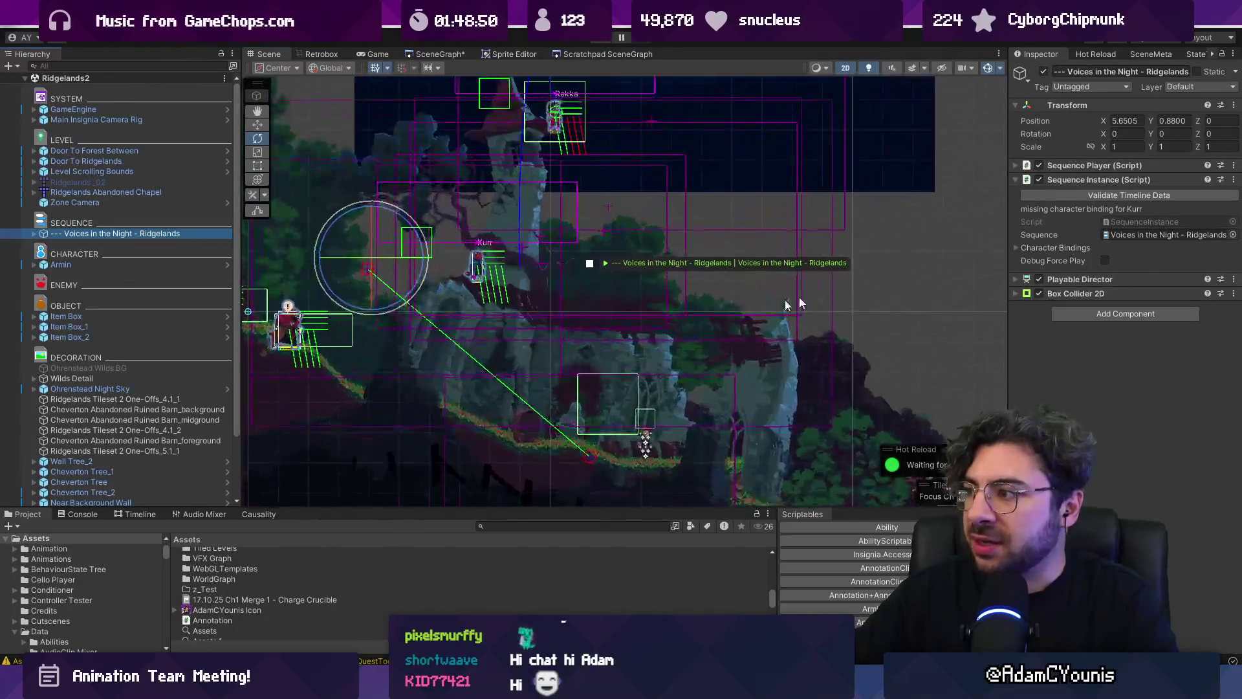
{"action": "left_click", "coordinate": [1074, 293]}
{"action": "left_click", "coordinate": [1074, 293]}
{"action": "double_click", "coordinate": [1061, 179]}
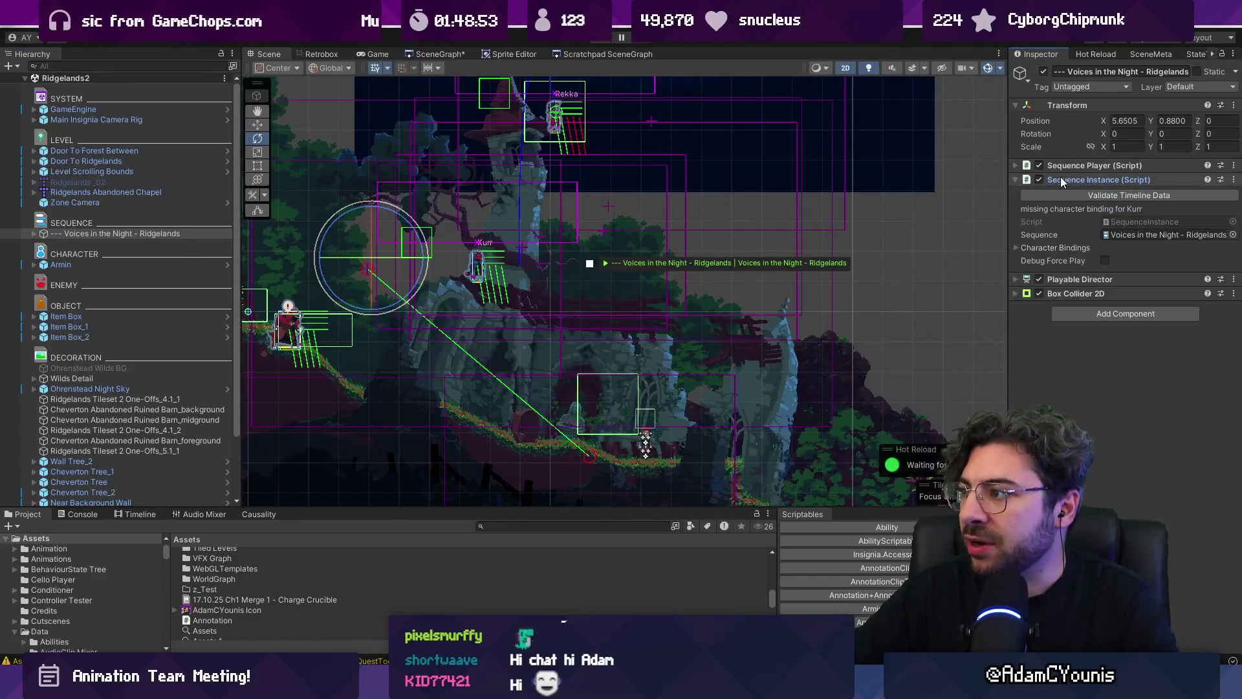
{"action": "left_click", "coordinate": [1085, 295]}
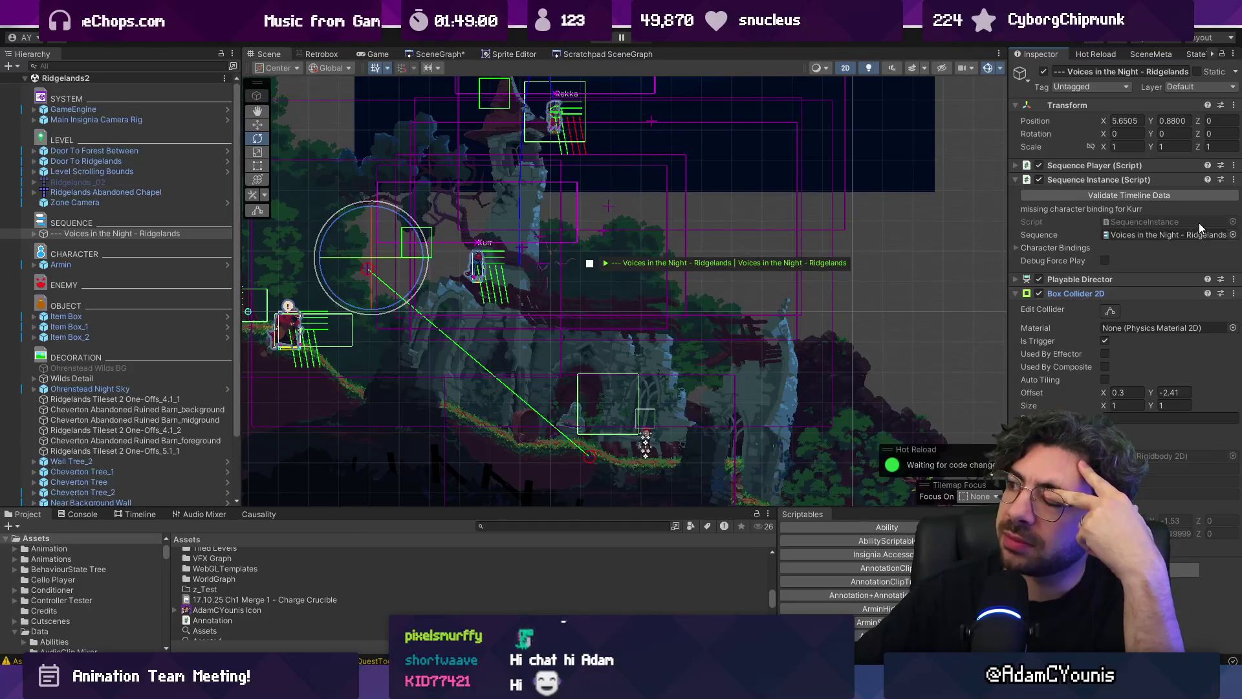
{"action": "double_click", "coordinate": [1173, 234]}
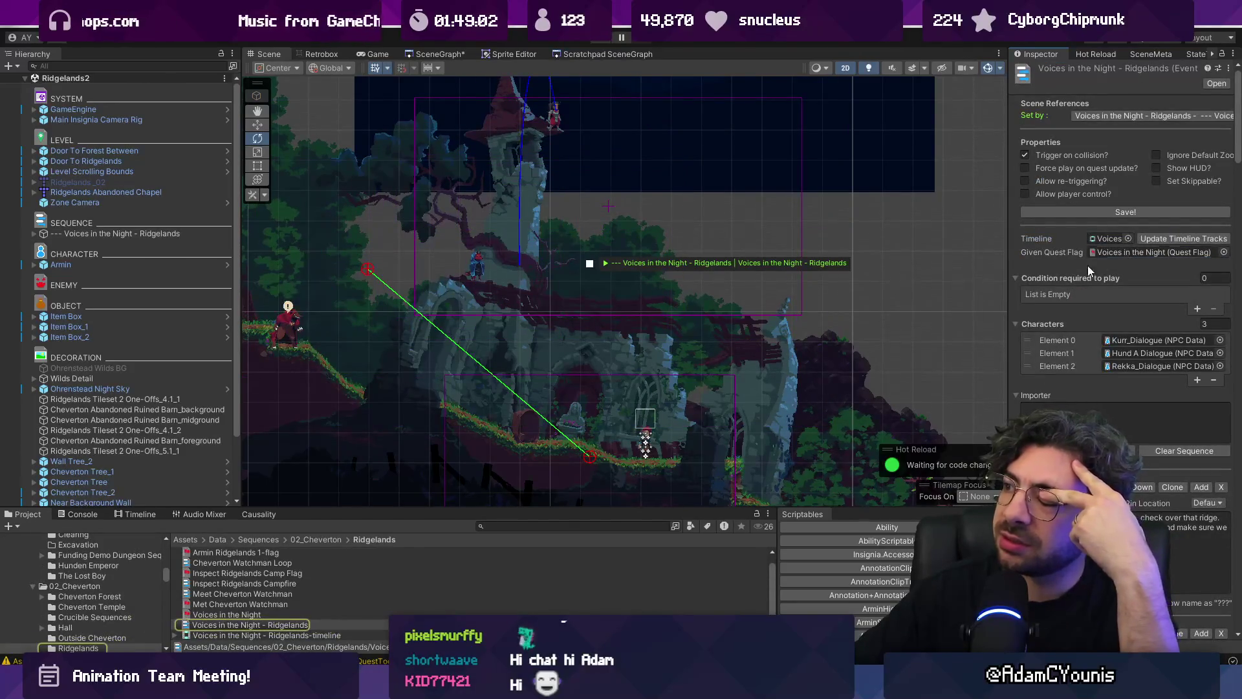
Add a Flag play condition with its quest flag left None after searching 'dream', then show the Scene Graph
{"action": "left_click_drag", "start_coordinate": [1009, 266], "coordinate": [898, 259]}
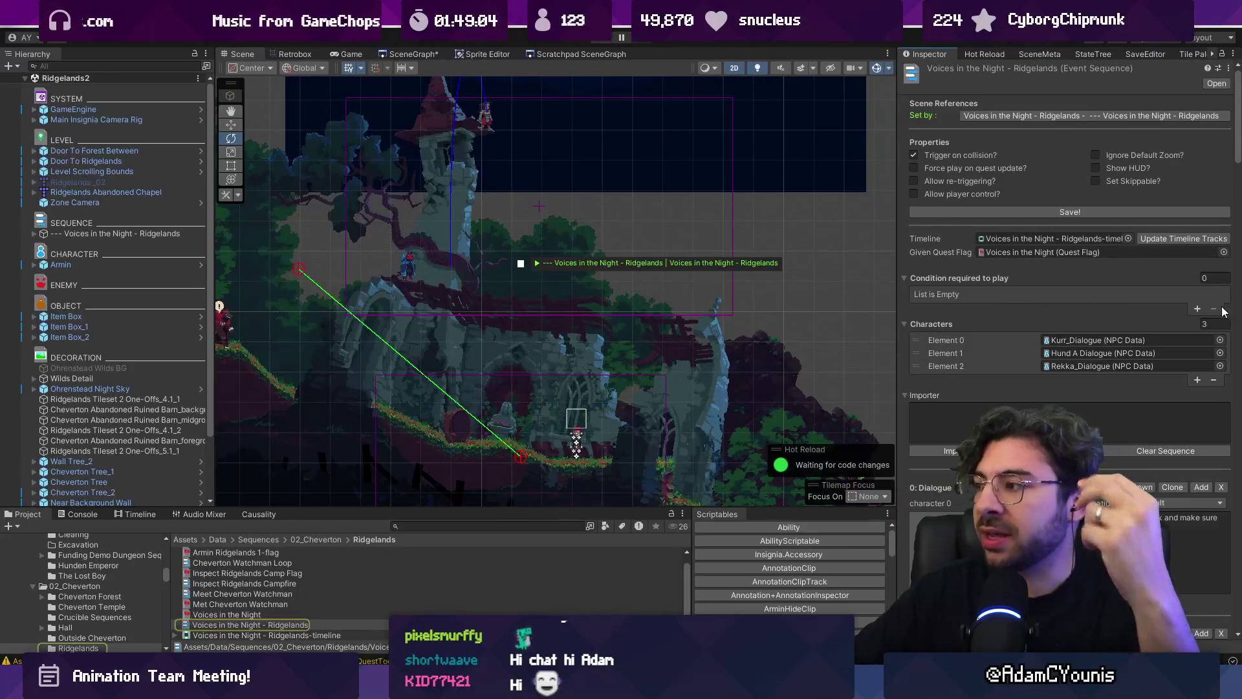
{"action": "left_click", "coordinate": [1195, 308]}
{"action": "left_click", "coordinate": [1124, 295]}
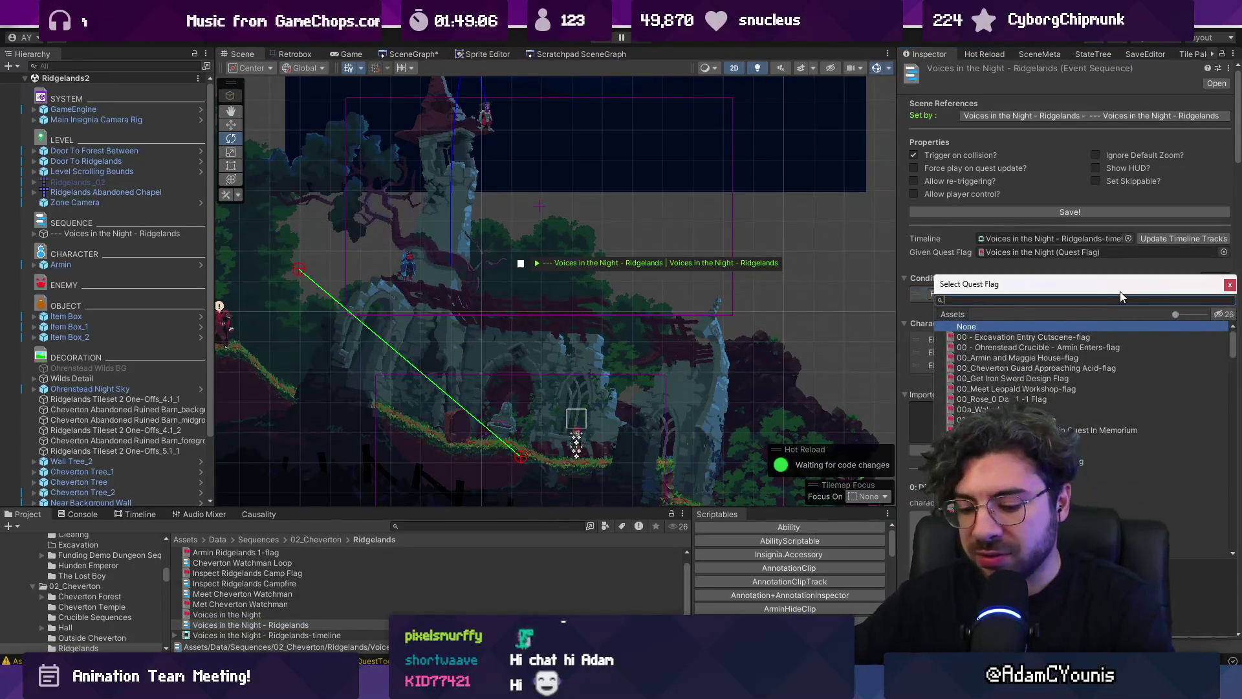
{"action": "type", "text": "dream"}
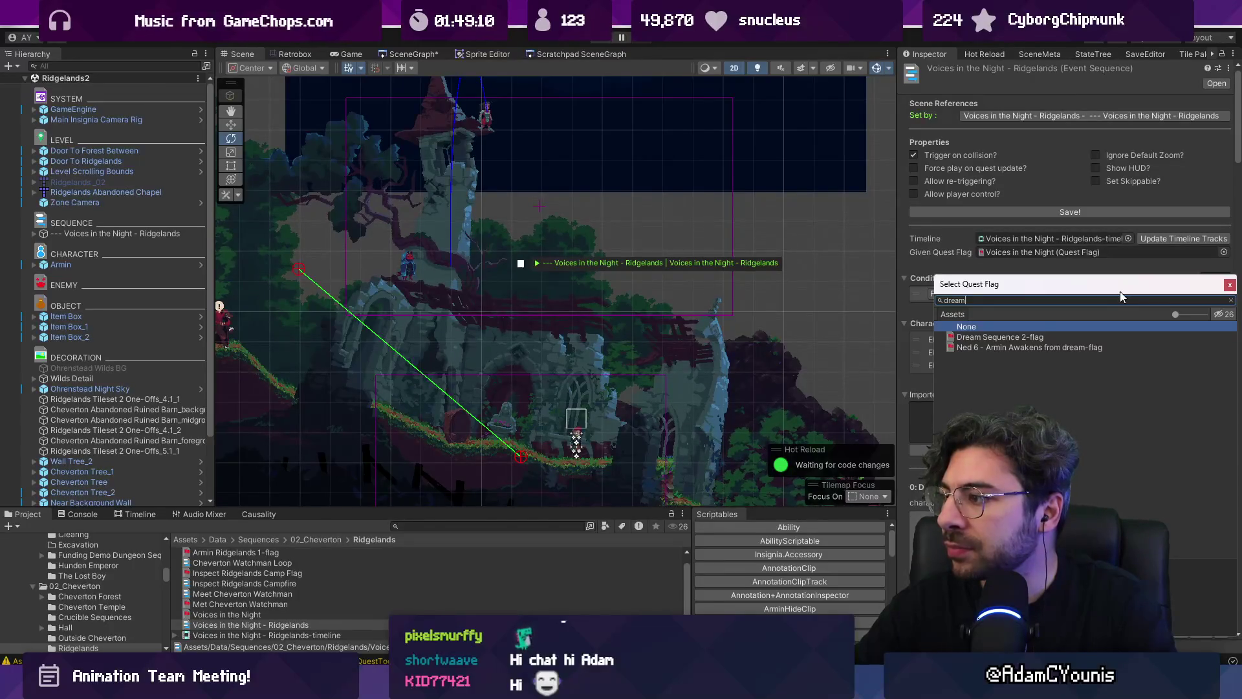
{"action": "key", "text": "Escape"}
{"action": "key", "text": "Escape"}
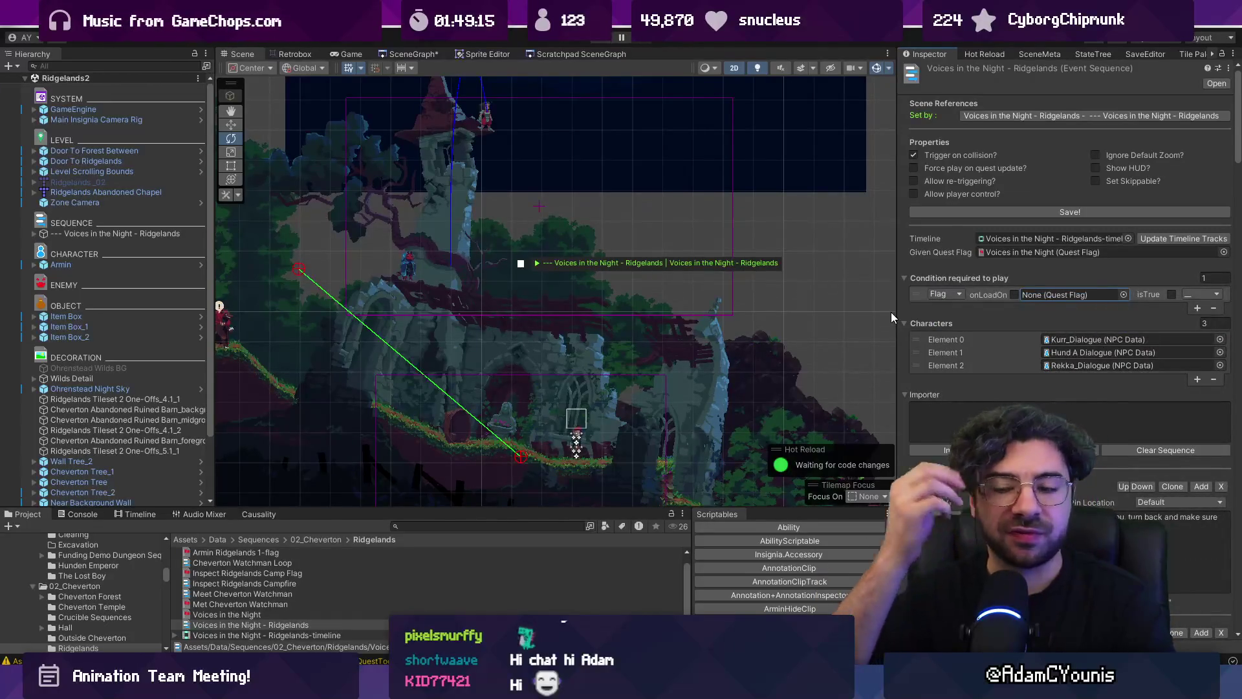
{"action": "left_click", "coordinate": [401, 54]}
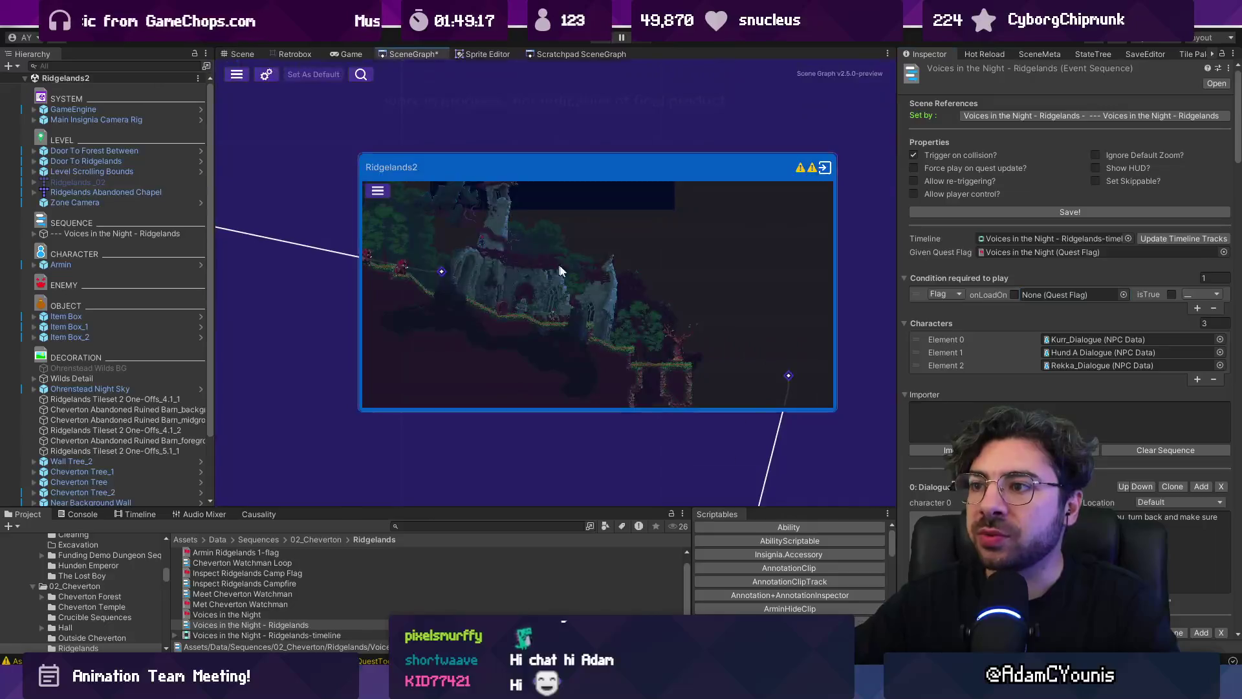
Load the Dream Sequence 1 scene from the Scene Graph, showing its Prisoner Torture cutscene layout
{"action": "double_click", "coordinate": [499, 127]}
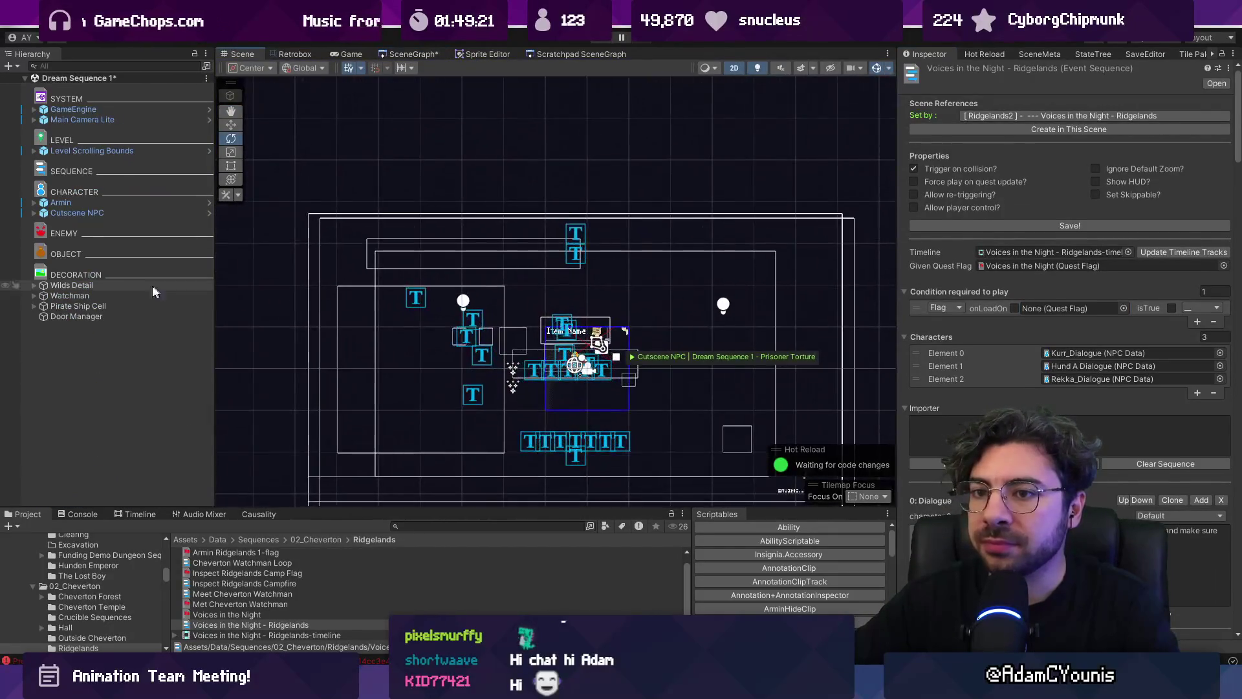
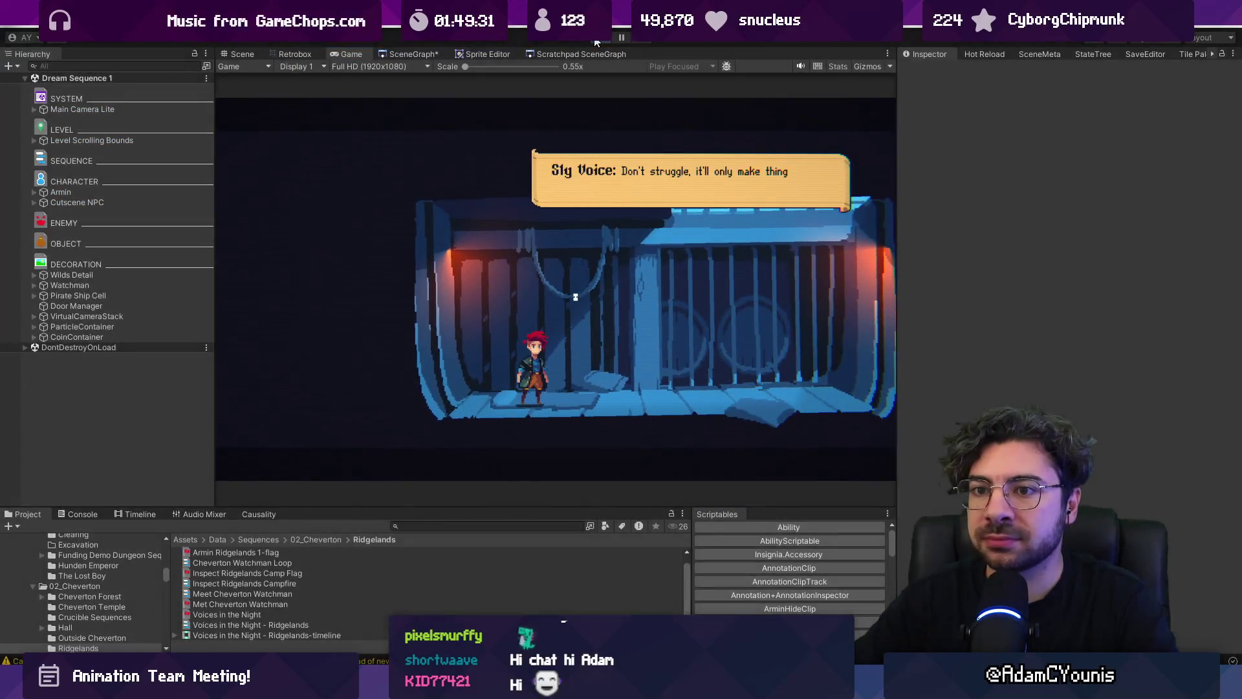
Stop the playtest and select the Cutscene NPC, expanding its sequence player settings
{"action": "left_click", "coordinate": [596, 41]}
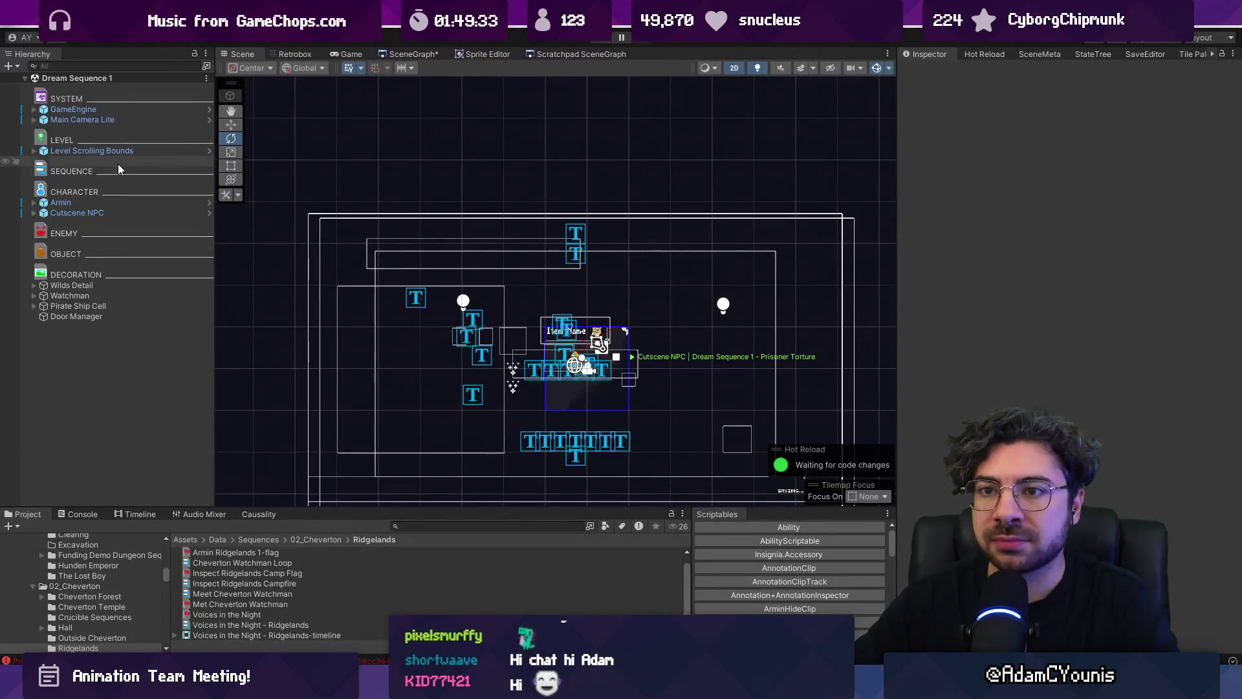
{"action": "left_click", "coordinate": [108, 214]}
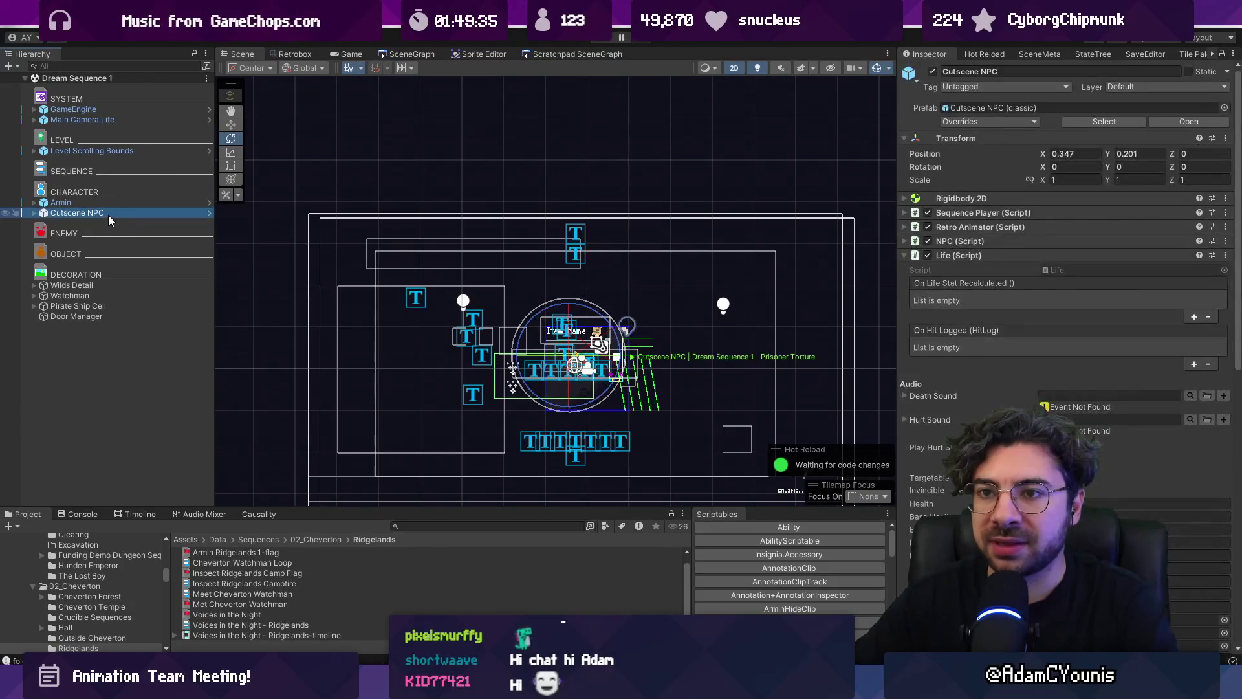
{"action": "scroll", "coordinate": [985, 271], "scroll_direction": "down", "scroll_amount": 5}
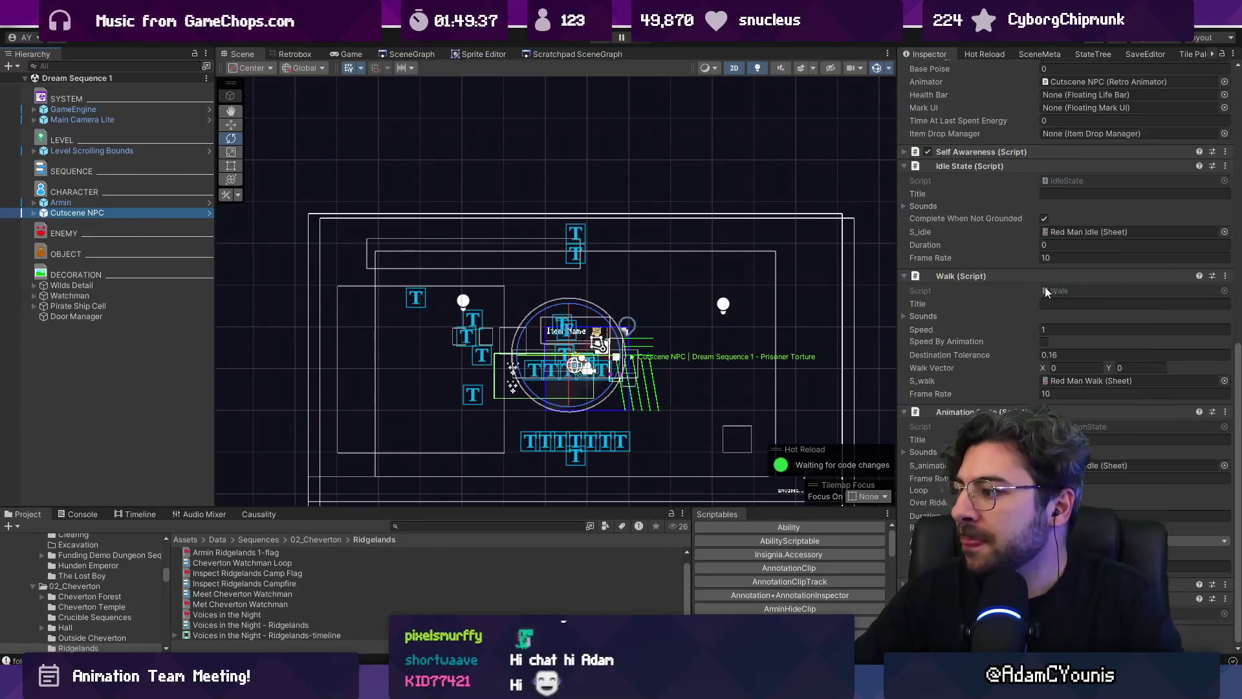
{"action": "scroll", "coordinate": [990, 252], "scroll_direction": "up", "scroll_amount": 10}
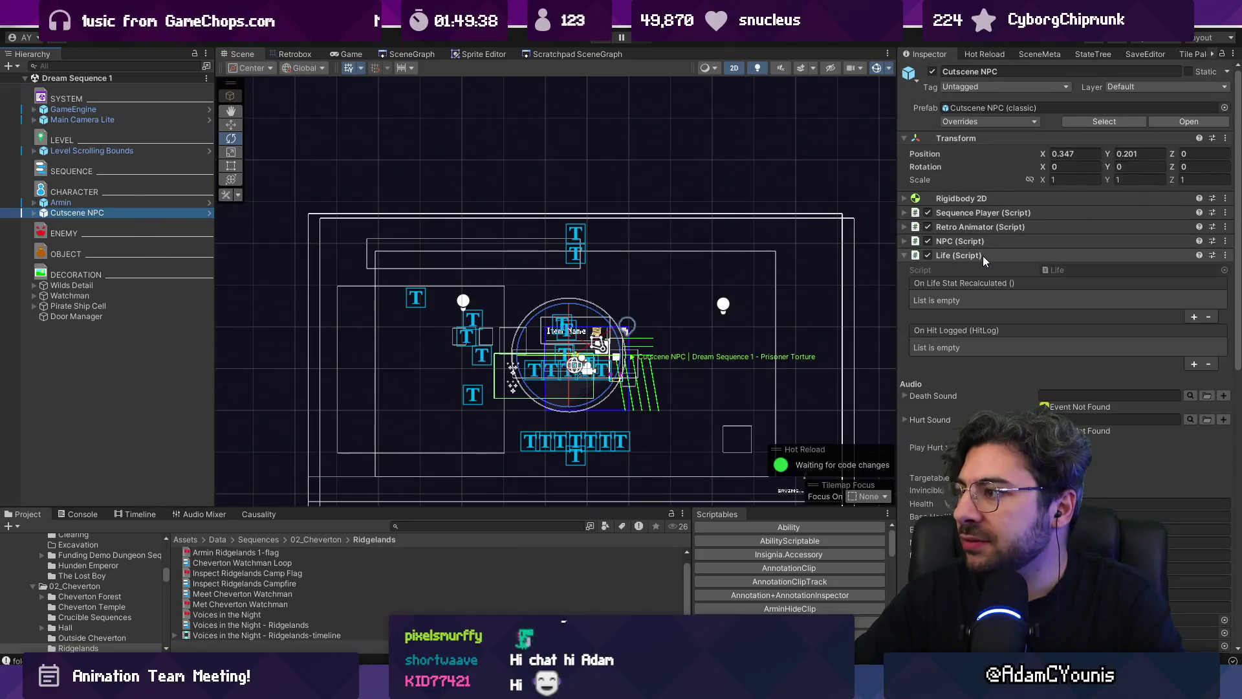
{"action": "left_click", "coordinate": [990, 217]}
Give Dream Sequence 1 - Prisoner Torture a new quest flag, then open Ridgelands2 from the scene graph
{"action": "double_click", "coordinate": [1062, 303]}
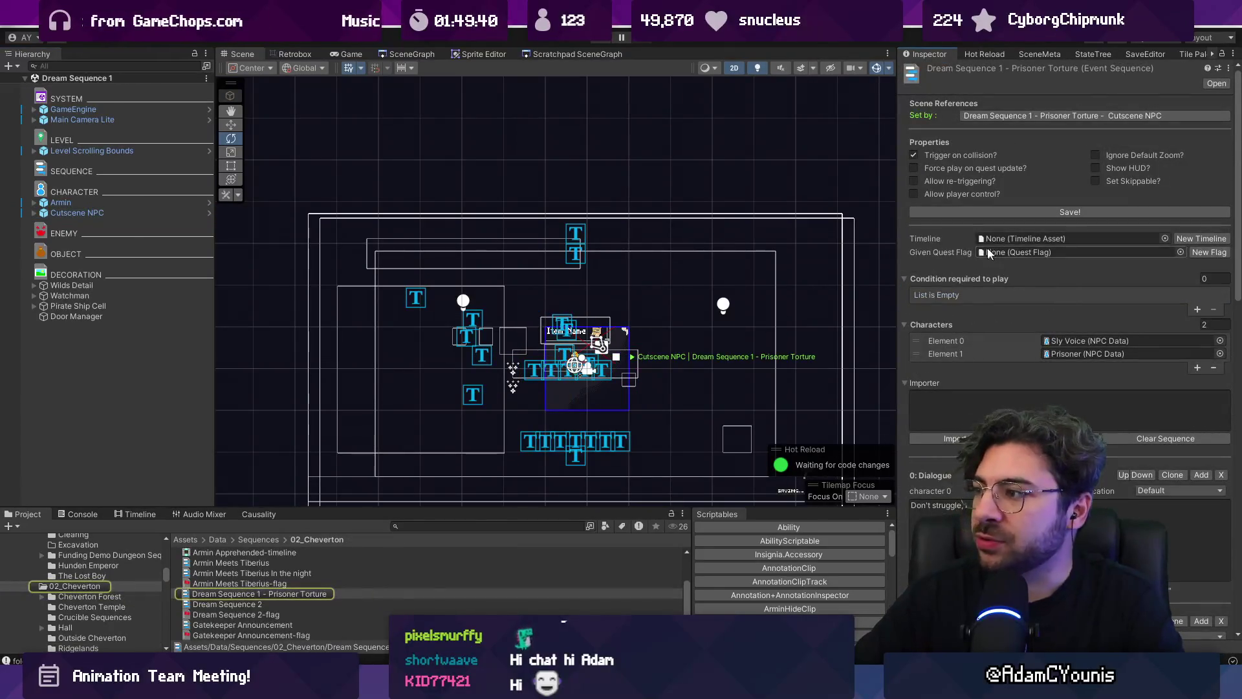
{"action": "left_click", "coordinate": [1198, 251]}
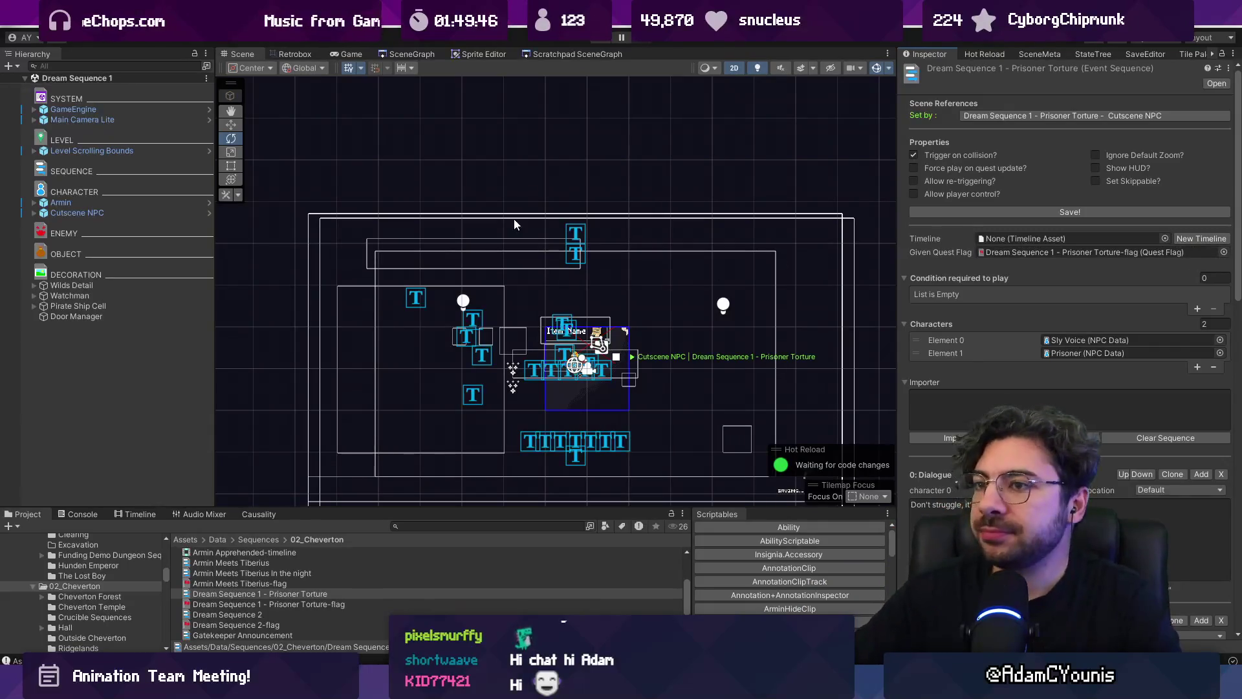
{"action": "left_click", "coordinate": [379, 55]}
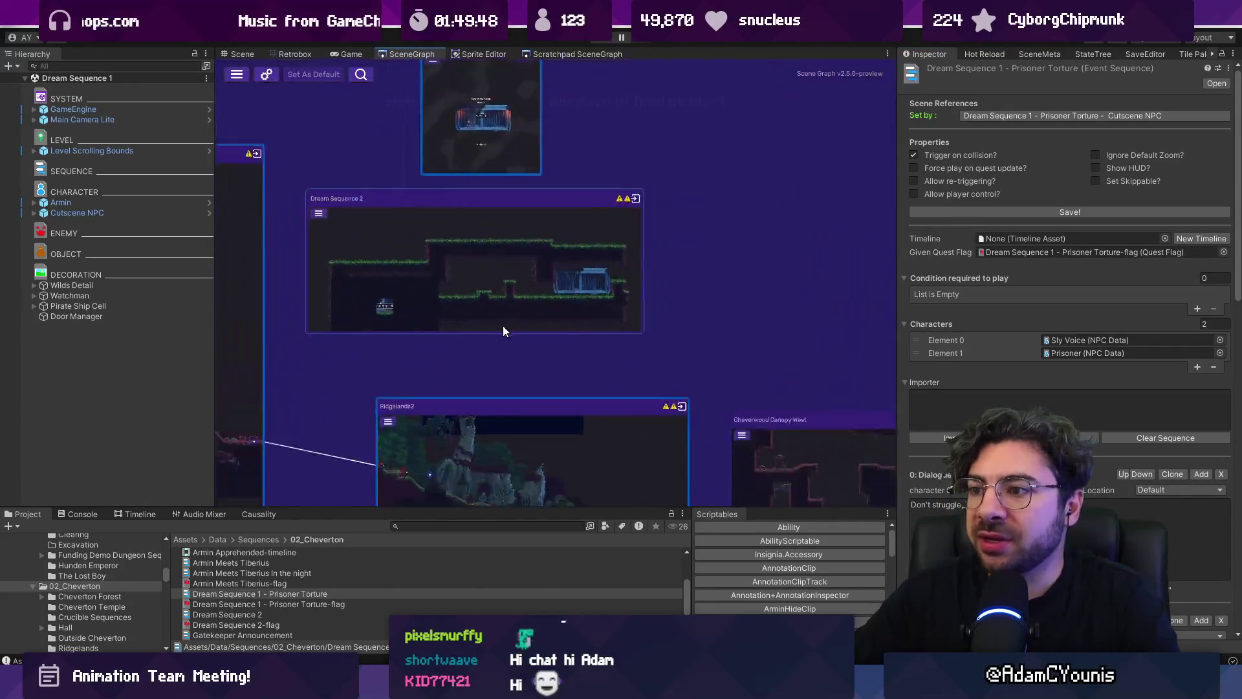
{"action": "double_click", "coordinate": [528, 279]}
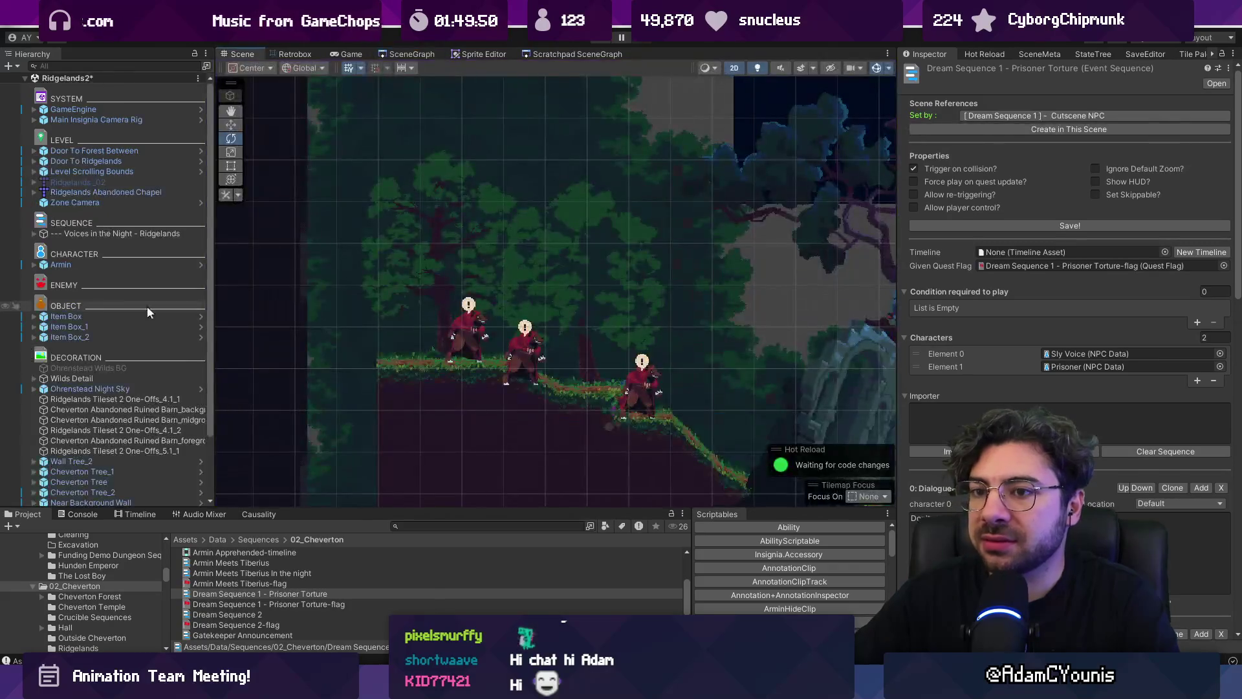
Make Voices in the Night - Ridgelands require the Prisoner Torture flag to be true, save, and play
{"action": "left_click", "coordinate": [134, 234]}
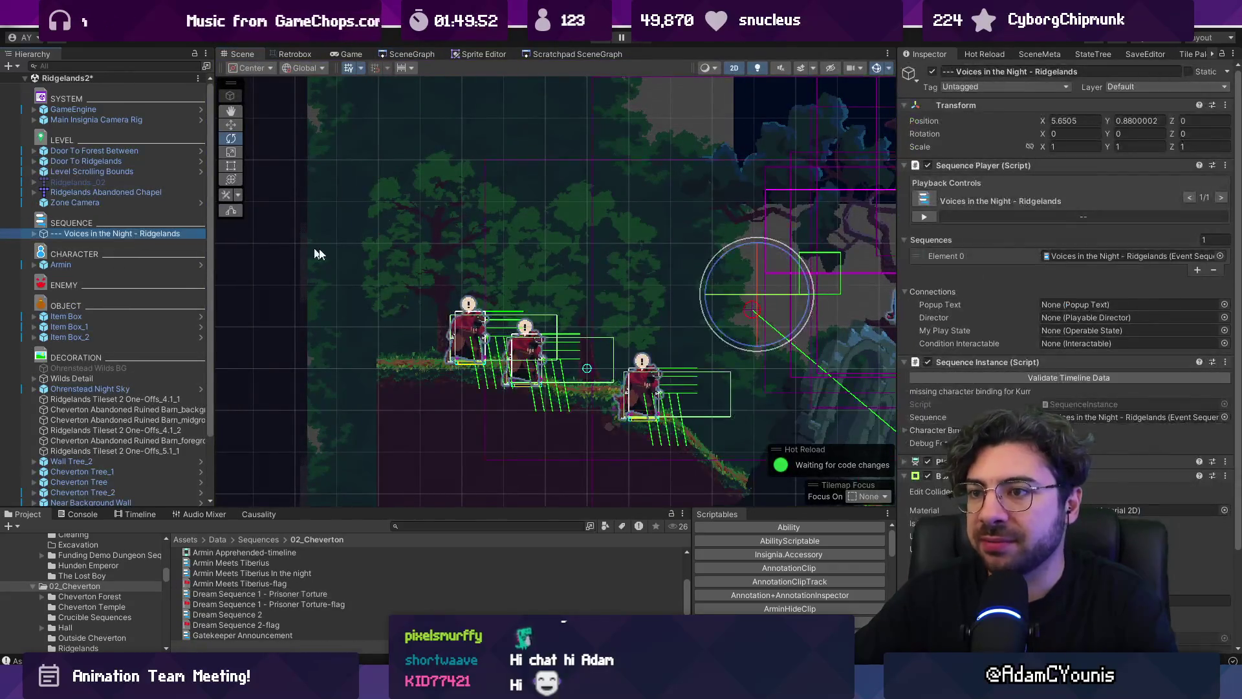
{"action": "double_click", "coordinate": [1050, 255]}
{"action": "left_click", "coordinate": [1121, 294]}
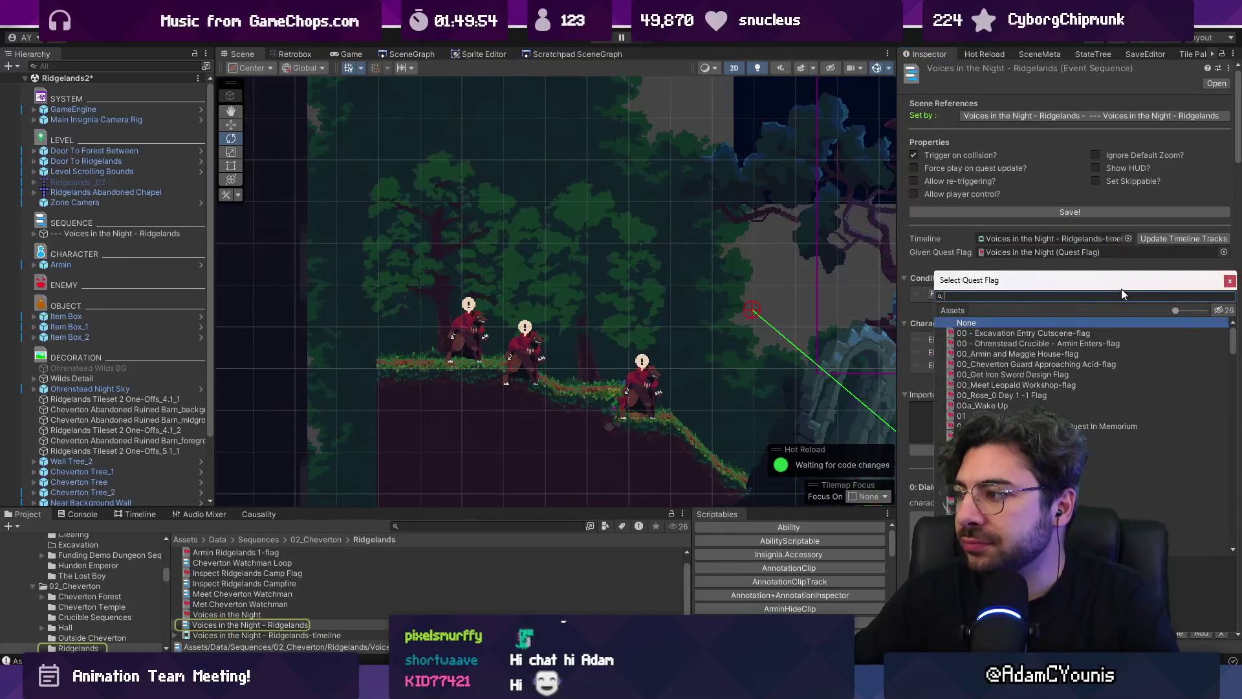
{"action": "type", "text": "dream"}
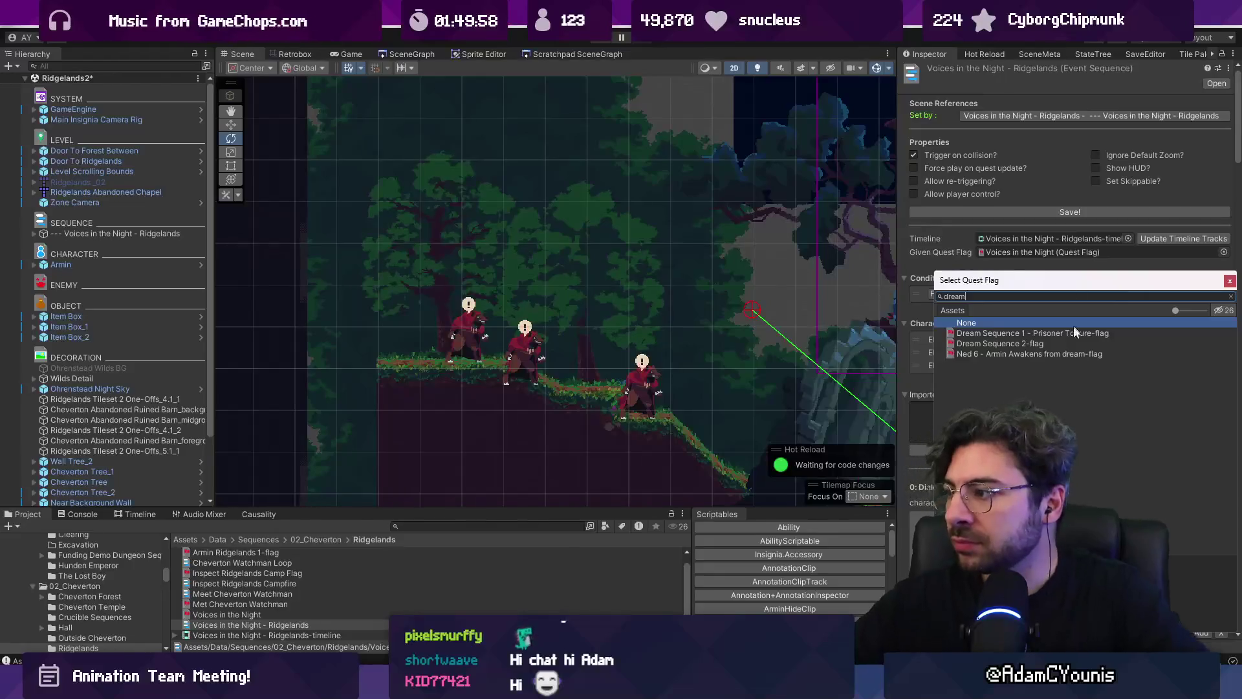
{"action": "double_click", "coordinate": [1059, 333]}
{"action": "left_click", "coordinate": [1172, 295]}
{"action": "key", "text": "ctrl+s"}
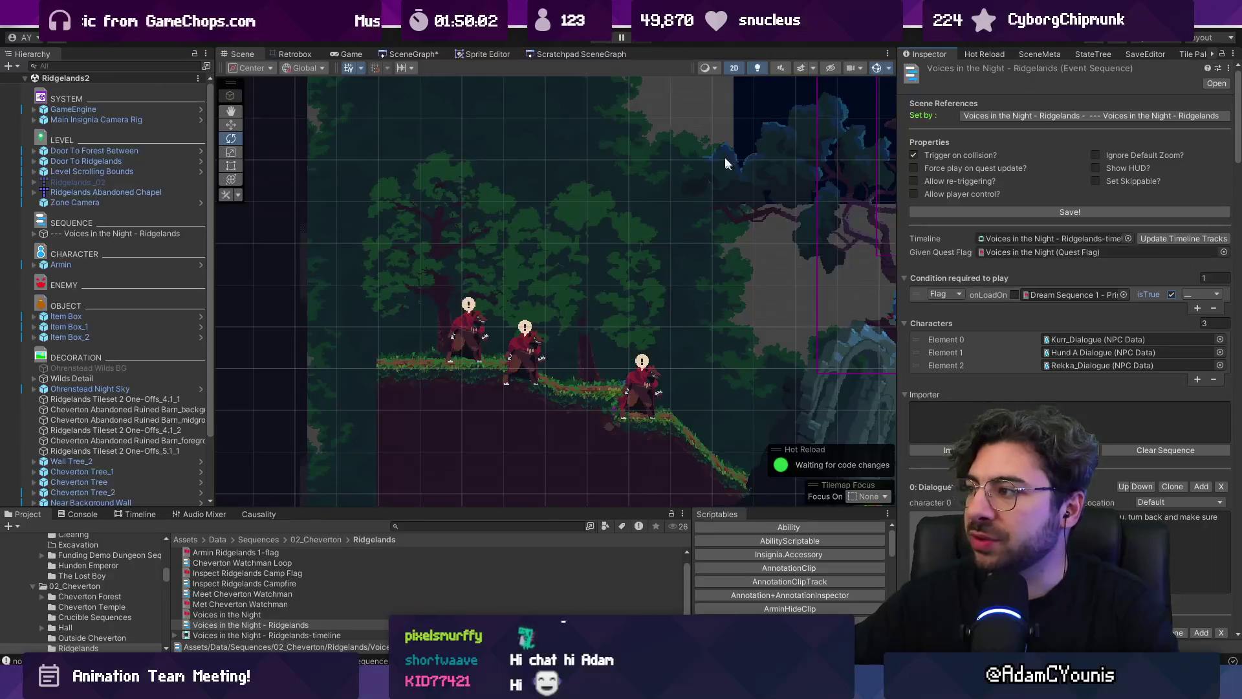
{"action": "left_click", "coordinate": [607, 41]}
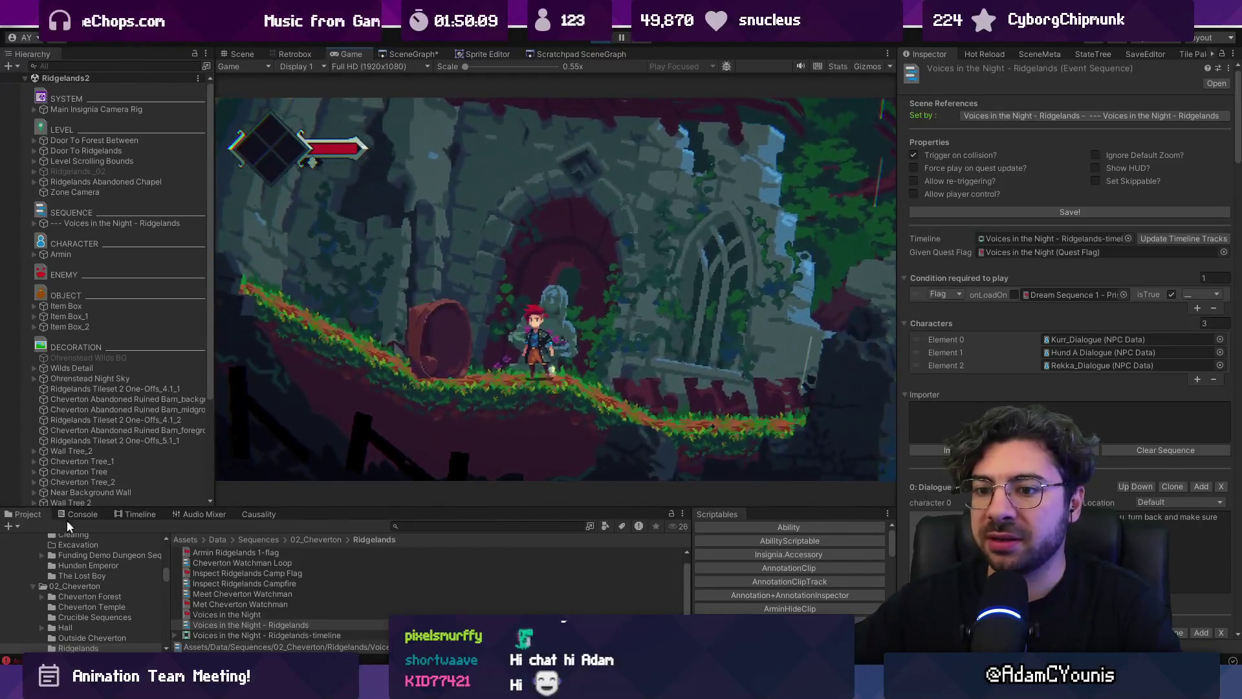
Clear the console and switch the game view to full screen
{"action": "left_click", "coordinate": [68, 517]}
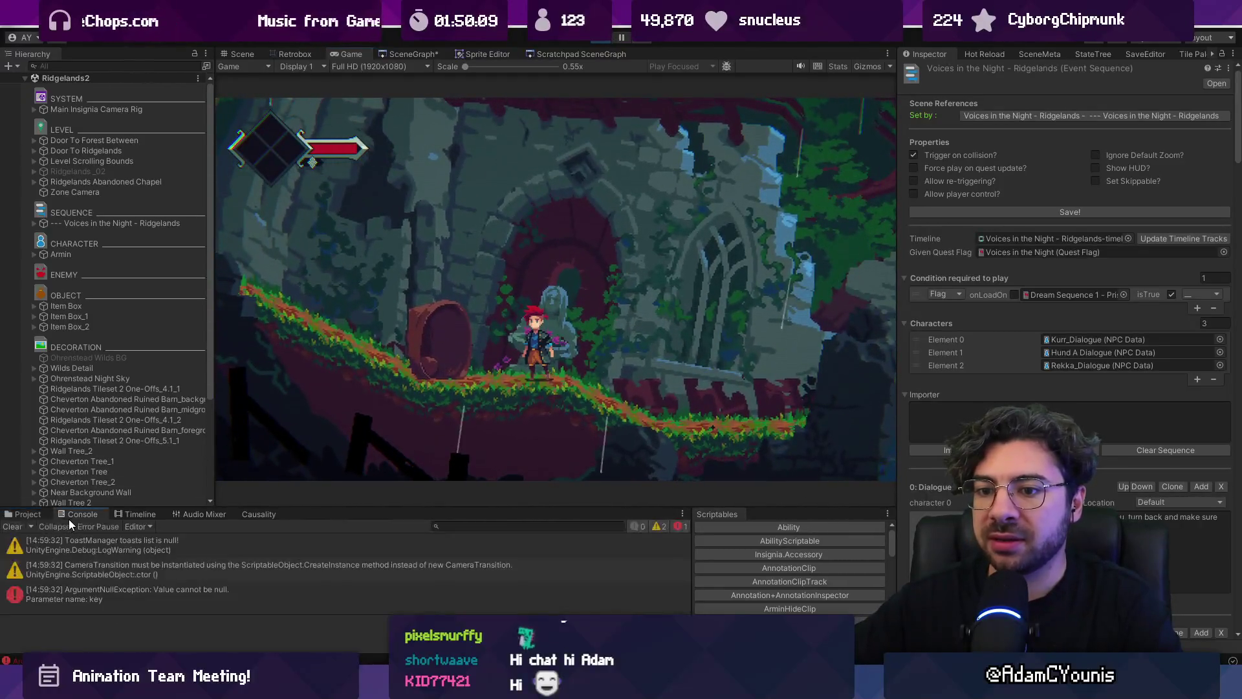
{"action": "left_click", "coordinate": [12, 526]}
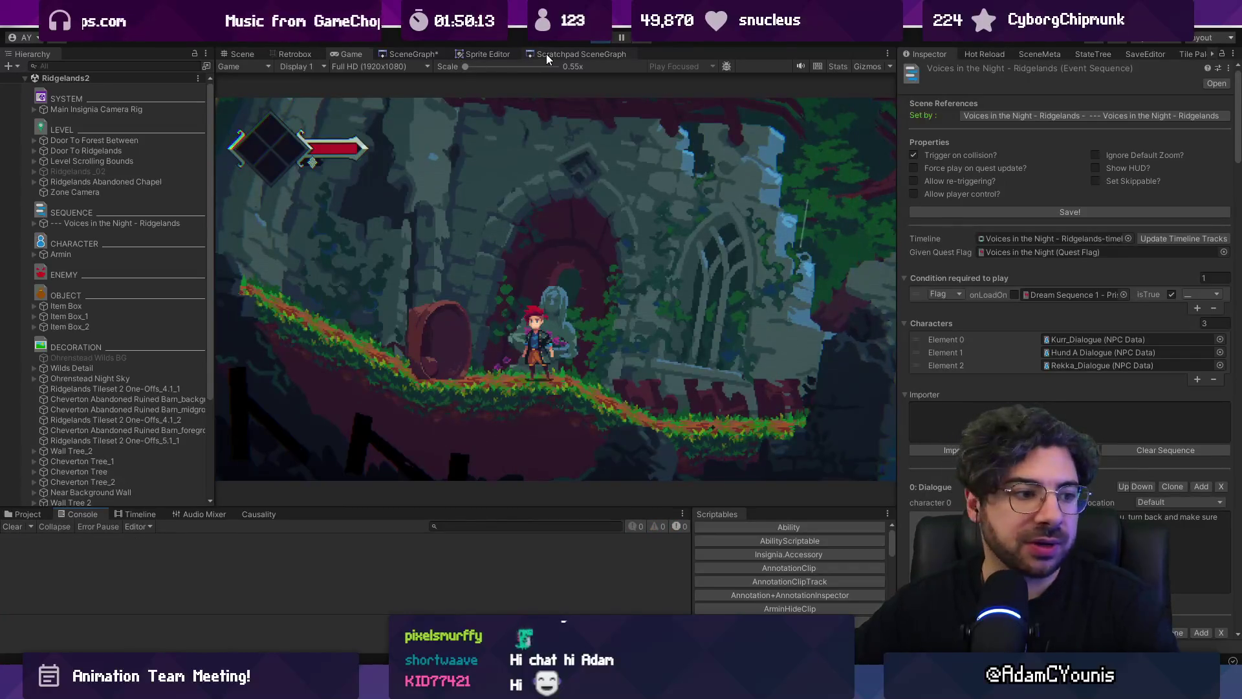
{"action": "key", "text": "F11"}
Run the character left onto the ledge to the red NPCs, then exit full screen and stop playing
{"action": "key", "text": "Left"}
{"action": "key", "text": "space"}
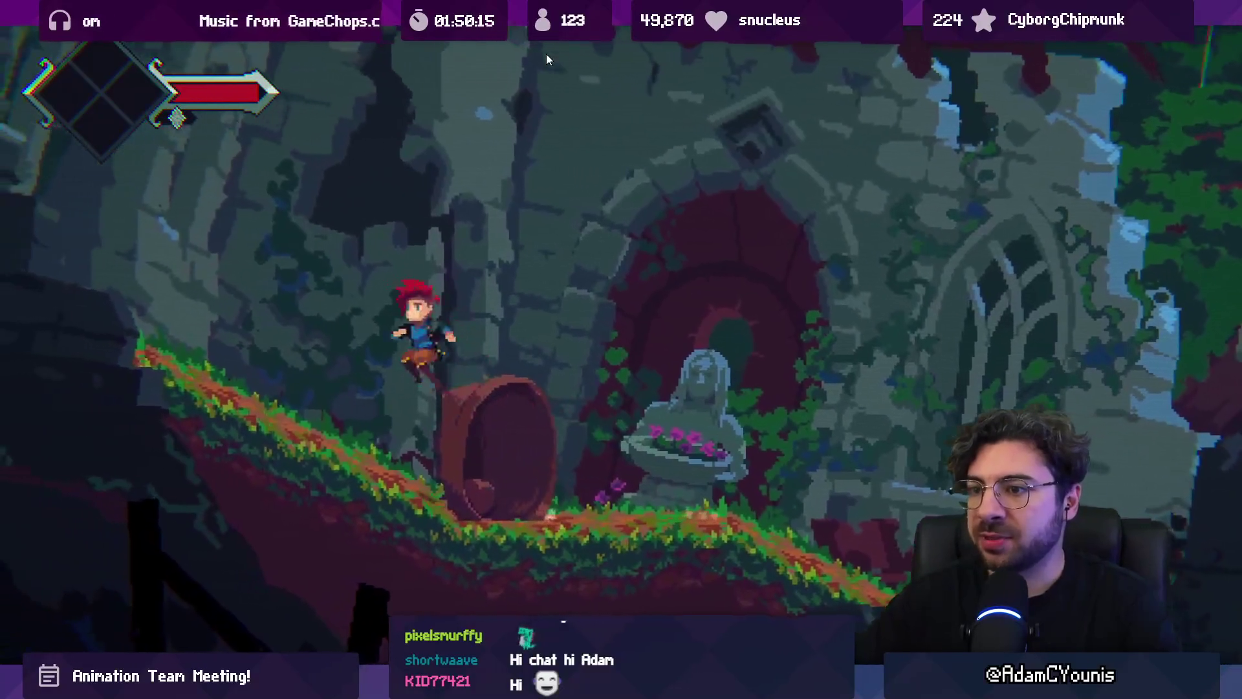
{"action": "key", "text": "Left"}
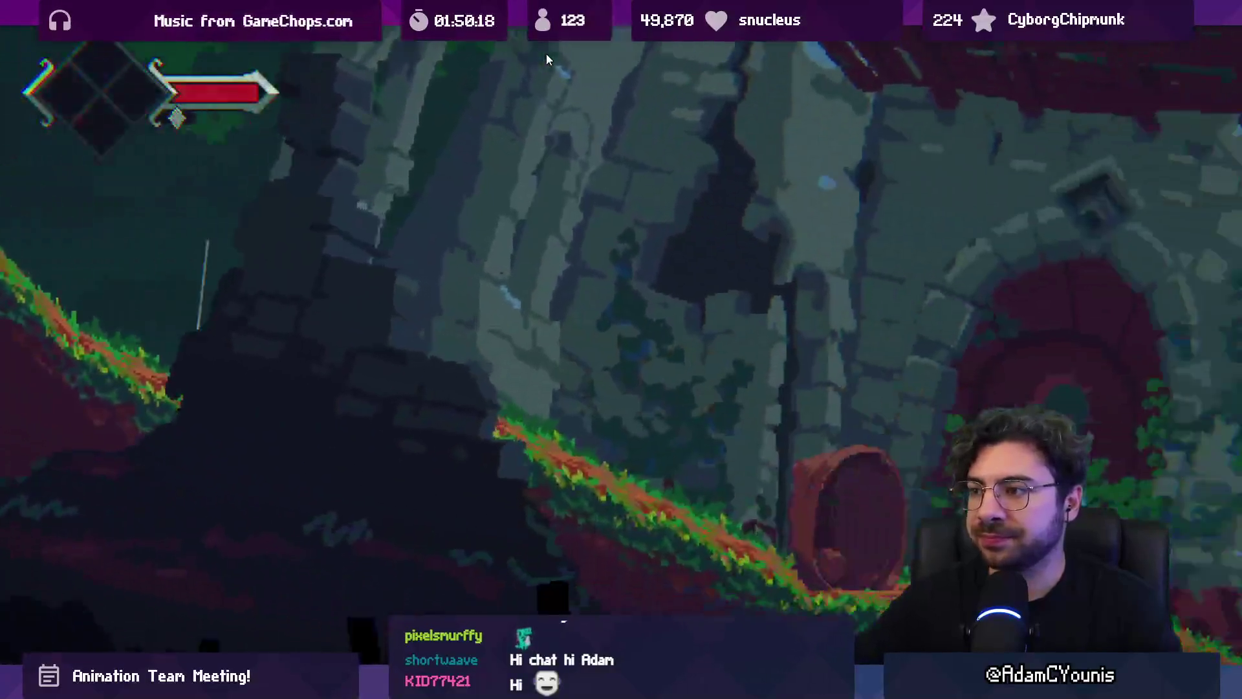
{"action": "key", "text": "F11"}
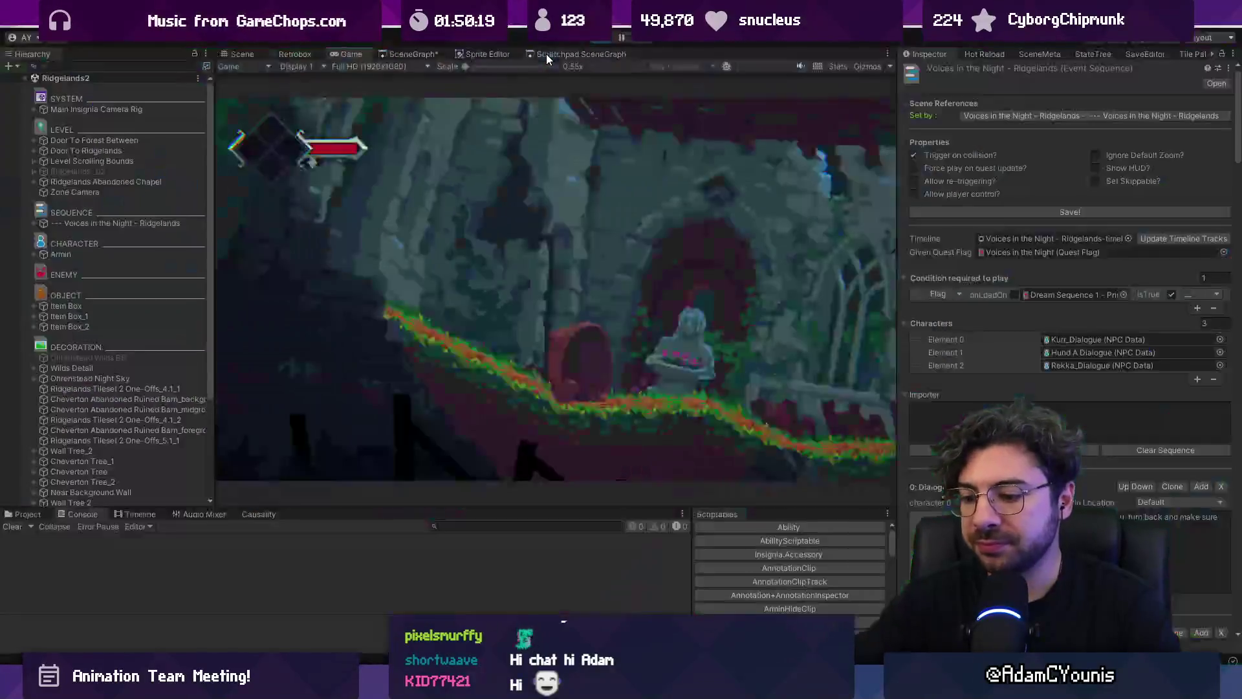
{"action": "left_click", "coordinate": [595, 39]}
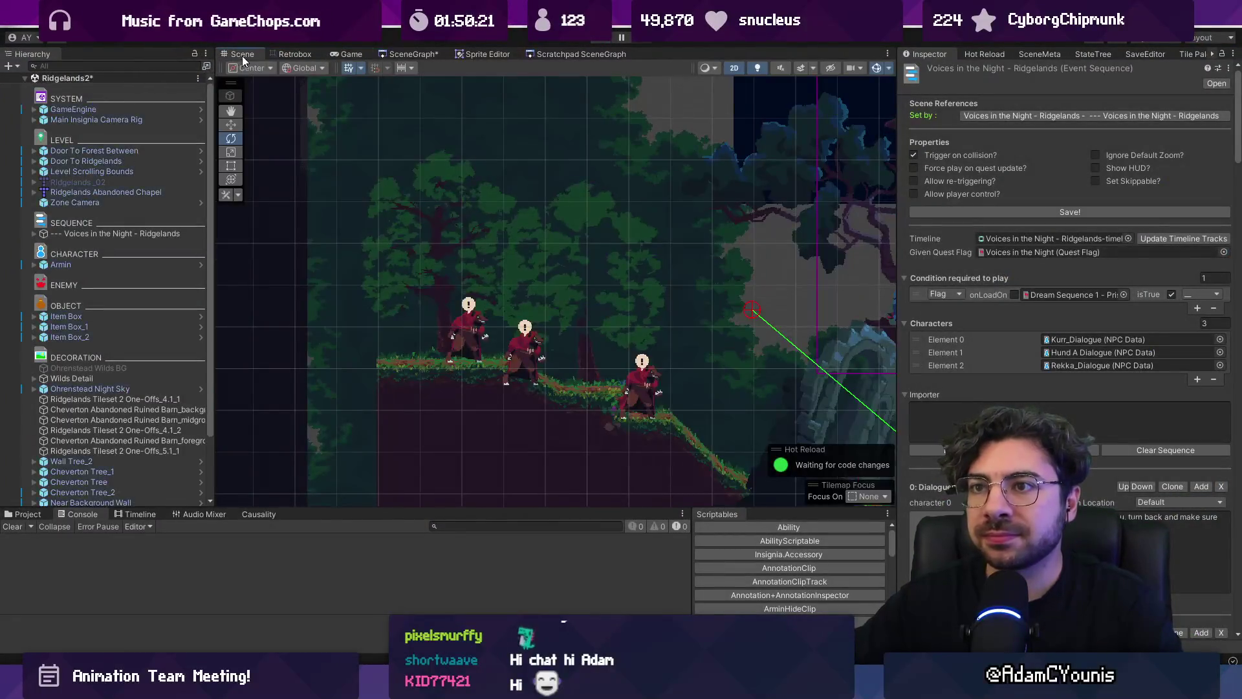
Frame the Level Scrolling Bounds and move them left to X -1.28
{"action": "scroll", "coordinate": [662, 277], "scroll_direction": "down", "scroll_amount": 5}
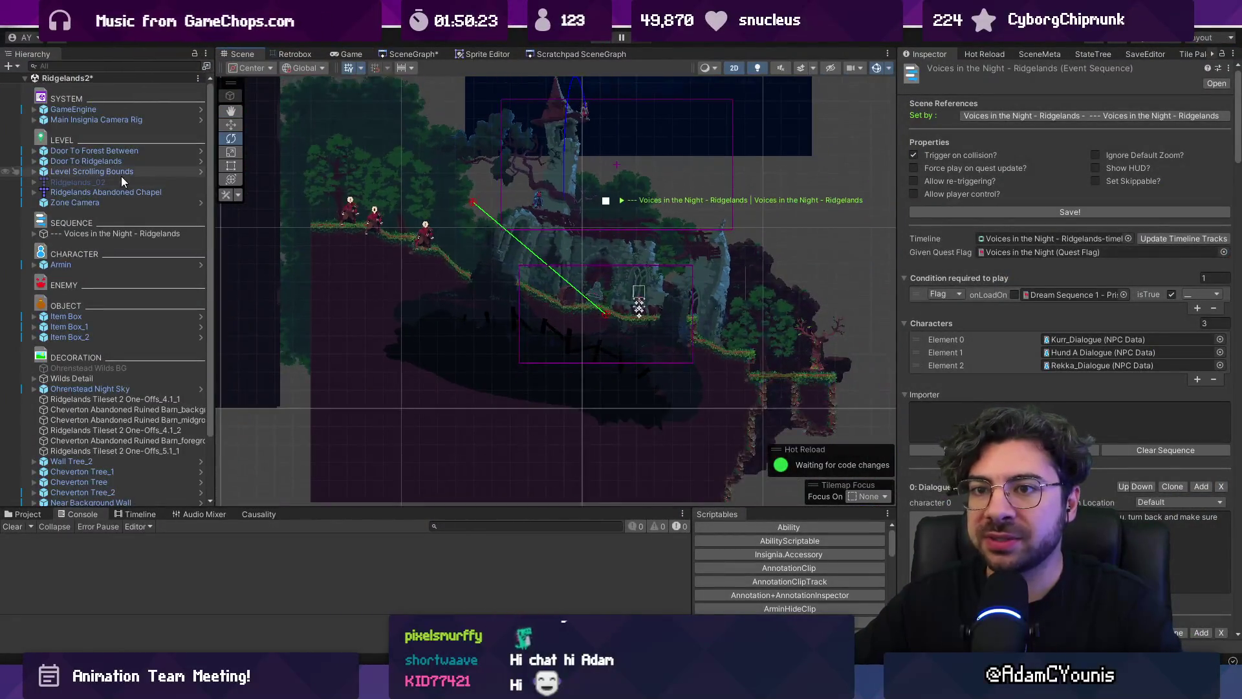
{"action": "left_click", "coordinate": [122, 171]}
{"action": "key", "text": "f"}
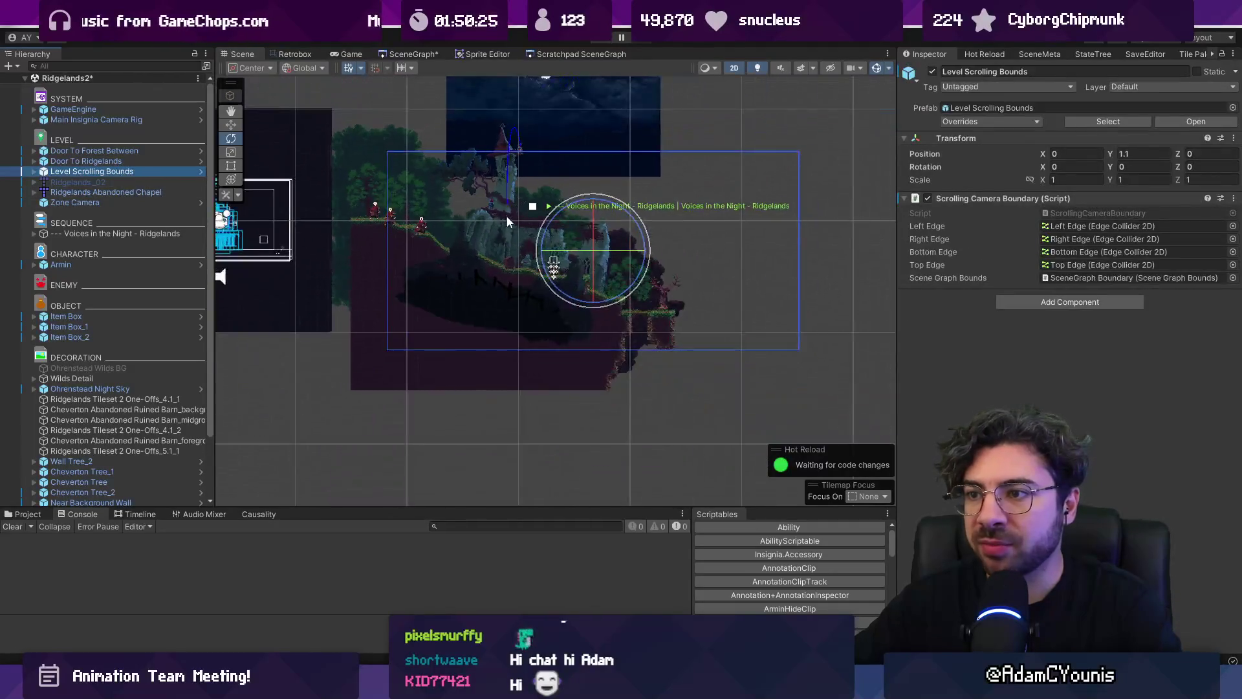
{"action": "key", "text": "w"}
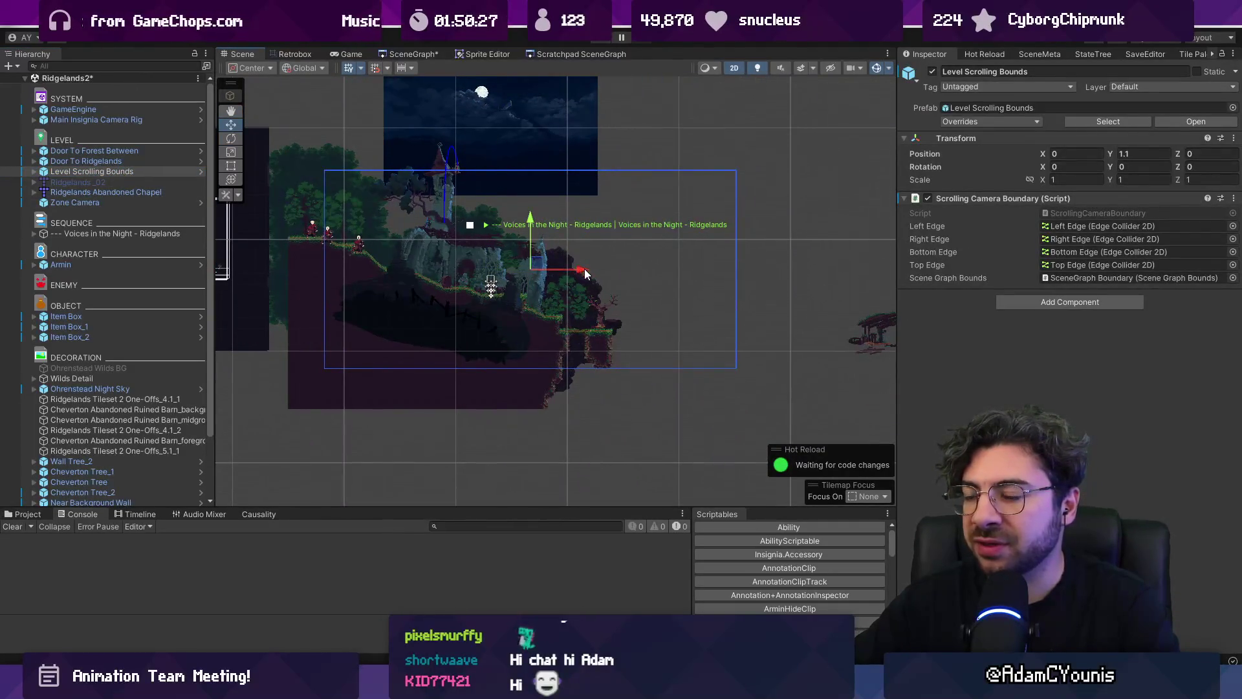
{"action": "left_click_drag", "start_coordinate": [586, 274], "coordinate": [558, 270]}
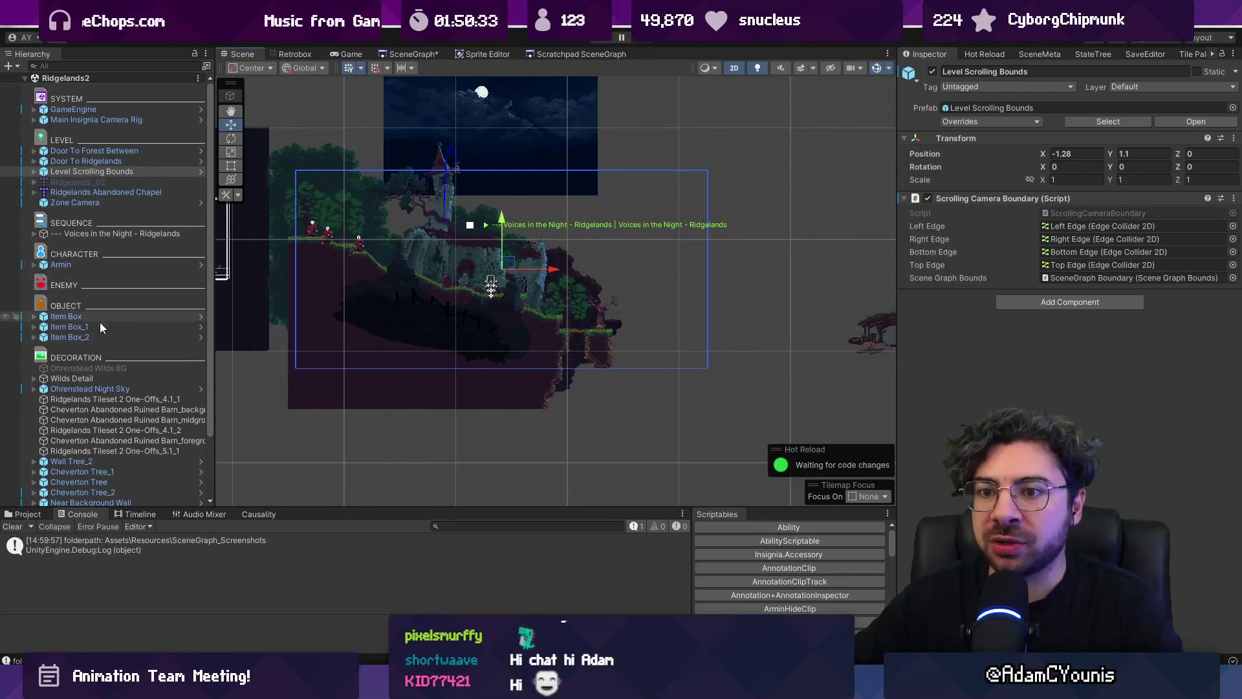
Add all scene graph levels to the build, then reopen Ridgelands and select the Door To Ridgelands
{"action": "left_click", "coordinate": [386, 55]}
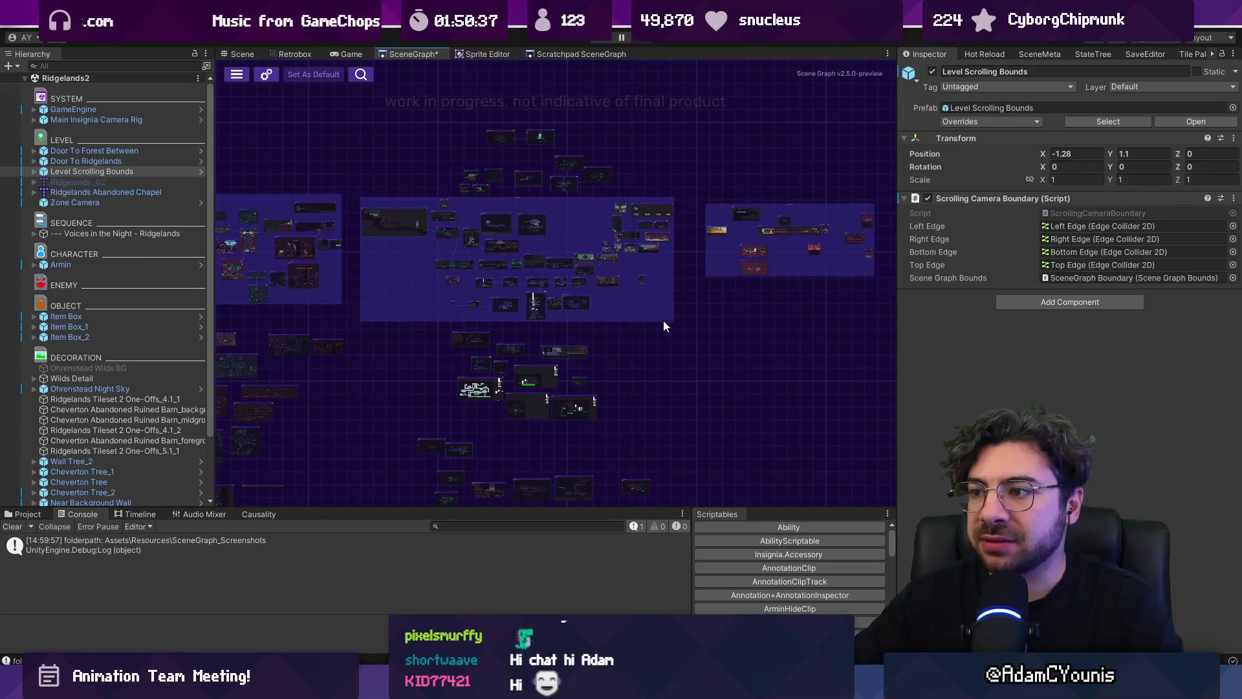
{"action": "right_click", "coordinate": [579, 304]}
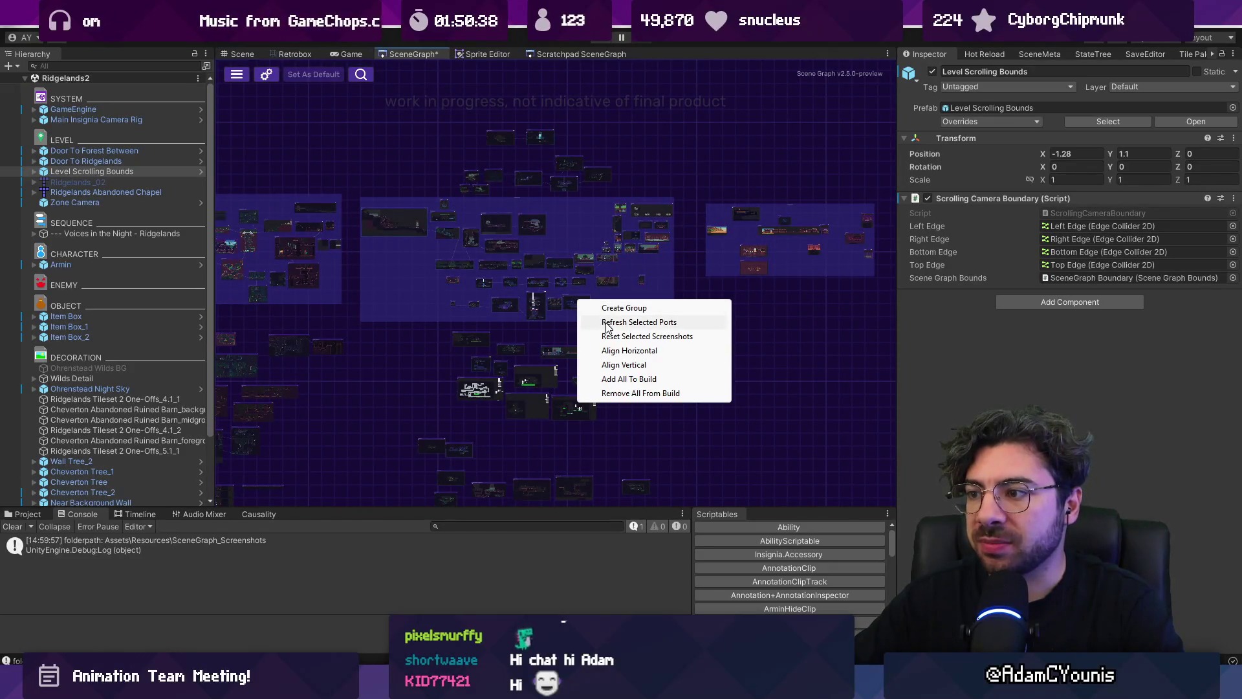
{"action": "left_click", "coordinate": [634, 380]}
{"action": "double_click", "coordinate": [337, 204]}
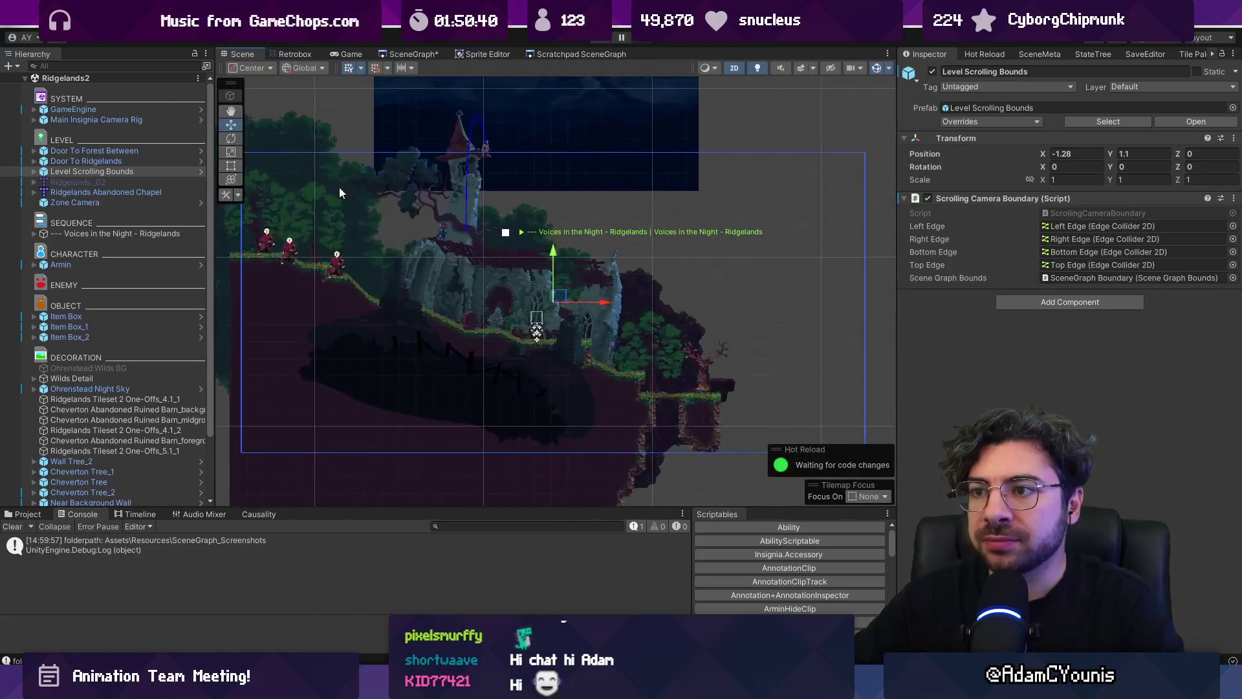
{"action": "left_click", "coordinate": [127, 172]}
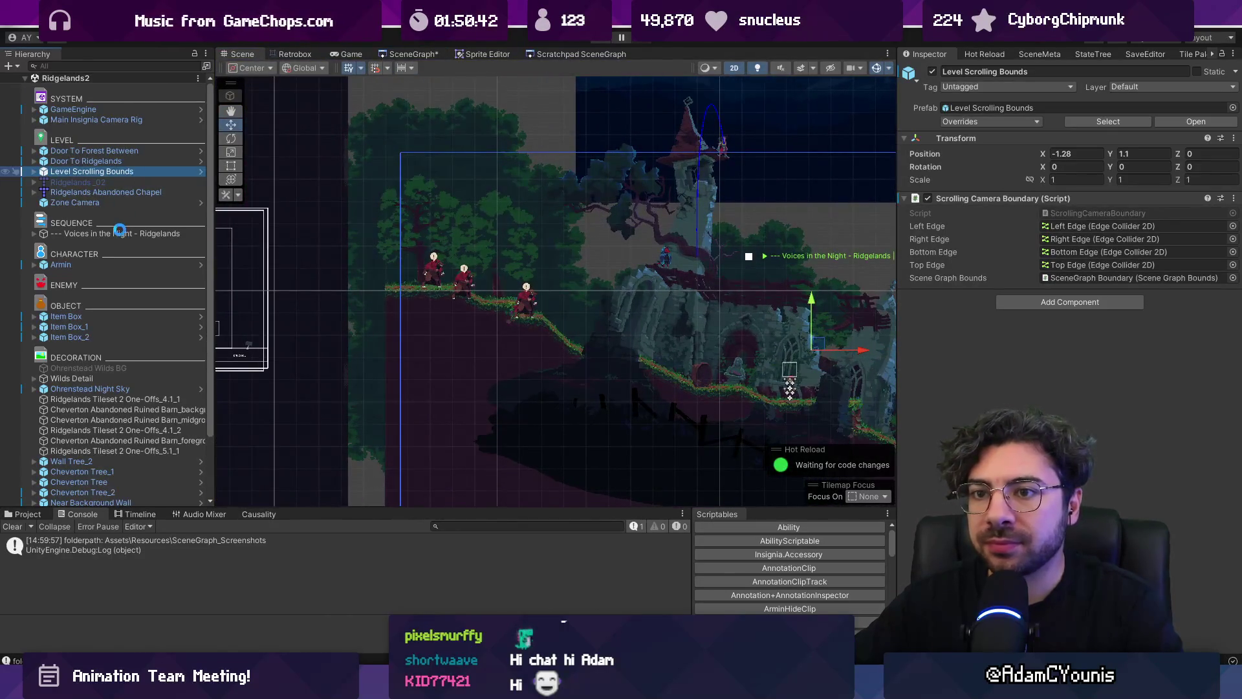
{"action": "left_click", "coordinate": [107, 161]}
Move the Door To Ridgelands beside the hooded figures and give it a new appearance
{"action": "left_click", "coordinate": [110, 152]}
{"action": "left_click", "coordinate": [111, 162]}
{"action": "mouse_move", "coordinate": [575, 296]}
{"action": "left_mouse_down"}
{"action": "mouse_move", "coordinate": [548, 275]}
{"action": "mouse_move", "coordinate": [498, 271]}
{"action": "left_mouse_up"}
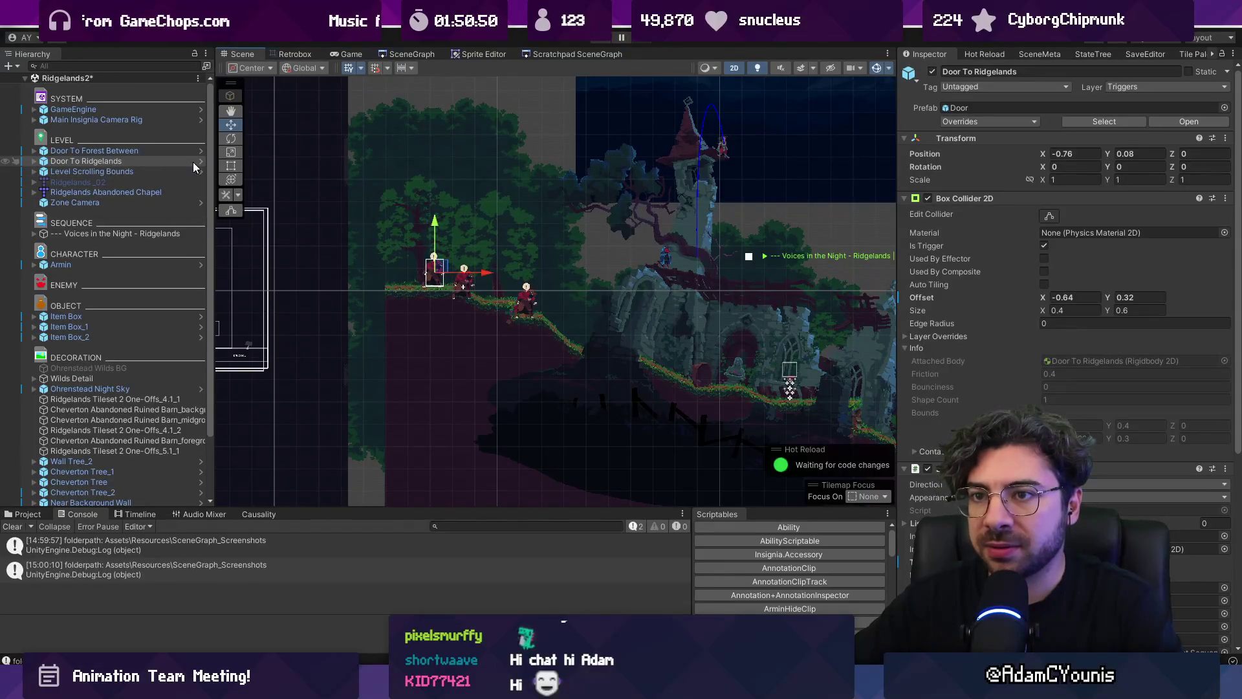
{"action": "left_click", "coordinate": [1079, 496]}
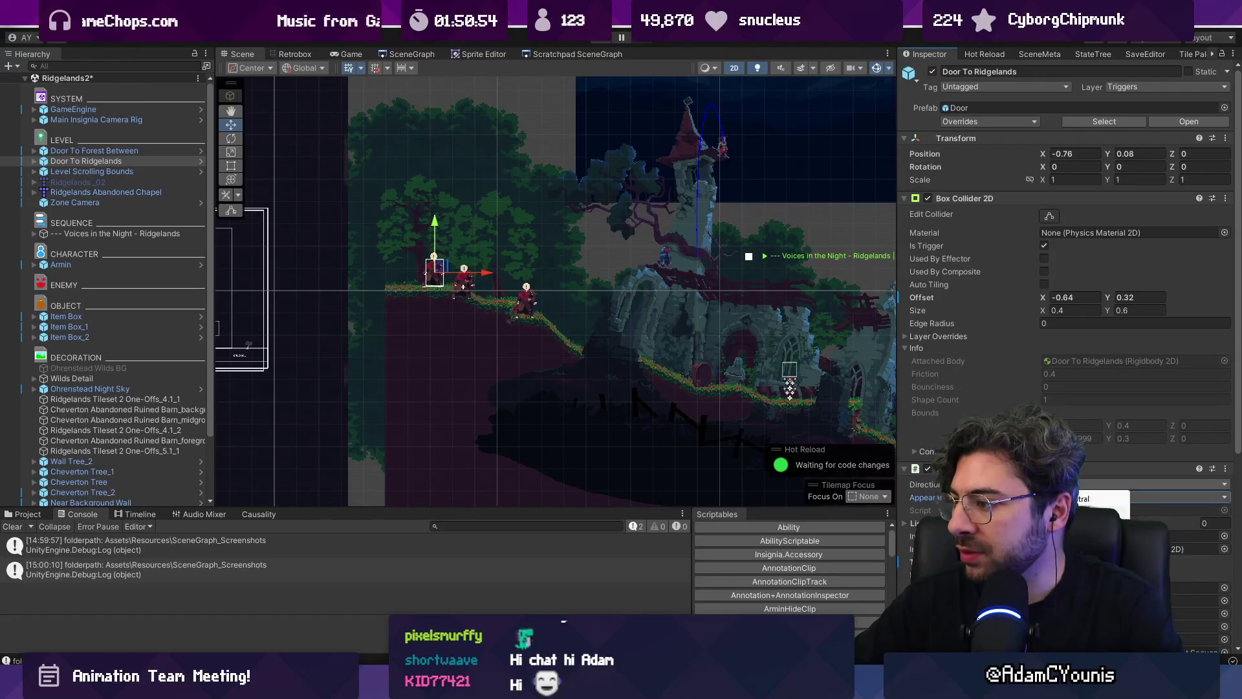
{"action": "left_click", "coordinate": [1094, 500]}
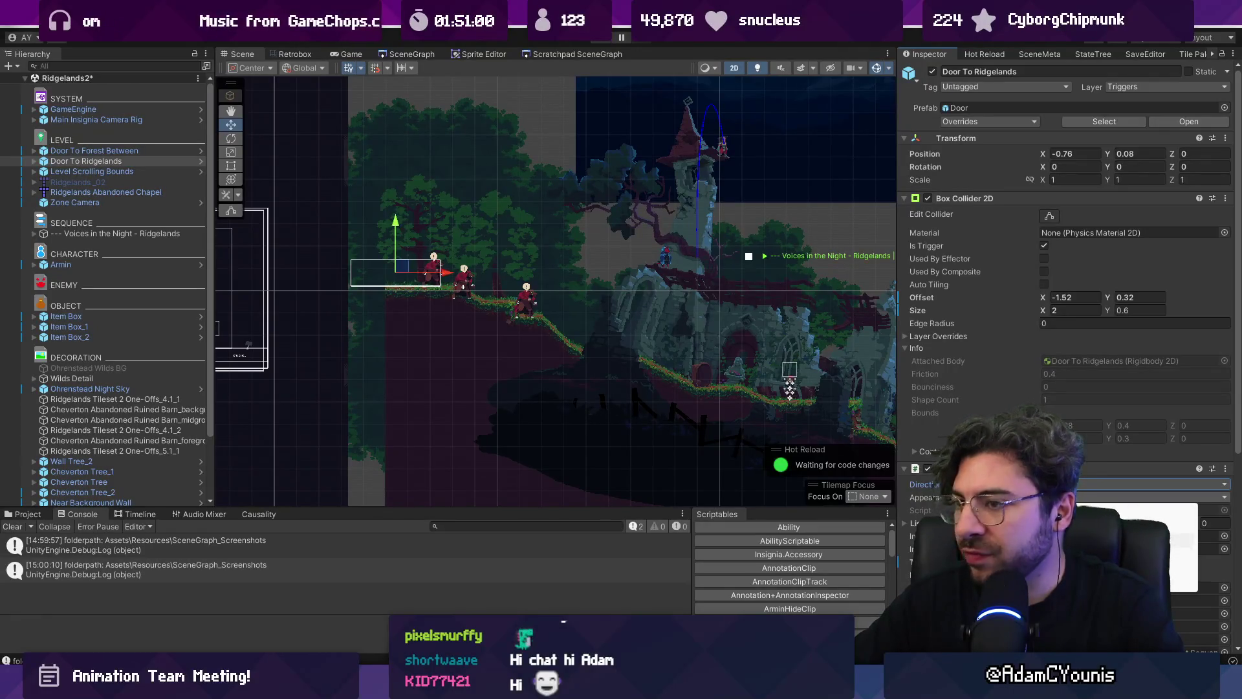
{"action": "key", "text": "Return"}
Nudge the door left to X -0.941 and start a playtest
{"action": "scroll", "coordinate": [458, 249], "scroll_direction": "up", "scroll_amount": 5}
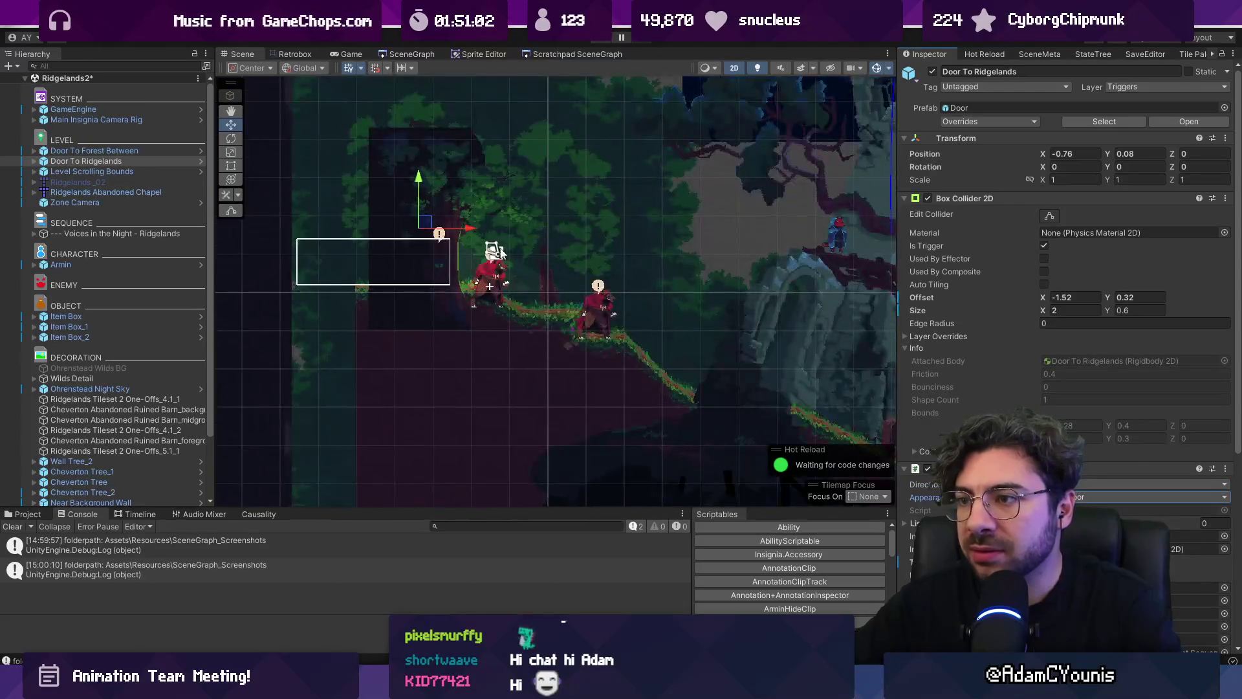
{"action": "left_click_drag", "start_coordinate": [459, 232], "coordinate": [438, 228]}
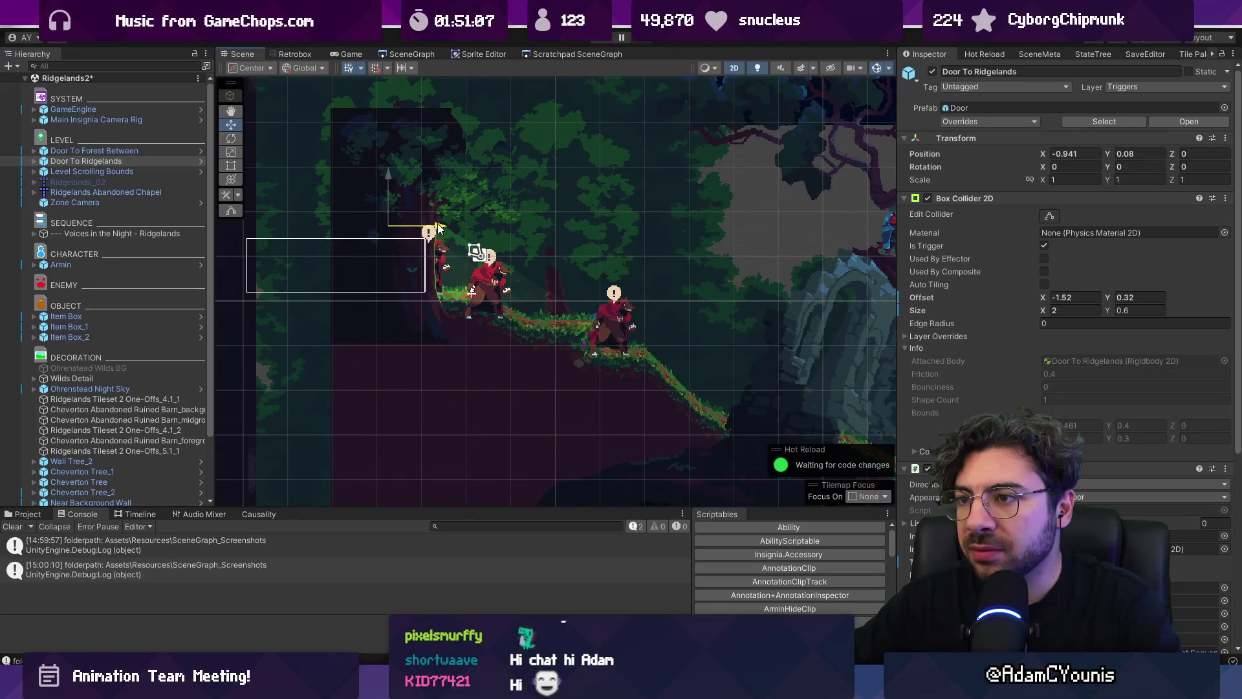
{"action": "left_click", "coordinate": [595, 41]}
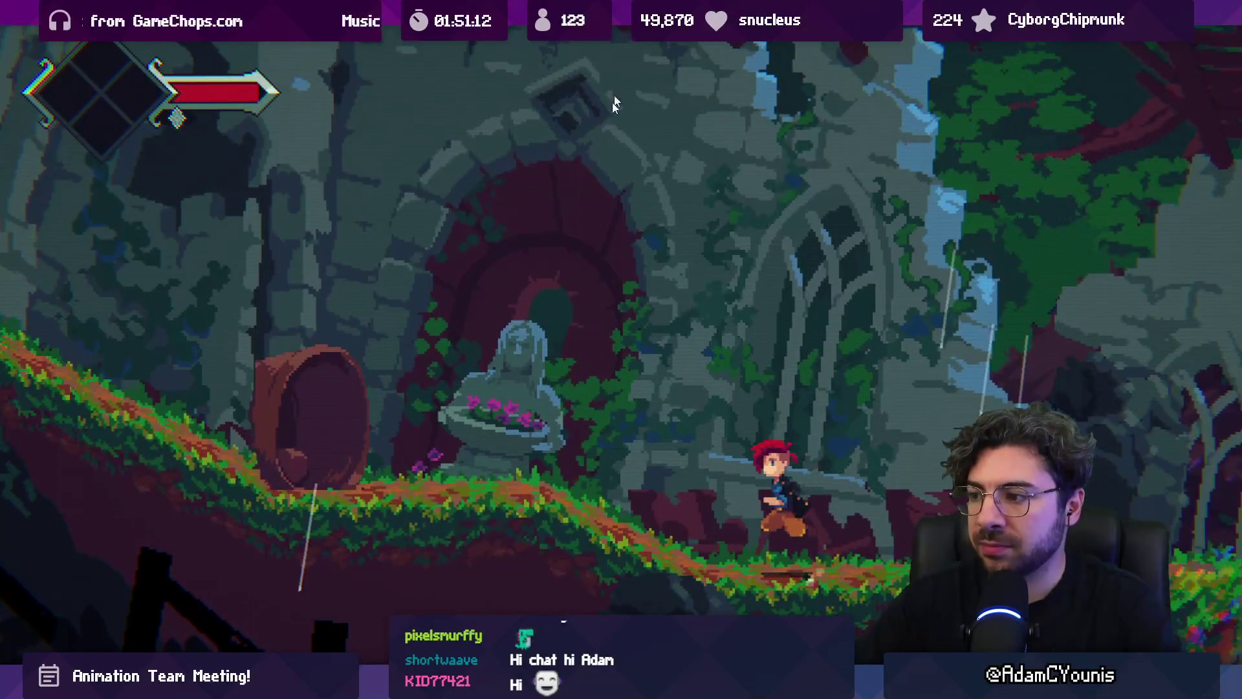
Leave full screen, clear the console, toggle the Stats overlay on and off, and stop playing
{"action": "key", "text": "shift+space"}
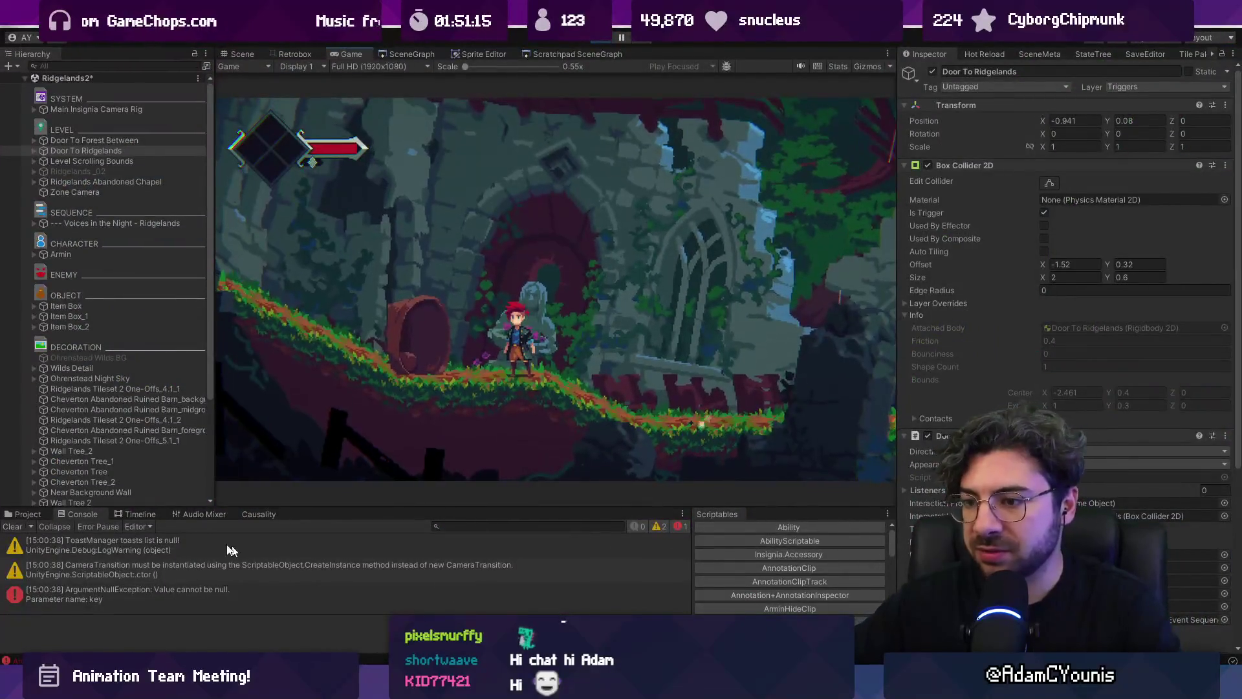
{"action": "left_click", "coordinate": [20, 525]}
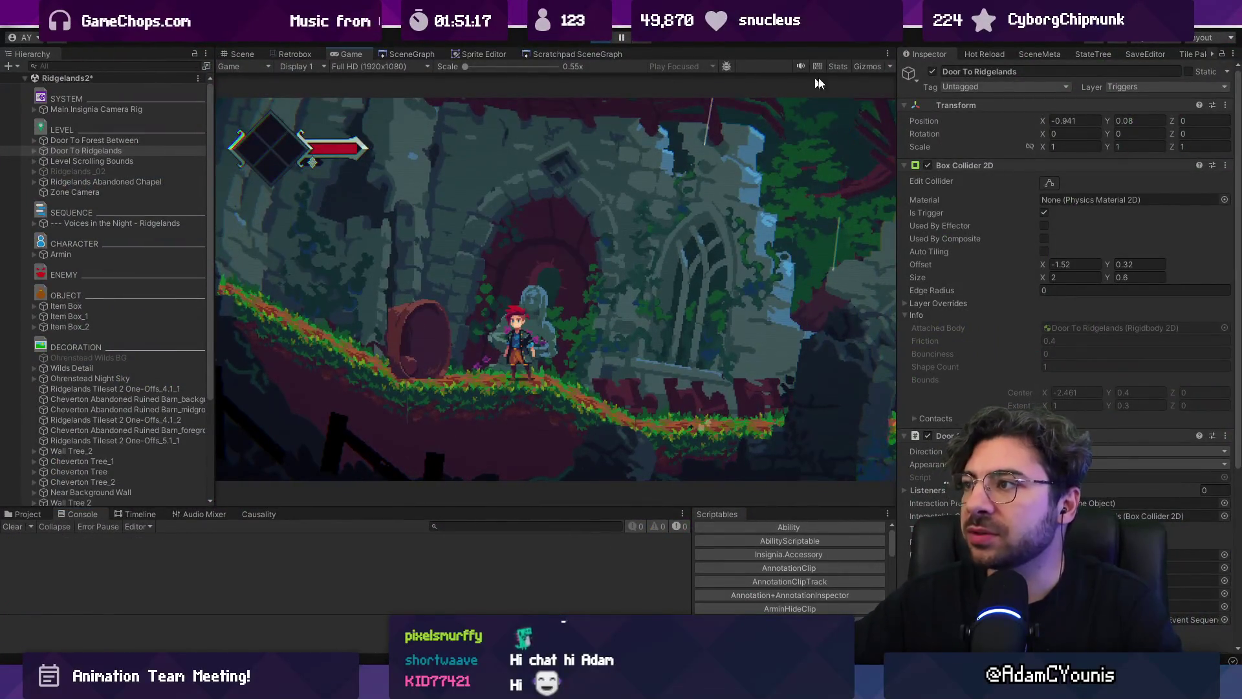
{"action": "left_click", "coordinate": [840, 68]}
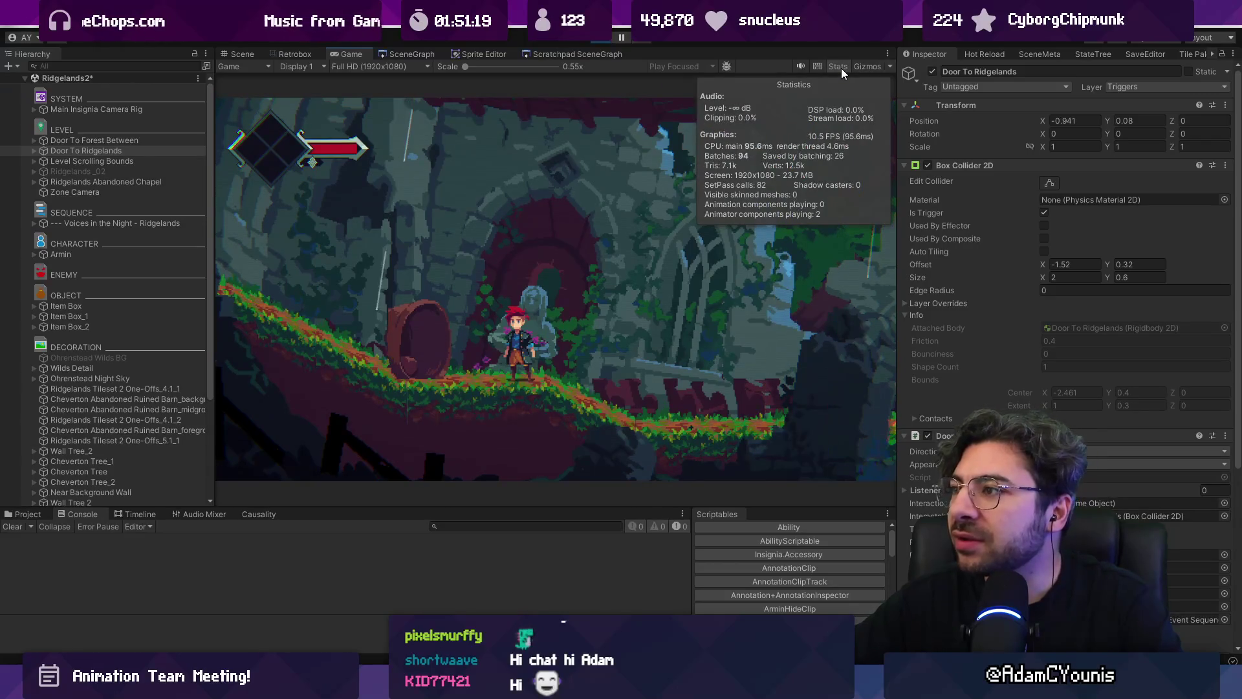
{"action": "left_click", "coordinate": [841, 67]}
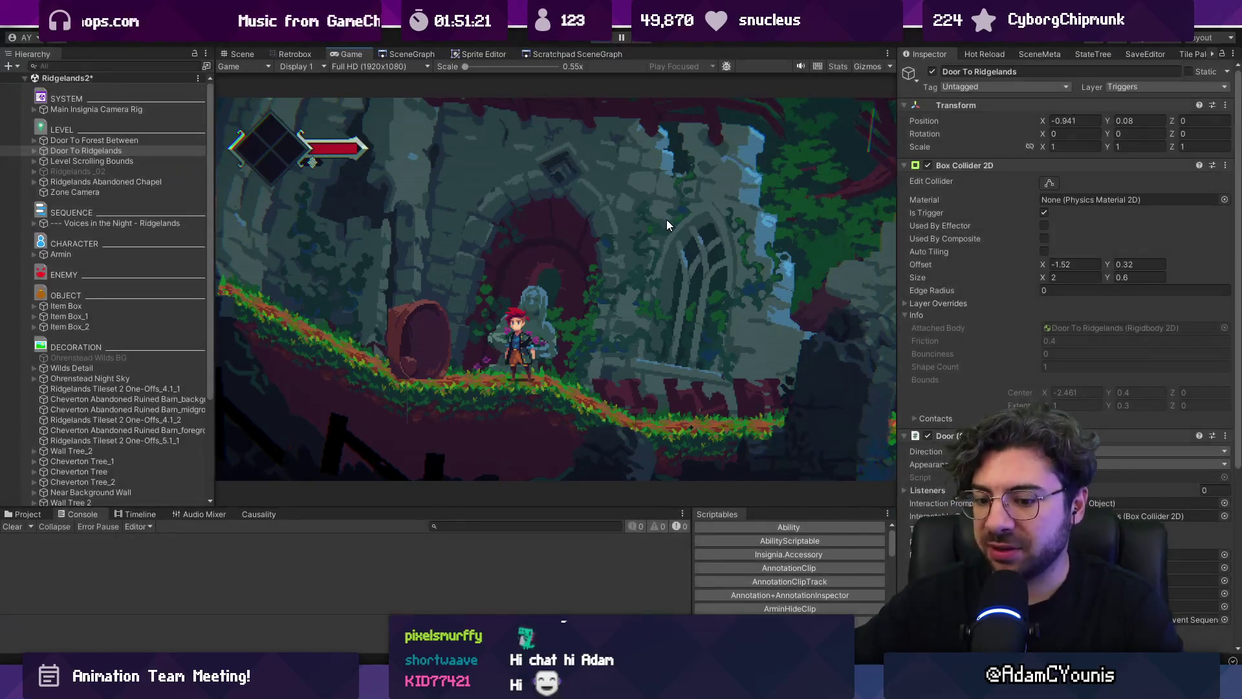
{"action": "key", "text": "ctrl+p"}
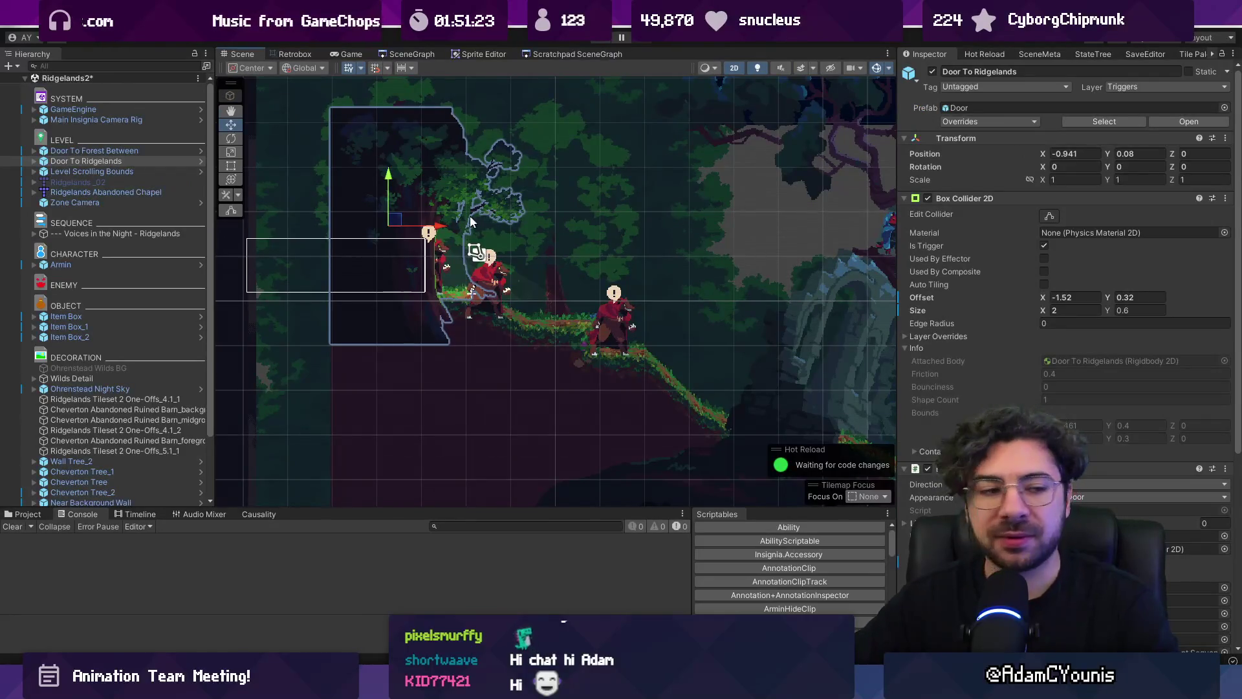
Pan the scene over to the tower ruins and play the level again
{"action": "scroll", "coordinate": [475, 233], "scroll_direction": "down", "scroll_amount": 3}
{"action": "left_click_drag", "start_coordinate": [629, 246], "coordinate": [478, 244]}
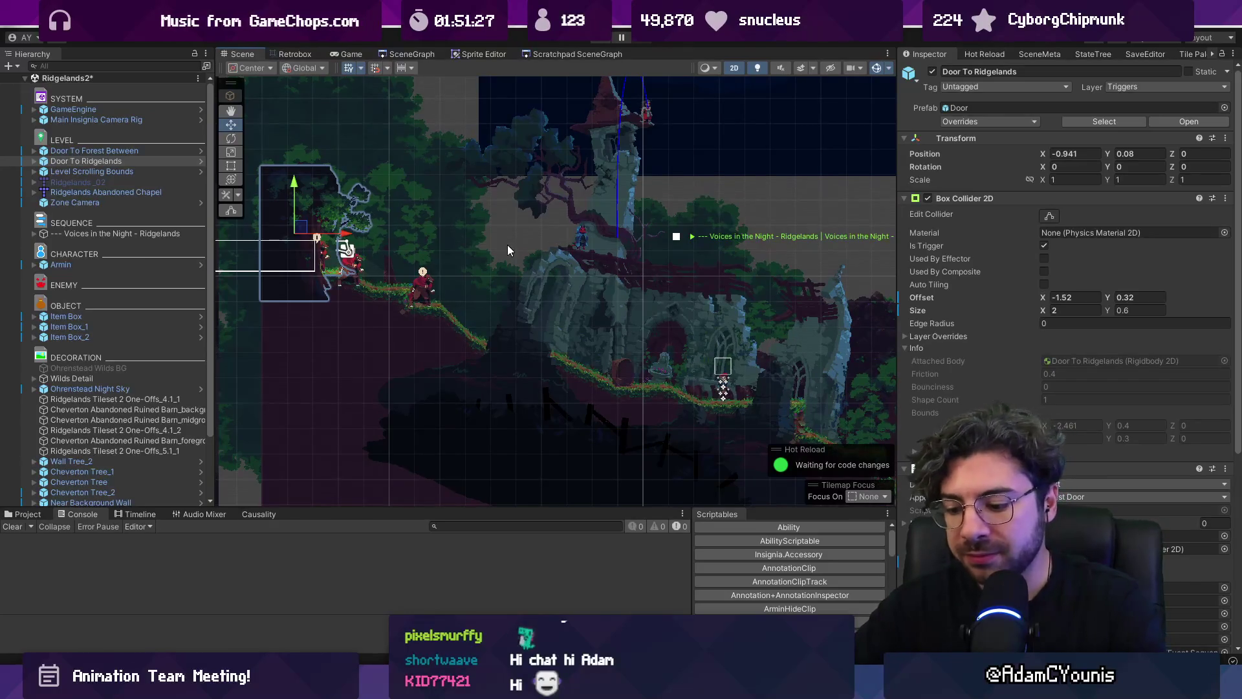
{"action": "key", "text": "ctrl+p"}
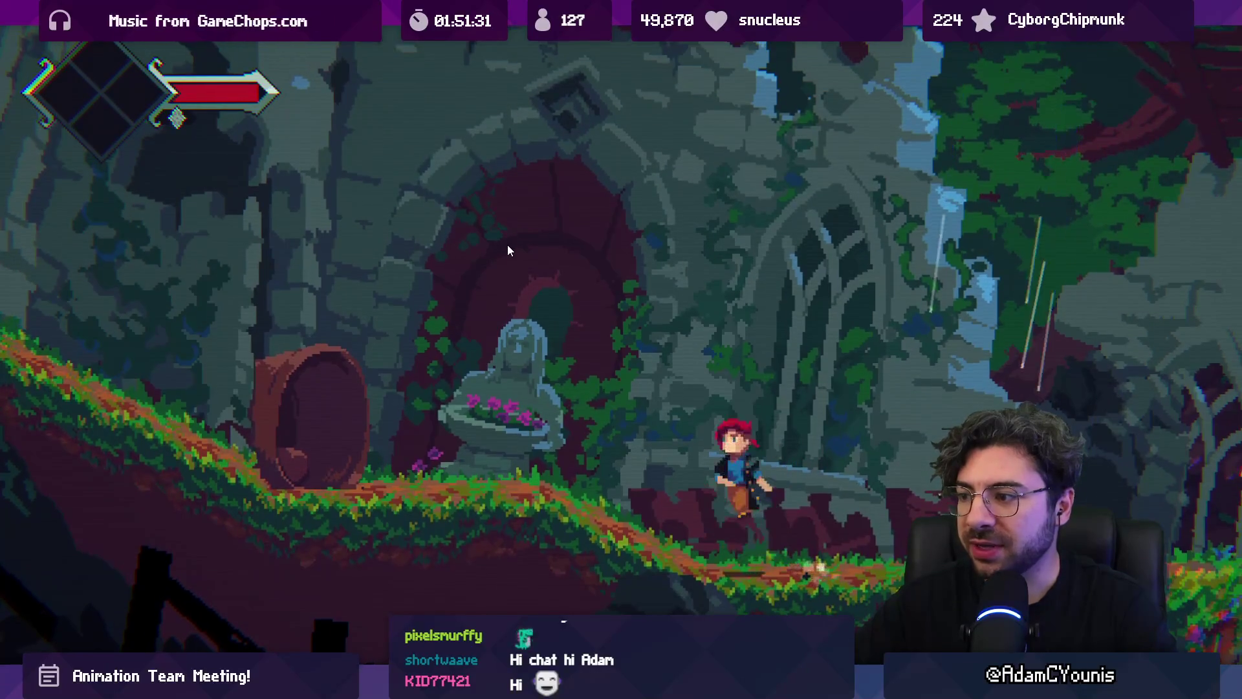
Test the journal pause menu and audio settings page, then return to the editor layout
{"action": "key", "text": "Escape"}
{"action": "key", "text": "Return"}
{"action": "key", "text": "Return"}
{"action": "key", "text": "c"}
{"action": "key", "text": "Escape"}
{"action": "key", "text": "Escape"}
{"action": "key", "text": "a"}
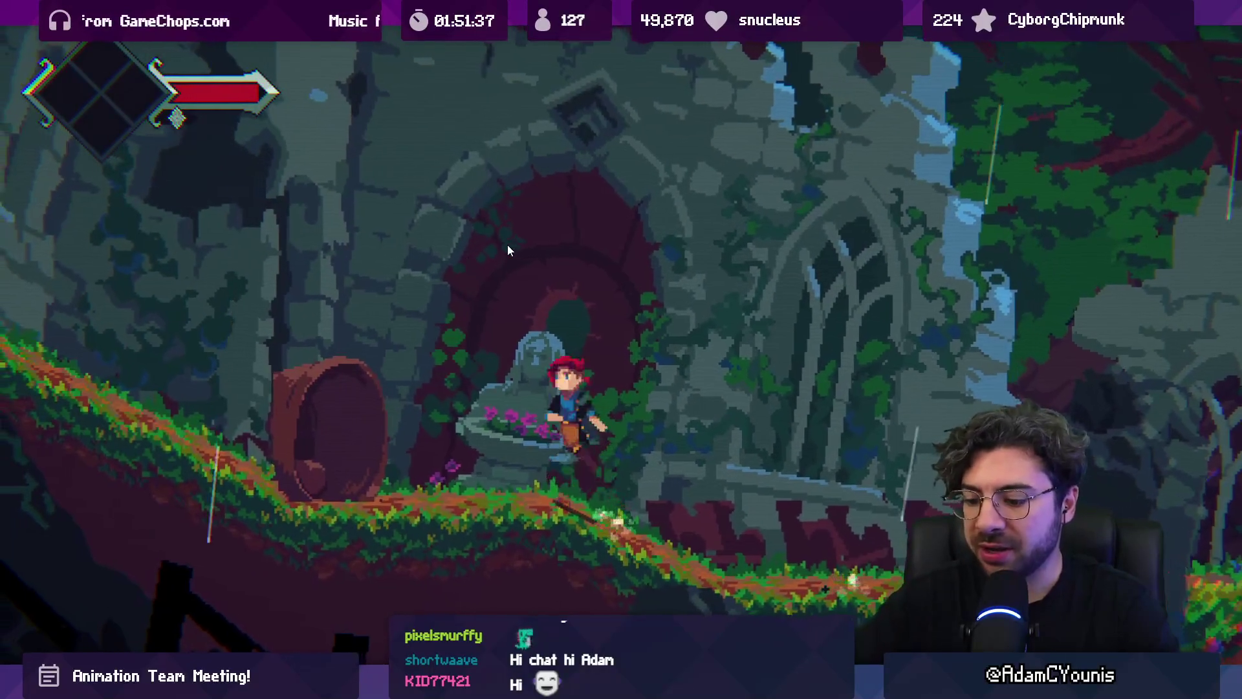
{"action": "key", "text": "shift+space"}
{"action": "left_click", "coordinate": [365, 67]}
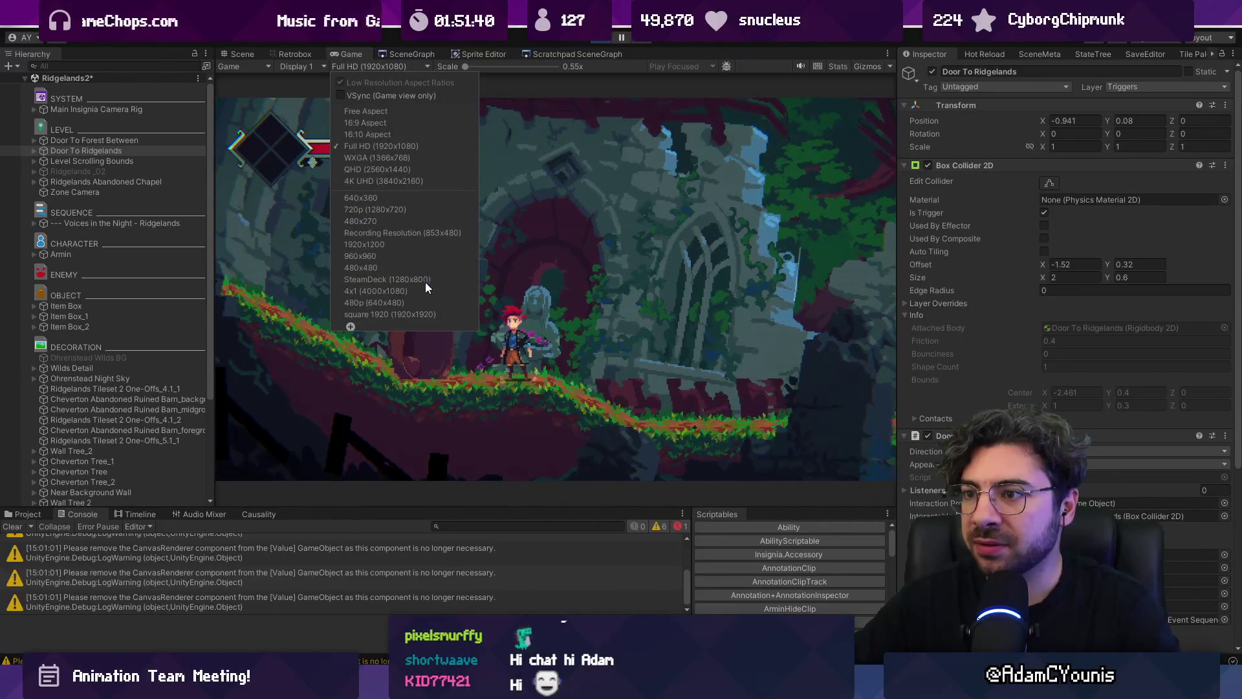
{"action": "left_click", "coordinate": [420, 303]}
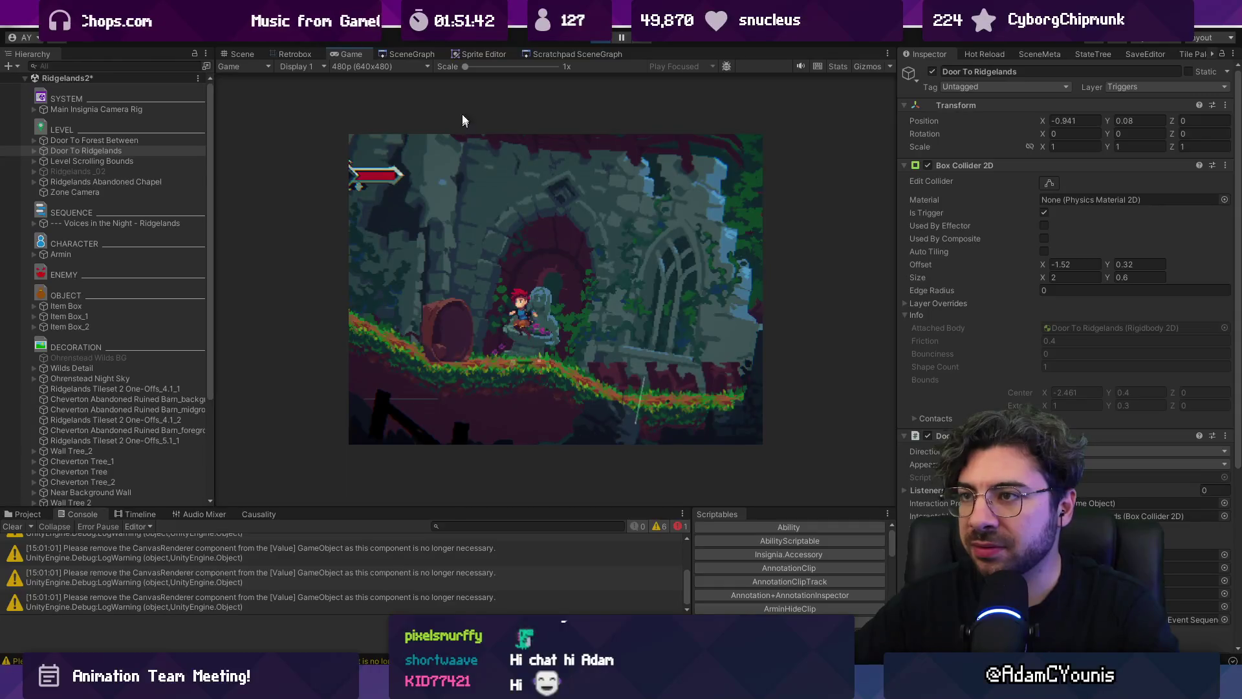
{"action": "left_click", "coordinate": [401, 65]}
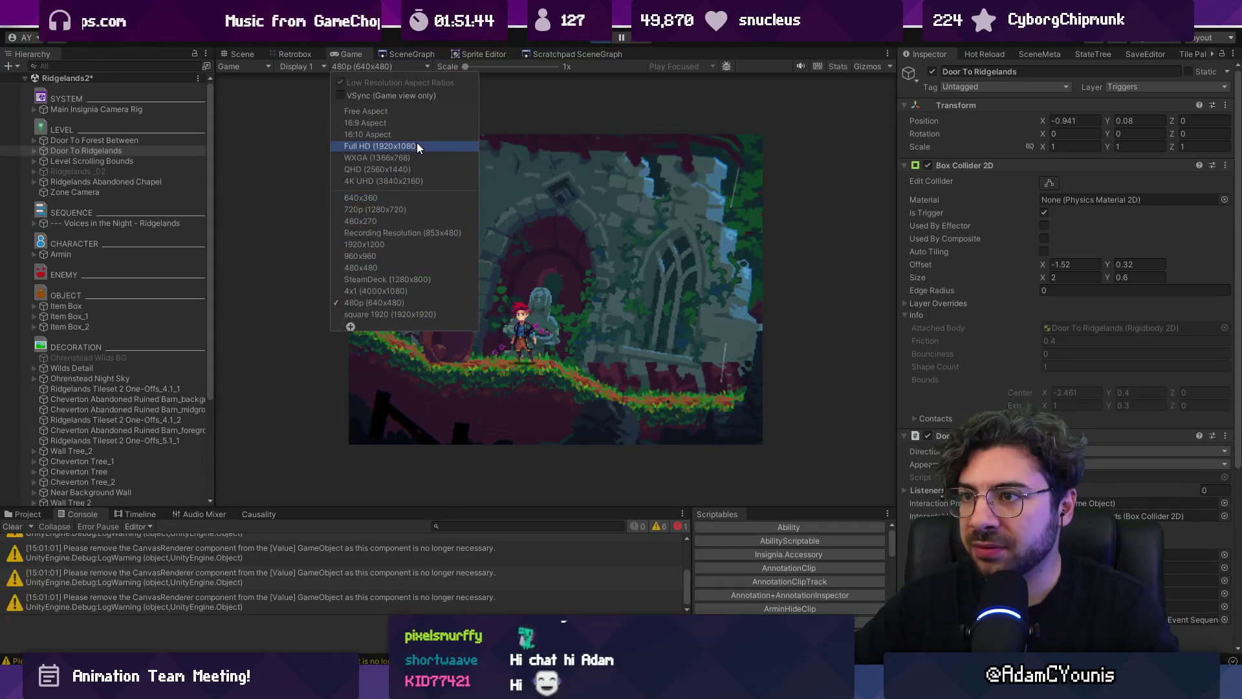
{"action": "left_click", "coordinate": [417, 145]}
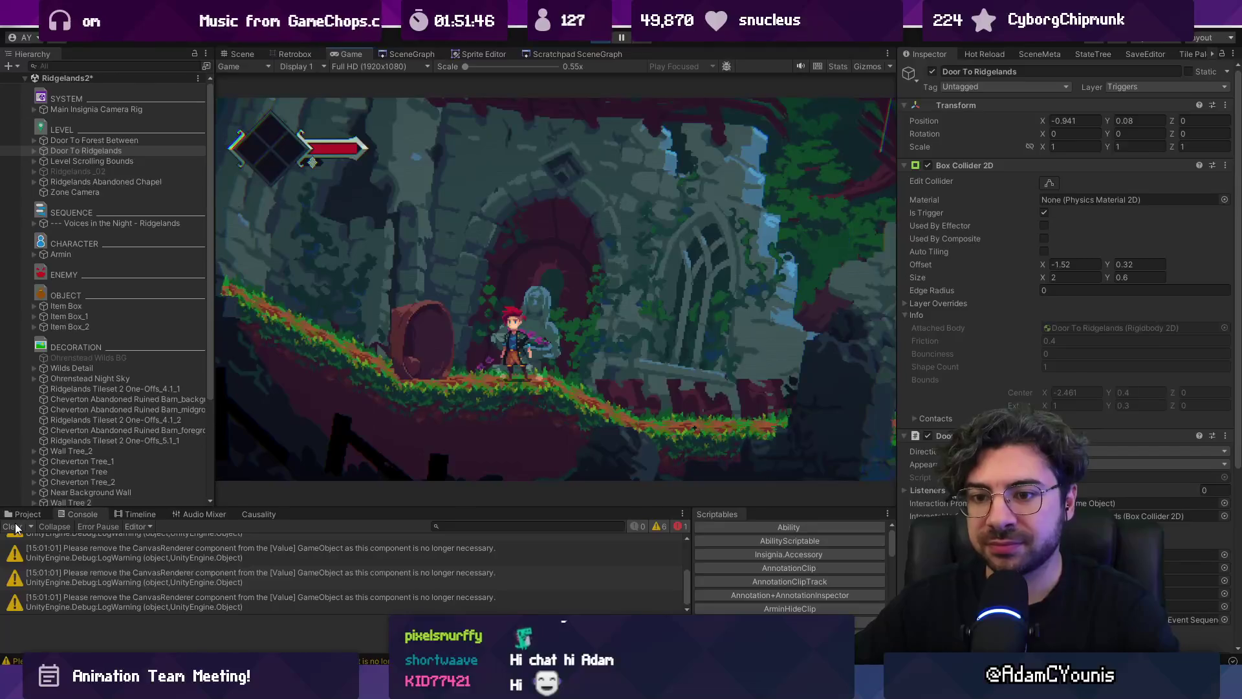
Clear the console, stop play, save Ridgelands2 while opening Dream Sequence 2, and play it
{"action": "left_click", "coordinate": [13, 526]}
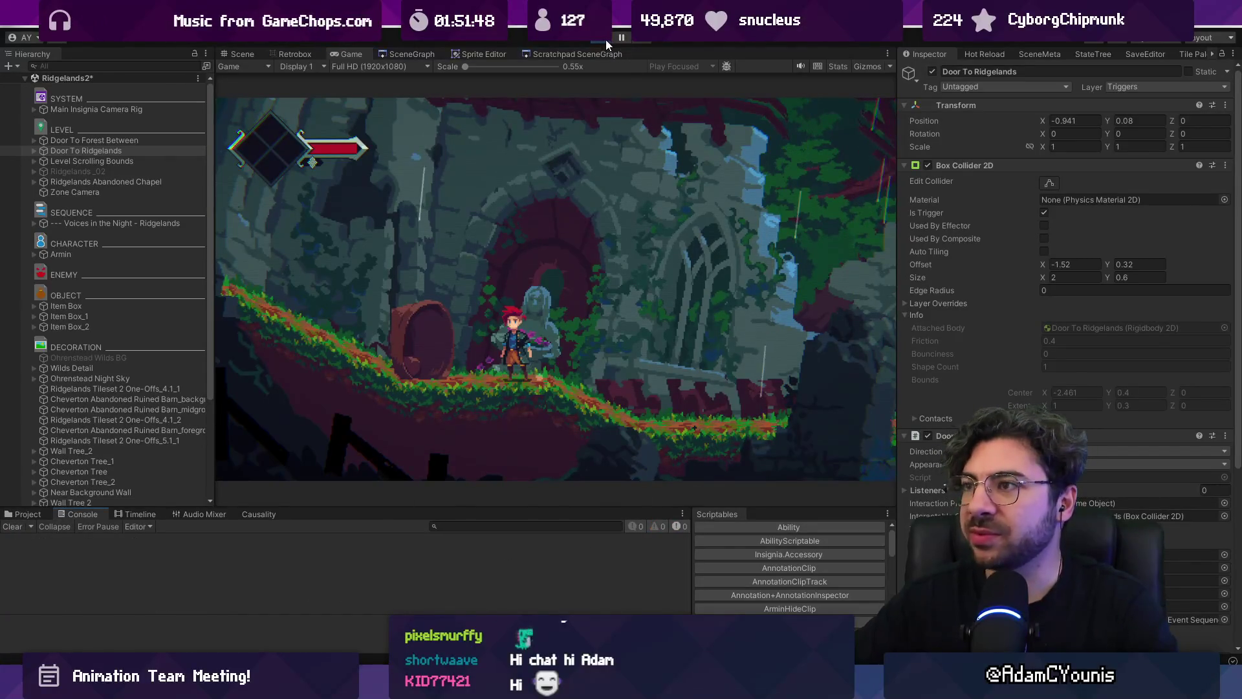
{"action": "key", "text": "ctrl+p"}
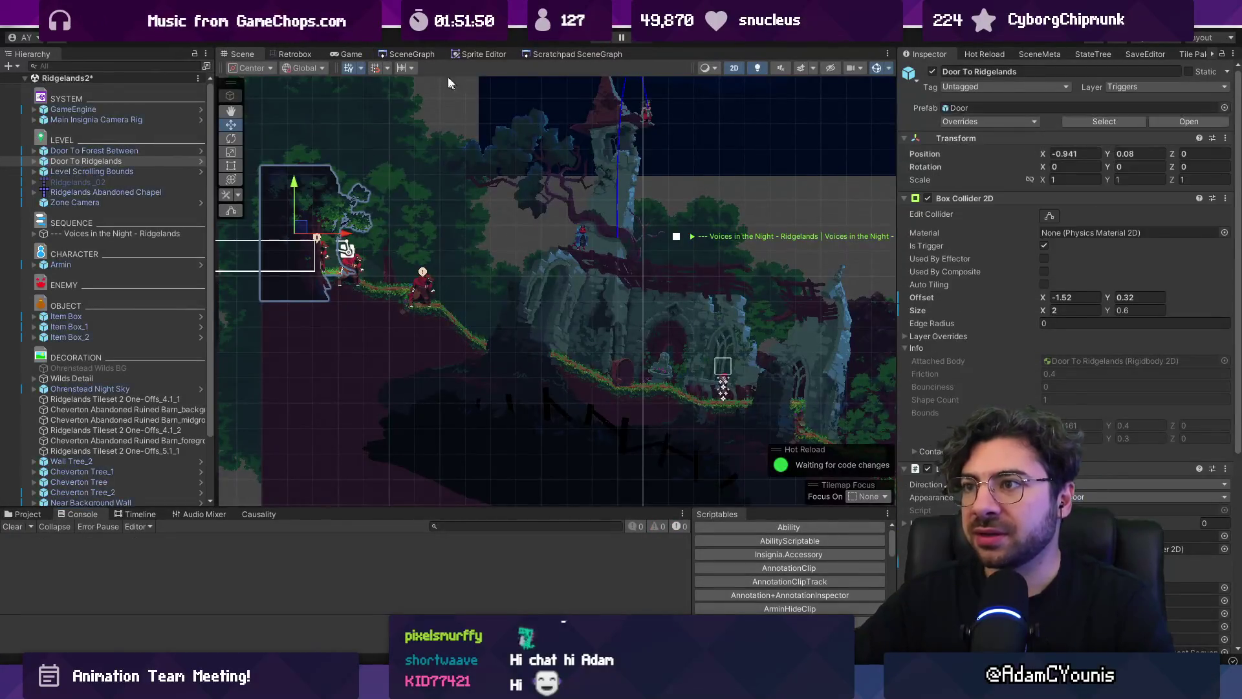
{"action": "left_click", "coordinate": [422, 56]}
{"action": "scroll", "coordinate": [545, 224], "scroll_direction": "up", "scroll_amount": 6}
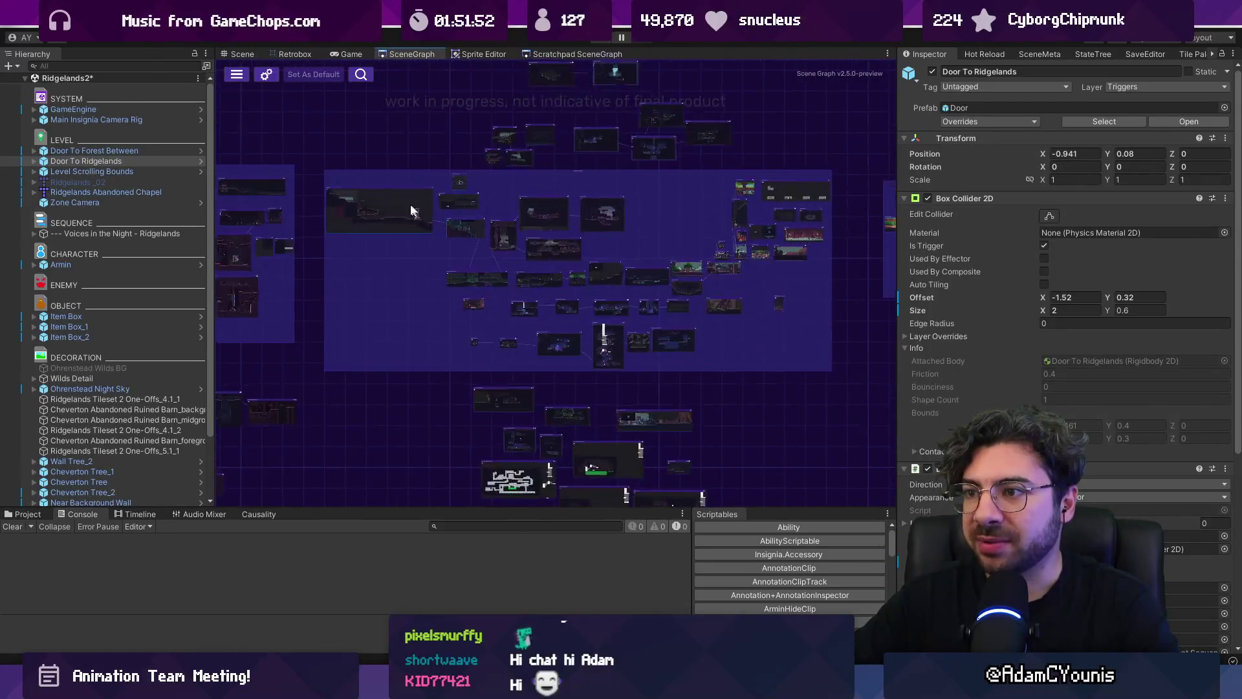
{"action": "scroll", "coordinate": [525, 231], "scroll_direction": "up", "scroll_amount": 1}
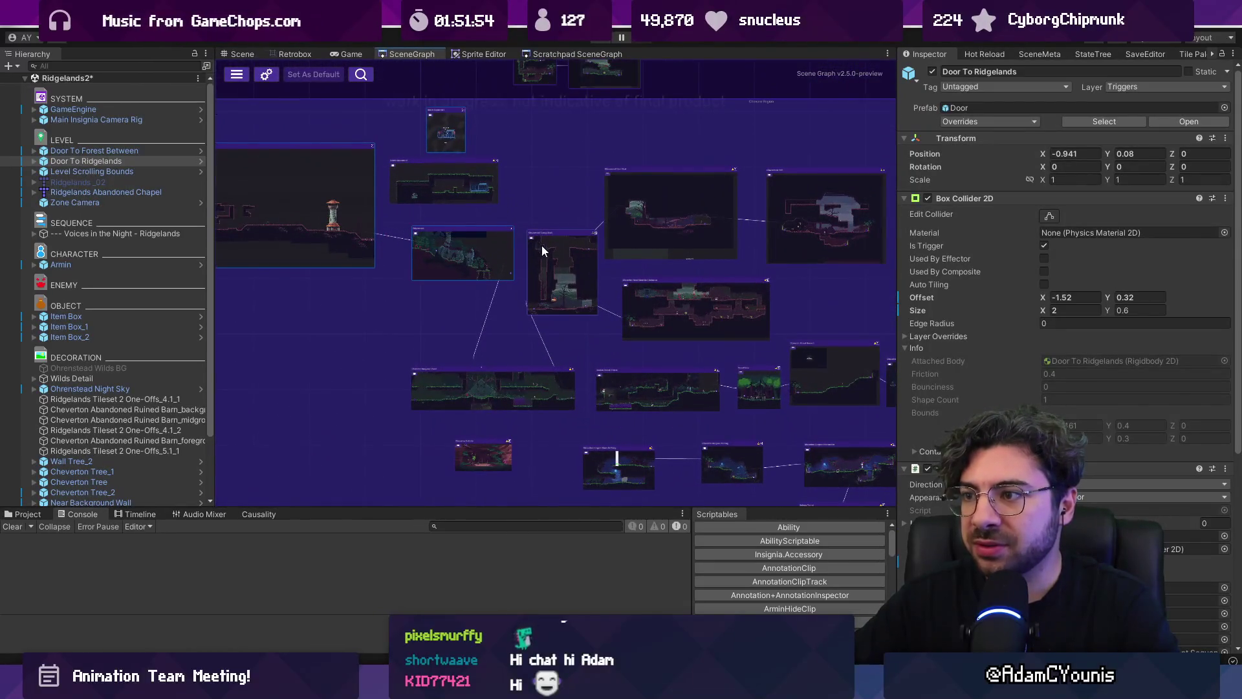
{"action": "double_click", "coordinate": [465, 185]}
{"action": "left_click", "coordinate": [604, 368]}
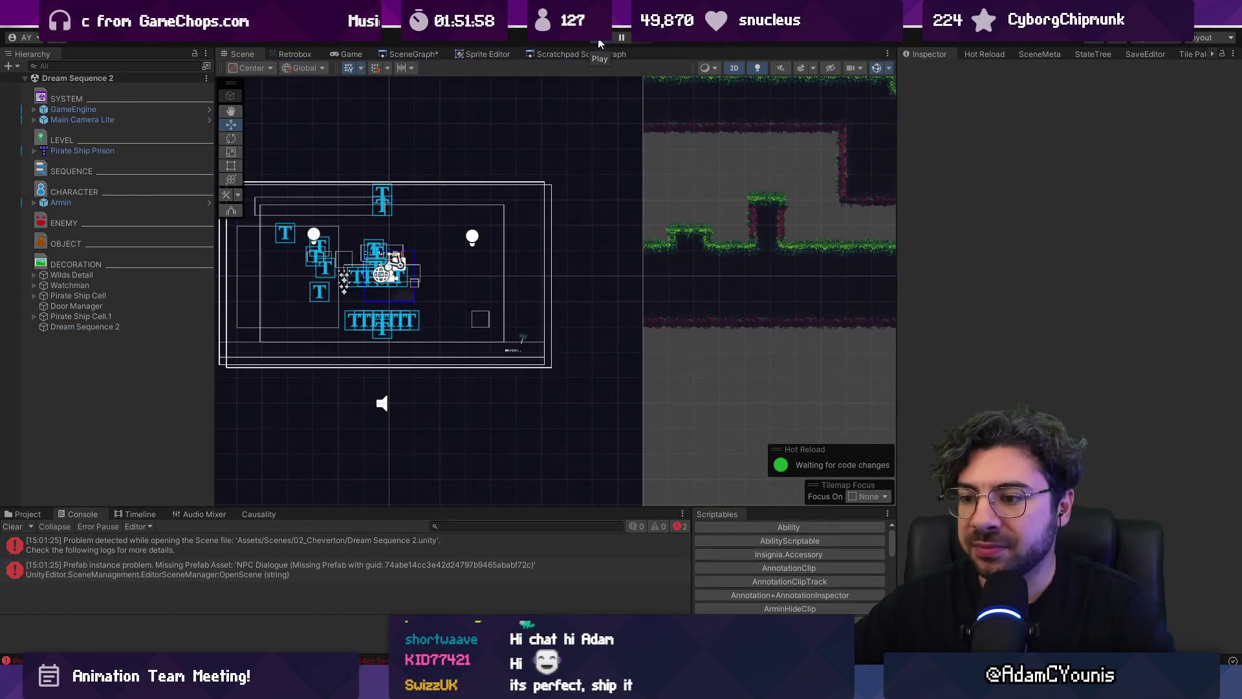
{"action": "left_click", "coordinate": [599, 42]}
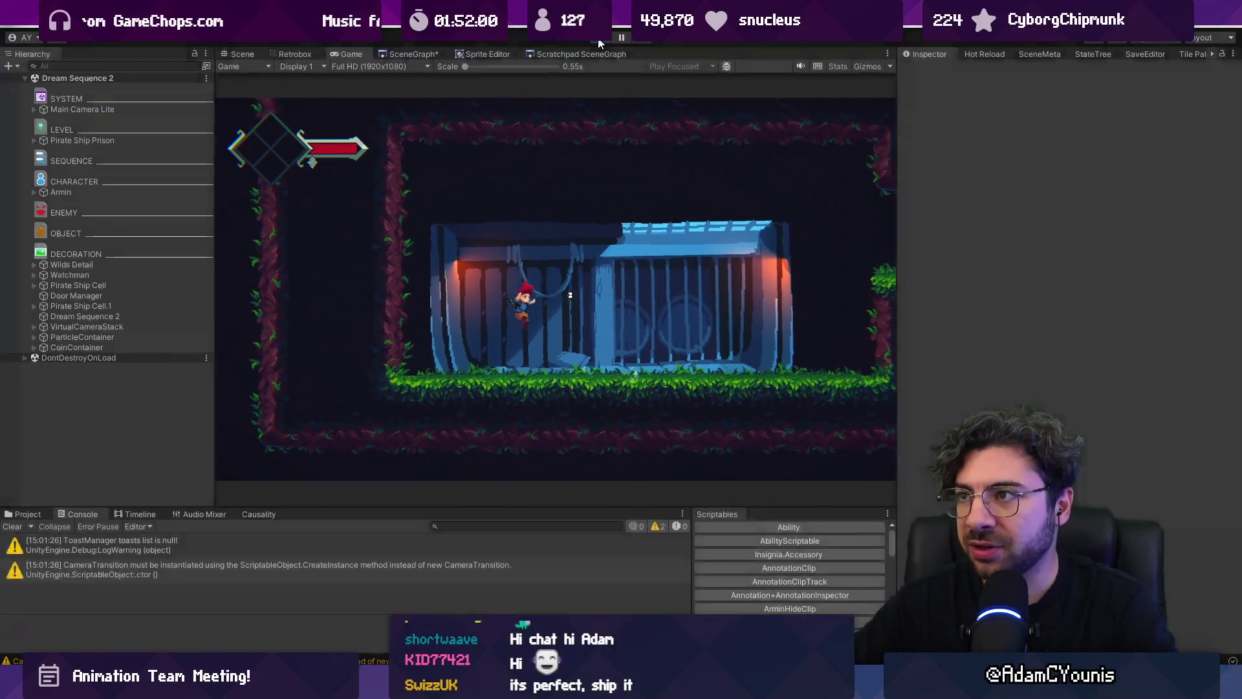
Stop Dream Sequence 2, reopen Ridgelands2 from the scene graph, and run the character left and right
{"action": "left_click", "coordinate": [599, 42]}
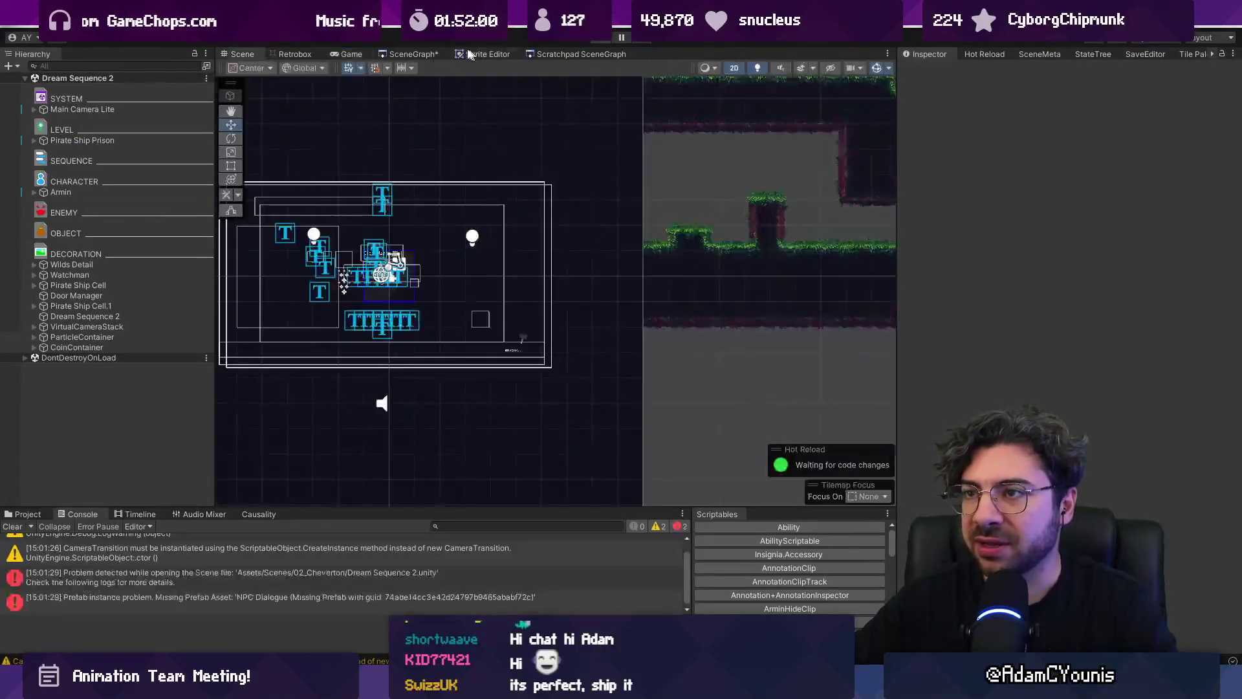
{"action": "left_click", "coordinate": [414, 54]}
{"action": "double_click", "coordinate": [494, 259]}
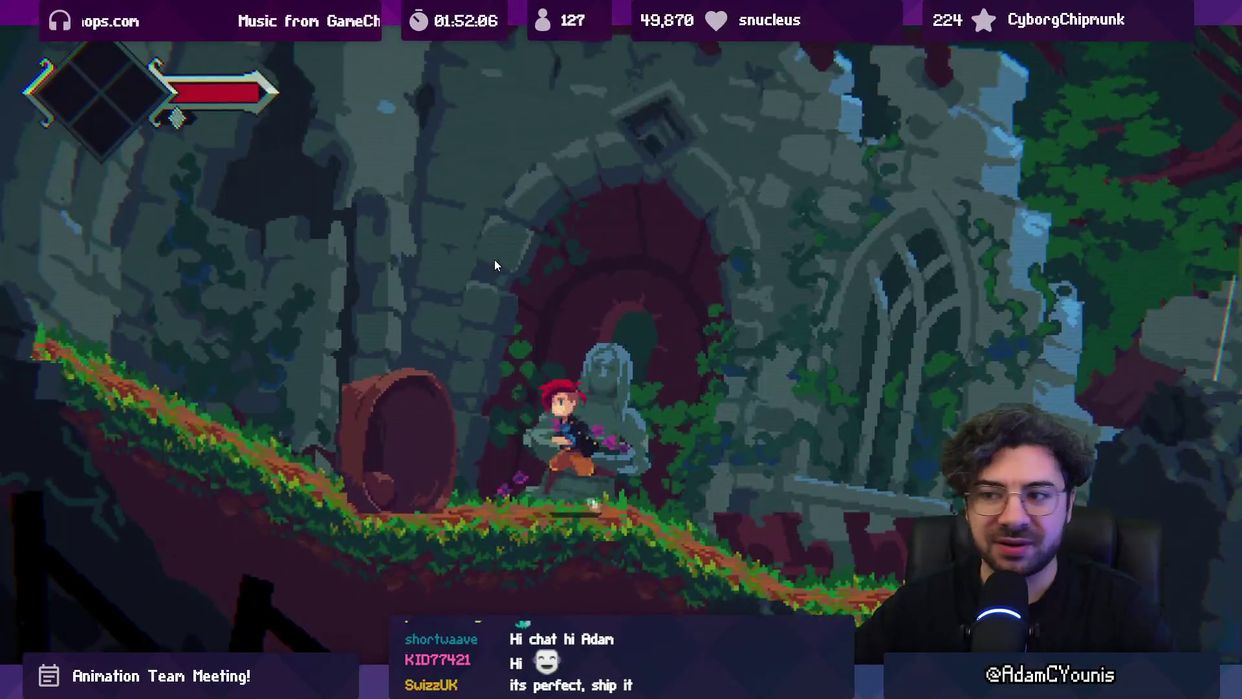
{"action": "key", "text": "Left"}
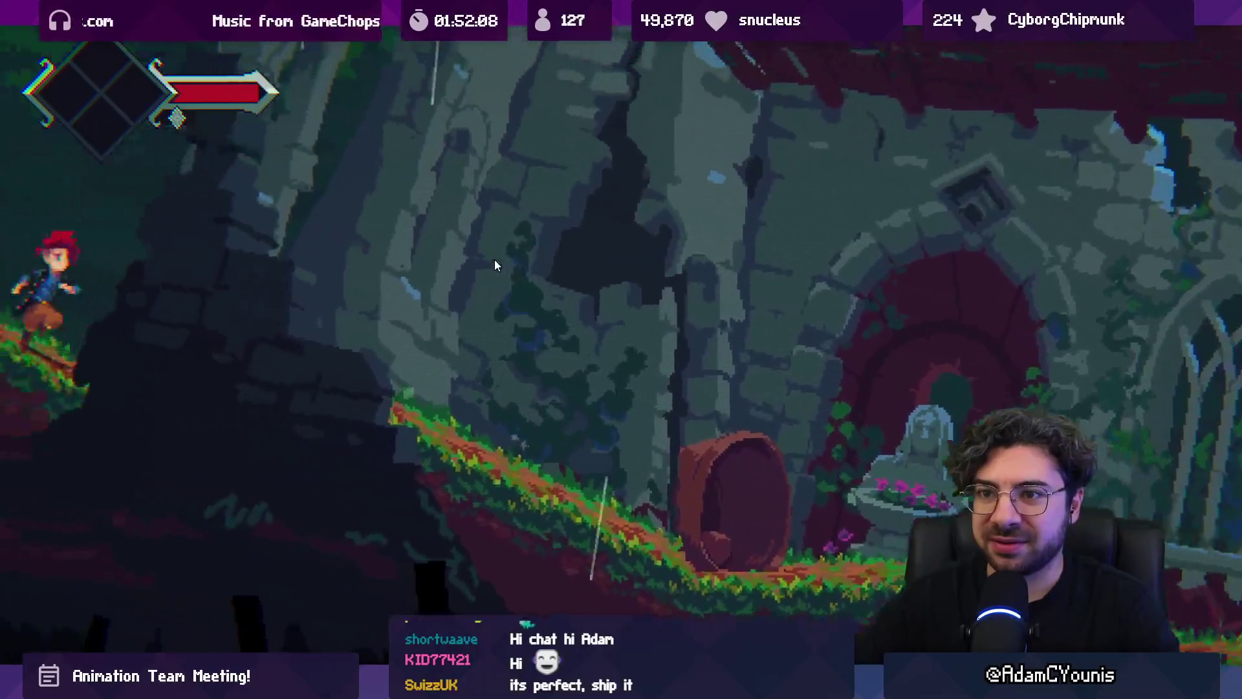
{"action": "key", "text": "Right"}
{"action": "key", "text": "Left"}
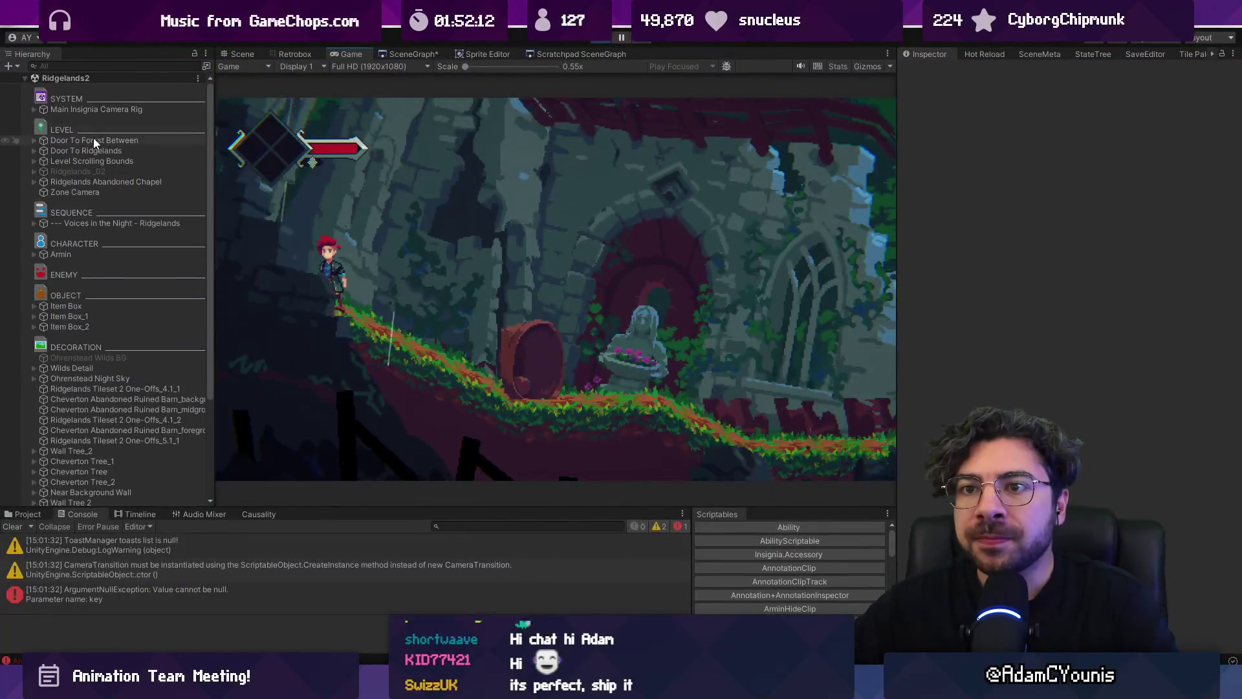
Shrink the Zone Camera's Box Collider 2D width, test the camera, then stop playing
{"action": "left_click", "coordinate": [90, 192]}
{"action": "left_click", "coordinate": [234, 55]}
{"action": "scroll", "coordinate": [427, 238], "scroll_direction": "up", "scroll_amount": 5}
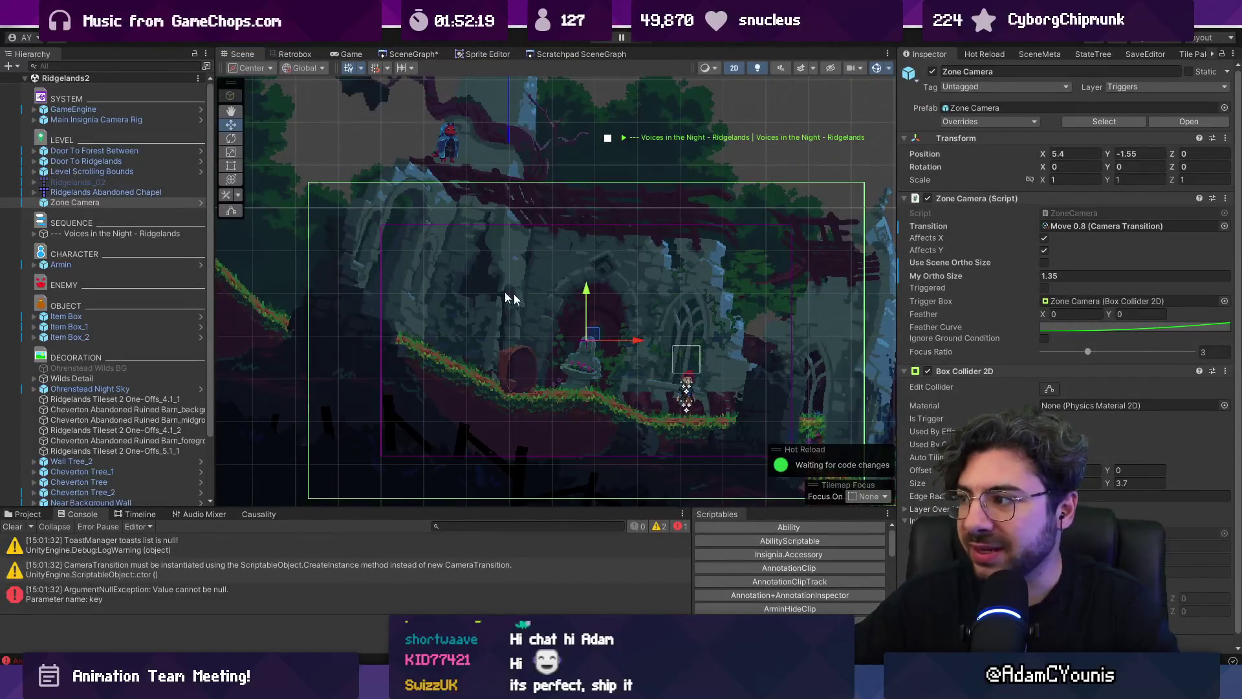
{"action": "left_click_drag", "start_coordinate": [918, 483], "coordinate": [879, 482]}
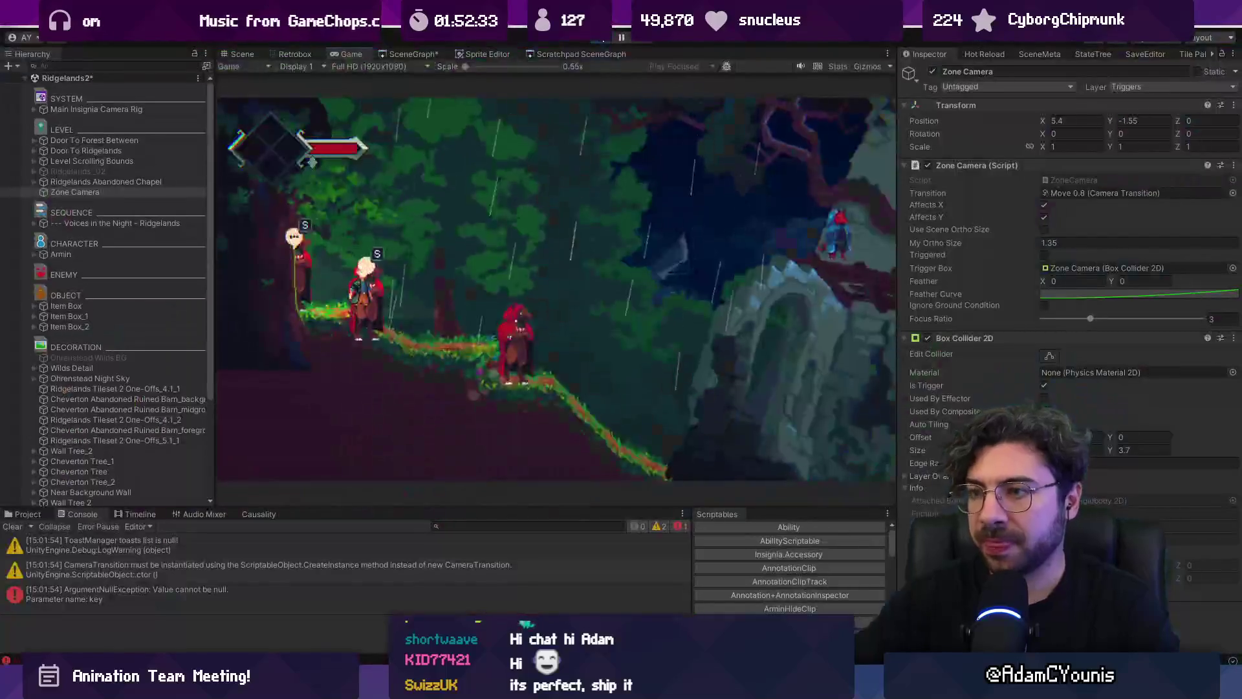
{"action": "key", "text": "ctrl+p"}
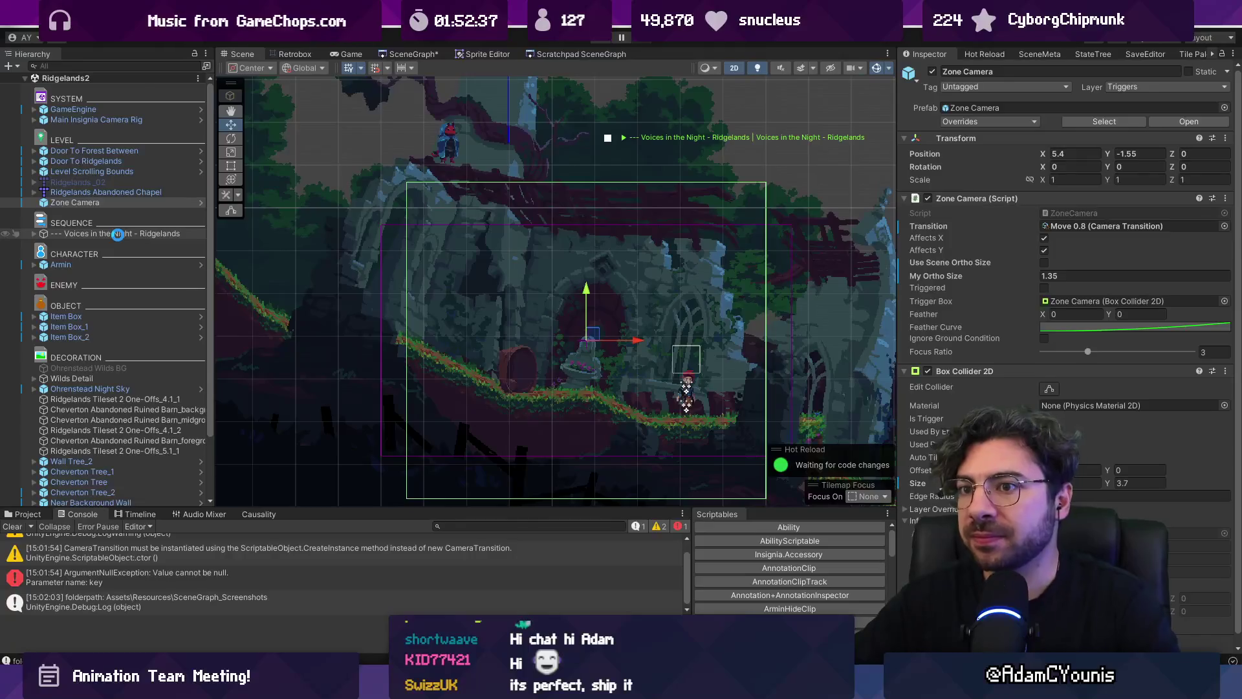
{"action": "left_click", "coordinate": [117, 235]}
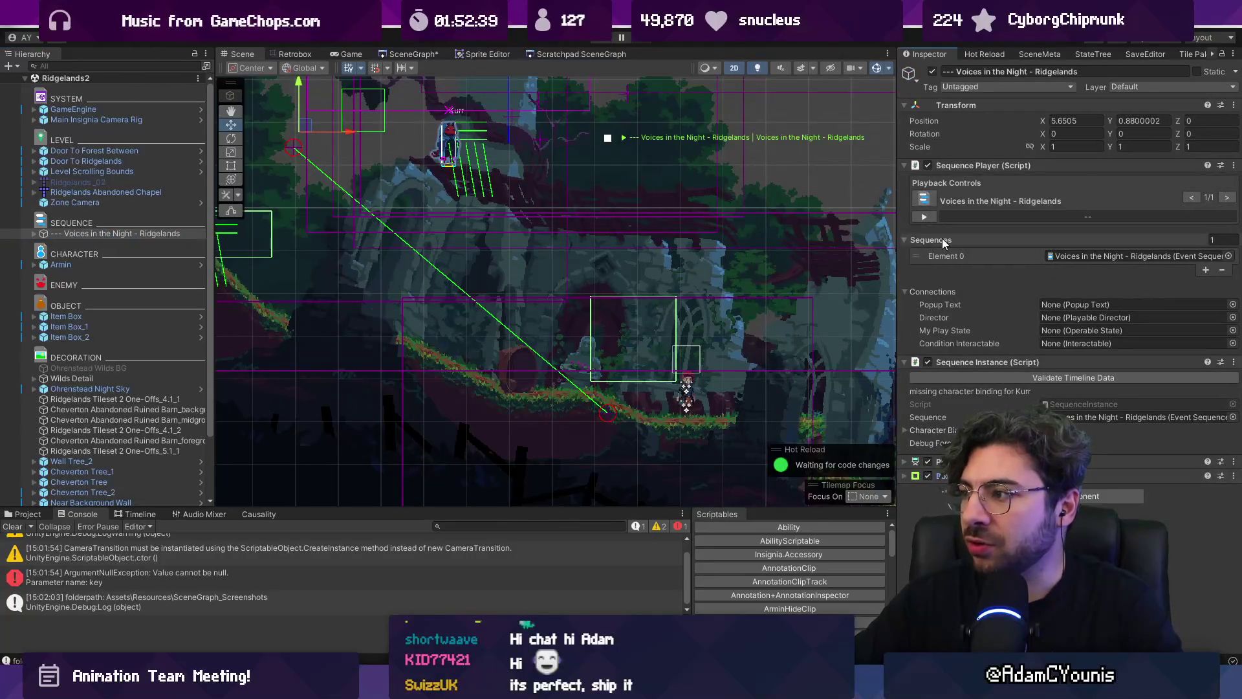
{"action": "left_click", "coordinate": [971, 165]}
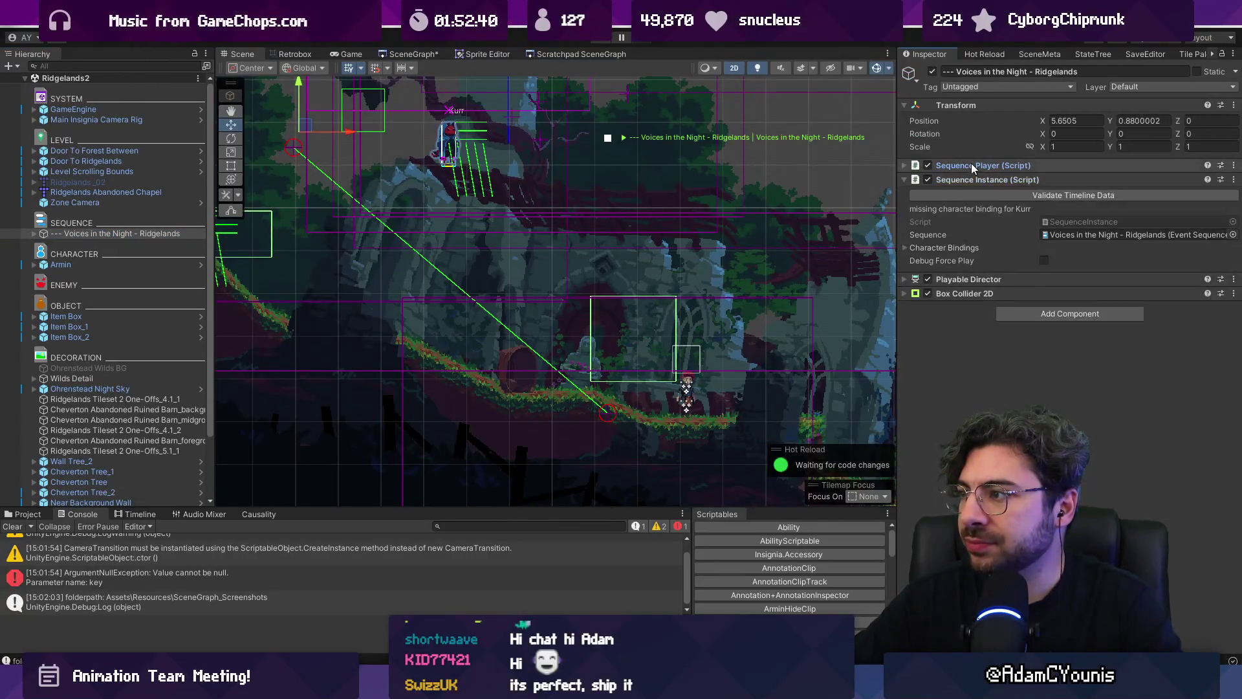
{"action": "left_click", "coordinate": [1004, 310]}
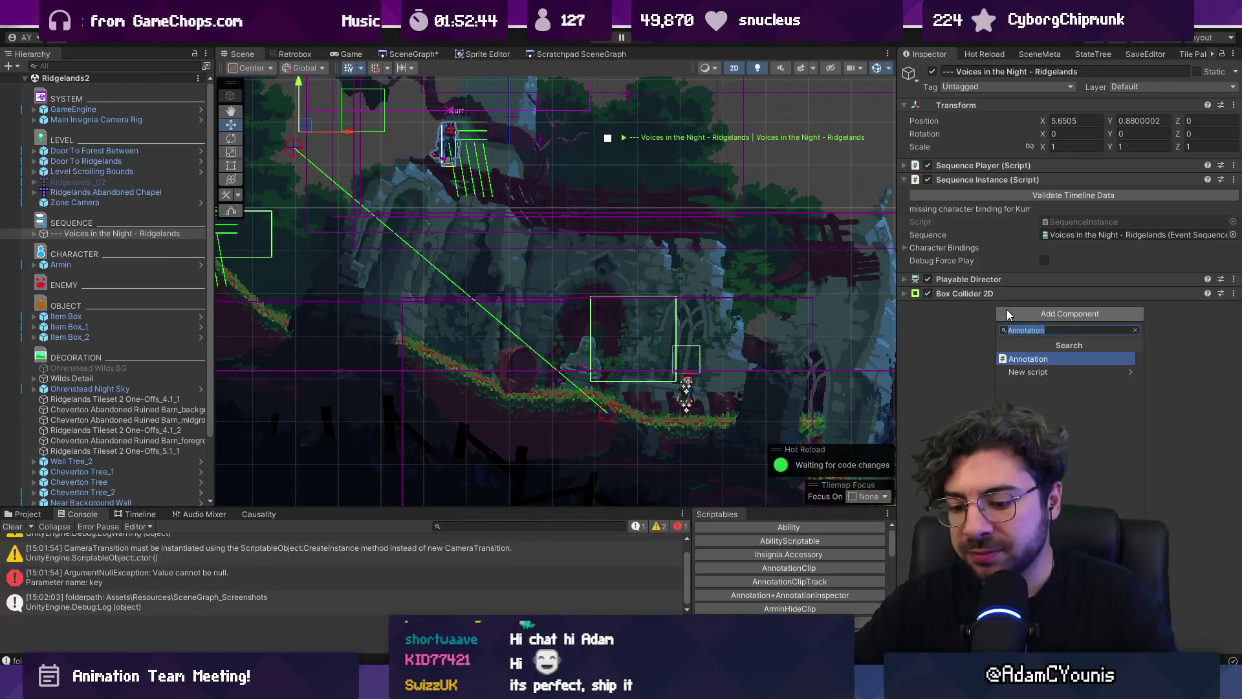
{"action": "key", "text": "Escape"}
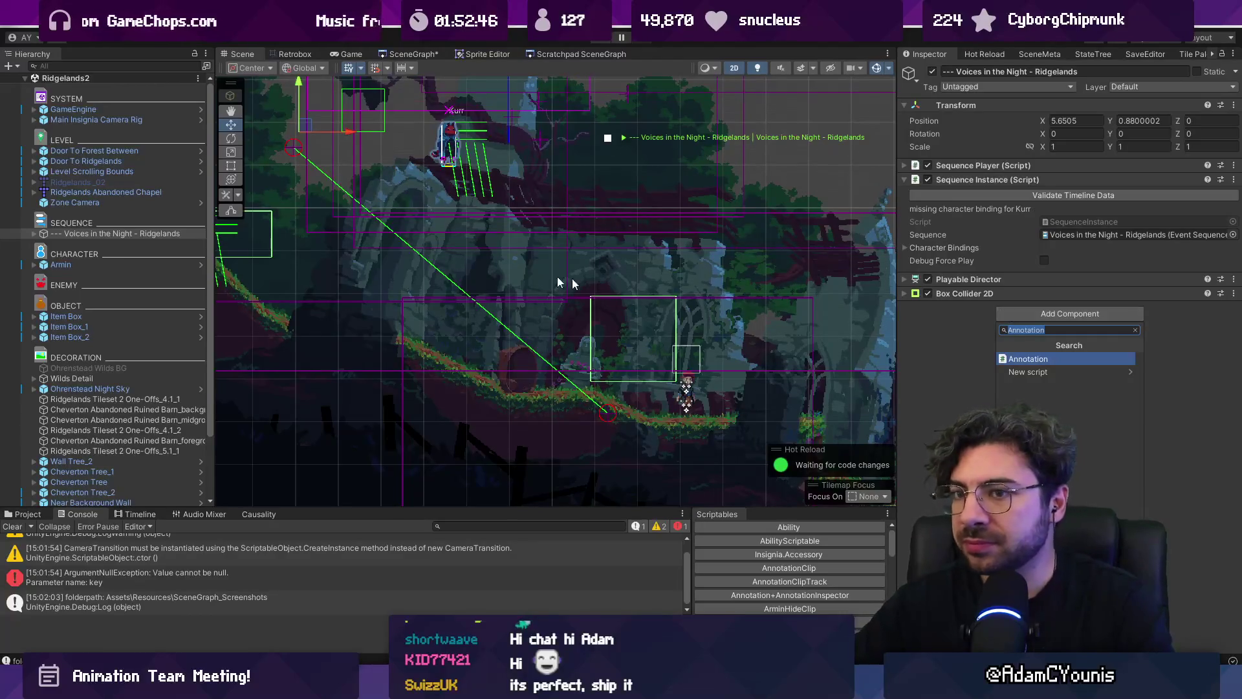
{"action": "left_click", "coordinate": [1035, 315]}
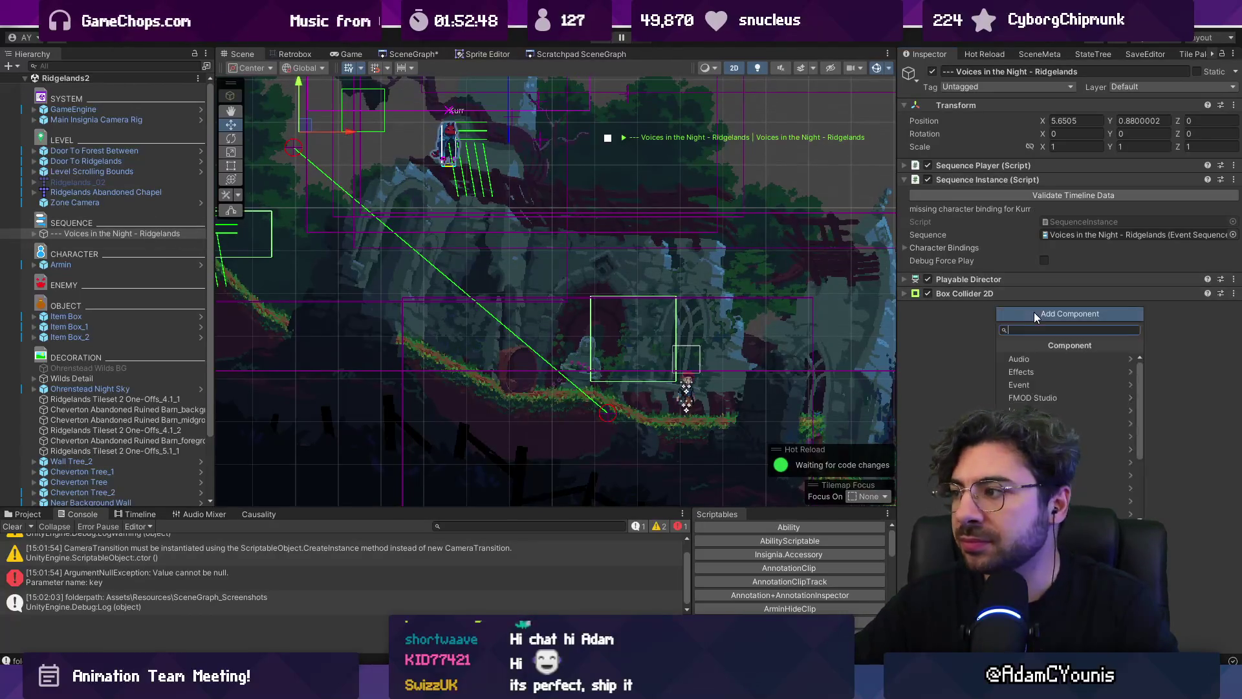
{"action": "right_click", "coordinate": [126, 234]}
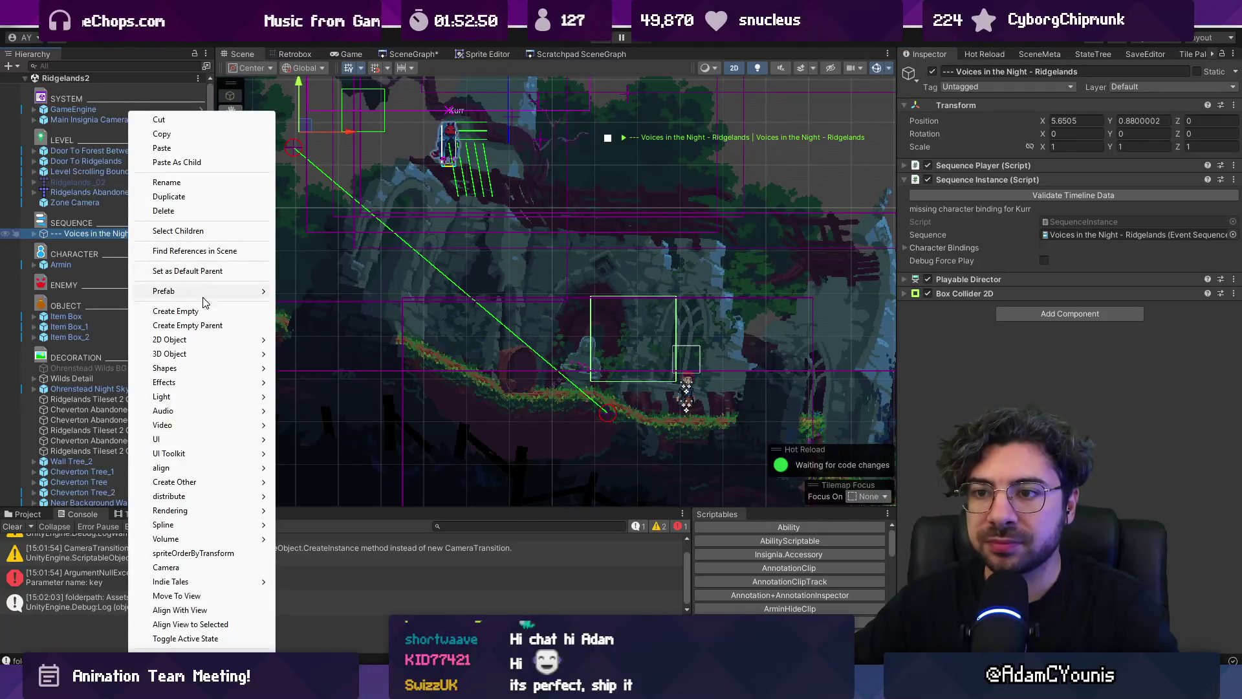
{"action": "left_click", "coordinate": [203, 312]}
{"action": "left_click_drag", "start_coordinate": [81, 440], "coordinate": [73, 239]}
{"action": "key", "text": "F2"}
{"action": "type", "text": "Voicews"}
{"action": "key", "text": "BackSpace"}
{"action": "key", "text": "BackSpace"}
{"action": "type", "text": "s In "}
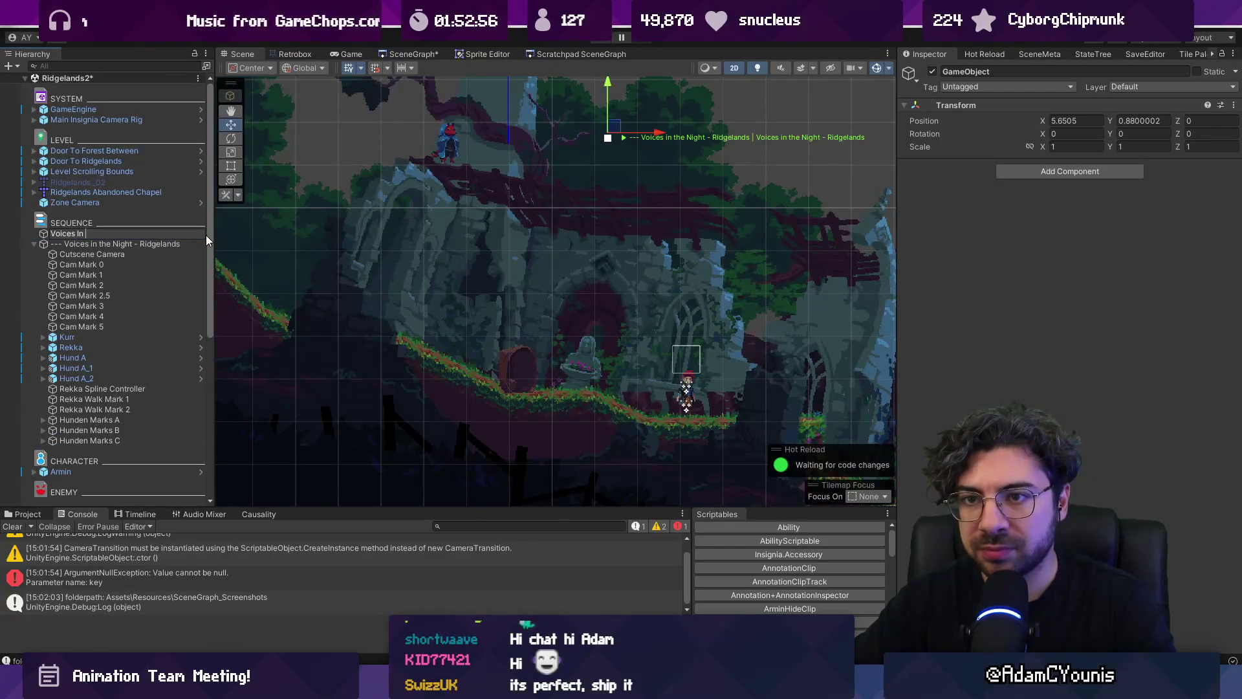
{"action": "type", "text": "the ni"}
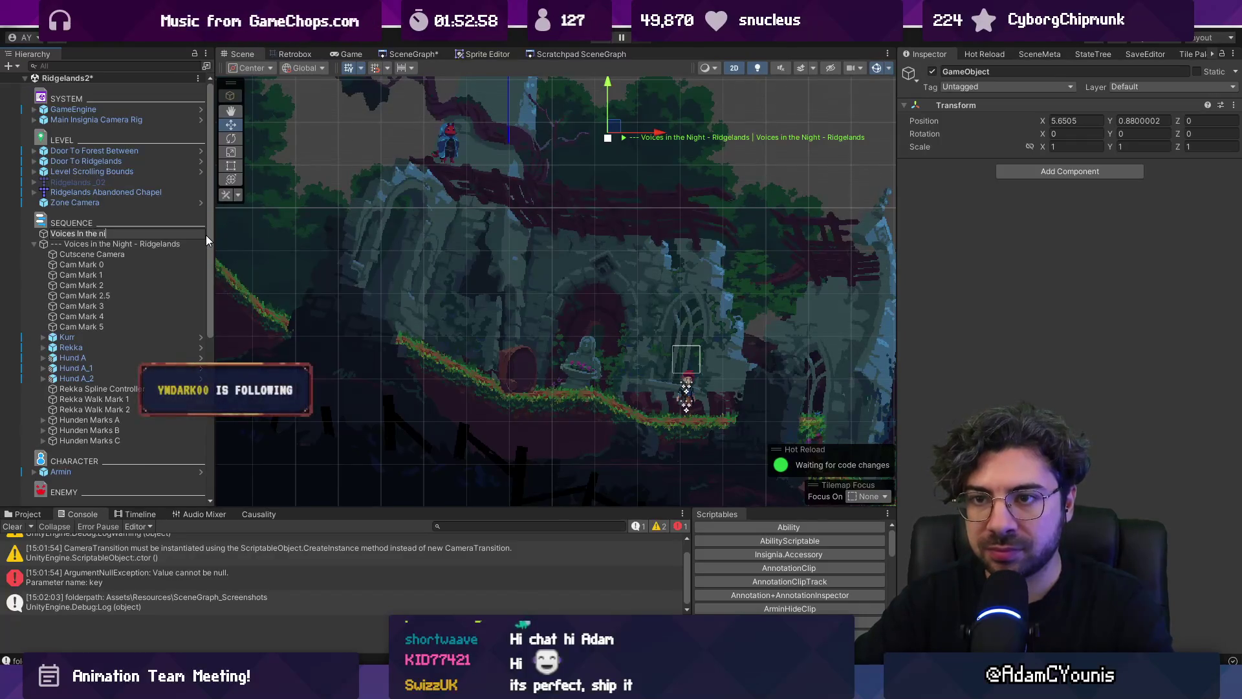
{"action": "type", "text": "ght condition toggle"}
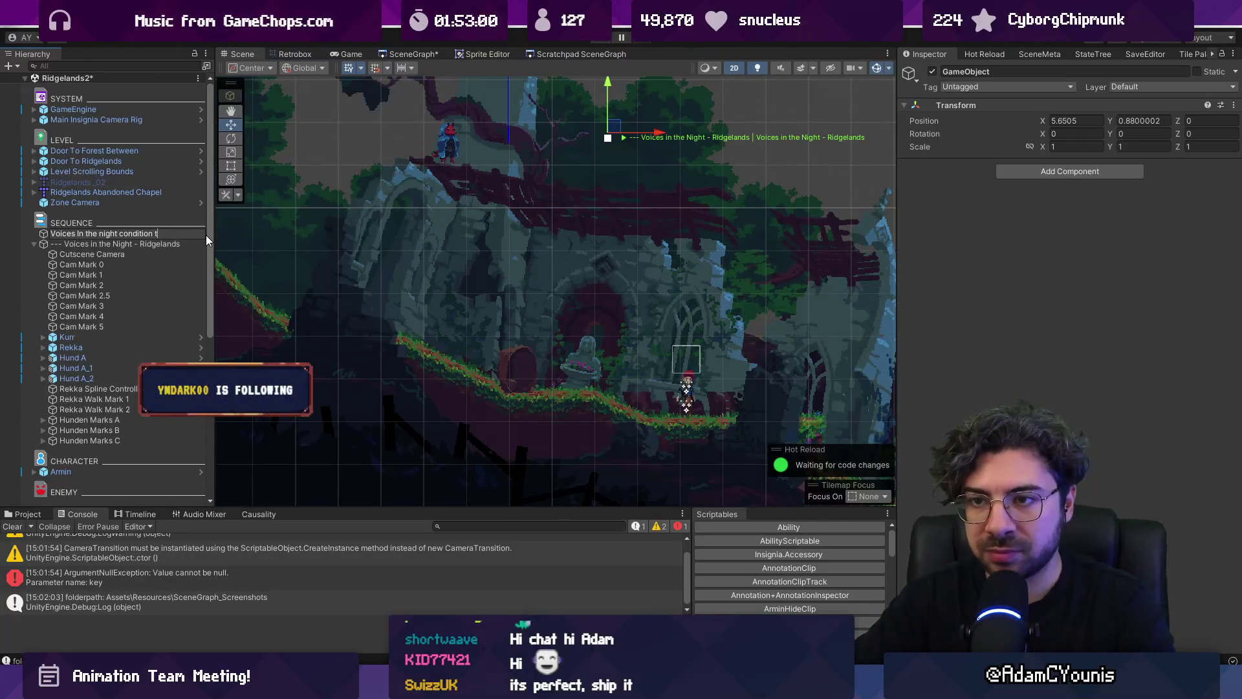
{"action": "key", "text": "Return"}
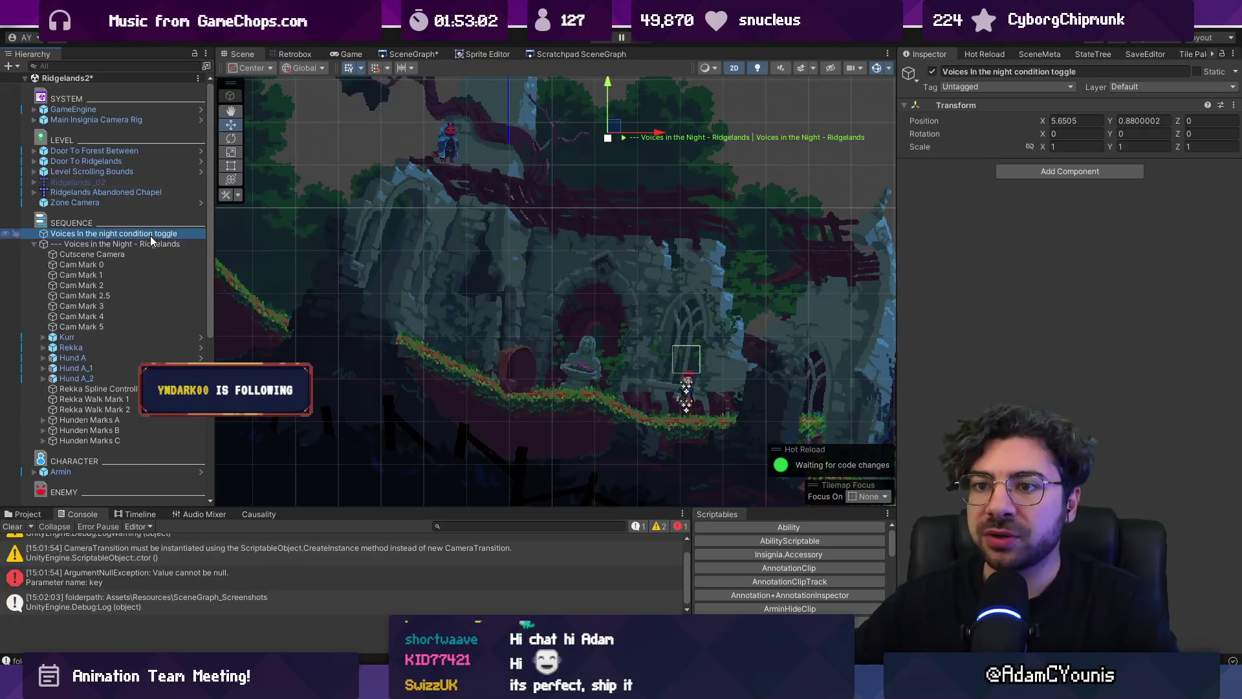
{"action": "left_click", "coordinate": [152, 244]}
{"action": "left_click", "coordinate": [156, 234]}
{"action": "key", "text": "Delete"}
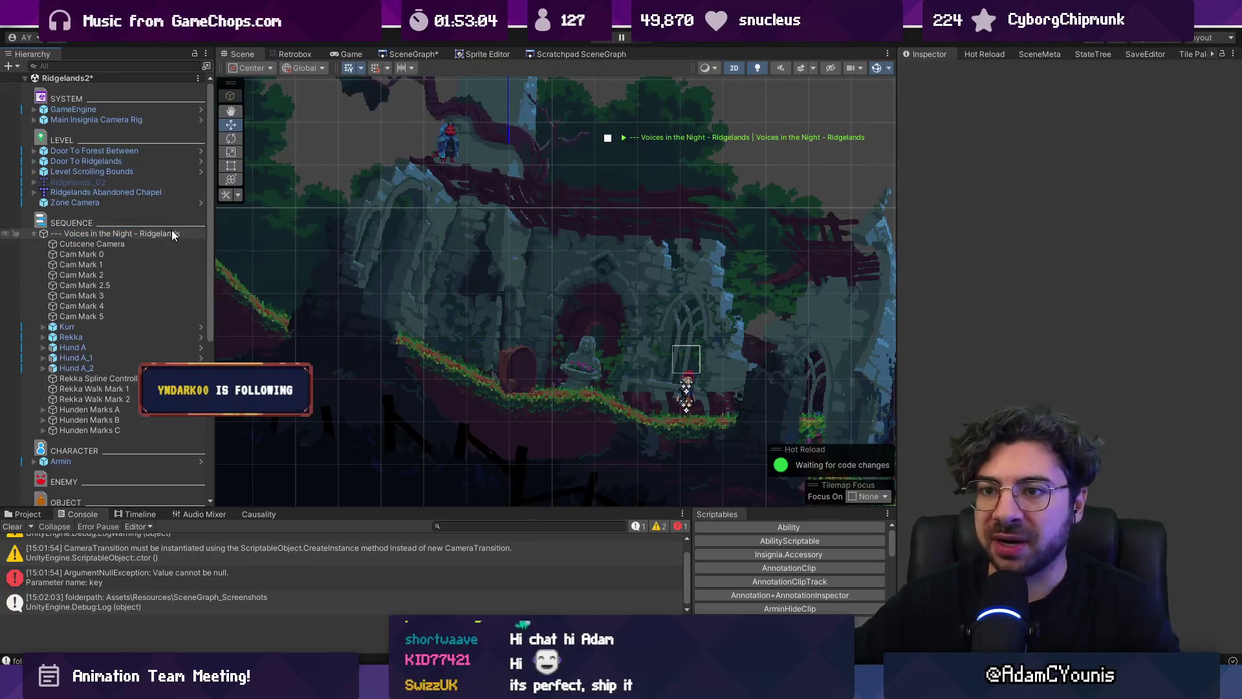
{"action": "left_click", "coordinate": [972, 182]}
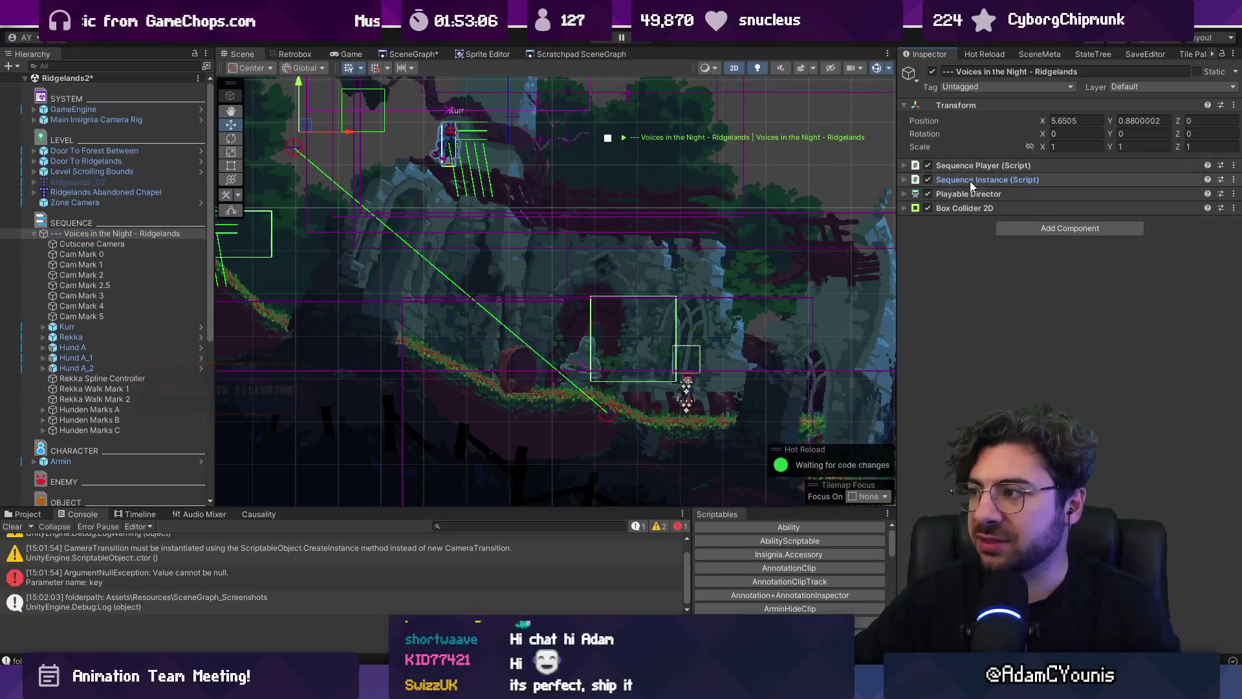
{"action": "left_click", "coordinate": [972, 181]}
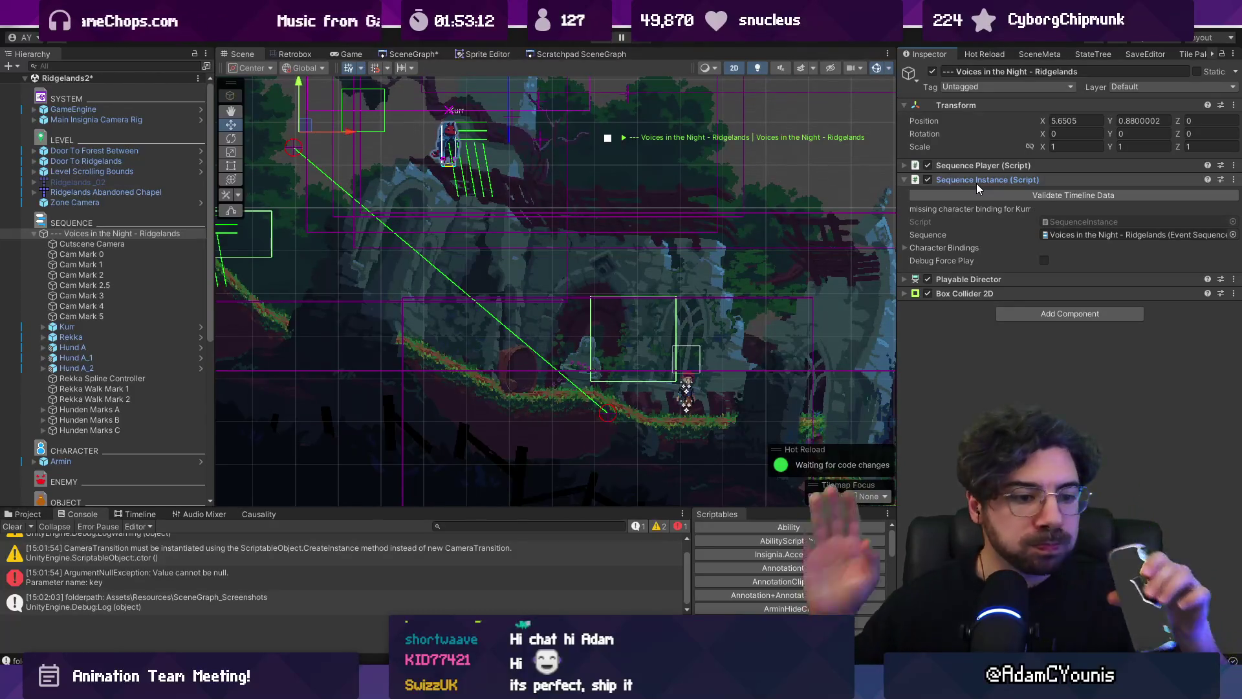
Create an empty object under SEQUENCE above Voices in the Night and name it 'Hunden Toggle'
{"action": "left_click", "coordinate": [37, 232]}
{"action": "left_click", "coordinate": [9, 66]}
{"action": "left_click", "coordinate": [39, 80]}
{"action": "mouse_move", "coordinate": [46, 497]}
{"action": "left_mouse_down"}
{"action": "mouse_move", "coordinate": [68, 152]}
{"action": "mouse_move", "coordinate": [78, 155]}
{"action": "left_mouse_up"}
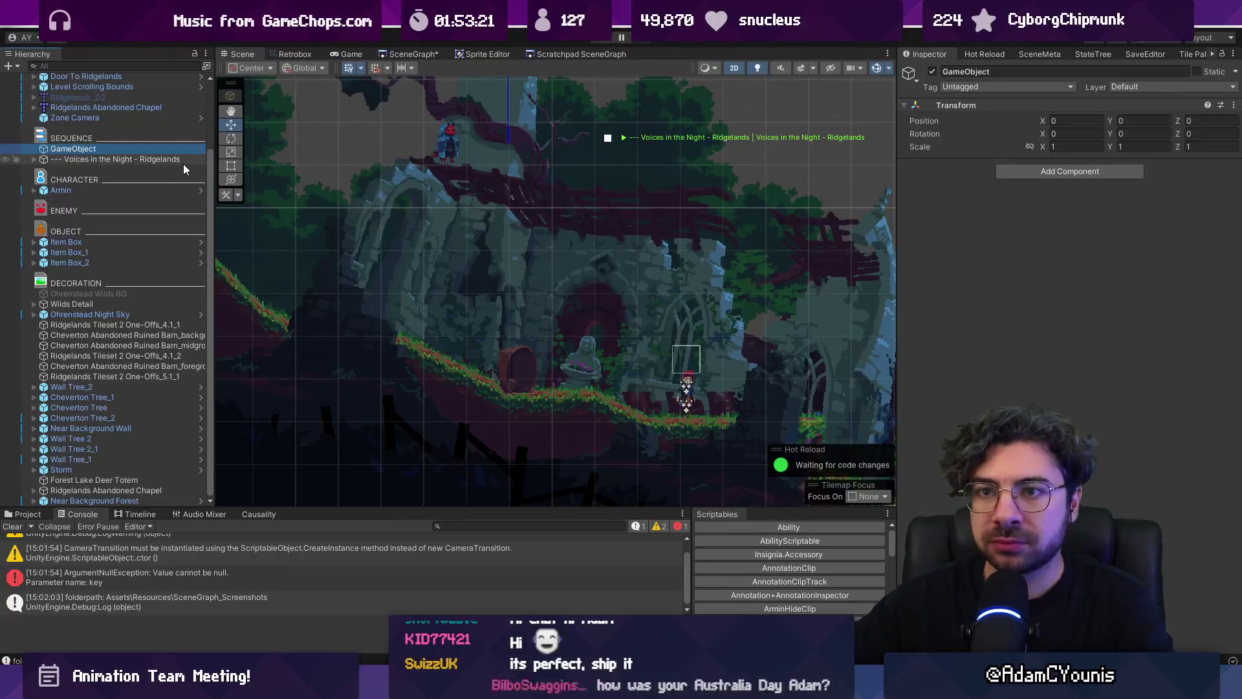
{"action": "key", "text": "F2"}
{"action": "type", "text": "Hunden To"}
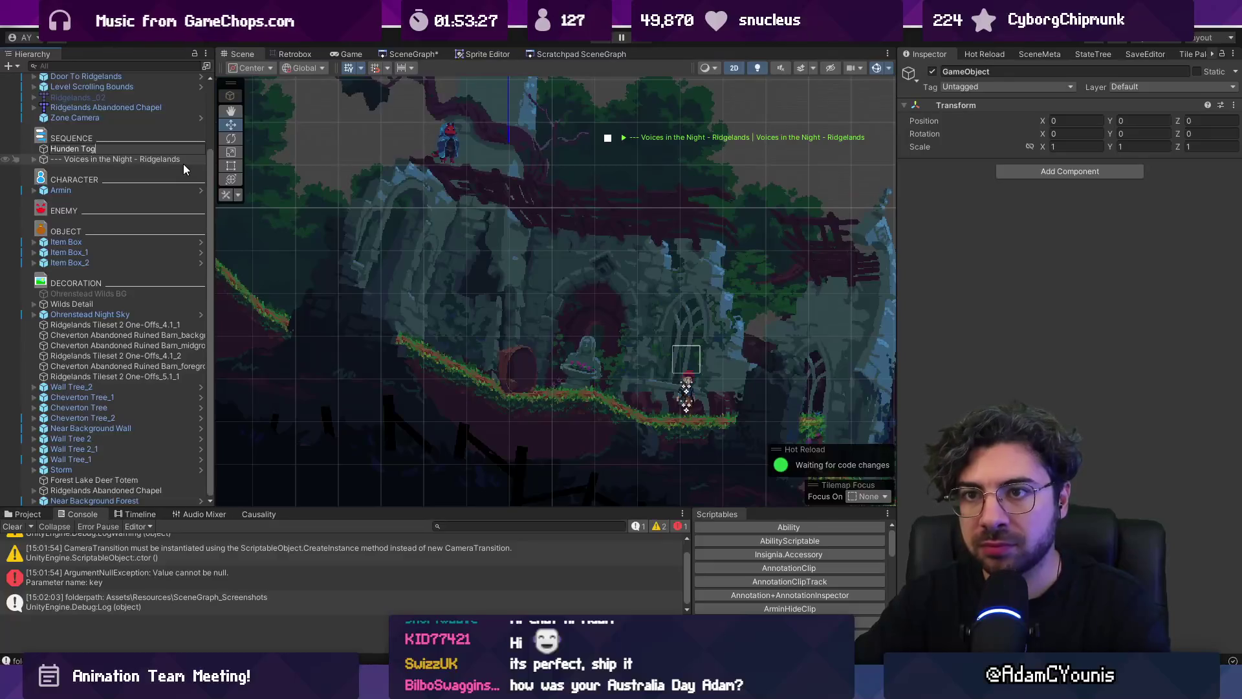
{"action": "type", "text": "gle"}
{"action": "key", "text": "Return"}
Add Condition Behaviour and Condition Toggle components, ordering Condition Toggle first
{"action": "left_click", "coordinate": [1125, 172]}
{"action": "type", "text": "conditionb"}
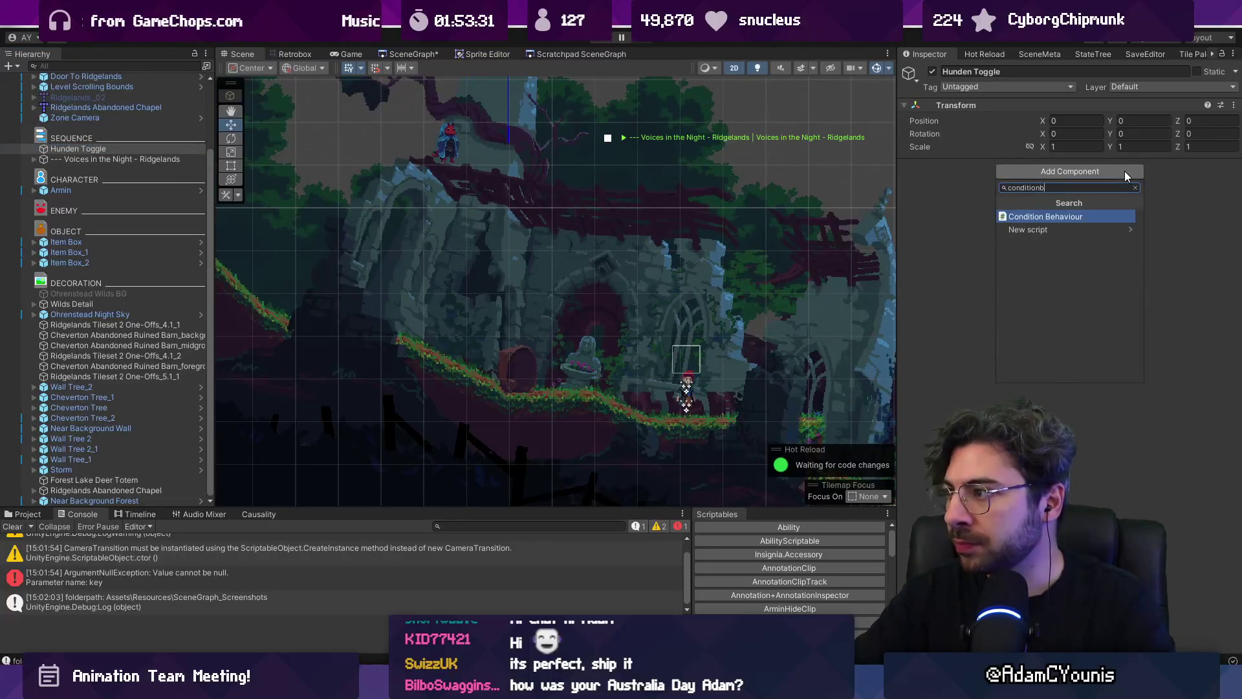
{"action": "key", "text": "Return"}
{"action": "left_click", "coordinate": [1069, 263]}
{"action": "type", "text": "conditiont"}
{"action": "key", "text": "Return"}
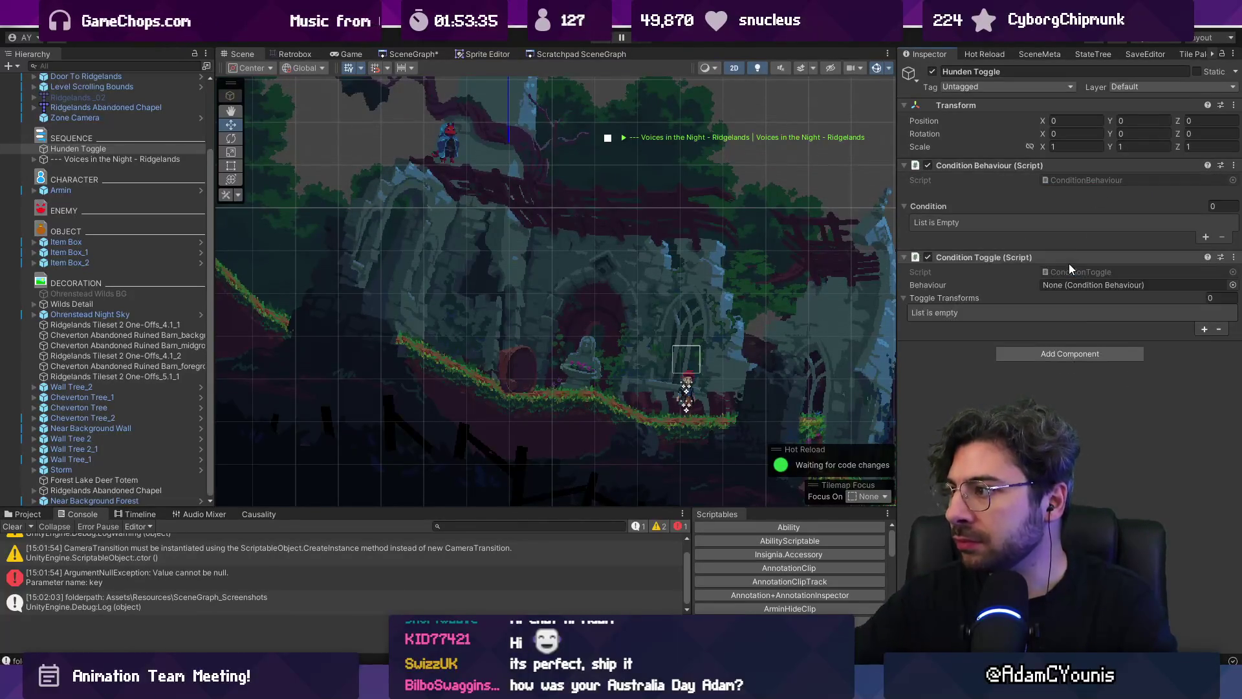
{"action": "left_click", "coordinate": [961, 257]}
{"action": "left_click", "coordinate": [949, 257]}
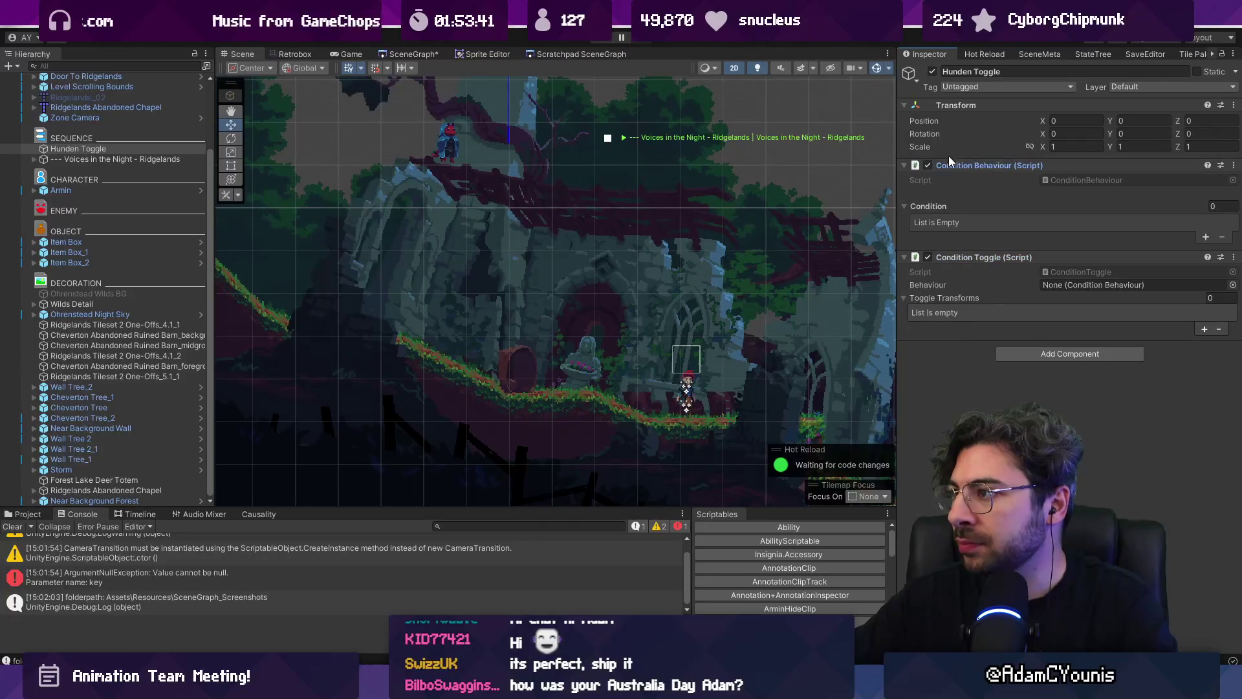
{"action": "left_click_drag", "start_coordinate": [953, 319], "coordinate": [957, 336]}
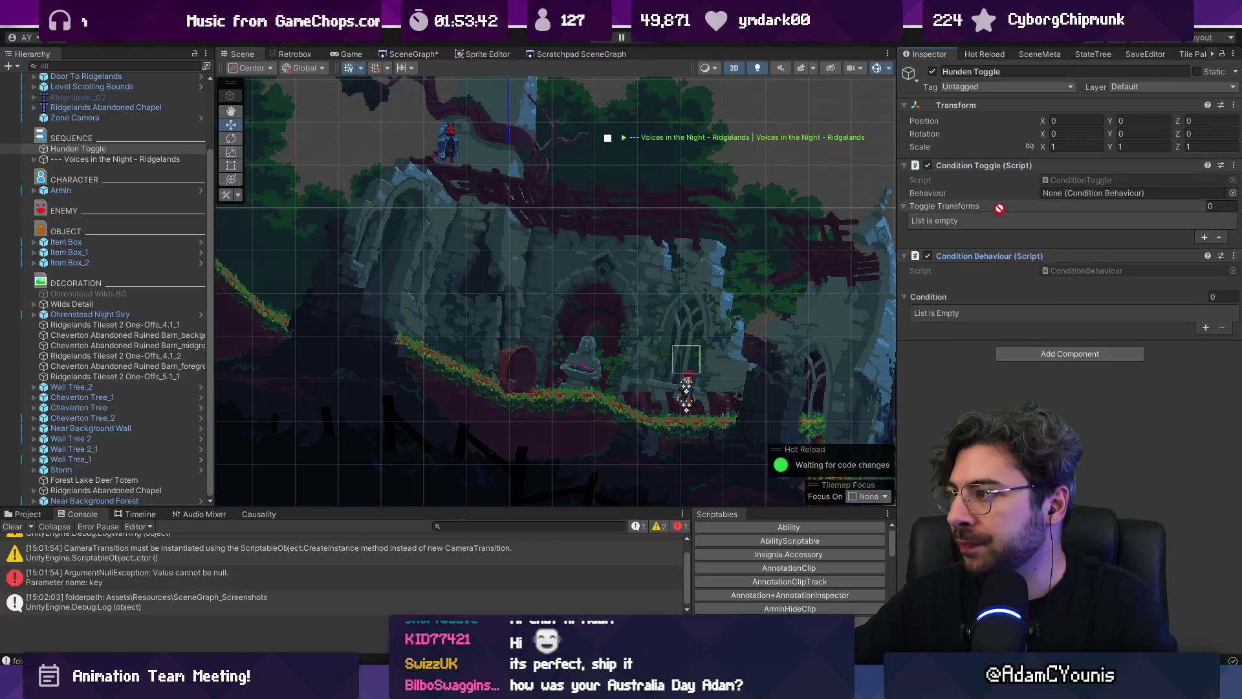
Link Condition Behaviour, toggle the Voices in the Night sequence, and add a Dream Sequence 1 flag condition
{"action": "left_click_drag", "start_coordinate": [983, 252], "coordinate": [1090, 194]}
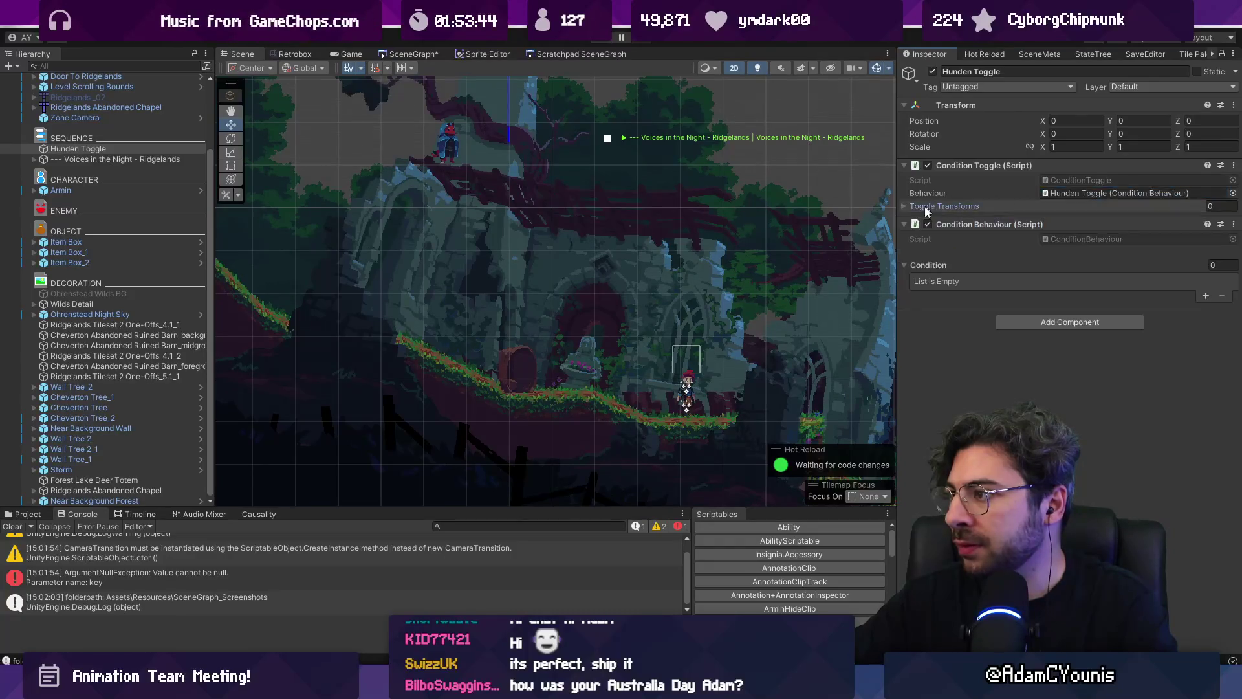
{"action": "left_click_drag", "start_coordinate": [117, 158], "coordinate": [951, 217]}
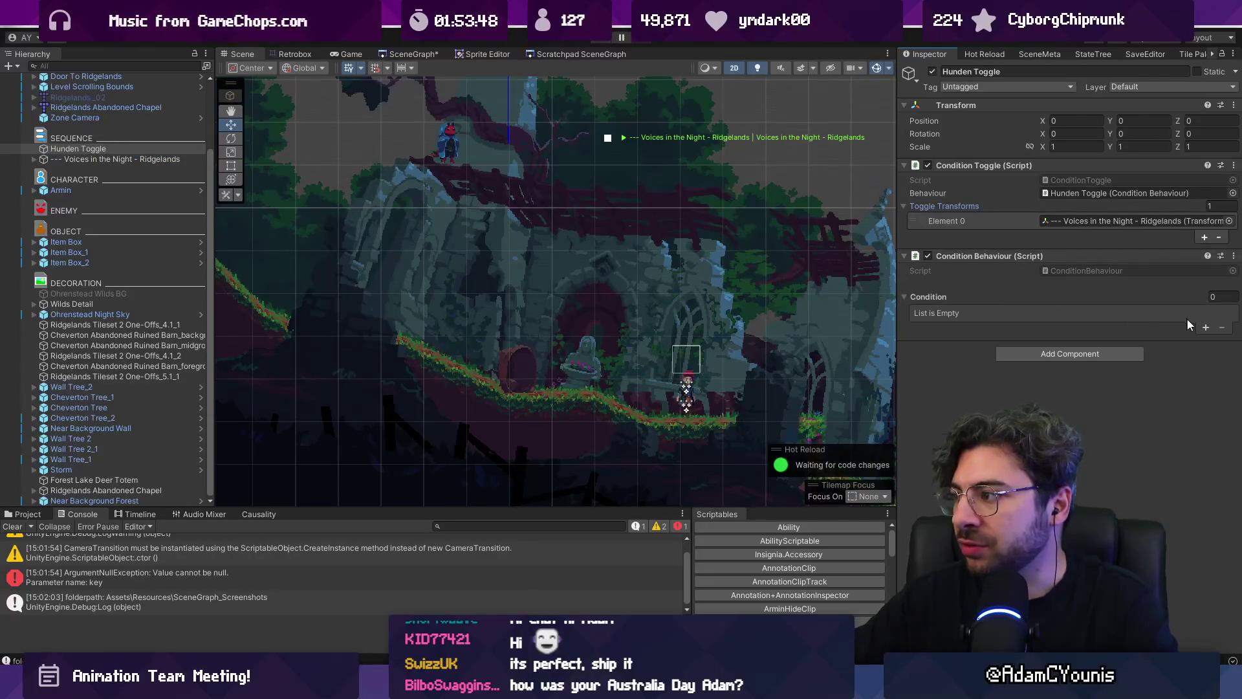
{"action": "left_click", "coordinate": [1205, 327]}
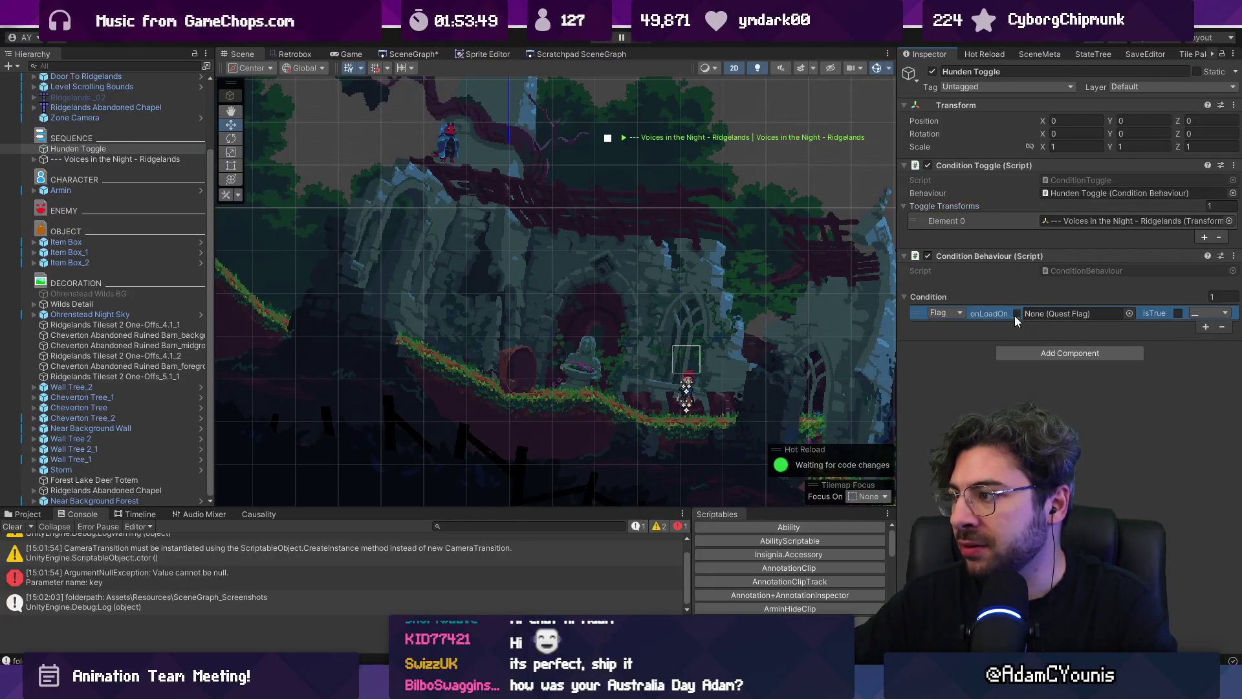
{"action": "left_click", "coordinate": [1131, 313]}
{"action": "type", "text": "dream"}
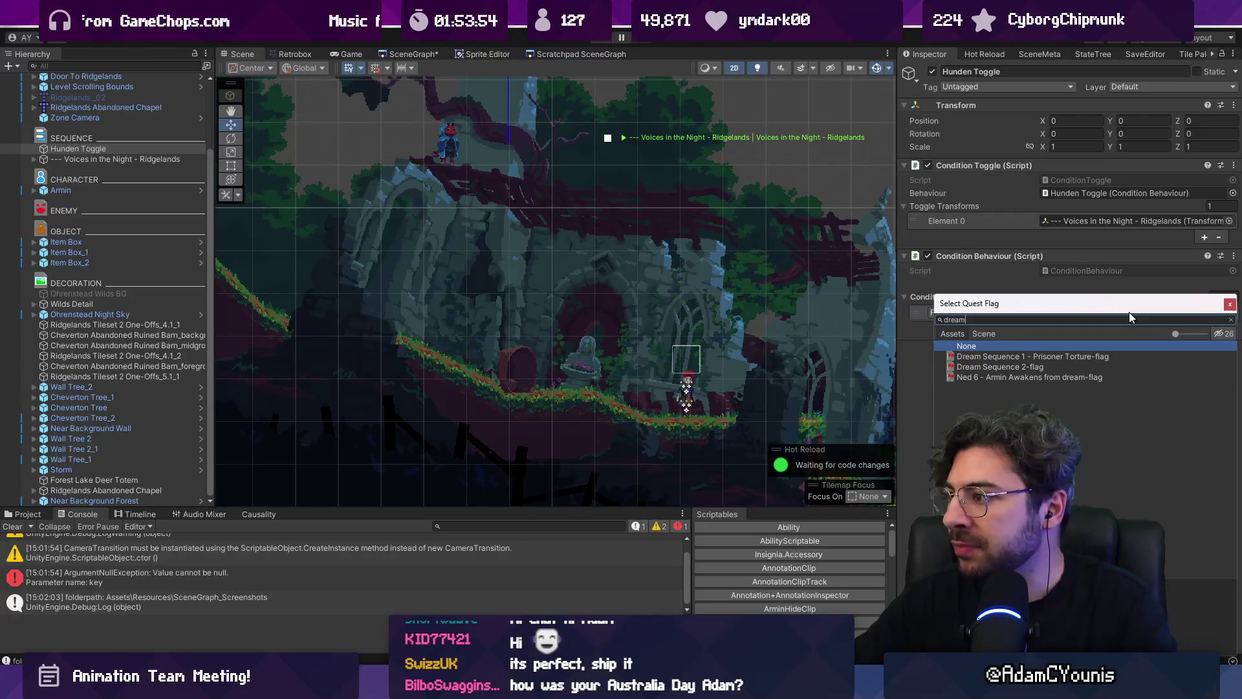
{"action": "key", "text": "Down"}
{"action": "key", "text": "Return"}
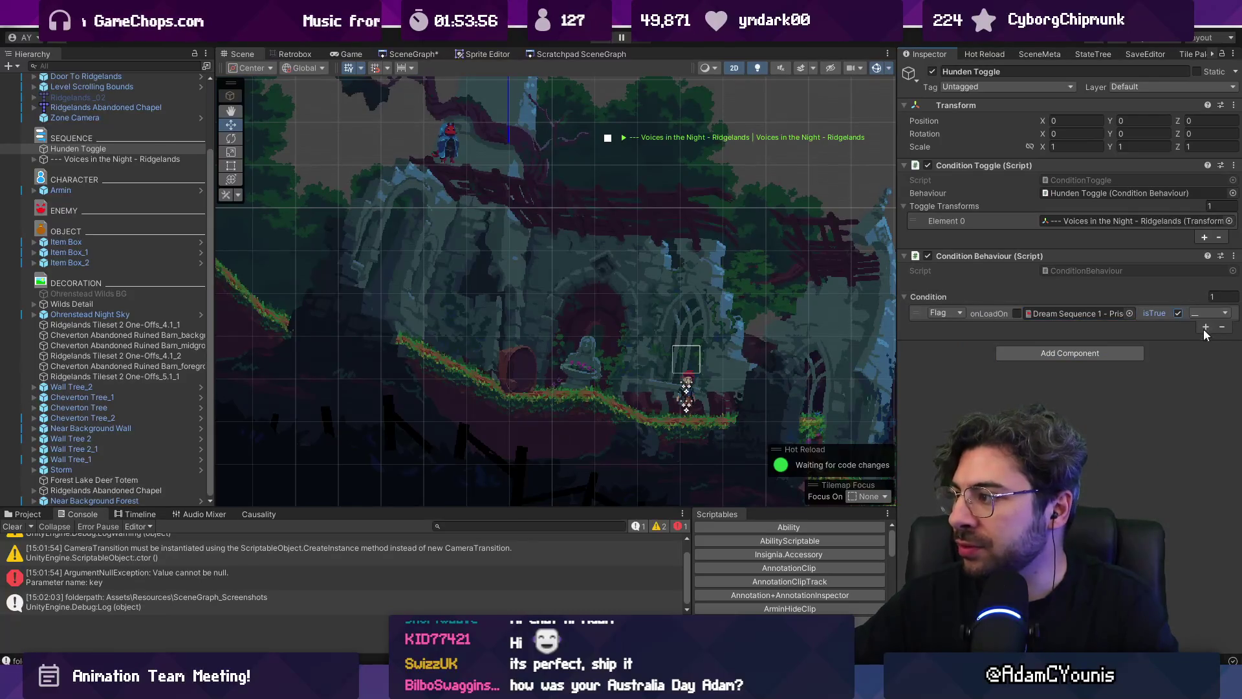
Add a Voices in the Night flag condition, enable onLoadOn on both, and join them with AND
{"action": "left_click", "coordinate": [1205, 327]}
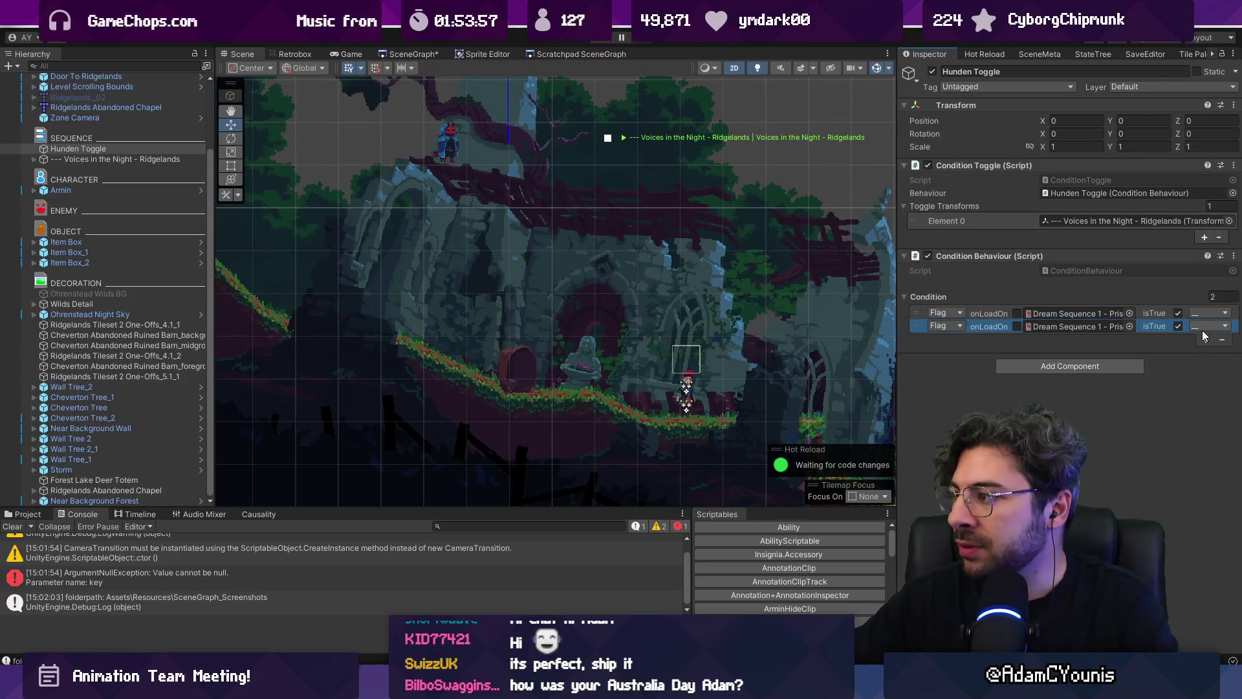
{"action": "left_click", "coordinate": [1018, 326]}
{"action": "left_click", "coordinate": [1017, 313]}
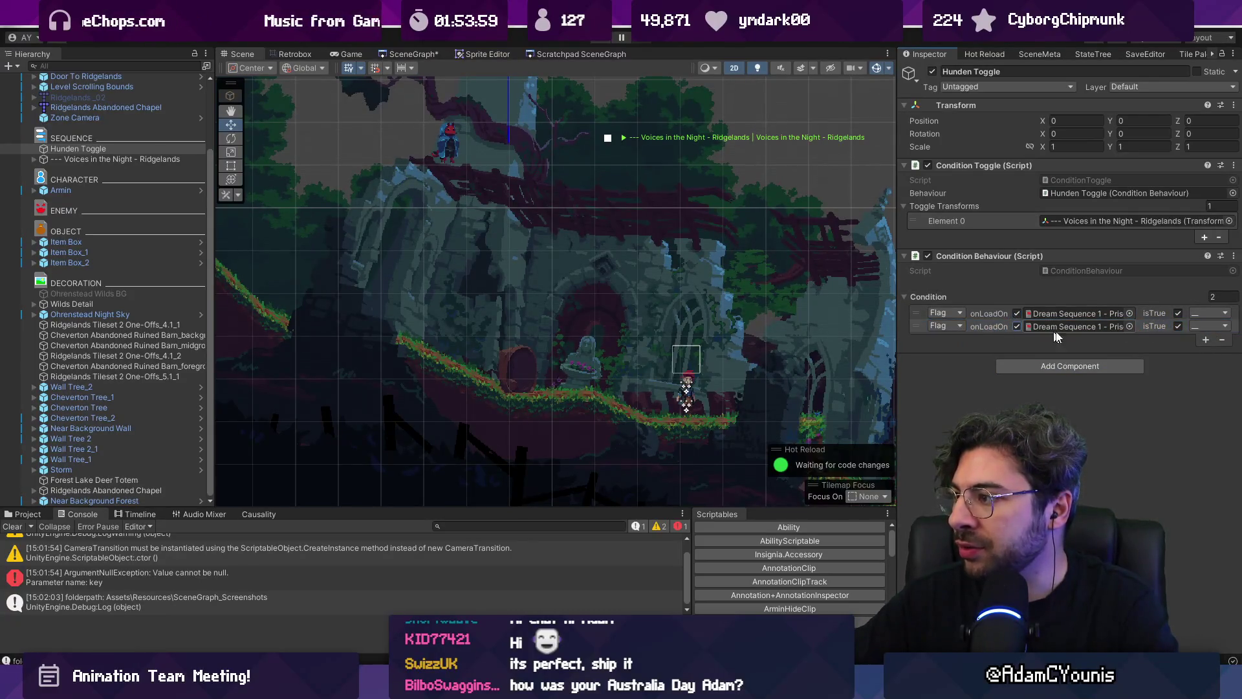
{"action": "left_click", "coordinate": [1129, 326]}
{"action": "type", "text": "voices"}
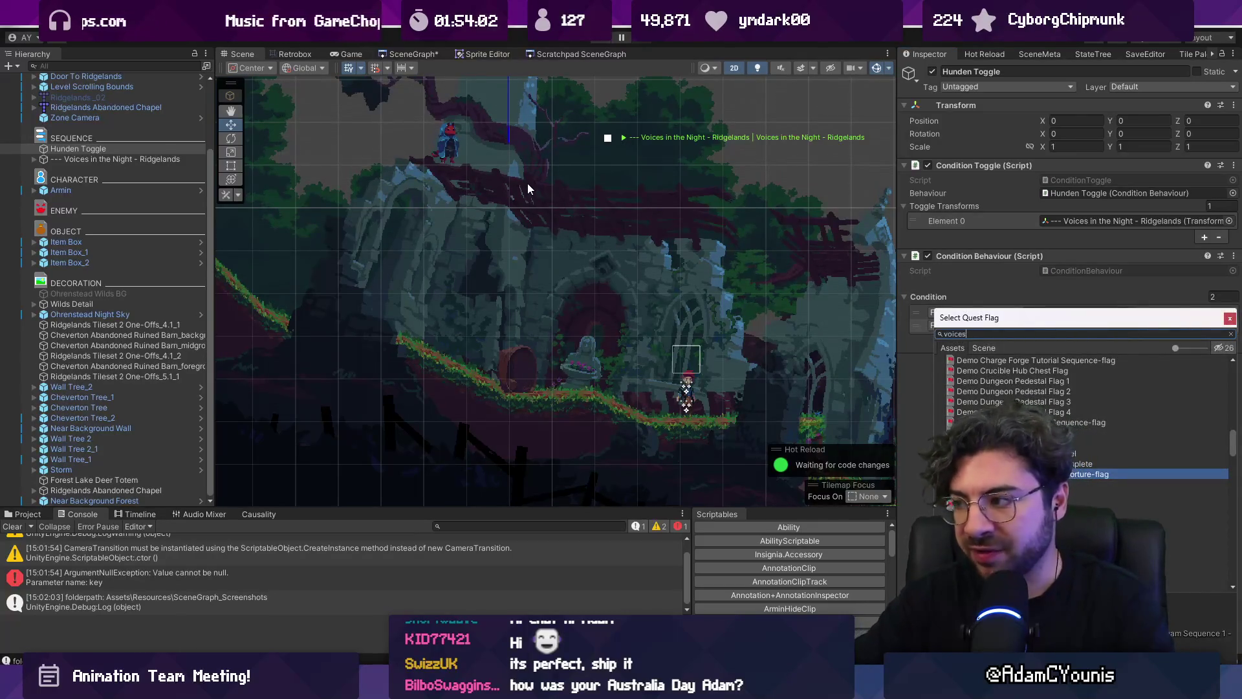
{"action": "key", "text": "Down"}
{"action": "key", "text": "Return"}
{"action": "left_click", "coordinate": [1203, 315]}
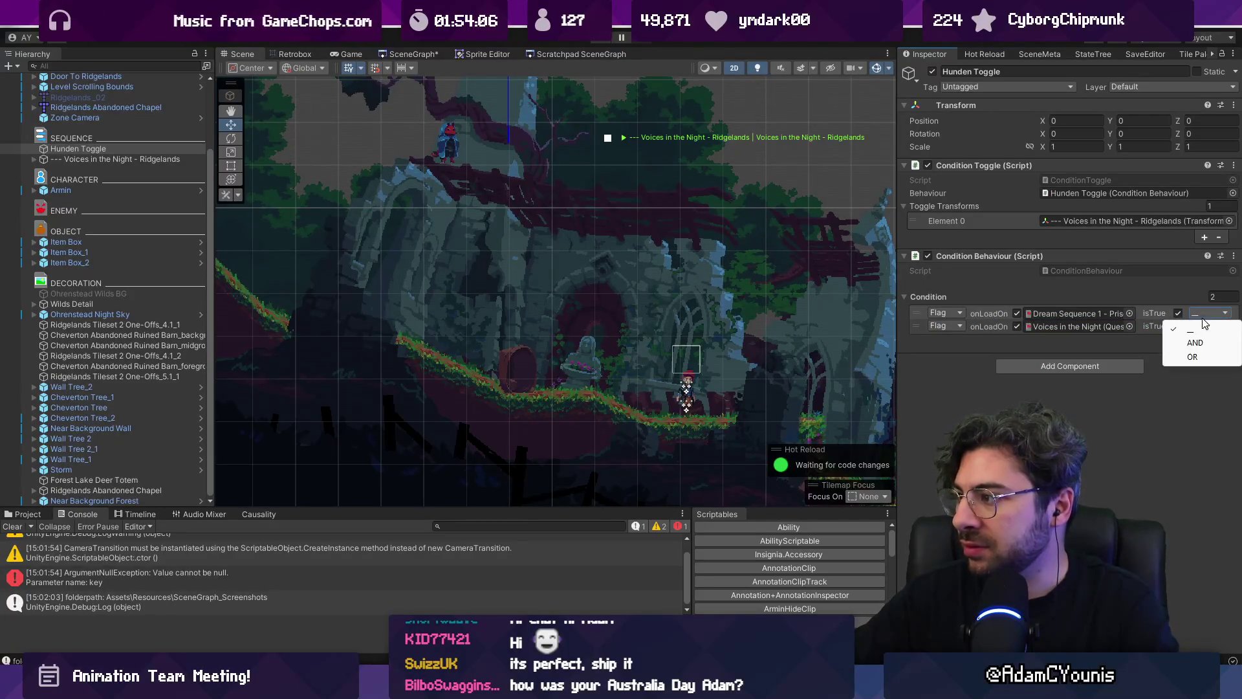
{"action": "left_click", "coordinate": [1196, 342]}
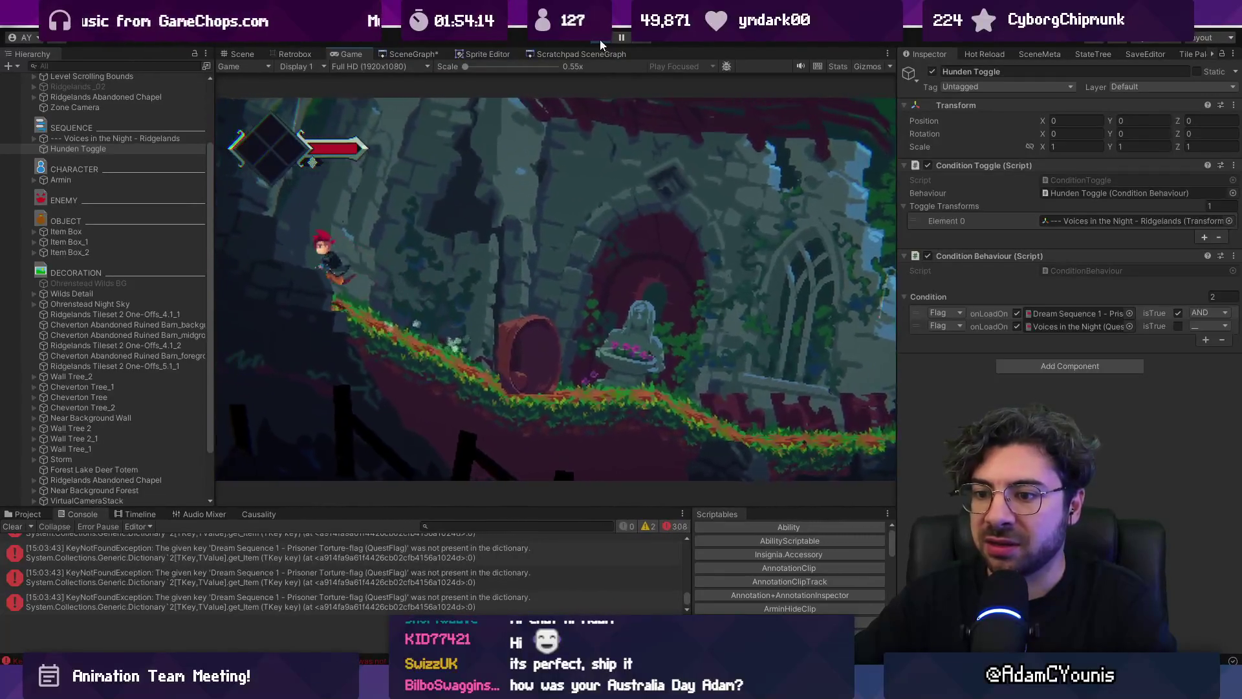
Stop the playtest and select the DataLibrary asset in the Project files
{"action": "left_click", "coordinate": [599, 40]}
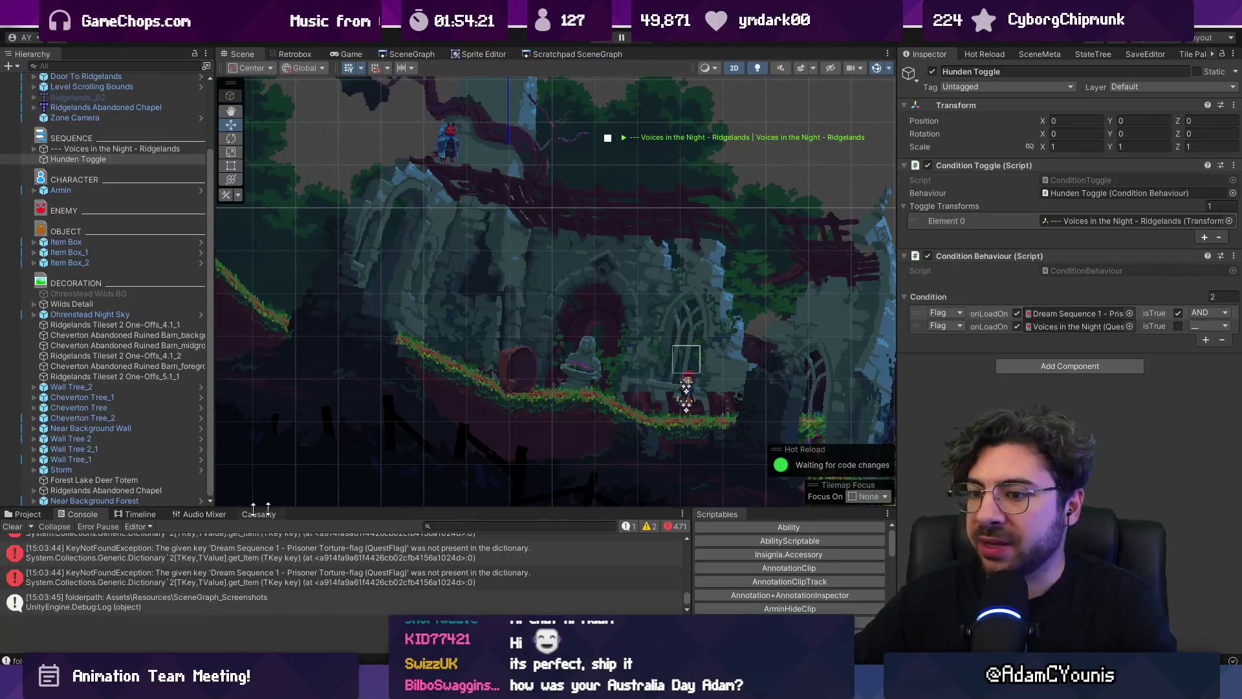
{"action": "left_click", "coordinate": [26, 513]}
{"action": "left_click", "coordinate": [515, 526]}
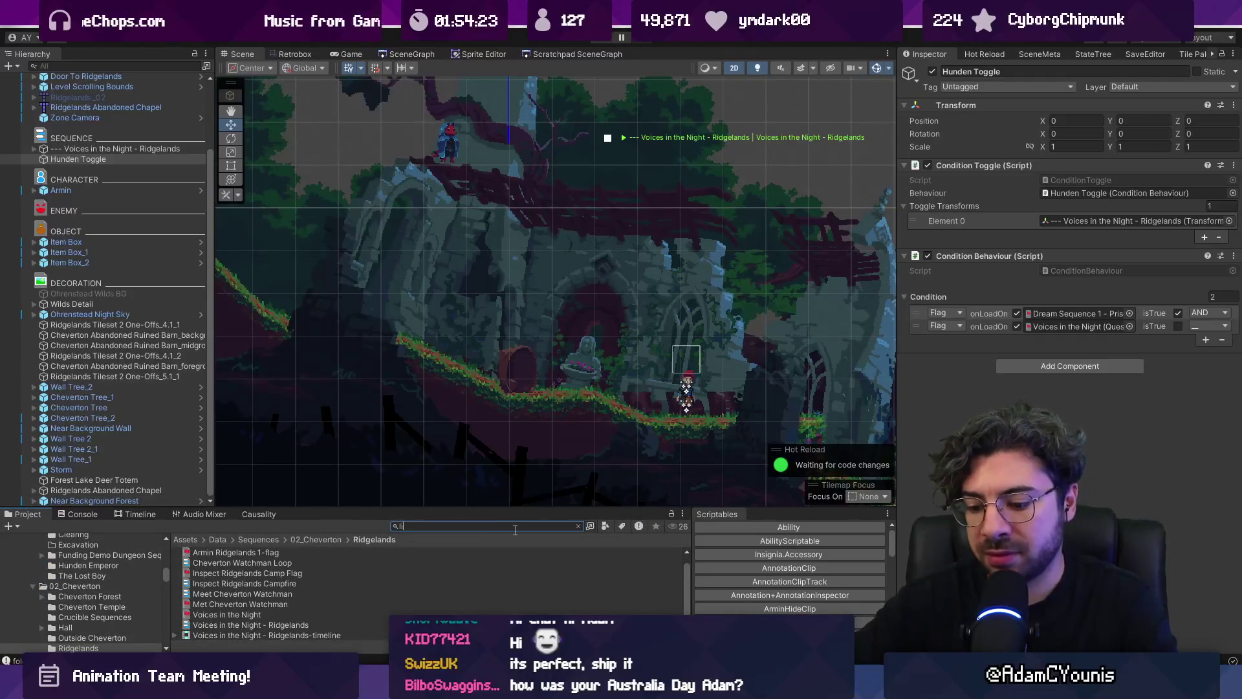
{"action": "type", "text": "library"}
{"action": "left_click", "coordinate": [258, 572]}
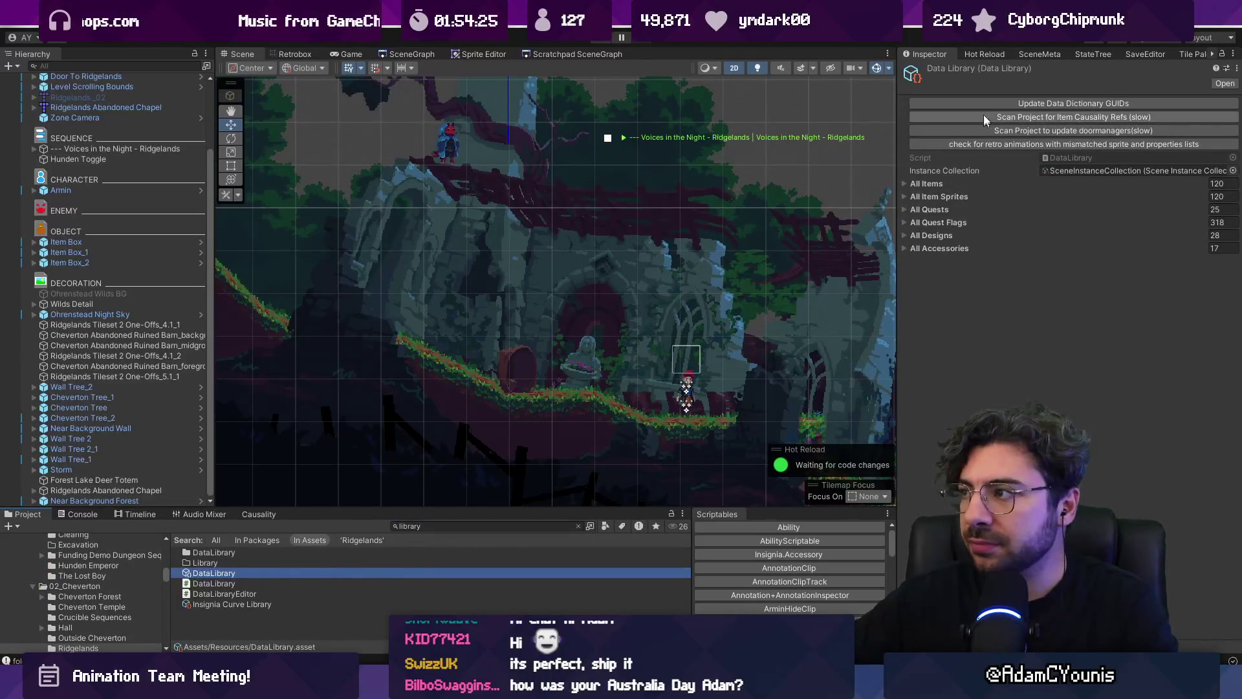
Refresh the Data Library's dictionary GUIDs, then end the Ridgelands2 playtest
{"action": "left_click", "coordinate": [986, 102]}
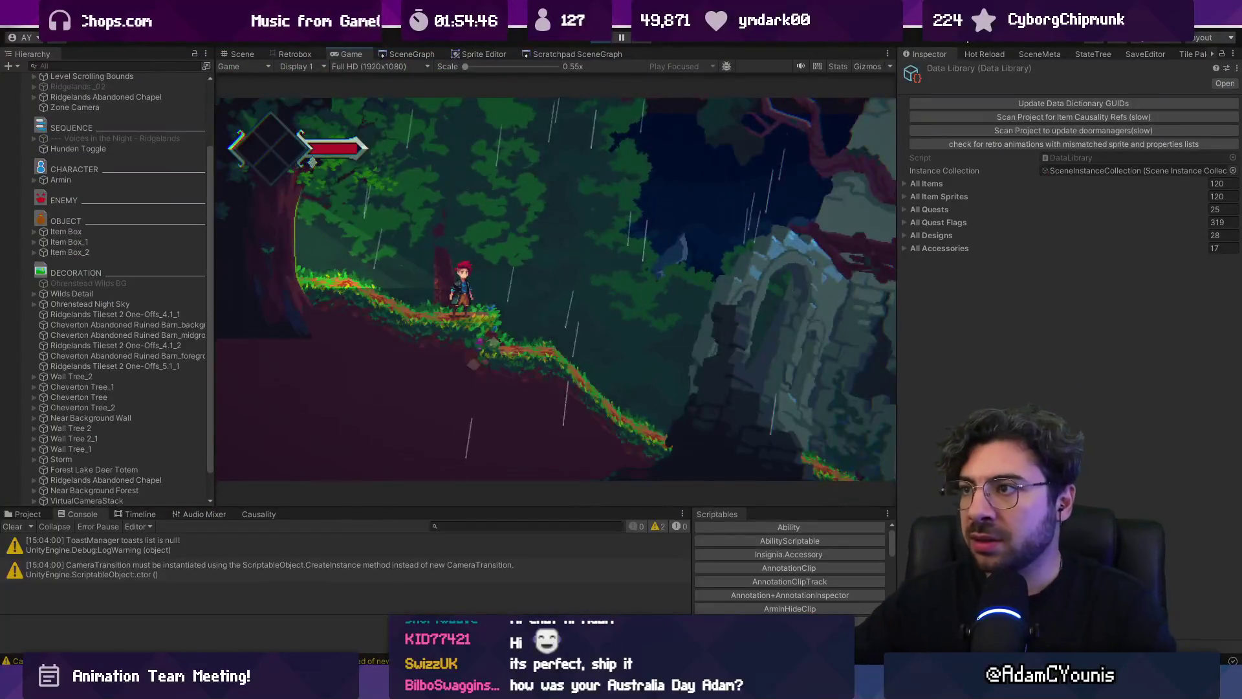
{"action": "left_click", "coordinate": [605, 37]}
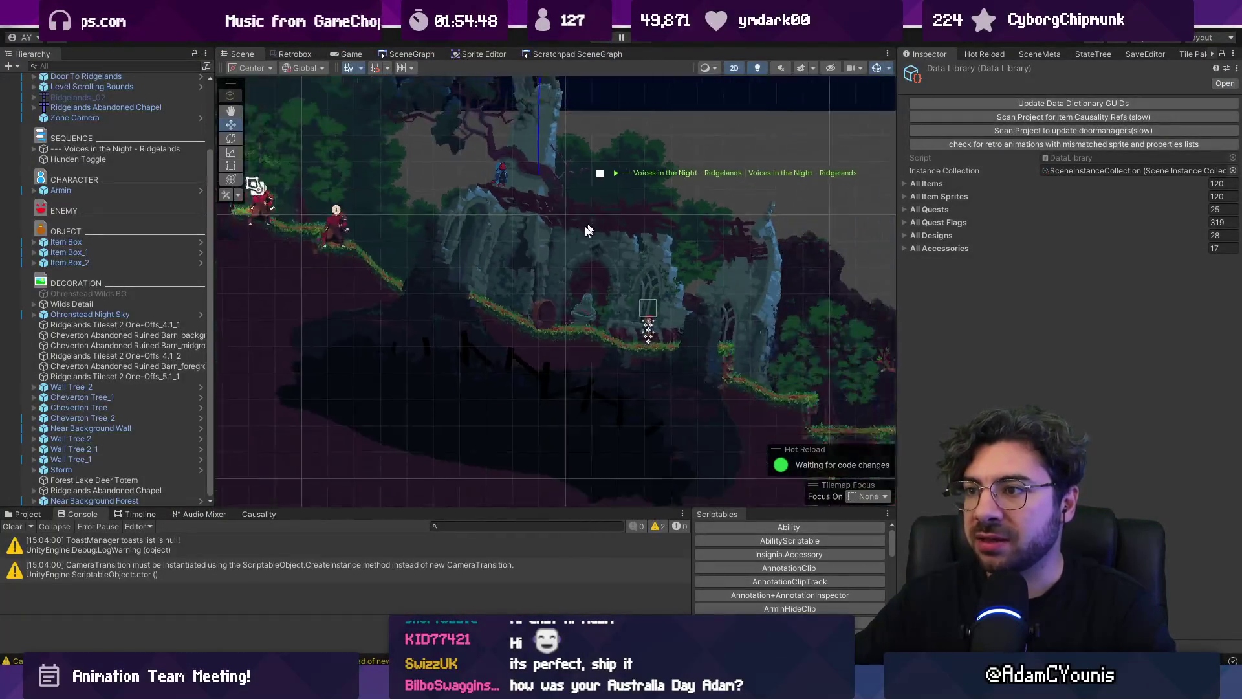
Add Ohrenstead Night Sky to Hunden Toggle's Toggle Transforms, after Voices in the Night
{"action": "left_click", "coordinate": [595, 184]}
{"action": "left_click_drag", "start_coordinate": [110, 316], "coordinate": [154, 166]}
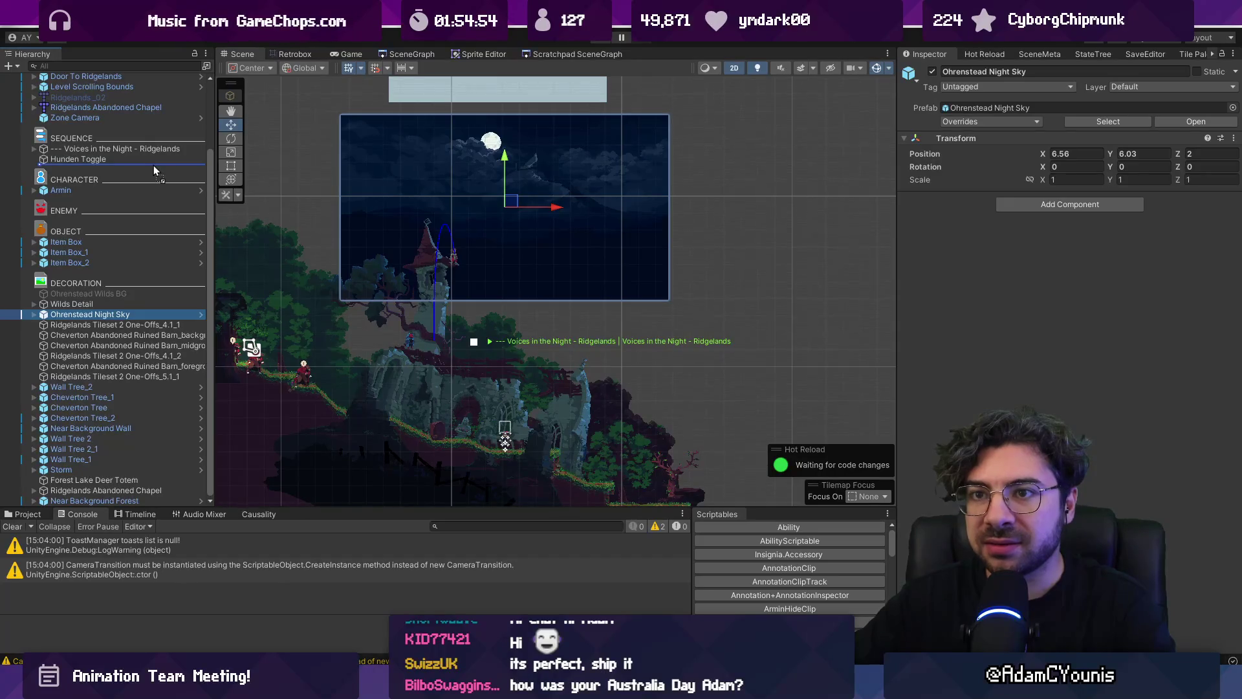
{"action": "left_click_drag", "start_coordinate": [153, 165], "coordinate": [154, 165]}
{"action": "left_click", "coordinate": [149, 161]}
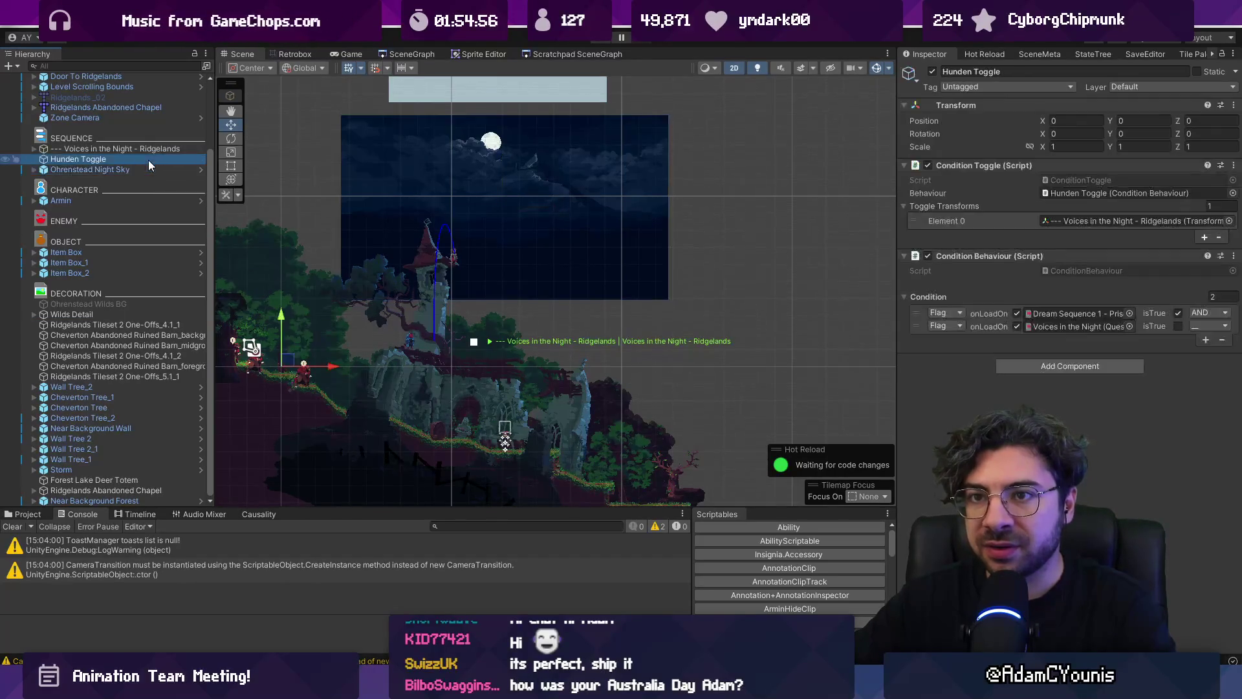
{"action": "mouse_move", "coordinate": [100, 170]}
{"action": "left_mouse_down"}
{"action": "mouse_move", "coordinate": [130, 303]}
{"action": "mouse_move", "coordinate": [172, 305]}
{"action": "mouse_move", "coordinate": [946, 210]}
{"action": "left_mouse_up"}
{"action": "left_click", "coordinate": [110, 160]}
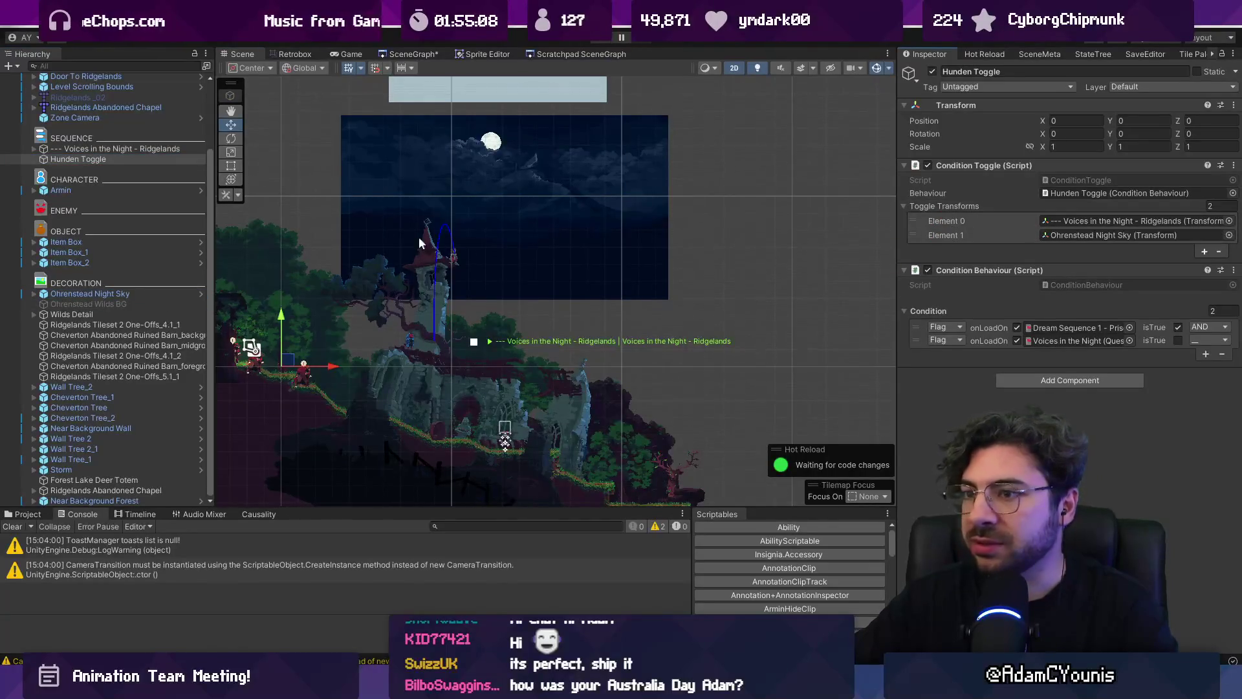
{"action": "scroll", "coordinate": [461, 191], "scroll_direction": "down", "scroll_amount": 10}
{"action": "scroll", "coordinate": [505, 291], "scroll_direction": "up", "scroll_amount": 5}
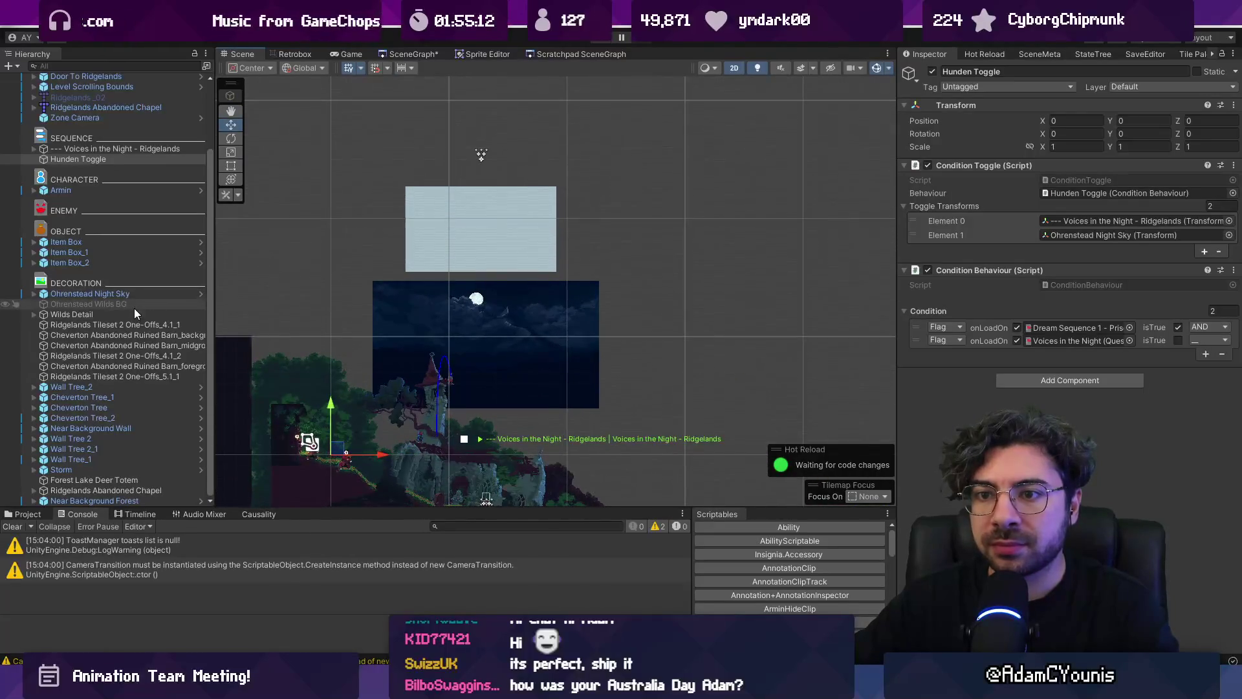
Delete Ohrenstead Wilds BG and frame the Cheverton barn background in the view
{"action": "left_click", "coordinate": [134, 308]}
{"action": "key", "text": "Delete"}
{"action": "double_click", "coordinate": [144, 326]}
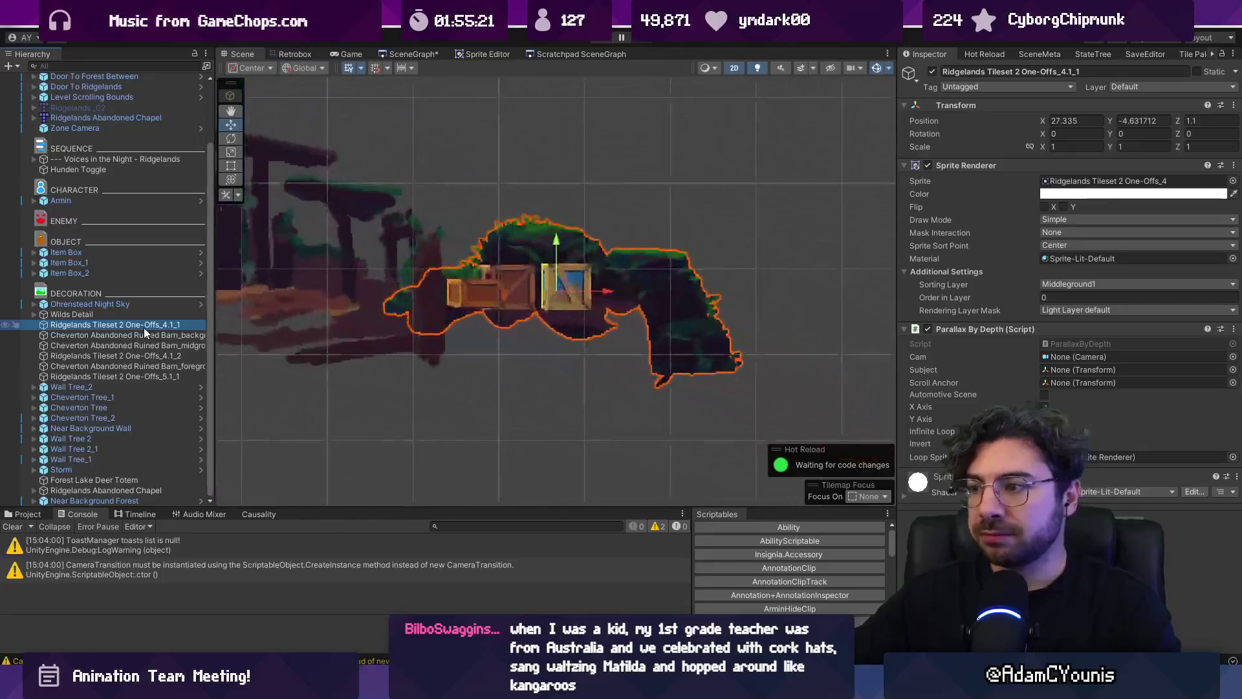
{"action": "left_click", "coordinate": [144, 334]}
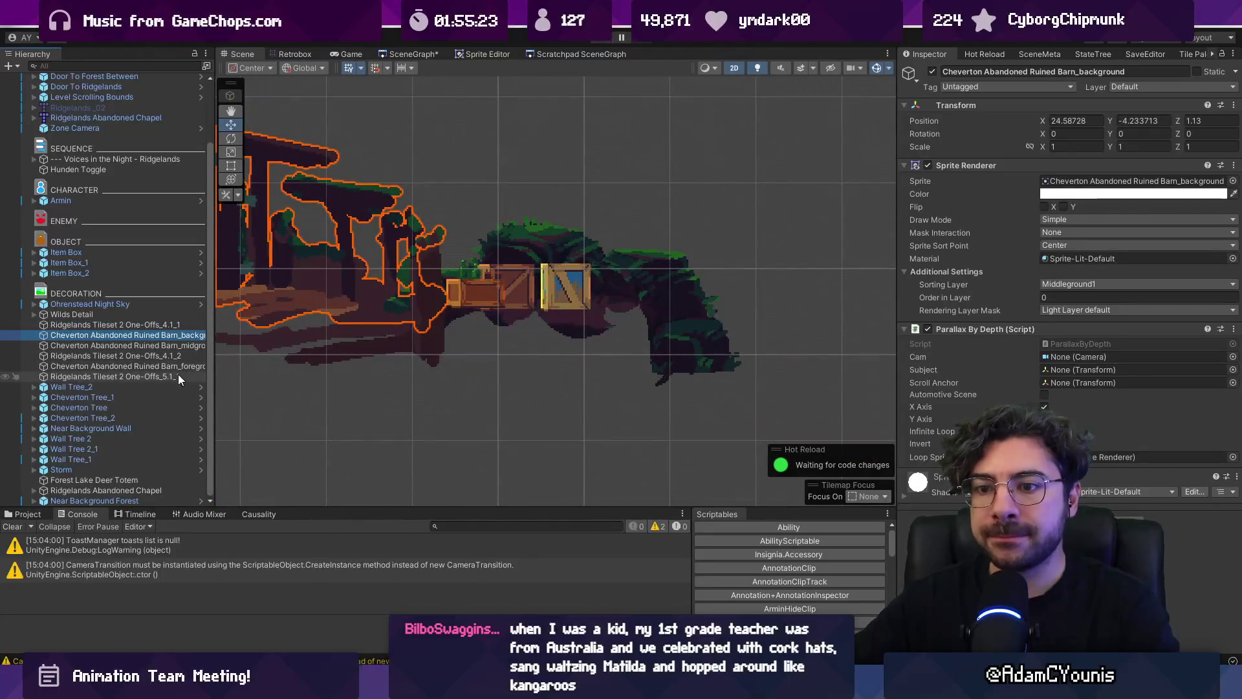
{"action": "key", "text": "f"}
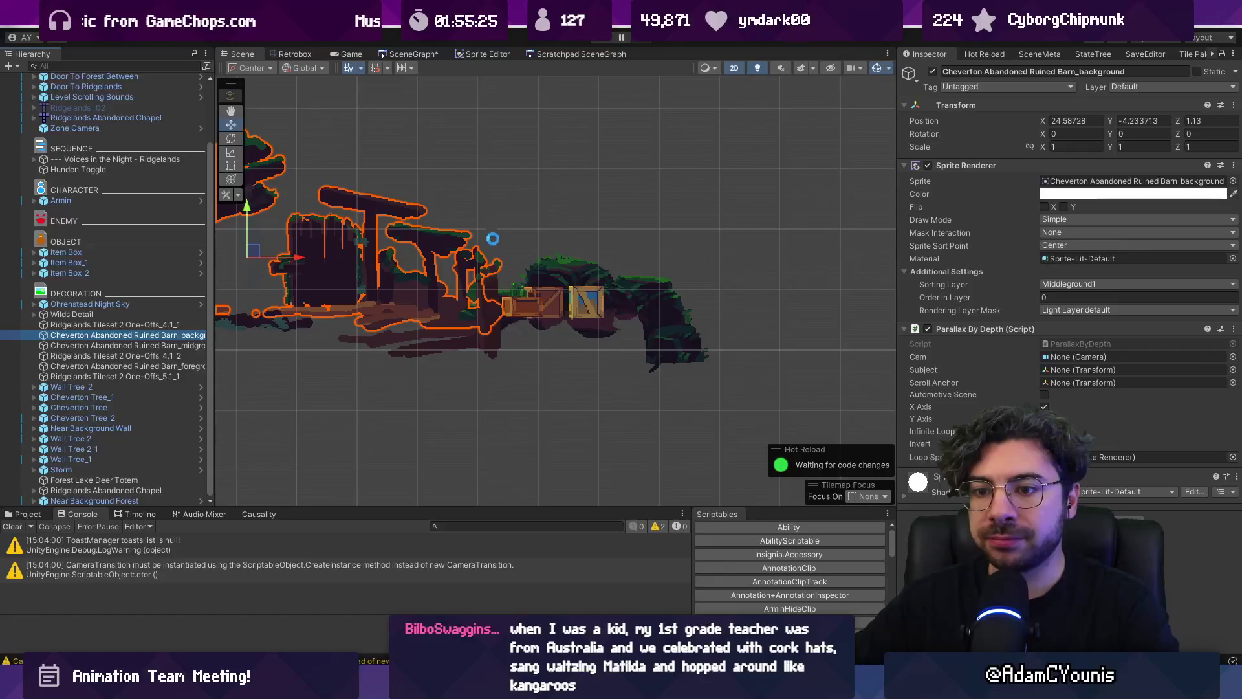
Place the Ridgelands Background prefab behind the chapel at X 5.37, Y 3.33
{"action": "left_click", "coordinate": [27, 514]}
{"action": "left_click", "coordinate": [454, 526]}
{"action": "type", "text": "ridgelands back"}
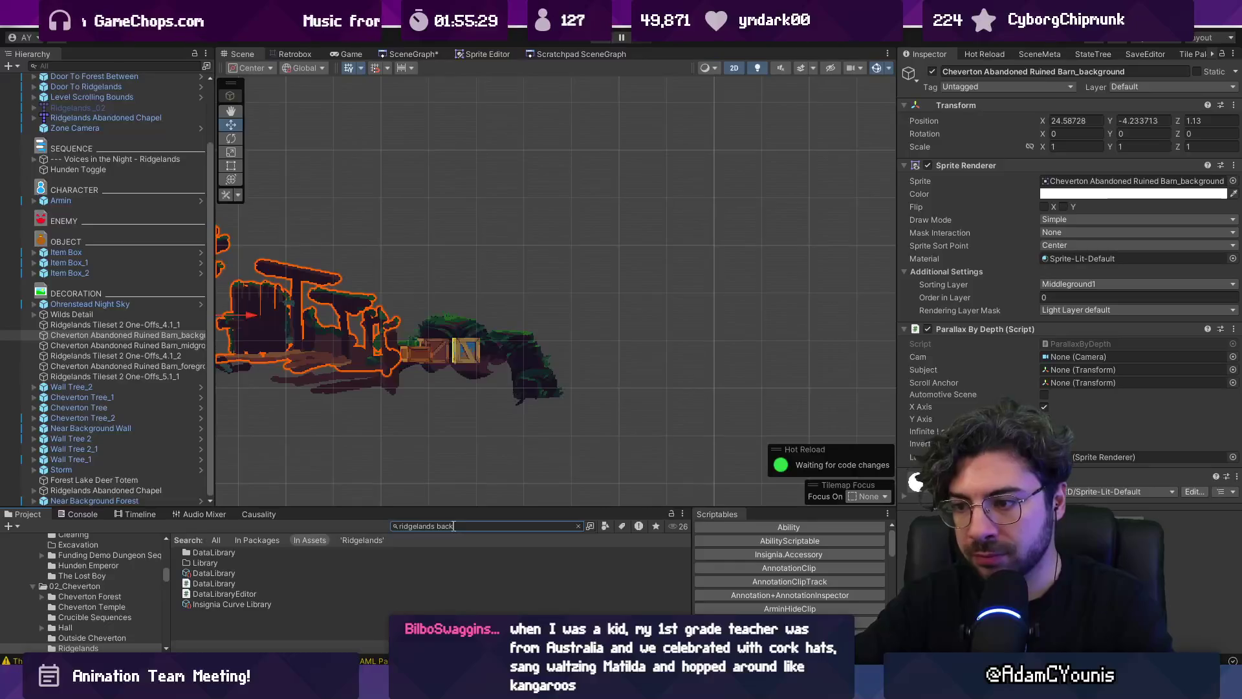
{"action": "type", "text": "ground"}
{"action": "scroll", "coordinate": [243, 603], "scroll_direction": "down", "scroll_amount": 3}
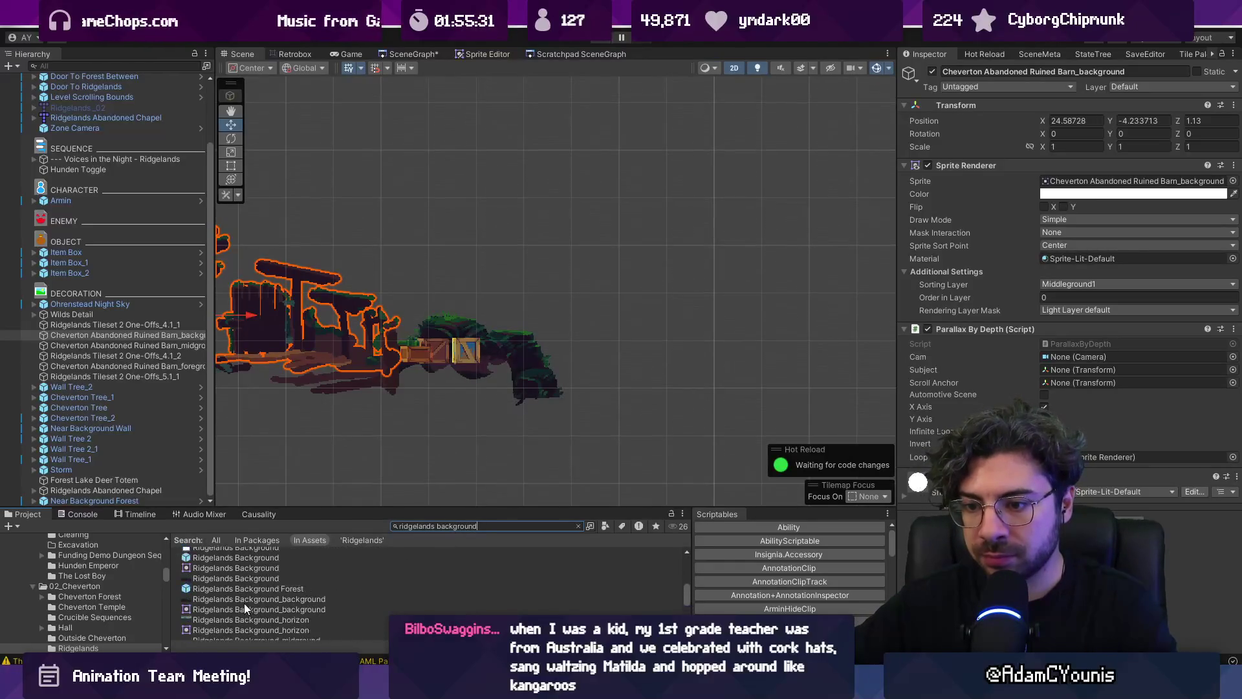
{"action": "scroll", "coordinate": [258, 595], "scroll_direction": "up", "scroll_amount": 2}
{"action": "mouse_move", "coordinate": [258, 596]}
{"action": "left_mouse_down"}
{"action": "mouse_move", "coordinate": [363, 453]}
{"action": "mouse_move", "coordinate": [451, 275]}
{"action": "mouse_move", "coordinate": [420, 85]}
{"action": "mouse_move", "coordinate": [487, 274]}
{"action": "mouse_move", "coordinate": [433, 366]}
{"action": "mouse_move", "coordinate": [670, 288]}
{"action": "mouse_move", "coordinate": [412, 206]}
{"action": "mouse_move", "coordinate": [371, 219]}
{"action": "left_mouse_up"}
{"action": "scroll", "coordinate": [486, 275], "scroll_direction": "down", "scroll_amount": 3}
{"action": "scroll", "coordinate": [670, 287], "scroll_direction": "down", "scroll_amount": 2}
{"action": "scroll", "coordinate": [372, 218], "scroll_direction": "up", "scroll_amount": 8}
{"action": "left_click_drag", "start_coordinate": [458, 336], "coordinate": [451, 320]}
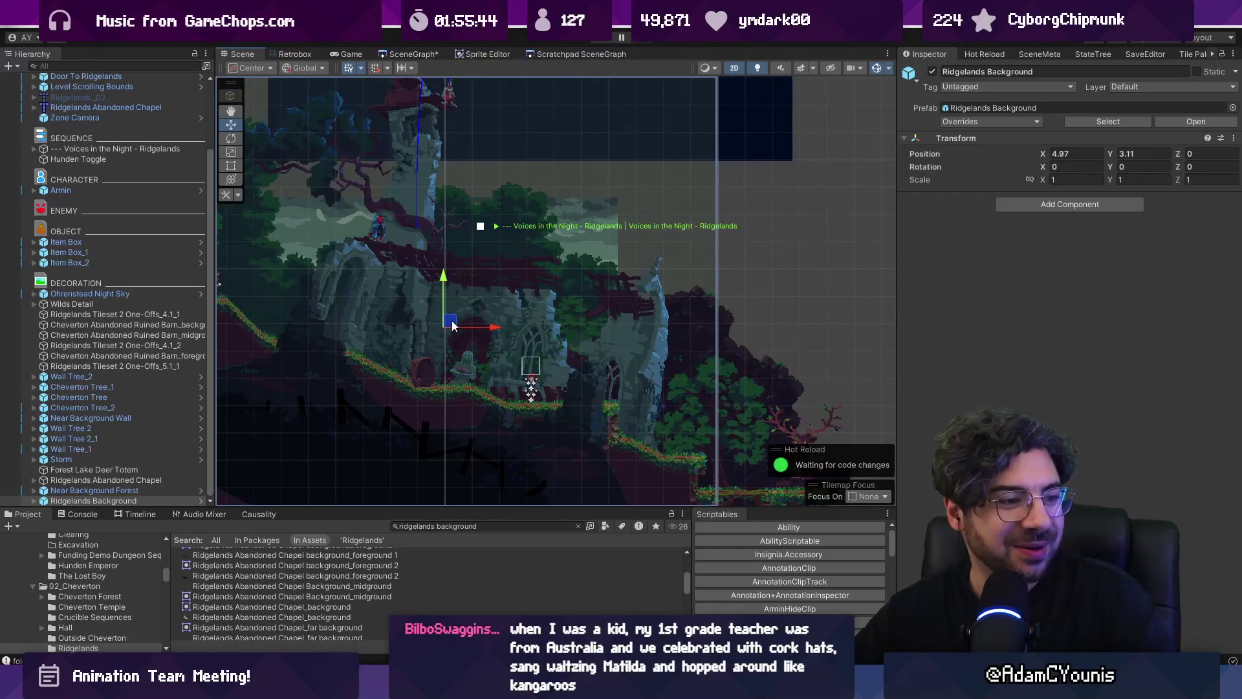
{"action": "left_click_drag", "start_coordinate": [451, 325], "coordinate": [464, 321]}
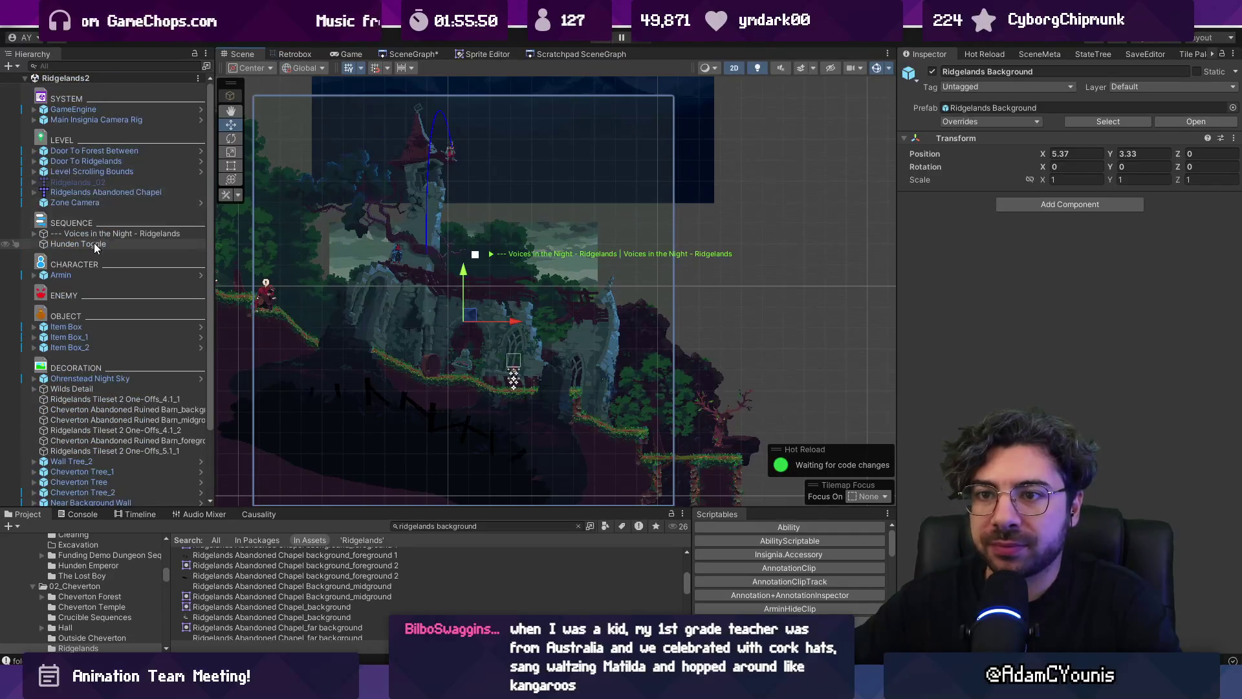
Duplicate Hunden Toggle and name the copy 'Early Chapter Toggle'
{"action": "left_click", "coordinate": [101, 247]}
{"action": "left_click", "coordinate": [104, 255]}
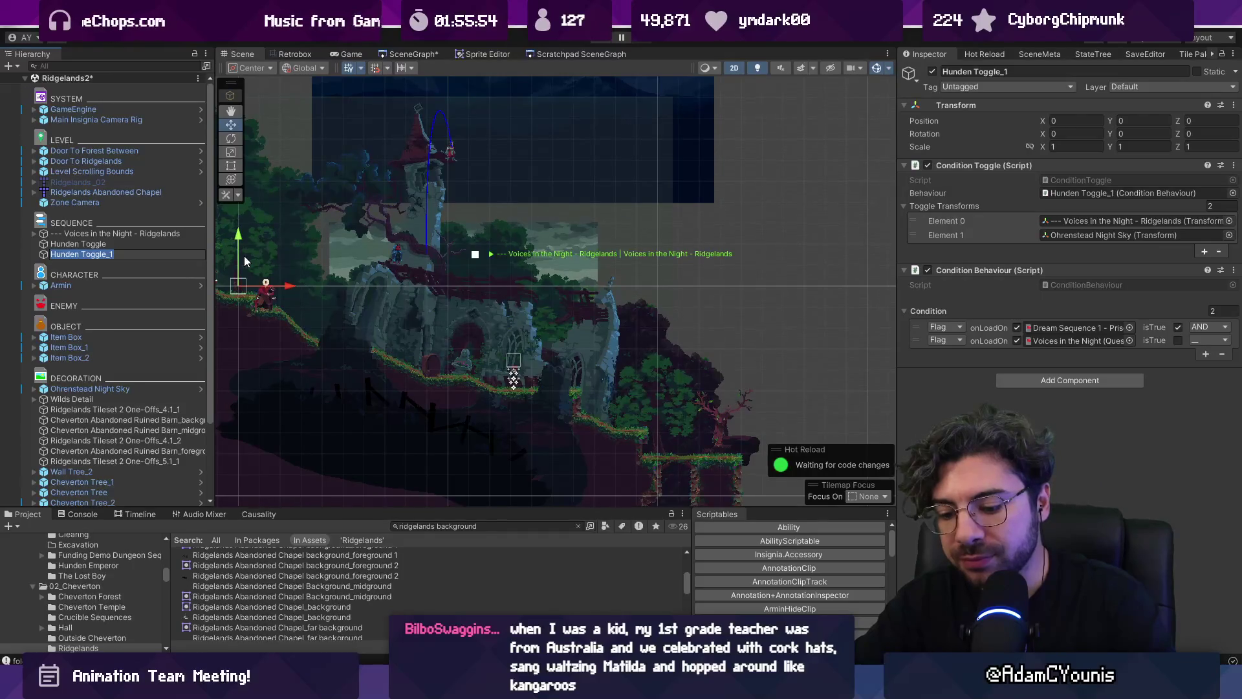
{"action": "type", "text": "Early Chapter Topggl"}
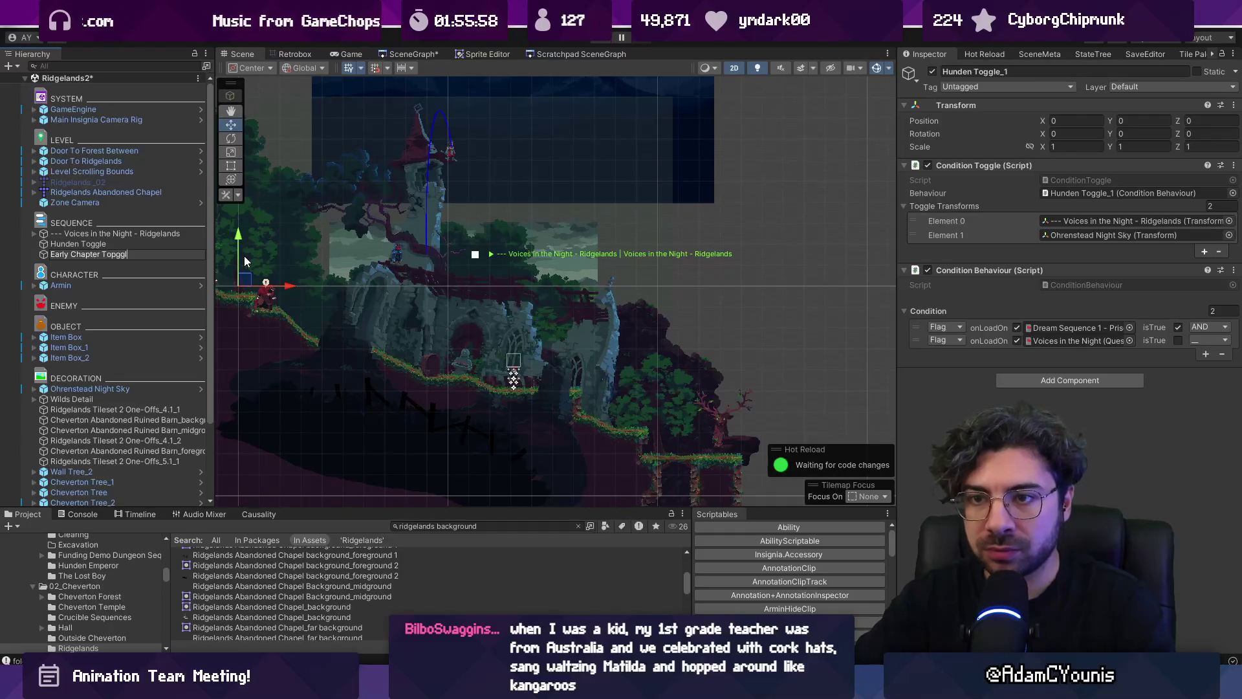
{"action": "key", "text": "BackSpace"}
{"action": "key", "text": "BackSpace"}
{"action": "key", "text": "BackSpace"}
{"action": "type", "text": "ggle"}
{"action": "key", "text": "Return"}
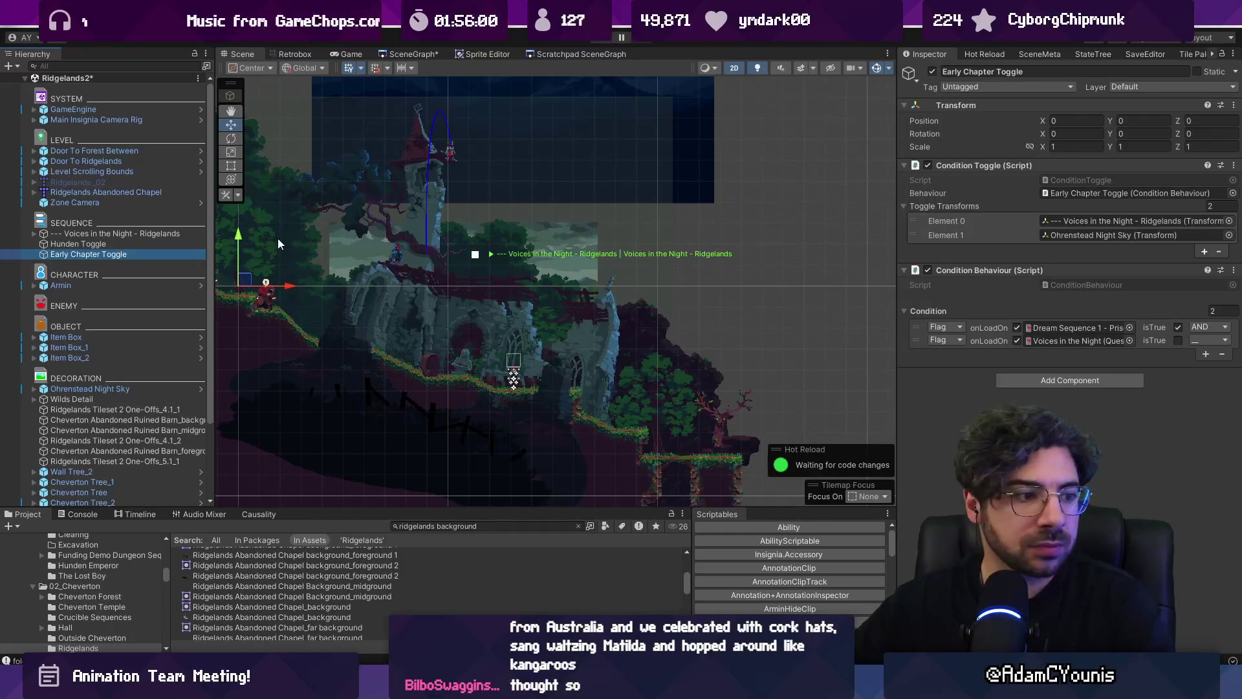
Make Ridgelands Background the only object in Early Chapter Toggle's Toggle Transforms
{"action": "scroll", "coordinate": [125, 365], "scroll_direction": "down", "scroll_amount": 3}
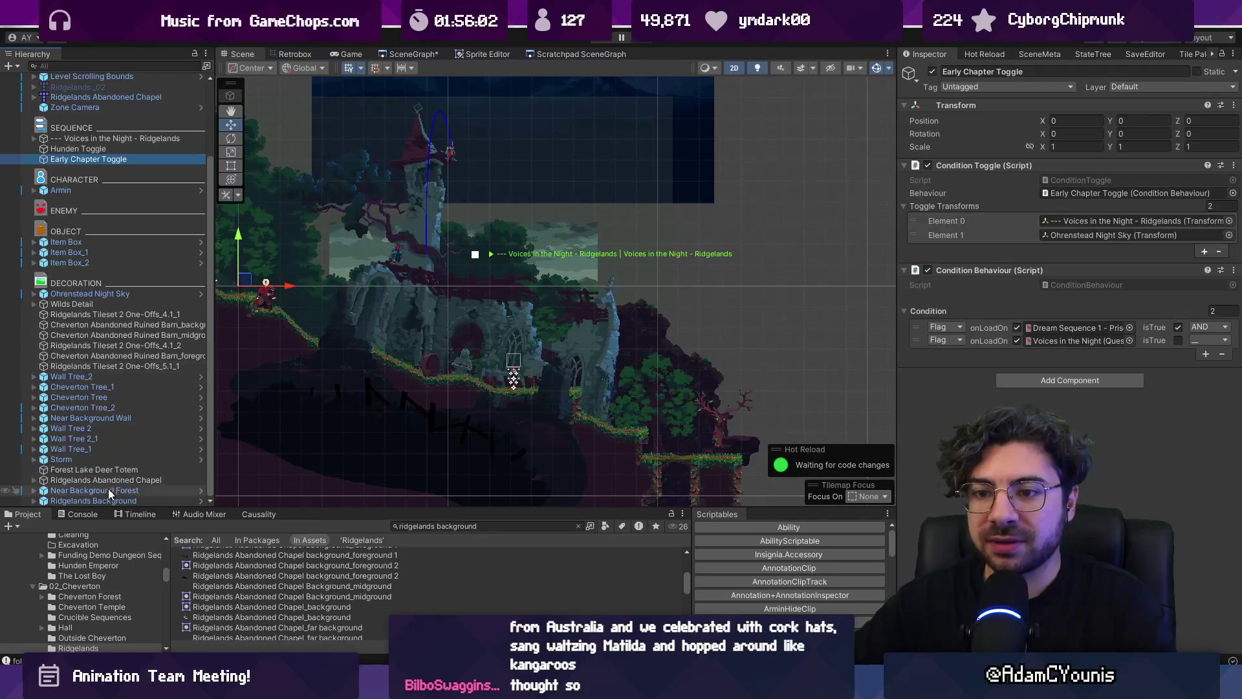
{"action": "left_click_drag", "start_coordinate": [106, 496], "coordinate": [360, 471]}
{"action": "mouse_move", "coordinate": [570, 425]}
{"action": "left_mouse_down"}
{"action": "mouse_move", "coordinate": [117, 255]}
{"action": "mouse_move", "coordinate": [120, 184]}
{"action": "mouse_move", "coordinate": [118, 494]}
{"action": "mouse_move", "coordinate": [539, 473]}
{"action": "mouse_move", "coordinate": [965, 207]}
{"action": "mouse_move", "coordinate": [1105, 214]}
{"action": "left_mouse_up"}
{"action": "left_click", "coordinate": [986, 221]}
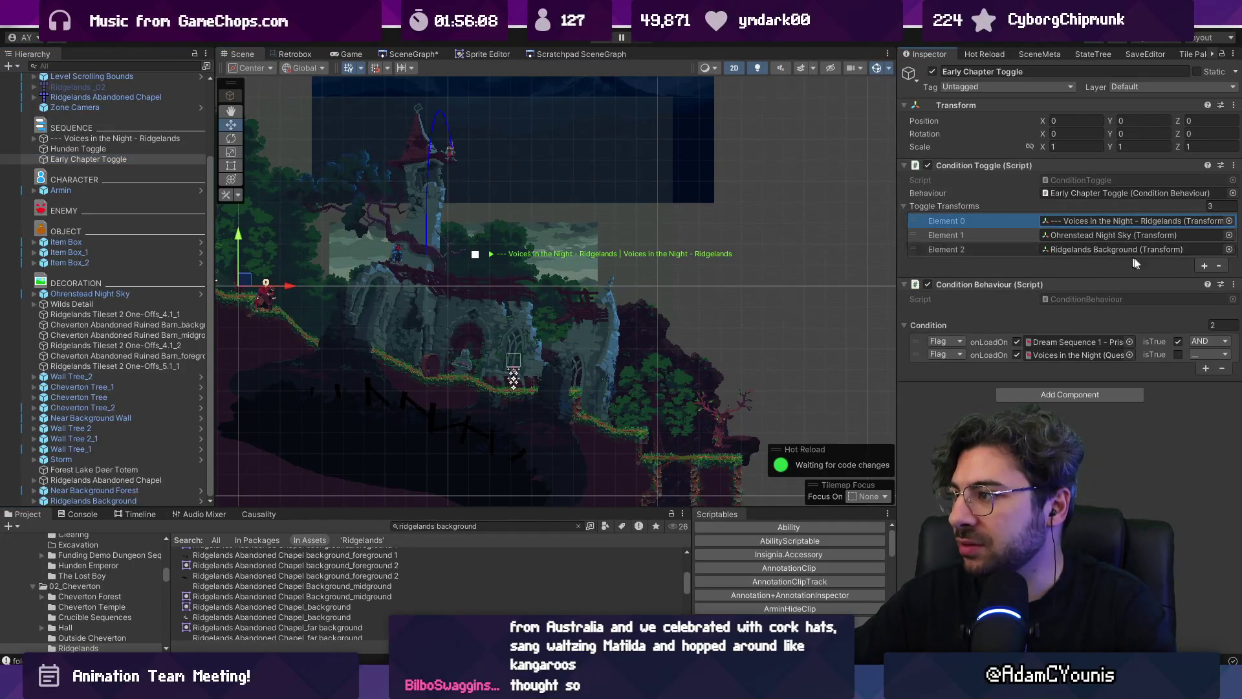
{"action": "left_click", "coordinate": [1219, 266]}
{"action": "left_click", "coordinate": [1220, 253]}
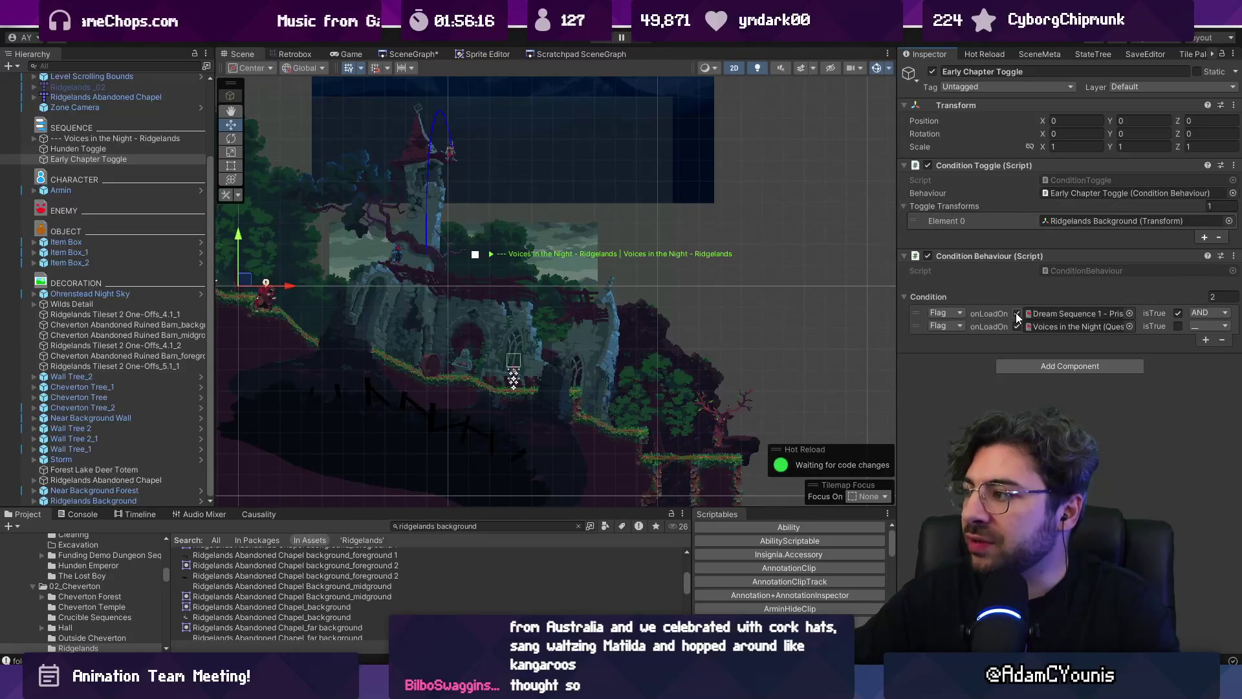
Keep only the Dream Sequence 1 condition, checking for false, with no operator
{"action": "left_click", "coordinate": [1178, 313]}
{"action": "left_click", "coordinate": [1178, 326]}
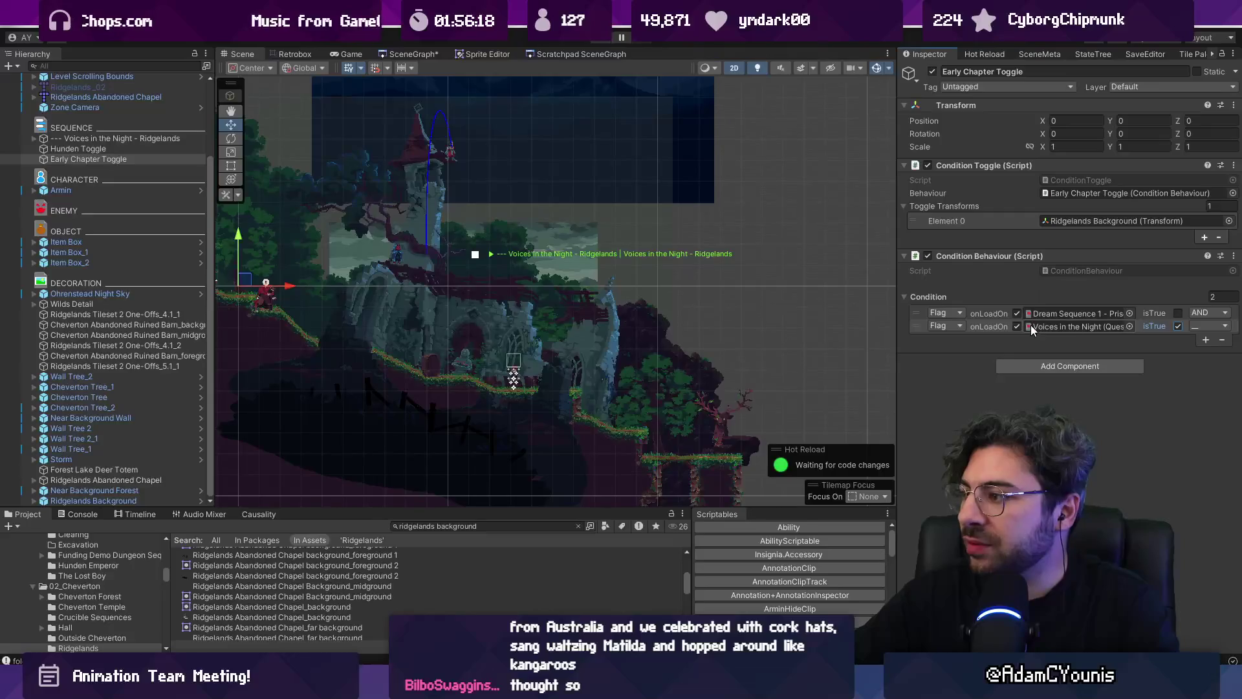
{"action": "left_click", "coordinate": [1204, 313]}
{"action": "left_click", "coordinate": [1193, 357]}
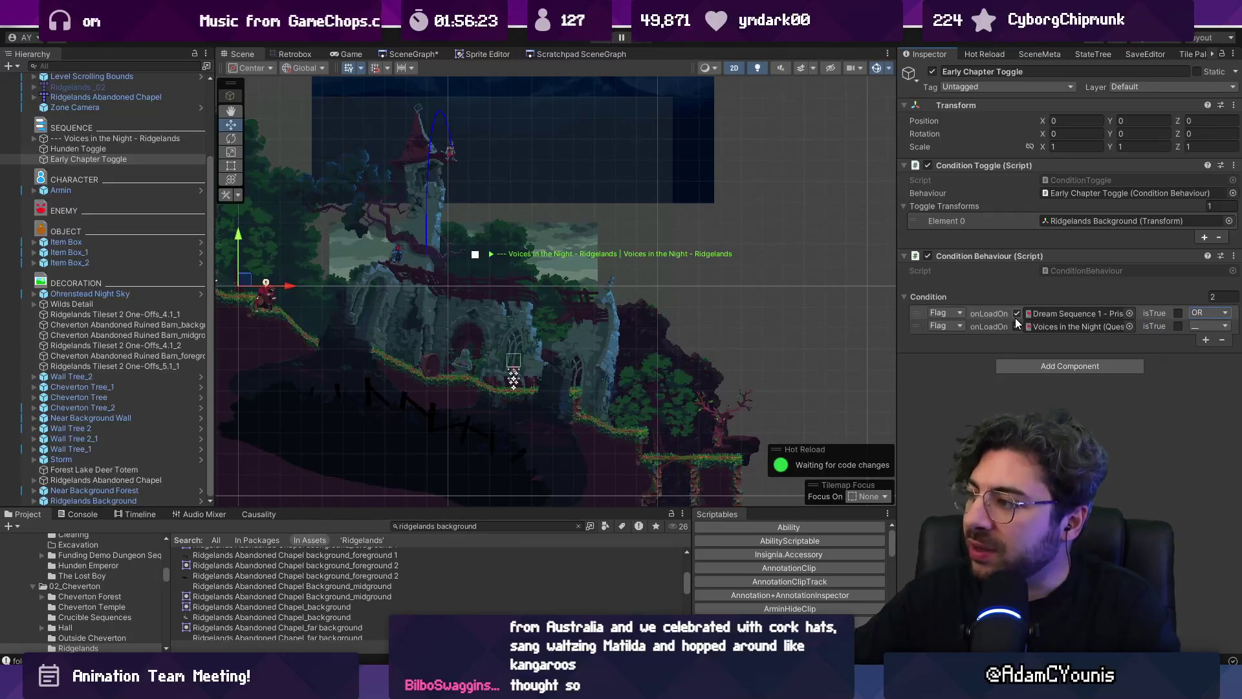
{"action": "left_click", "coordinate": [1017, 314]}
{"action": "left_click", "coordinate": [1147, 326]}
{"action": "left_click", "coordinate": [1222, 343]}
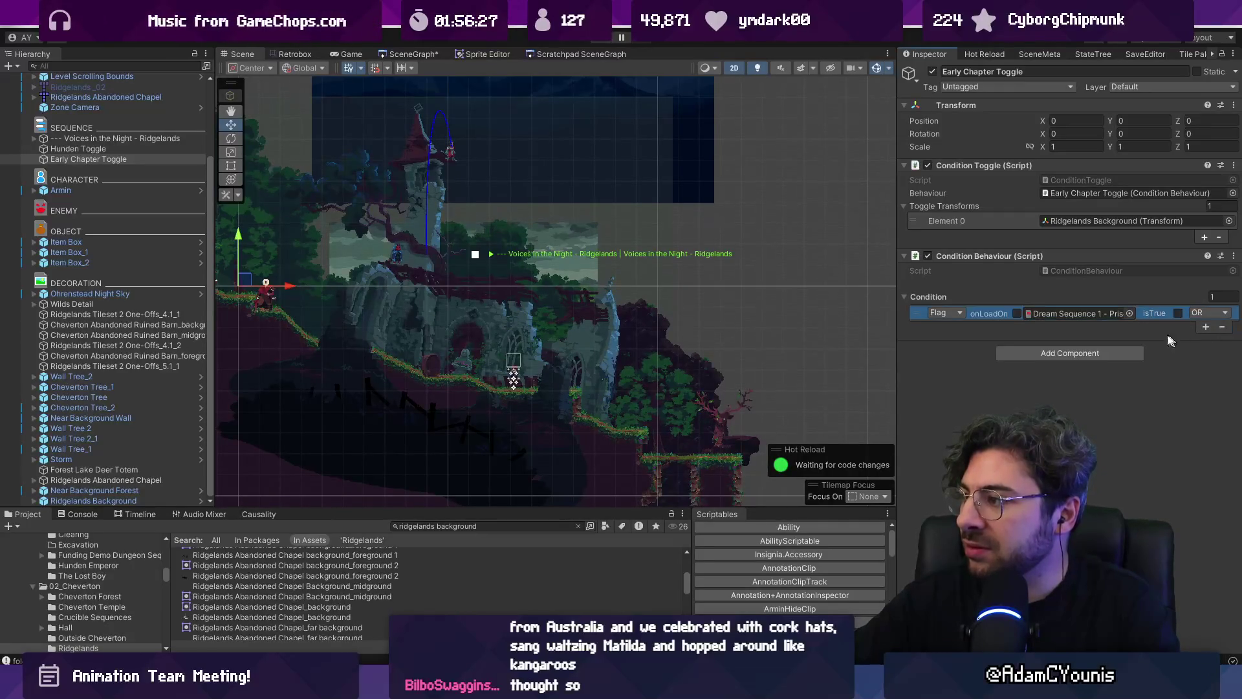
{"action": "left_click", "coordinate": [1017, 314]}
{"action": "left_click", "coordinate": [1211, 314]}
{"action": "left_click", "coordinate": [1204, 329]}
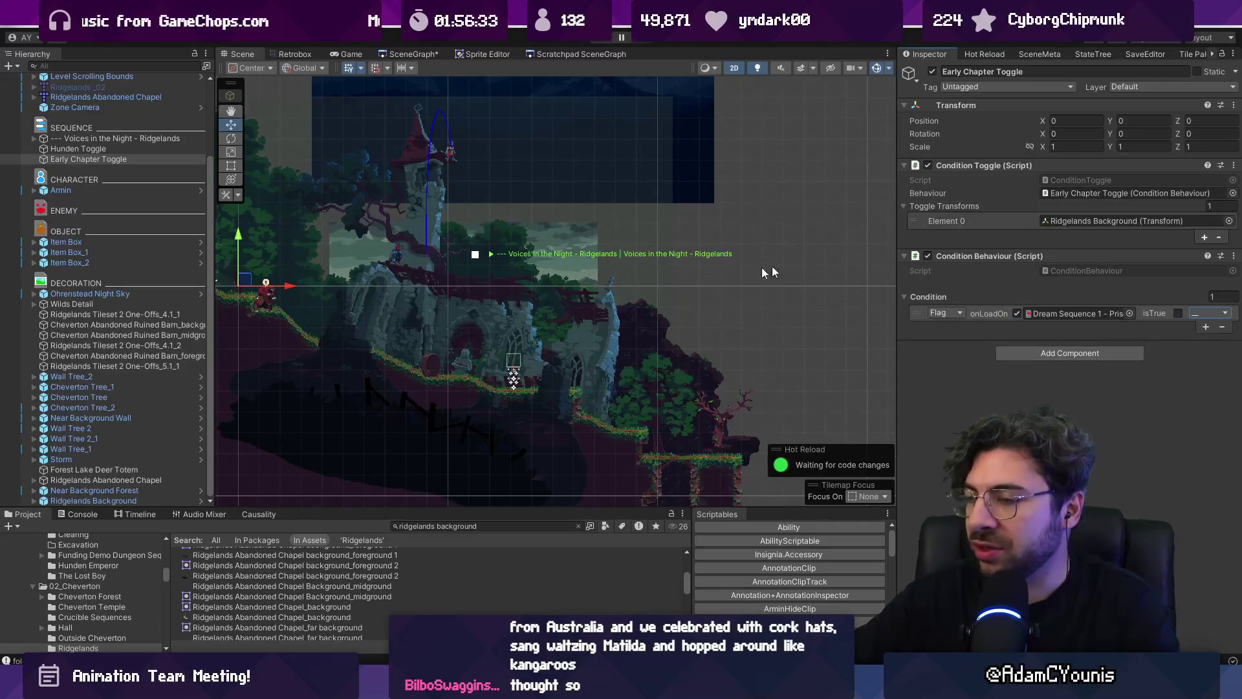
{"action": "scroll", "coordinate": [555, 255], "scroll_direction": "down", "scroll_amount": 2}
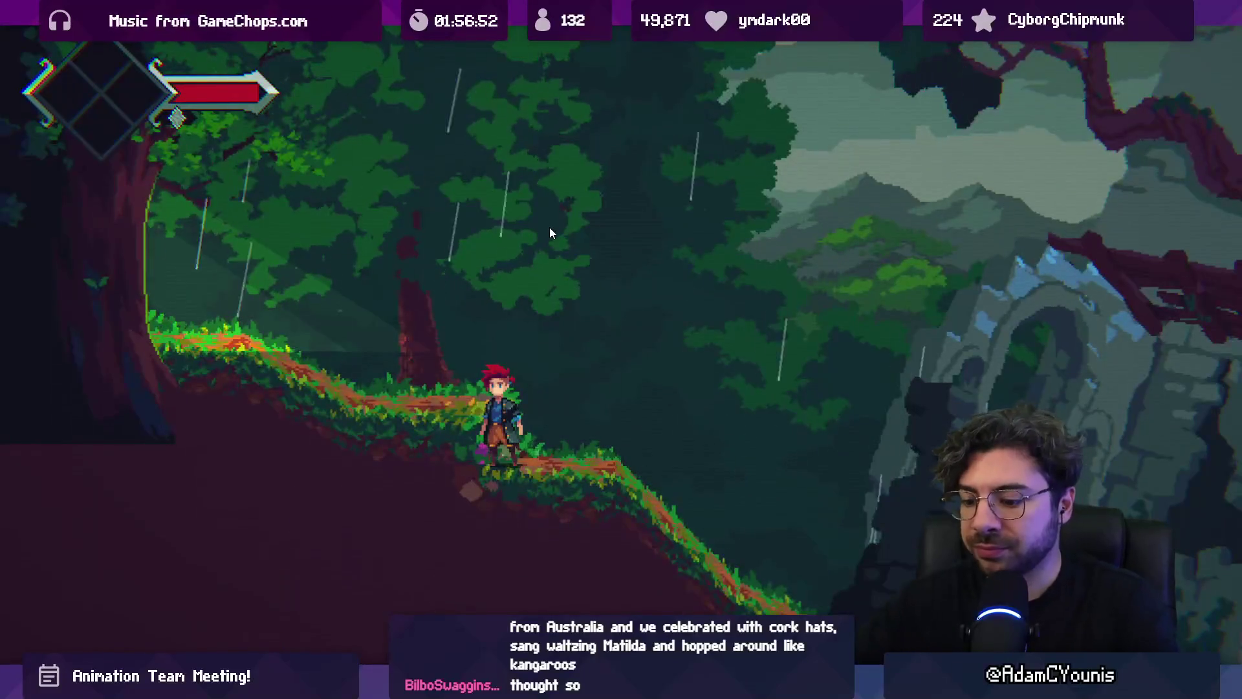
Stop the playtest and open the Ridgelands Abandoned Chapel map in Tiled
{"action": "key", "text": "ctrl+p"}
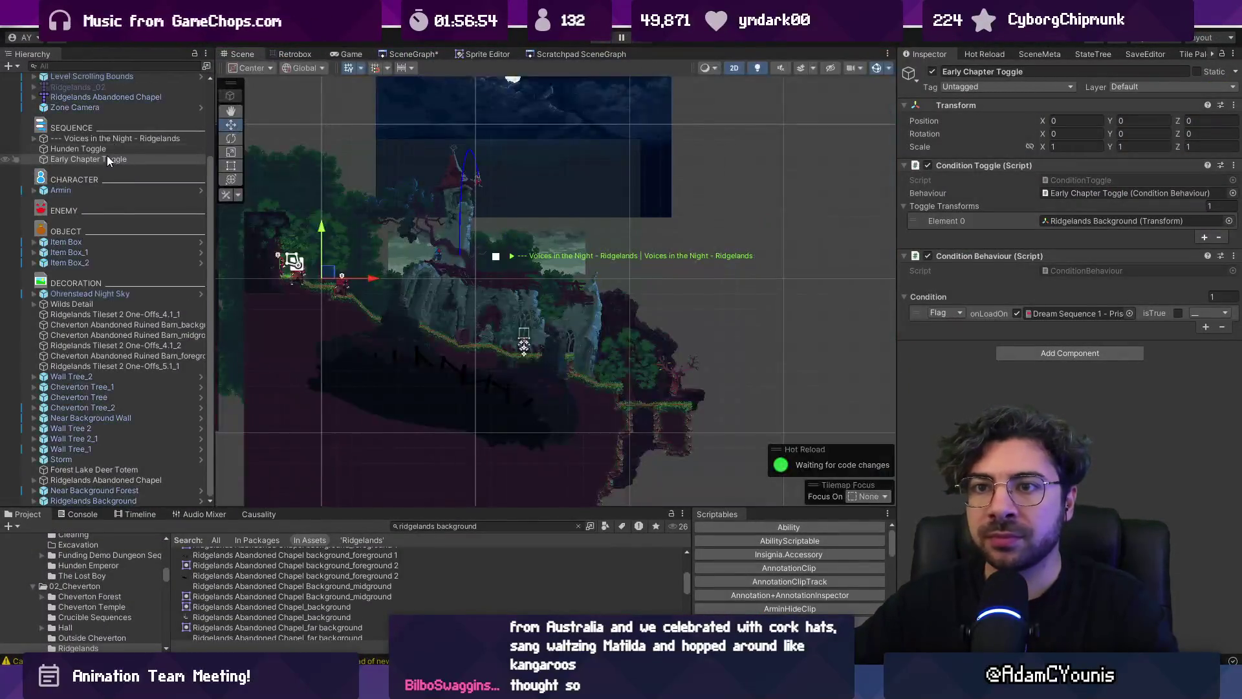
{"action": "right_click", "coordinate": [91, 98]}
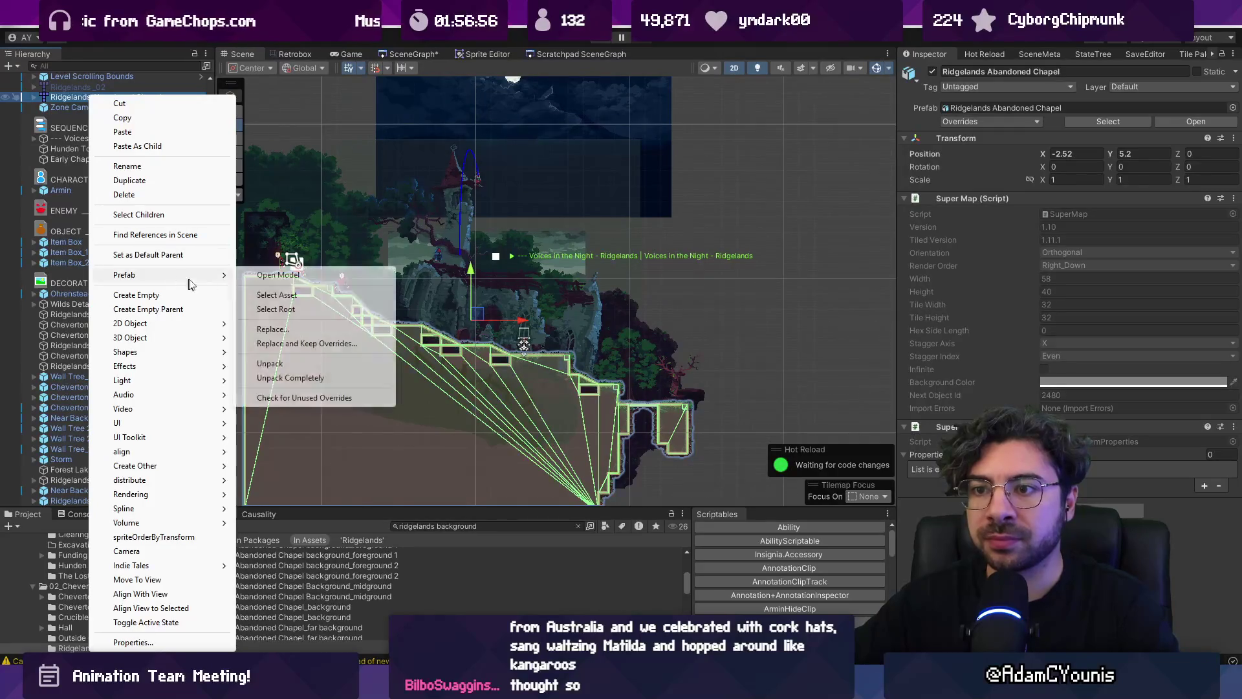
{"action": "left_click", "coordinate": [269, 270]}
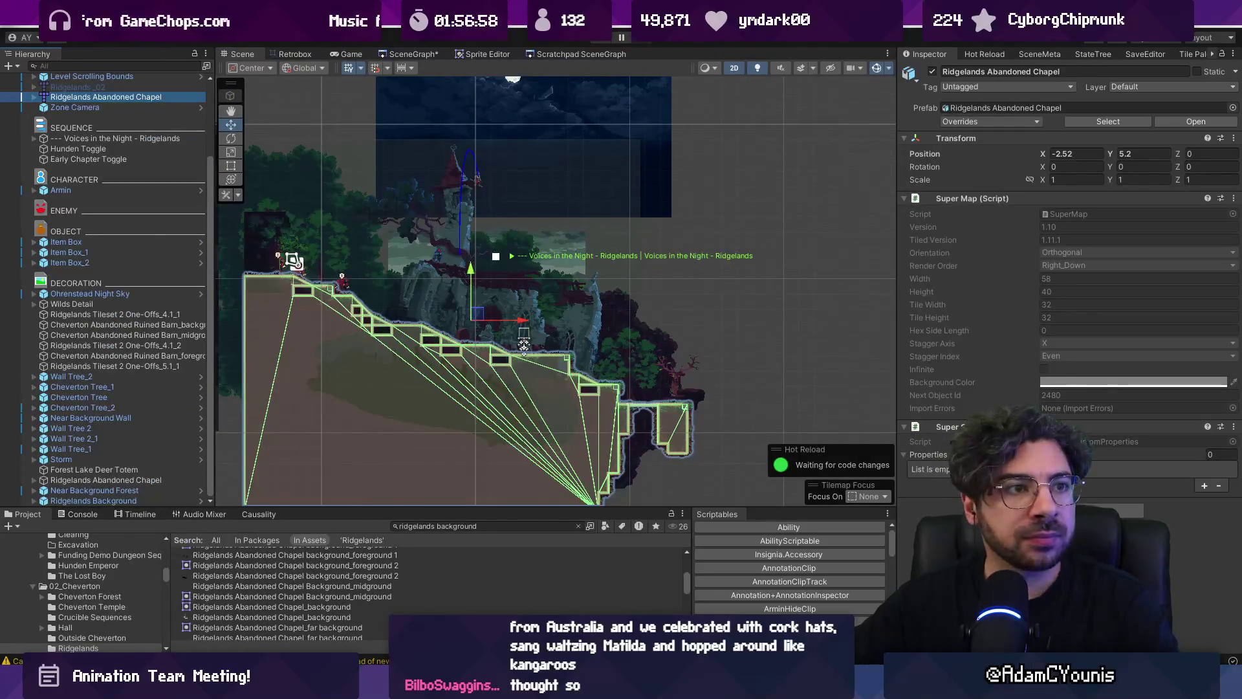
{"action": "scroll", "coordinate": [480, 301], "scroll_direction": "up", "scroll_amount": 5}
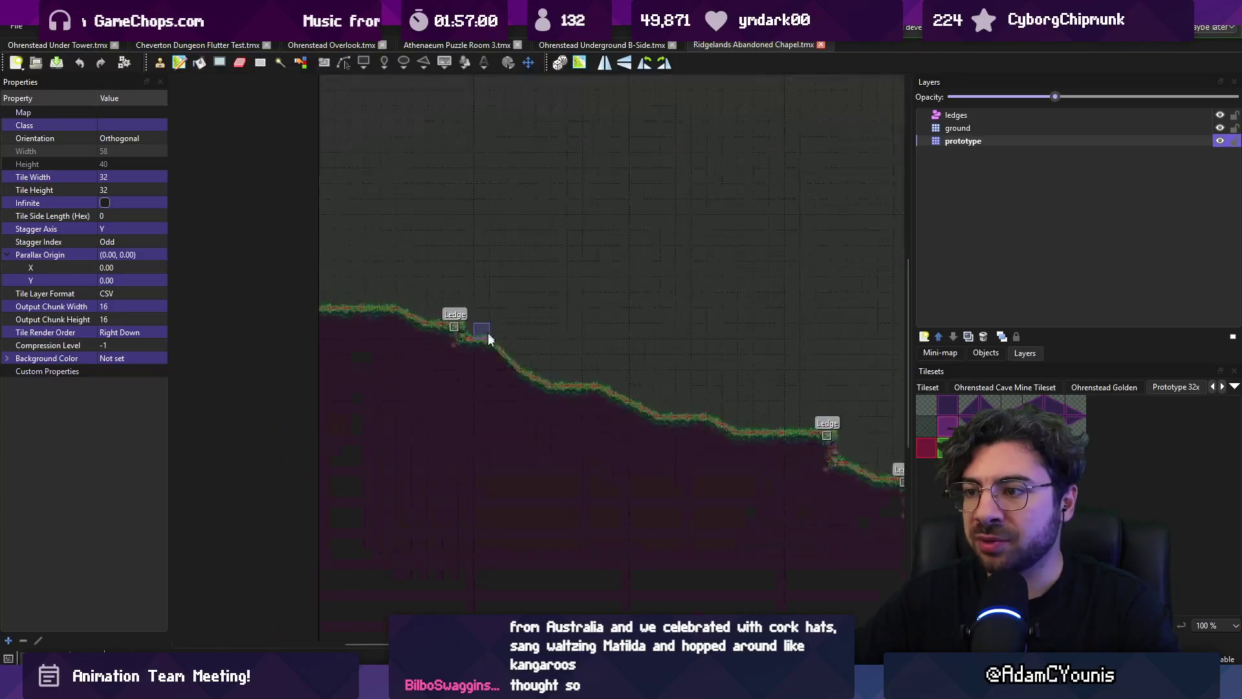
Browse the map's tilesets and open Ridgelands Wet Tileset for editing
{"action": "right_click", "coordinate": [1178, 387]}
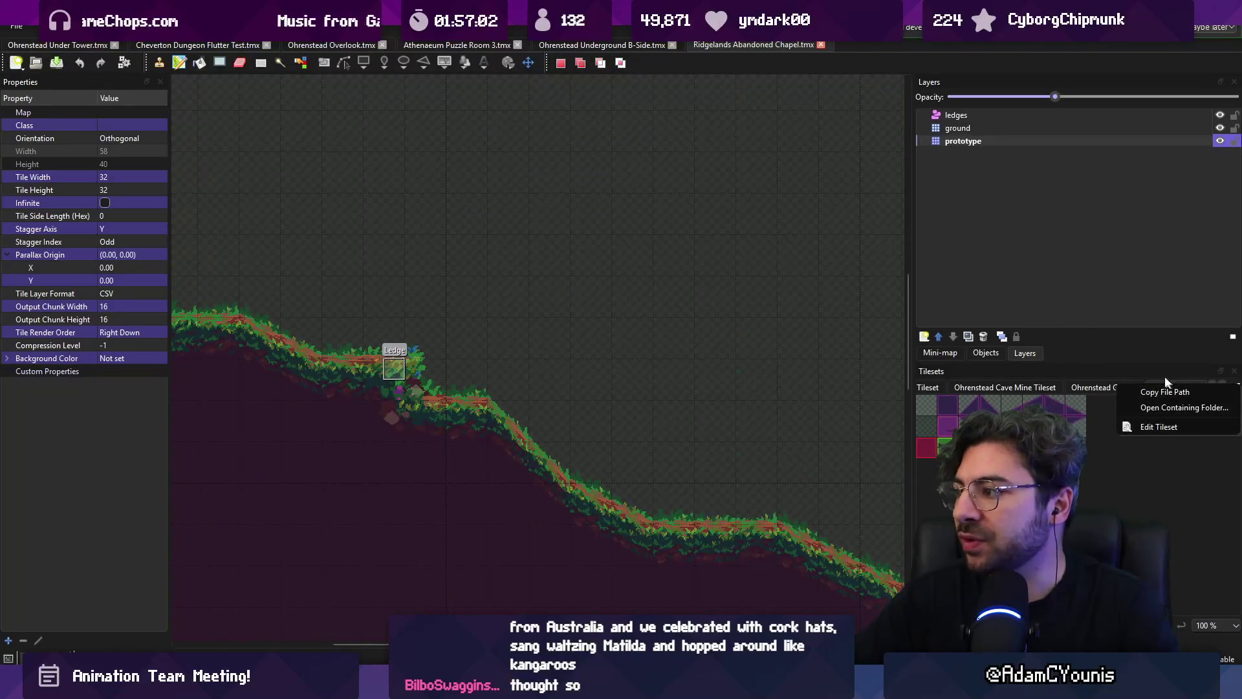
{"action": "key", "text": "Escape"}
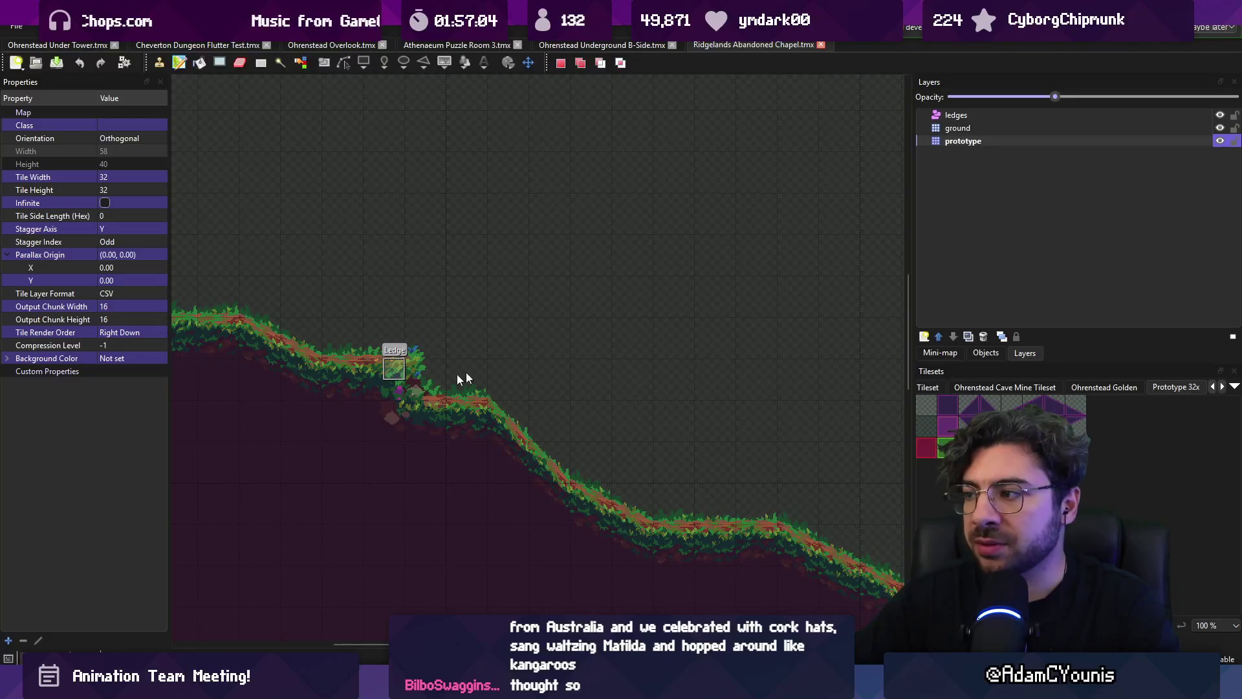
{"action": "left_click", "coordinate": [1023, 387]}
{"action": "scroll", "coordinate": [1024, 388], "scroll_direction": "down", "scroll_amount": 5}
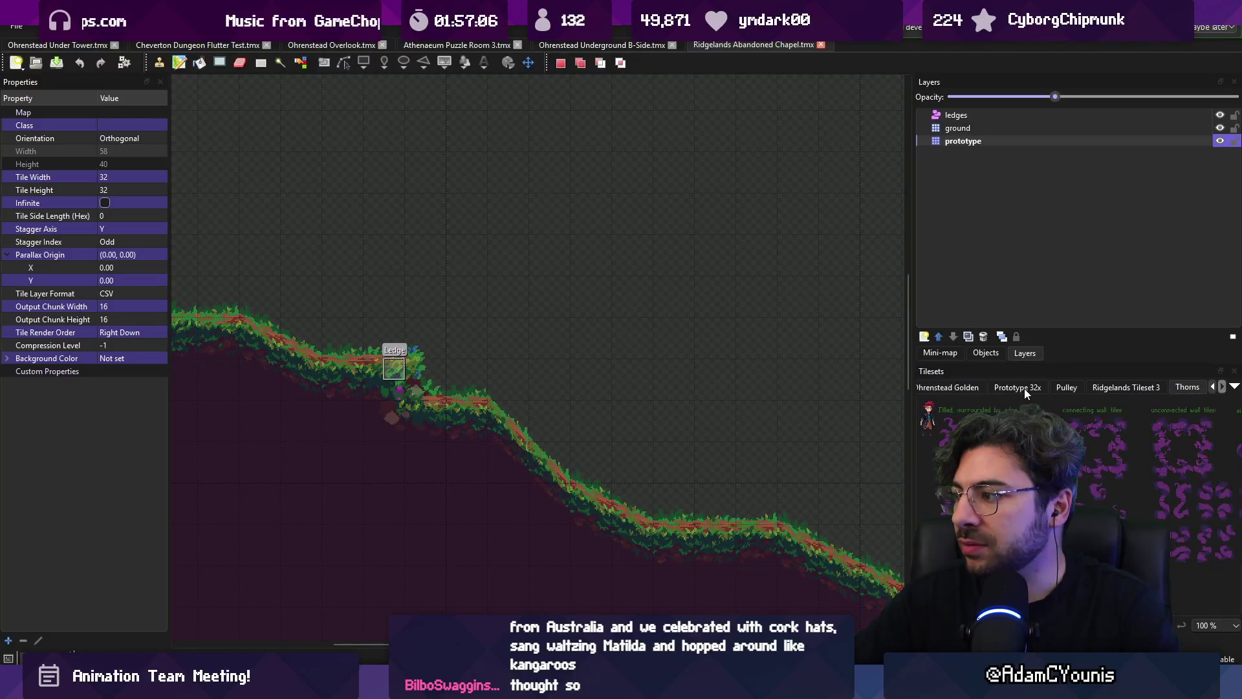
{"action": "left_click", "coordinate": [1089, 391]}
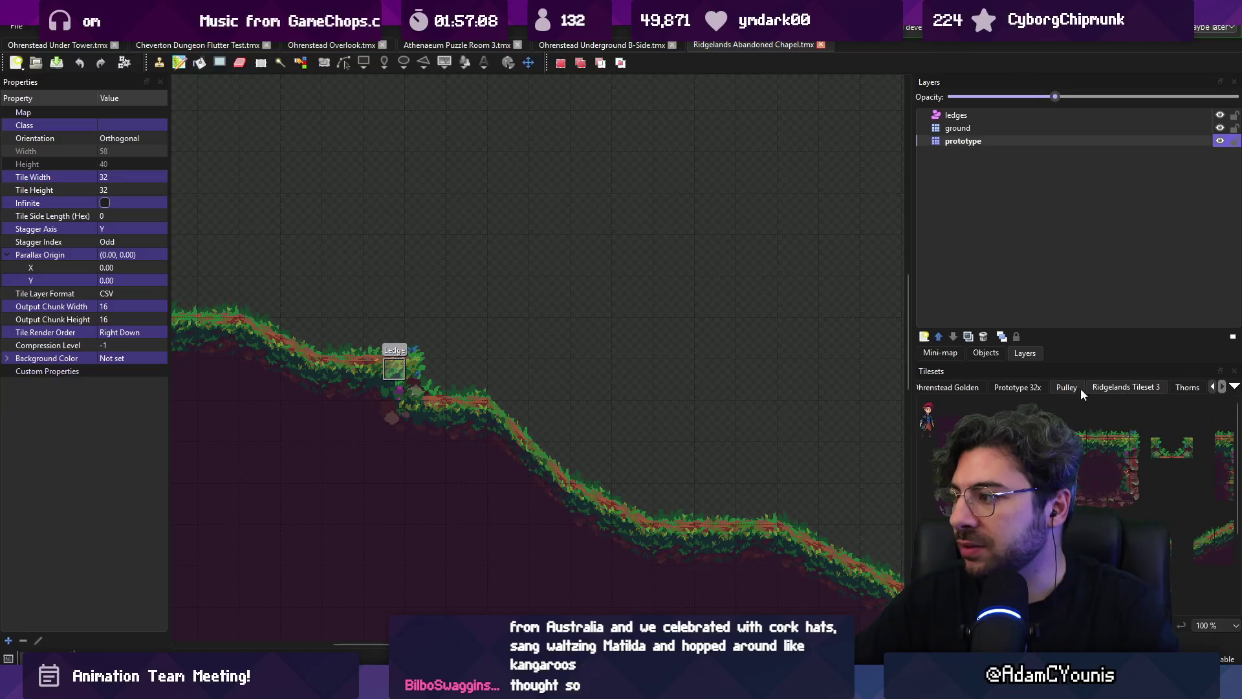
{"action": "left_click", "coordinate": [1132, 429]}
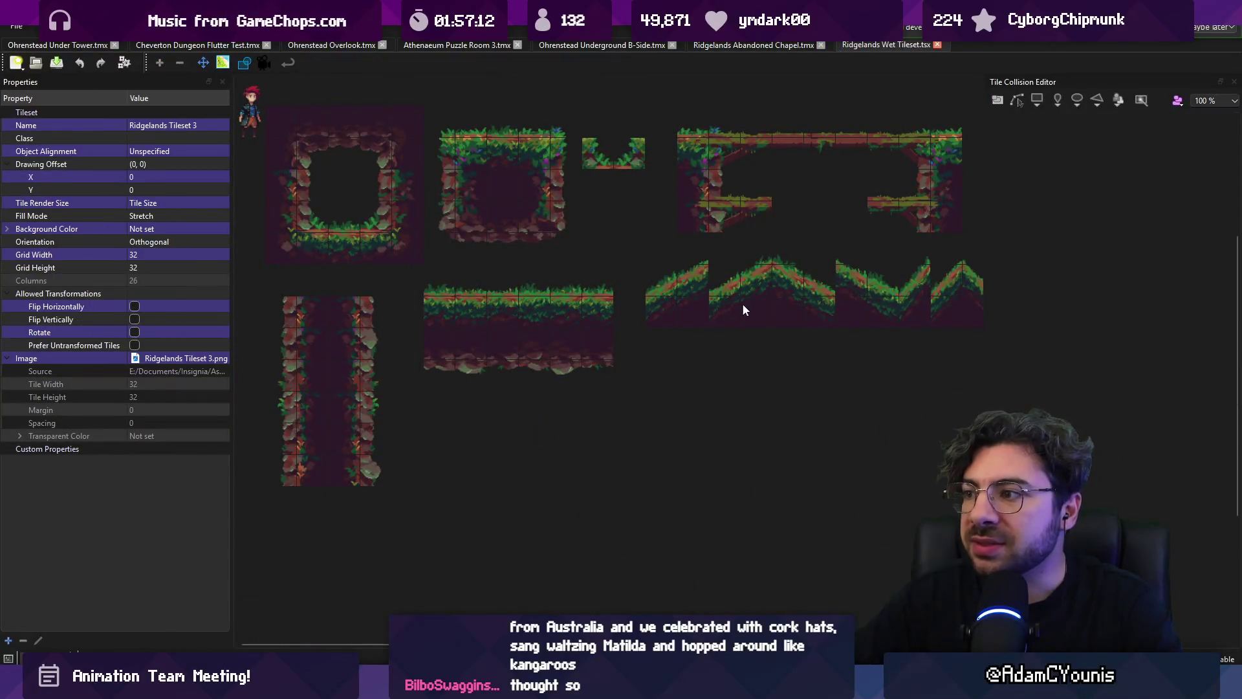
Inspect the slope tiles around tile 172 and compare them with the Unity scene
{"action": "left_click", "coordinate": [757, 309]}
{"action": "left_click", "coordinate": [791, 288]}
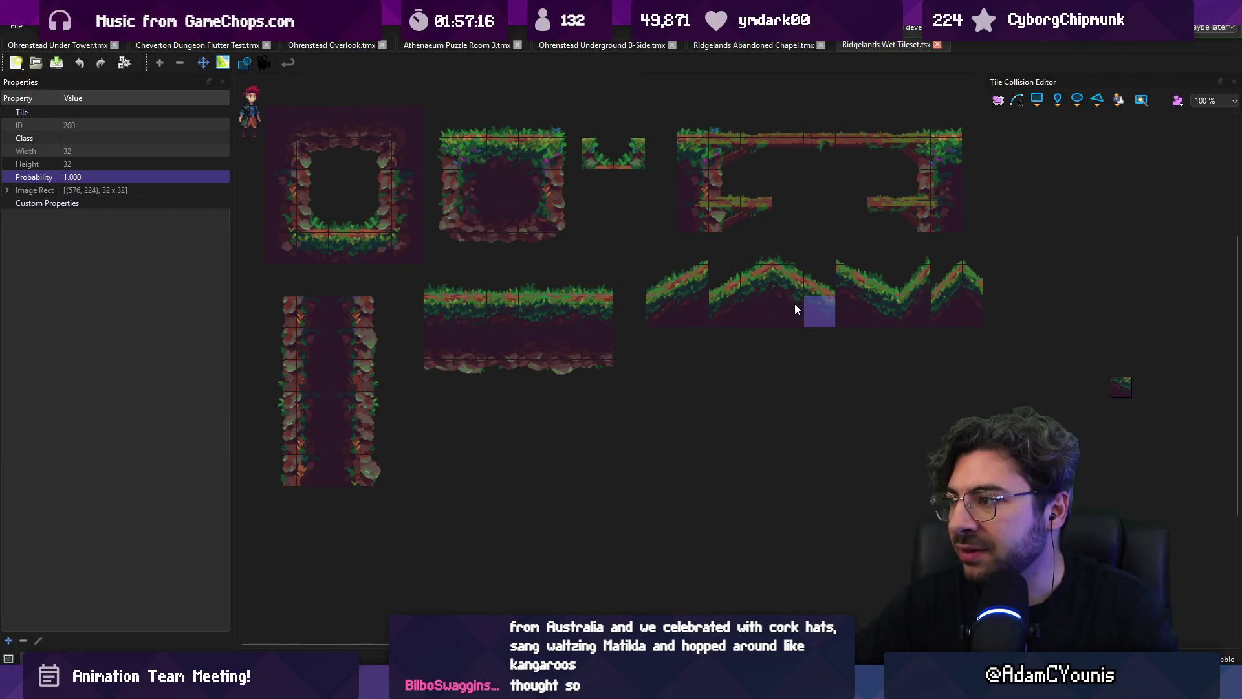
{"action": "scroll", "coordinate": [812, 289], "scroll_direction": "up", "scroll_amount": 4}
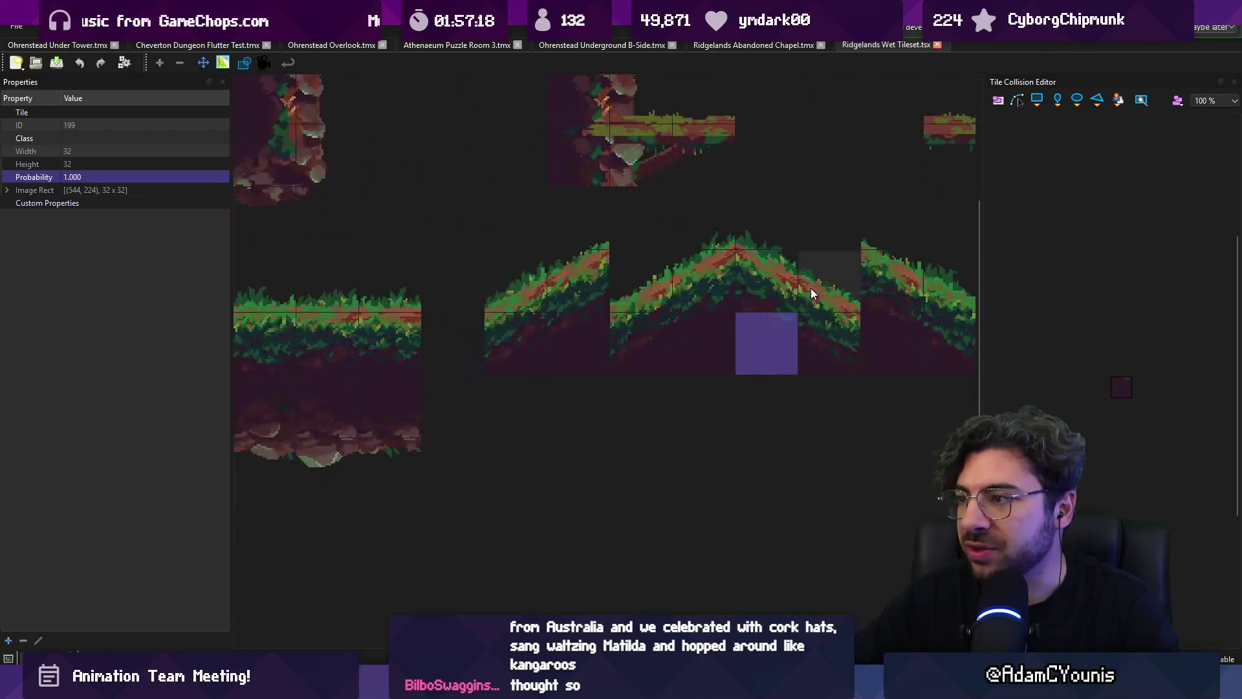
{"action": "left_click", "coordinate": [739, 296]}
{"action": "left_click", "coordinate": [633, 304]}
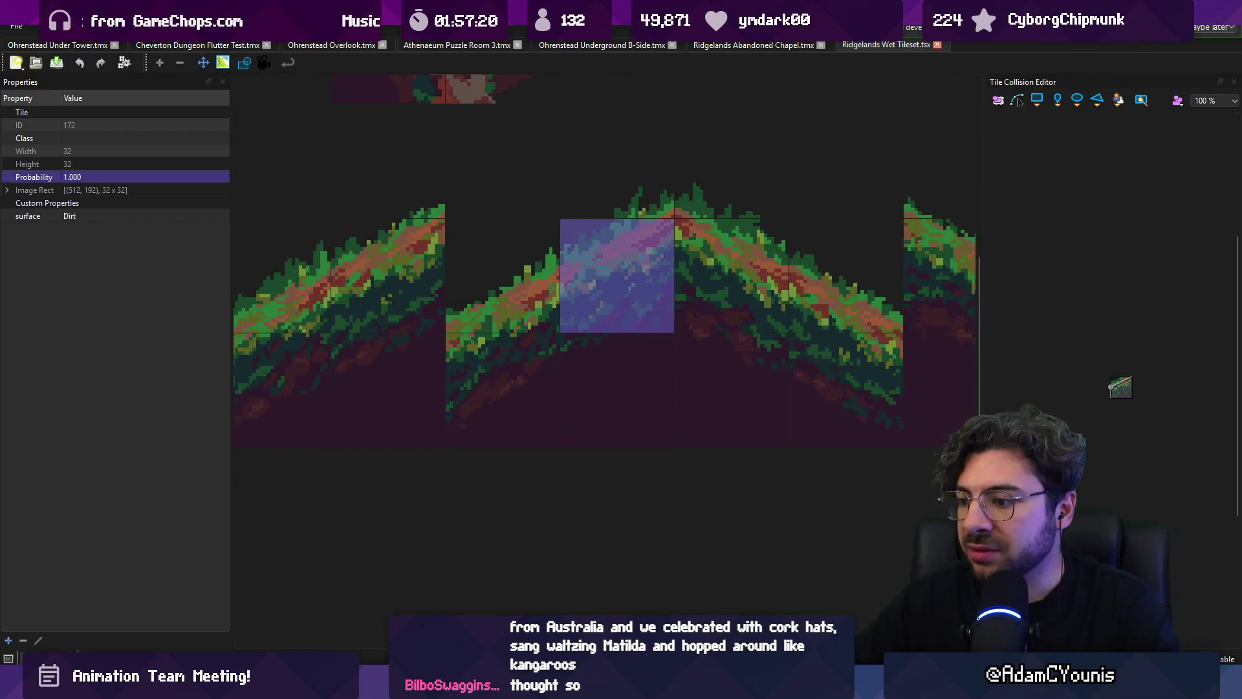
{"action": "left_click", "coordinate": [529, 297]}
{"action": "left_click", "coordinate": [613, 277]}
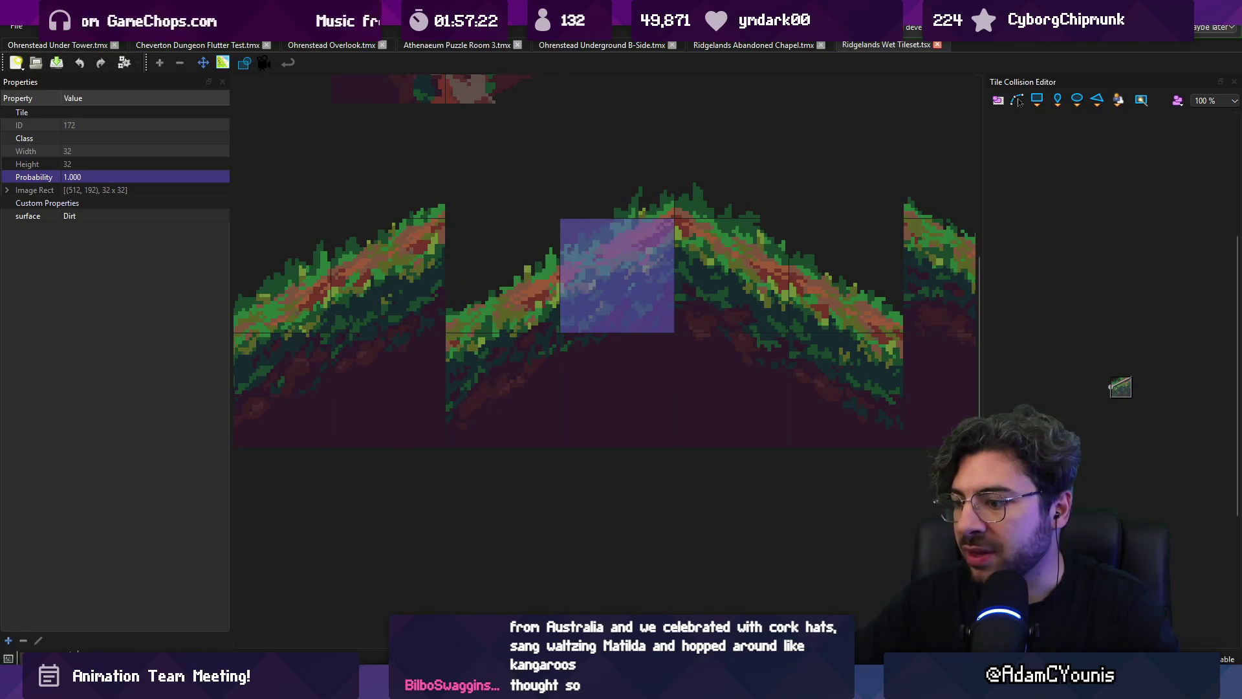
{"action": "key", "text": "alt+Tab"}
{"action": "scroll", "coordinate": [367, 382], "scroll_direction": "up", "scroll_amount": 5}
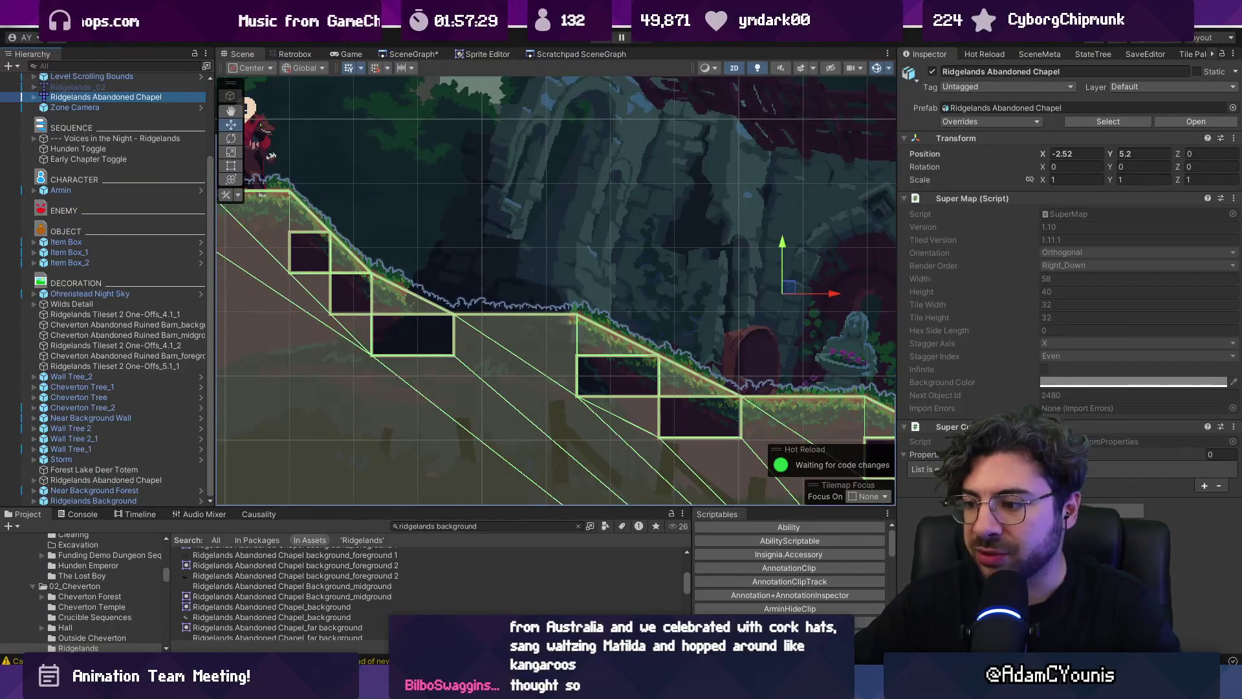
{"action": "key", "text": "alt+Tab"}
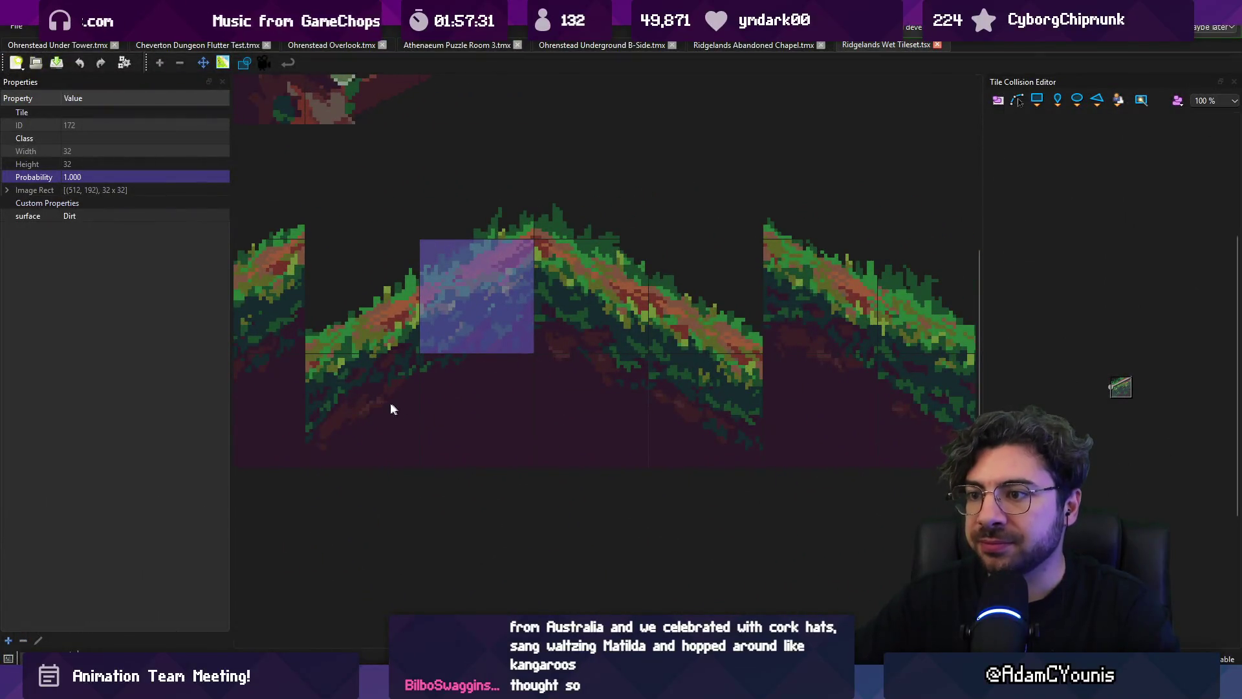
{"action": "scroll", "coordinate": [390, 403], "scroll_direction": "down", "scroll_amount": 5}
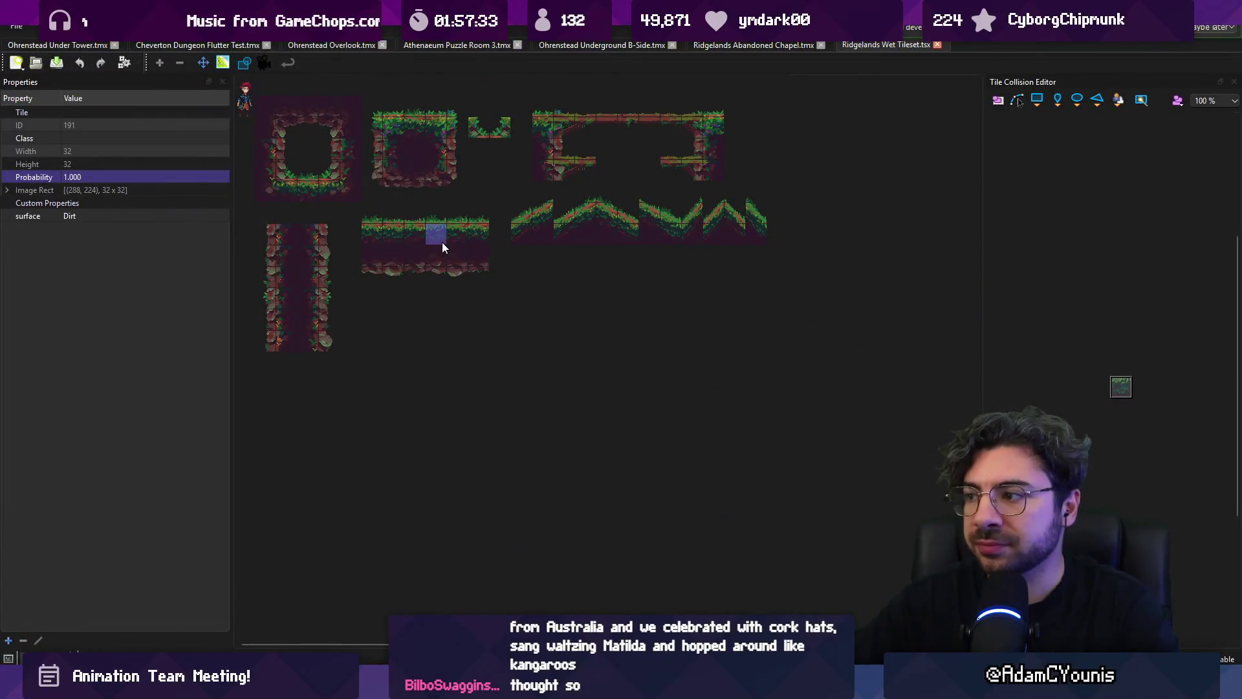
Give the selected ground tile a full-tile collision rectangle, then review the bottom-row slope tiles
{"action": "left_click", "coordinate": [1124, 383]}
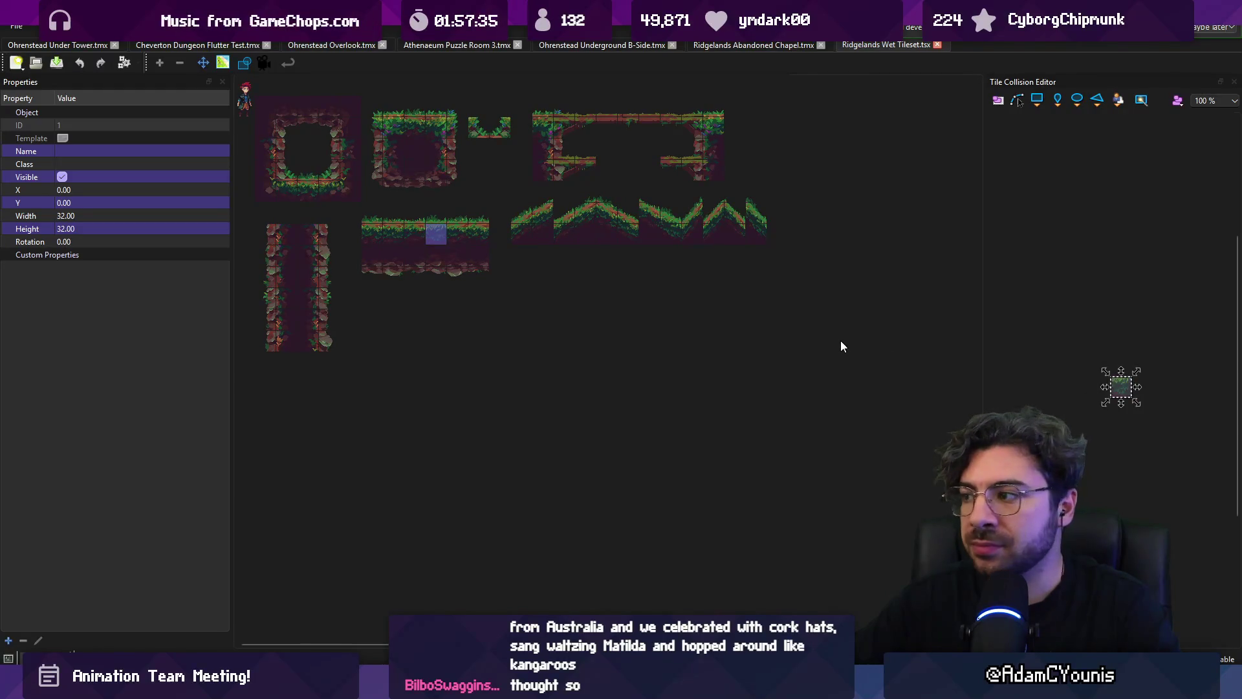
{"action": "scroll", "coordinate": [655, 230], "scroll_direction": "up", "scroll_amount": 5}
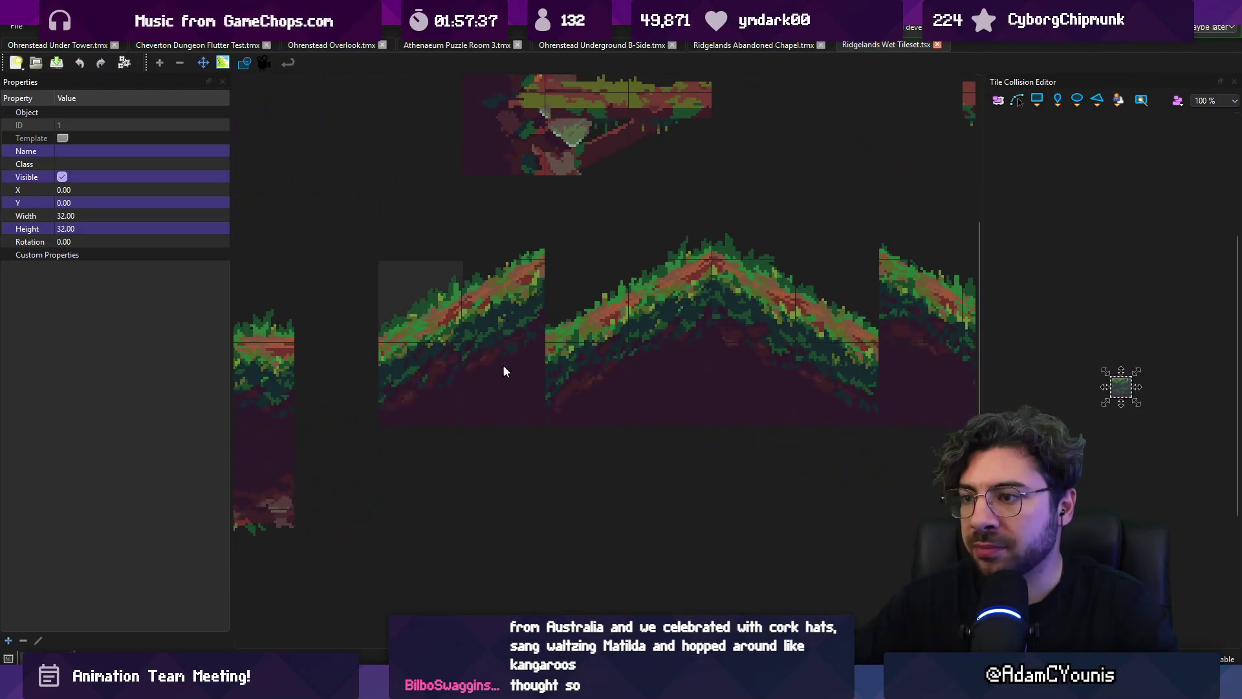
{"action": "left_click", "coordinate": [511, 377]}
{"action": "left_click", "coordinate": [439, 386]}
{"action": "left_click", "coordinate": [621, 395]}
{"action": "left_click", "coordinate": [686, 363]}
{"action": "left_click", "coordinate": [750, 372]}
{"action": "left_click", "coordinate": [829, 388]}
Check the remaining slope tiles' collisions, then view the chapel slope colliders in Unity
{"action": "scroll", "coordinate": [851, 380], "scroll_direction": "right", "scroll_amount": 5}
{"action": "left_click", "coordinate": [632, 365]}
{"action": "left_click", "coordinate": [696, 366]}
{"action": "left_click", "coordinate": [779, 363]}
{"action": "scroll", "coordinate": [686, 359], "scroll_direction": "right", "scroll_amount": 5}
{"action": "left_click", "coordinate": [686, 355]}
{"action": "left_click", "coordinate": [770, 353]}
{"action": "left_click", "coordinate": [853, 352]}
{"action": "scroll", "coordinate": [780, 386], "scroll_direction": "down", "scroll_amount": 4}
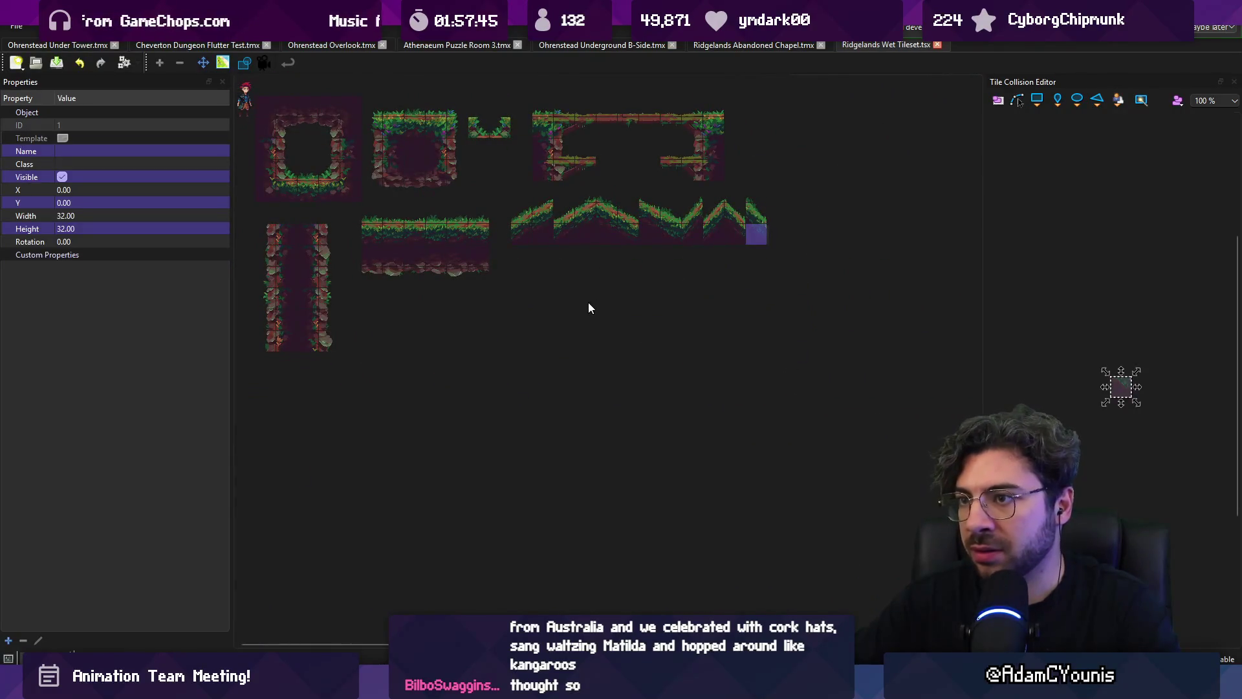
{"action": "key", "text": "alt+Tab"}
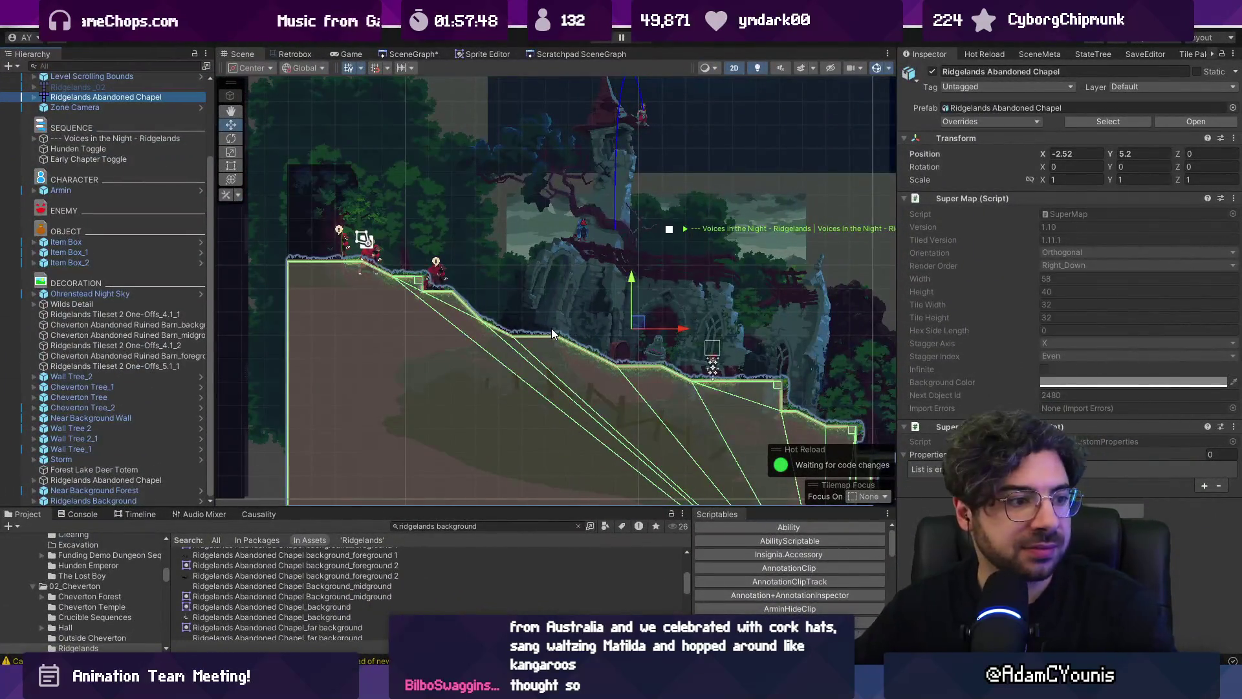
{"action": "mouse_move", "coordinate": [551, 328]}
{"action": "left_mouse_down"}
{"action": "mouse_move", "coordinate": [554, 218]}
{"action": "mouse_move", "coordinate": [669, 301]}
{"action": "left_mouse_up"}
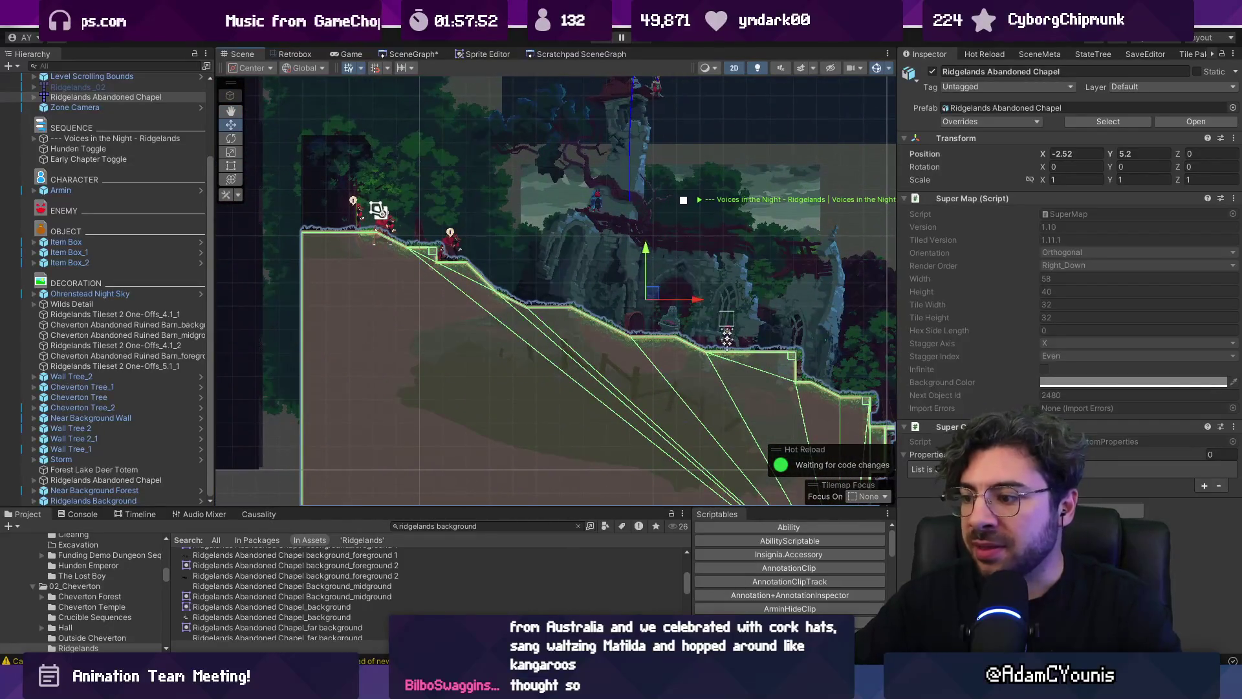
Close Ridgelands Wet Tileset, then stamp and undo a ground tile near the ledge
{"action": "key", "text": "alt+Tab"}
{"action": "middle_click", "coordinate": [904, 49]}
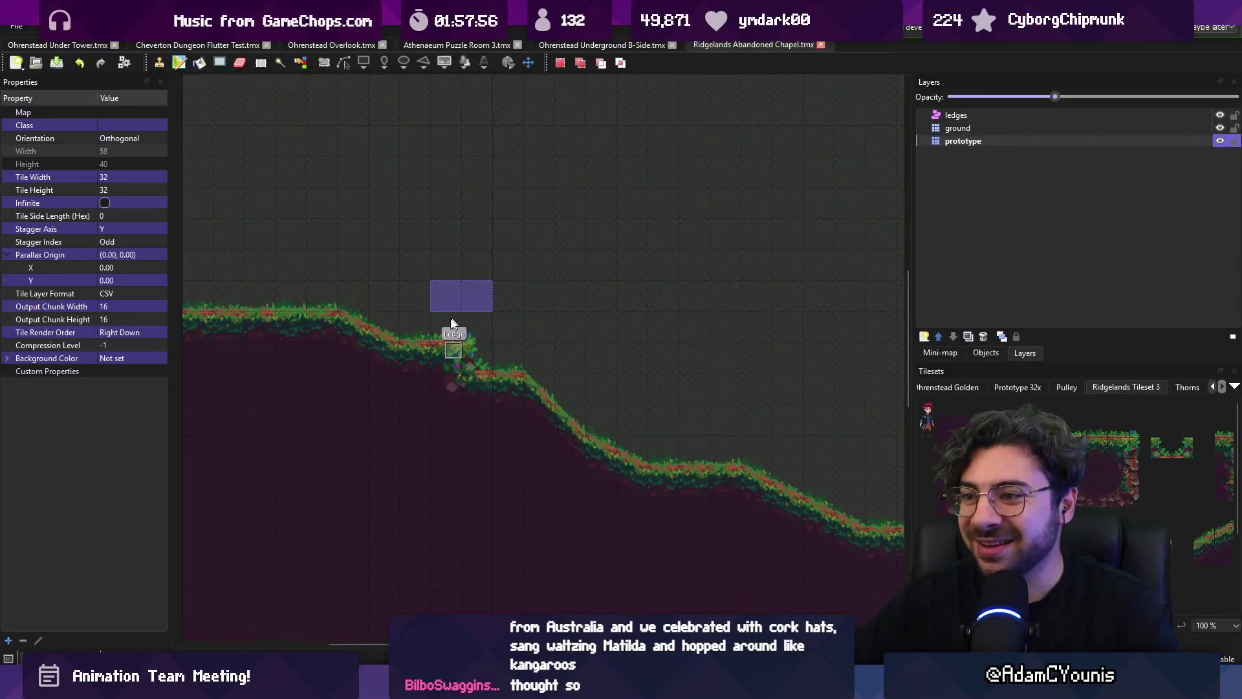
{"action": "key", "text": "ctrl+v"}
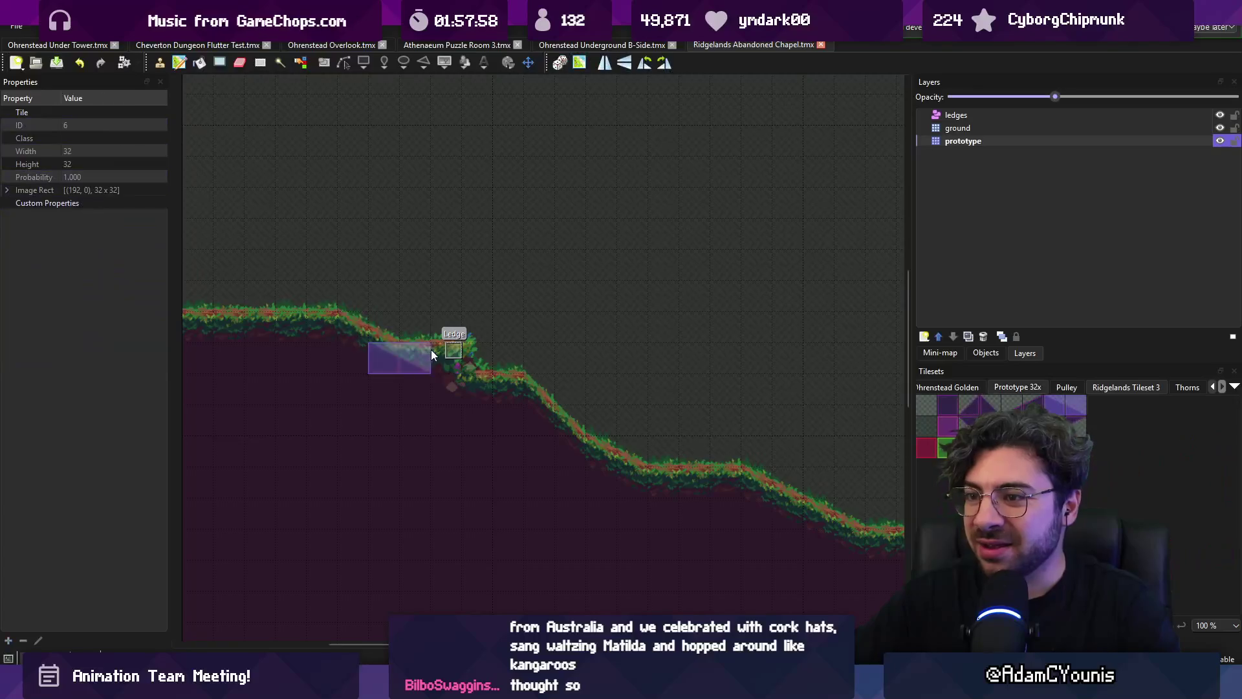
{"action": "left_click", "coordinate": [431, 355]}
{"action": "key", "text": "ctrl+z"}
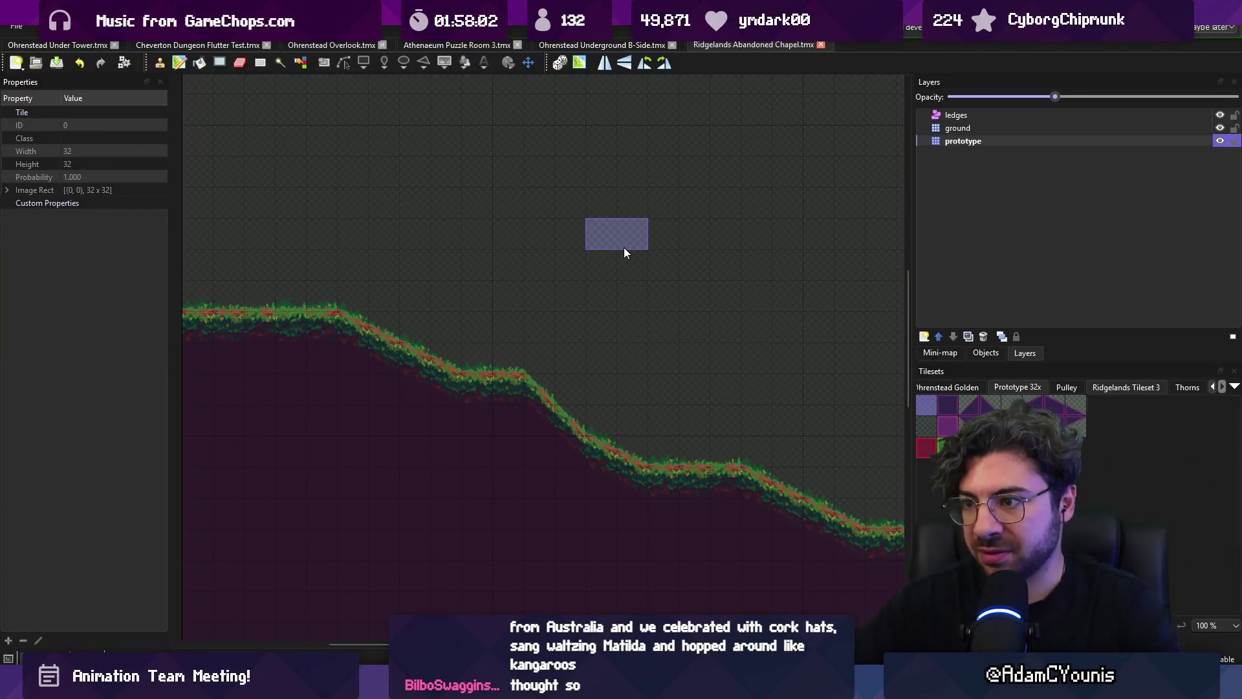
Check the scene in Unity and select tile 7 from the prototype tileset
{"action": "key", "text": "alt+Tab"}
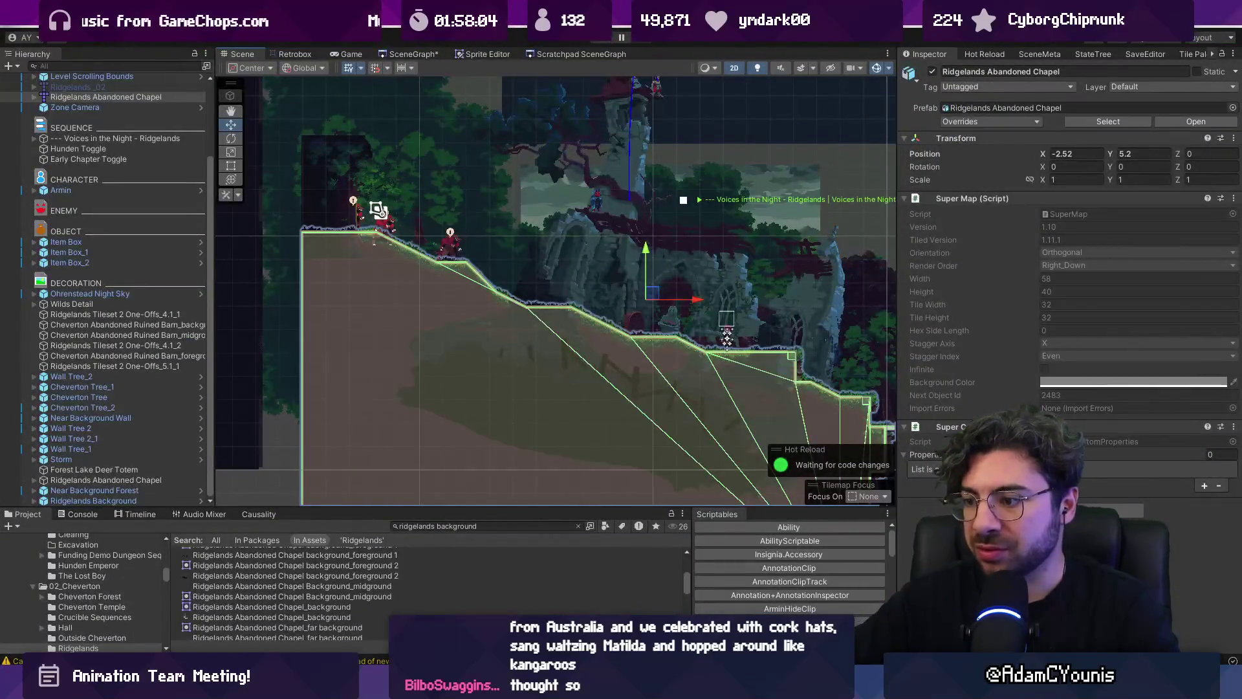
{"action": "key", "text": "alt+Tab"}
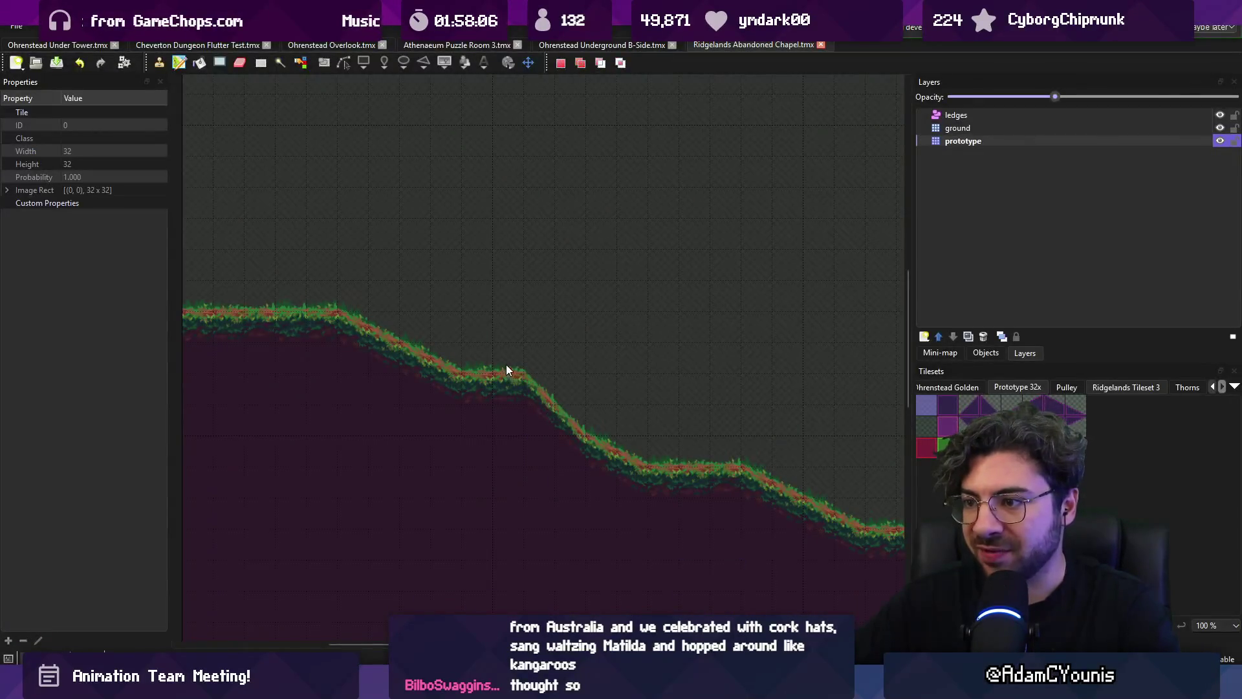
{"action": "left_click", "coordinate": [1076, 402]}
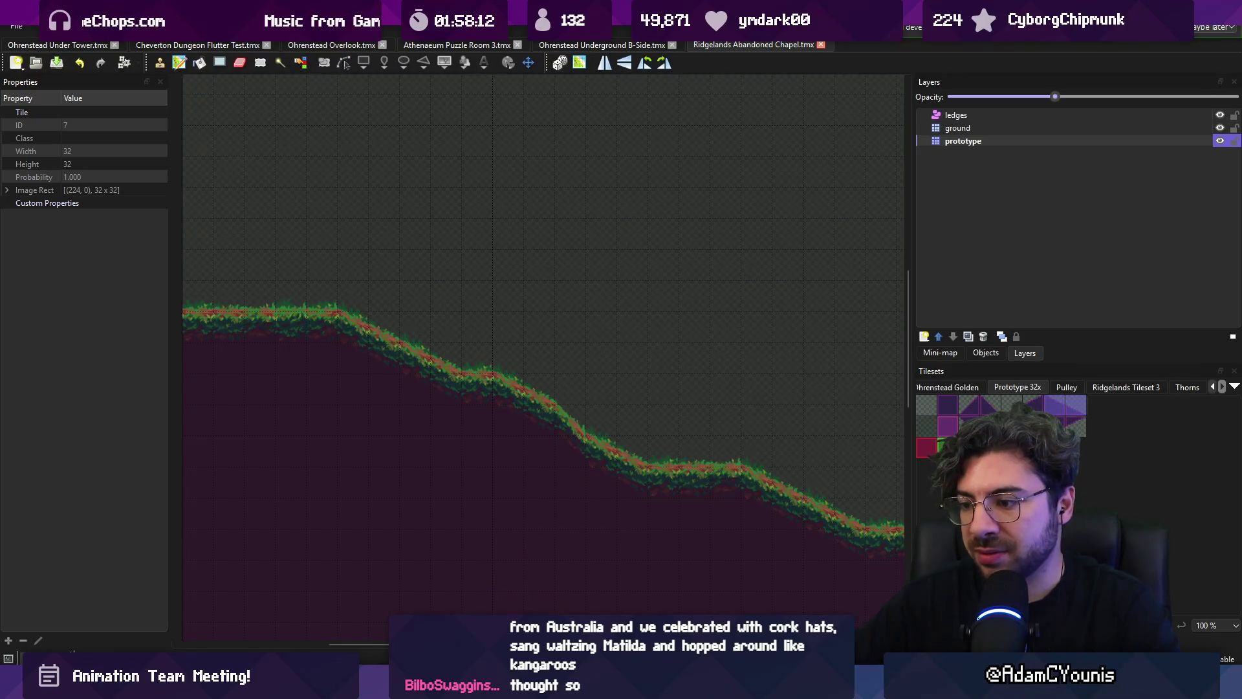
{"action": "key", "text": "alt+Tab"}
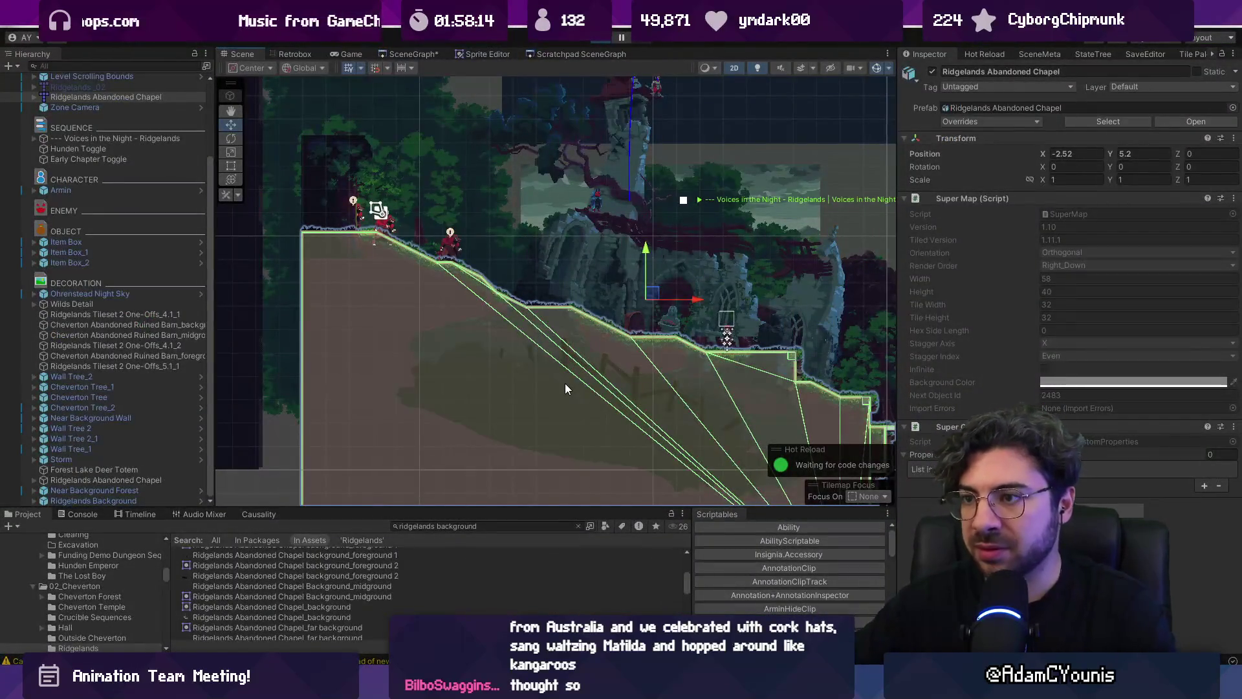
Run the character left up the forest slope, stop playing, and select Cheverton Tree_2
{"action": "key", "text": "ctrl+p"}
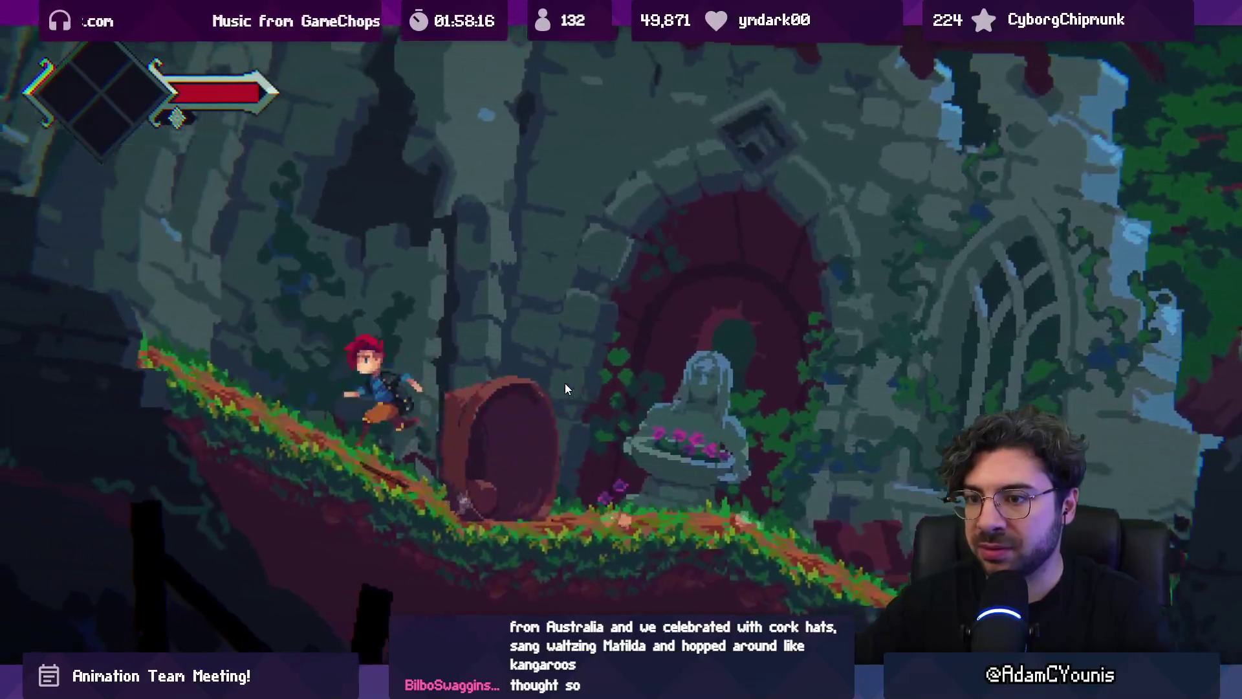
{"action": "key", "text": "Left"}
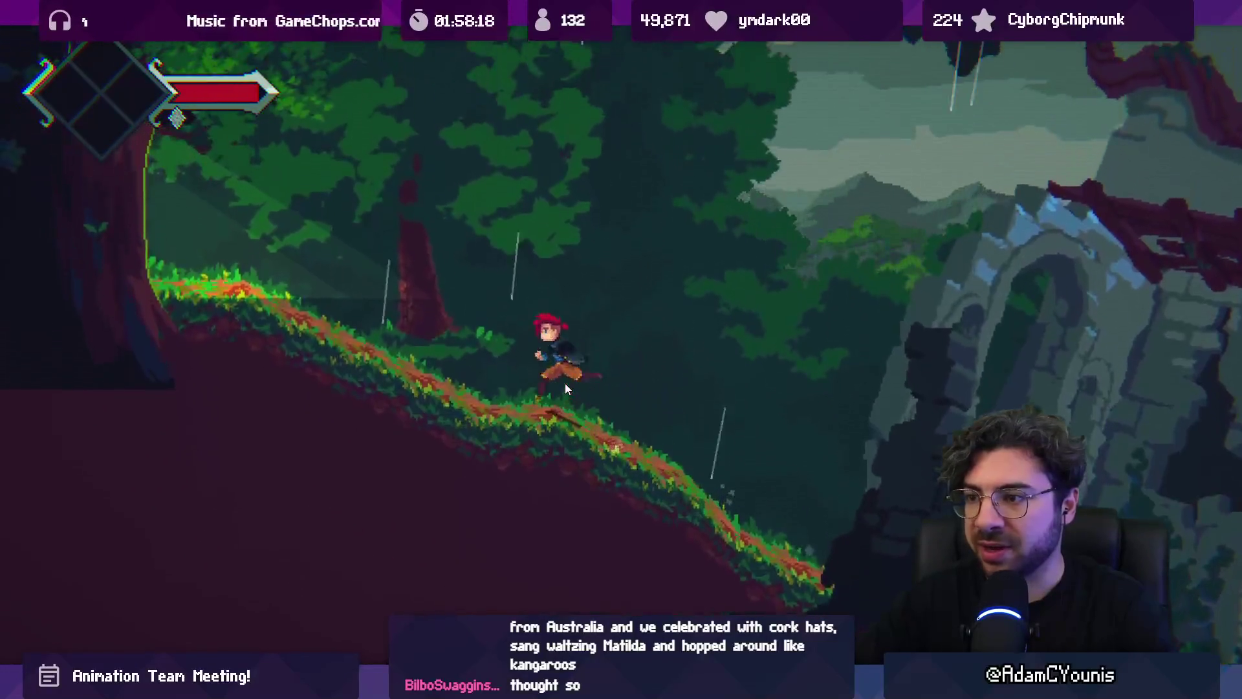
{"action": "key", "text": "Left"}
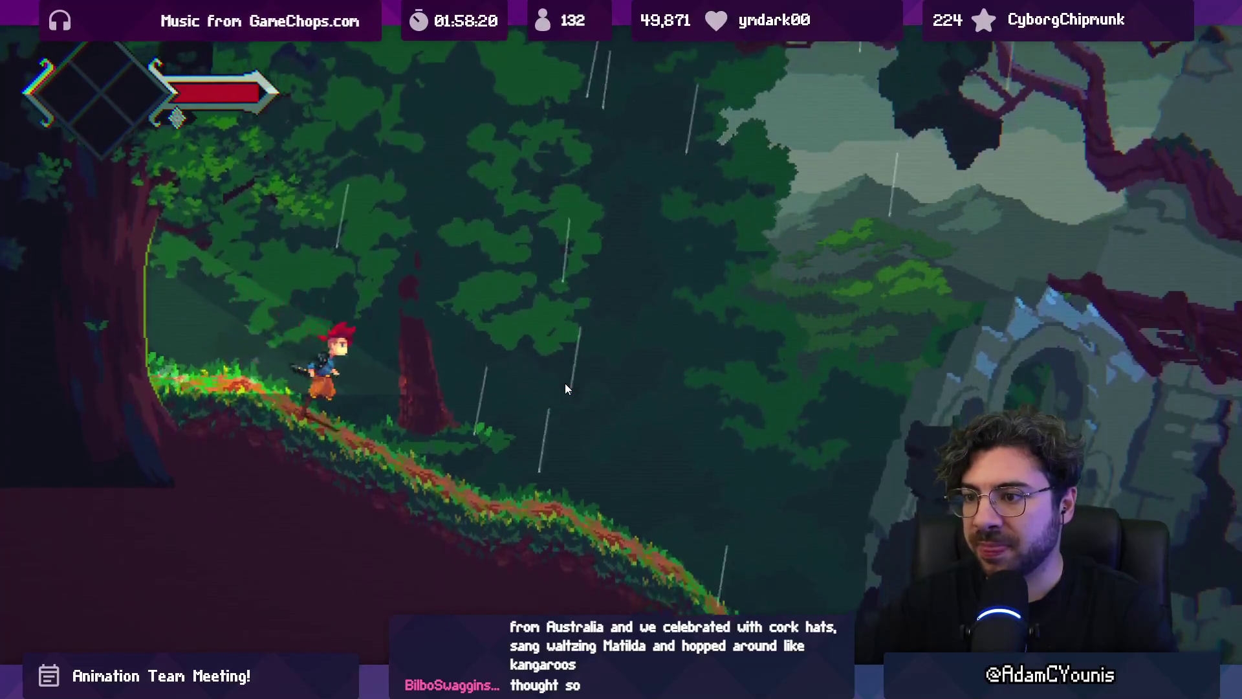
{"action": "key", "text": "shift+space"}
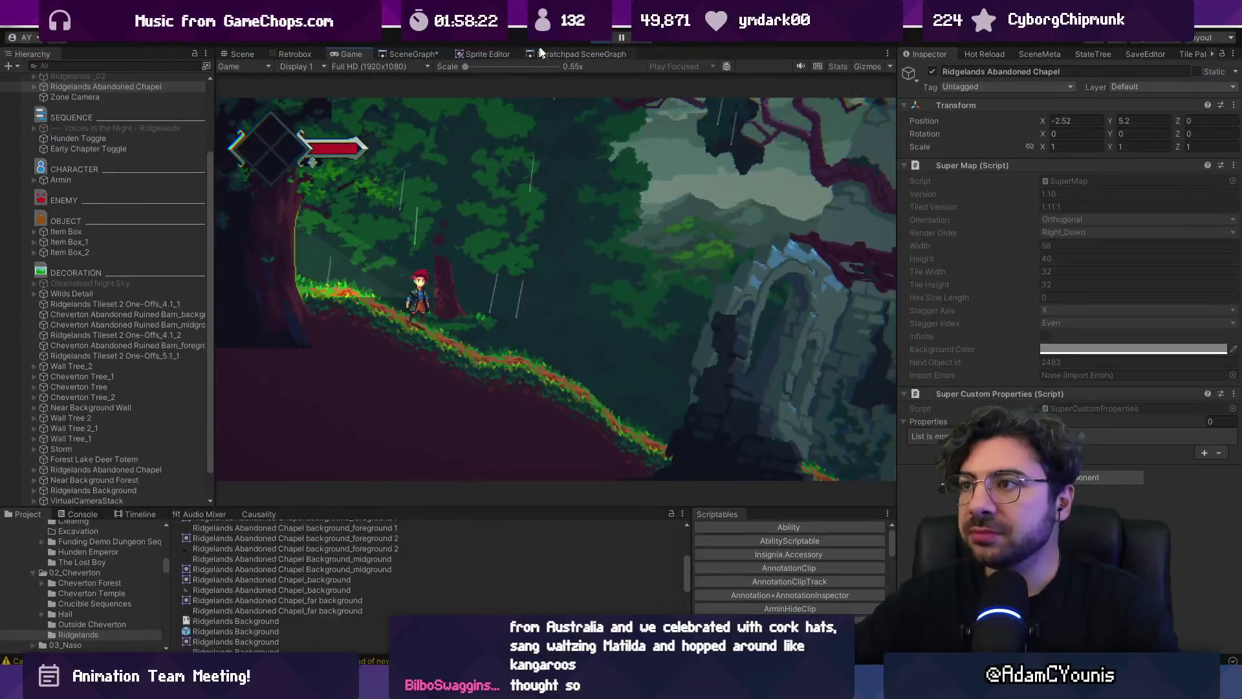
{"action": "left_click", "coordinate": [599, 40]}
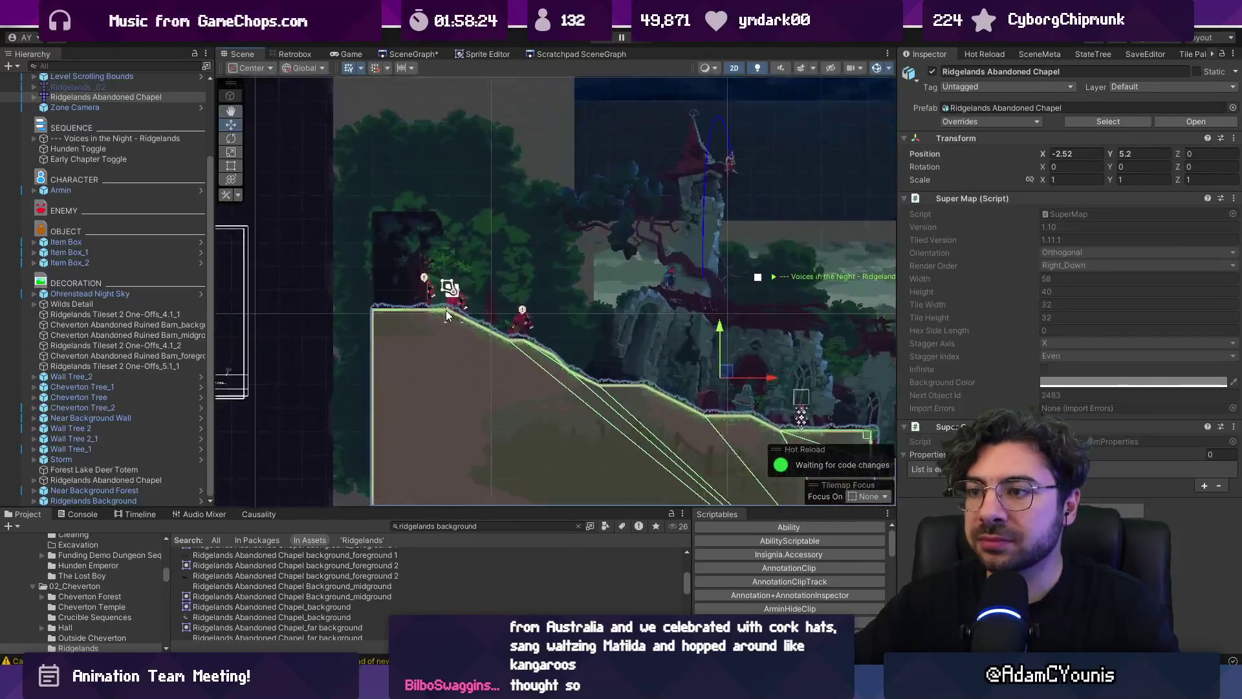
{"action": "scroll", "coordinate": [445, 309], "scroll_direction": "up", "scroll_amount": 3}
{"action": "left_click", "coordinate": [437, 290]}
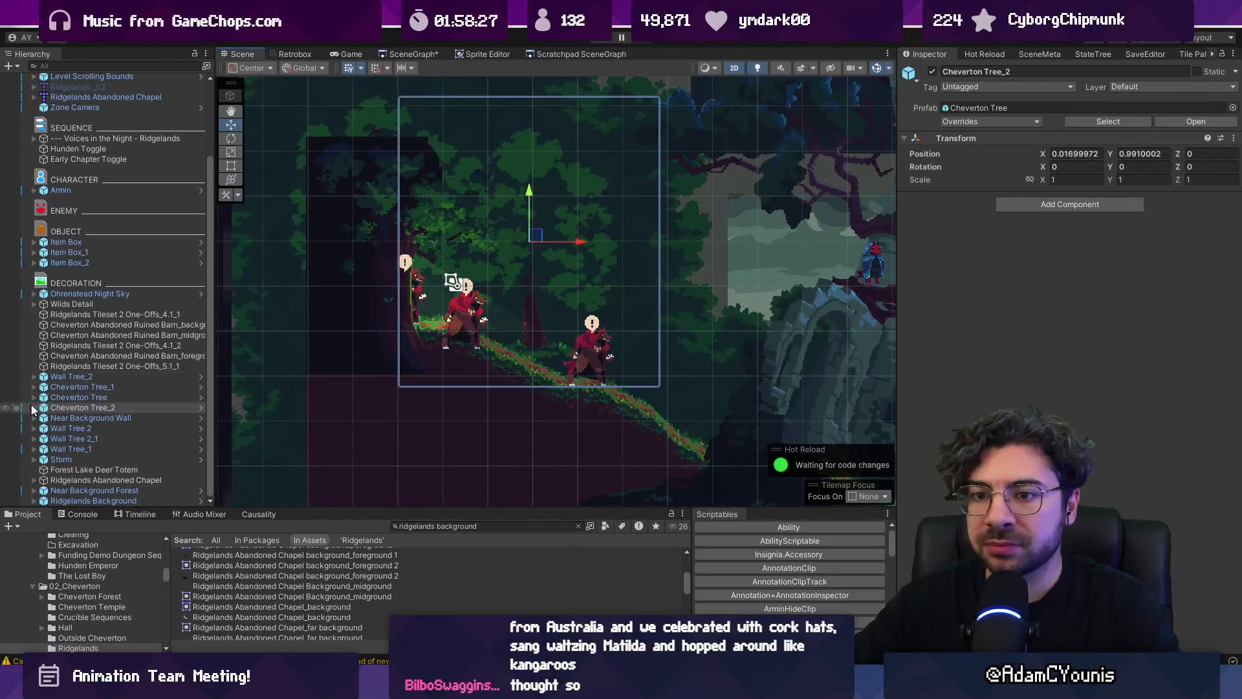
Browse the Hierarchy: expand Cheverton Tree_2, select Hund A_2, collapse the Voices in the Night group
{"action": "left_click", "coordinate": [33, 408]}
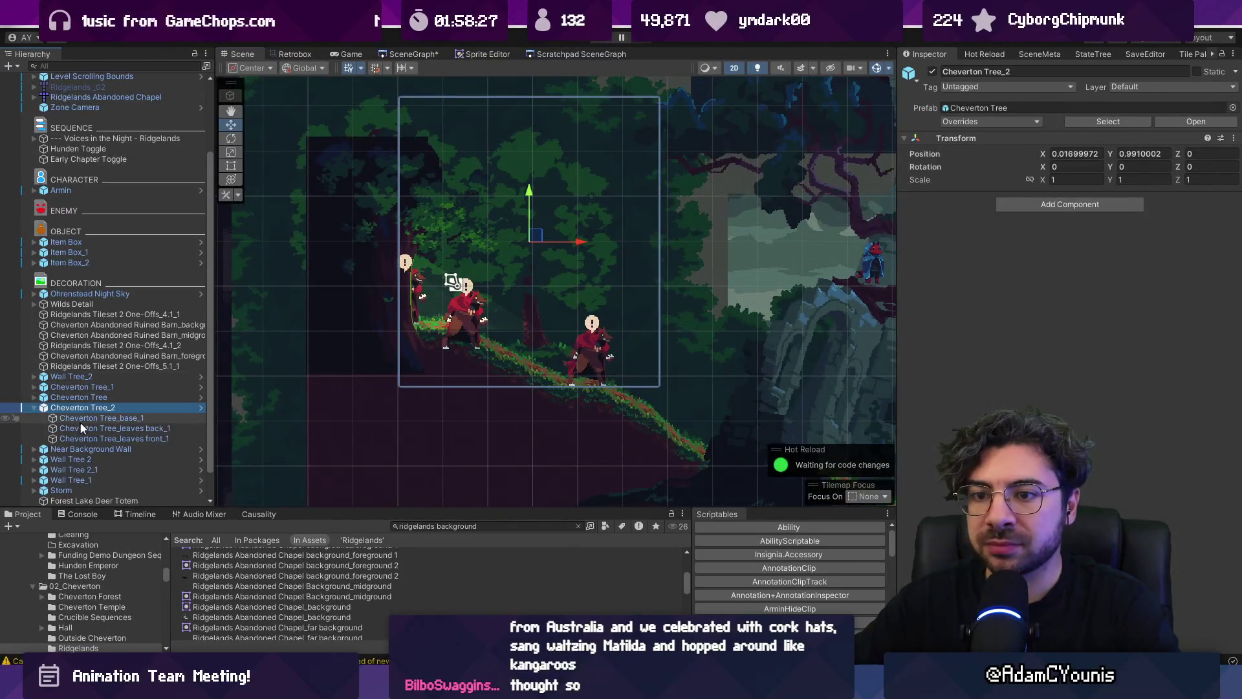
{"action": "left_click", "coordinate": [460, 285]}
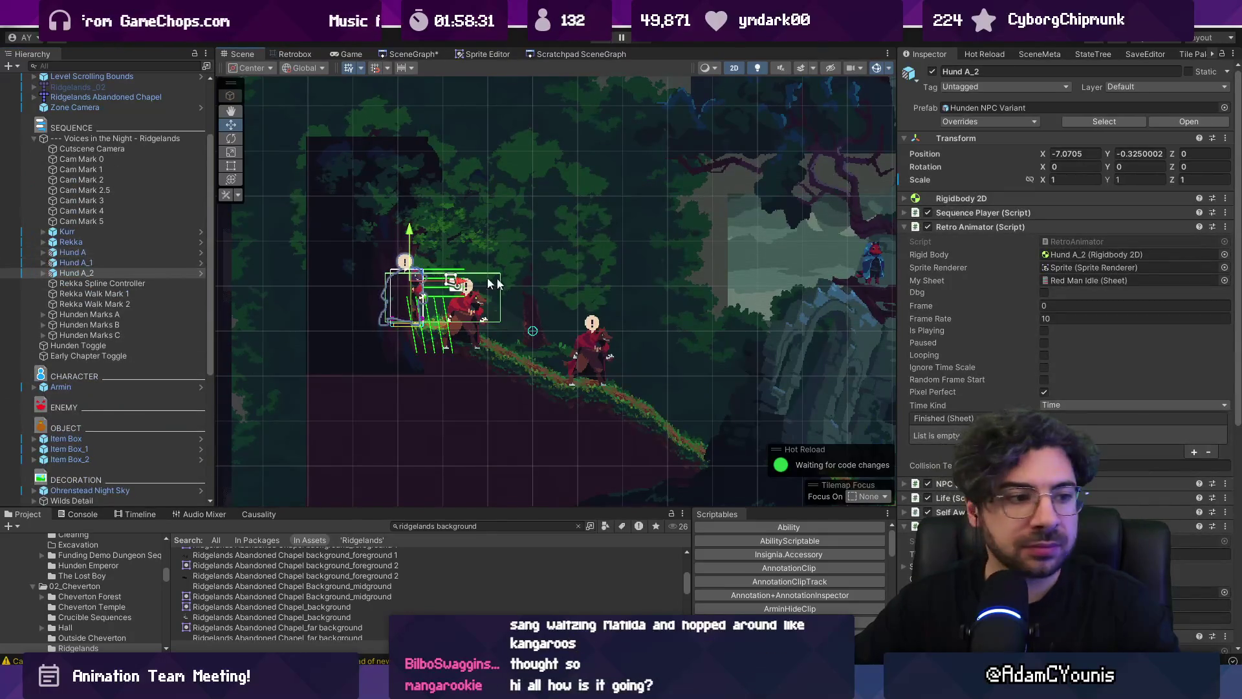
{"action": "scroll", "coordinate": [517, 285], "scroll_direction": "down", "scroll_amount": 2}
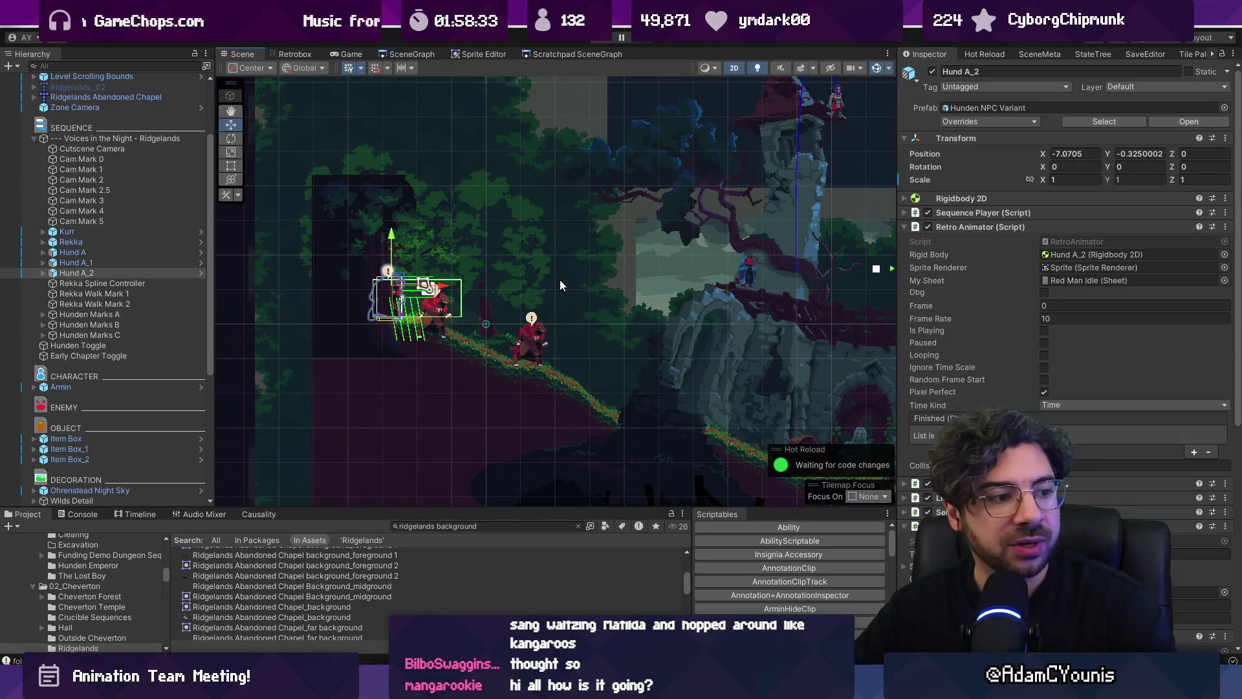
{"action": "scroll", "coordinate": [561, 280], "scroll_direction": "down", "scroll_amount": 1}
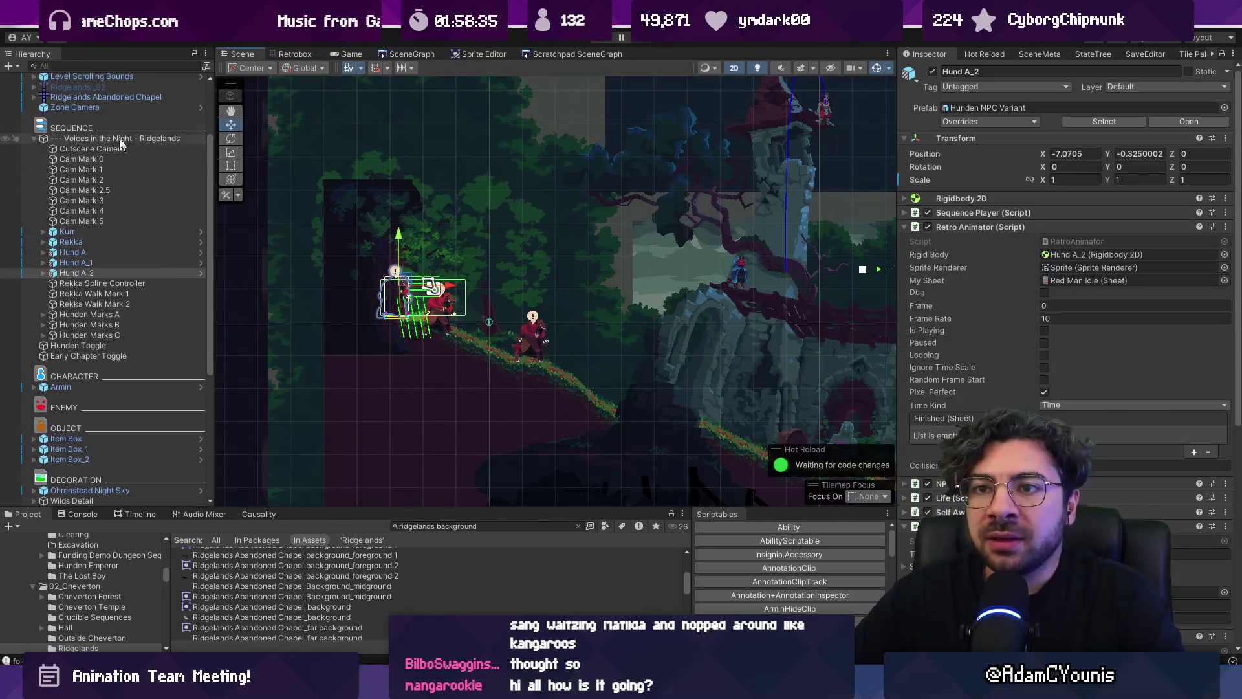
{"action": "left_click", "coordinate": [34, 138]}
{"action": "scroll", "coordinate": [39, 142], "scroll_direction": "up", "scroll_amount": 3}
Select Door To Ridgelands, briefly comparing it with Level Scrolling Bounds
{"action": "left_click", "coordinate": [64, 150]}
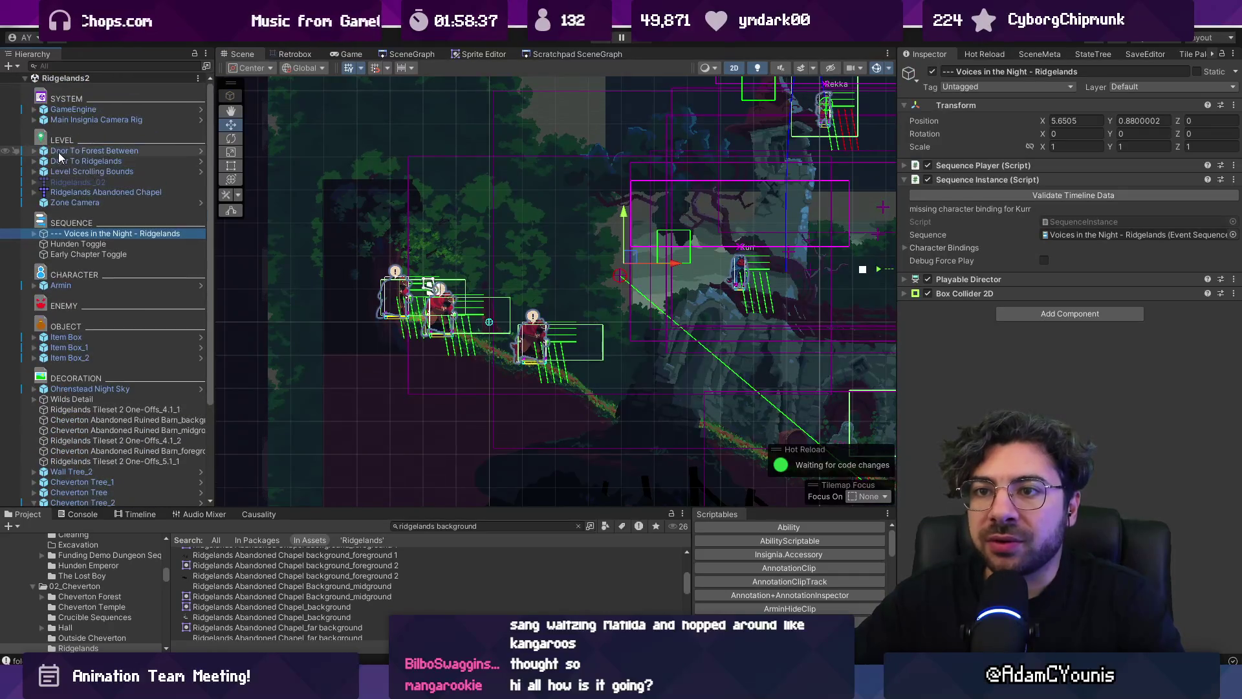
{"action": "left_click", "coordinate": [64, 161]}
{"action": "left_click", "coordinate": [73, 170]}
{"action": "left_click", "coordinate": [79, 164]}
{"action": "left_click", "coordinate": [78, 170]}
{"action": "left_click", "coordinate": [80, 161]}
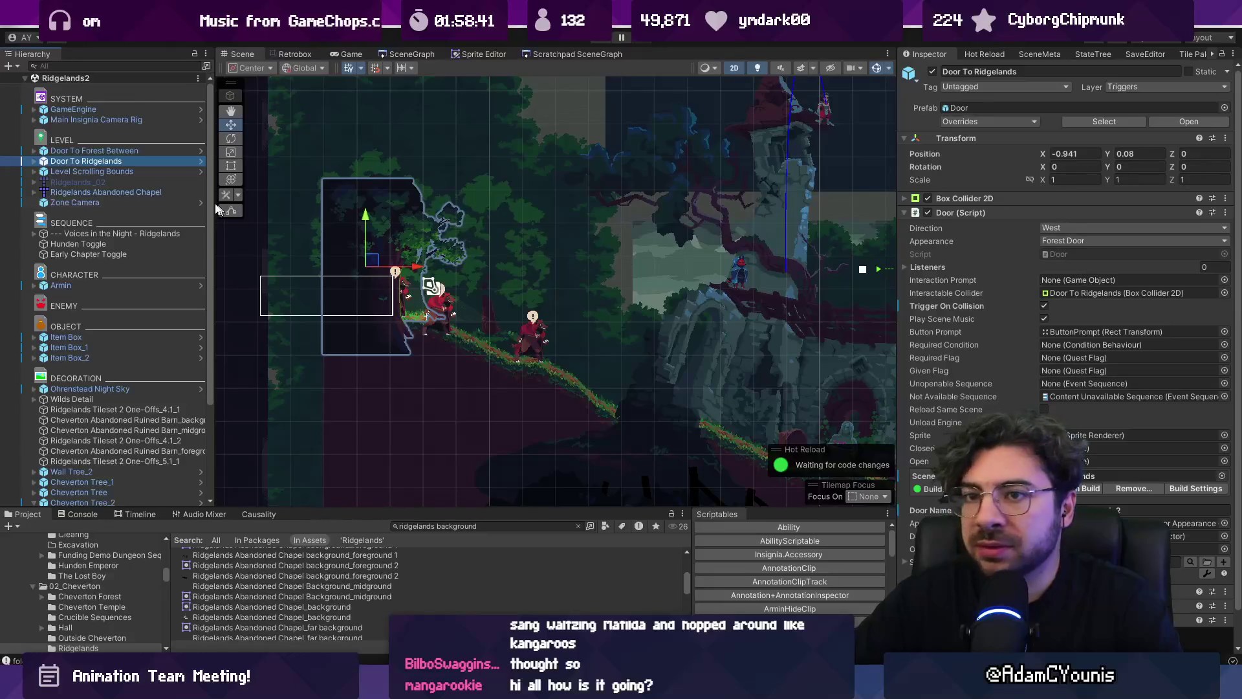
Expand Door To Ridgelands and Appearance, enter the Door prefab, and select Appearance
{"action": "left_click", "coordinate": [34, 162]}
{"action": "left_click", "coordinate": [34, 161]}
{"action": "left_click", "coordinate": [34, 162]}
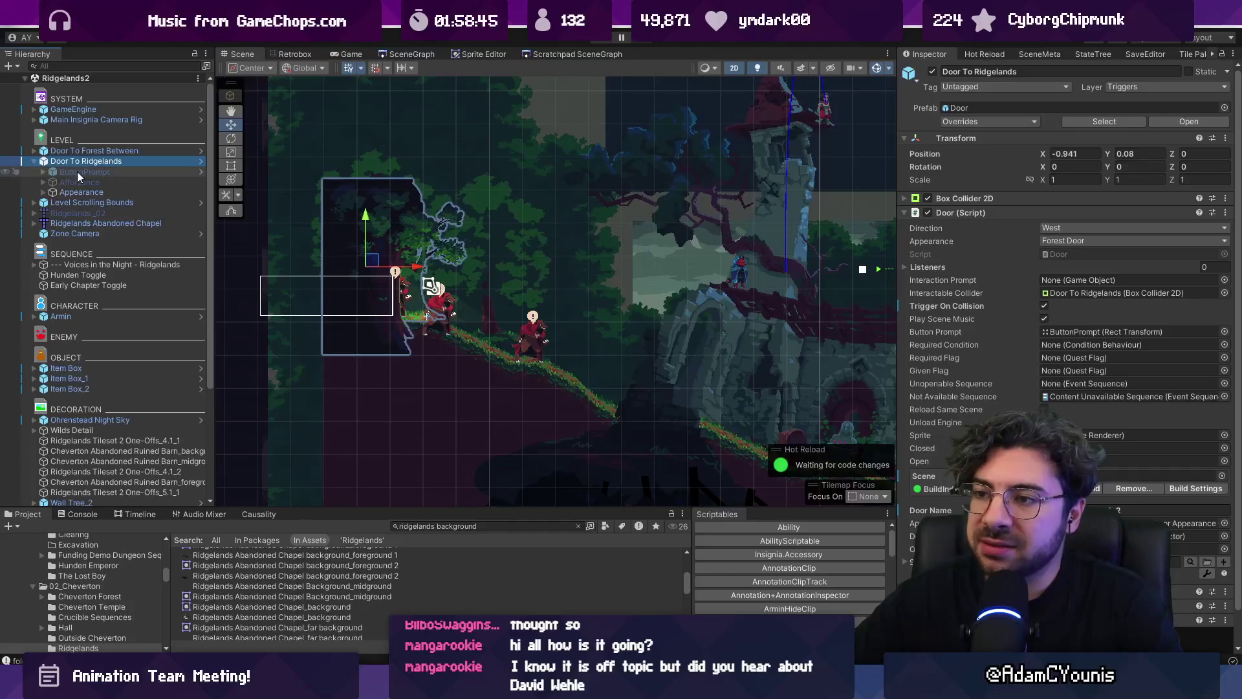
{"action": "left_click", "coordinate": [43, 192]}
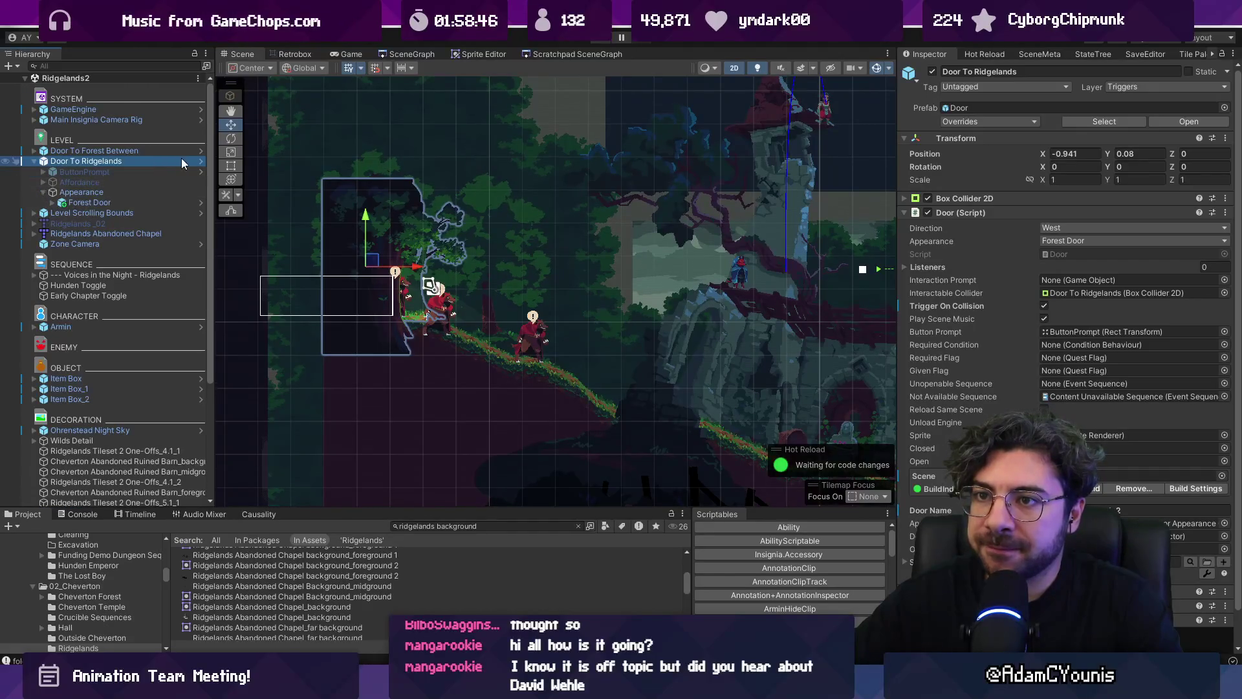
{"action": "left_click", "coordinate": [201, 162]}
{"action": "left_click", "coordinate": [110, 136]}
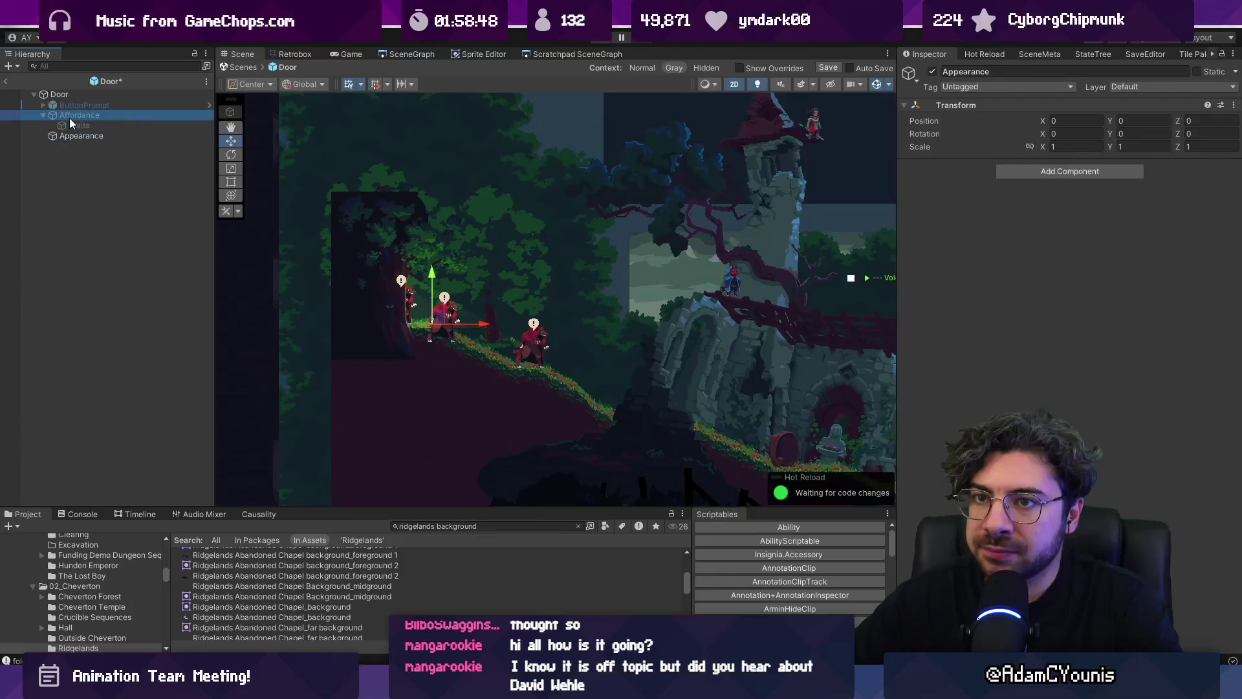
Exit the Door prefab without saving and open the Forest Door prefab
{"action": "double_click", "coordinate": [51, 136]}
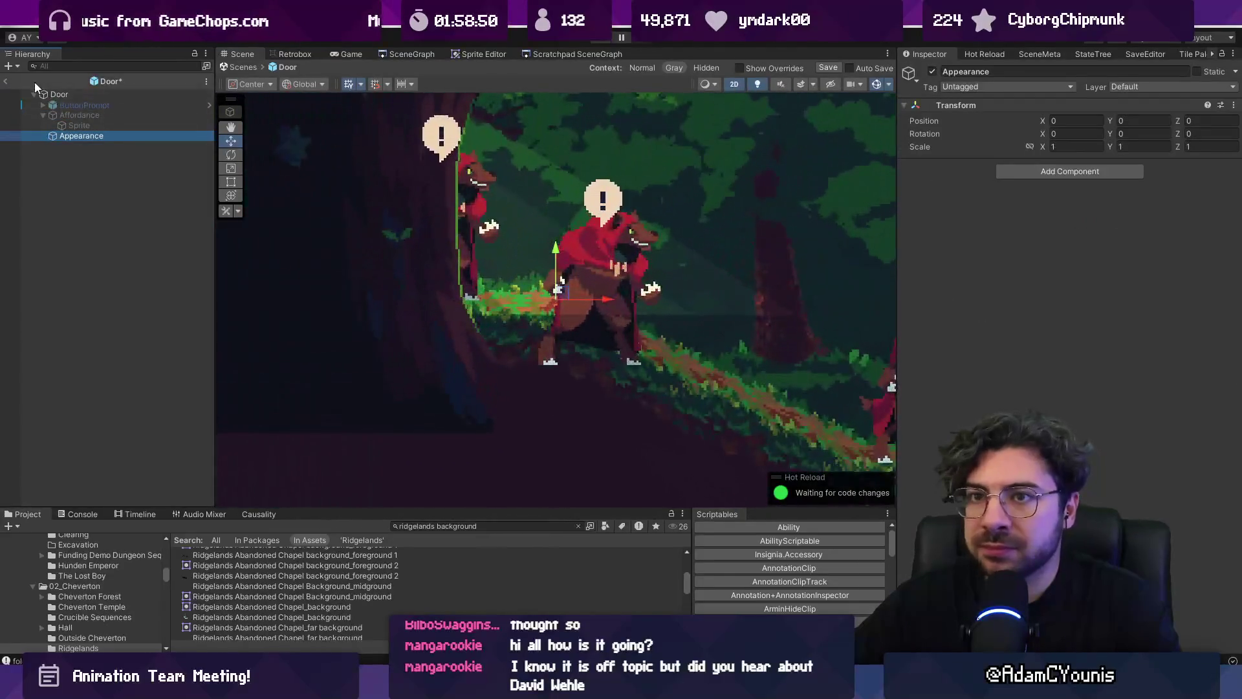
{"action": "left_click", "coordinate": [7, 82]}
{"action": "left_click", "coordinate": [655, 364]}
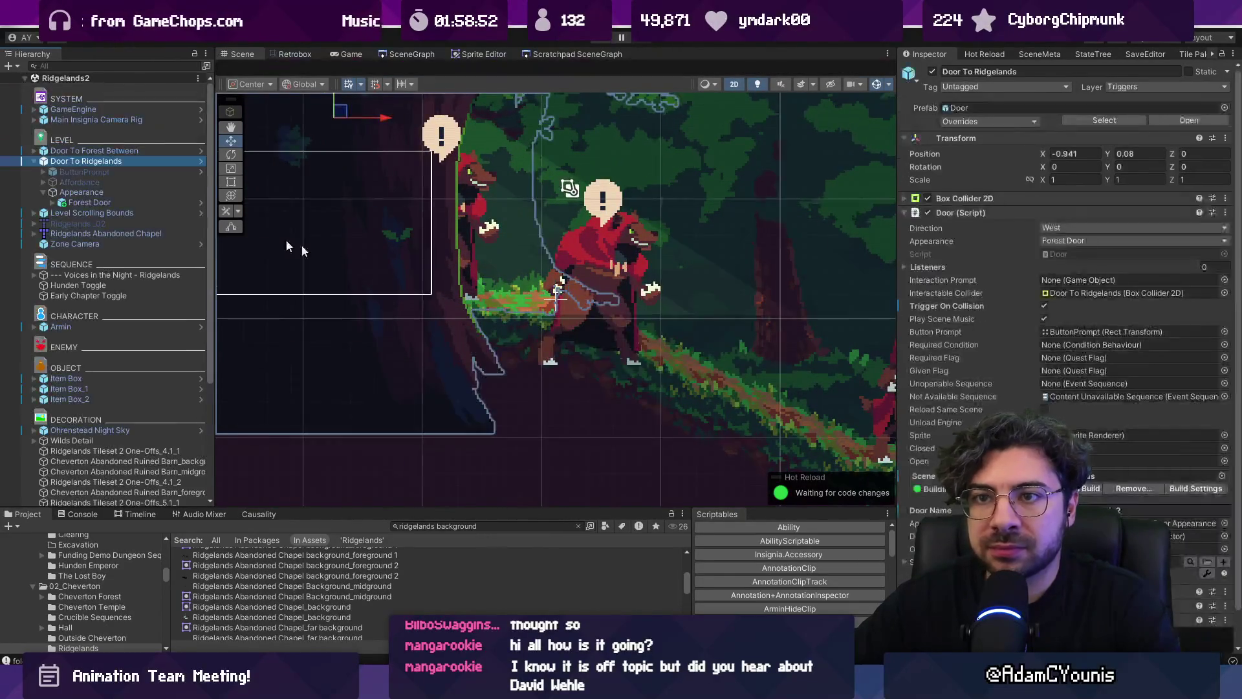
{"action": "left_click", "coordinate": [43, 192]}
{"action": "left_click", "coordinate": [200, 203]}
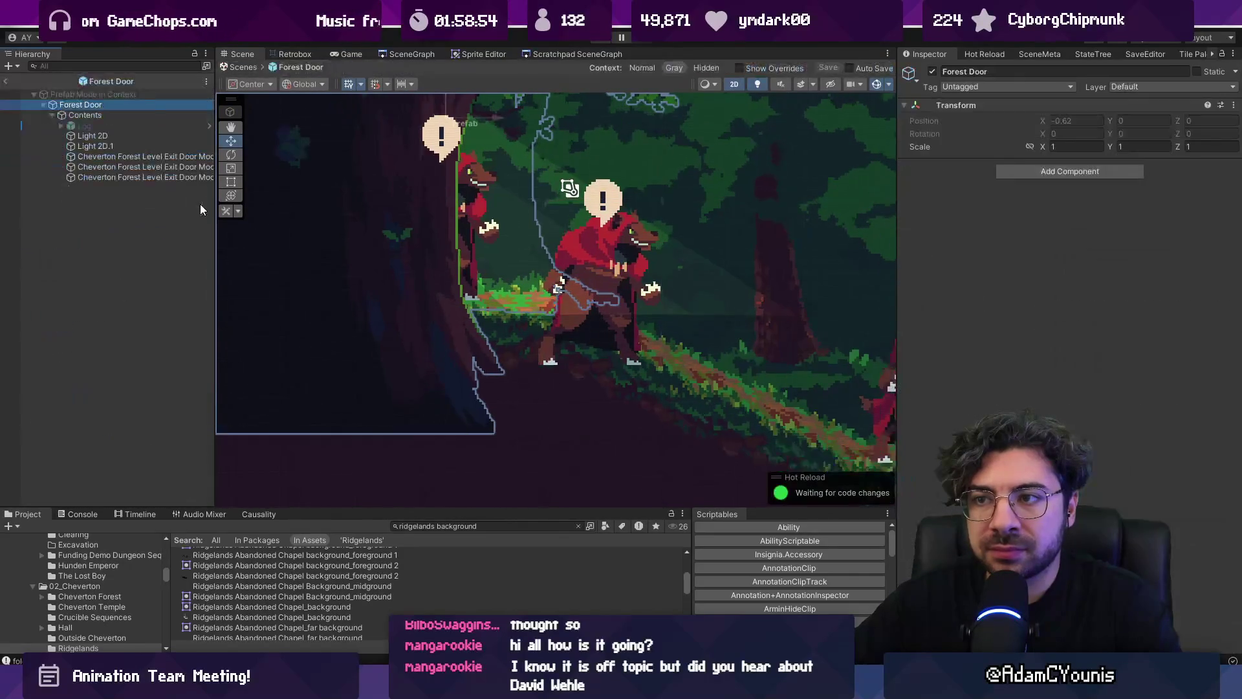
Inspect the three Cheverton door mockup sprites, then select Light 2D.1
{"action": "left_click", "coordinate": [120, 165]}
{"action": "left_click", "coordinate": [145, 177]}
{"action": "left_click", "coordinate": [146, 170]}
{"action": "left_click", "coordinate": [146, 157]}
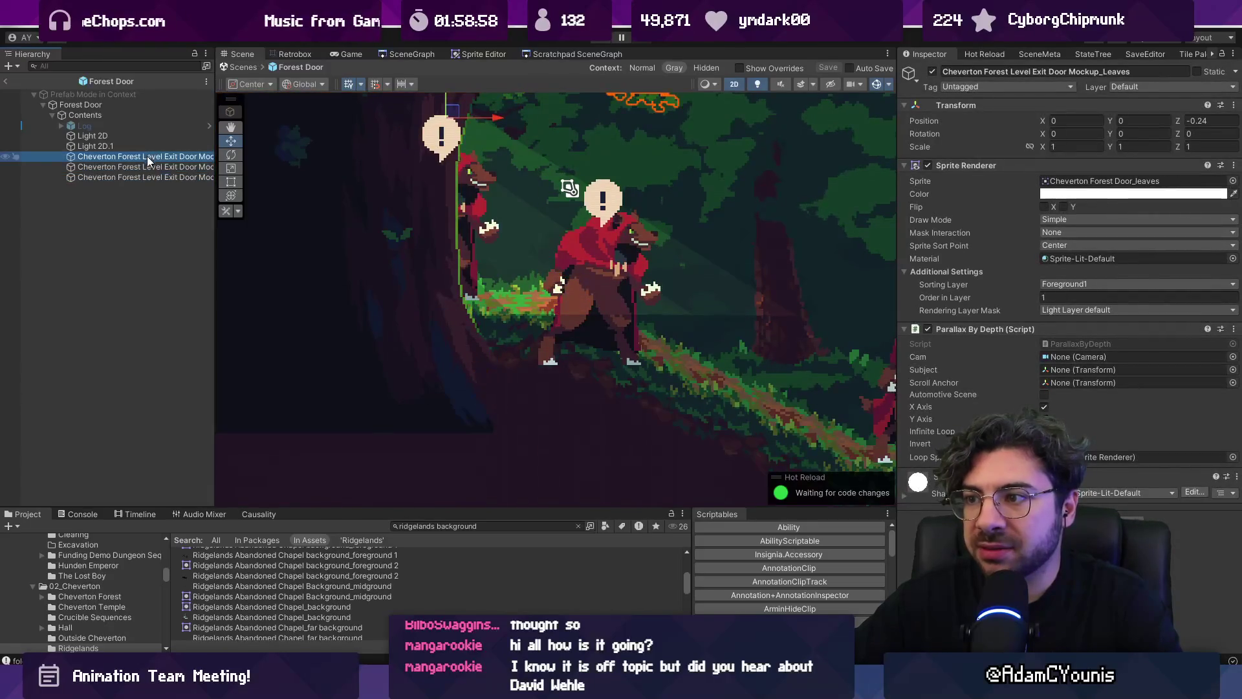
{"action": "left_click", "coordinate": [153, 169]}
{"action": "left_click", "coordinate": [134, 146]}
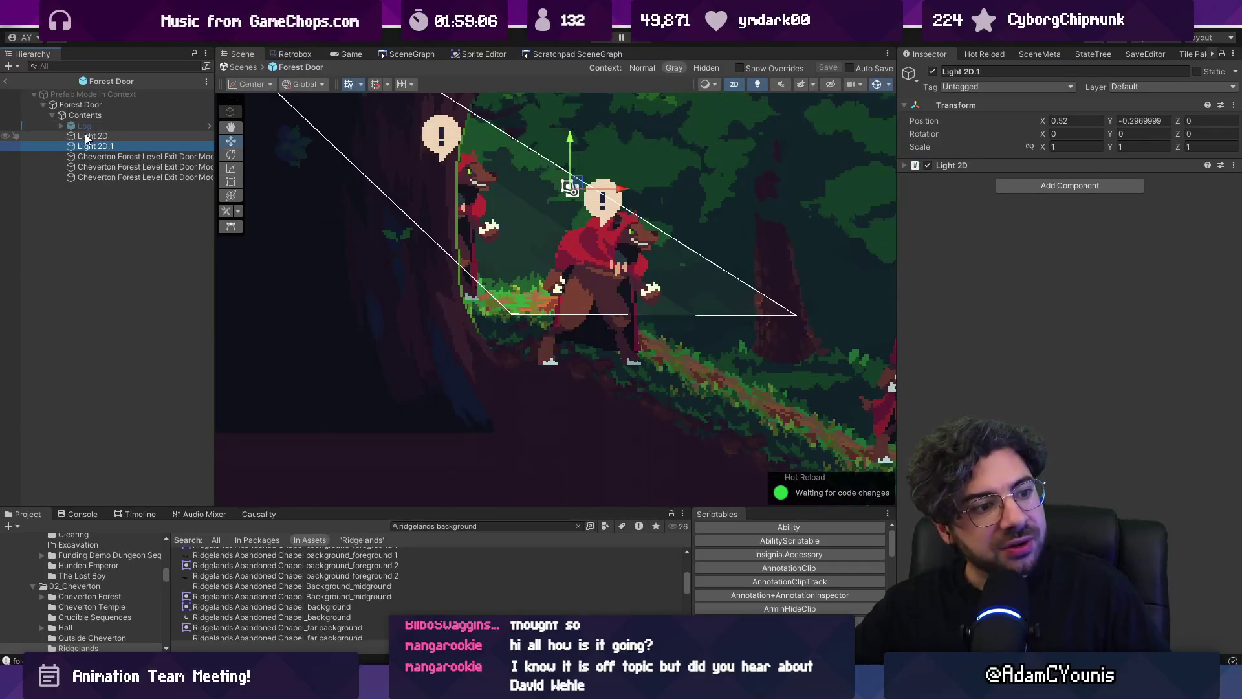
Frame both door lights, then remove Character and Overlay2 from Light 2D.1's target sorting layers
{"action": "left_click", "coordinate": [139, 157]}
{"action": "left_click", "coordinate": [135, 146]}
{"action": "left_click", "coordinate": [138, 136], "text": "shift"}
{"action": "key", "text": "f"}
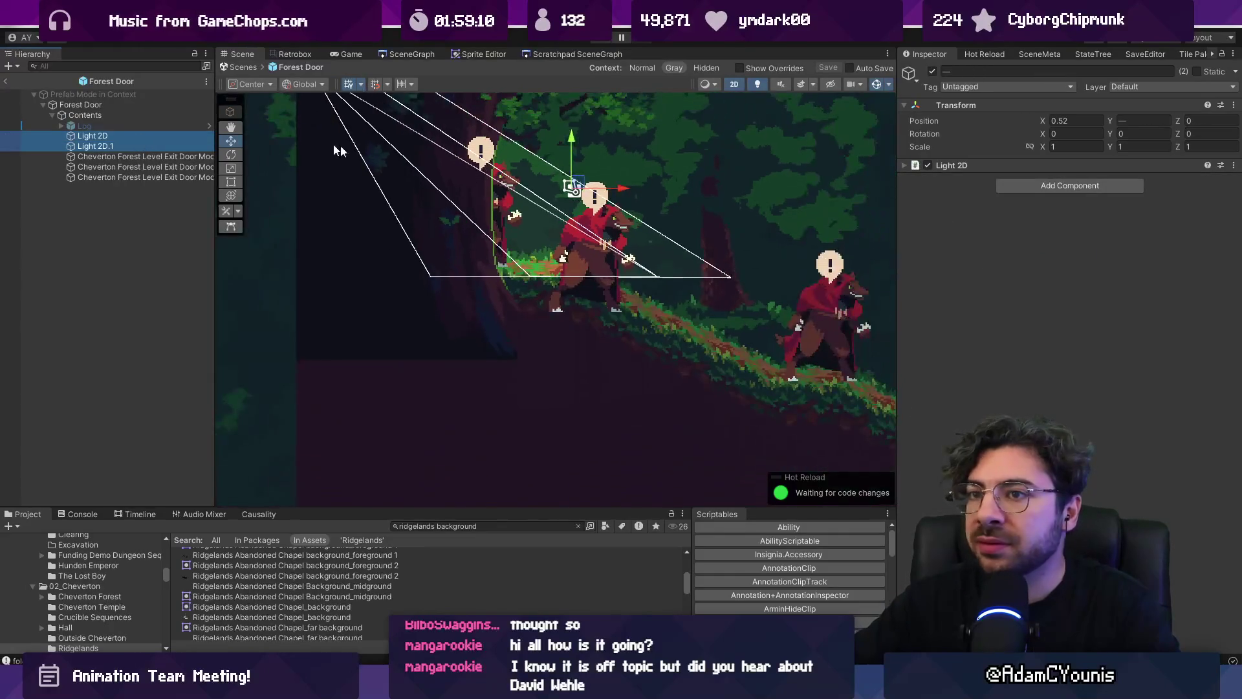
{"action": "left_click", "coordinate": [998, 164]}
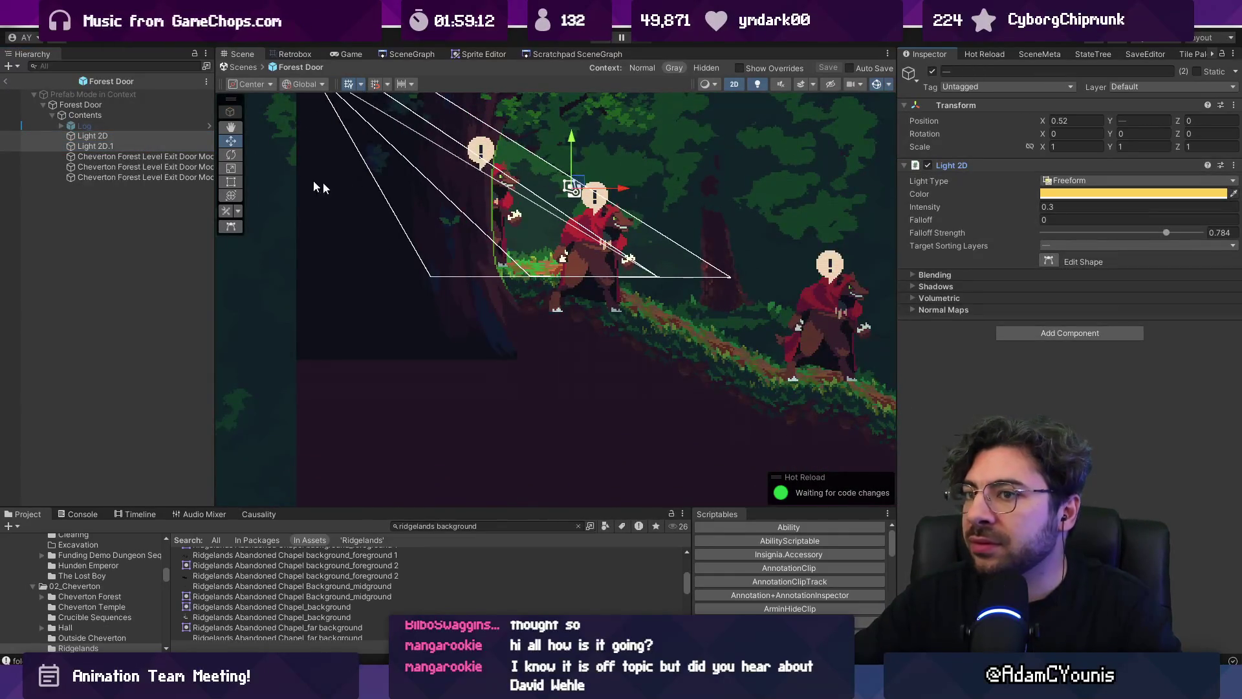
{"action": "left_click", "coordinate": [167, 137]}
{"action": "left_click", "coordinate": [166, 146]}
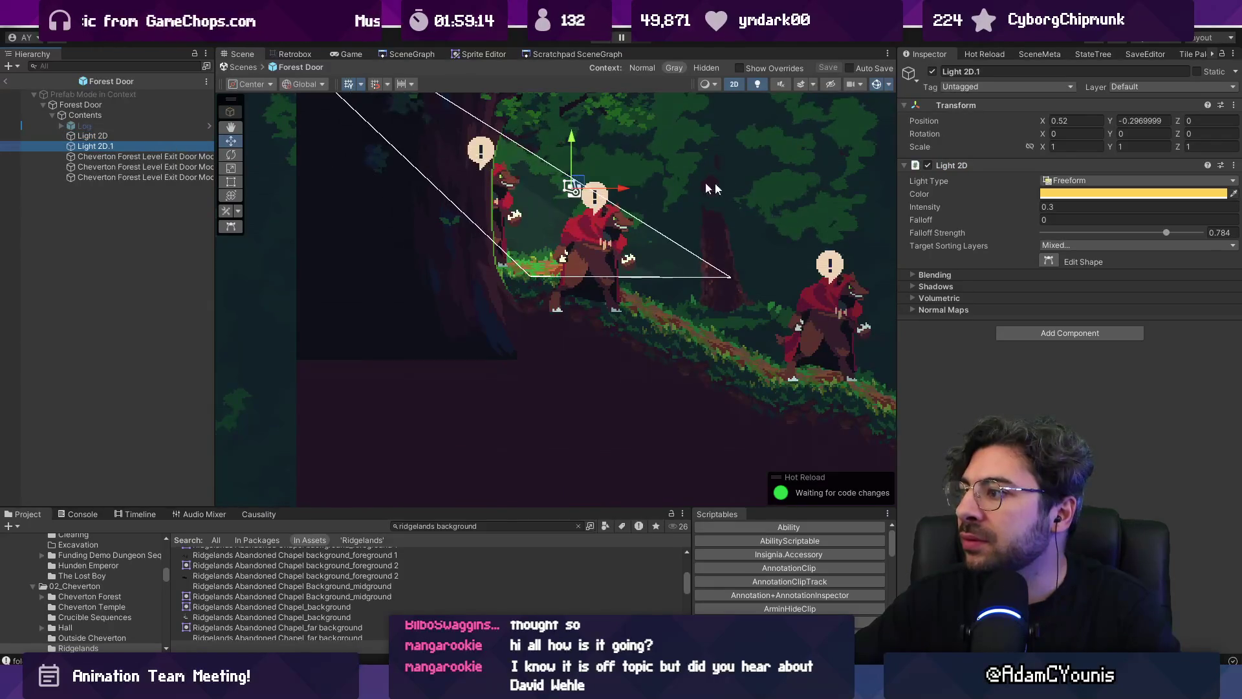
{"action": "left_click", "coordinate": [1060, 243]}
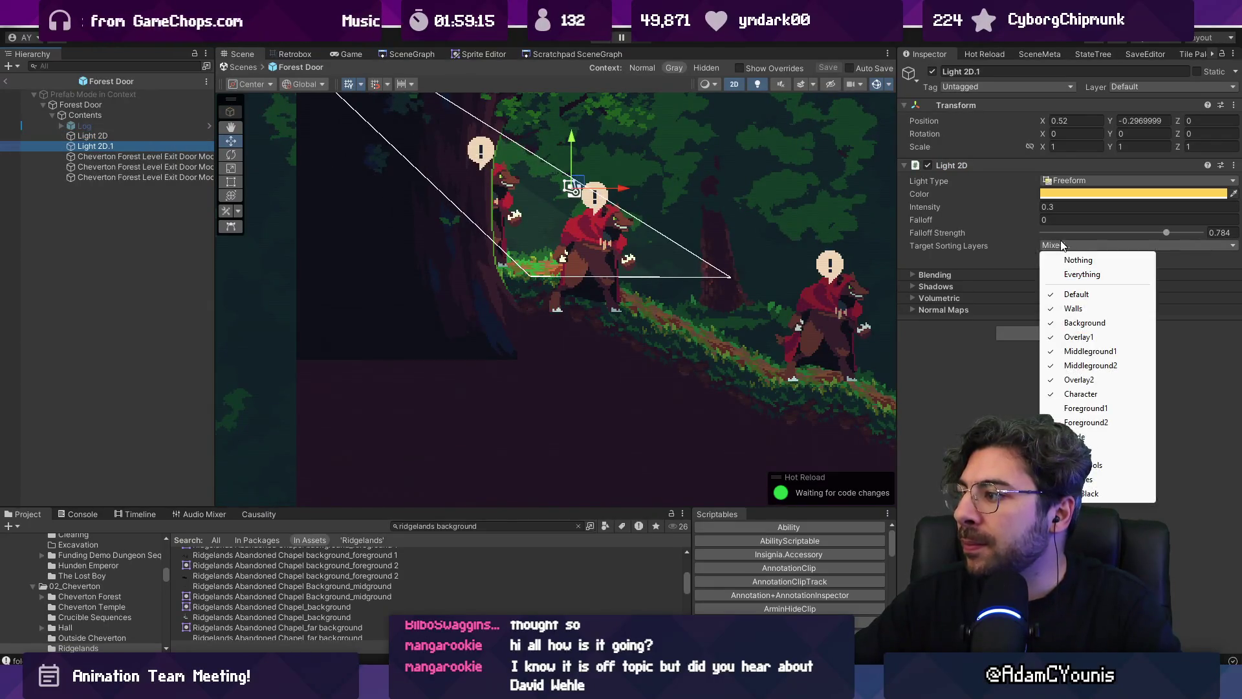
{"action": "left_click", "coordinate": [1118, 391]}
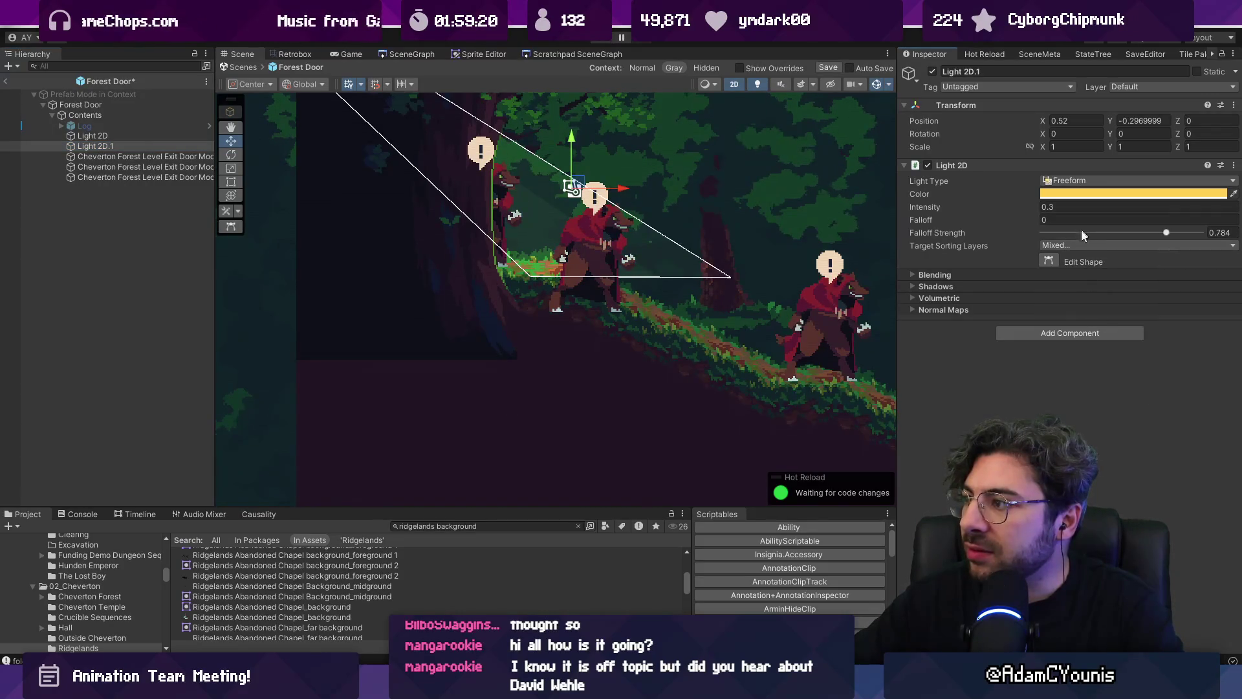
{"action": "left_click", "coordinate": [1084, 245]}
{"action": "left_click", "coordinate": [1097, 381]}
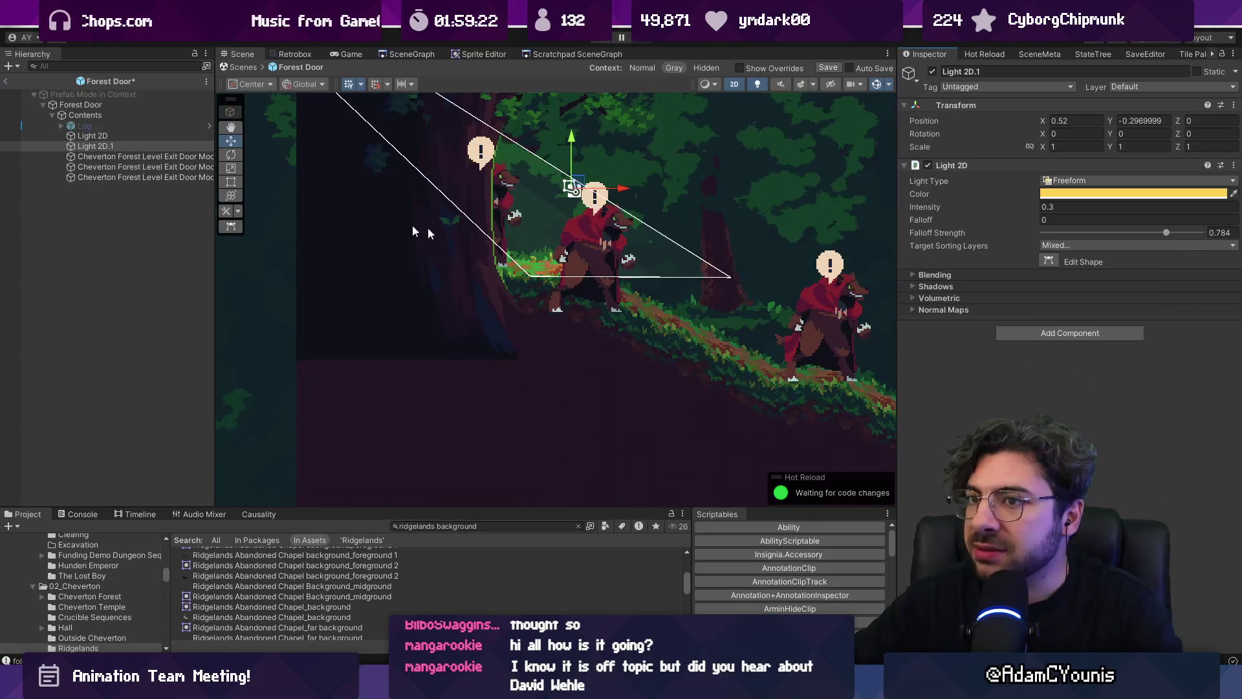
Remove Overlay2 from Light 2D's target sorting layers, then reselect both lights
{"action": "left_click", "coordinate": [155, 137]}
{"action": "left_click", "coordinate": [1078, 246]}
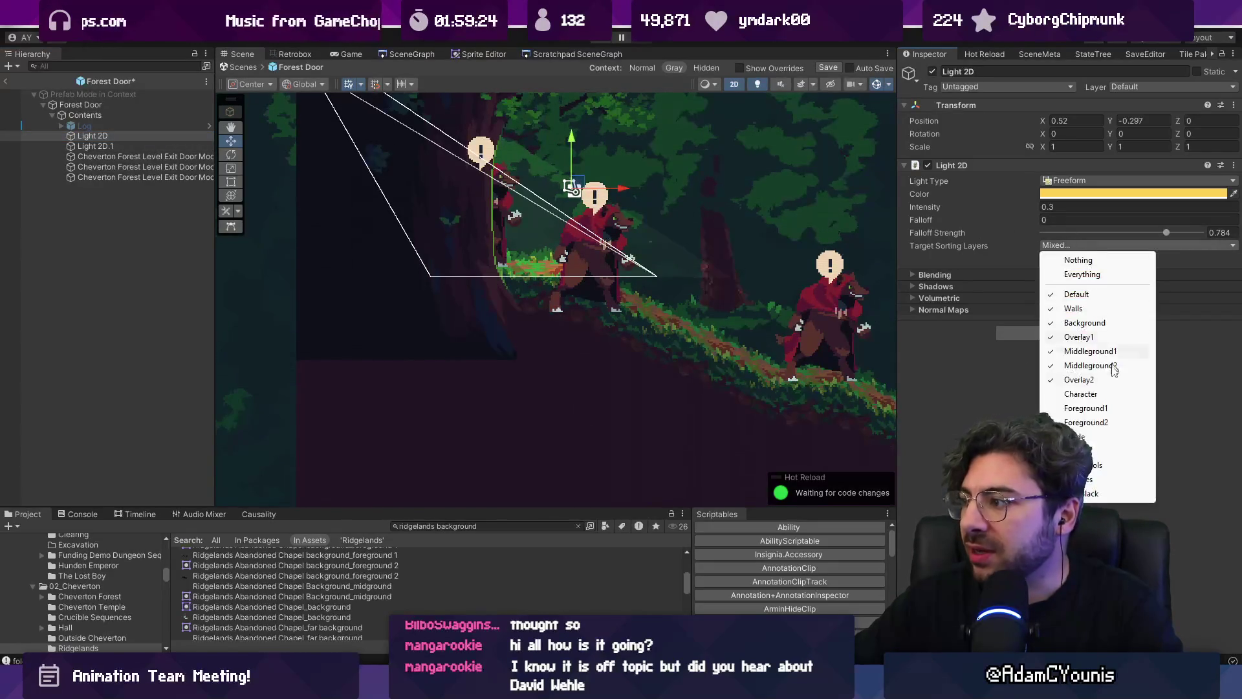
{"action": "left_click", "coordinate": [1095, 382]}
{"action": "left_click", "coordinate": [1101, 245]}
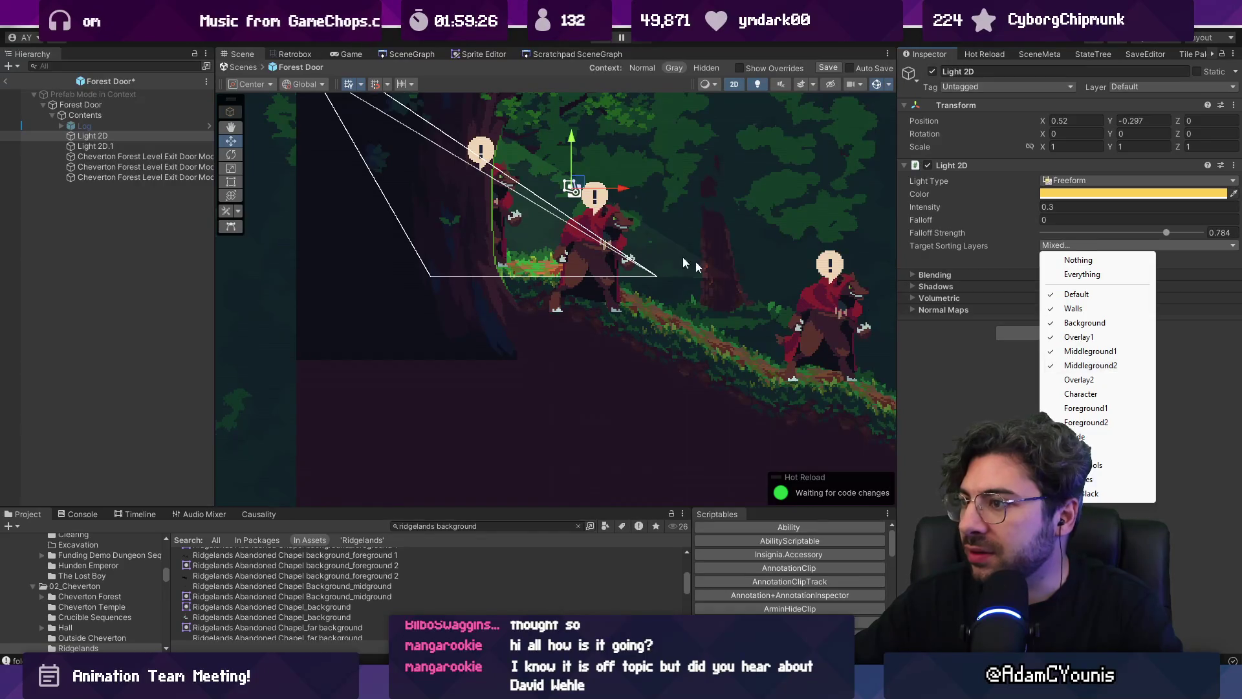
{"action": "left_click", "coordinate": [262, 165]}
{"action": "left_click", "coordinate": [95, 146], "text": "ctrl"}
{"action": "scroll", "coordinate": [724, 241], "scroll_direction": "down", "scroll_amount": 2}
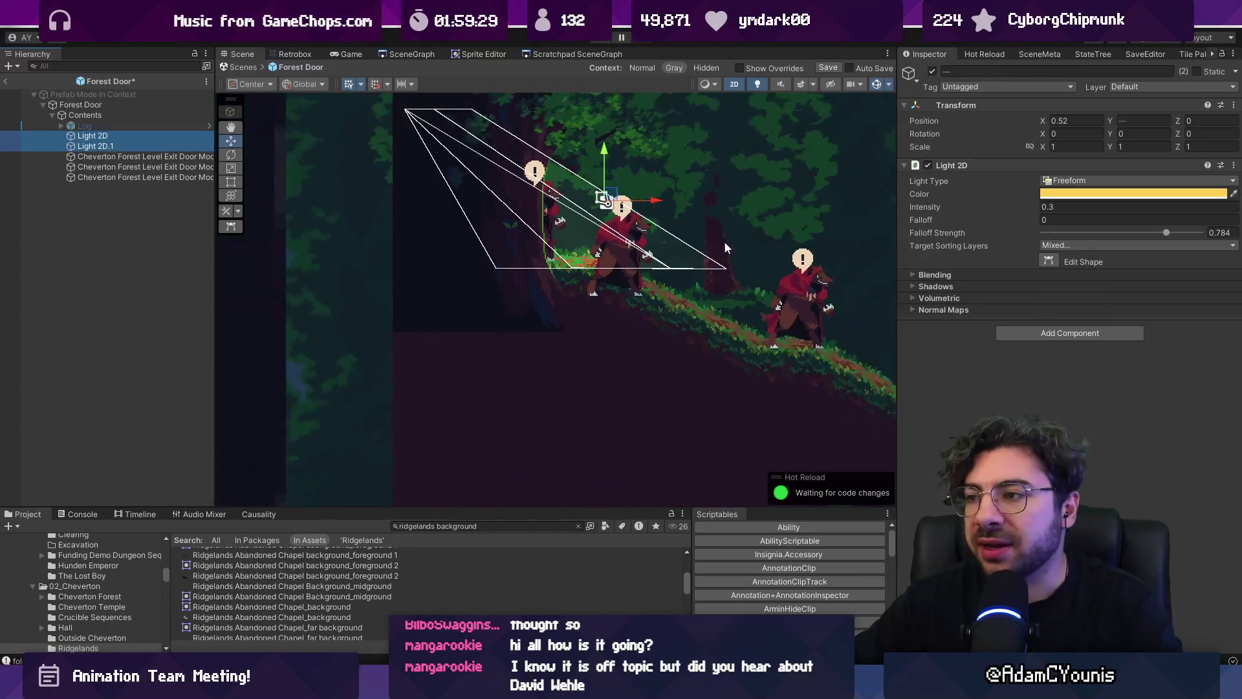
Edit Light 2D's freeform shape, pulling both lower corners down onto the slope
{"action": "left_click_drag", "start_coordinate": [724, 241], "coordinate": [579, 264]}
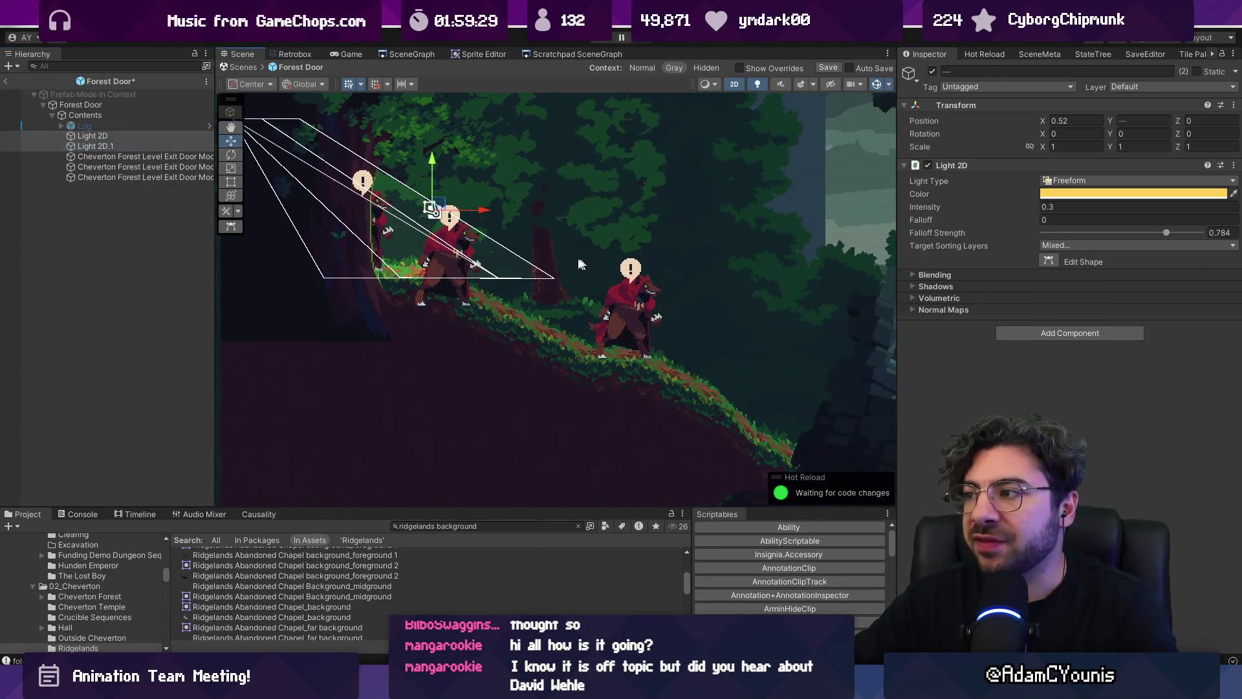
{"action": "left_click", "coordinate": [114, 134]}
{"action": "left_click", "coordinate": [1061, 181]}
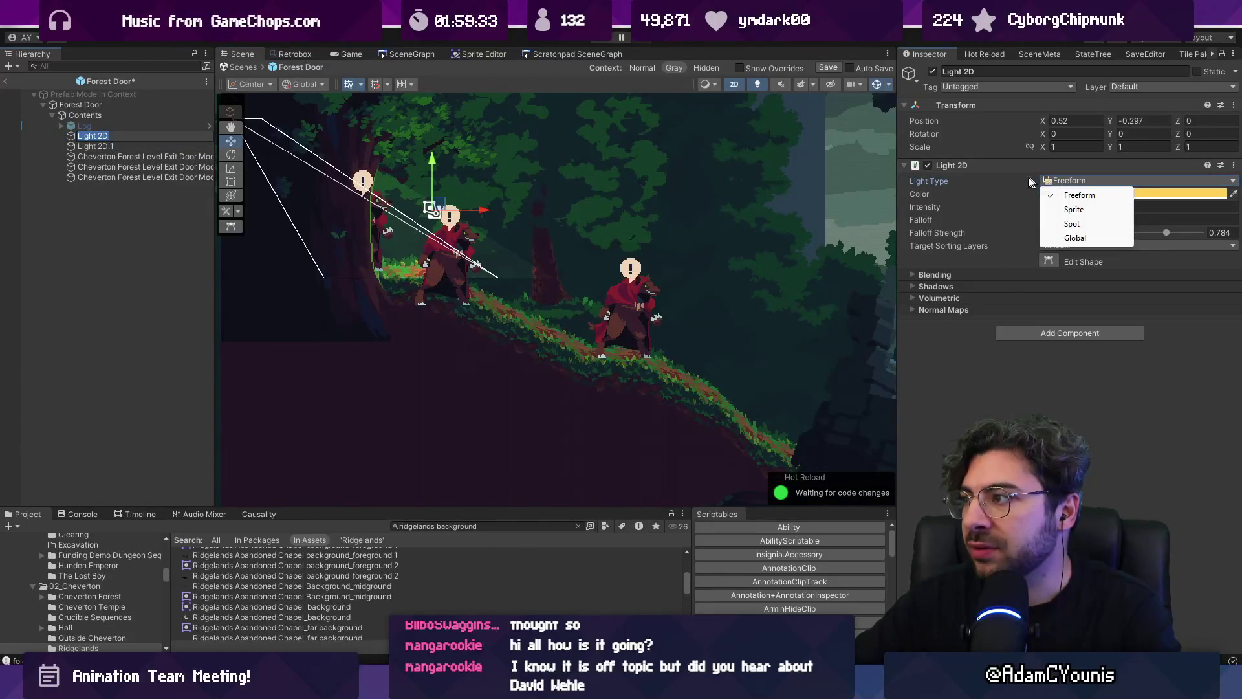
{"action": "left_click", "coordinate": [1047, 261]}
{"action": "mouse_move", "coordinate": [498, 280]}
{"action": "left_mouse_down"}
{"action": "mouse_move", "coordinate": [538, 331]}
{"action": "mouse_move", "coordinate": [596, 351]}
{"action": "left_mouse_up"}
{"action": "mouse_move", "coordinate": [324, 279]}
{"action": "left_mouse_down"}
{"action": "mouse_move", "coordinate": [452, 357]}
{"action": "mouse_move", "coordinate": [410, 355]}
{"action": "left_mouse_up"}
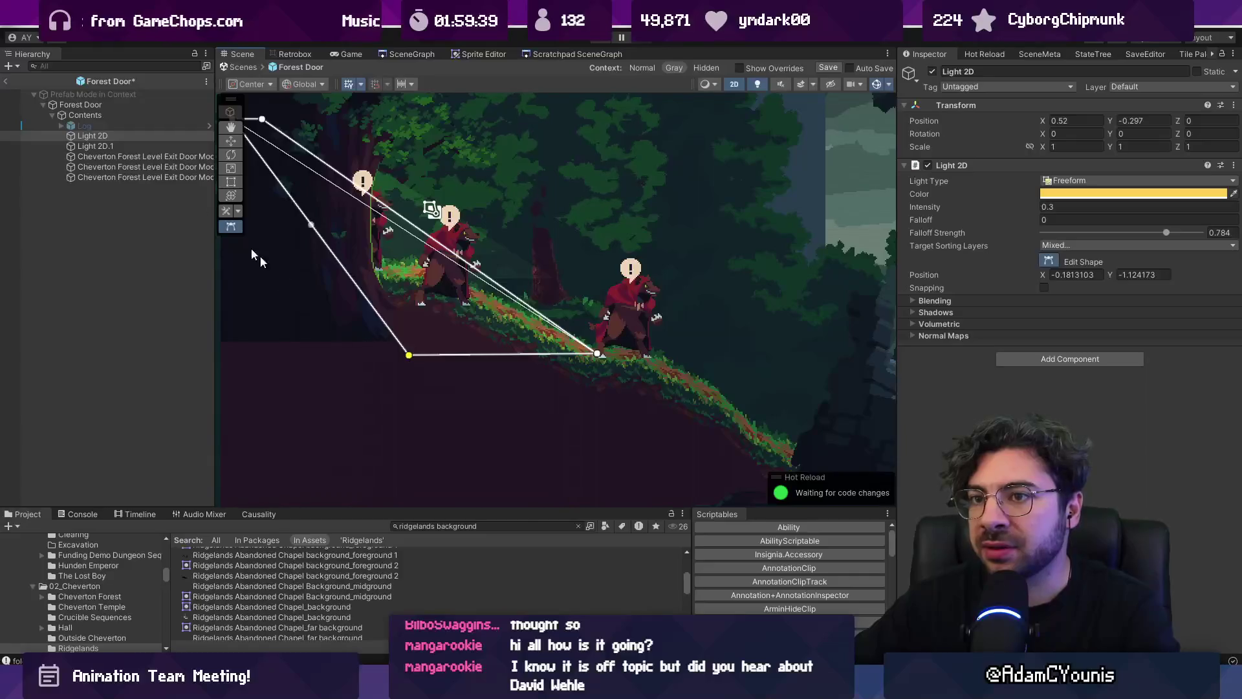
Drag Light 2D.1's lower corners down onto the path and slope
{"action": "left_click", "coordinate": [96, 146]}
{"action": "left_click_drag", "start_coordinate": [541, 272], "coordinate": [649, 367]}
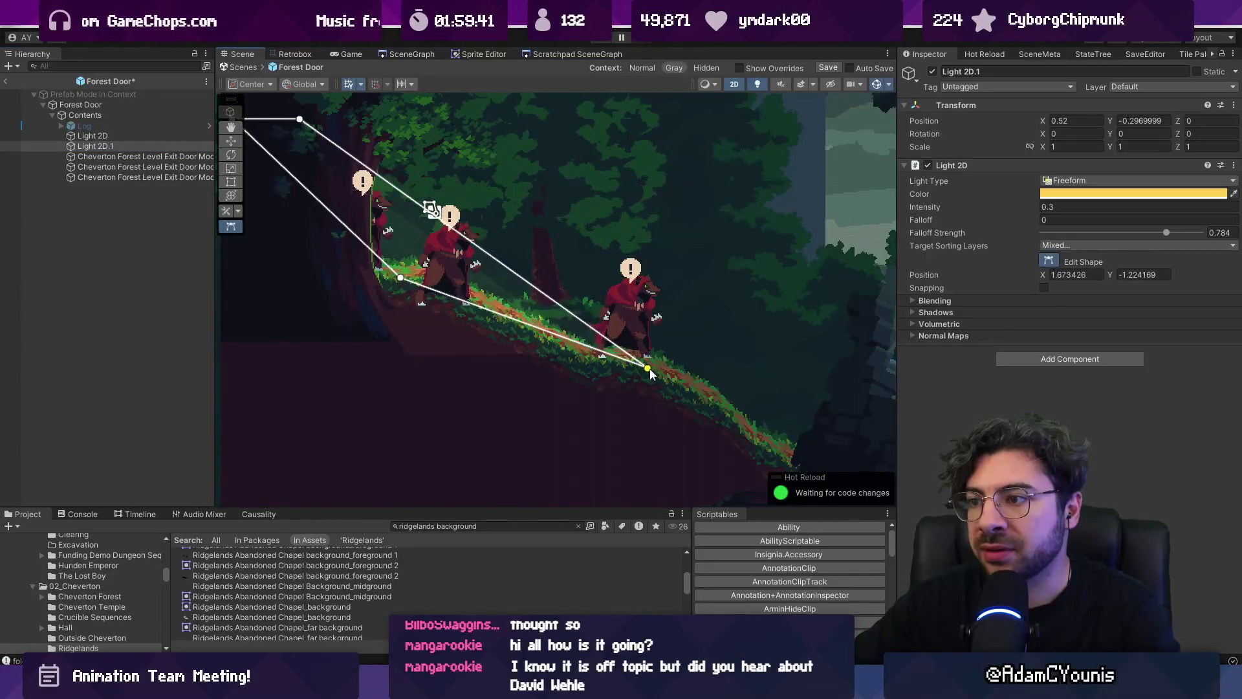
{"action": "left_click_drag", "start_coordinate": [404, 280], "coordinate": [480, 373]}
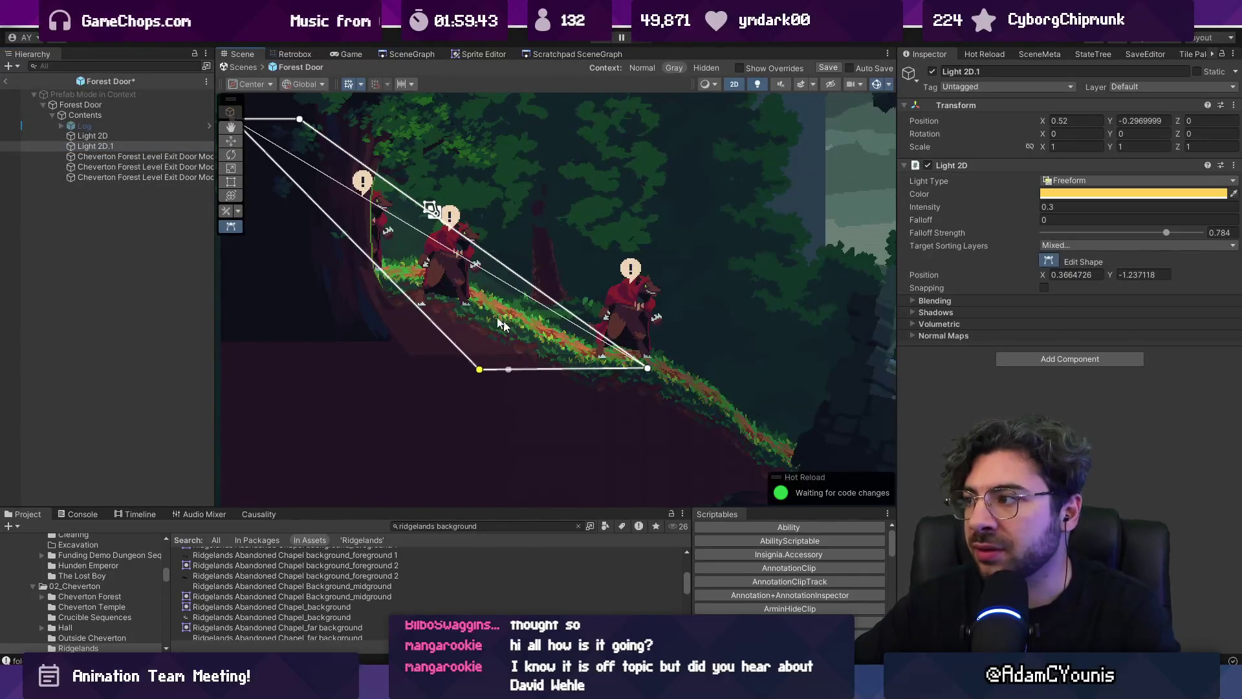
{"action": "left_click", "coordinate": [130, 137]}
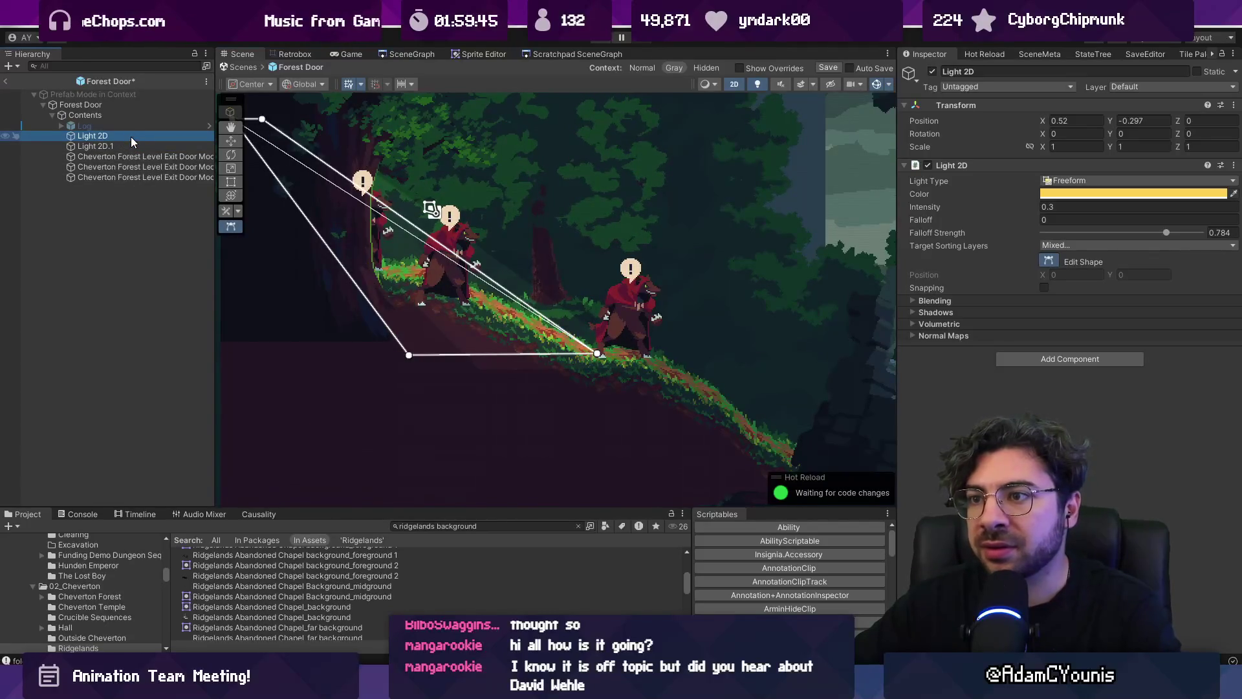
Return to Ridgelands2, reopen the Forest Door prefab, and select Light 2D
{"action": "left_click", "coordinate": [5, 81]}
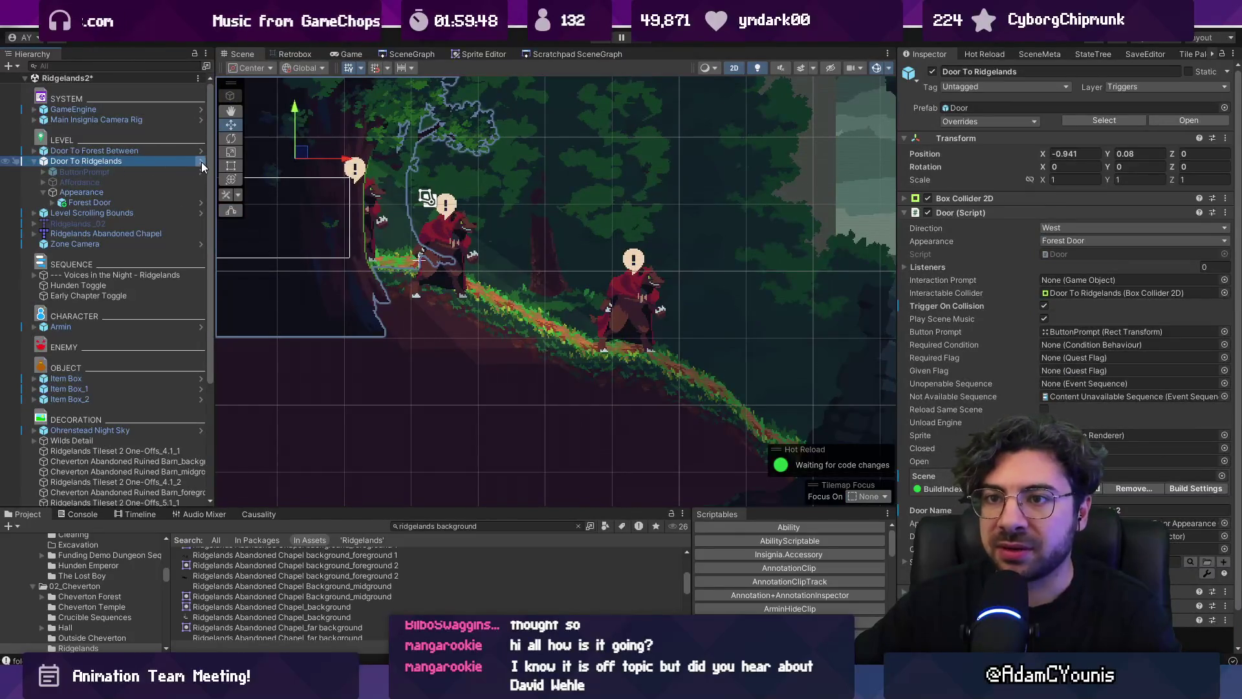
{"action": "left_click", "coordinate": [202, 203]}
{"action": "left_click", "coordinate": [111, 137]}
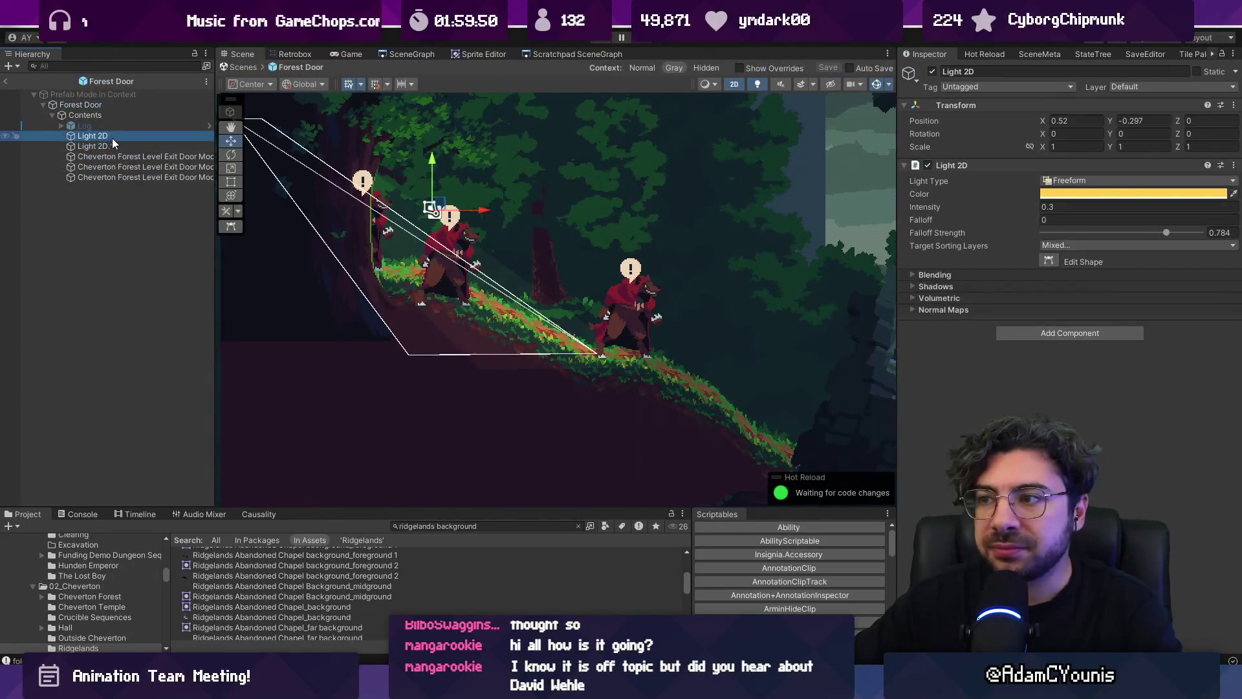
{"action": "left_click", "coordinate": [1052, 246]}
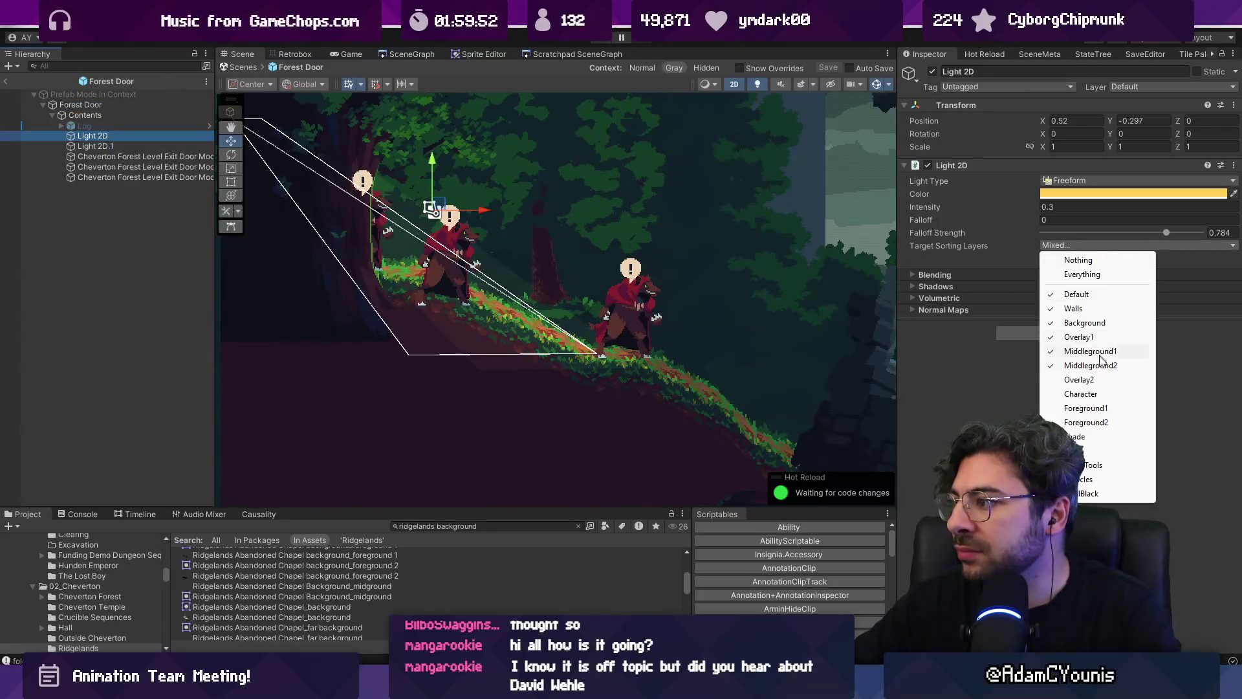
Toggle Middleground2 in Light 2D's Target Sorting Layers
{"action": "left_click", "coordinate": [1100, 367]}
{"action": "left_click", "coordinate": [1071, 244]}
{"action": "left_click", "coordinate": [1110, 351]}
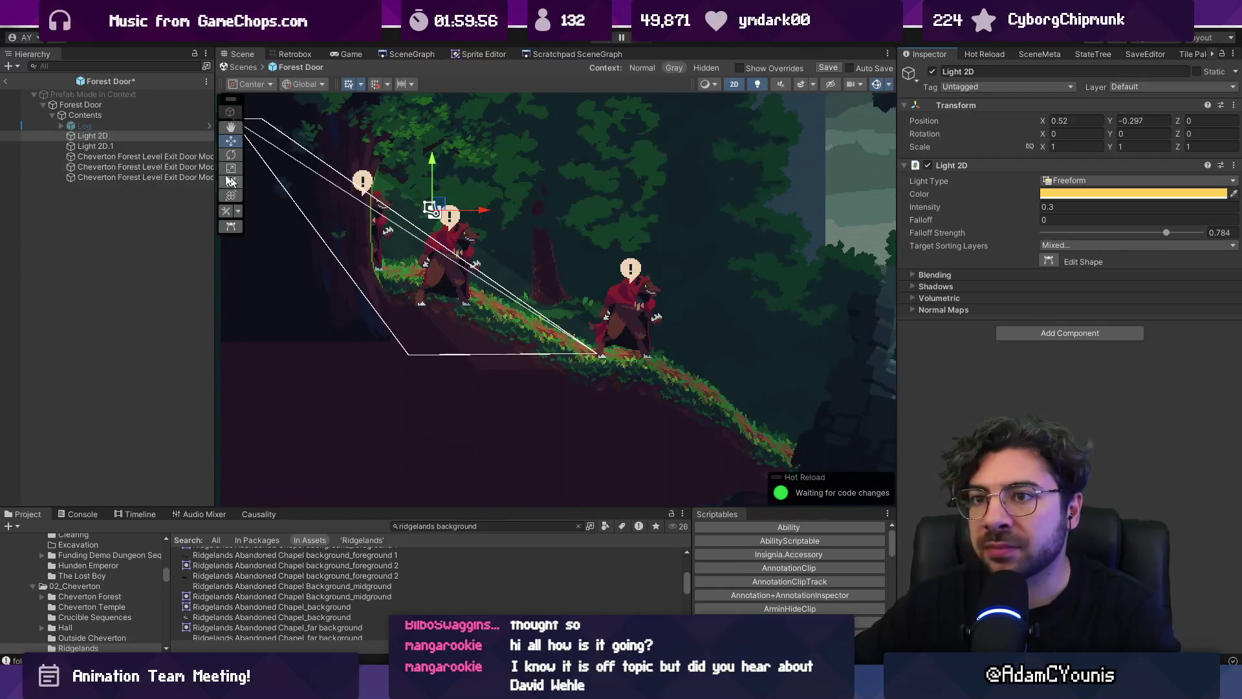
Toggle Middleground2 in Light 2D.1's Target Sorting Layers, then deselect to judge the lighting
{"action": "left_click", "coordinate": [186, 149]}
{"action": "left_click", "coordinate": [1068, 247]}
{"action": "left_click", "coordinate": [1091, 366]}
{"action": "left_click", "coordinate": [1071, 246]}
{"action": "left_click", "coordinate": [1091, 366]}
{"action": "left_click", "coordinate": [1074, 245]}
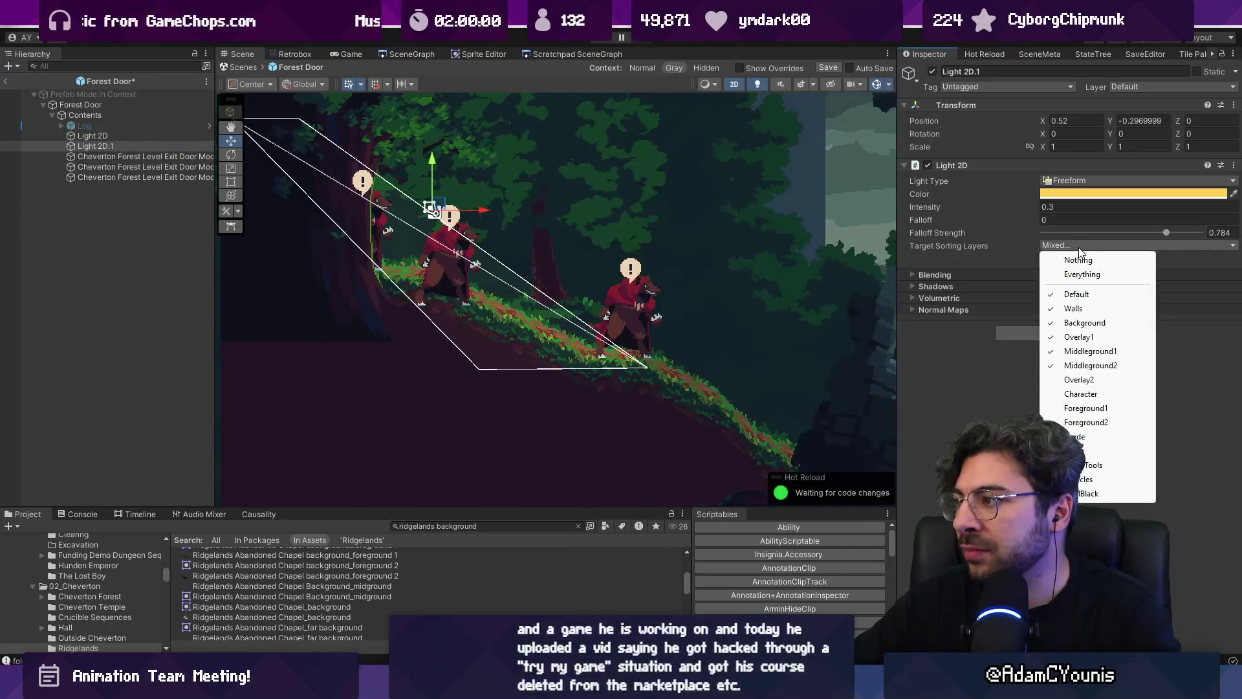
{"action": "left_click", "coordinate": [1090, 365]}
{"action": "left_click", "coordinate": [1077, 245]}
{"action": "left_click", "coordinate": [1091, 363]}
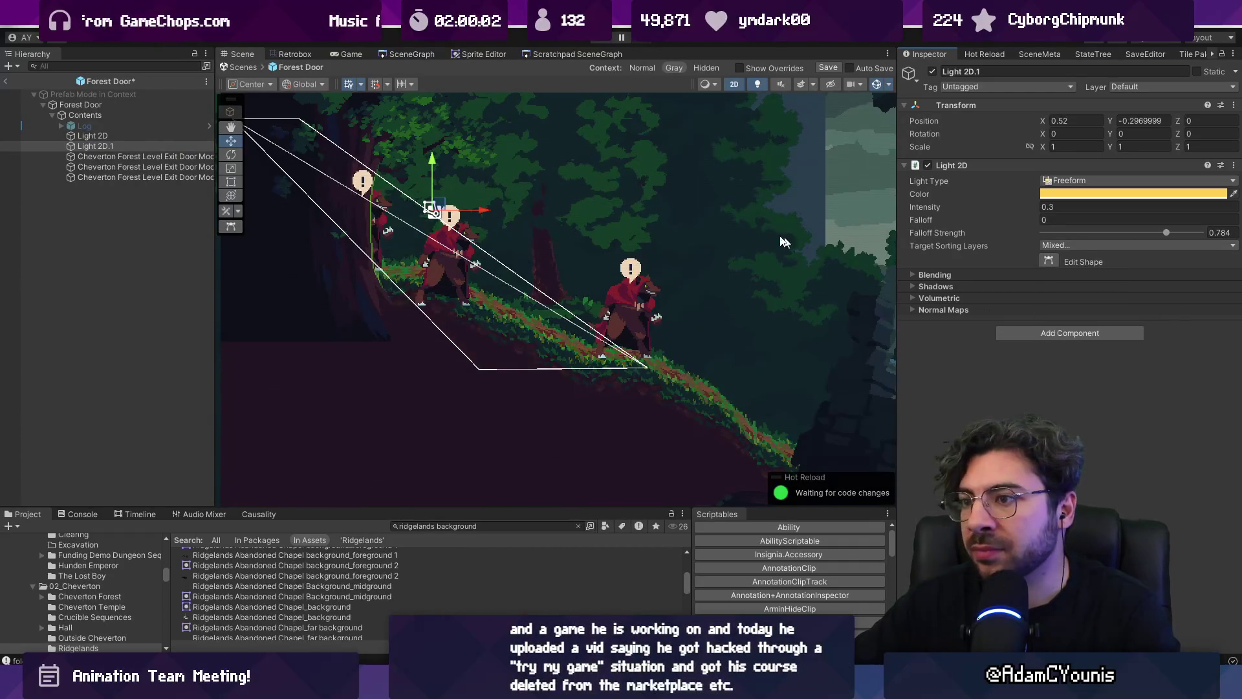
{"action": "scroll", "coordinate": [739, 230], "scroll_direction": "down", "scroll_amount": 2}
{"action": "scroll", "coordinate": [661, 196], "scroll_direction": "up", "scroll_amount": 2}
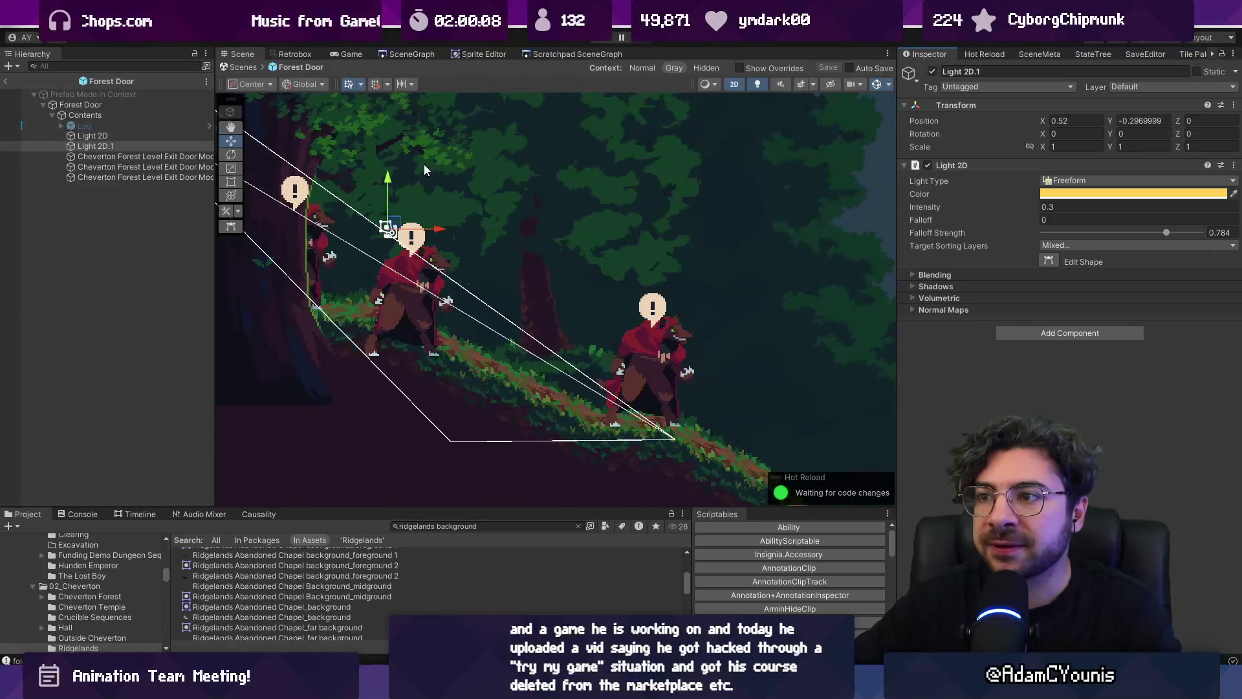
{"action": "left_click", "coordinate": [732, 246]}
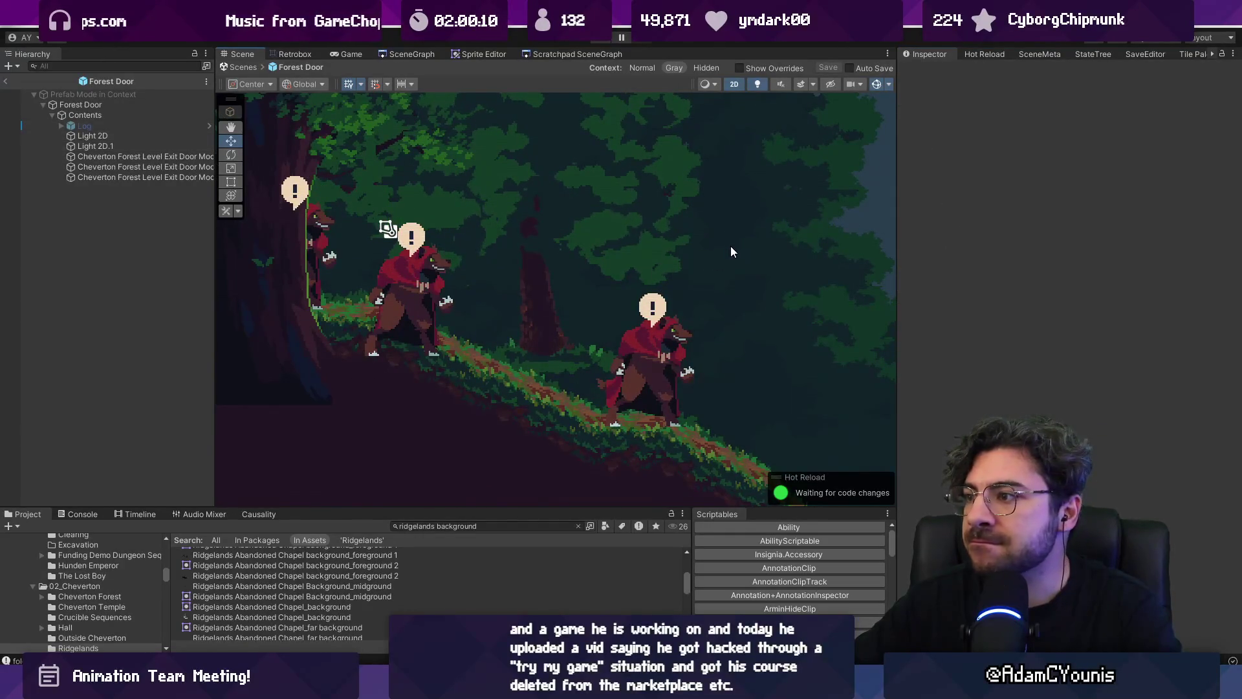
Open Near Background Forest's Layer1 tilemap and set its sorting layer to Middleground1
{"action": "left_click", "coordinate": [246, 67]}
{"action": "scroll", "coordinate": [449, 190], "scroll_direction": "down", "scroll_amount": 5}
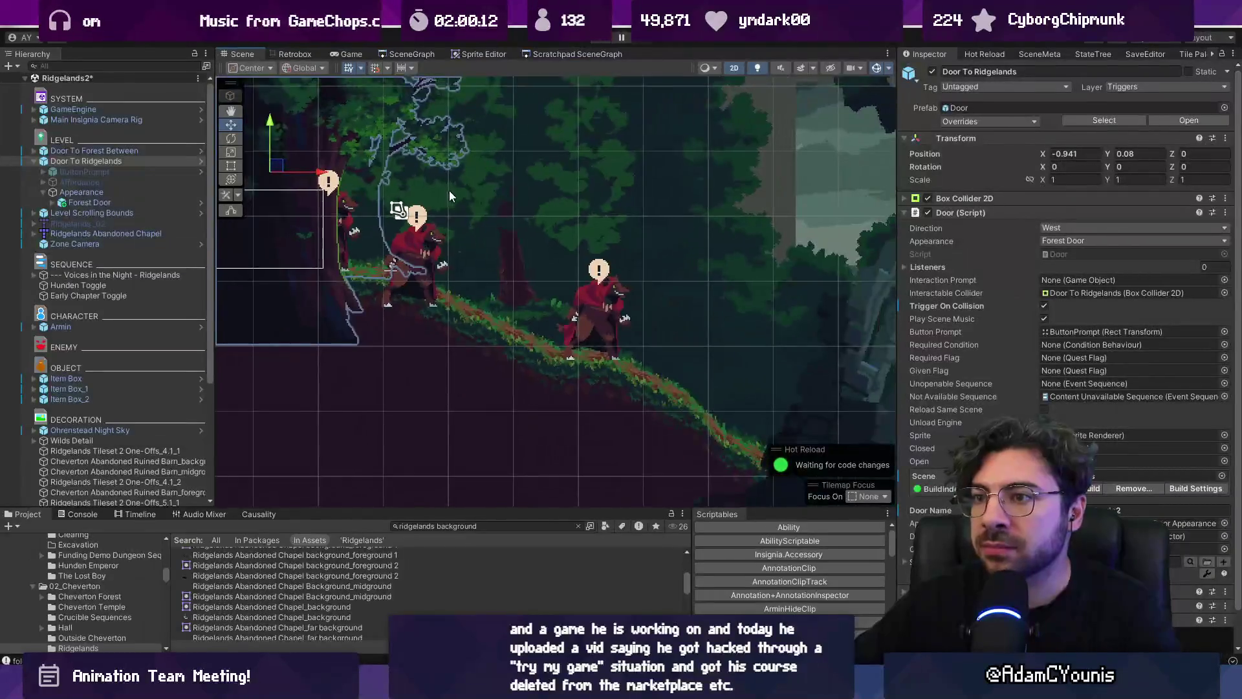
{"action": "scroll", "coordinate": [596, 195], "scroll_direction": "up", "scroll_amount": 3}
{"action": "left_click", "coordinate": [607, 200]}
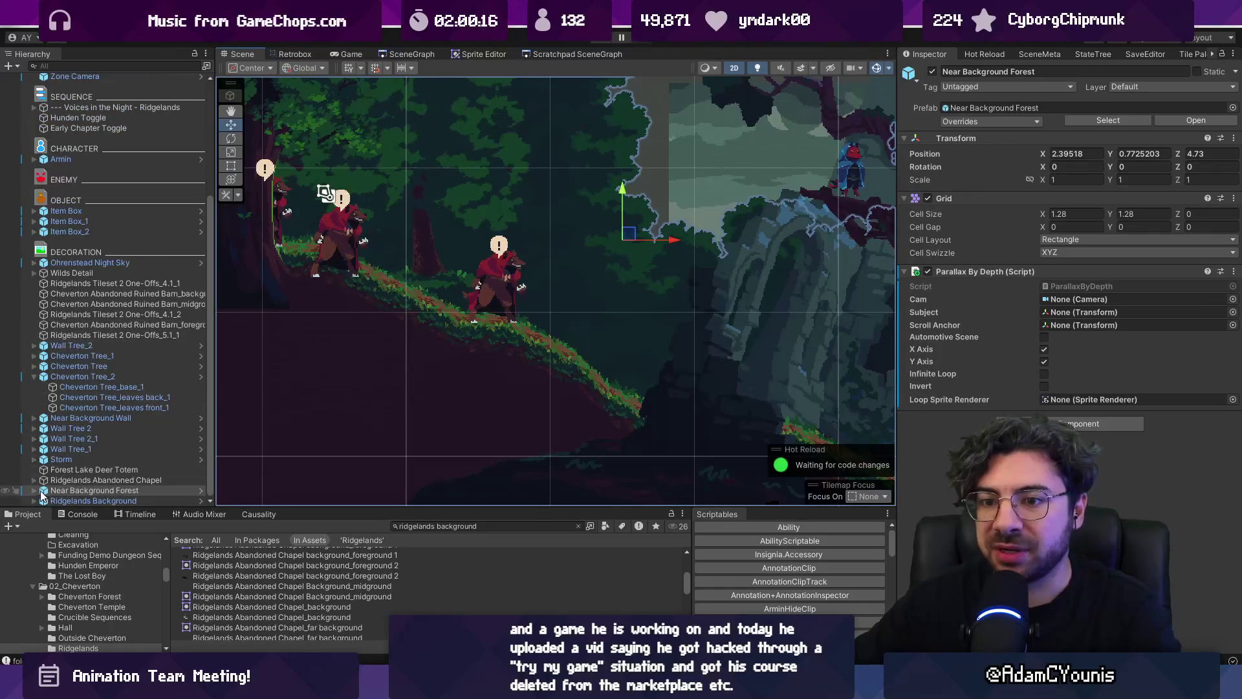
{"action": "left_click", "coordinate": [200, 490]}
{"action": "left_click", "coordinate": [201, 490]}
{"action": "left_click", "coordinate": [71, 104]}
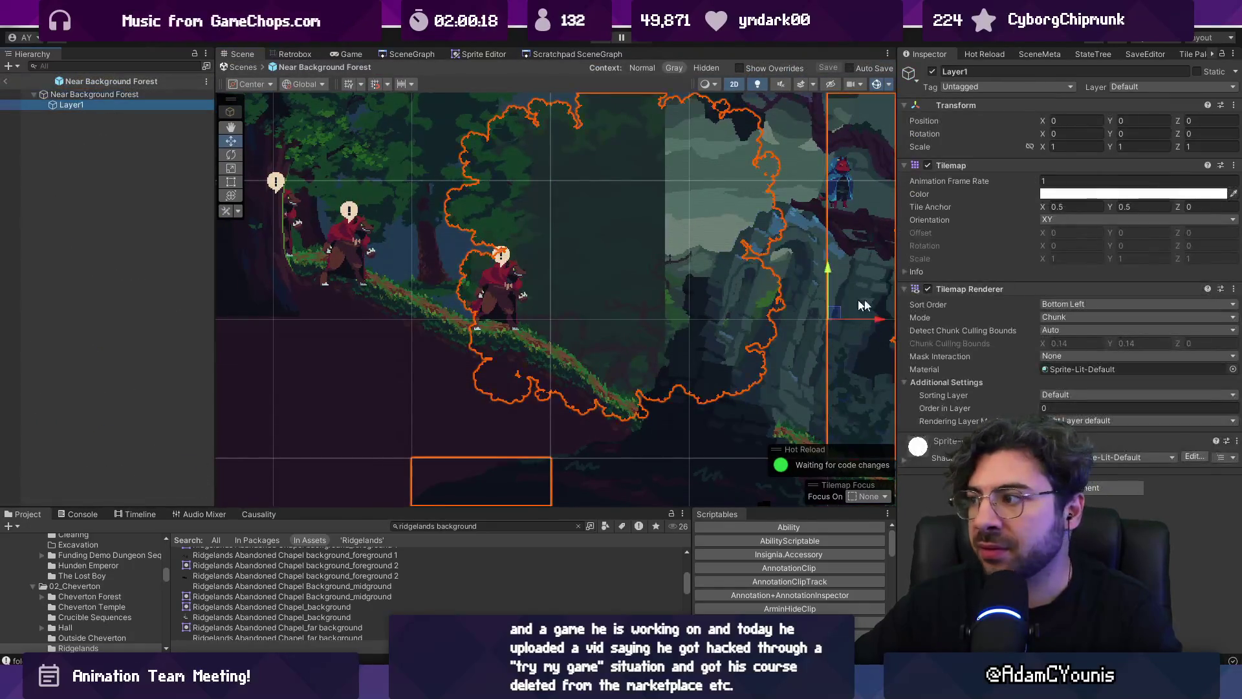
{"action": "left_click", "coordinate": [1081, 400]}
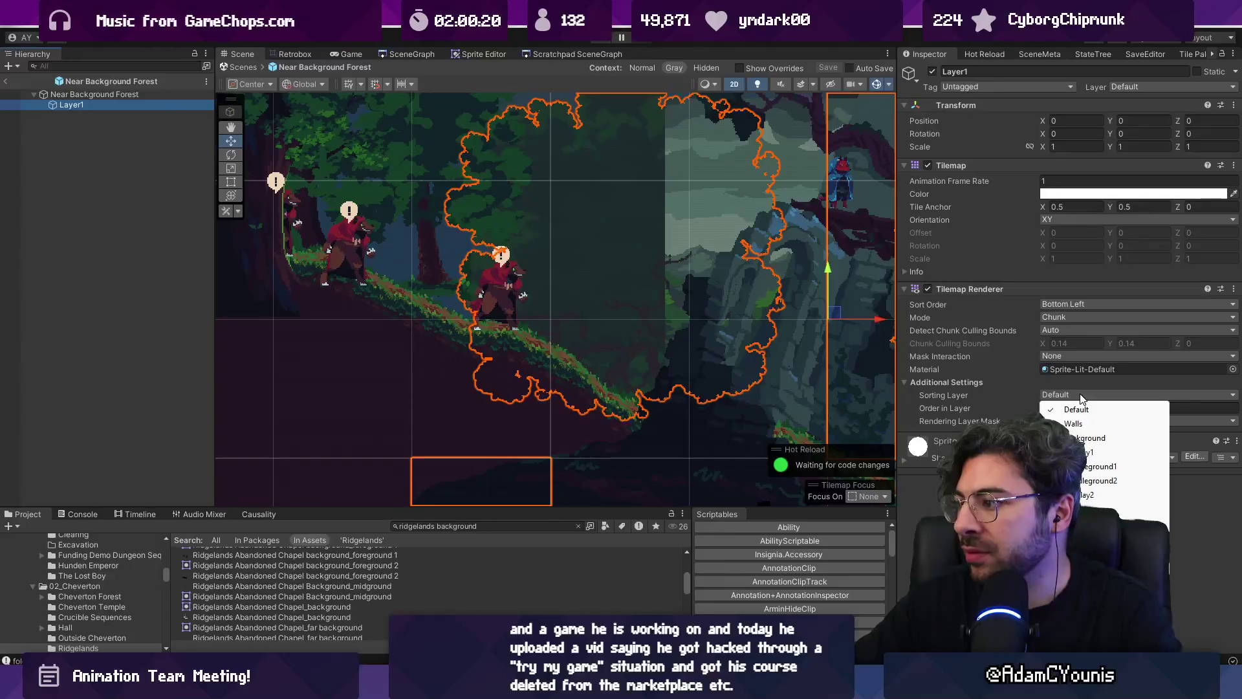
{"action": "left_click", "coordinate": [238, 66]}
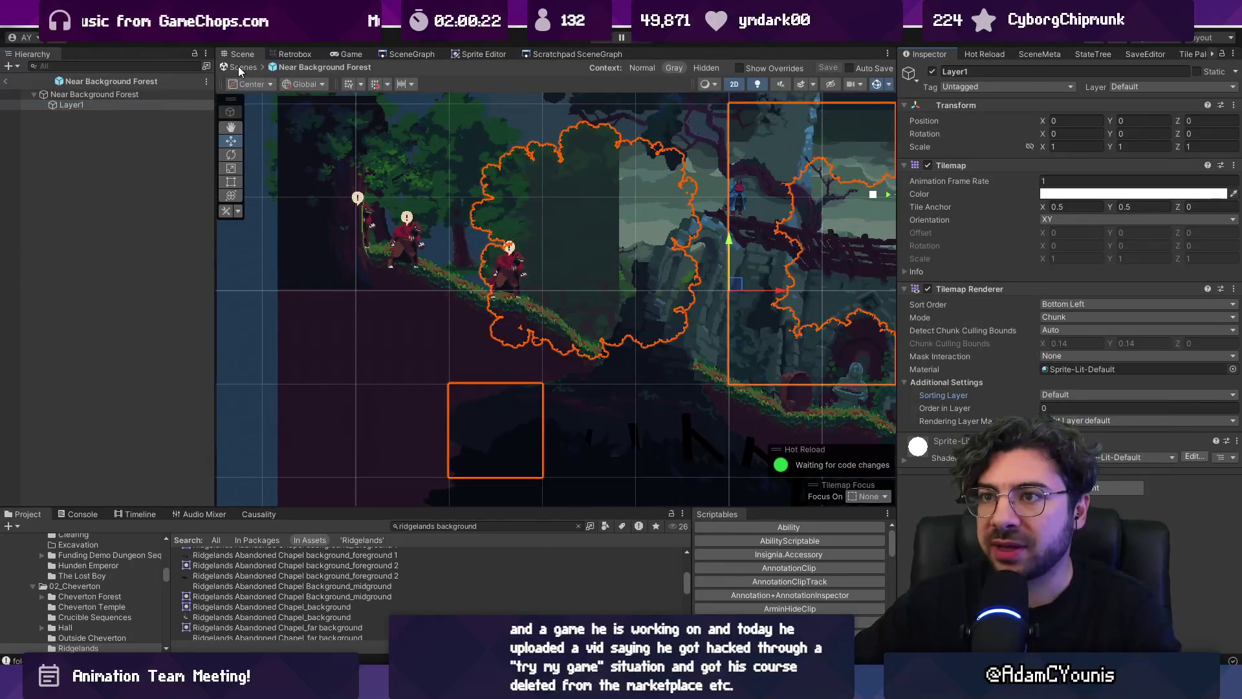
Reopen the Forest Door prefab from the scene and select Light 2D
{"action": "scroll", "coordinate": [340, 154], "scroll_direction": "up", "scroll_amount": 2}
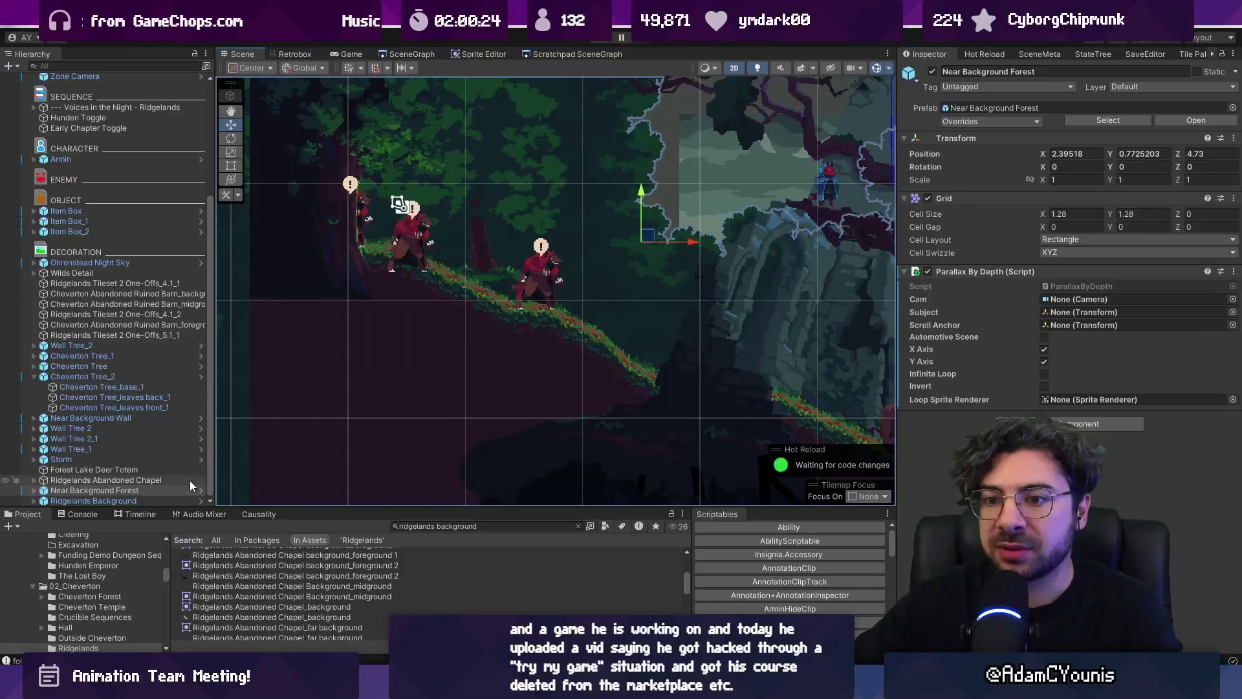
{"action": "left_click", "coordinate": [333, 224]}
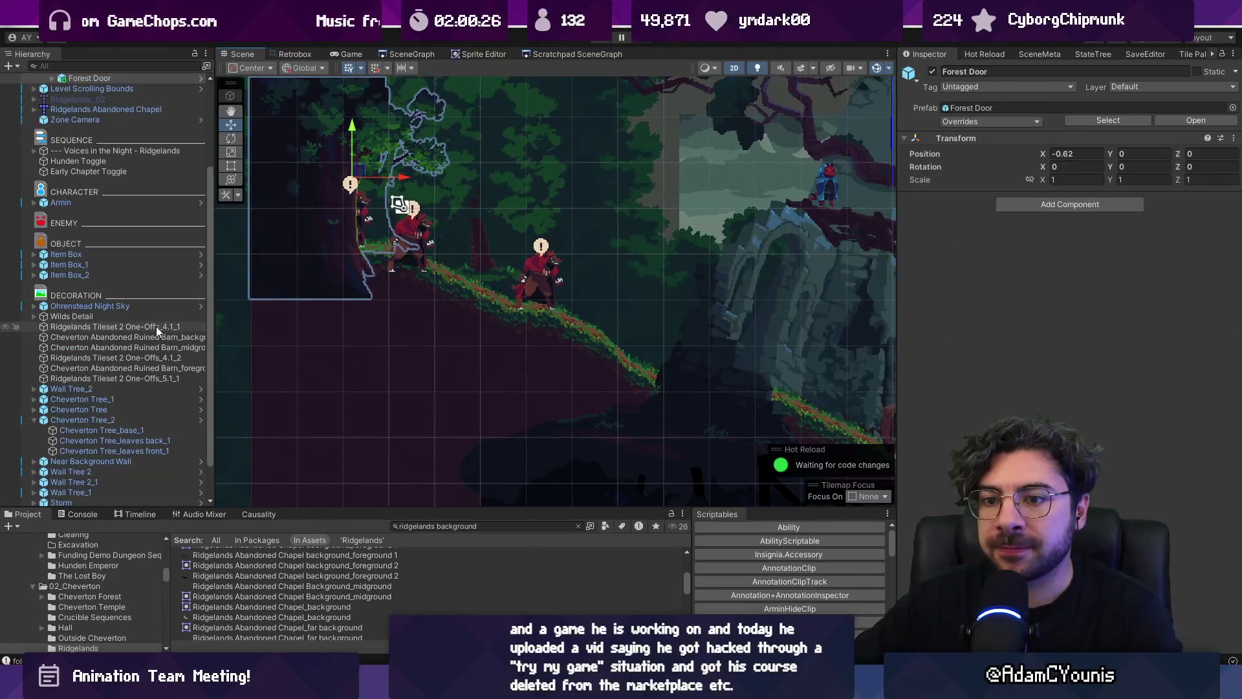
{"action": "scroll", "coordinate": [157, 326], "scroll_direction": "up", "scroll_amount": 5}
{"action": "double_click", "coordinate": [84, 202]}
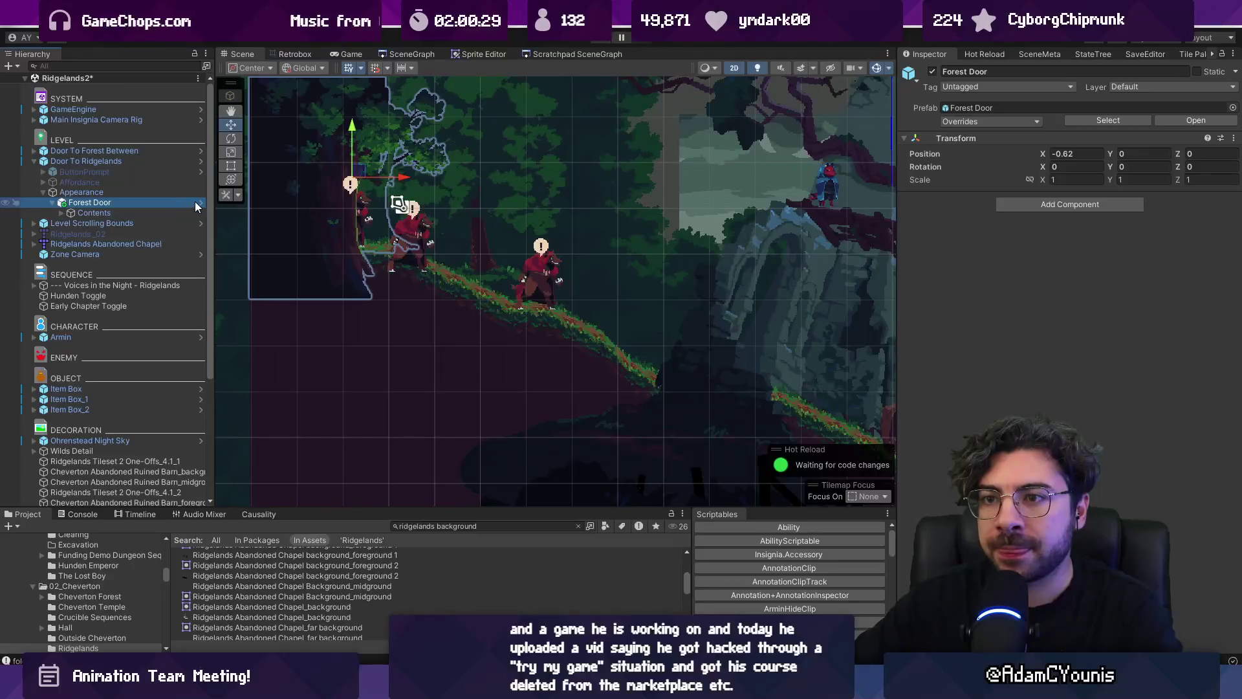
{"action": "left_click", "coordinate": [138, 135]}
Tick Middleground1 for both Light 2D and Light 2D.1, save with Ctrl+S, and review the result
{"action": "left_click", "coordinate": [97, 146], "text": "shift"}
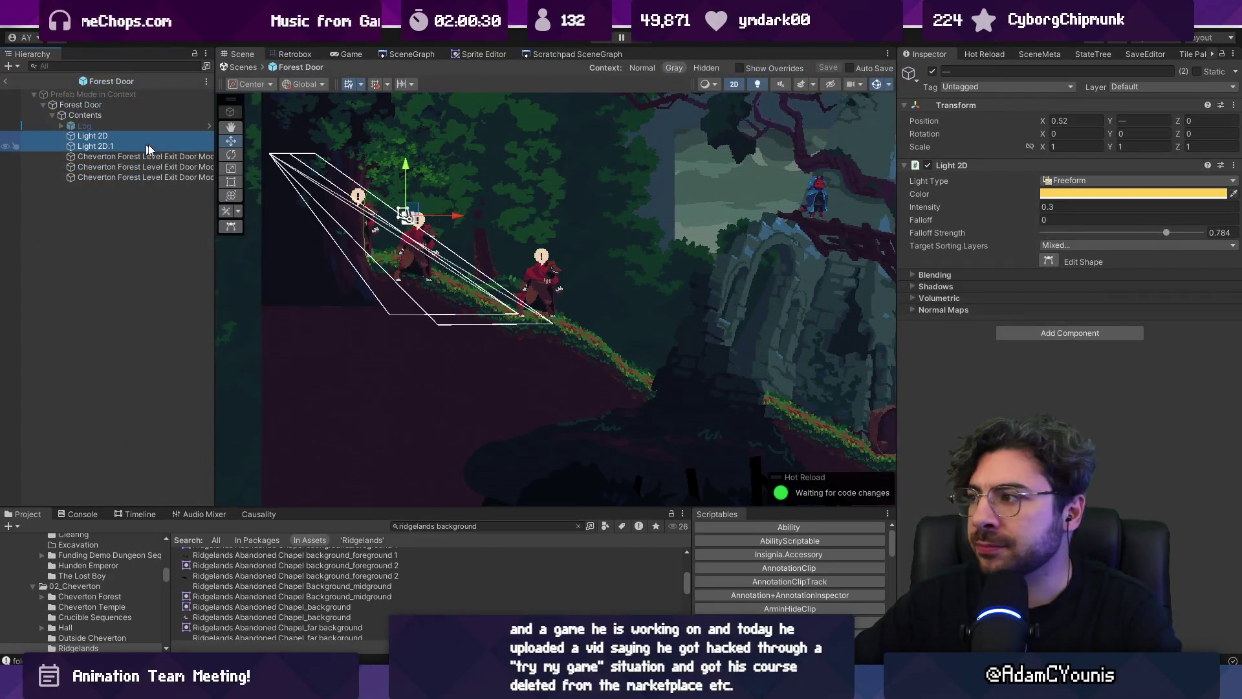
{"action": "left_click", "coordinate": [1075, 245]}
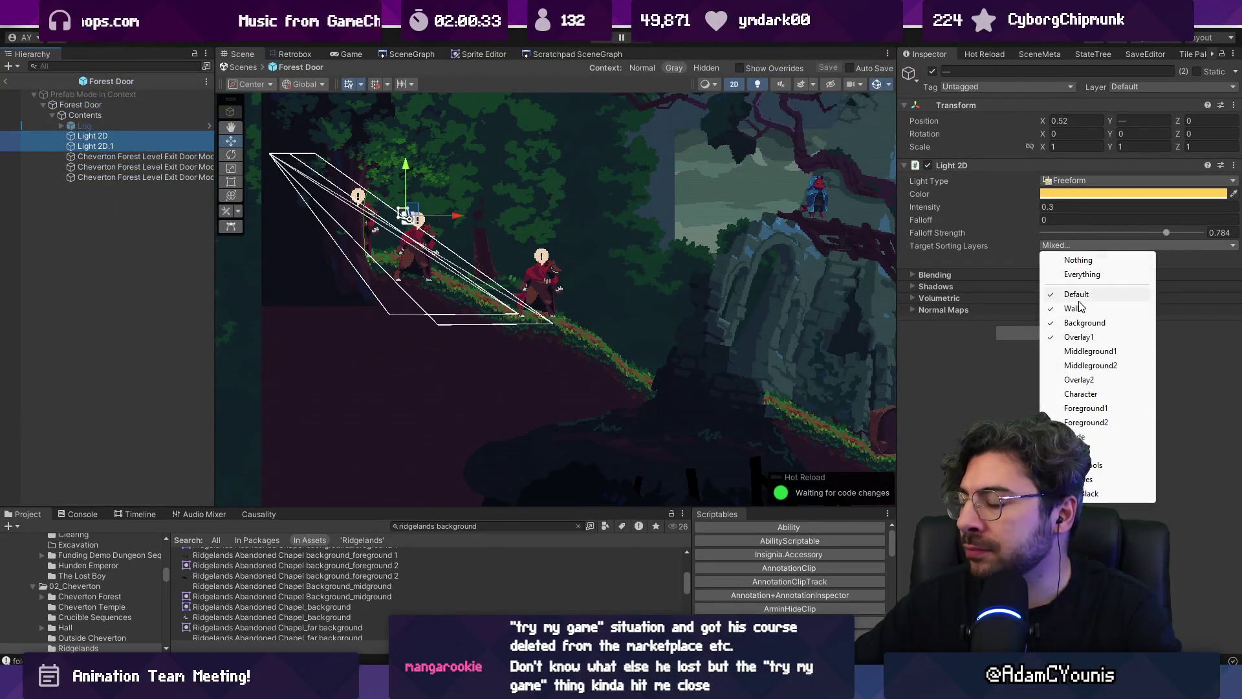
{"action": "left_click", "coordinate": [1066, 352]}
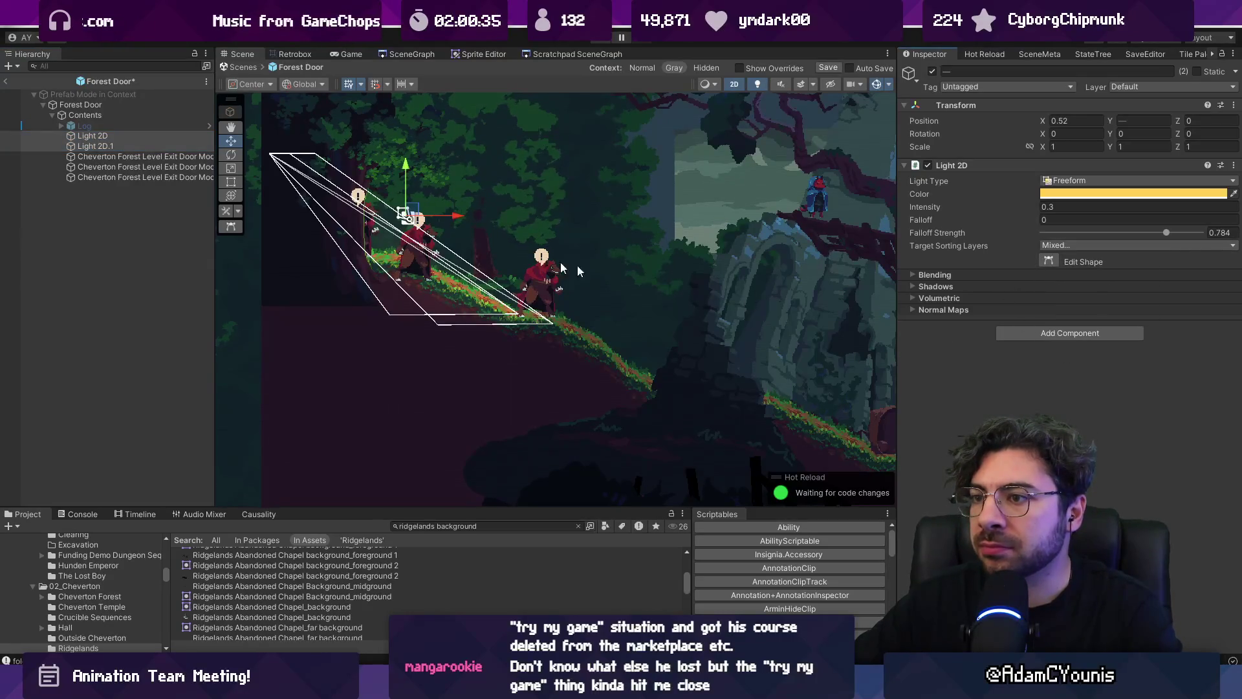
{"action": "scroll", "coordinate": [452, 247], "scroll_direction": "up", "scroll_amount": 4}
{"action": "key", "text": "ctrl+s"}
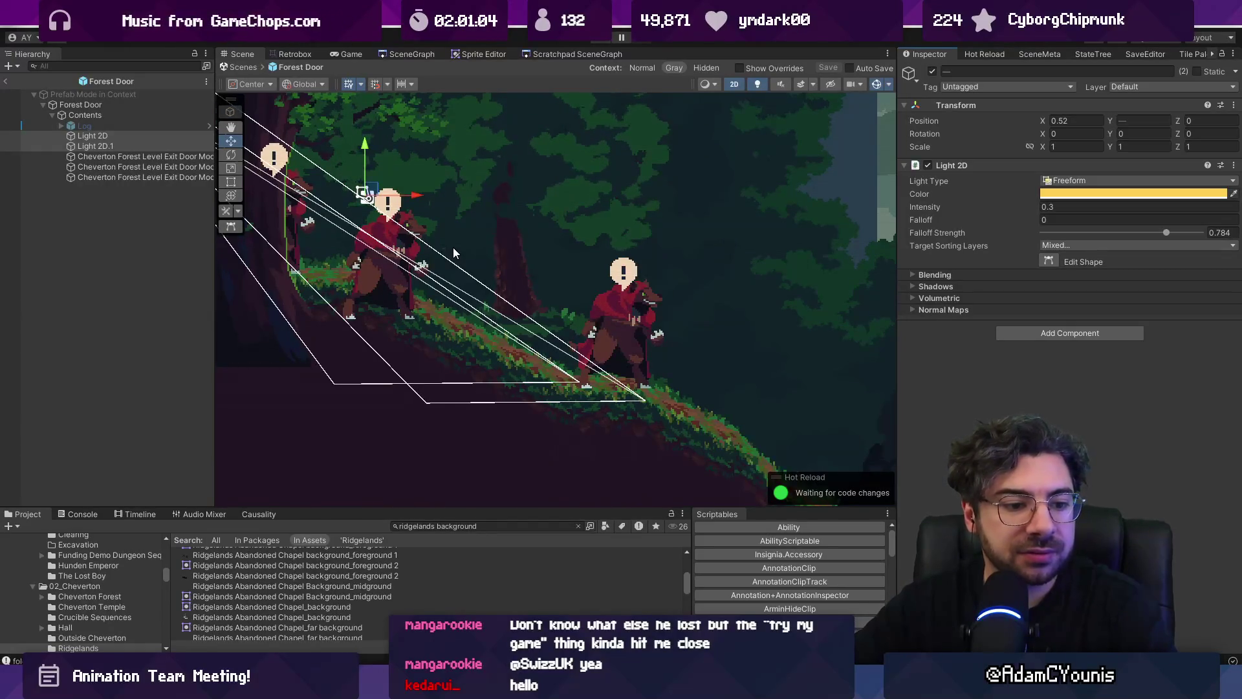
{"action": "scroll", "coordinate": [582, 281], "scroll_direction": "down", "scroll_amount": 2}
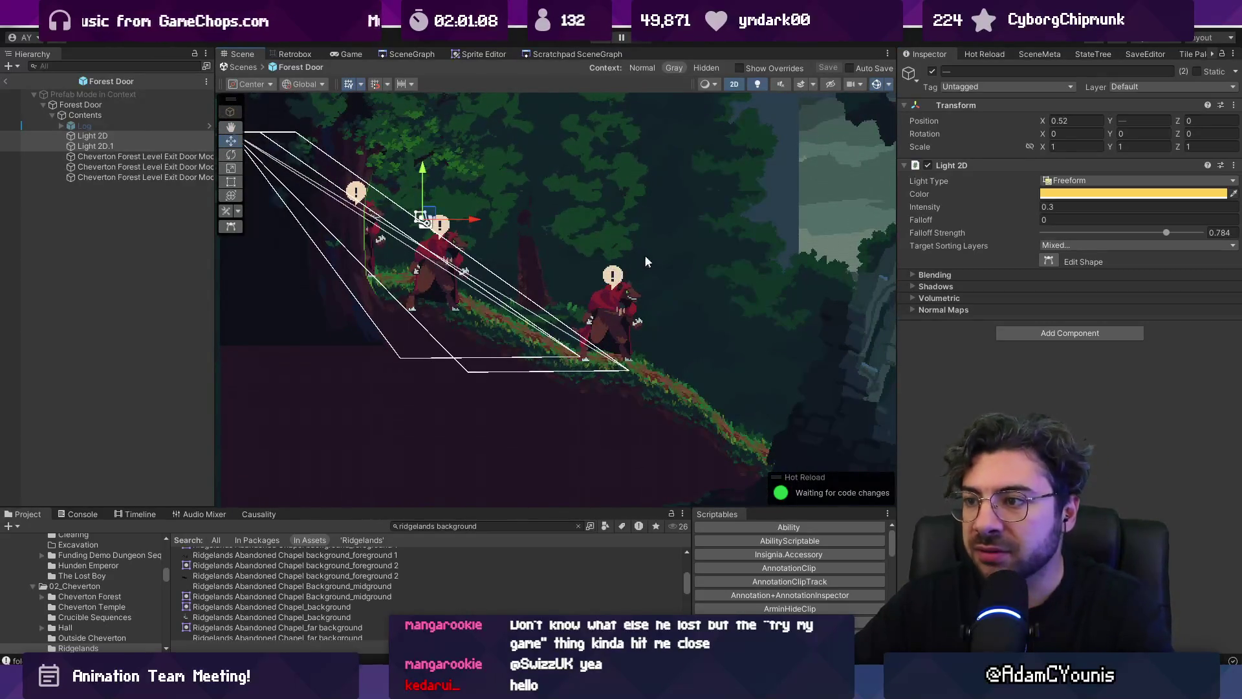
{"action": "scroll", "coordinate": [644, 261], "scroll_direction": "right", "scroll_amount": 10}
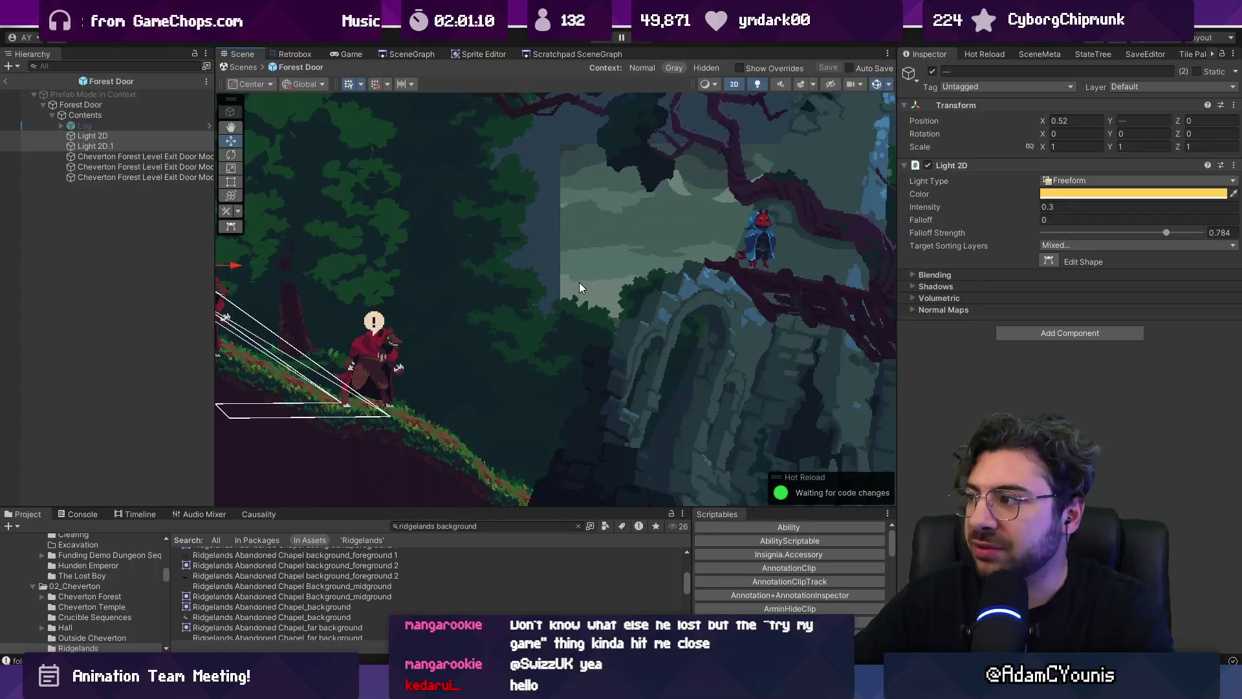
{"action": "scroll", "coordinate": [502, 278], "scroll_direction": "left", "scroll_amount": 10}
{"action": "left_click", "coordinate": [522, 295]}
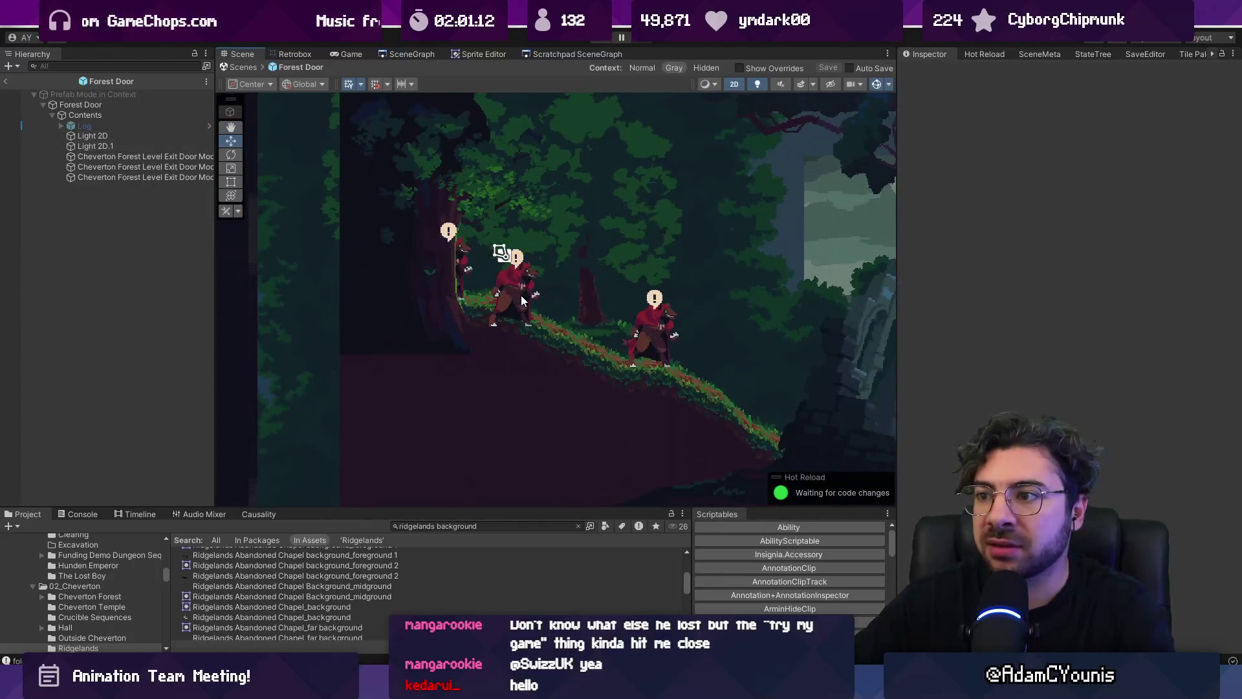
Inspect layer depth in 3D, then move Near Background Forest's Layer1 tilemap to the Background sorting layer
{"action": "key", "text": "2"}
{"action": "mouse_move", "coordinate": [546, 383]}
{"action": "left_mouse_down"}
{"action": "mouse_move", "coordinate": [556, 344]}
{"action": "mouse_move", "coordinate": [671, 333]}
{"action": "mouse_move", "coordinate": [636, 272]}
{"action": "mouse_move", "coordinate": [729, 268]}
{"action": "mouse_move", "coordinate": [582, 246]}
{"action": "mouse_move", "coordinate": [510, 271]}
{"action": "mouse_move", "coordinate": [429, 250]}
{"action": "left_mouse_up"}
{"action": "left_click", "coordinate": [237, 69]}
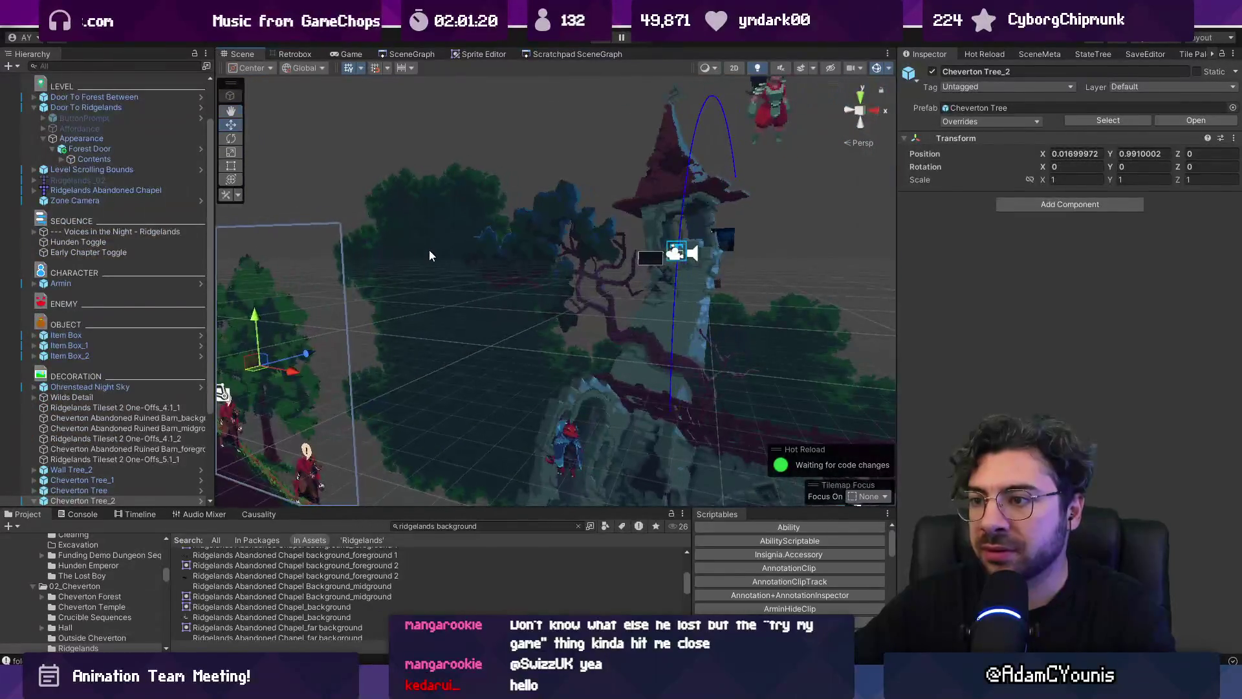
{"action": "left_click", "coordinate": [429, 256]}
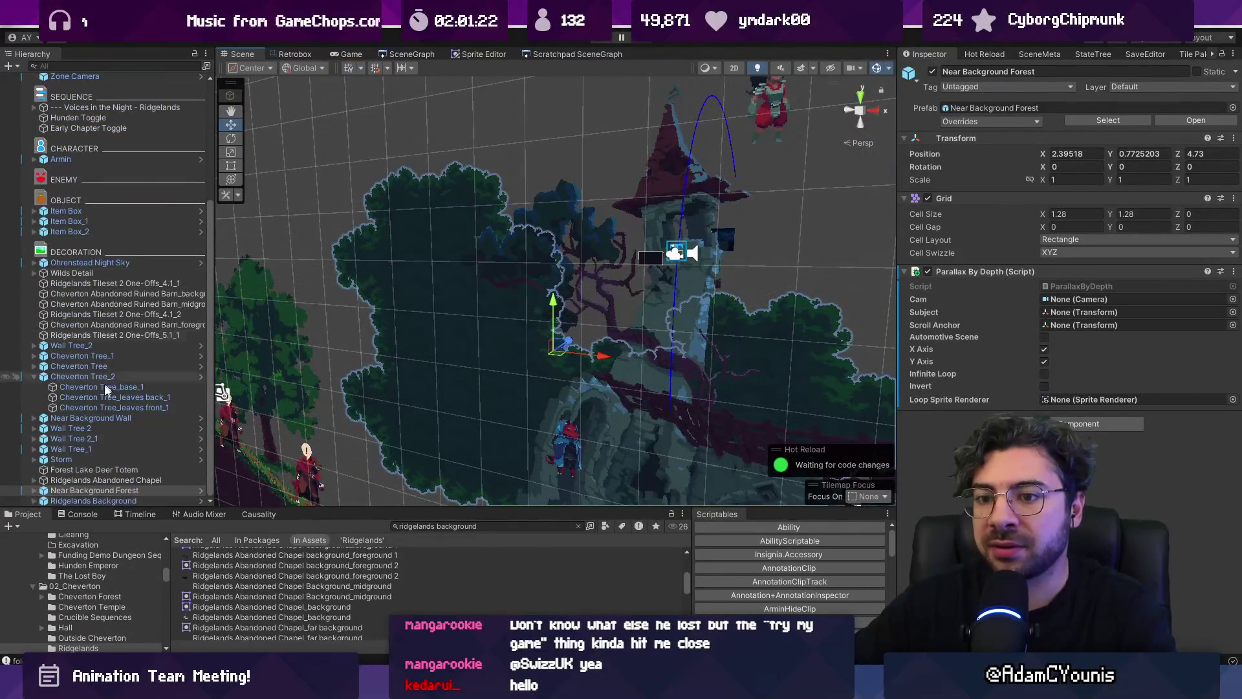
{"action": "key", "text": "Right"}
{"action": "left_click", "coordinate": [97, 491]}
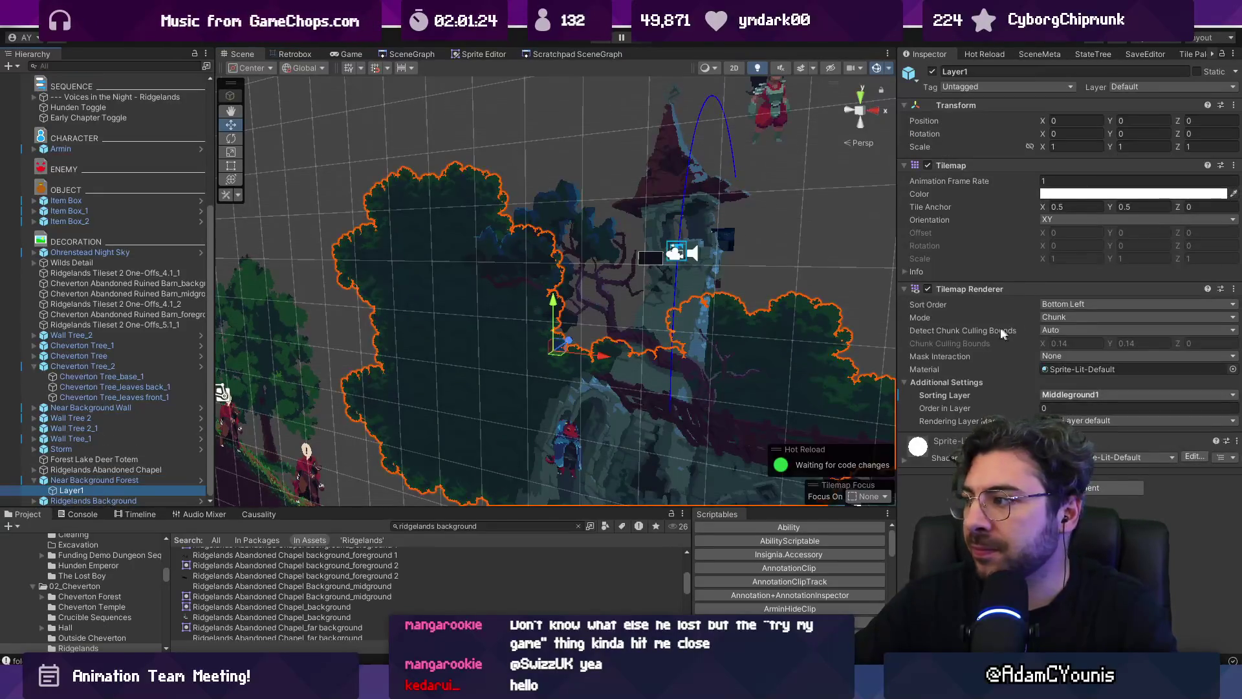
{"action": "left_click", "coordinate": [1094, 395]}
{"action": "left_click", "coordinate": [1090, 437]}
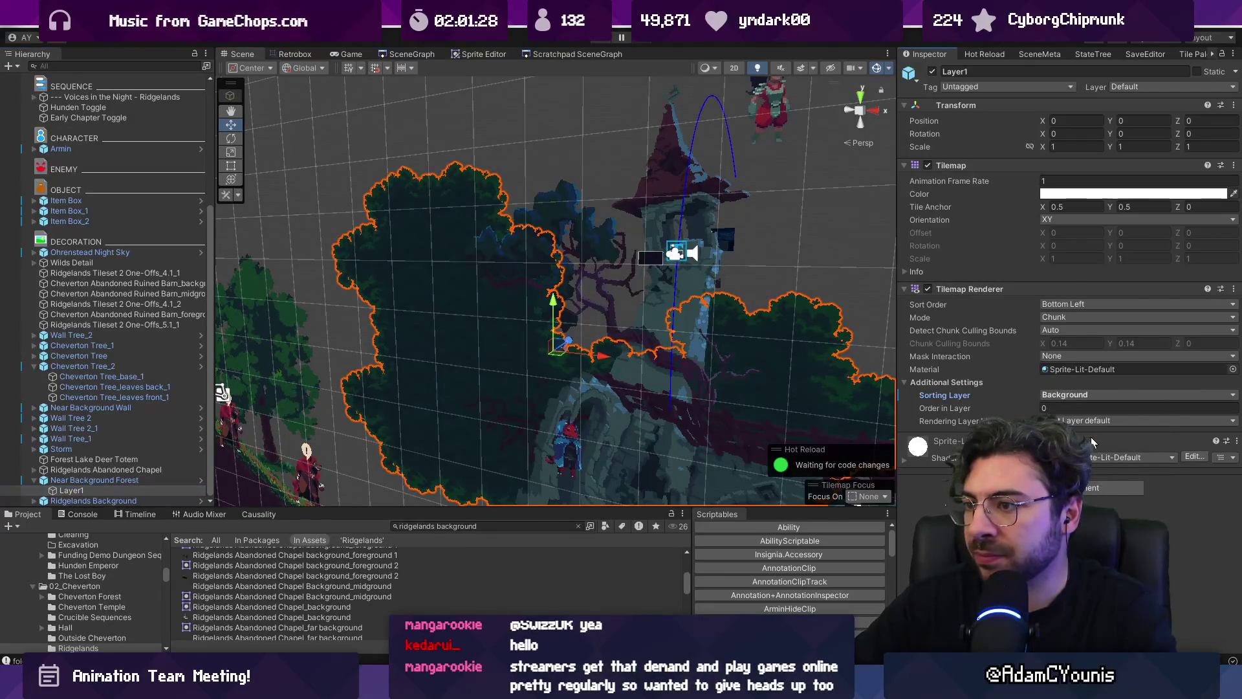
Switch the Scene view back to 2D with the Rect tool and reselect Near Background Forest
{"action": "left_click_drag", "start_coordinate": [479, 278], "coordinate": [445, 250]}
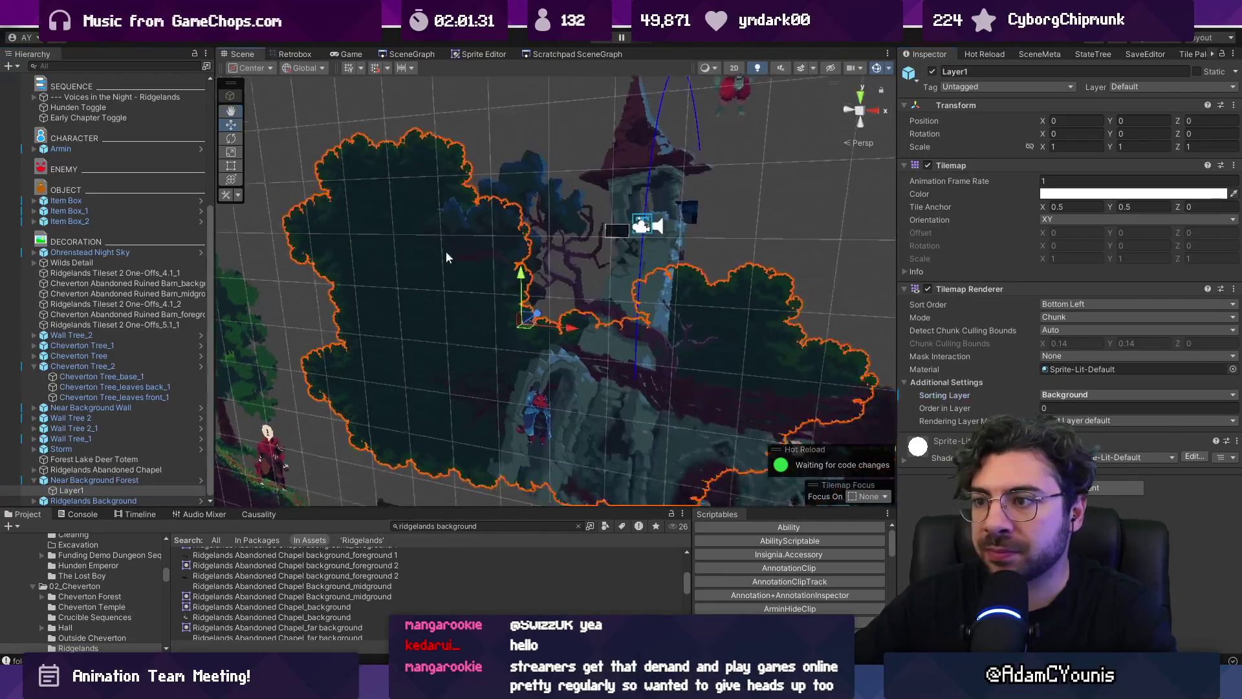
{"action": "key", "text": "2"}
{"action": "key", "text": "t"}
{"action": "scroll", "coordinate": [460, 263], "scroll_direction": "up", "scroll_amount": 5}
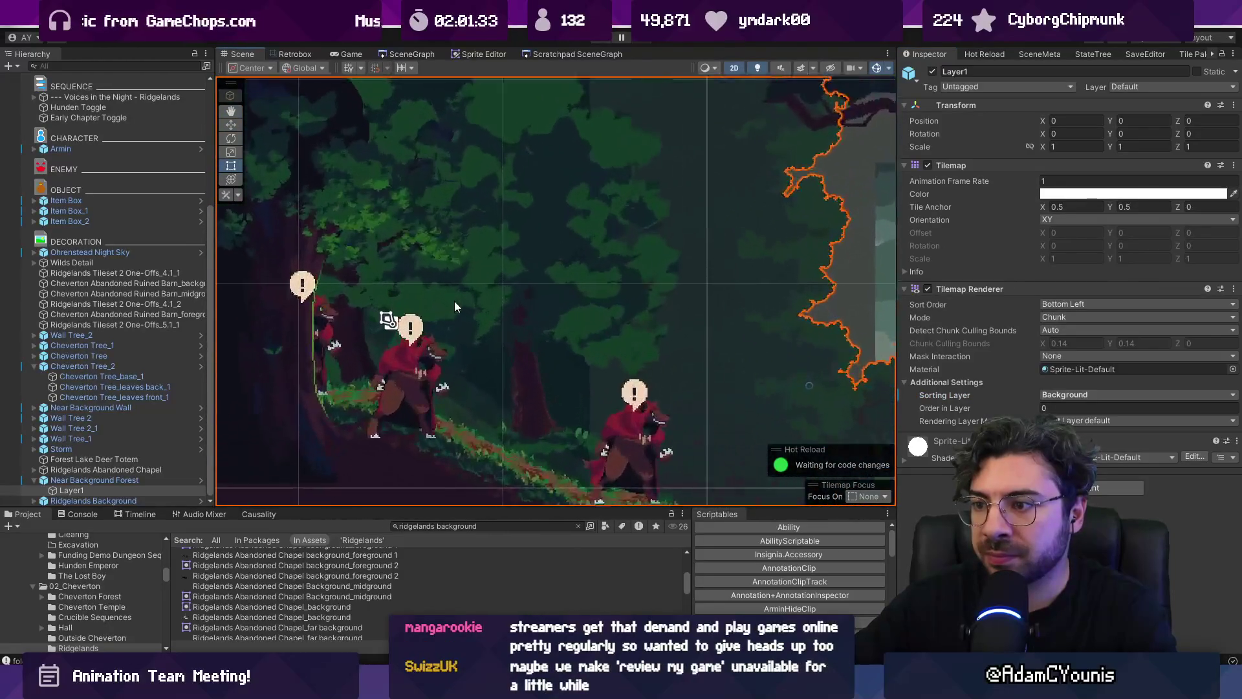
{"action": "scroll", "coordinate": [455, 301], "scroll_direction": "down", "scroll_amount": 4}
{"action": "scroll", "coordinate": [465, 299], "scroll_direction": "up", "scroll_amount": 3}
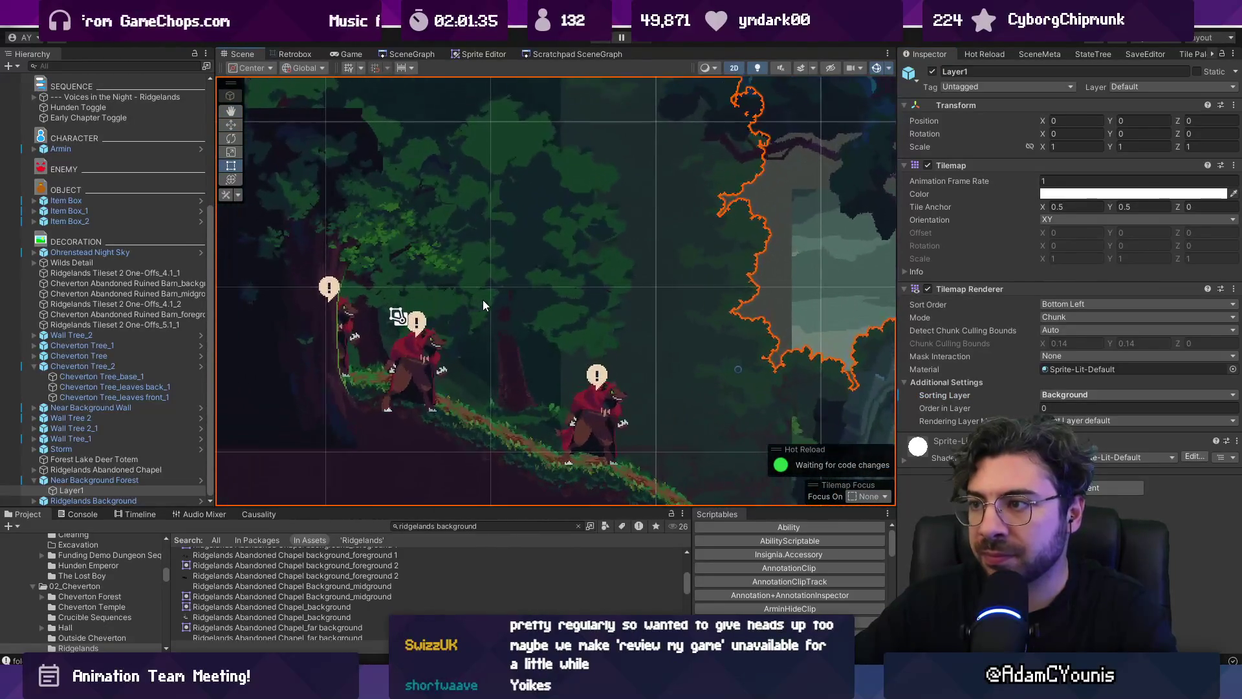
{"action": "left_click", "coordinate": [414, 292]}
{"action": "left_click", "coordinate": [415, 292]}
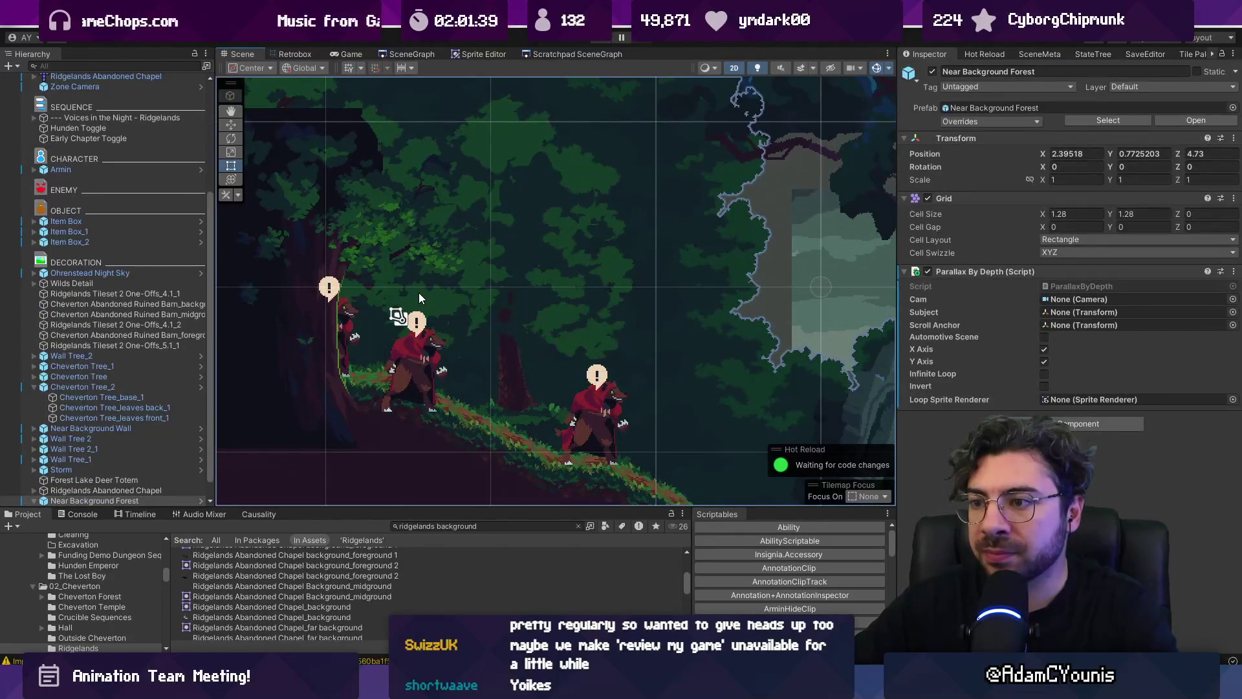
{"action": "left_click", "coordinate": [423, 287]}
{"action": "left_click", "coordinate": [423, 288]}
{"action": "left_click", "coordinate": [423, 287]}
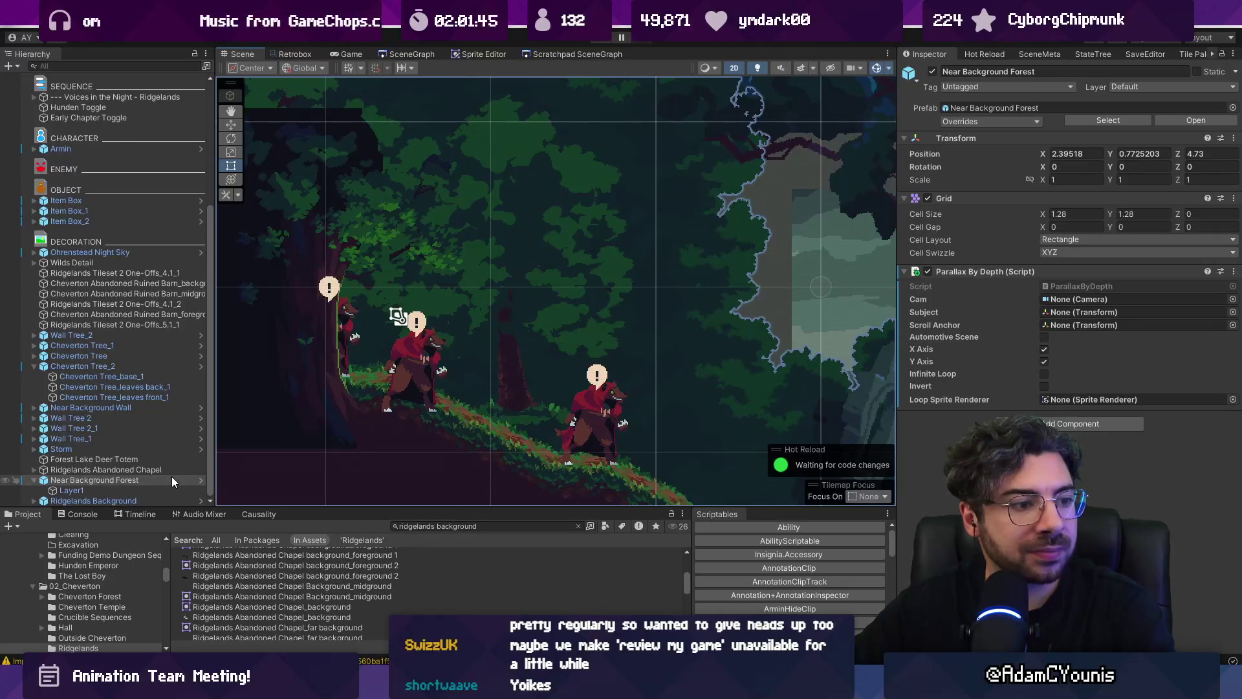
Enter the Near Background Forest prefab and look over its Layer1 tilemap and root
{"action": "left_click", "coordinate": [199, 480]}
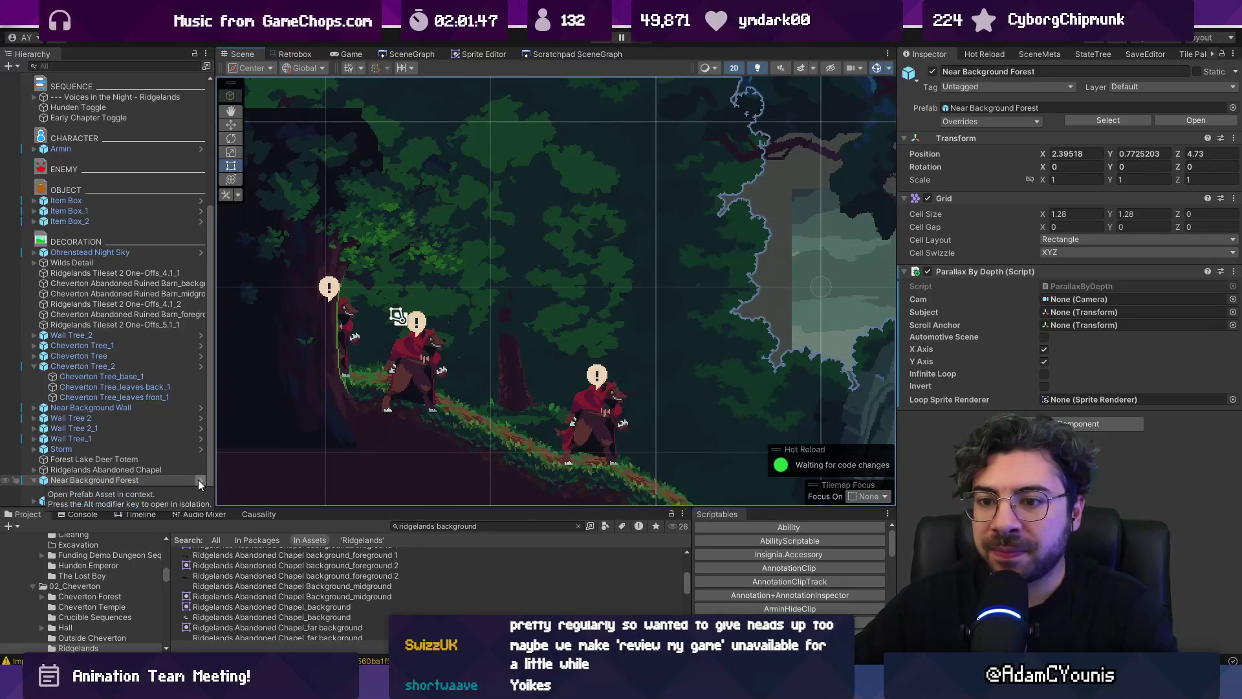
{"action": "left_click", "coordinate": [78, 103]}
{"action": "left_click", "coordinate": [81, 95]}
{"action": "scroll", "coordinate": [550, 339], "scroll_direction": "down", "scroll_amount": 3}
{"action": "mouse_move", "coordinate": [578, 338]}
{"action": "left_mouse_down"}
{"action": "mouse_move", "coordinate": [466, 294]}
{"action": "mouse_move", "coordinate": [529, 291]}
{"action": "left_mouse_up"}
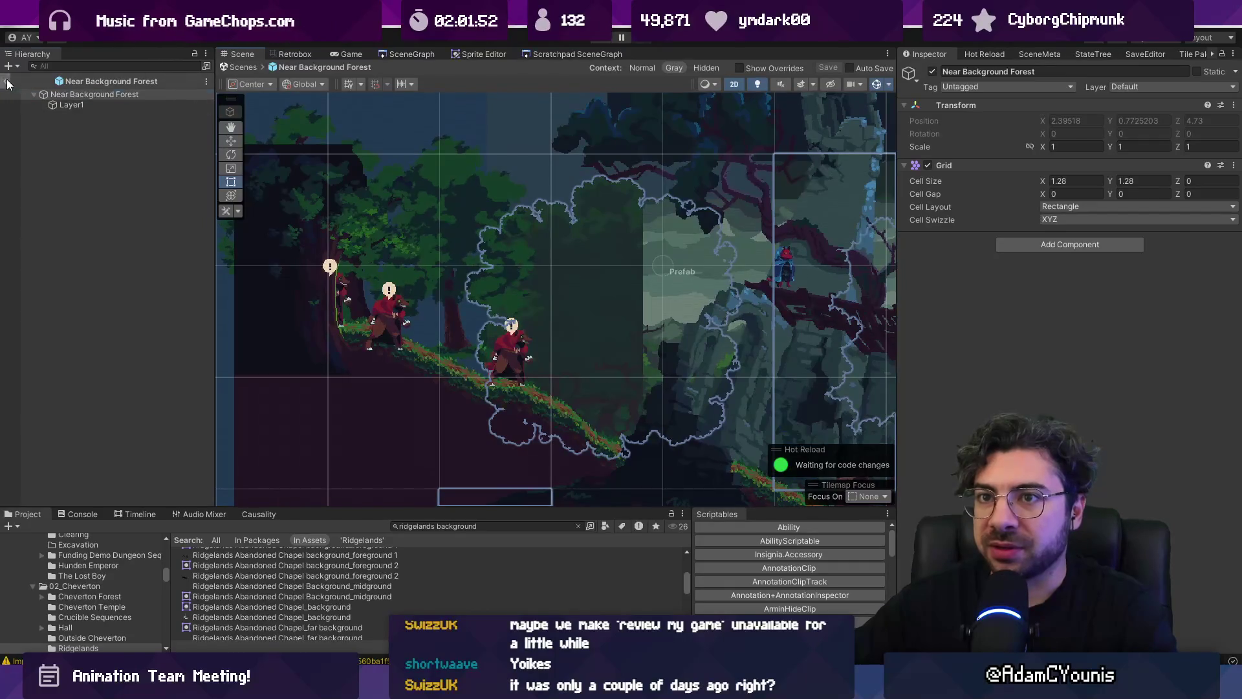
Leave the current prefab and open the Forest Door prefab for editing
{"action": "left_click", "coordinate": [8, 81]}
{"action": "left_click", "coordinate": [367, 232]}
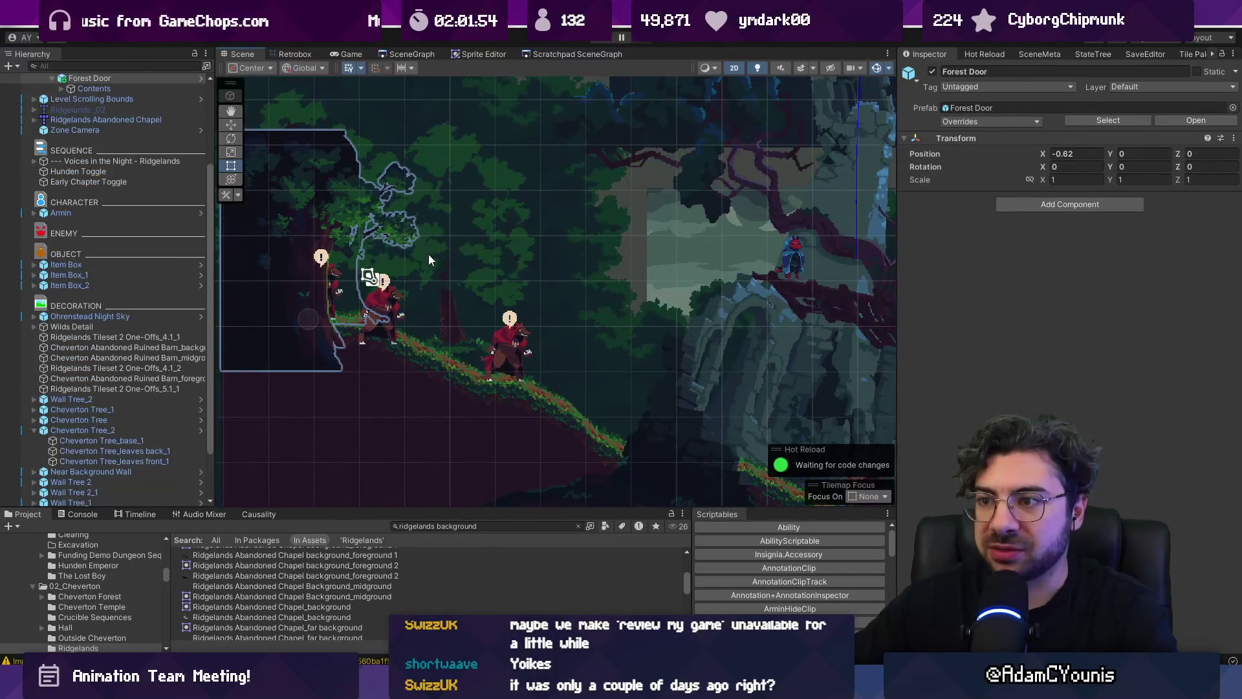
{"action": "left_click", "coordinate": [289, 236]}
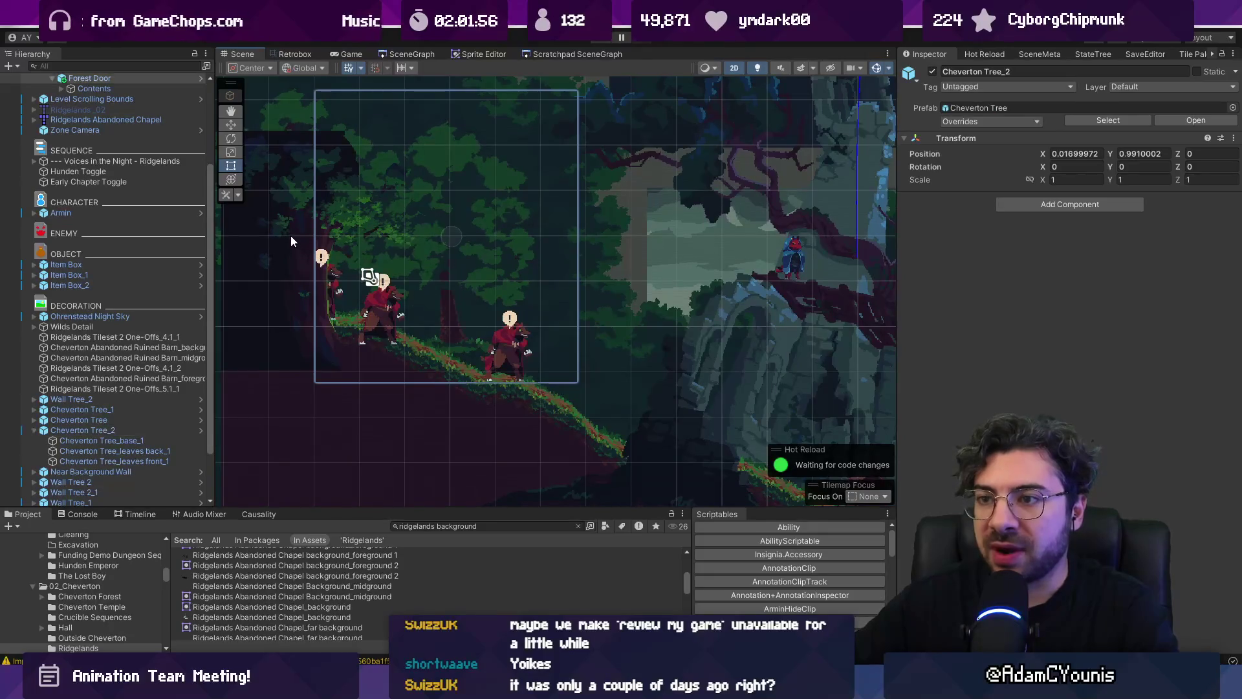
{"action": "scroll", "coordinate": [181, 245], "scroll_direction": "up", "scroll_amount": 3}
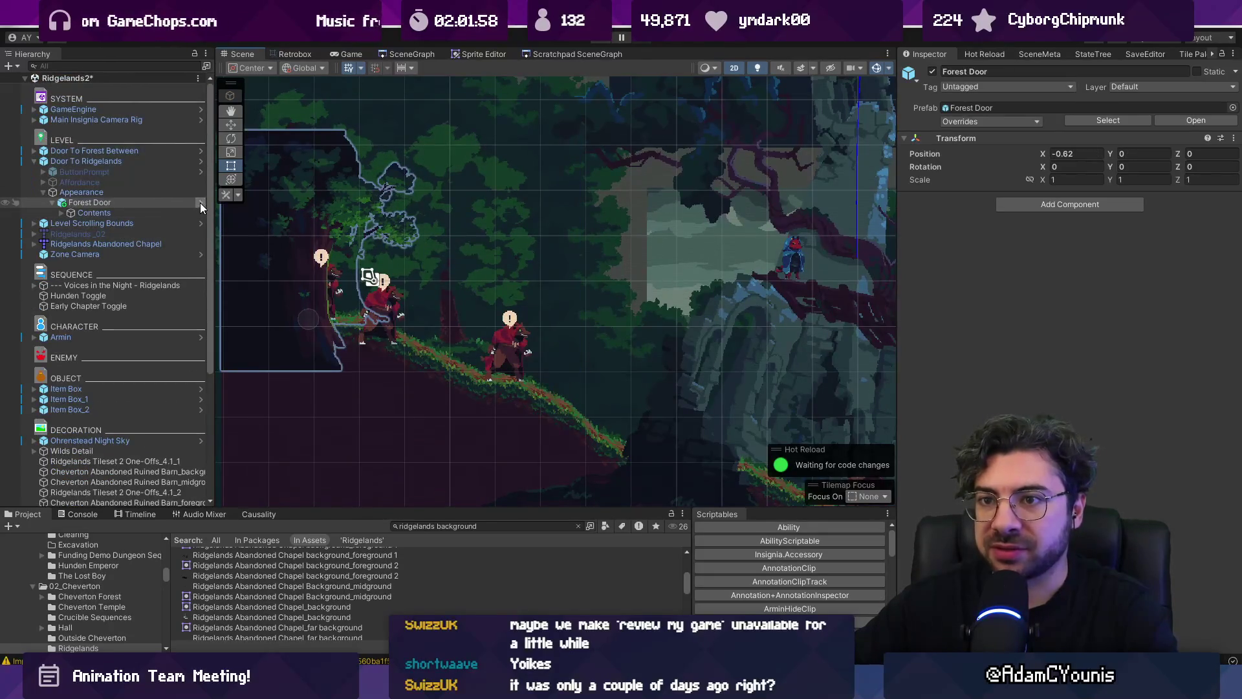
{"action": "left_click", "coordinate": [200, 203]}
Select Light 2D and Light 2D.1, toggle three target sorting layers including Overlay2, then frame them
{"action": "left_click", "coordinate": [111, 136]}
{"action": "left_click", "coordinate": [117, 144], "text": "shift"}
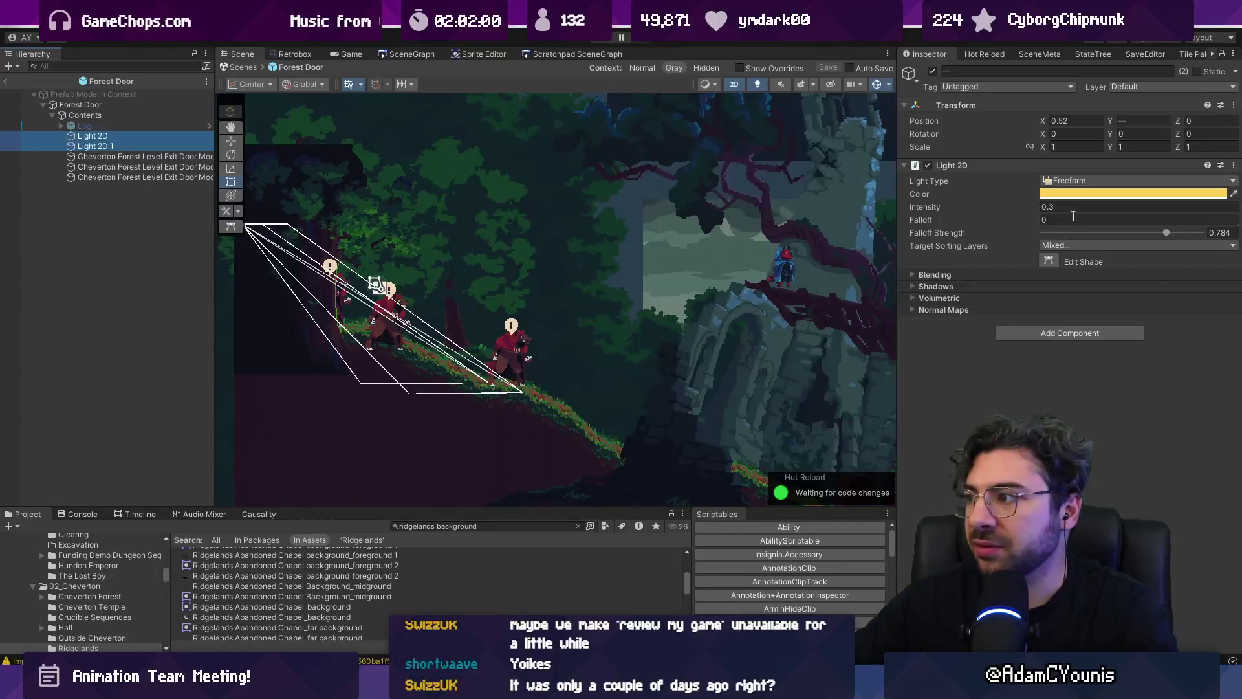
{"action": "left_click", "coordinate": [1050, 246]}
{"action": "left_click", "coordinate": [1074, 352]}
{"action": "left_click", "coordinate": [1050, 246]}
{"action": "left_click", "coordinate": [1098, 366]}
{"action": "left_click", "coordinate": [1050, 246]}
{"action": "left_click", "coordinate": [1097, 379]}
{"action": "key", "text": "f"}
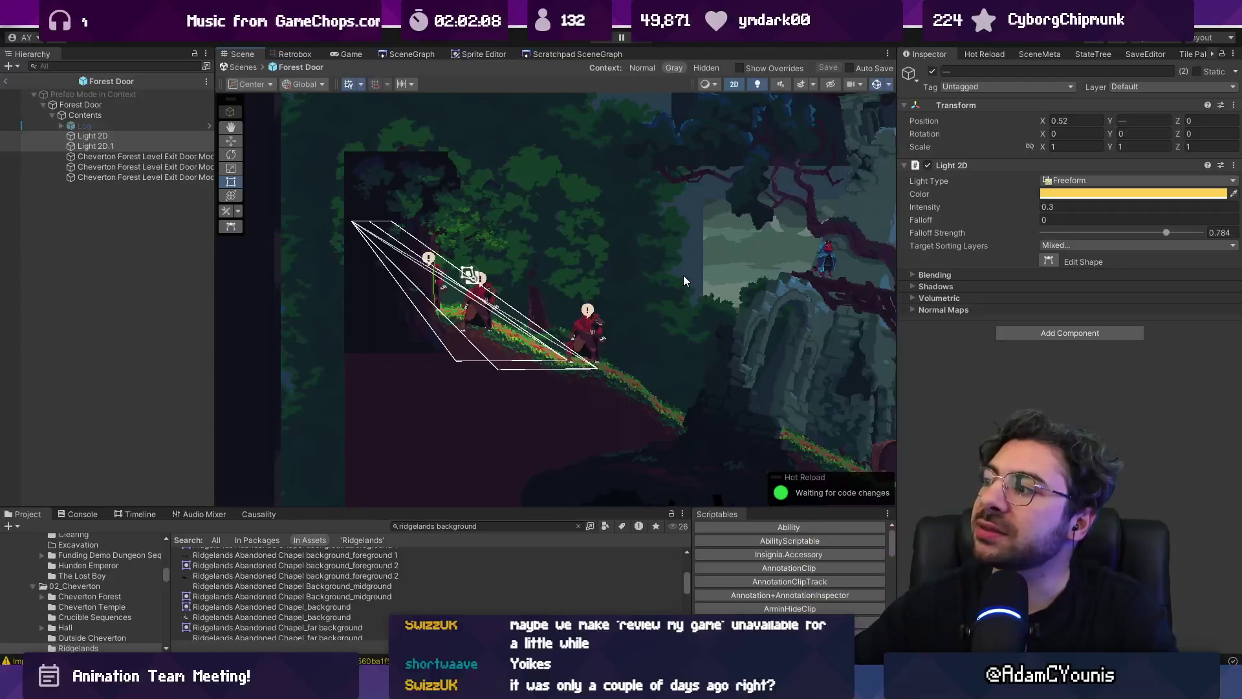
Look over the door area, then reselect Light 2D and bring up its light type options
{"action": "scroll", "coordinate": [413, 311], "scroll_direction": "up", "scroll_amount": 5}
{"action": "scroll", "coordinate": [544, 219], "scroll_direction": "down", "scroll_amount": 3}
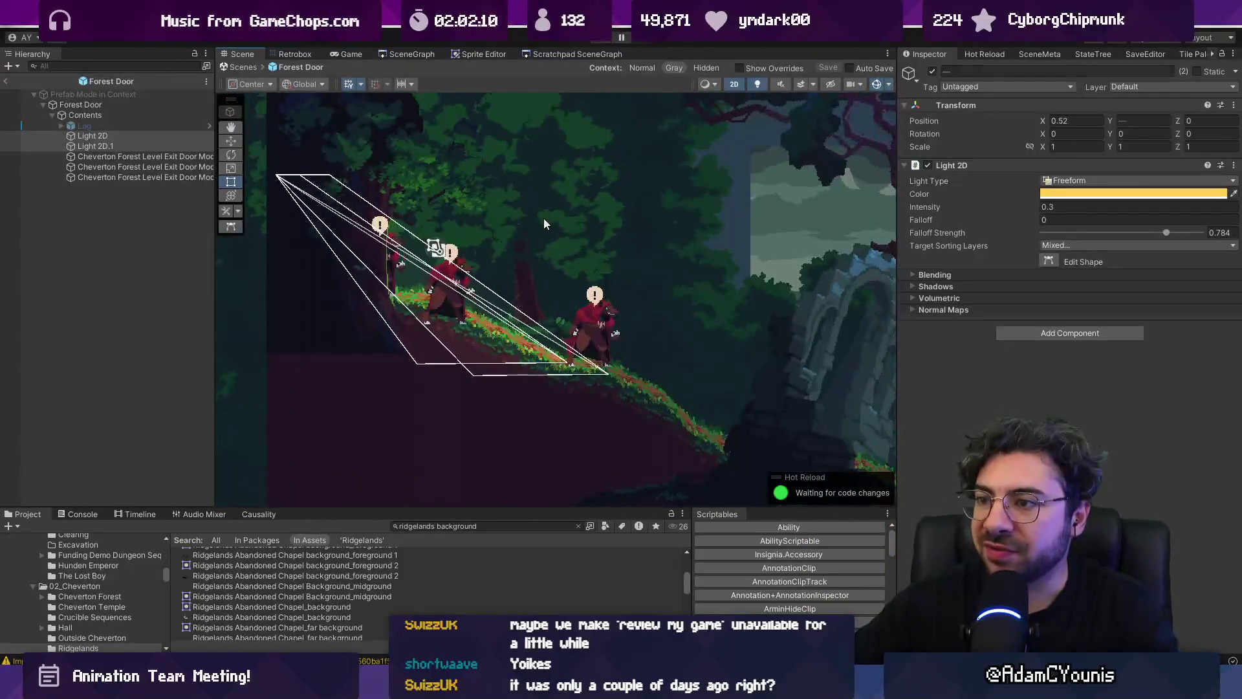
{"action": "left_click", "coordinate": [545, 219]}
{"action": "scroll", "coordinate": [513, 272], "scroll_direction": "up", "scroll_amount": 4}
{"action": "left_click_drag", "start_coordinate": [244, 237], "coordinate": [471, 274]}
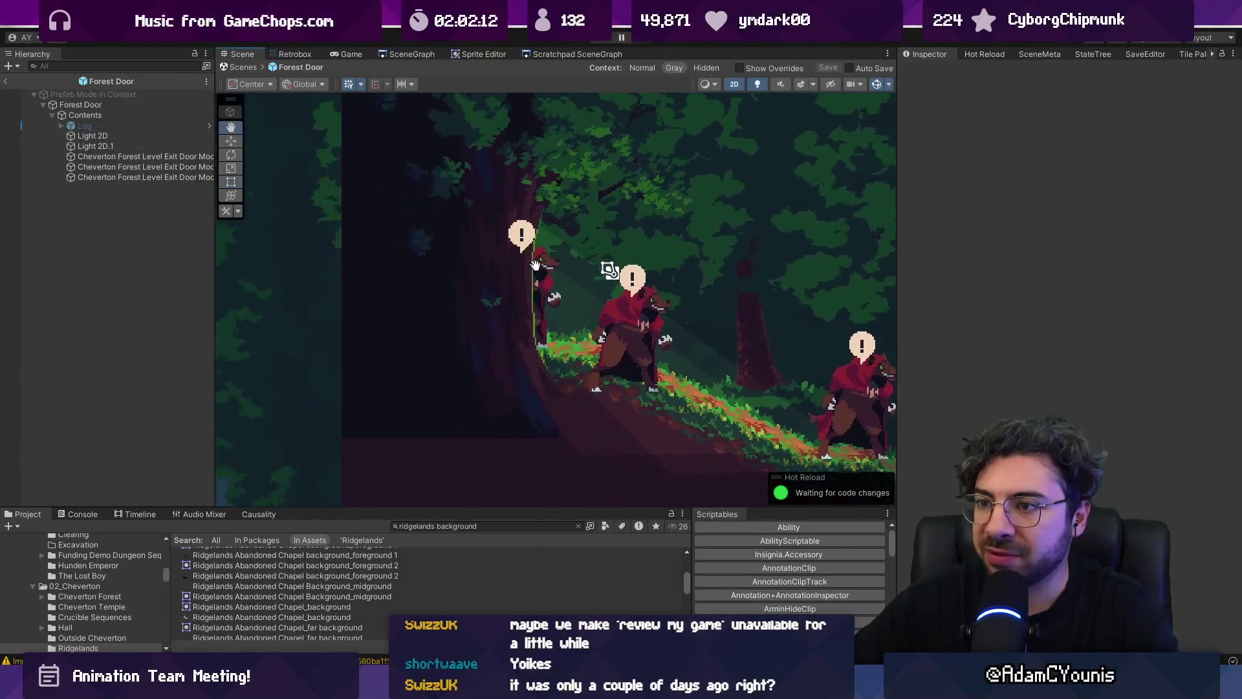
{"action": "left_click_drag", "start_coordinate": [756, 437], "coordinate": [468, 394]}
{"action": "scroll", "coordinate": [468, 406], "scroll_direction": "up", "scroll_amount": 3}
{"action": "scroll", "coordinate": [441, 385], "scroll_direction": "down", "scroll_amount": 4}
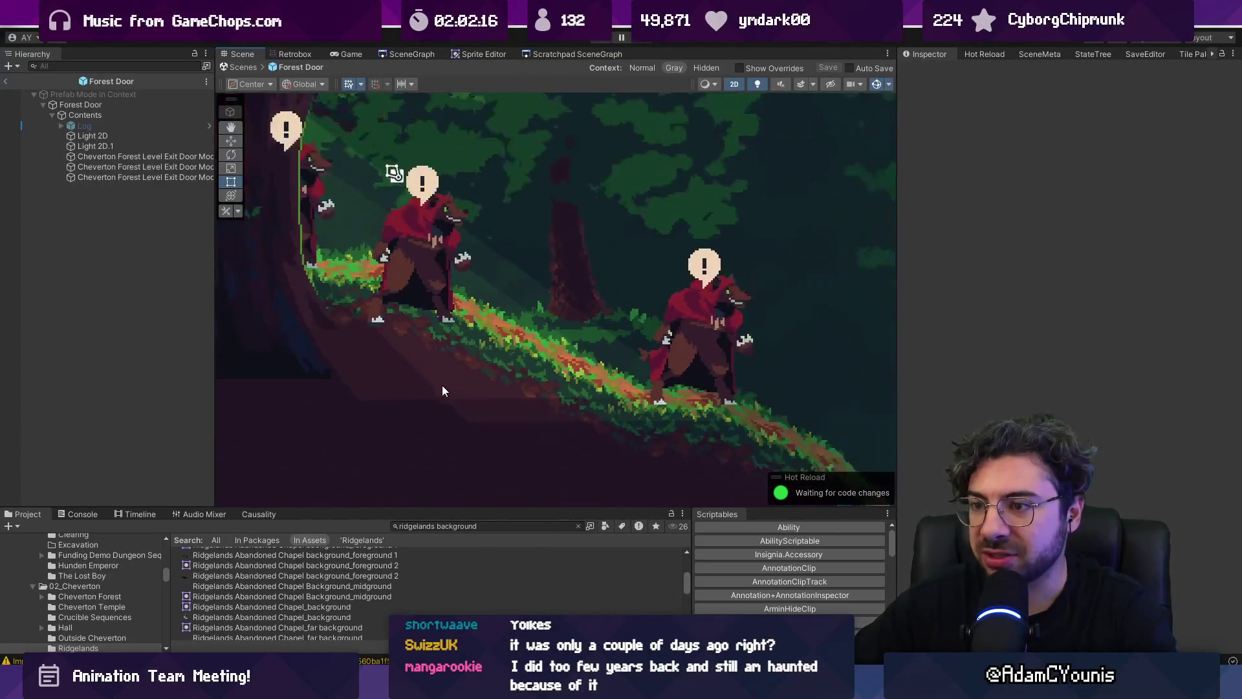
{"action": "left_click", "coordinate": [129, 136]}
{"action": "left_click", "coordinate": [1123, 181]}
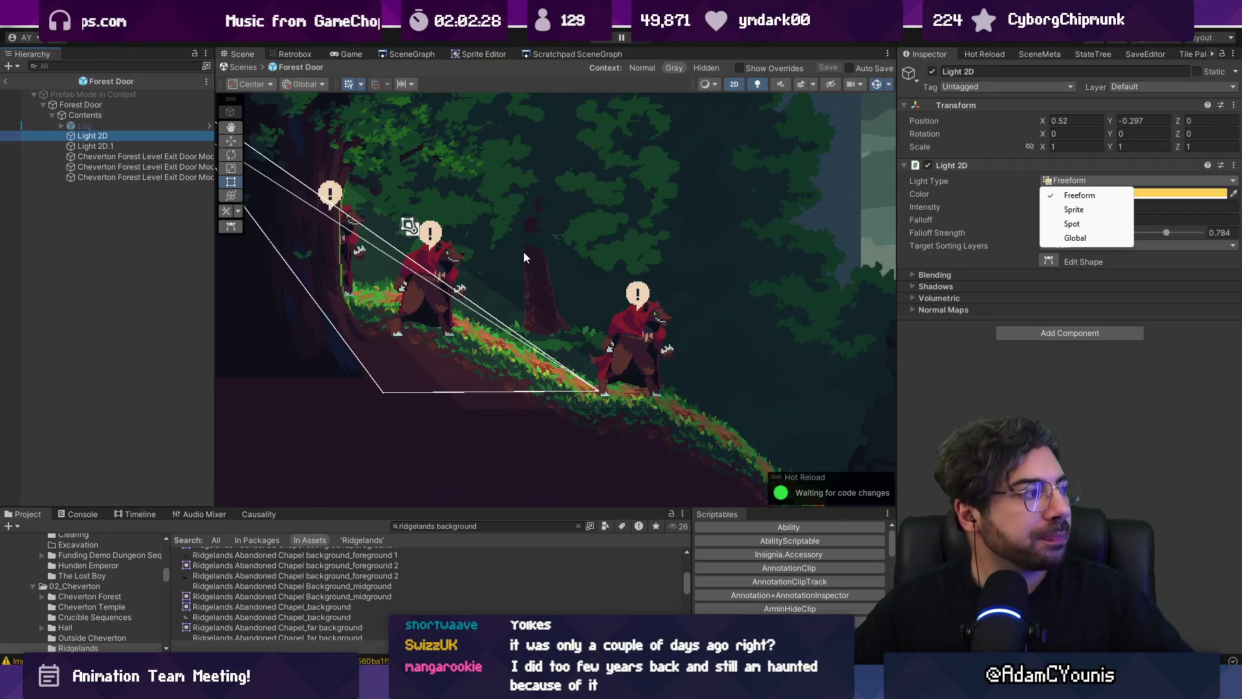
{"action": "left_click", "coordinate": [569, 278]}
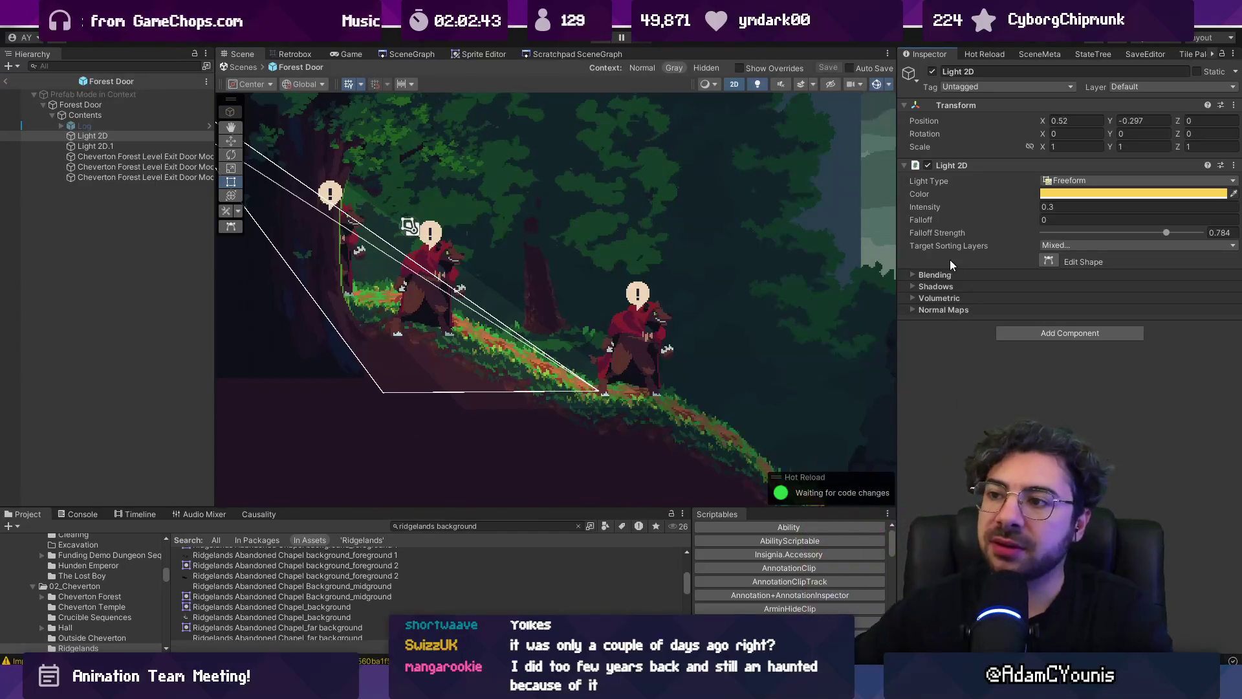
{"action": "scroll", "coordinate": [666, 269], "scroll_direction": "down", "scroll_amount": 1}
{"action": "scroll", "coordinate": [594, 231], "scroll_direction": "down", "scroll_amount": 1}
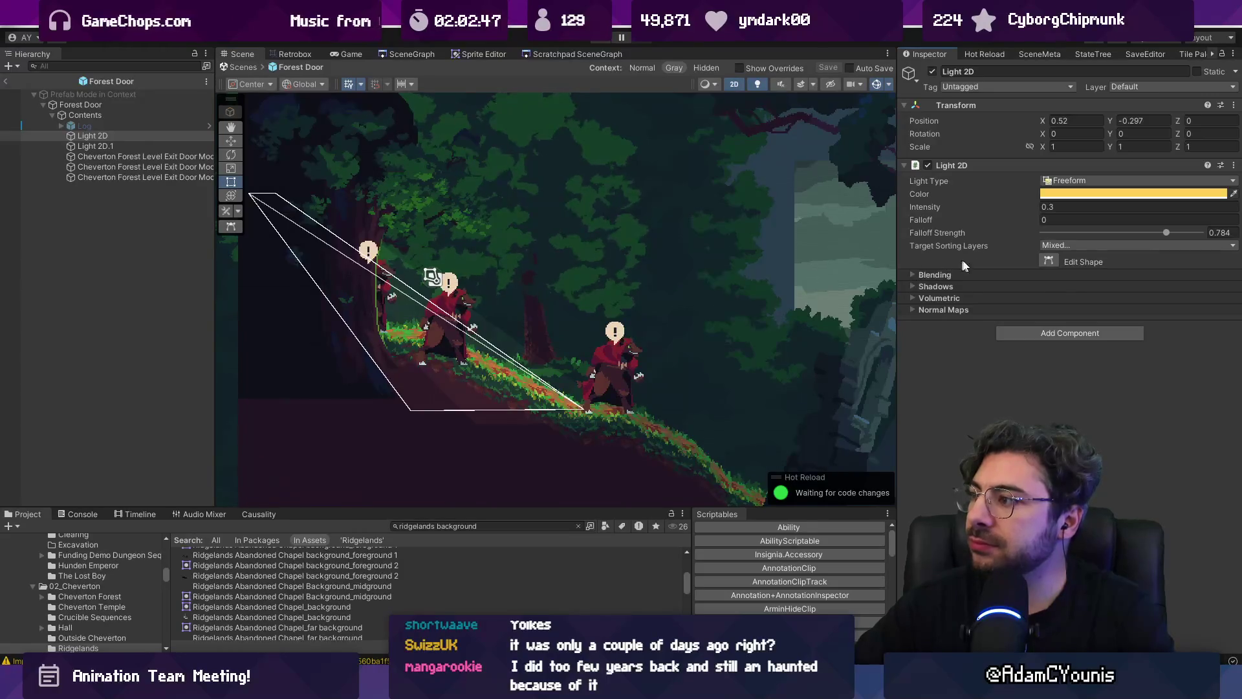
{"action": "left_click", "coordinate": [1063, 246]}
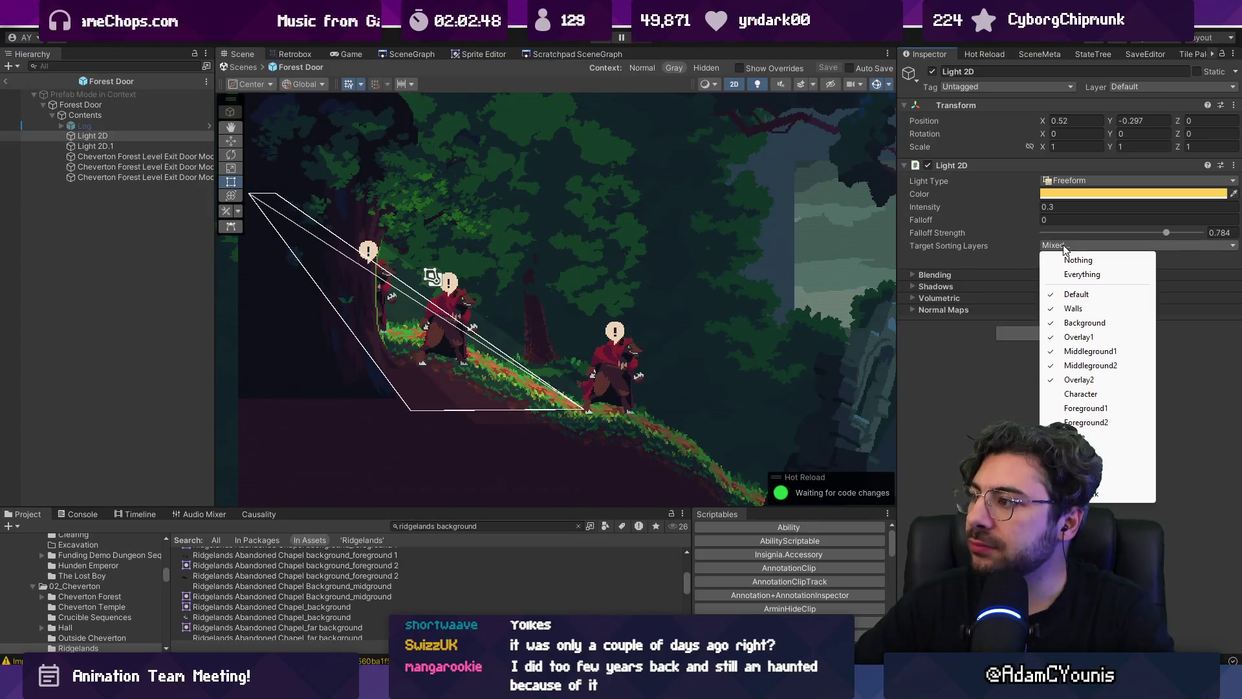
{"action": "left_click", "coordinate": [937, 259]}
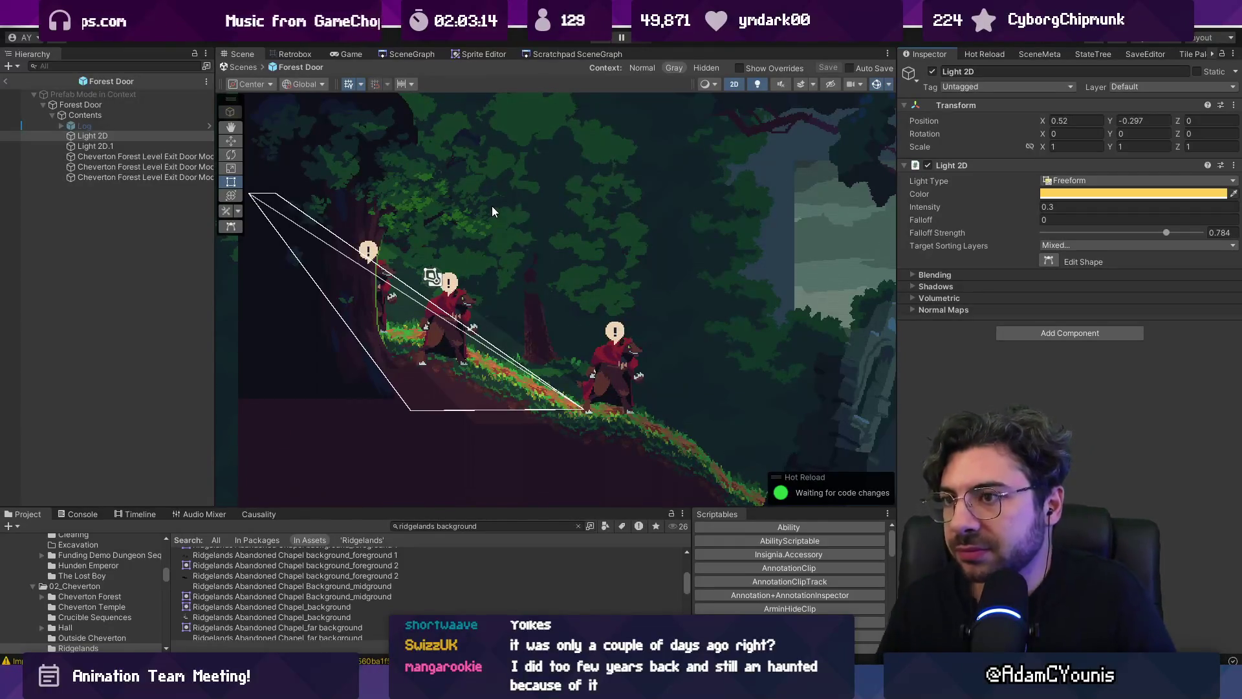
{"action": "scroll", "coordinate": [492, 206], "scroll_direction": "down", "scroll_amount": 3}
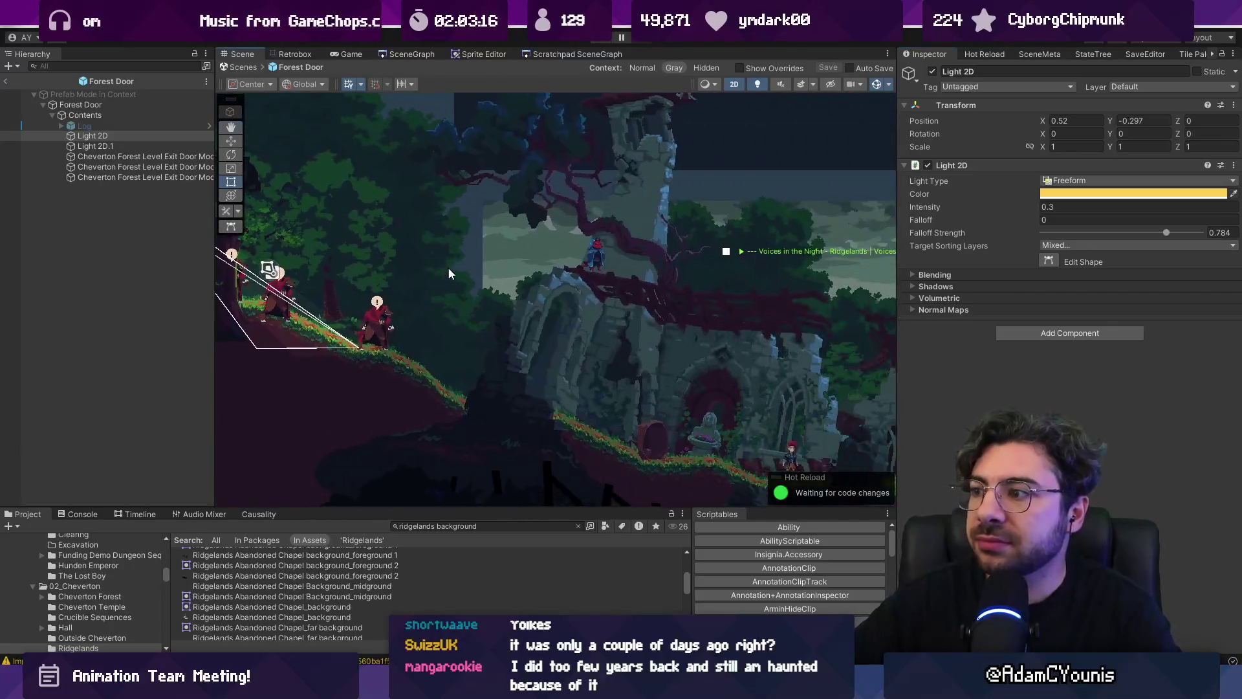
{"action": "scroll", "coordinate": [450, 272], "scroll_direction": "down", "scroll_amount": 3}
{"action": "scroll", "coordinate": [607, 270], "scroll_direction": "up", "scroll_amount": 2}
{"action": "scroll", "coordinate": [582, 246], "scroll_direction": "down", "scroll_amount": 2}
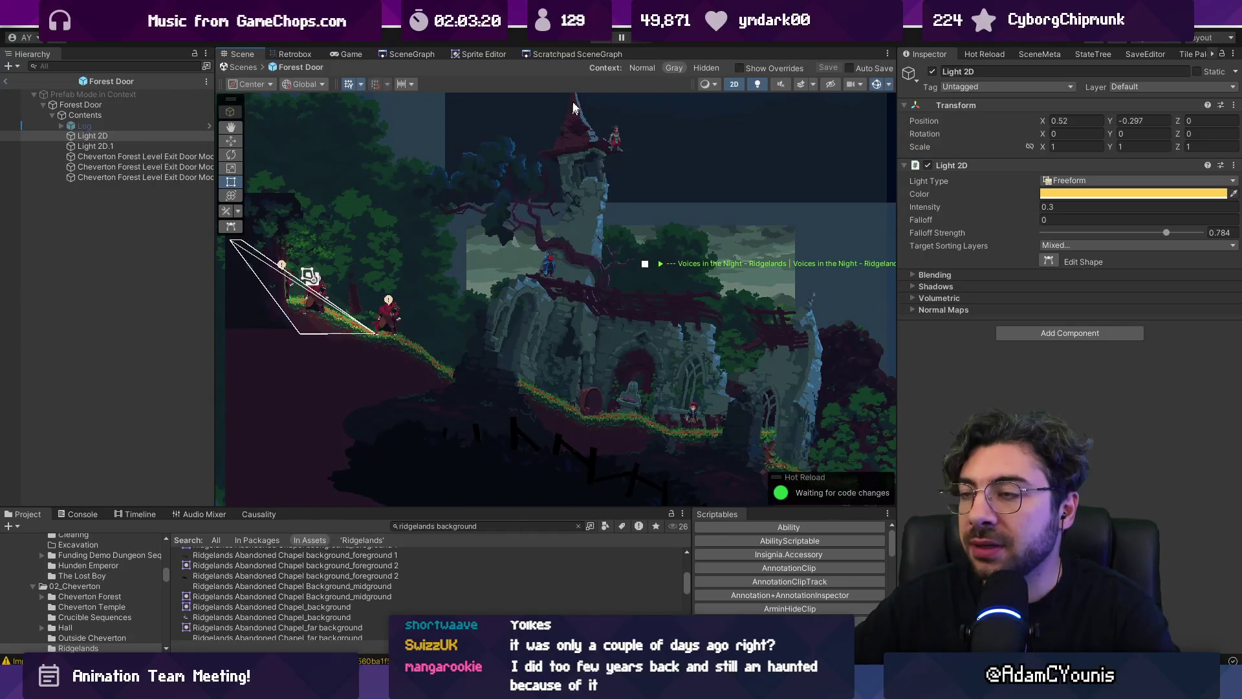
{"action": "left_click", "coordinate": [243, 67]}
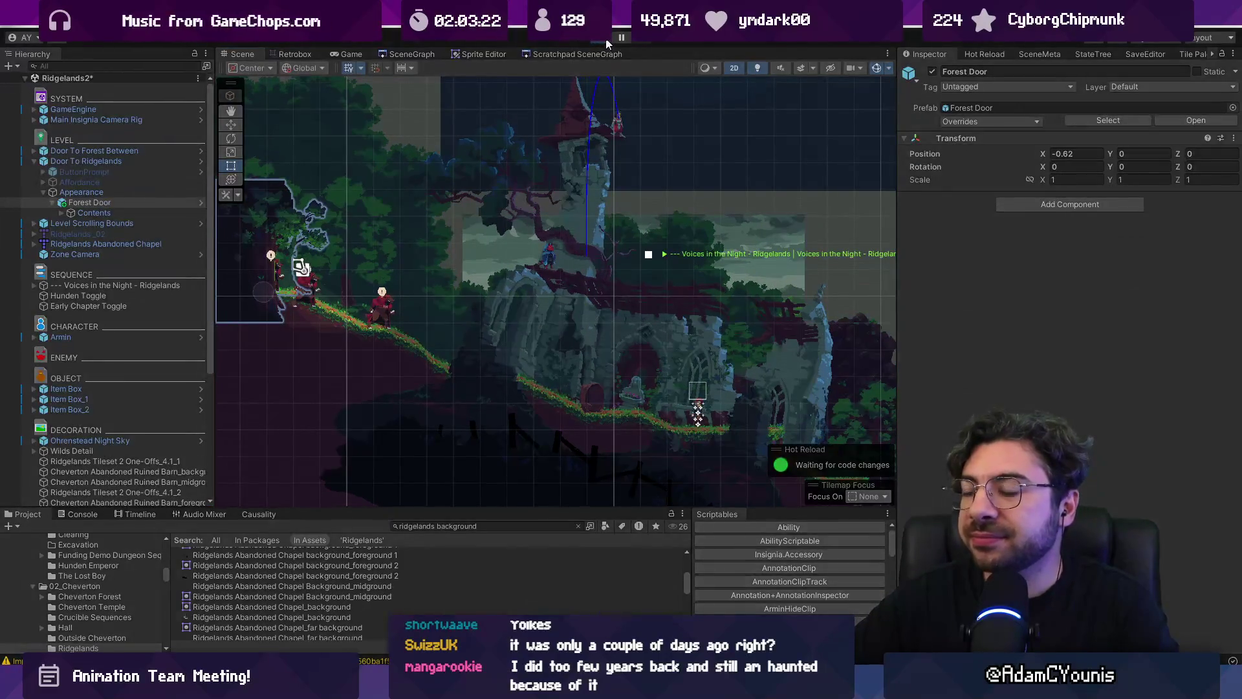
Play Ridgelands2, walking the character down the slope, into the chapel ruins and back, briefly fullscreen
{"action": "left_click", "coordinate": [607, 40]}
{"action": "key", "text": "Left"}
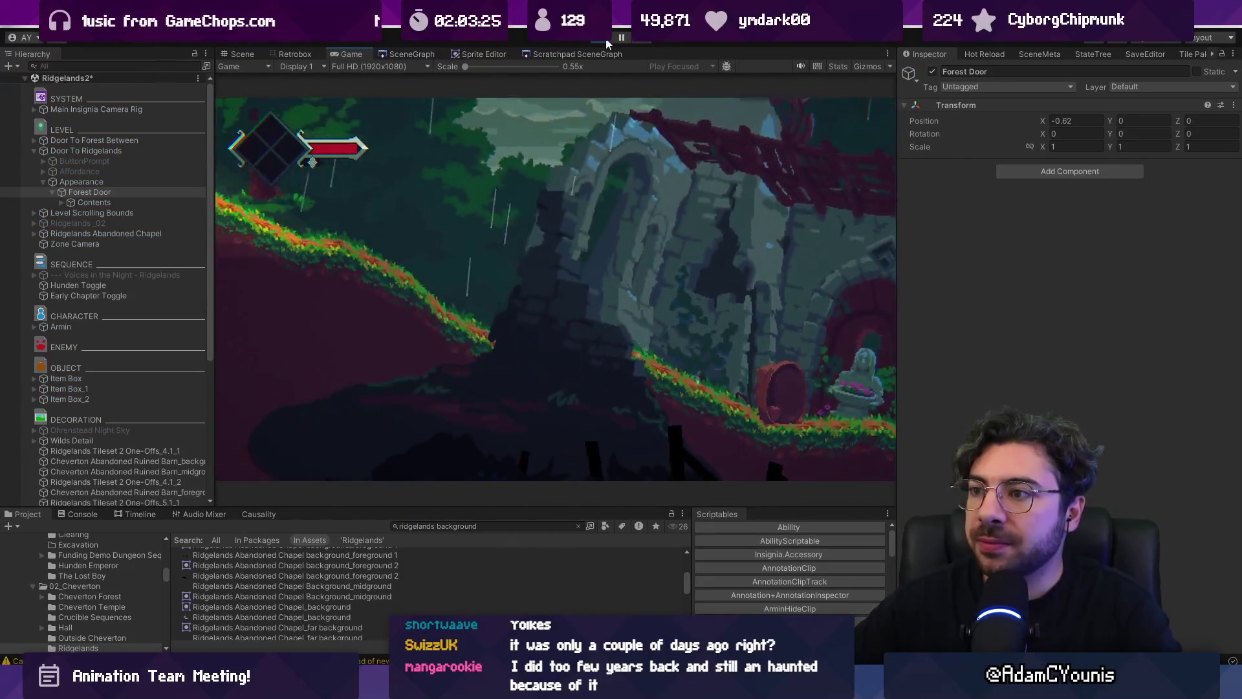
{"action": "key", "text": "Left"}
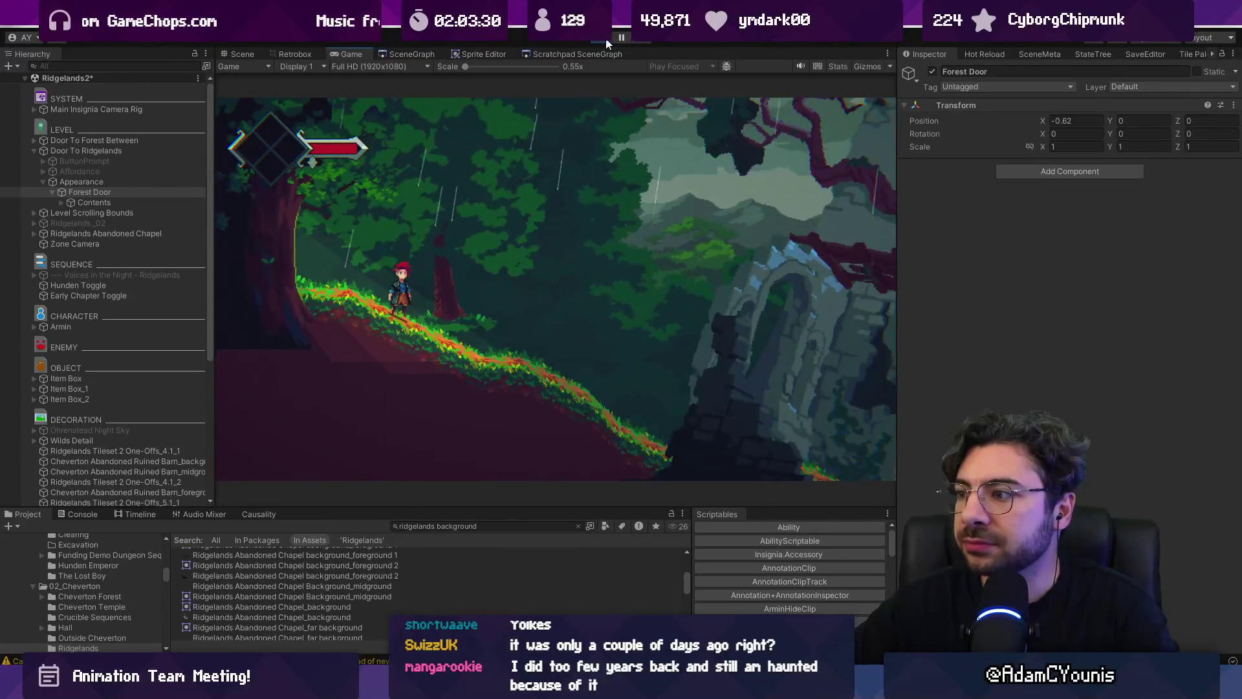
{"action": "key", "text": "Right"}
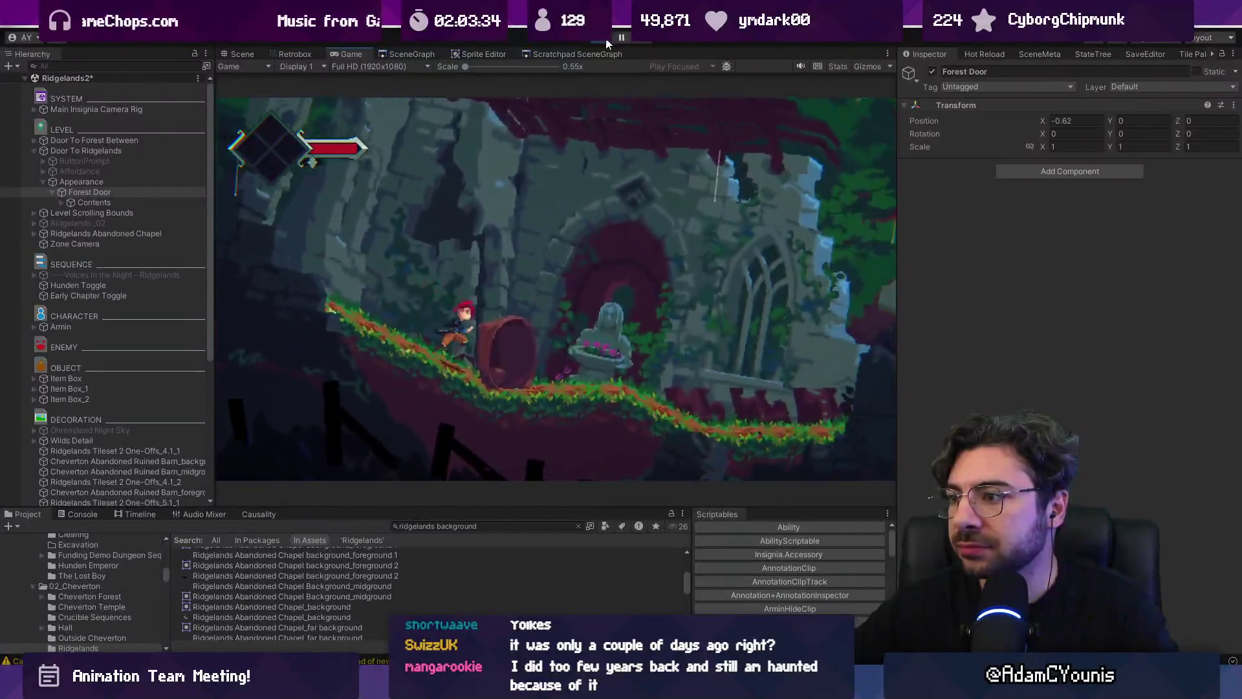
{"action": "key", "text": "Left"}
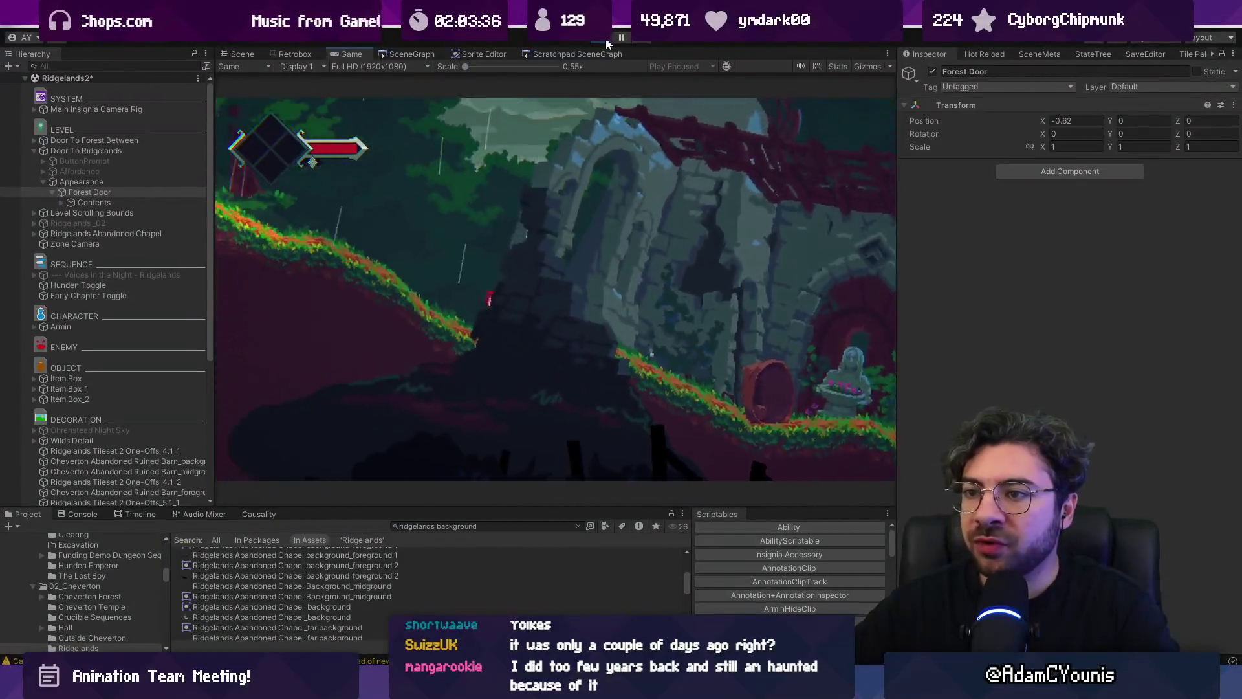
{"action": "key", "text": "Left"}
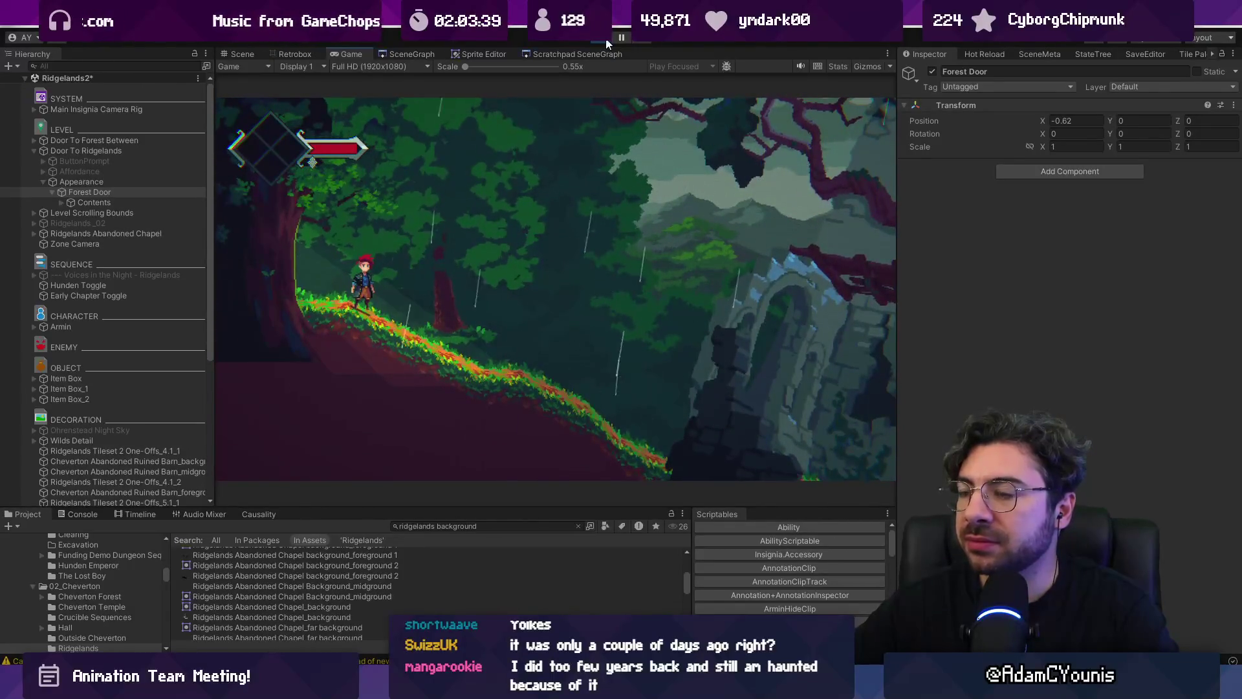
{"action": "key", "text": "F11"}
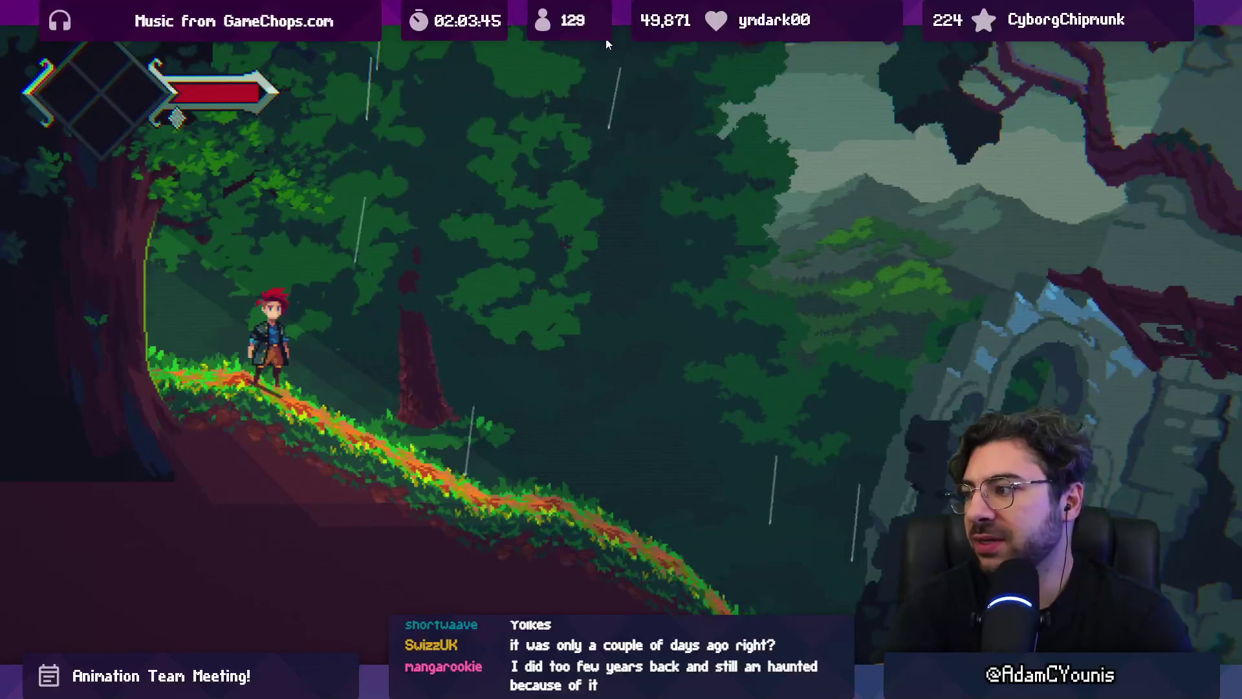
{"action": "key", "text": "F11"}
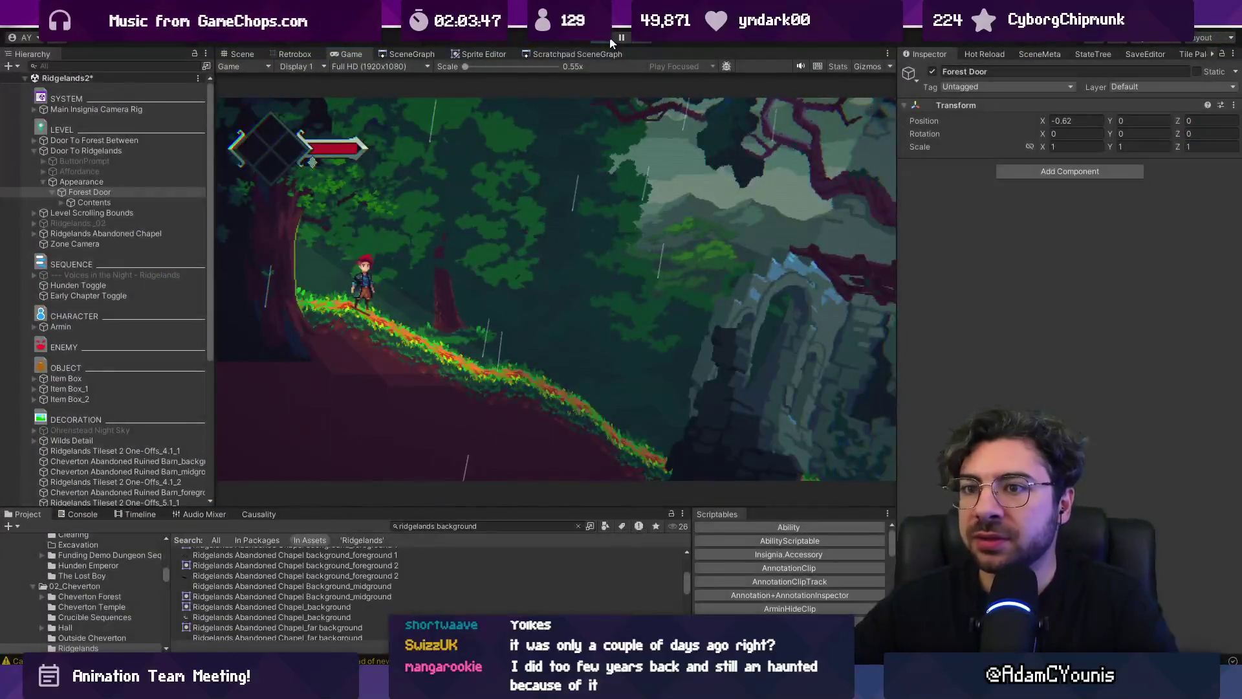
Stop play and duplicate the Zone Camera, moving the copy up-left over the forest slope
{"action": "left_click", "coordinate": [609, 37]}
{"action": "left_click", "coordinate": [116, 254]}
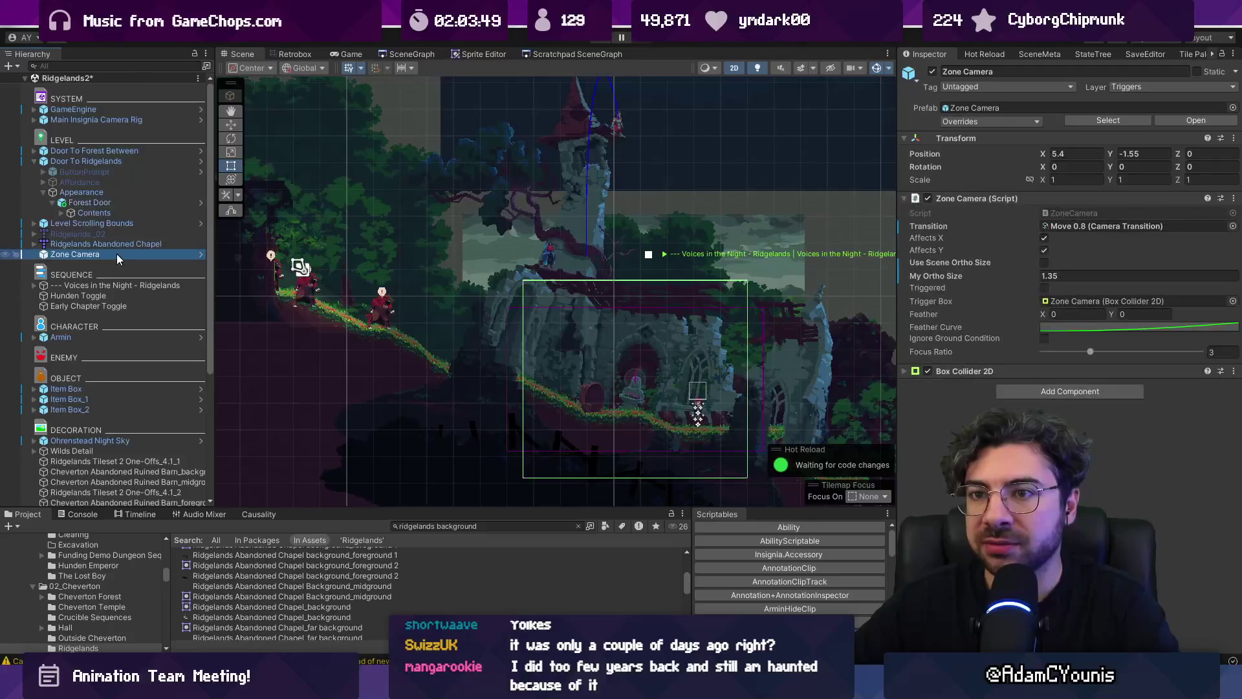
{"action": "scroll", "coordinate": [466, 336], "scroll_direction": "down", "scroll_amount": 3}
{"action": "key", "text": "ctrl+d"}
{"action": "key", "text": "w"}
{"action": "left_click_drag", "start_coordinate": [581, 360], "coordinate": [424, 295]}
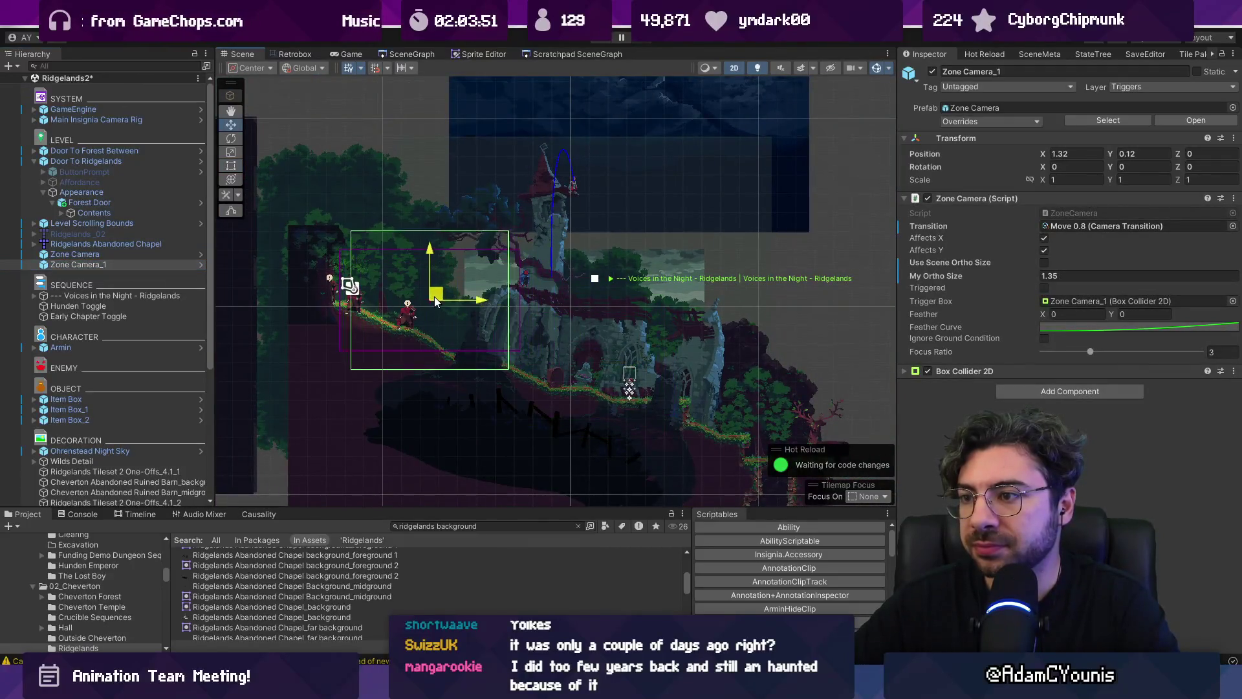
Give Zone Camera_1 ortho size 2.7, shift it toward the chapel, and begin editing its trigger box
{"action": "left_click", "coordinate": [1090, 277]}
{"action": "type", "text": "2."}
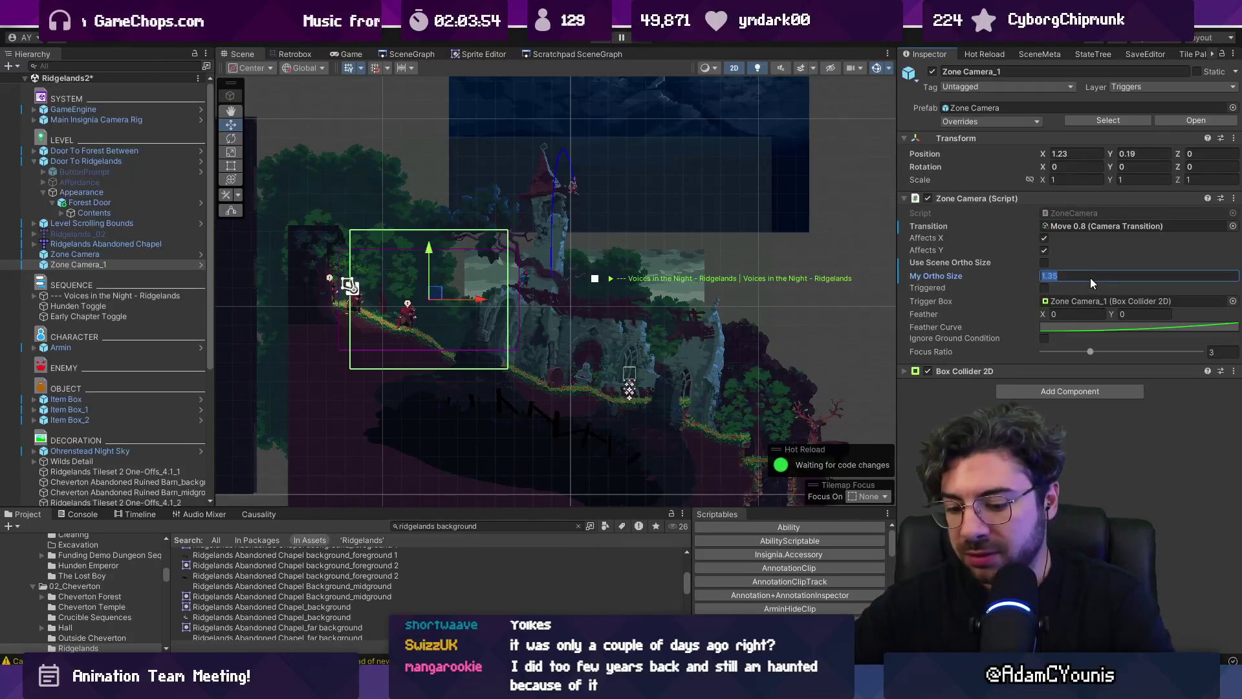
{"action": "type", "text": "7"}
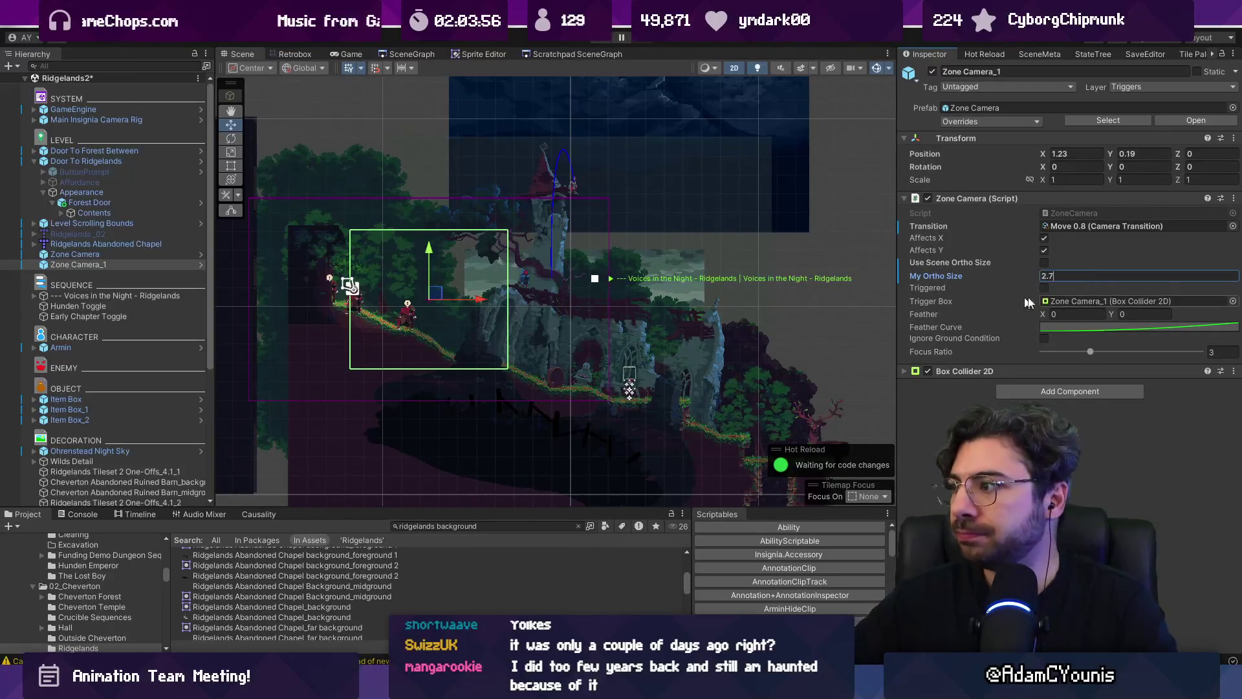
{"action": "left_click", "coordinate": [951, 371]}
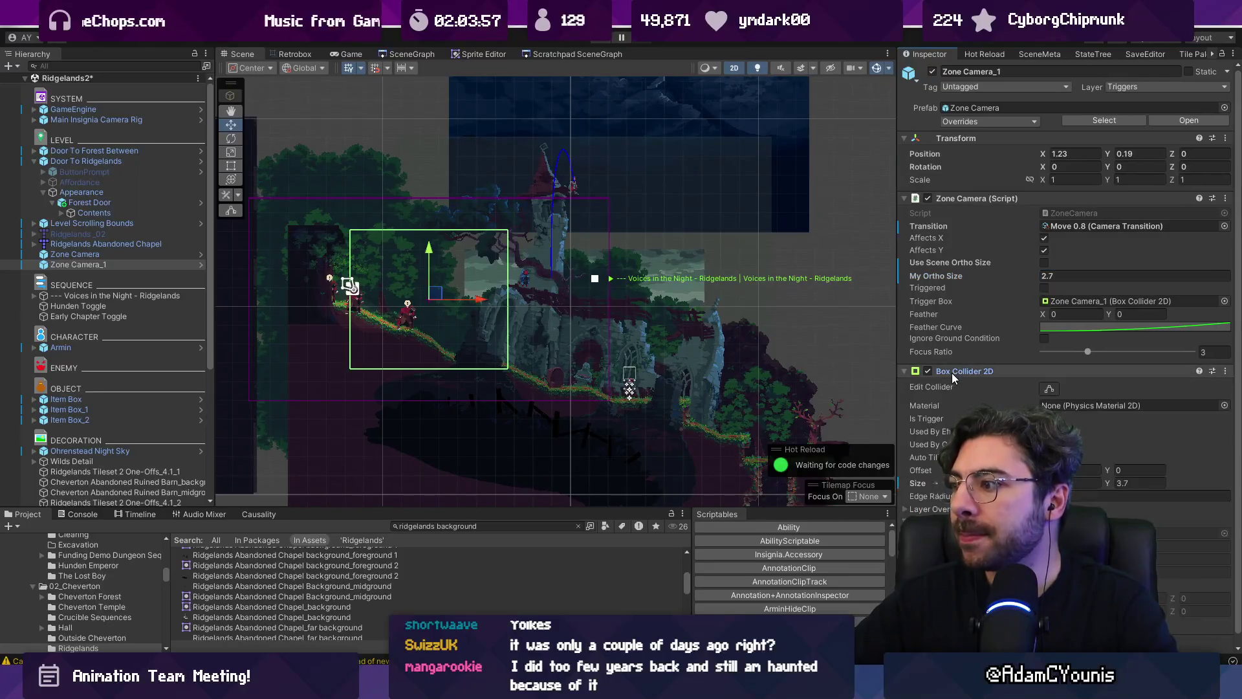
{"action": "left_click_drag", "start_coordinate": [465, 300], "coordinate": [554, 301]}
{"action": "mouse_move", "coordinate": [504, 264]}
{"action": "left_mouse_down"}
{"action": "mouse_move", "coordinate": [503, 235]}
{"action": "mouse_move", "coordinate": [508, 257]}
{"action": "left_mouse_up"}
{"action": "left_click", "coordinate": [1049, 389]}
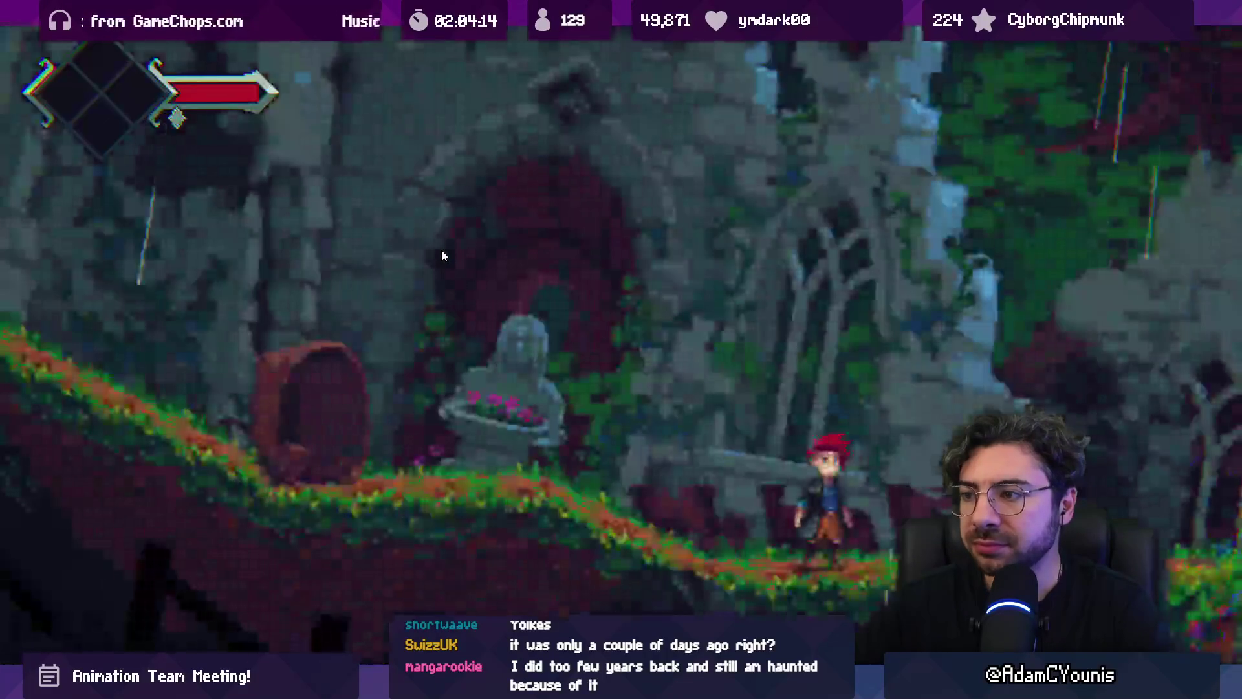
Run the hero left up the forest slope and back right, then stop the playtest
{"action": "key", "text": "Left"}
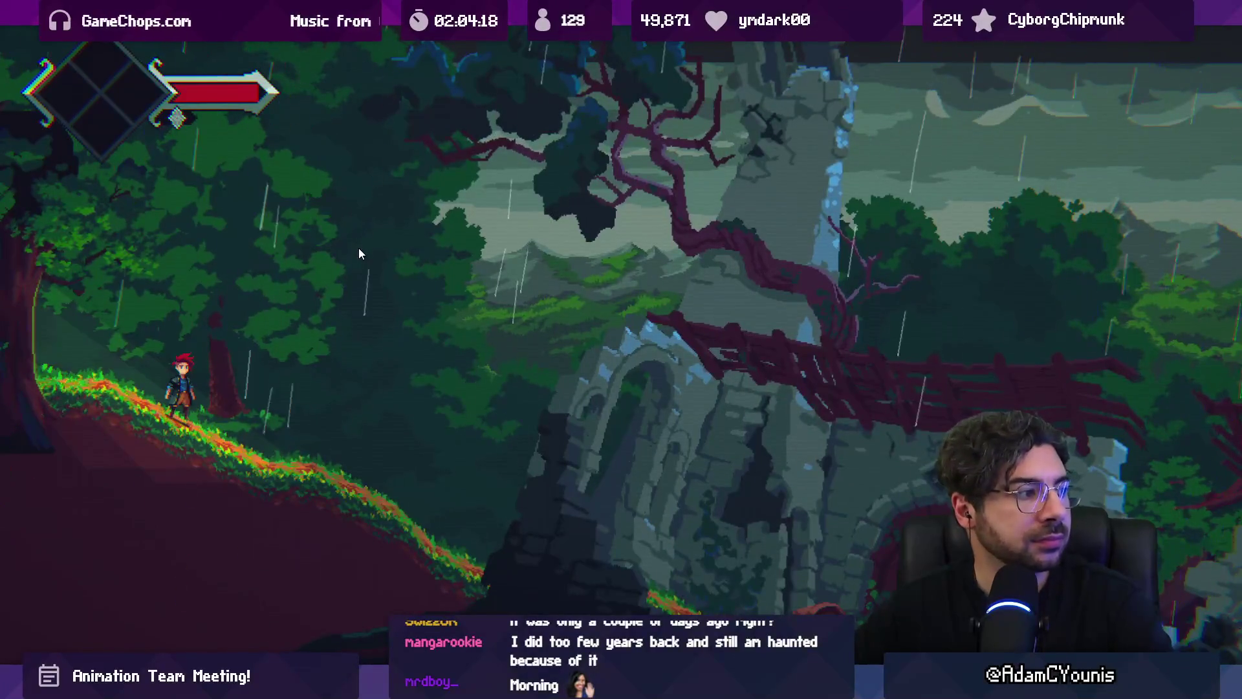
{"action": "key", "text": "Left"}
{"action": "key", "text": "Right"}
{"action": "key", "text": "Right"}
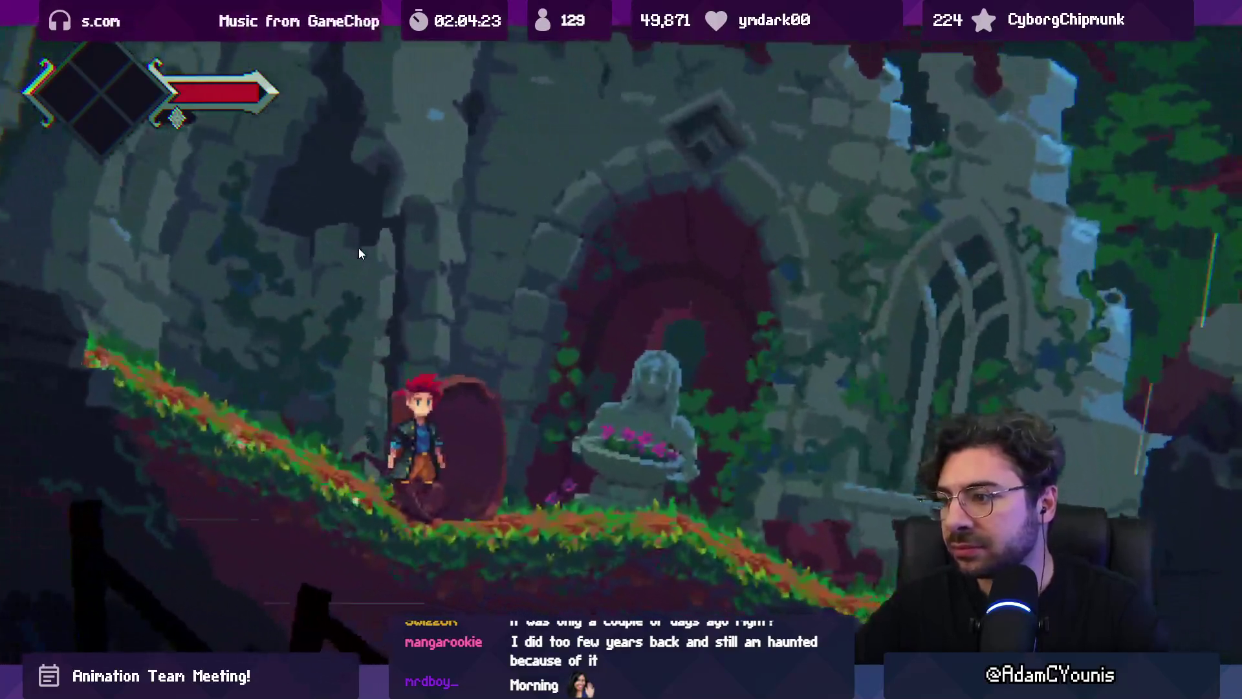
{"action": "key", "text": "shift+space"}
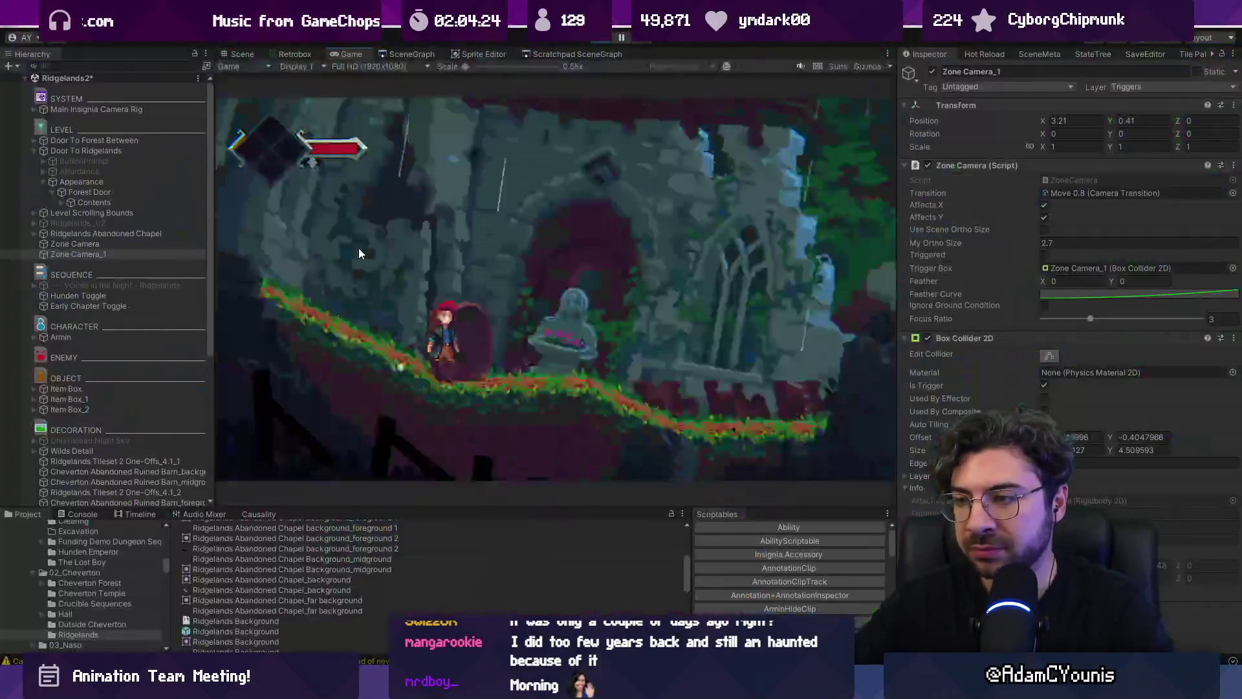
{"action": "key", "text": "ctrl+p"}
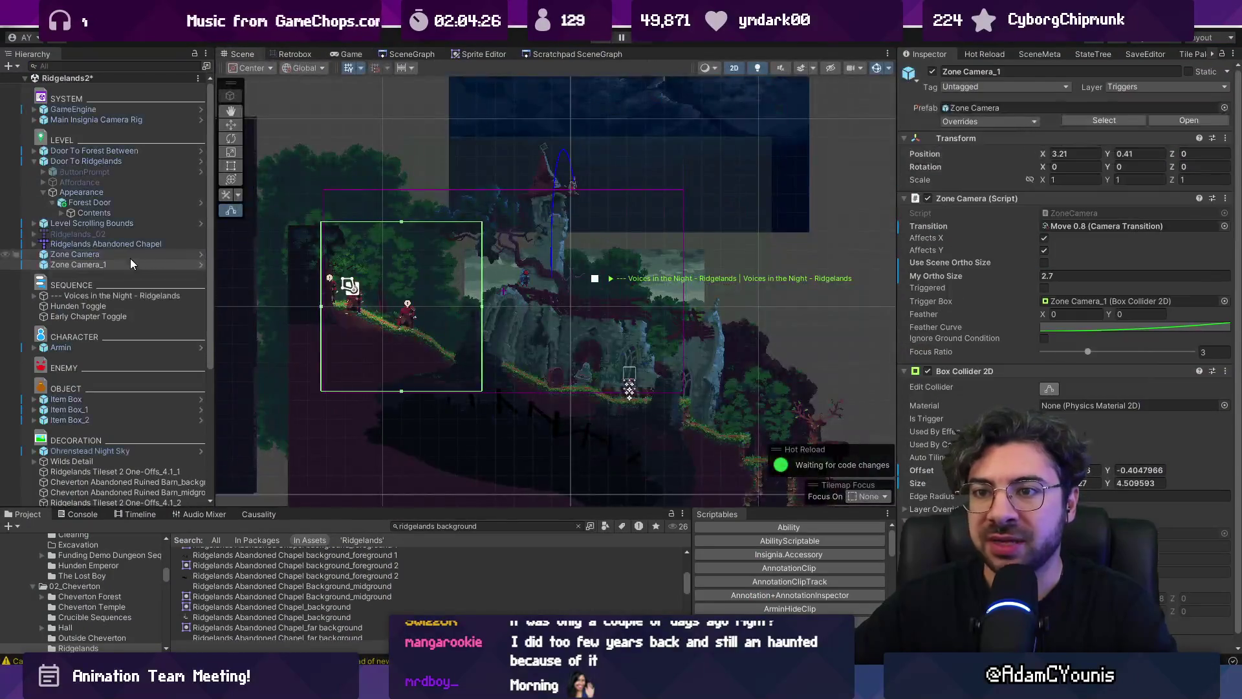
With both zone cameras selected, drag their trigger box edges together until they meet
{"action": "left_click", "coordinate": [118, 255], "text": "ctrl"}
{"action": "scroll", "coordinate": [498, 332], "scroll_direction": "up", "scroll_amount": 2}
{"action": "left_click_drag", "start_coordinate": [506, 282], "coordinate": [543, 291]}
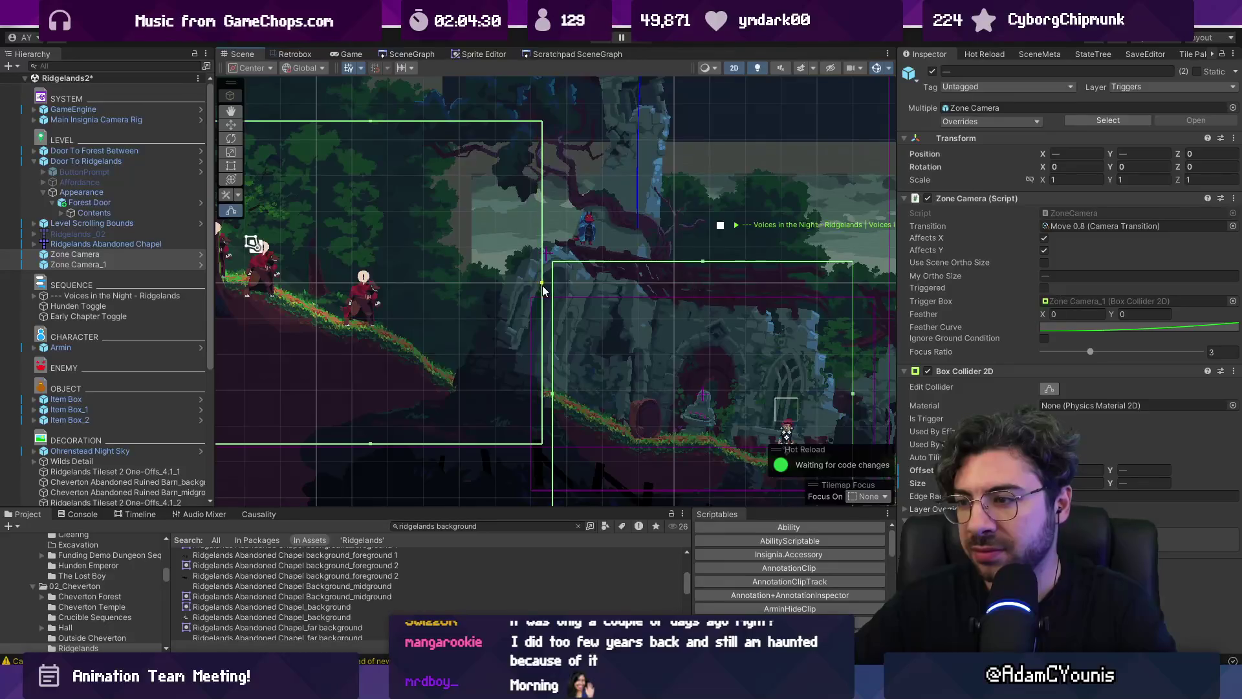
{"action": "left_click_drag", "start_coordinate": [551, 396], "coordinate": [546, 397]}
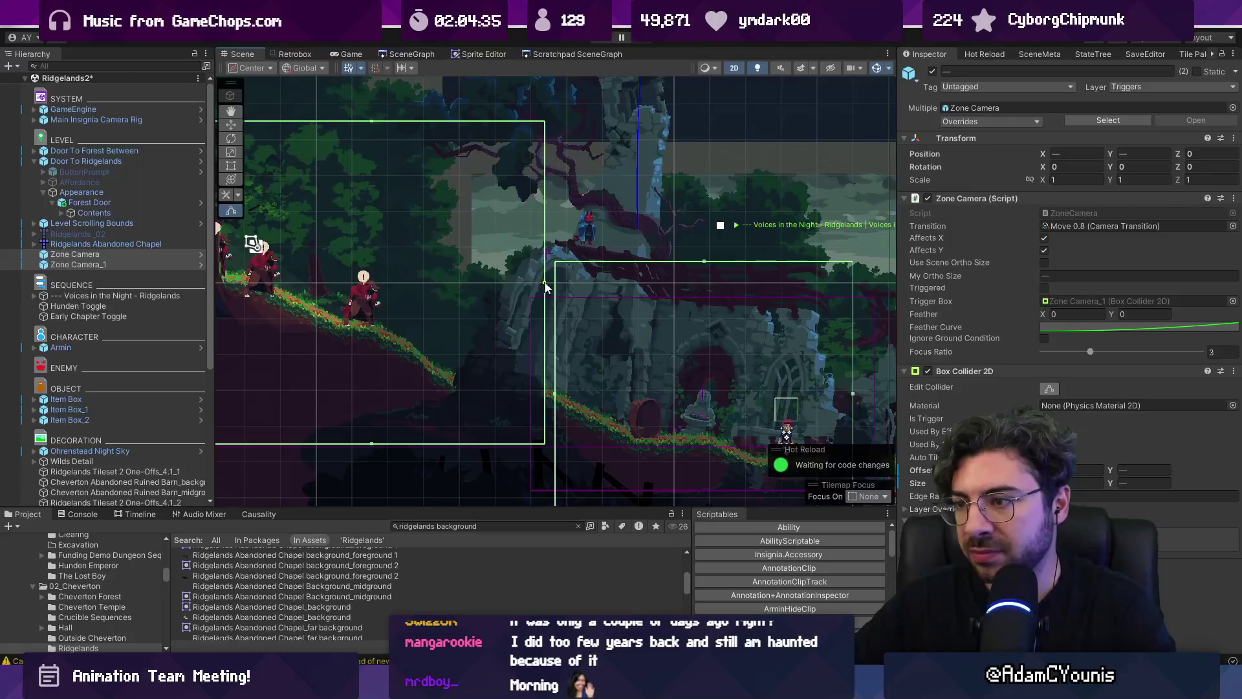
{"action": "scroll", "coordinate": [544, 298], "scroll_direction": "down", "scroll_amount": 5}
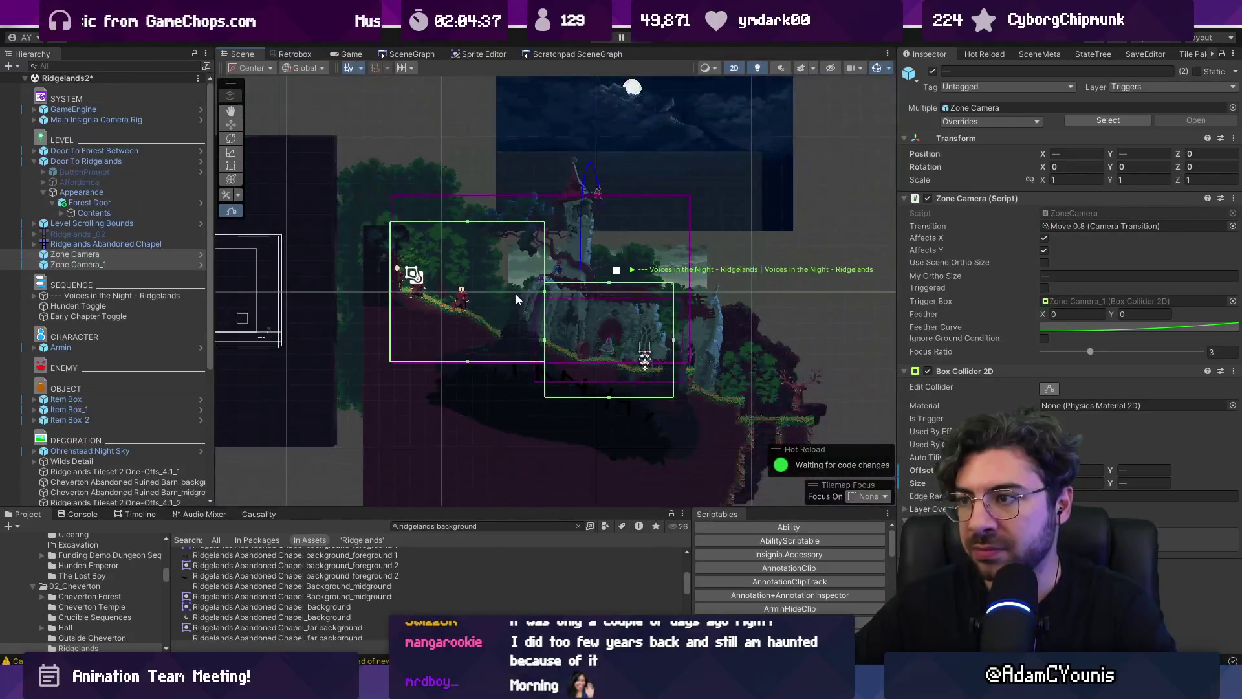
Nudge Zone Camera_1 slightly right and start a new playtest
{"action": "left_click", "coordinate": [142, 252]}
{"action": "left_click", "coordinate": [139, 264]}
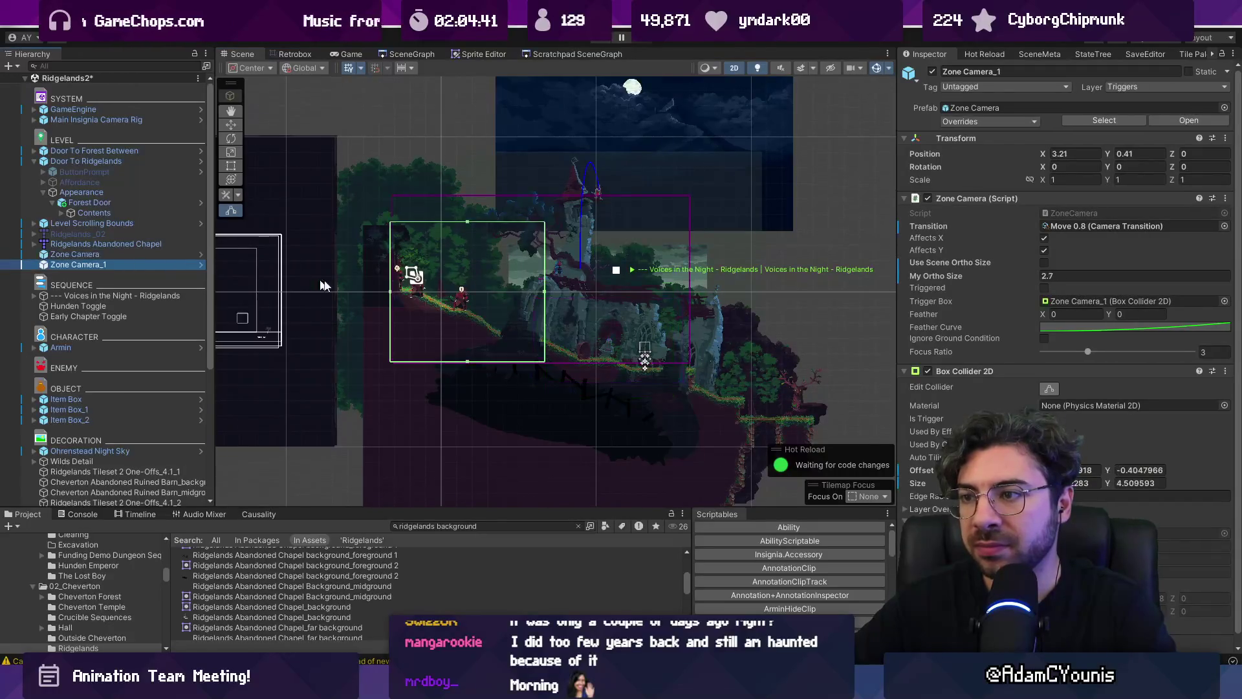
{"action": "left_click_drag", "start_coordinate": [521, 295], "coordinate": [521, 294]}
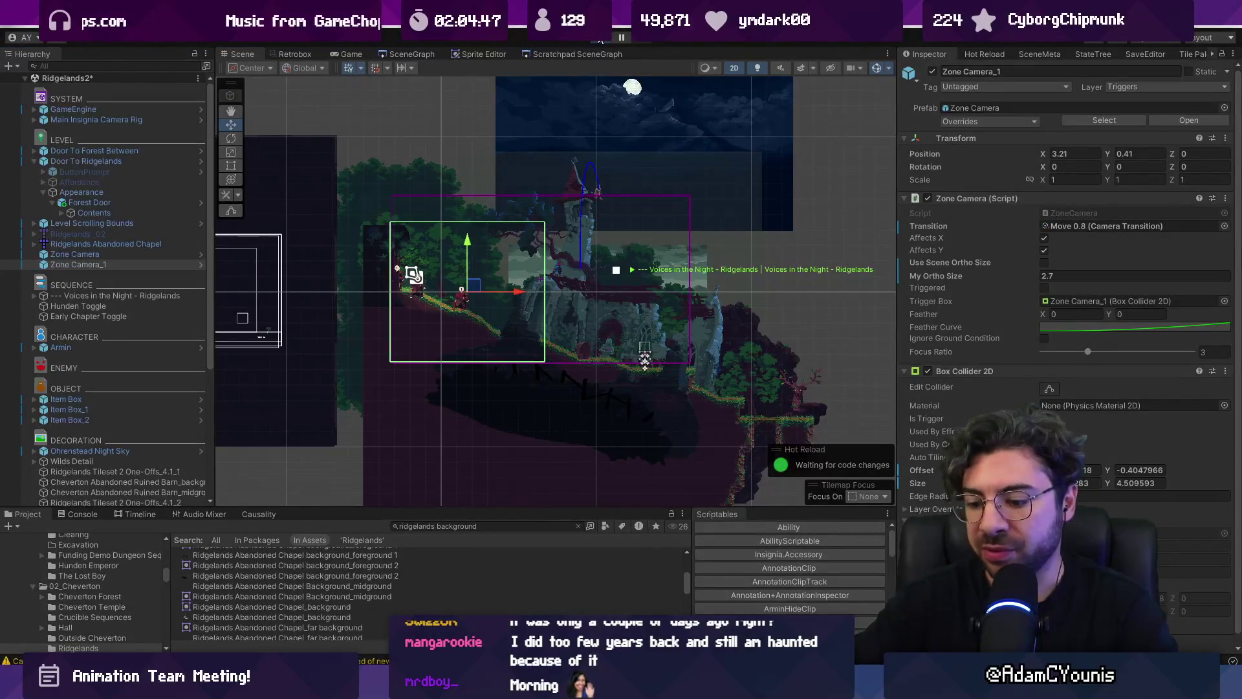
{"action": "left_click", "coordinate": [601, 39]}
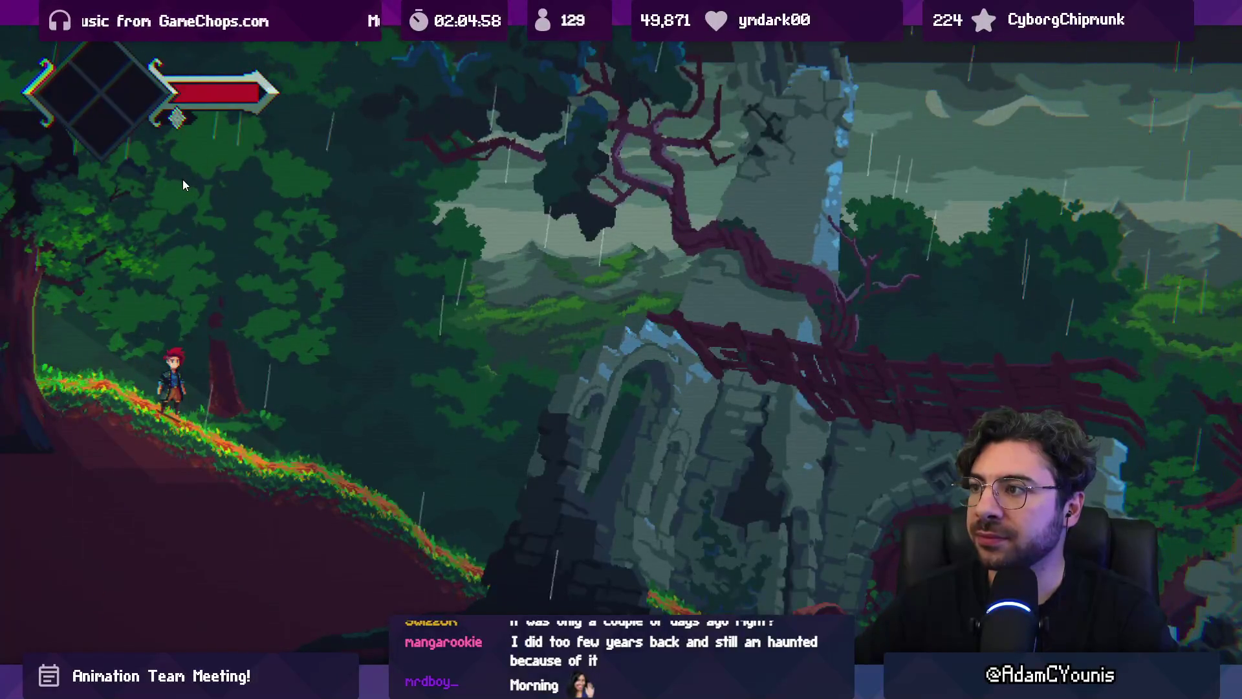
Run the hero right into the chapel ruins and back left up the slope, then stop playing
{"action": "key", "text": "Right"}
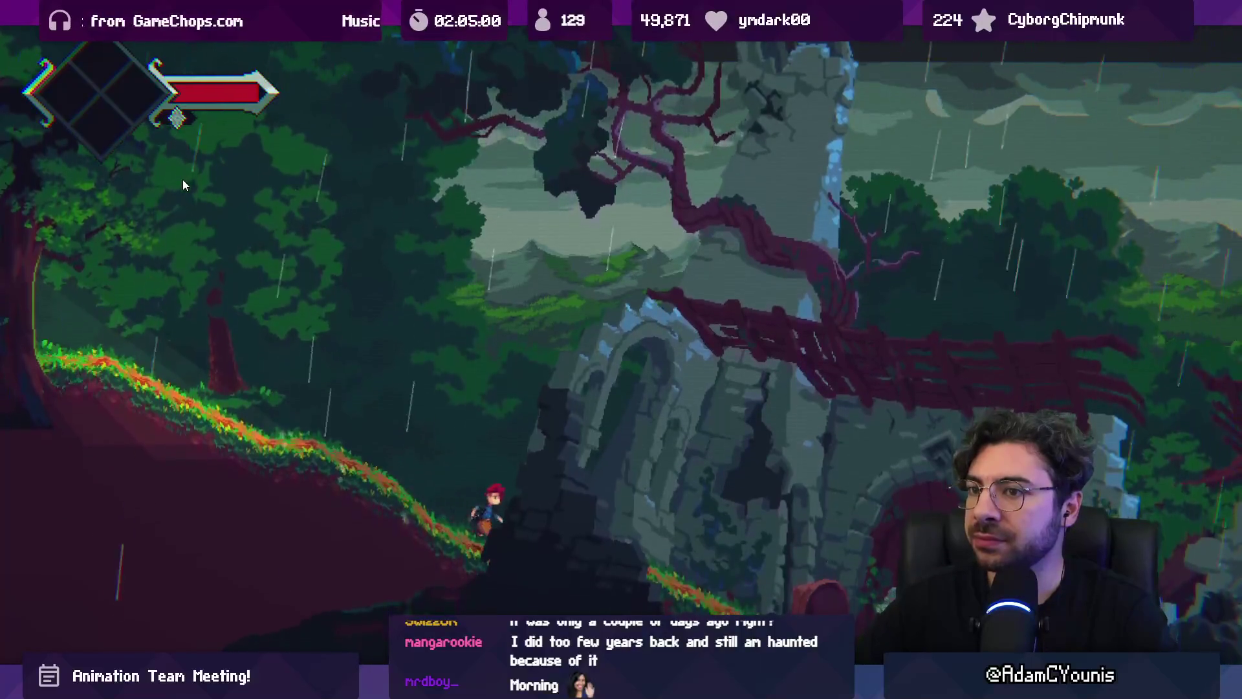
{"action": "key", "text": "Right"}
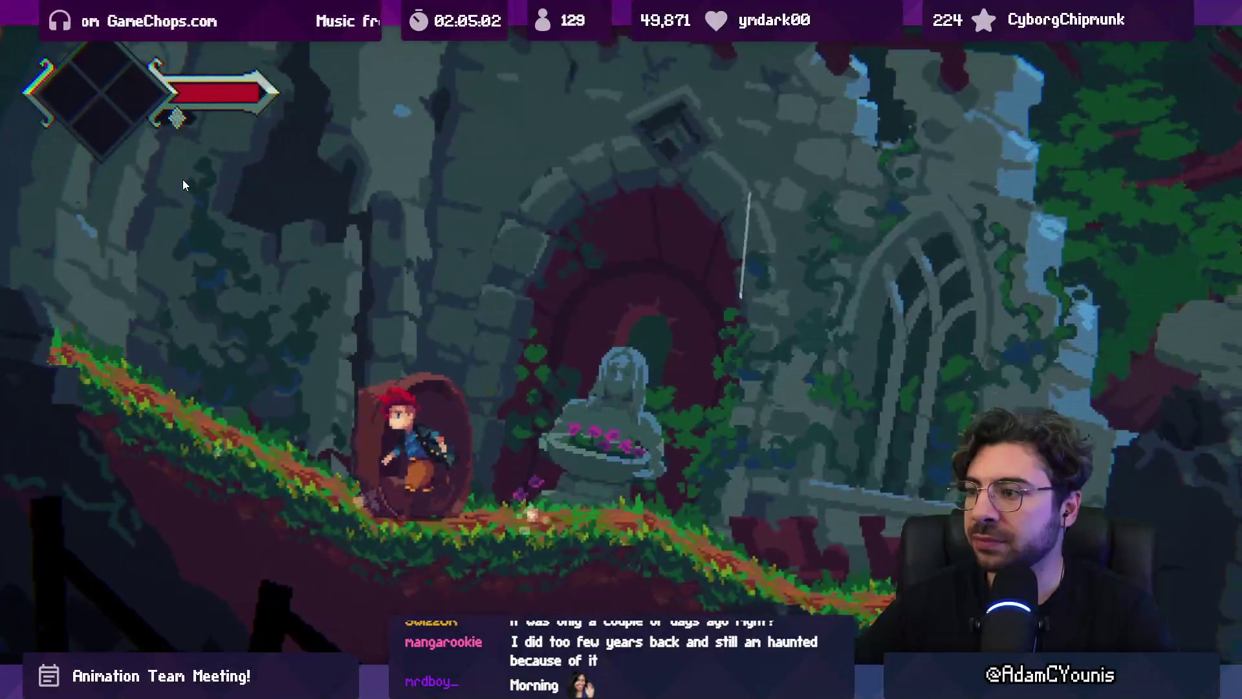
{"action": "key", "text": "Left"}
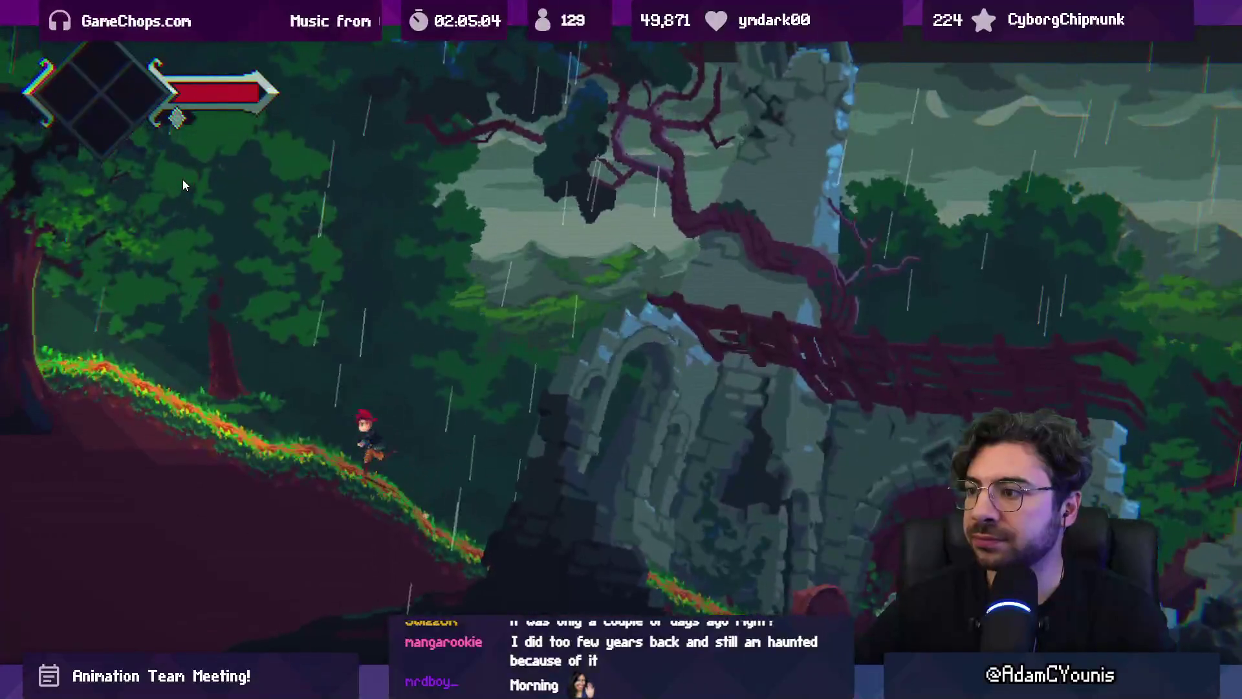
{"action": "key", "text": "Left"}
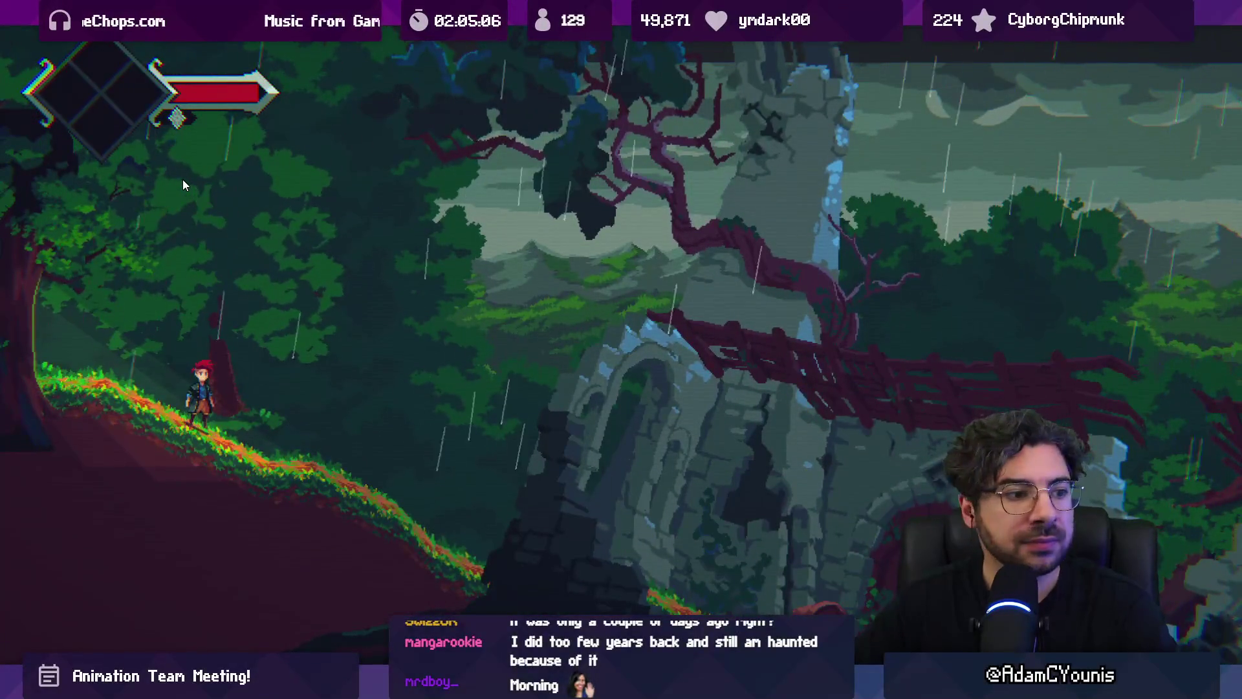
{"action": "key", "text": "shift+space"}
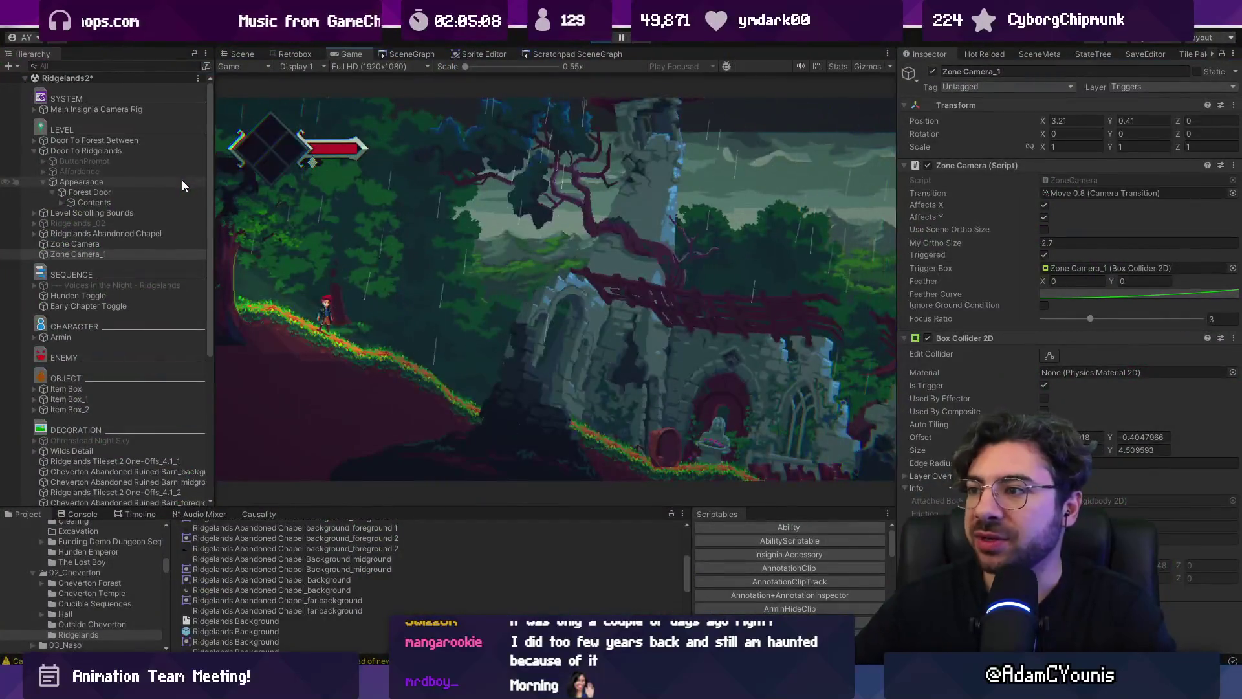
{"action": "key", "text": "ctrl+p"}
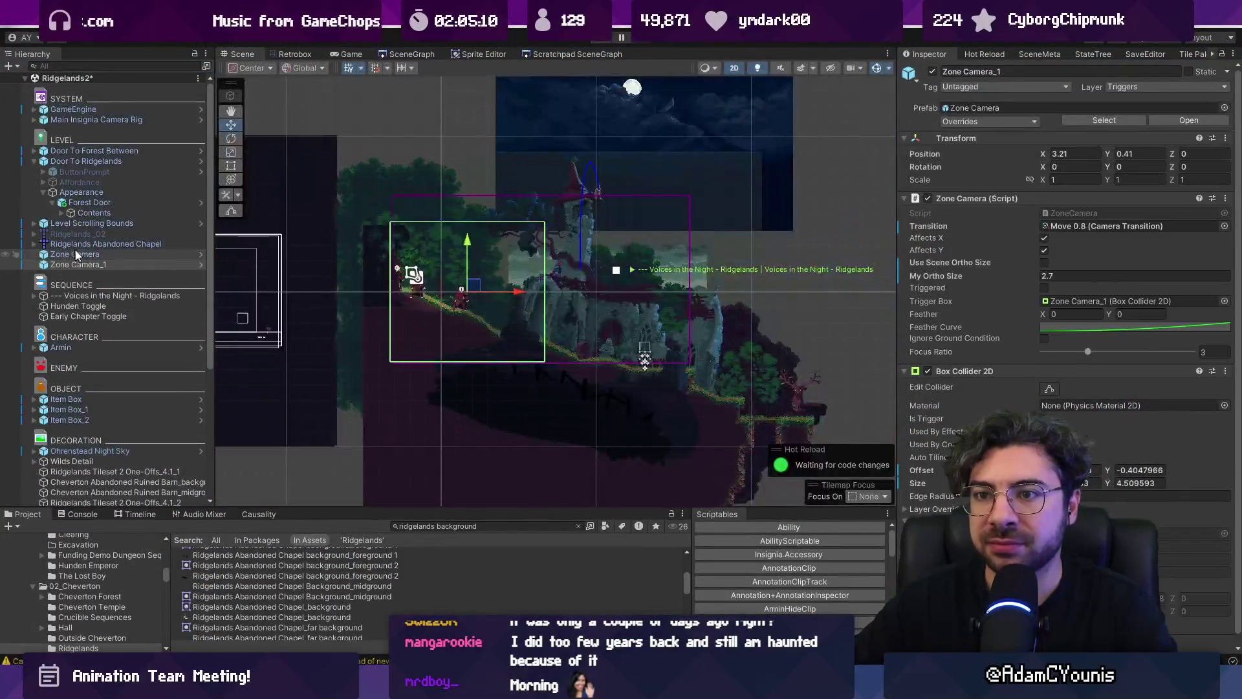
Delete Zone Camera_1 from the Hierarchy
{"action": "left_click", "coordinate": [80, 257]}
{"action": "left_click", "coordinate": [81, 263]}
{"action": "key", "text": "Delete"}
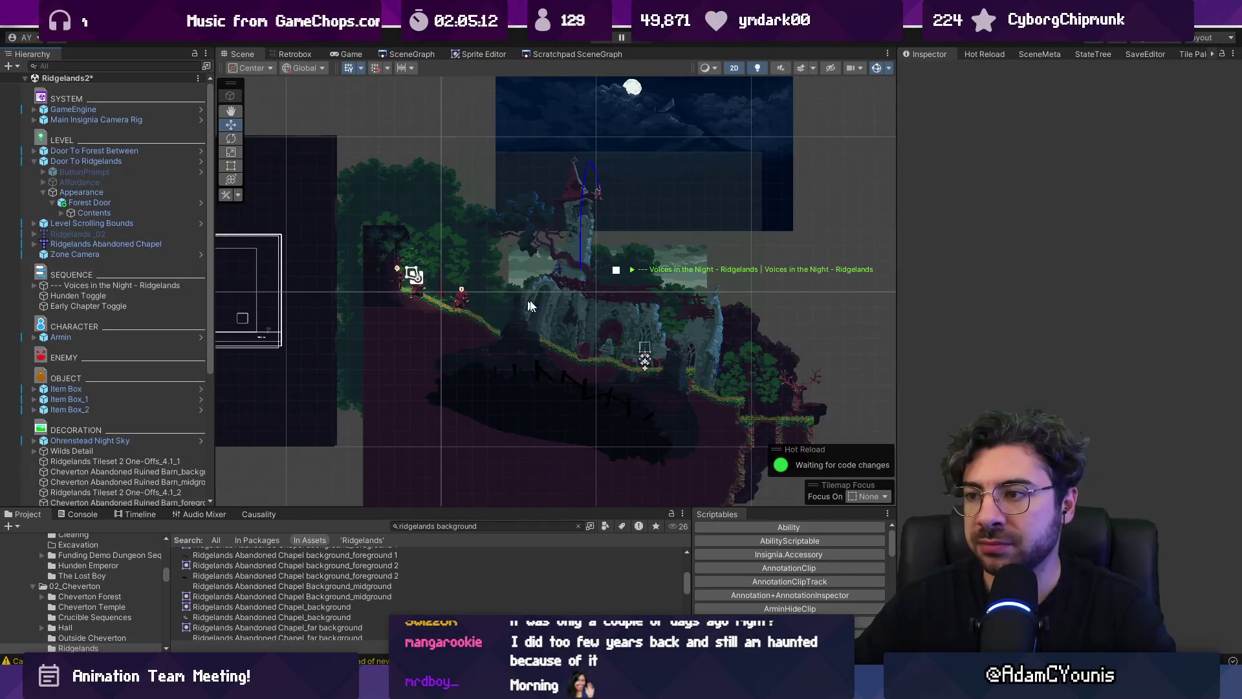
Collapse the Ridgelands2 hierarchy, enlarge the Scene view, and bring up the create-object menu
{"action": "scroll", "coordinate": [529, 306], "scroll_direction": "up", "scroll_amount": 2}
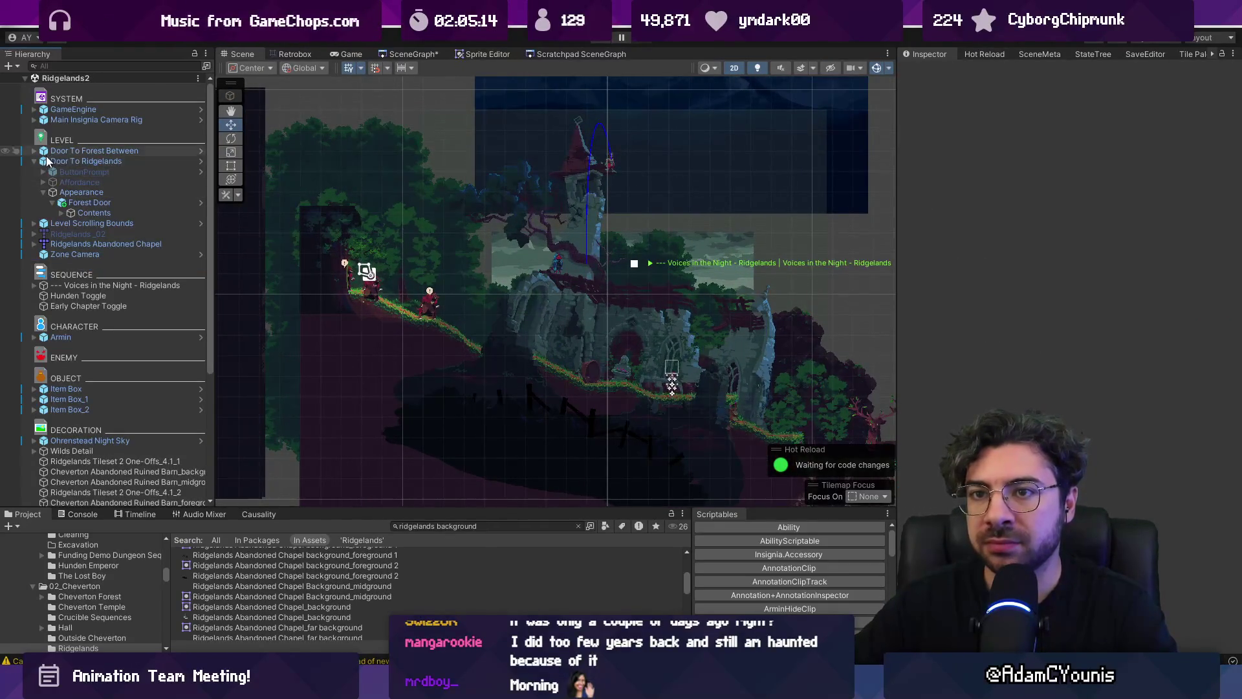
{"action": "left_click", "coordinate": [34, 160]}
{"action": "left_click_drag", "start_coordinate": [396, 508], "coordinate": [396, 570]}
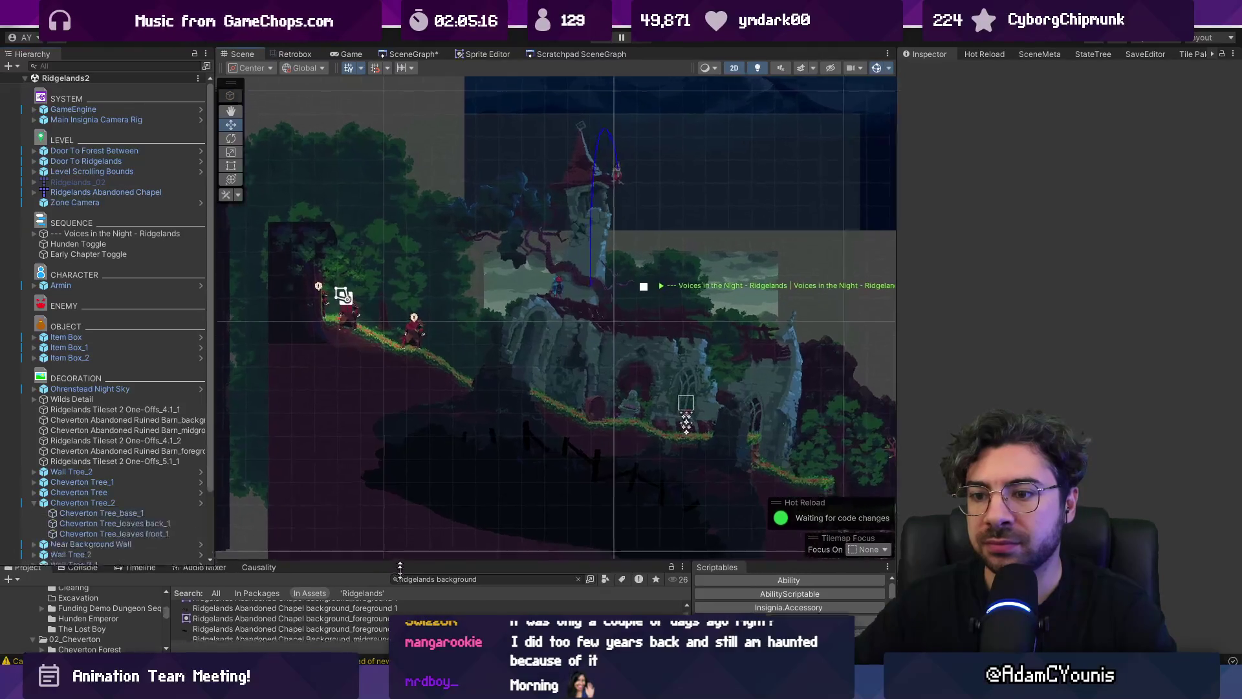
{"action": "left_click", "coordinate": [25, 77]}
{"action": "right_click", "coordinate": [78, 150]}
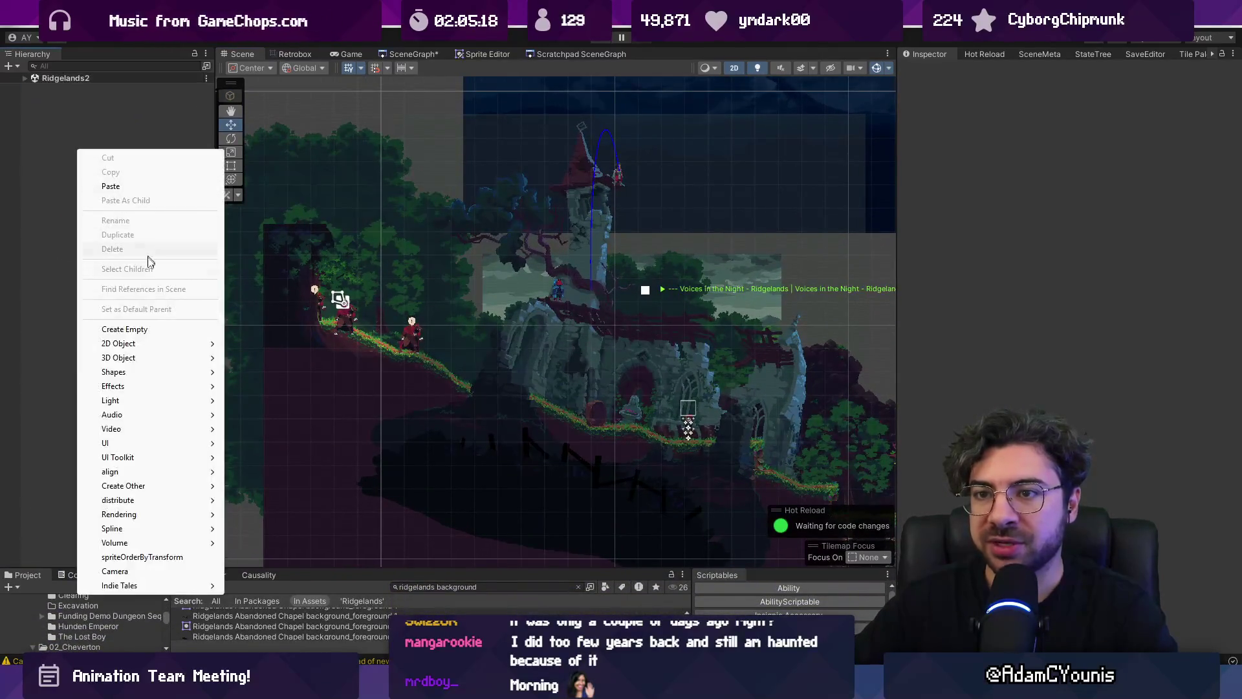
Create an empty object and name it Mise En Scene Annotation
{"action": "left_click", "coordinate": [125, 329]}
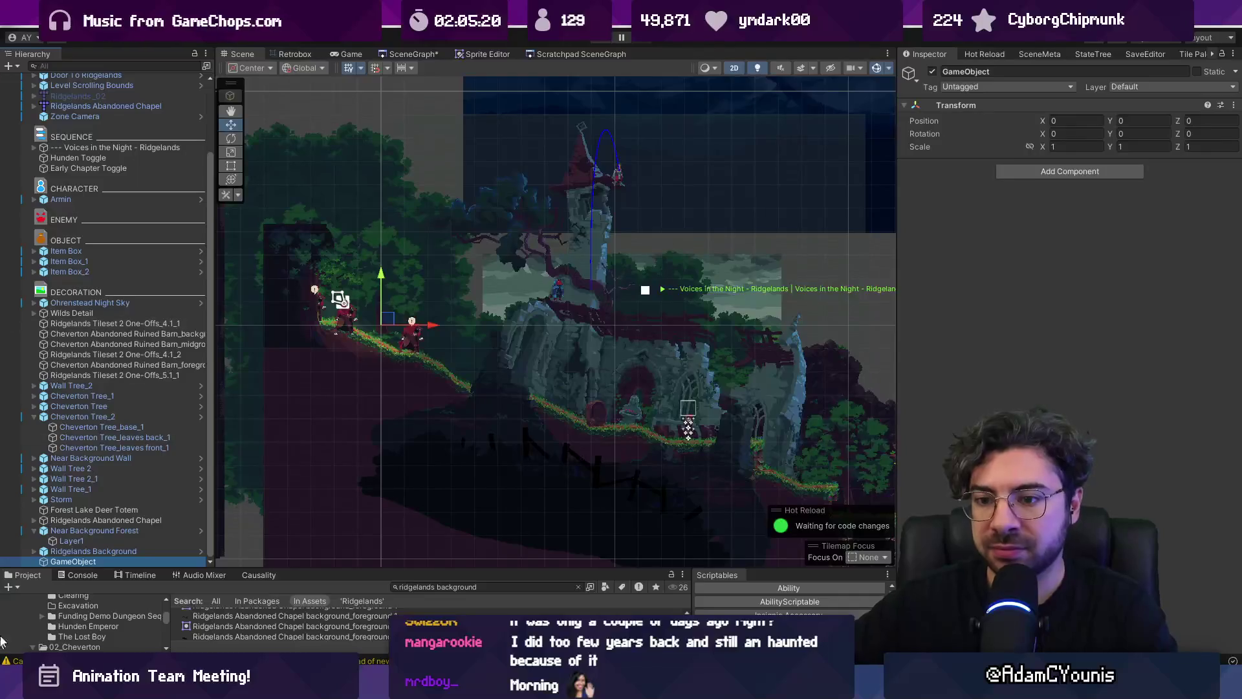
{"action": "left_click", "coordinate": [86, 563]}
{"action": "type", "text": "Mise En Scene Annotat"}
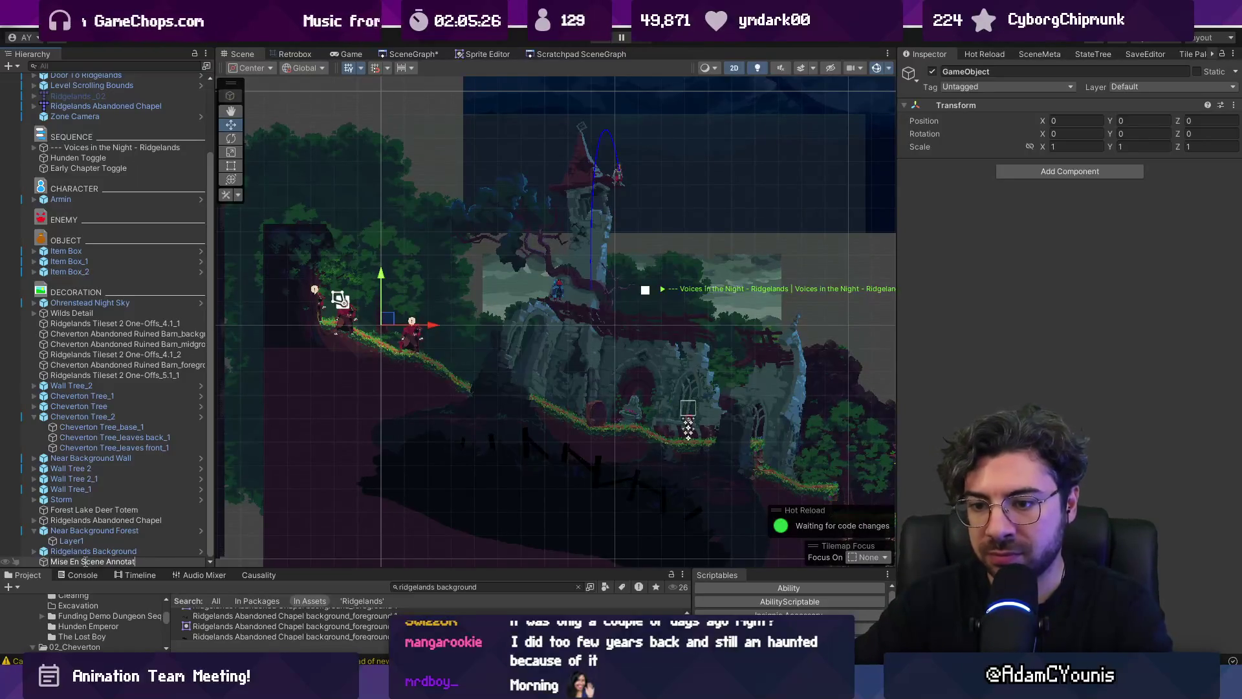
{"action": "type", "text": "ion"}
{"action": "key", "text": "Return"}
Add an Annotation component titled Mise En Scene and move on to its note
{"action": "left_click", "coordinate": [1050, 171]}
{"action": "type", "text": "annotation"}
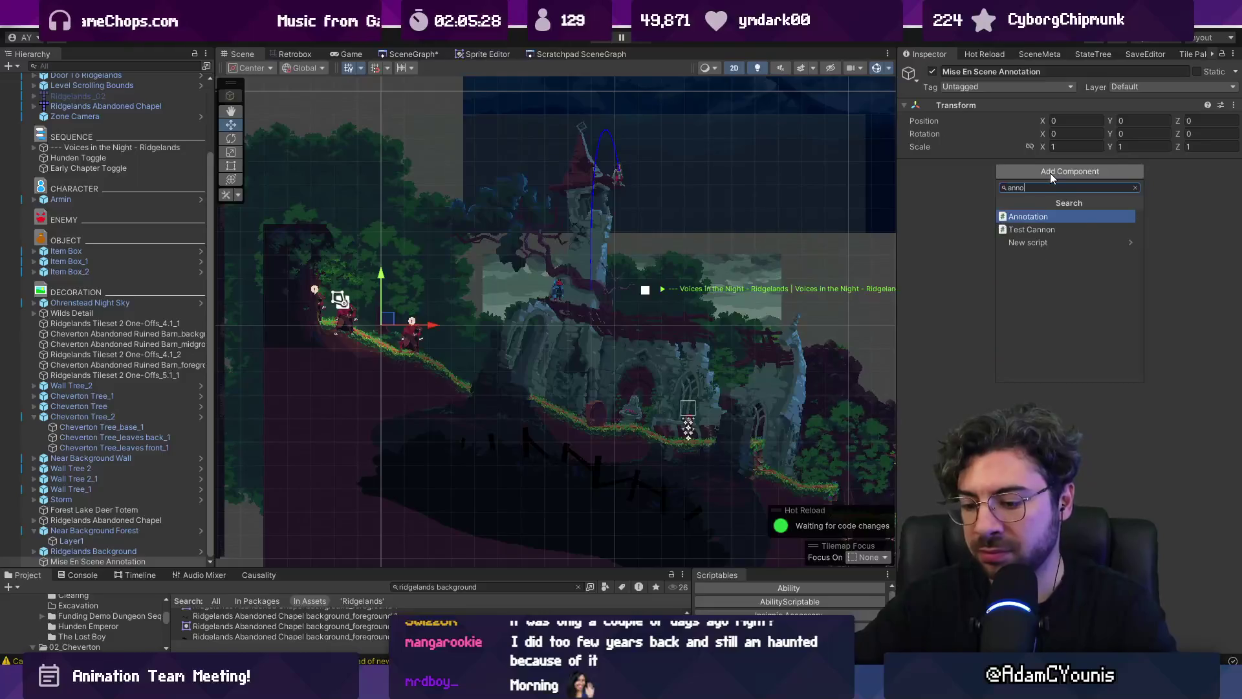
{"action": "key", "text": "Return"}
{"action": "scroll", "coordinate": [355, 288], "scroll_direction": "up", "scroll_amount": 1}
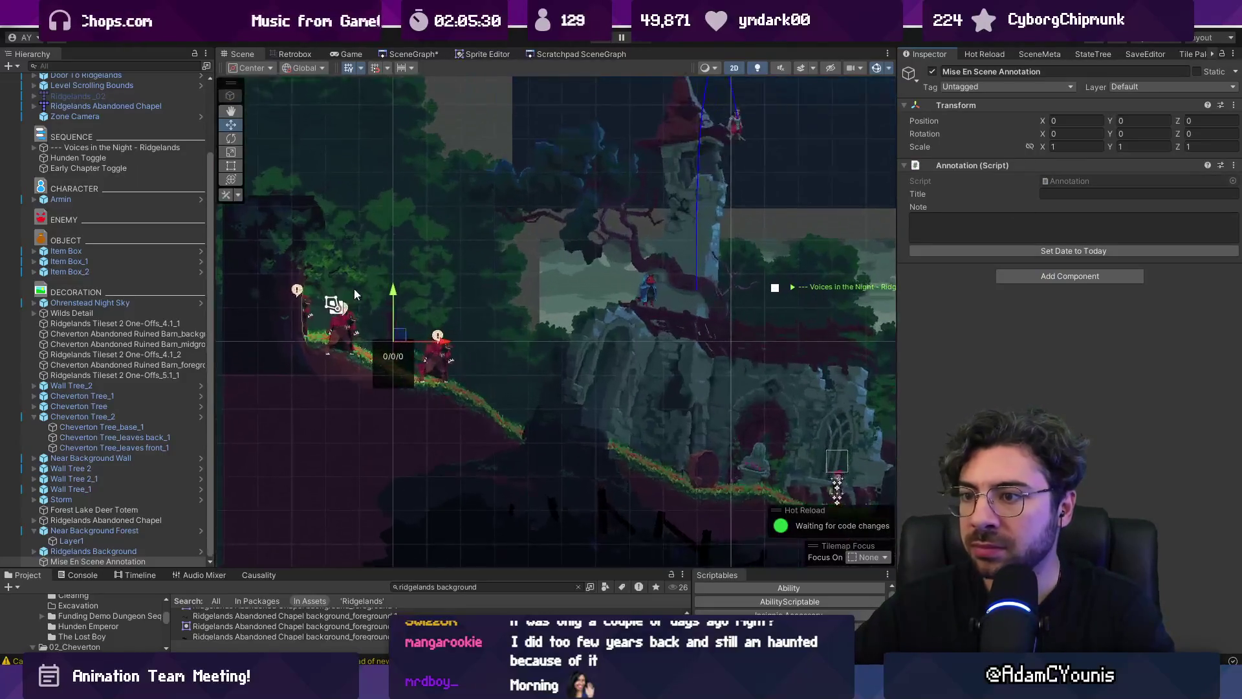
{"action": "scroll", "coordinate": [388, 316], "scroll_direction": "up", "scroll_amount": 1}
{"action": "scroll", "coordinate": [397, 324], "scroll_direction": "down", "scroll_amount": 1}
{"action": "left_click", "coordinate": [969, 219]}
{"action": "type", "text": "Mise En Scene"}
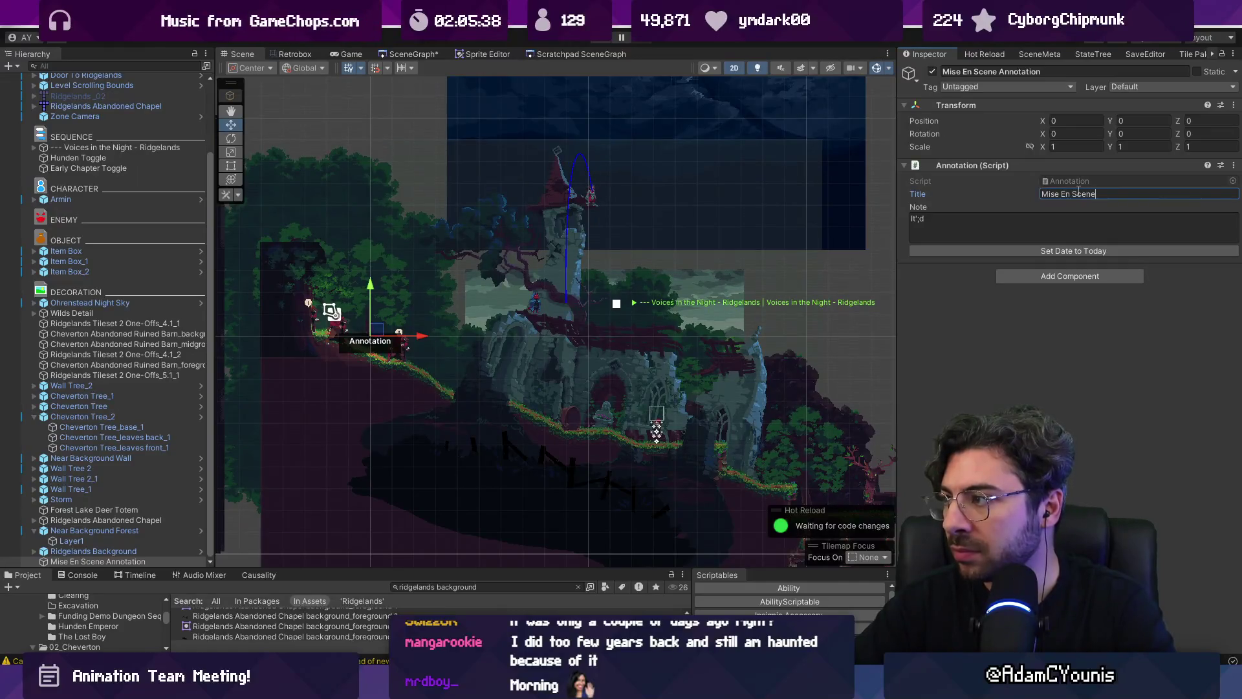
{"action": "left_click", "coordinate": [1012, 225]}
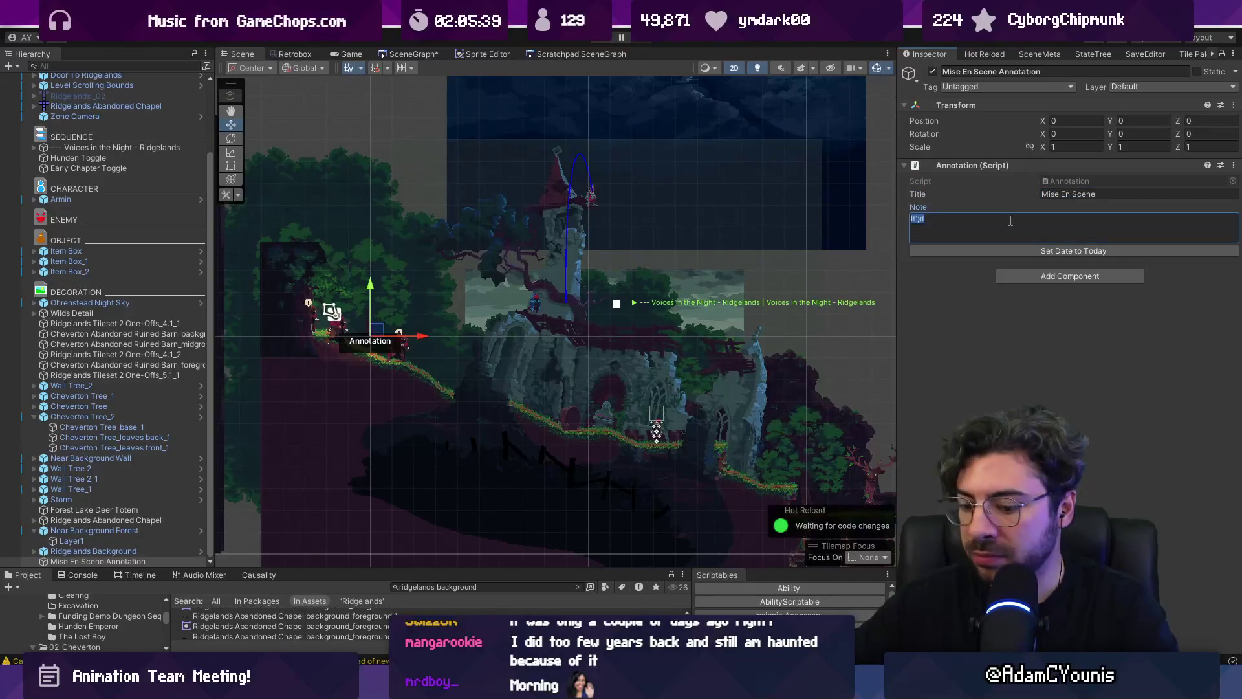
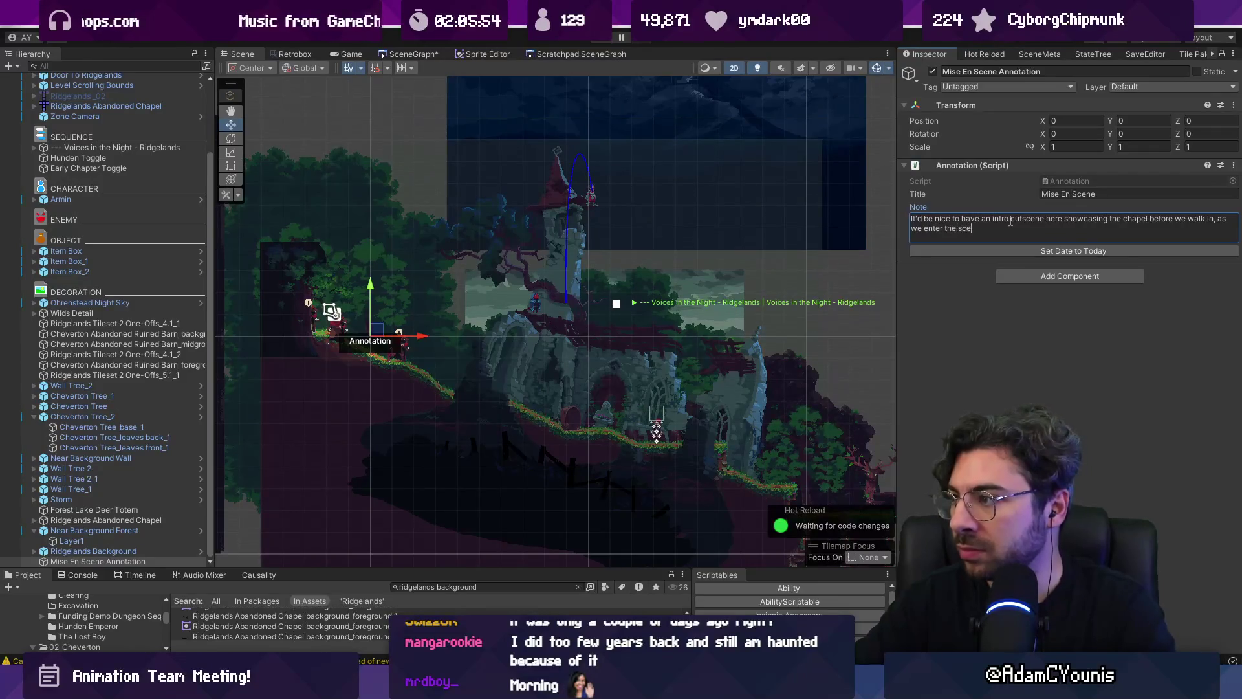
Date the Mise En Scene intro-cutscene note 1/27/2026, shift it up-right, and show the Scene Graph
{"action": "left_click", "coordinate": [1027, 253]}
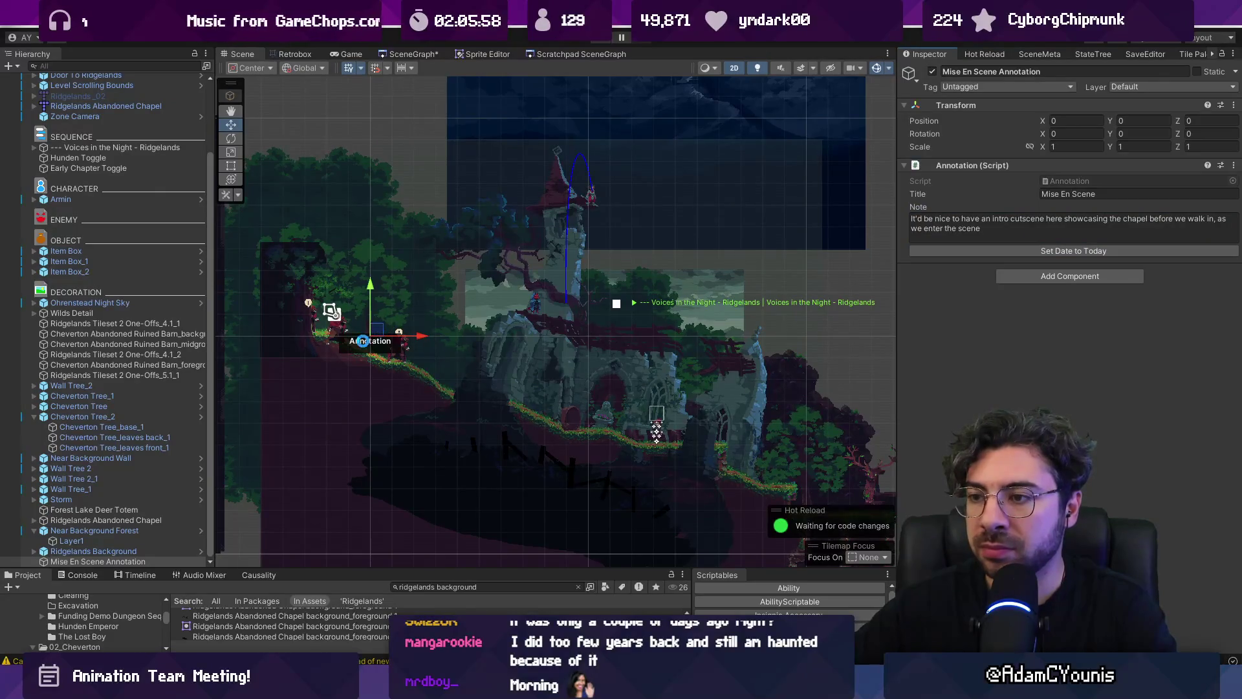
{"action": "scroll", "coordinate": [362, 341], "scroll_direction": "up", "scroll_amount": 5}
{"action": "left_click_drag", "start_coordinate": [370, 338], "coordinate": [457, 150]}
{"action": "scroll", "coordinate": [361, 189], "scroll_direction": "down", "scroll_amount": 3}
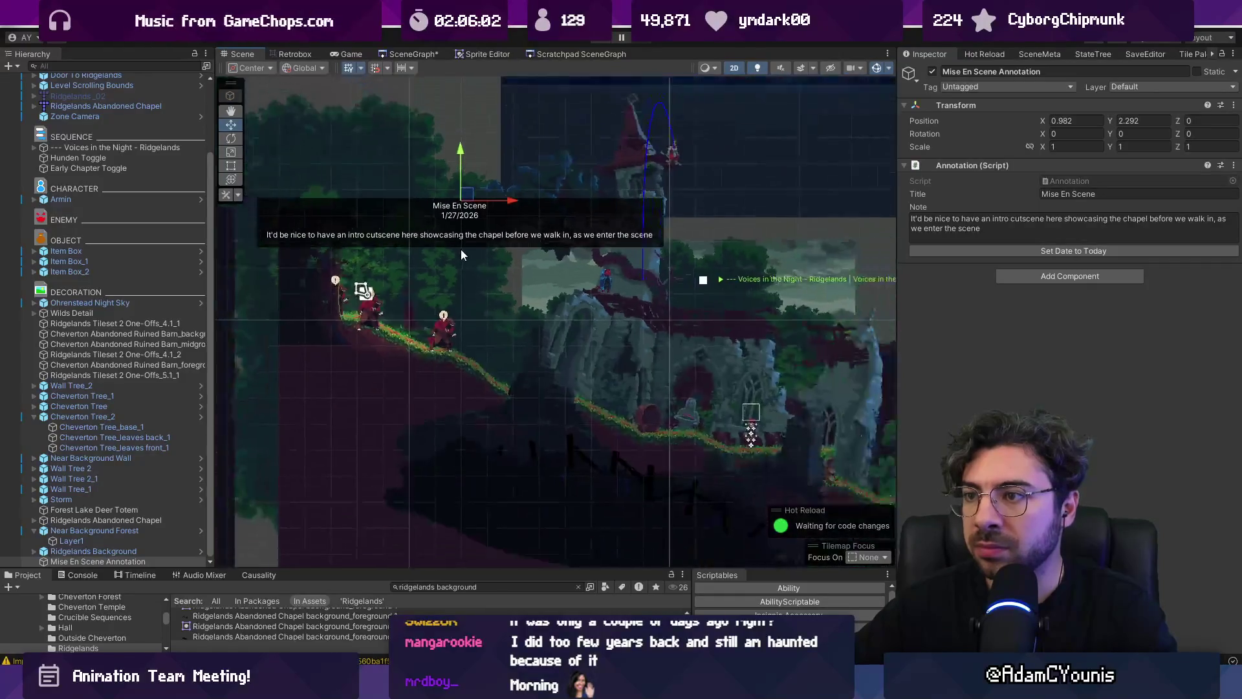
{"action": "scroll", "coordinate": [484, 257], "scroll_direction": "right", "scroll_amount": 5}
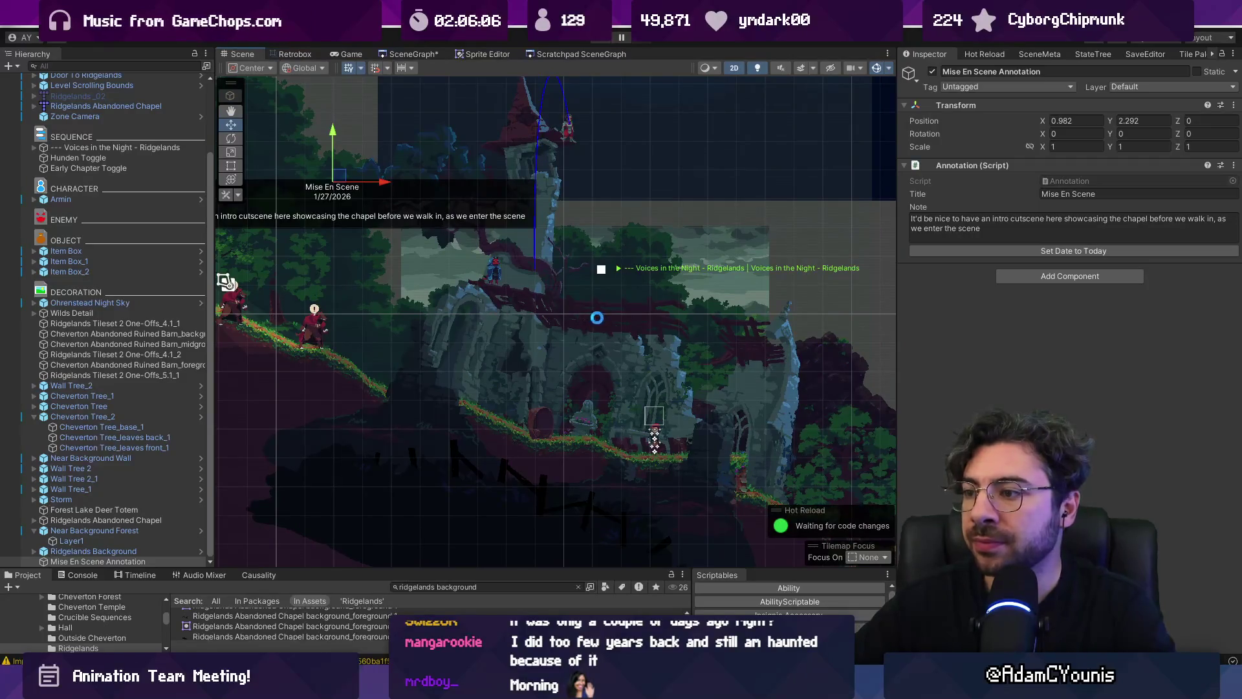
{"action": "left_click", "coordinate": [421, 56]}
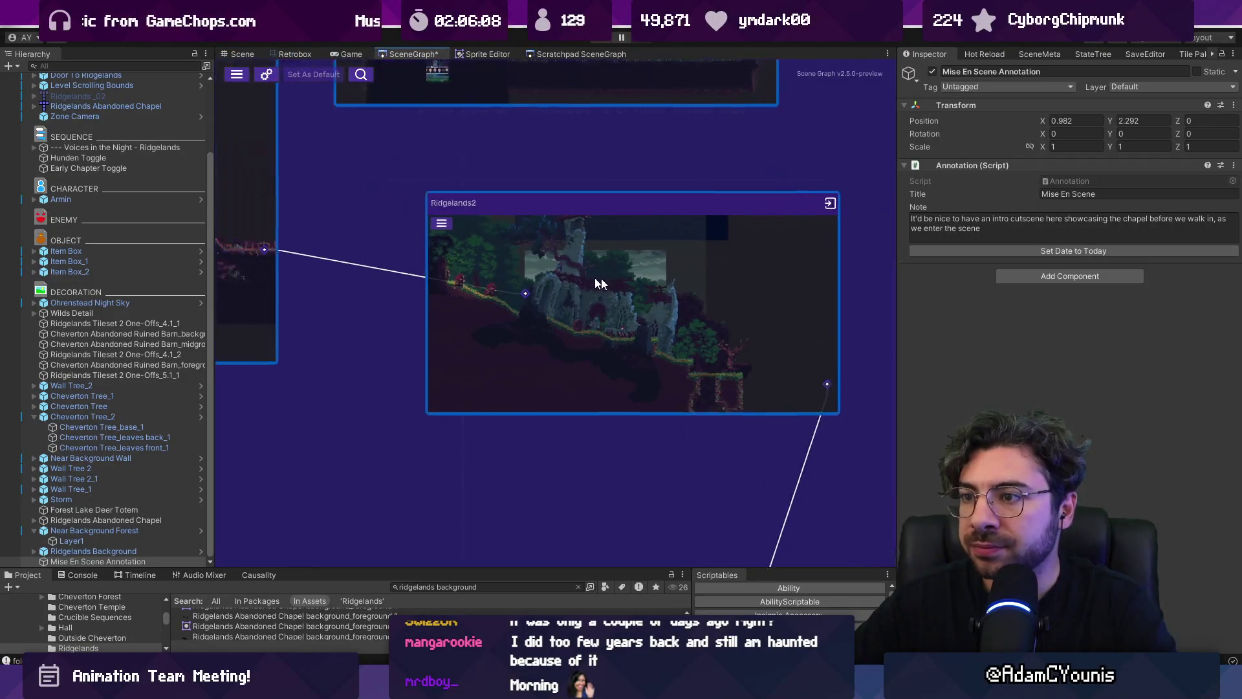
Open the first Ridgelands room and delete the Ridgelands Abandoned Chapel tilemap
{"action": "scroll", "coordinate": [440, 254], "scroll_direction": "up", "scroll_amount": 5}
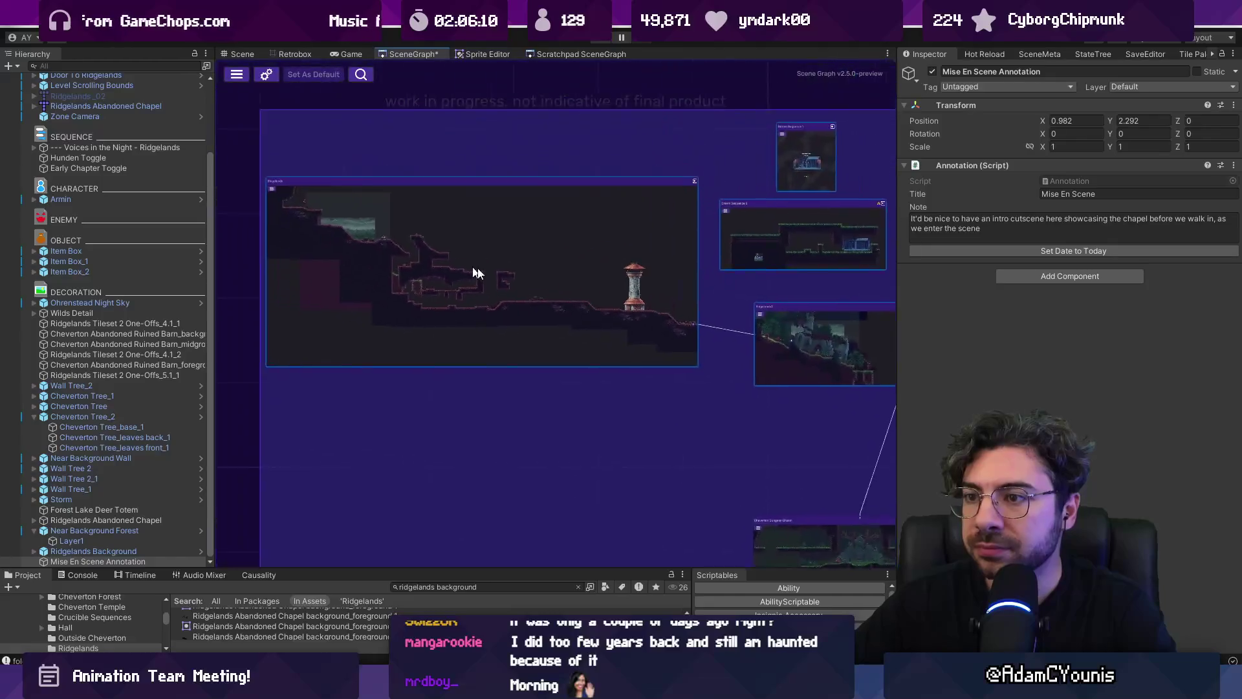
{"action": "double_click", "coordinate": [501, 285]}
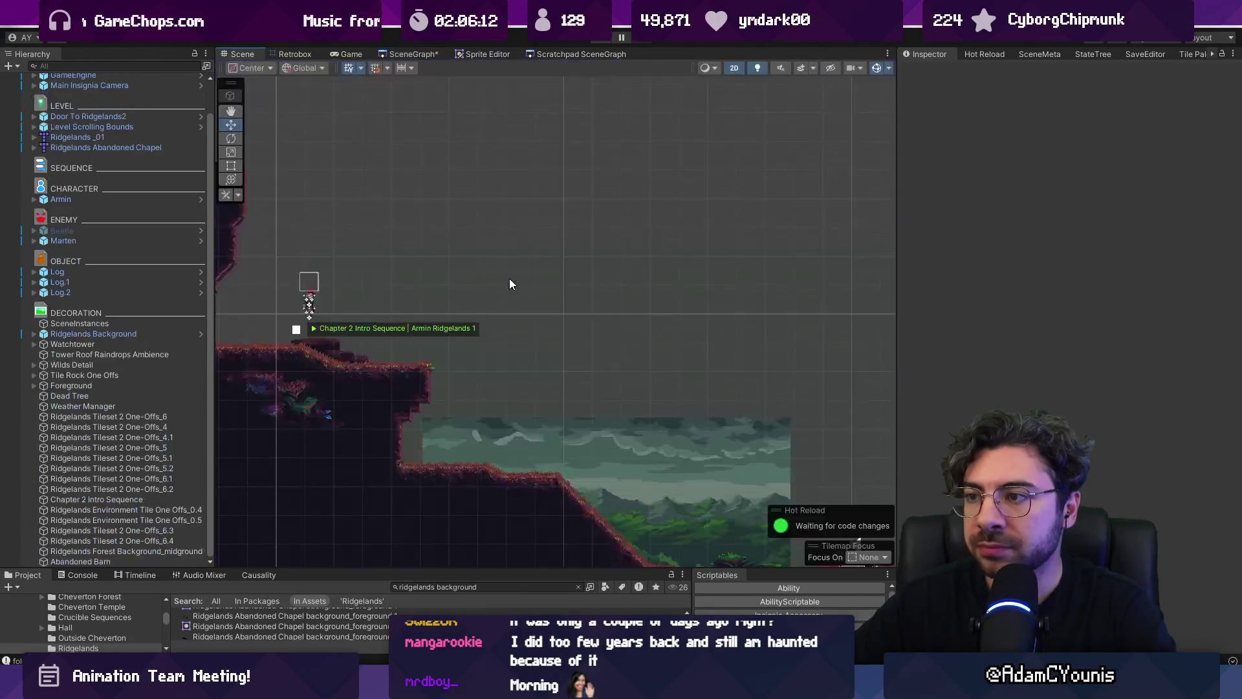
{"action": "left_click", "coordinate": [427, 311]}
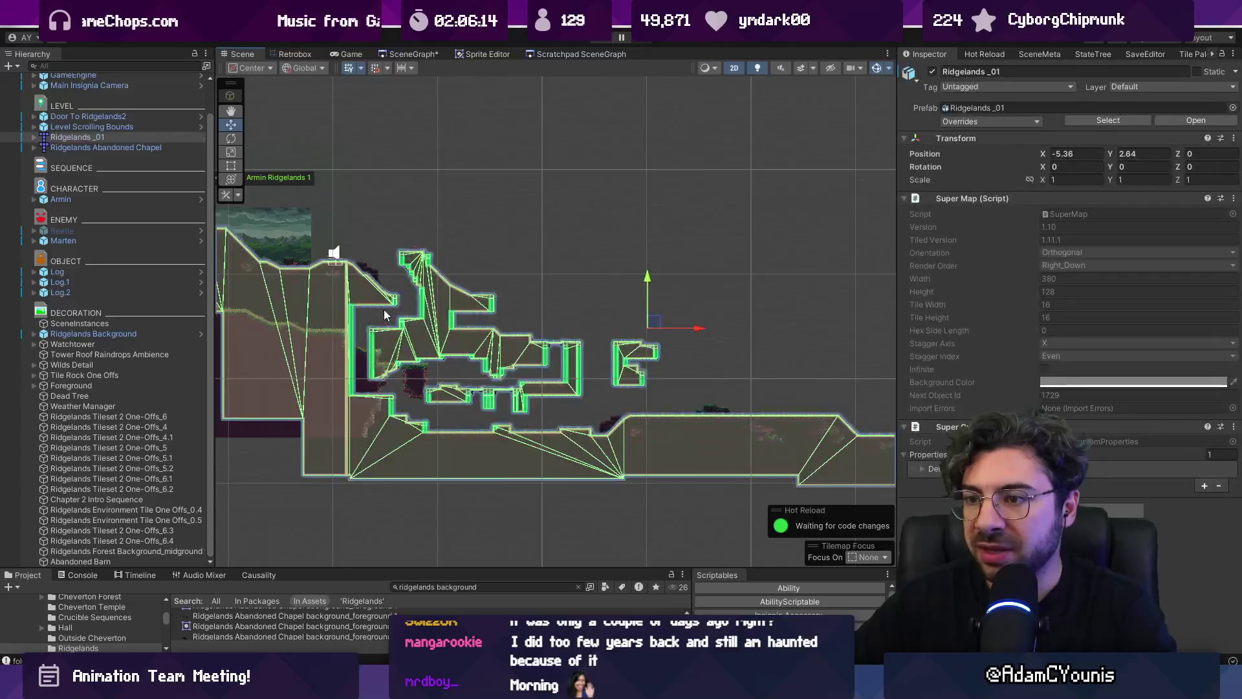
{"action": "scroll", "coordinate": [408, 324], "scroll_direction": "down", "scroll_amount": 3}
{"action": "left_click_drag", "start_coordinate": [416, 334], "coordinate": [354, 317]}
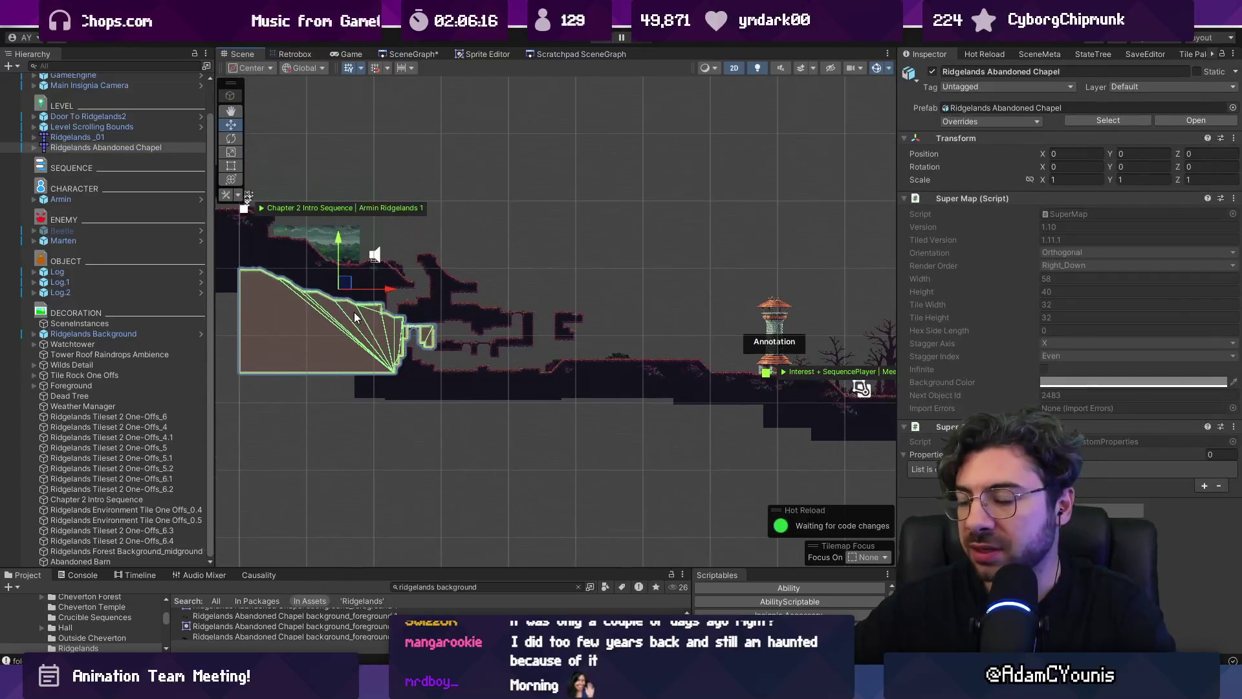
{"action": "key", "text": "Delete"}
{"action": "scroll", "coordinate": [355, 312], "scroll_direction": "down", "scroll_amount": 5}
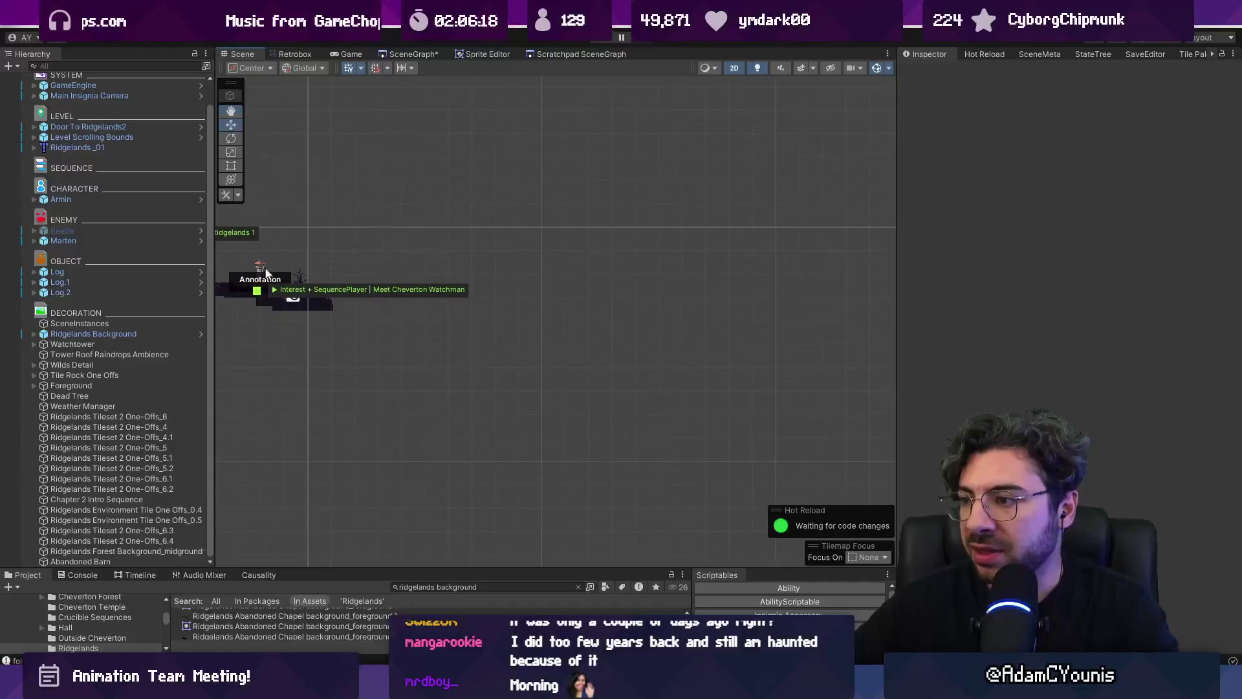
{"action": "left_click_drag", "start_coordinate": [503, 290], "coordinate": [669, 294]}
{"action": "scroll", "coordinate": [640, 304], "scroll_direction": "up", "scroll_amount": 3}
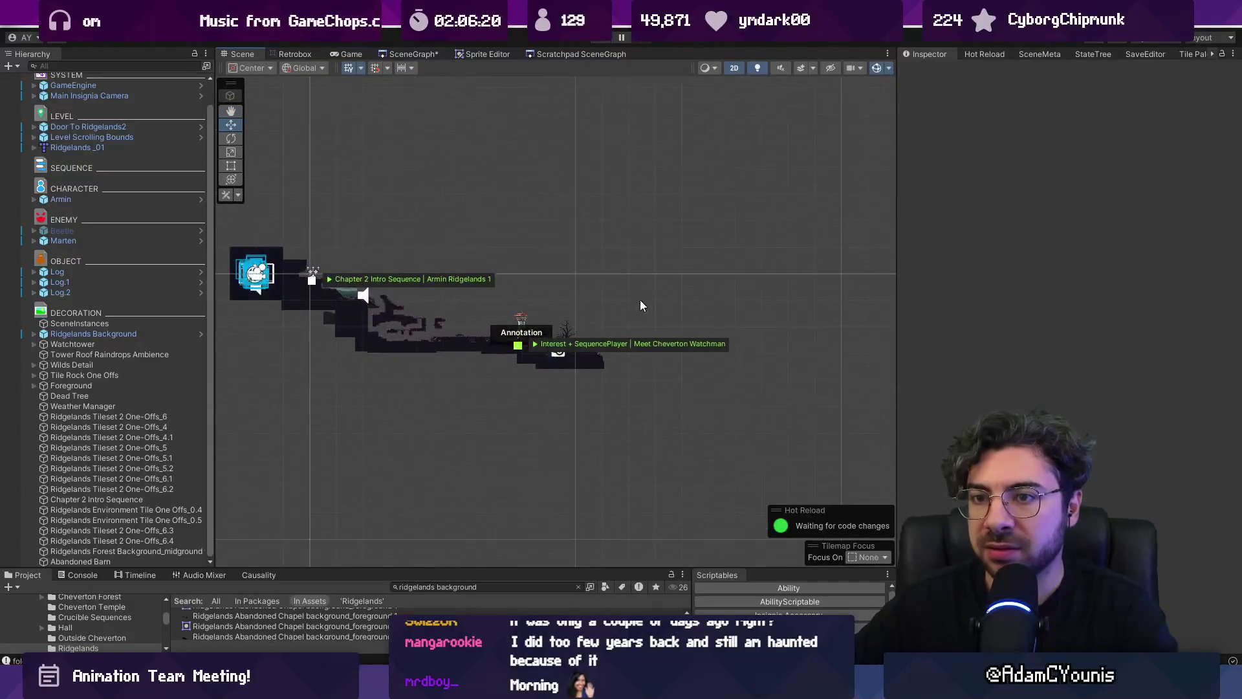
{"action": "scroll", "coordinate": [360, 290], "scroll_direction": "up", "scroll_amount": 4}
{"action": "key", "text": "ctrl+z"}
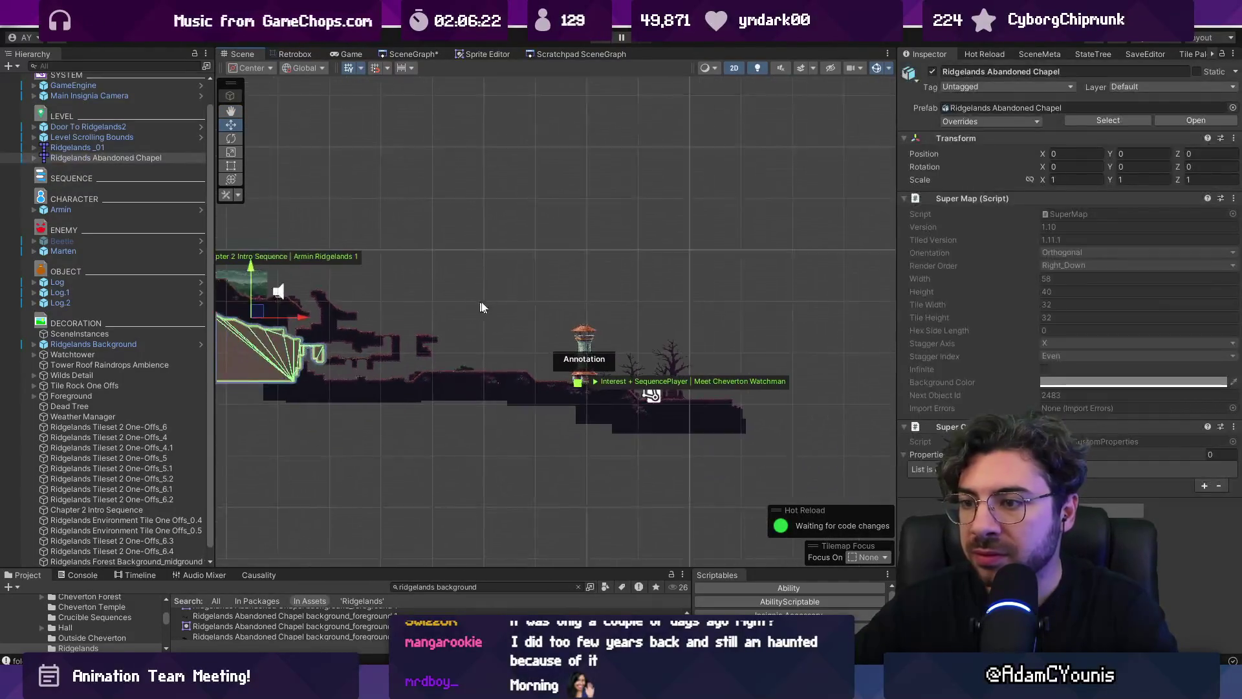
{"action": "scroll", "coordinate": [482, 306], "scroll_direction": "up", "scroll_amount": 4}
{"action": "key", "text": "Delete"}
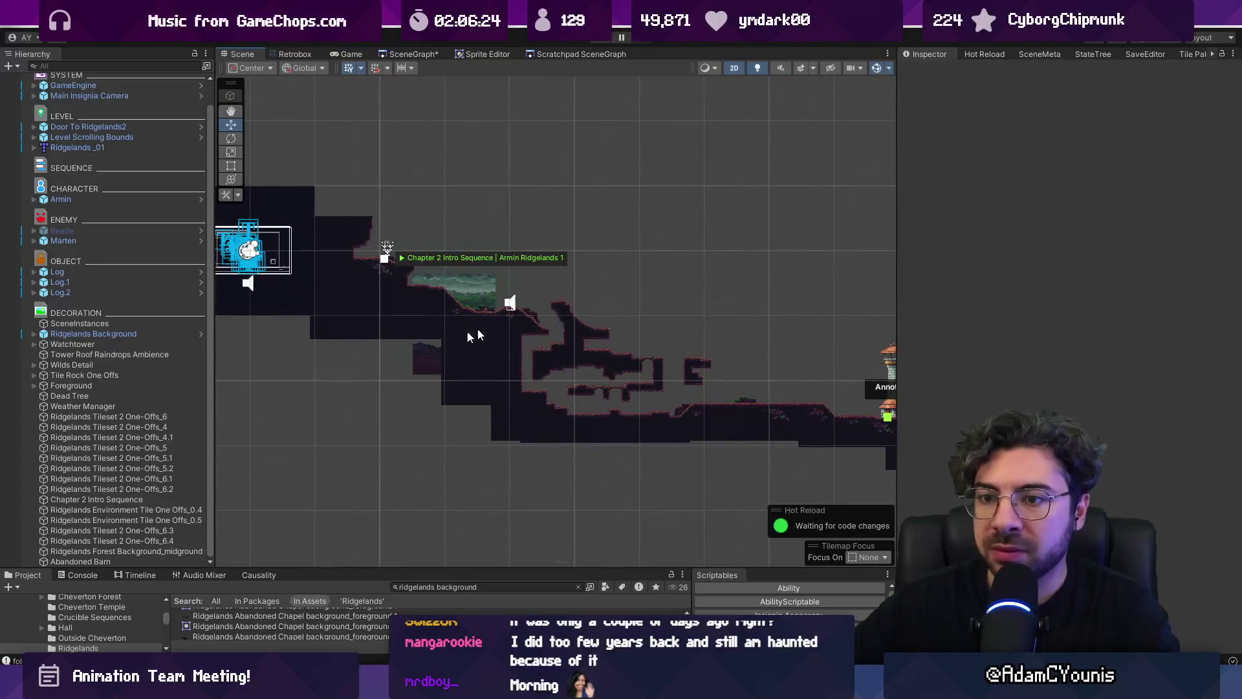
Locate the Ridgelands decoration objects and delete the empty Abandoned Barn object
{"action": "double_click", "coordinate": [141, 418]}
{"action": "double_click", "coordinate": [138, 457]}
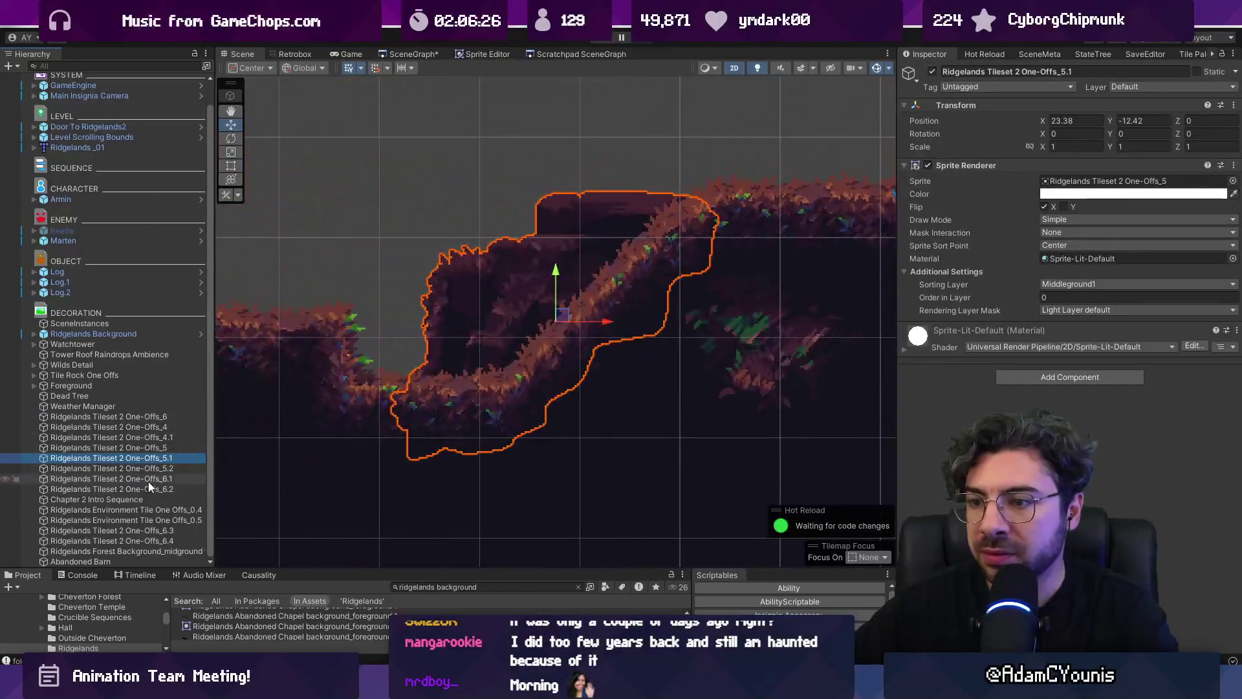
{"action": "double_click", "coordinate": [91, 561]}
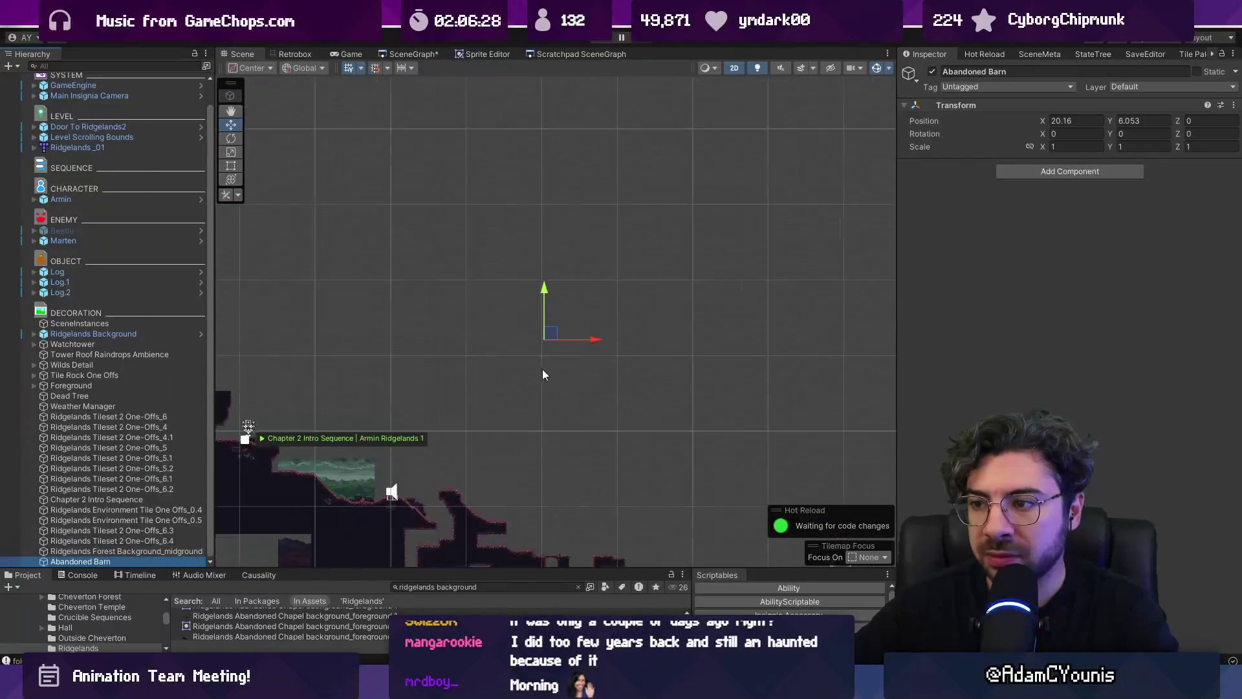
{"action": "scroll", "coordinate": [573, 356], "scroll_direction": "down", "scroll_amount": 3}
{"action": "double_click", "coordinate": [123, 561]}
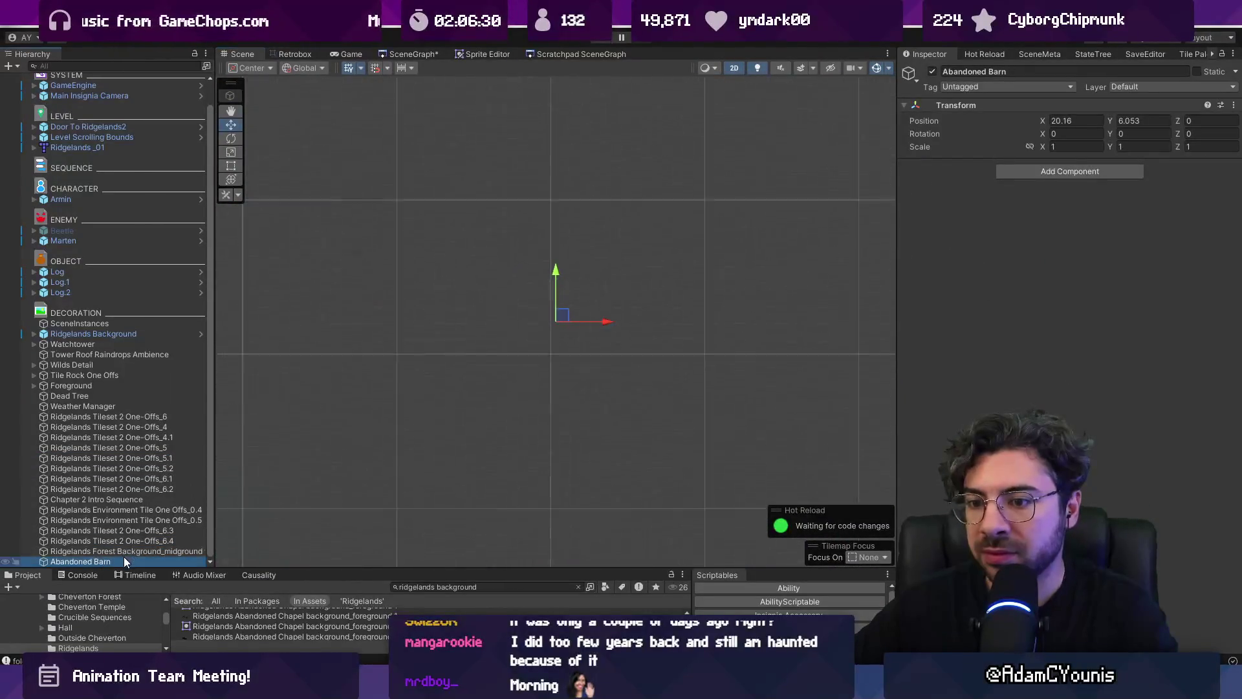
{"action": "key", "text": "Delete"}
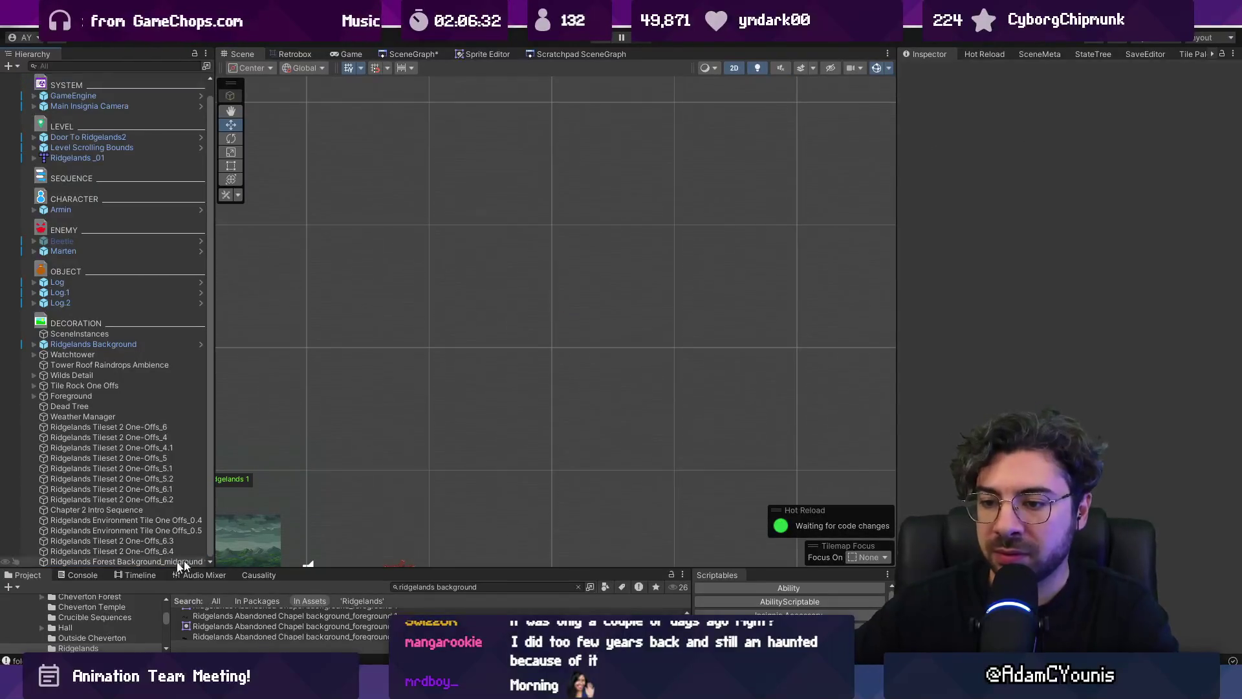
{"action": "double_click", "coordinate": [147, 562]}
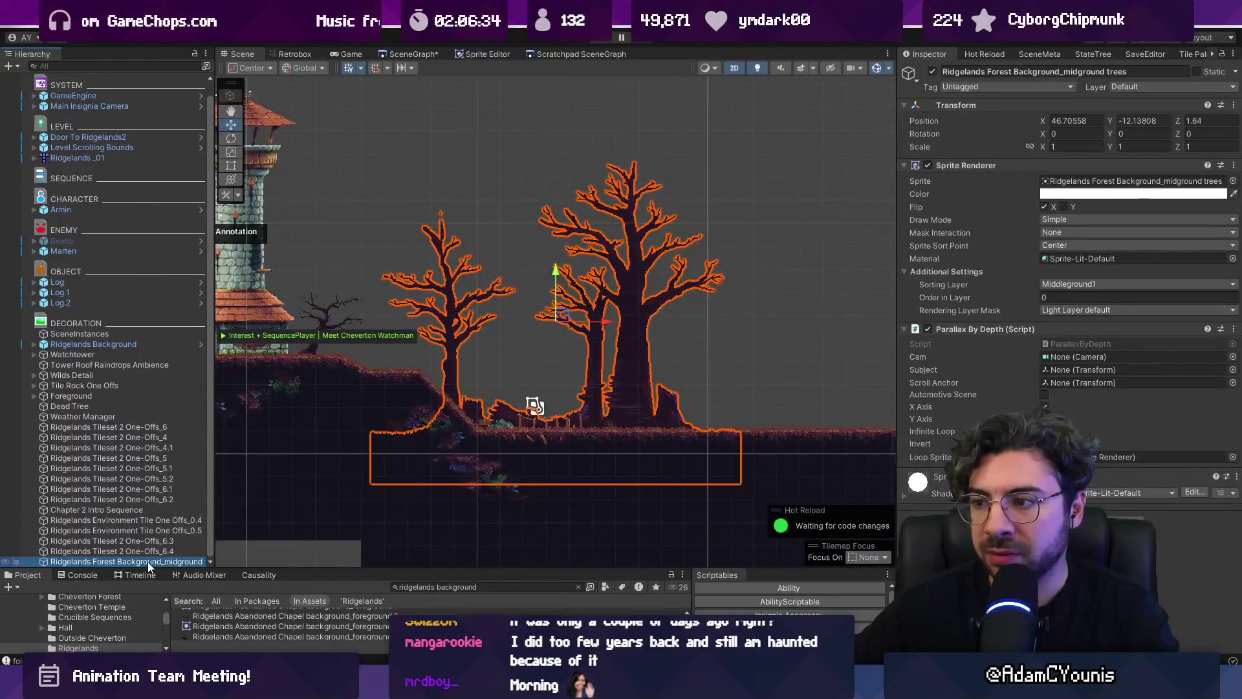
{"action": "scroll", "coordinate": [800, 330], "scroll_direction": "down", "scroll_amount": 5}
{"action": "scroll", "coordinate": [553, 344], "scroll_direction": "up", "scroll_amount": 5}
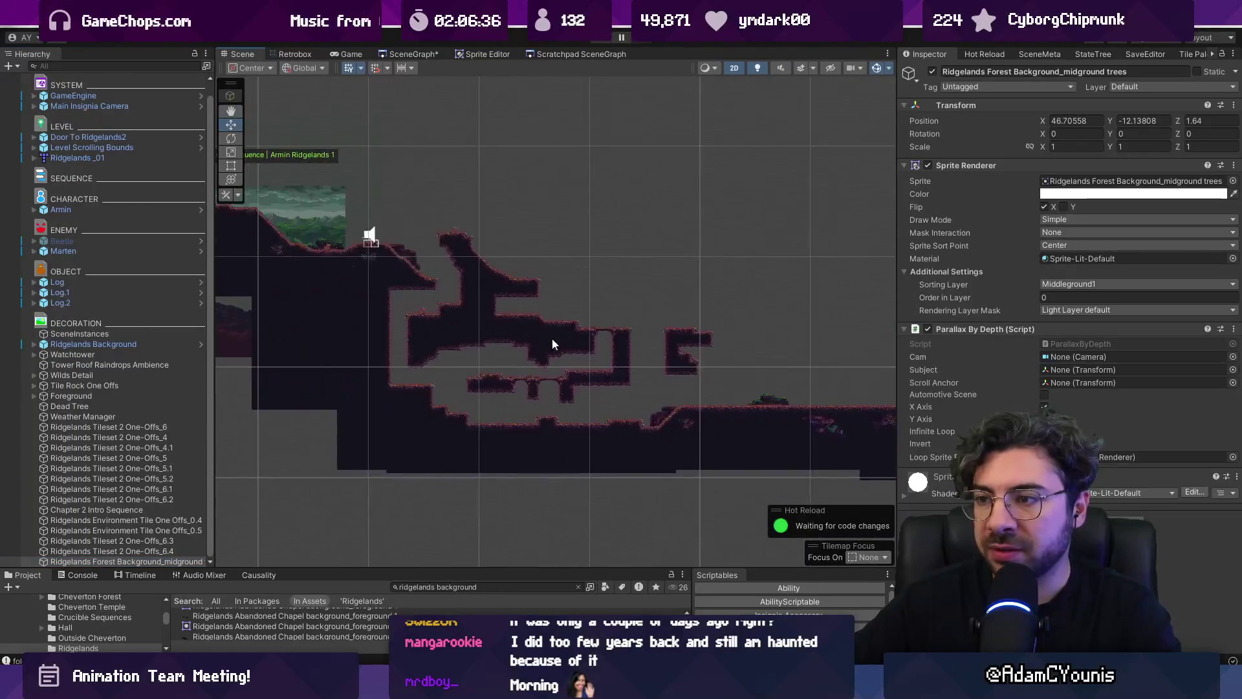
Open the Ridgelands_01 tilemap's source map for editing in Tiled
{"action": "left_click", "coordinate": [553, 344]}
{"action": "scroll", "coordinate": [455, 336], "scroll_direction": "down", "scroll_amount": 3}
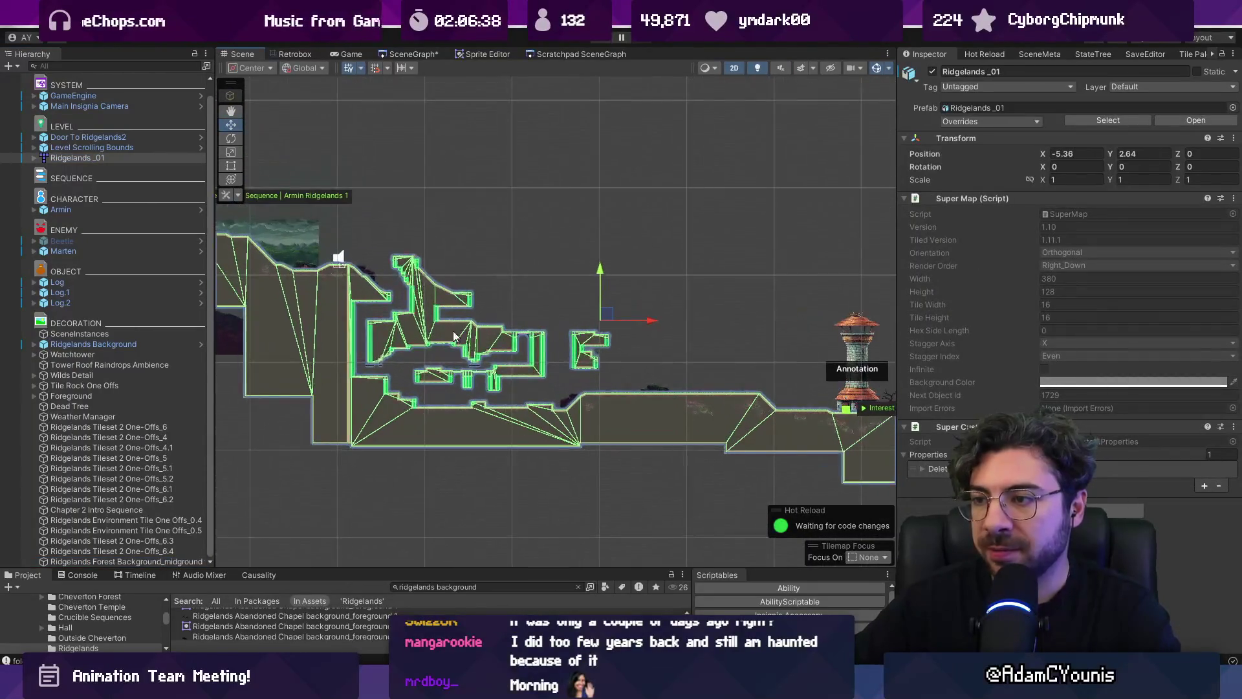
{"action": "right_click", "coordinate": [94, 160]}
{"action": "mouse_move", "coordinate": [129, 288]}
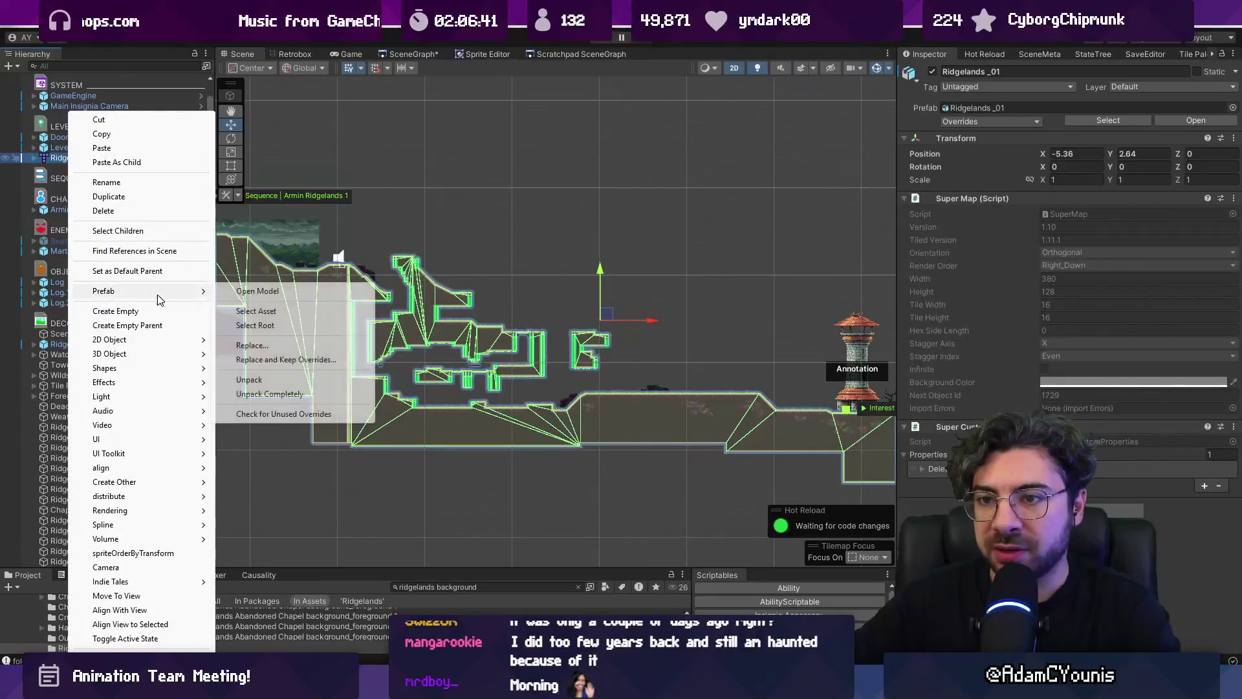
{"action": "left_click", "coordinate": [287, 293]}
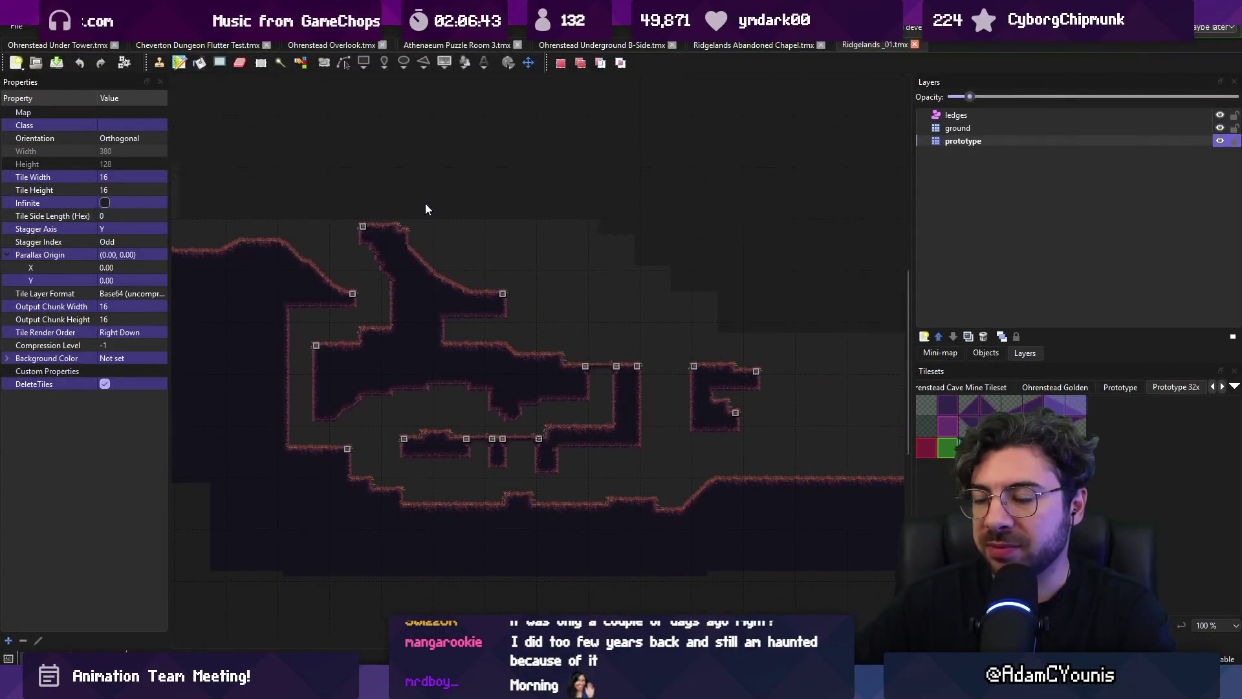
On the prototype layer, try clearing the cave's upper spire, then undo it
{"action": "left_click", "coordinate": [952, 143]}
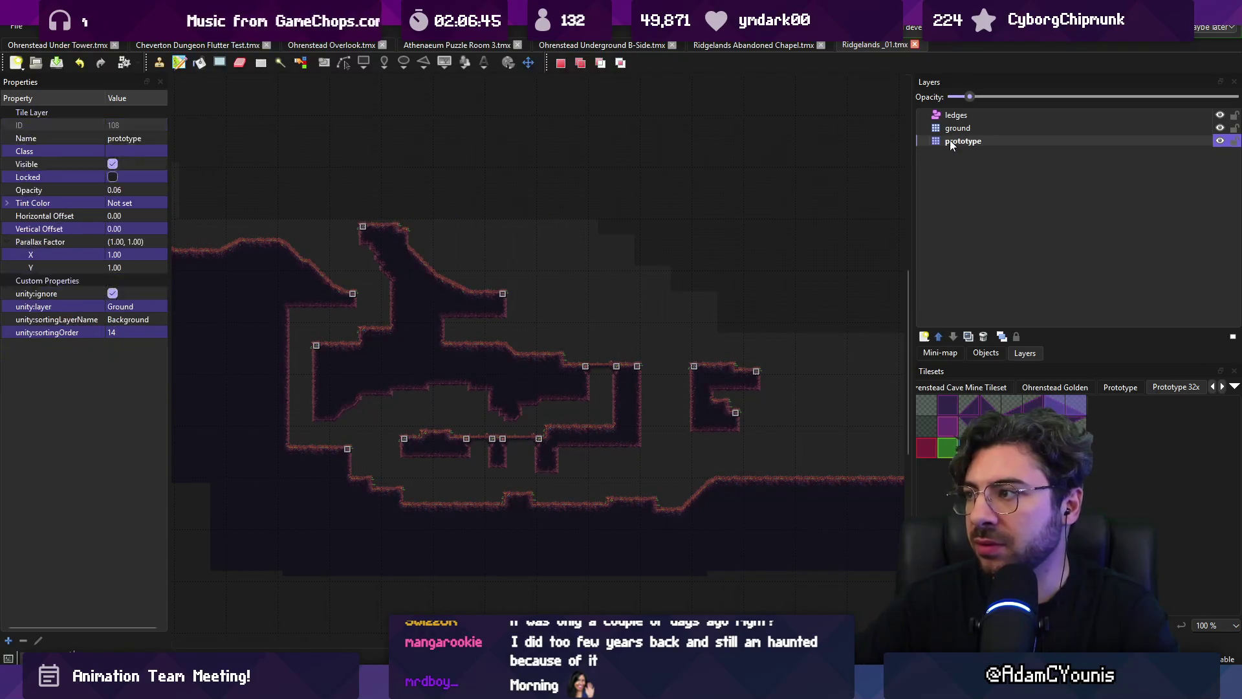
{"action": "left_click_drag", "start_coordinate": [318, 193], "coordinate": [528, 193]}
{"action": "key", "text": "b"}
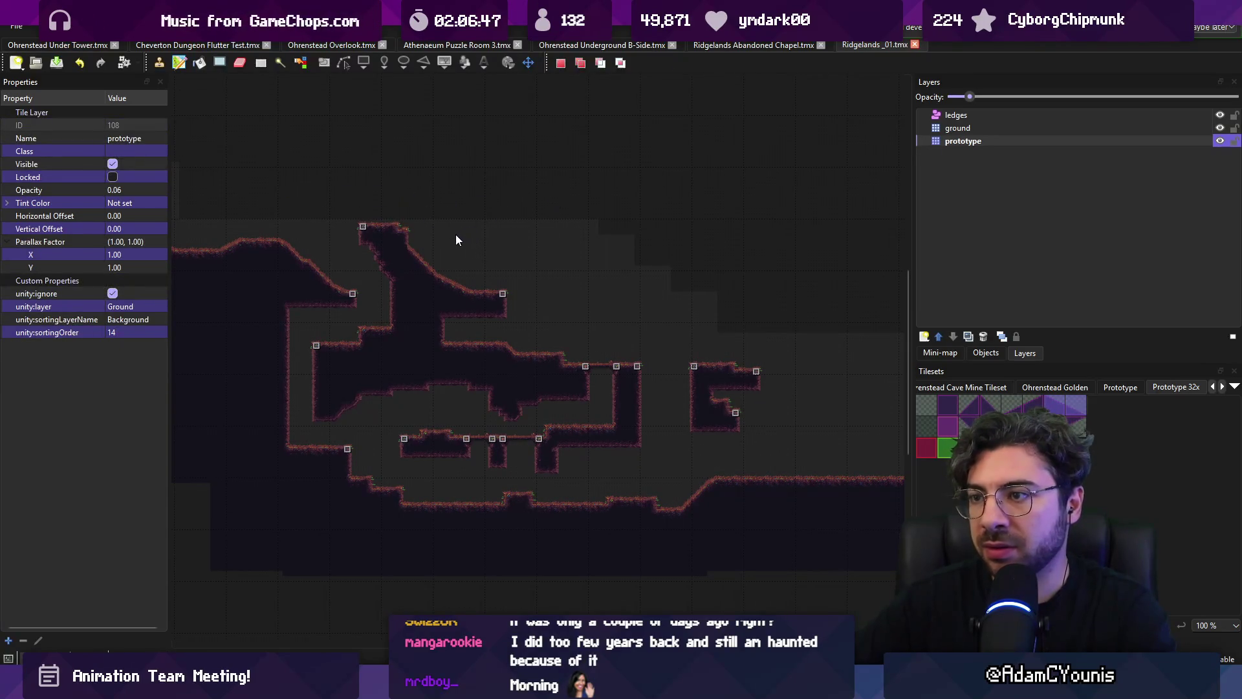
{"action": "left_click_drag", "start_coordinate": [406, 220], "coordinate": [459, 285]}
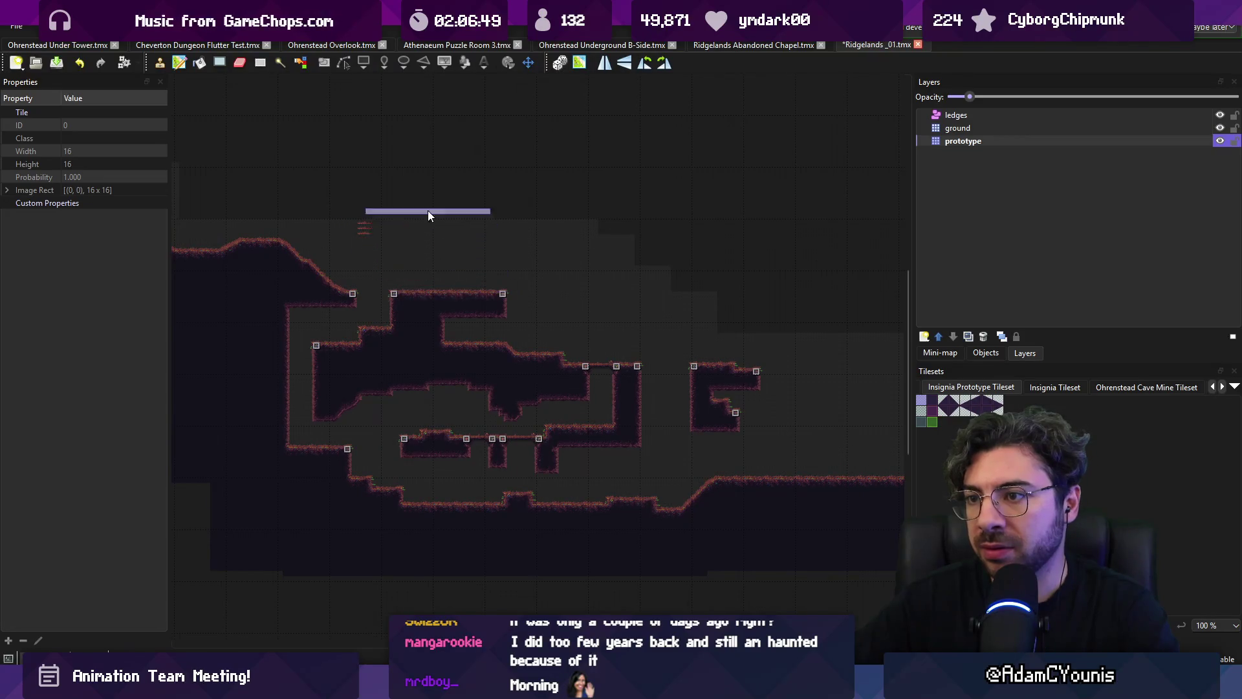
{"action": "key", "text": "ctrl+z"}
{"action": "key", "text": "ctrl+z"}
{"action": "key", "text": "ctrl+z"}
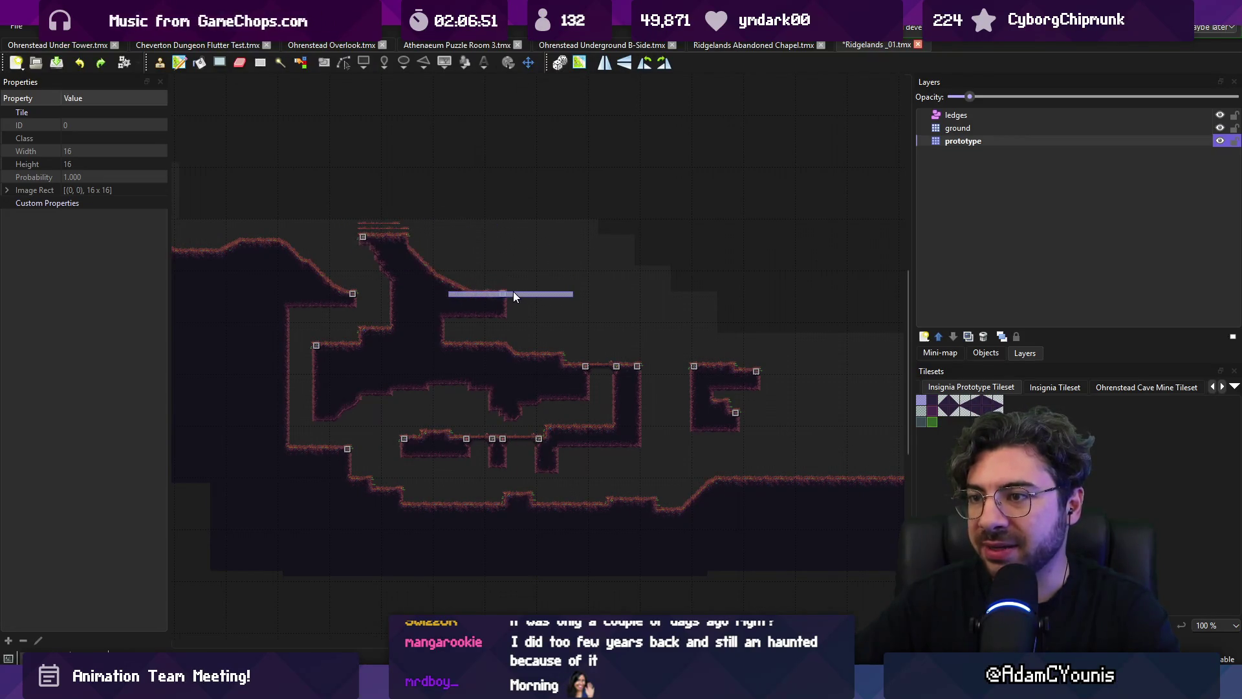
{"action": "key", "text": "r"}
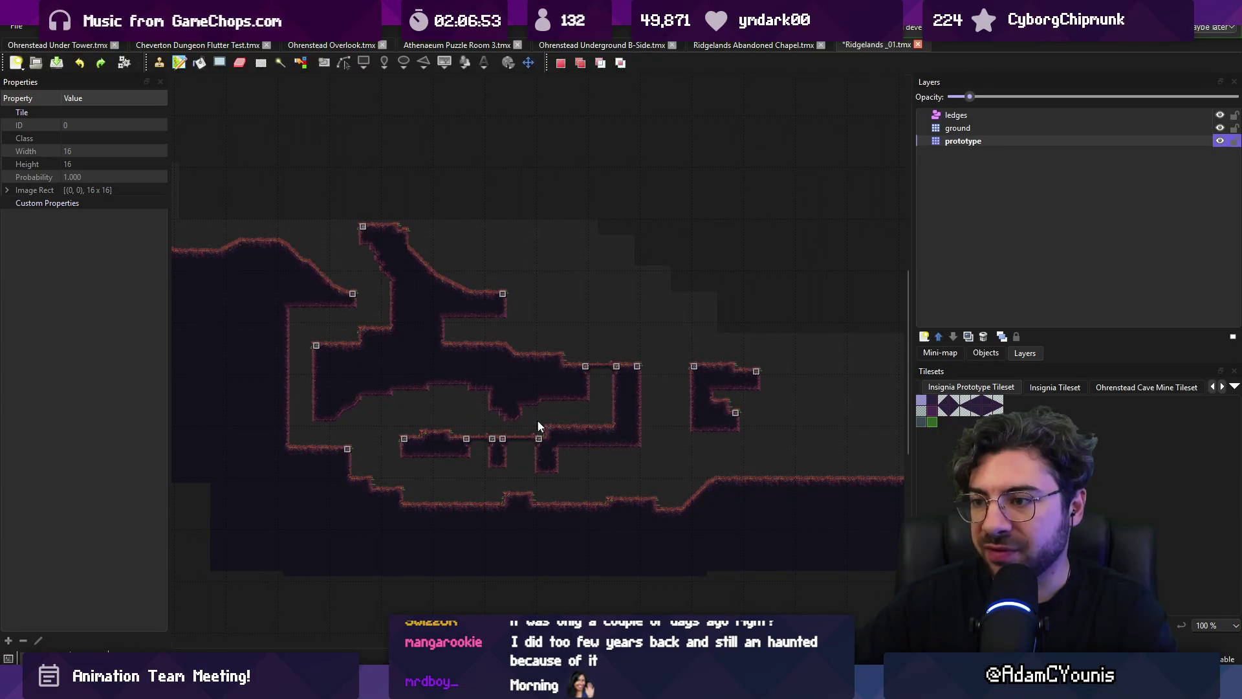
{"action": "key", "text": "b"}
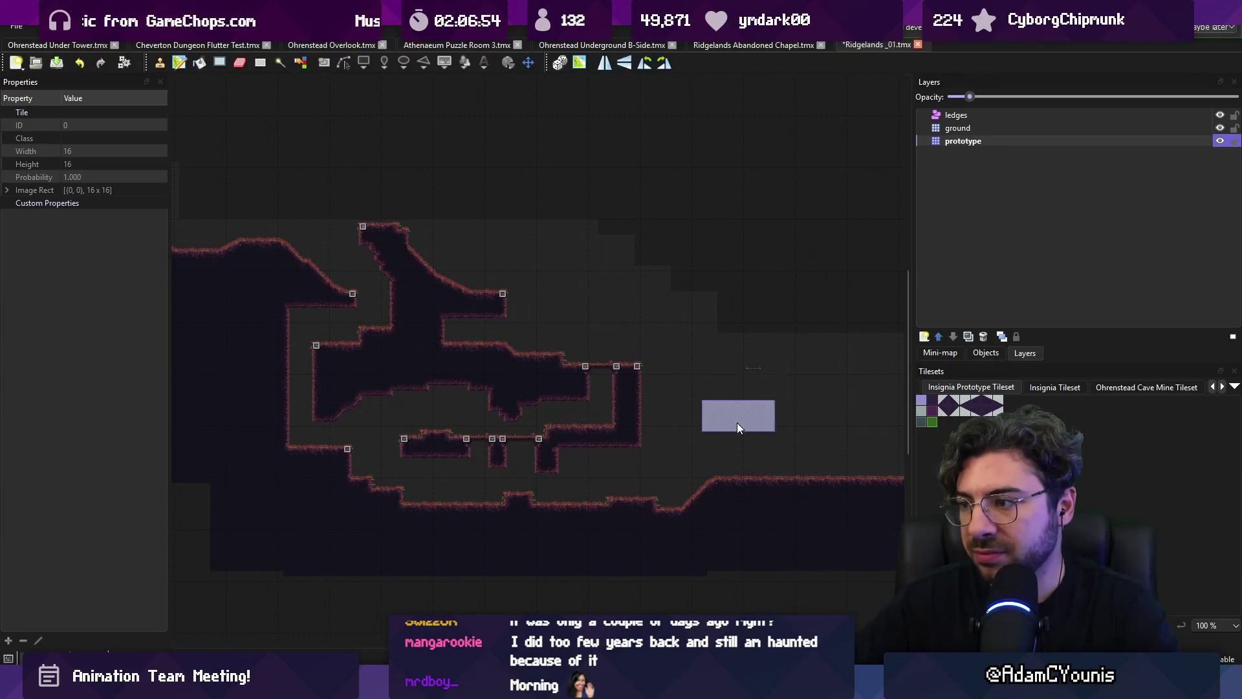
{"action": "scroll", "coordinate": [764, 384], "scroll_direction": "down", "scroll_amount": 2}
Copy a block of tiles from the right-hand rooms as a stamp, cancel it, and save the map
{"action": "key", "text": "r"}
{"action": "left_click_drag", "start_coordinate": [513, 382], "coordinate": [630, 380]}
{"action": "mouse_move", "coordinate": [581, 343]}
{"action": "left_mouse_down"}
{"action": "mouse_move", "coordinate": [189, 338]}
{"action": "mouse_move", "coordinate": [332, 335]}
{"action": "mouse_move", "coordinate": [361, 360]}
{"action": "mouse_move", "coordinate": [300, 355]}
{"action": "mouse_move", "coordinate": [624, 349]}
{"action": "mouse_move", "coordinate": [743, 375]}
{"action": "mouse_move", "coordinate": [452, 341]}
{"action": "mouse_move", "coordinate": [416, 363]}
{"action": "left_mouse_up"}
{"action": "key", "text": "ctrl+c"}
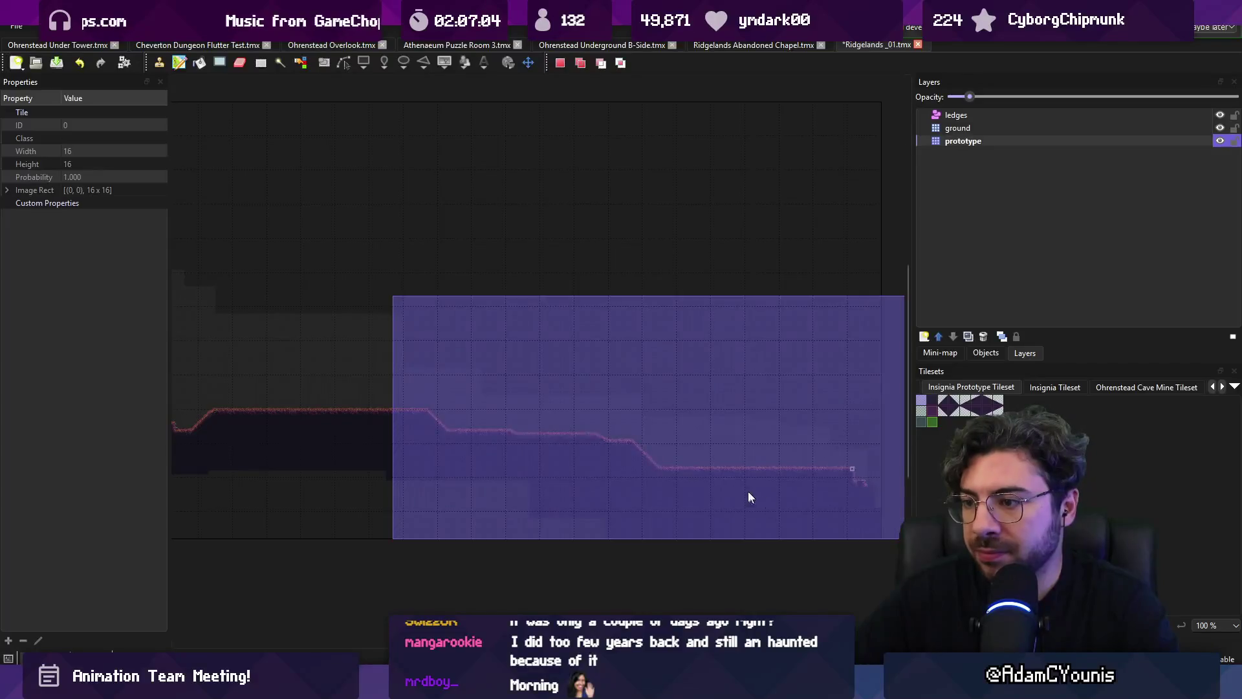
{"action": "key", "text": "ctrl+v"}
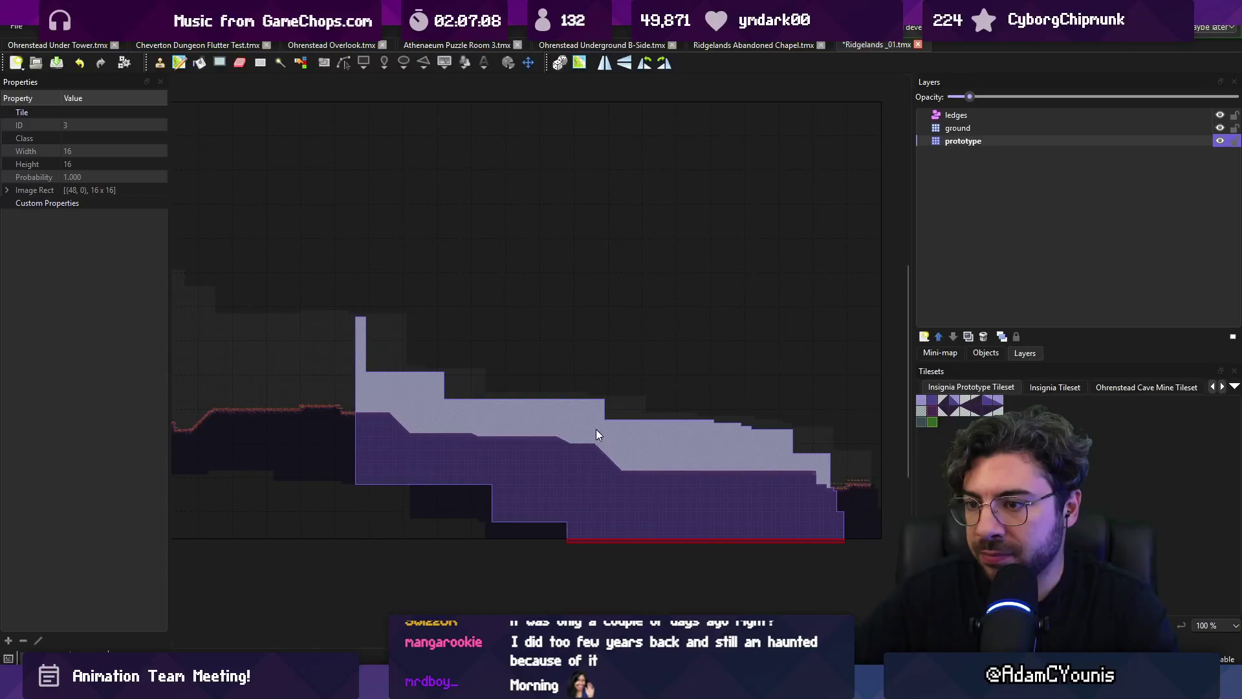
{"action": "key", "text": "Escape"}
{"action": "key", "text": "ctrl+v"}
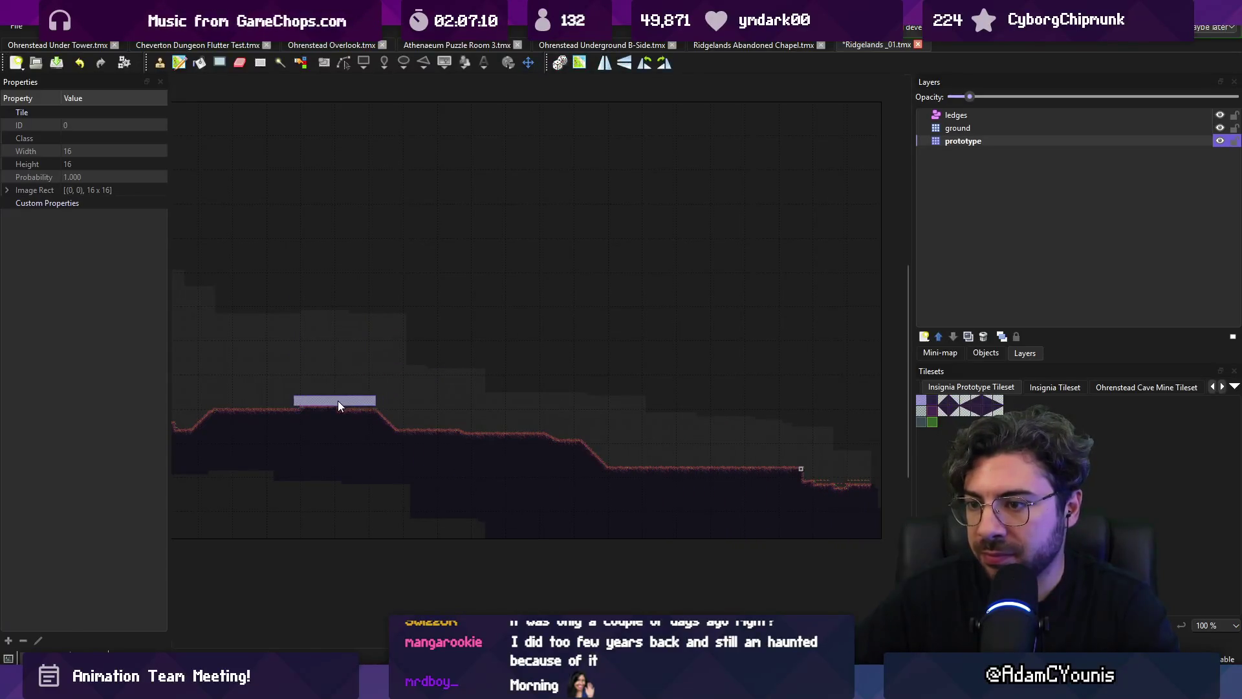
{"action": "scroll", "coordinate": [497, 361], "scroll_direction": "left", "scroll_amount": 3}
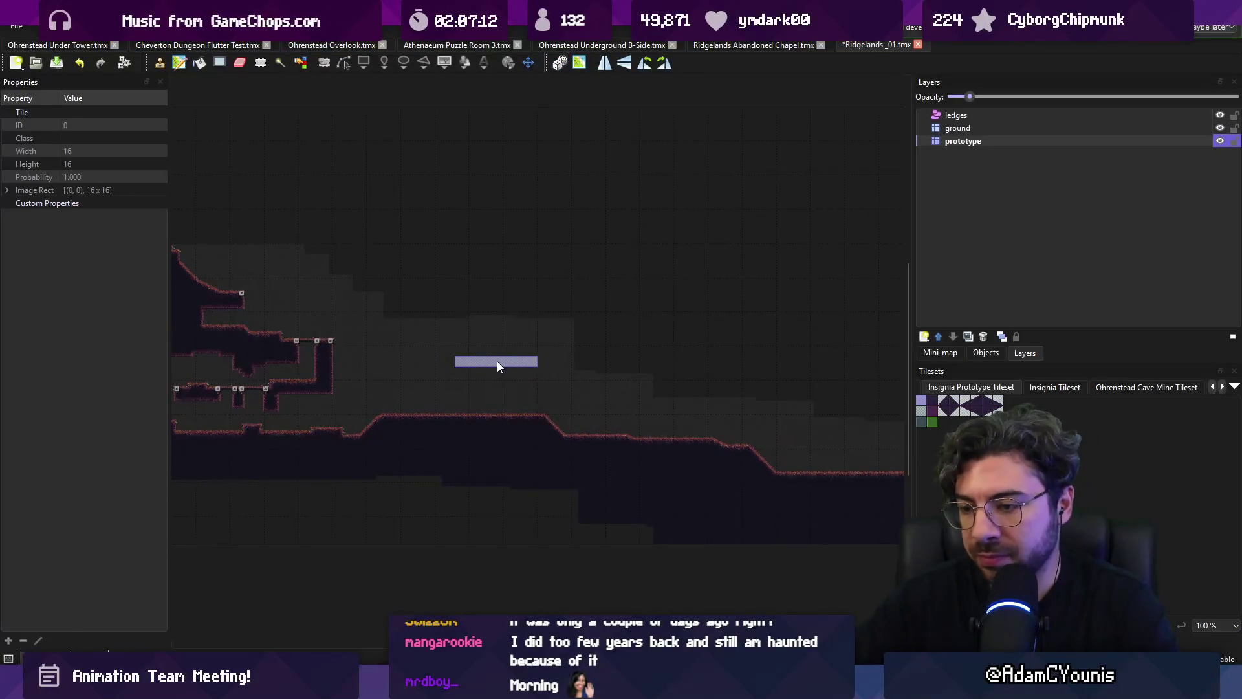
{"action": "key", "text": "ctrl+s"}
{"action": "scroll", "coordinate": [444, 358], "scroll_direction": "right", "scroll_amount": 3}
{"action": "key", "text": "Escape"}
{"action": "scroll", "coordinate": [665, 382], "scroll_direction": "left", "scroll_amount": 2}
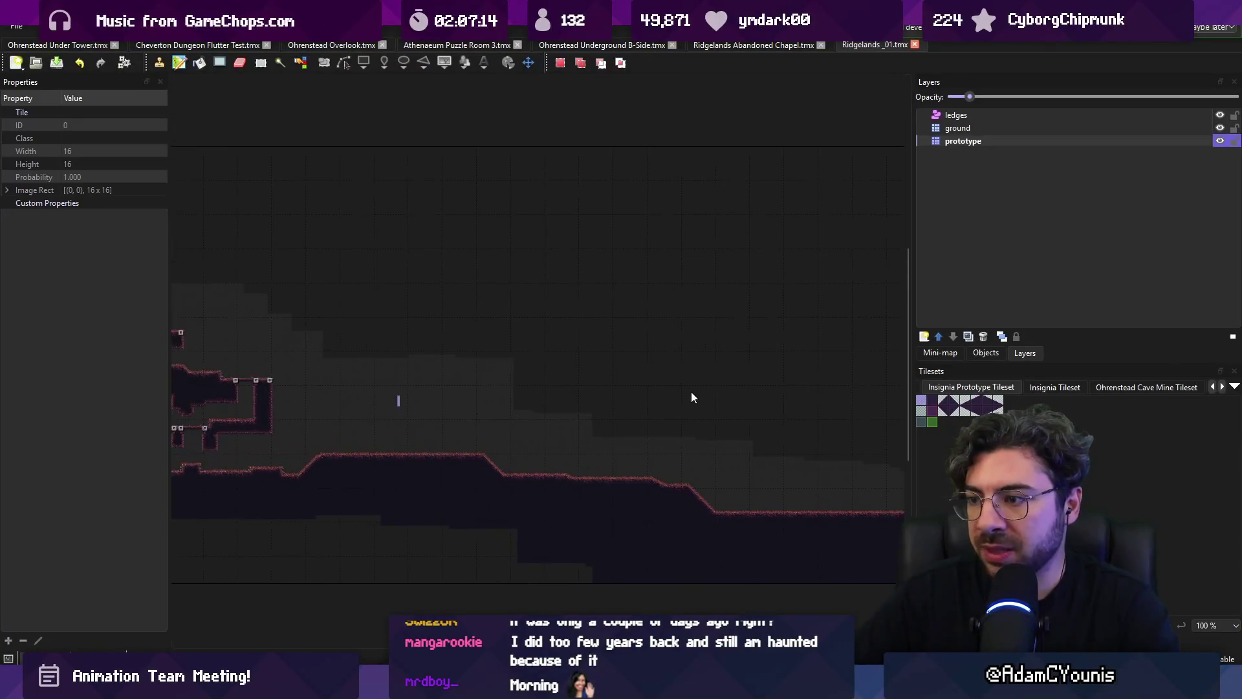
{"action": "scroll", "coordinate": [691, 396], "scroll_direction": "down", "scroll_amount": 3}
Select the level area from the top-left corner, crop the map to it, and return to Unity
{"action": "mouse_move", "coordinate": [316, 302]}
{"action": "left_mouse_down"}
{"action": "mouse_move", "coordinate": [454, 382]}
{"action": "mouse_move", "coordinate": [728, 460]}
{"action": "mouse_move", "coordinate": [688, 462]}
{"action": "mouse_move", "coordinate": [713, 463]}
{"action": "left_mouse_up"}
{"action": "left_click", "coordinate": [117, 25]}
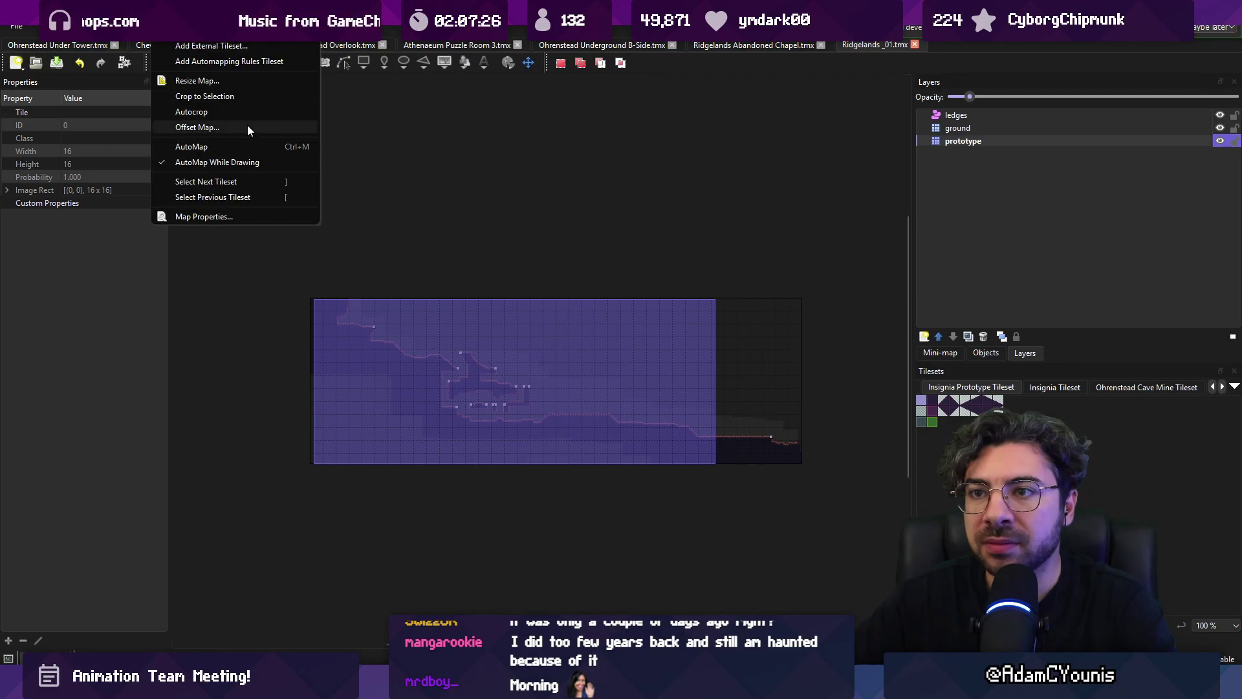
{"action": "left_click", "coordinate": [237, 97]}
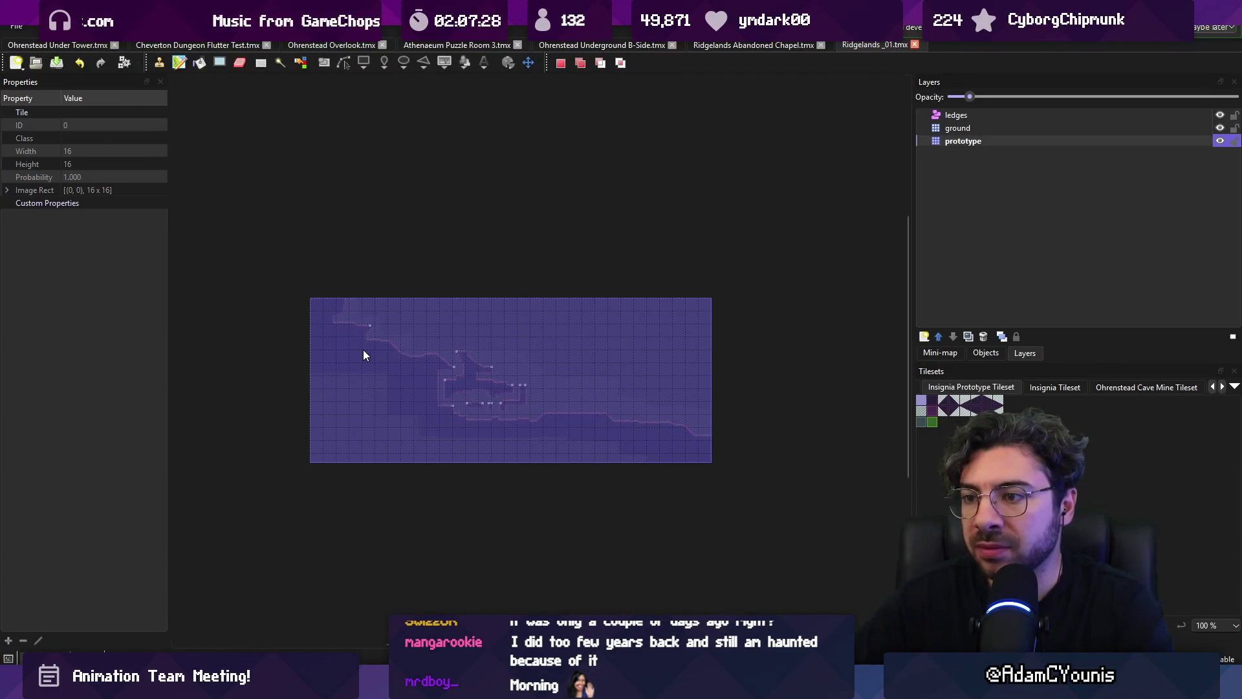
{"action": "left_click", "coordinate": [322, 359]}
{"action": "key", "text": "ctrl+c"}
{"action": "key", "text": "ctrl+v"}
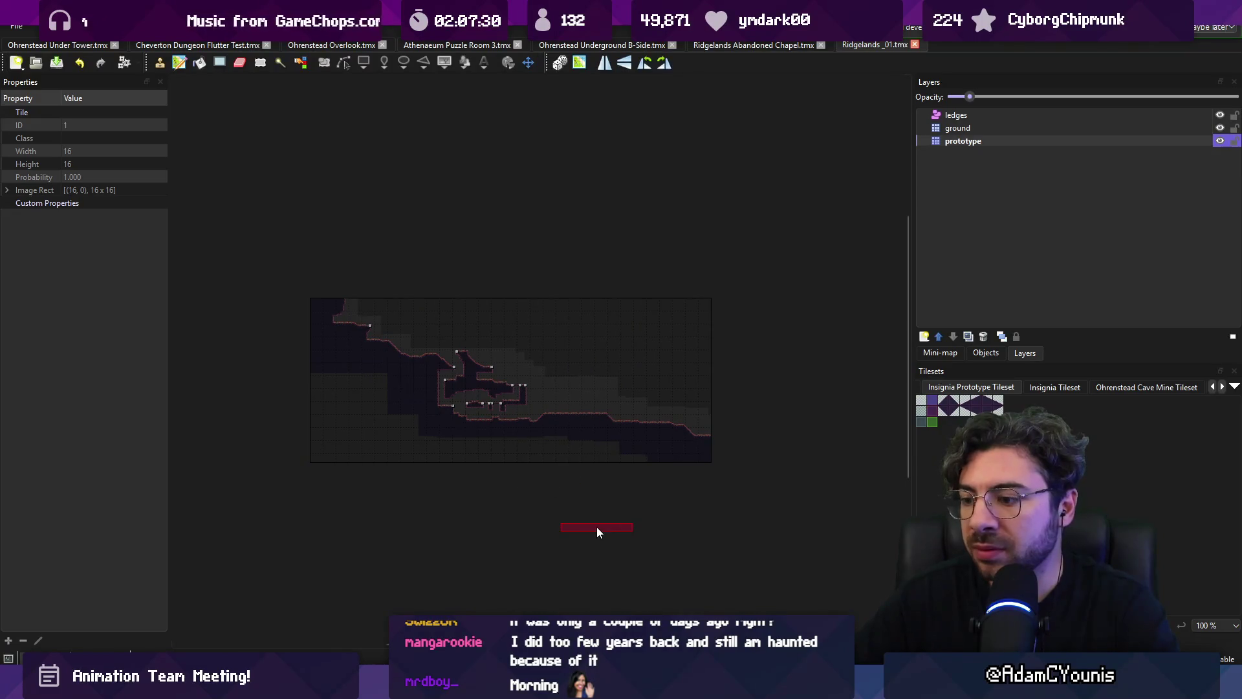
{"action": "key", "text": "alt+Tab"}
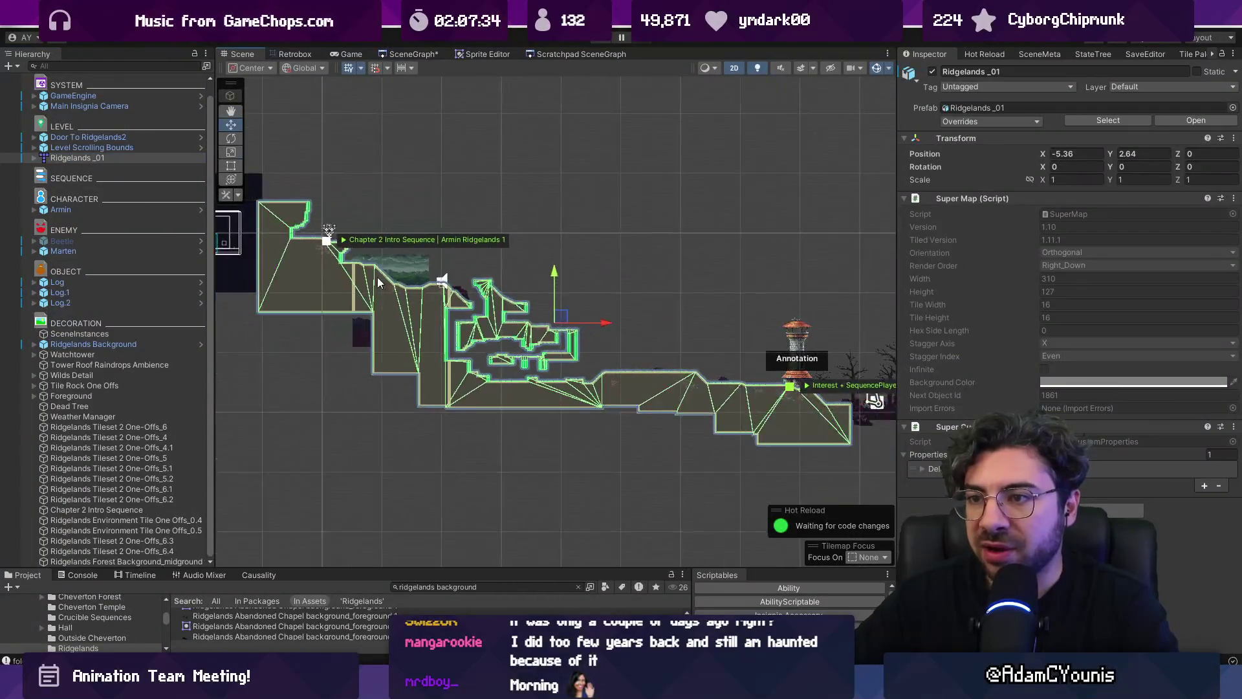
Nudge the reimported Ridgelands_01 tilemap to -4.98, 2.49, then select the watchtower
{"action": "scroll", "coordinate": [517, 387], "scroll_direction": "up", "scroll_amount": 5}
{"action": "scroll", "coordinate": [517, 387], "scroll_direction": "down", "scroll_amount": 4}
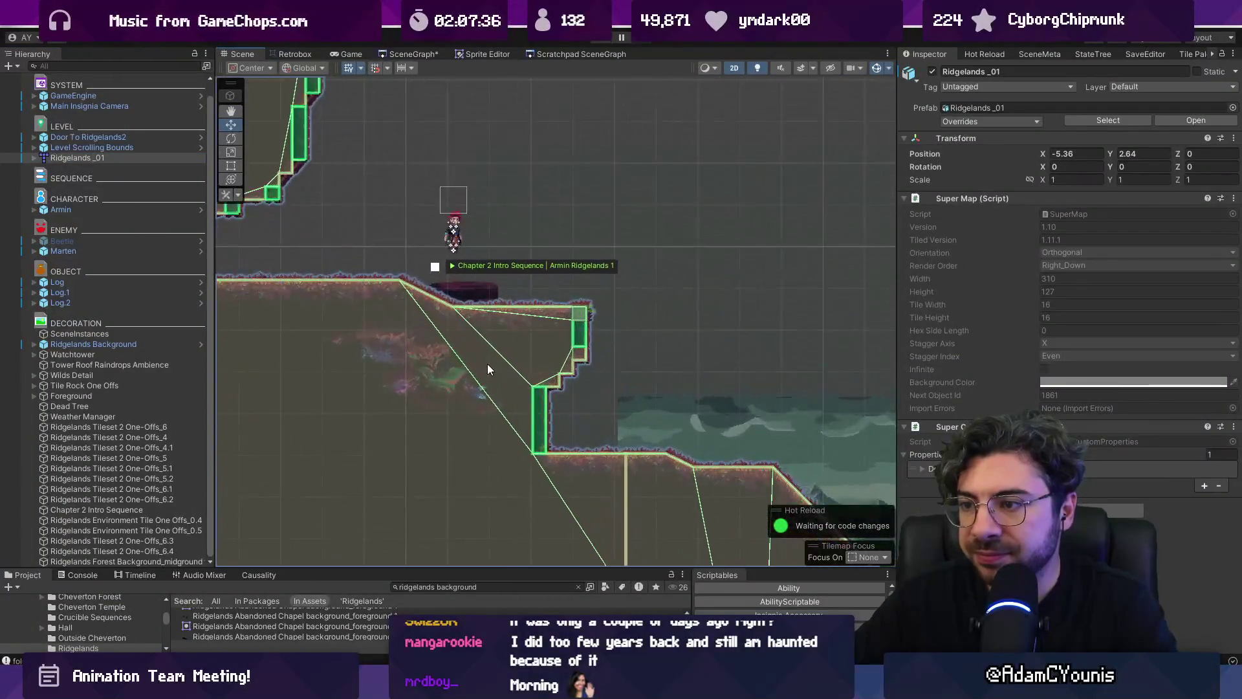
{"action": "scroll", "coordinate": [511, 348], "scroll_direction": "down", "scroll_amount": 2}
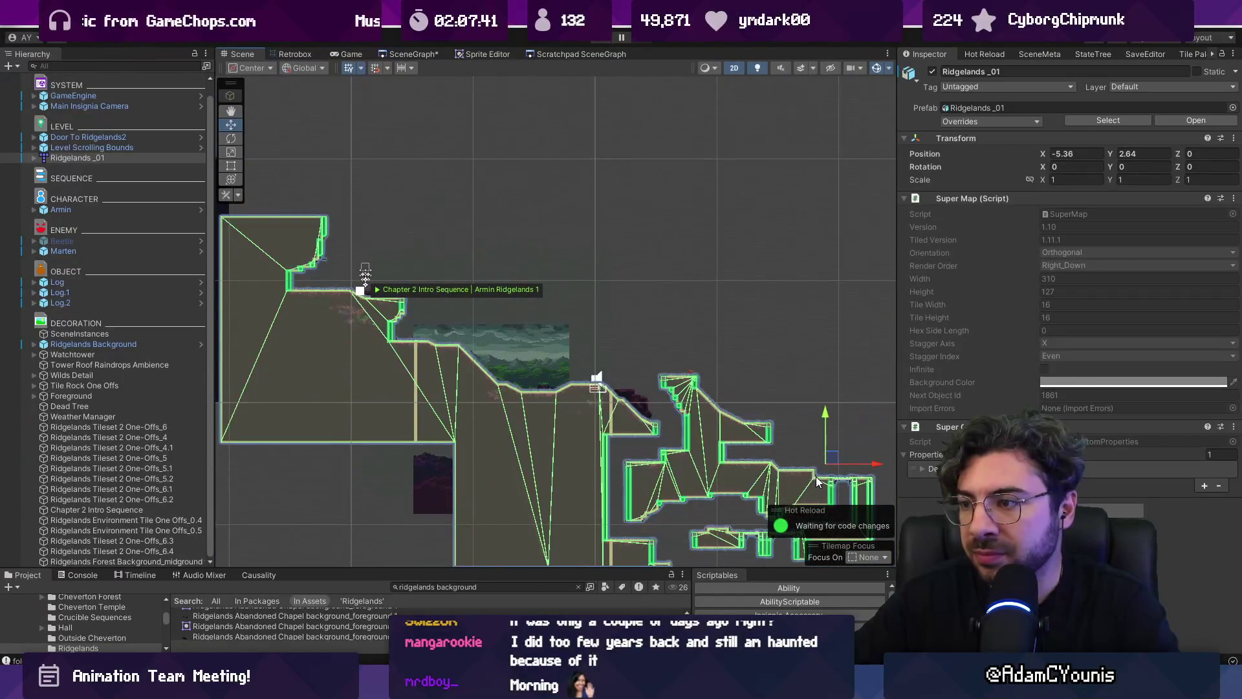
{"action": "scroll", "coordinate": [828, 460], "scroll_direction": "up", "scroll_amount": 5}
{"action": "left_click_drag", "start_coordinate": [828, 449], "coordinate": [843, 459]}
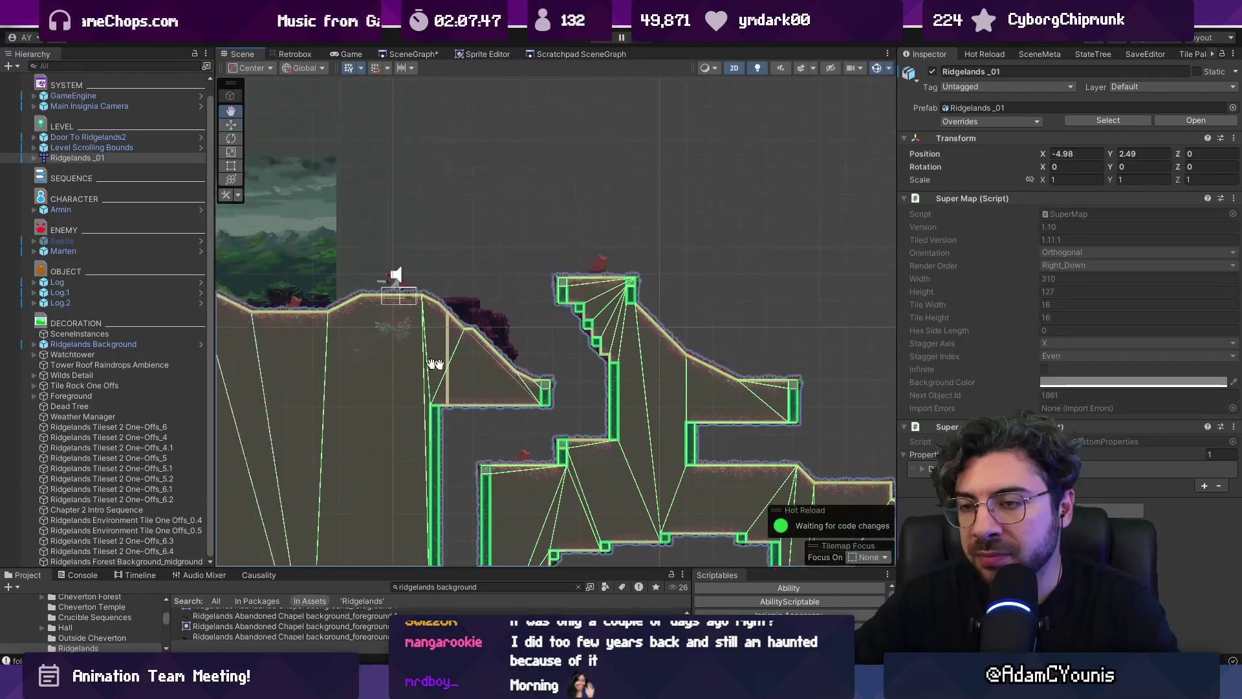
{"action": "scroll", "coordinate": [506, 347], "scroll_direction": "down", "scroll_amount": 3}
{"action": "left_click_drag", "start_coordinate": [460, 336], "coordinate": [575, 373]}
{"action": "key", "text": "Right"}
{"action": "key", "text": "Down"}
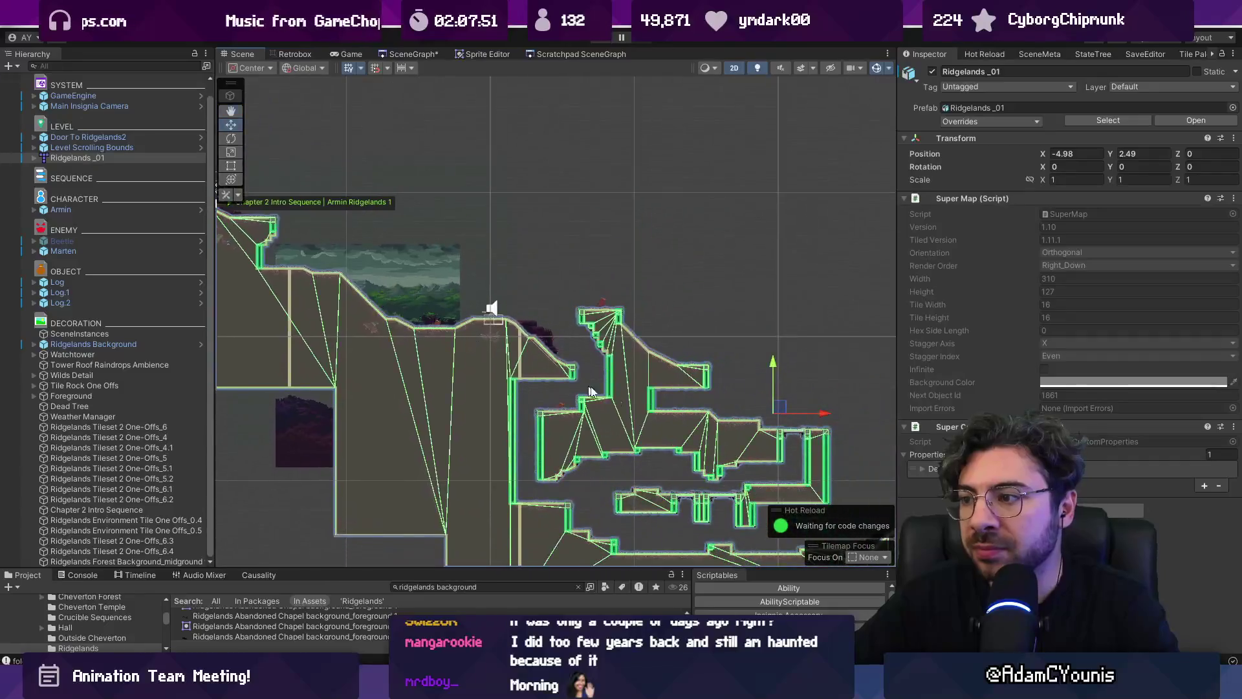
{"action": "key", "text": "Right"}
{"action": "key", "text": "Down"}
{"action": "left_click", "coordinate": [532, 305]}
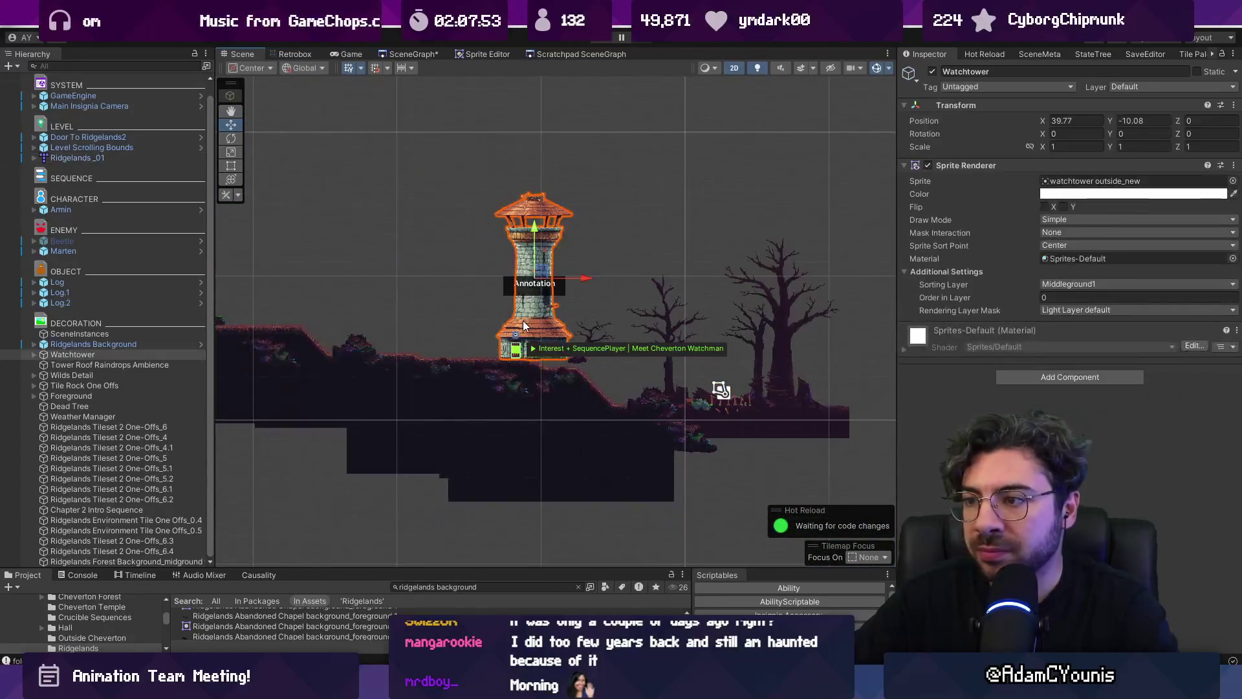
Move the watchtower left to X 34.31 and the small bush beside it
{"action": "mouse_move", "coordinate": [586, 285]}
{"action": "left_mouse_down"}
{"action": "mouse_move", "coordinate": [398, 293]}
{"action": "mouse_move", "coordinate": [686, 331]}
{"action": "mouse_move", "coordinate": [559, 281]}
{"action": "left_mouse_up"}
{"action": "scroll", "coordinate": [481, 359], "scroll_direction": "up", "scroll_amount": 2}
{"action": "left_click", "coordinate": [492, 356]}
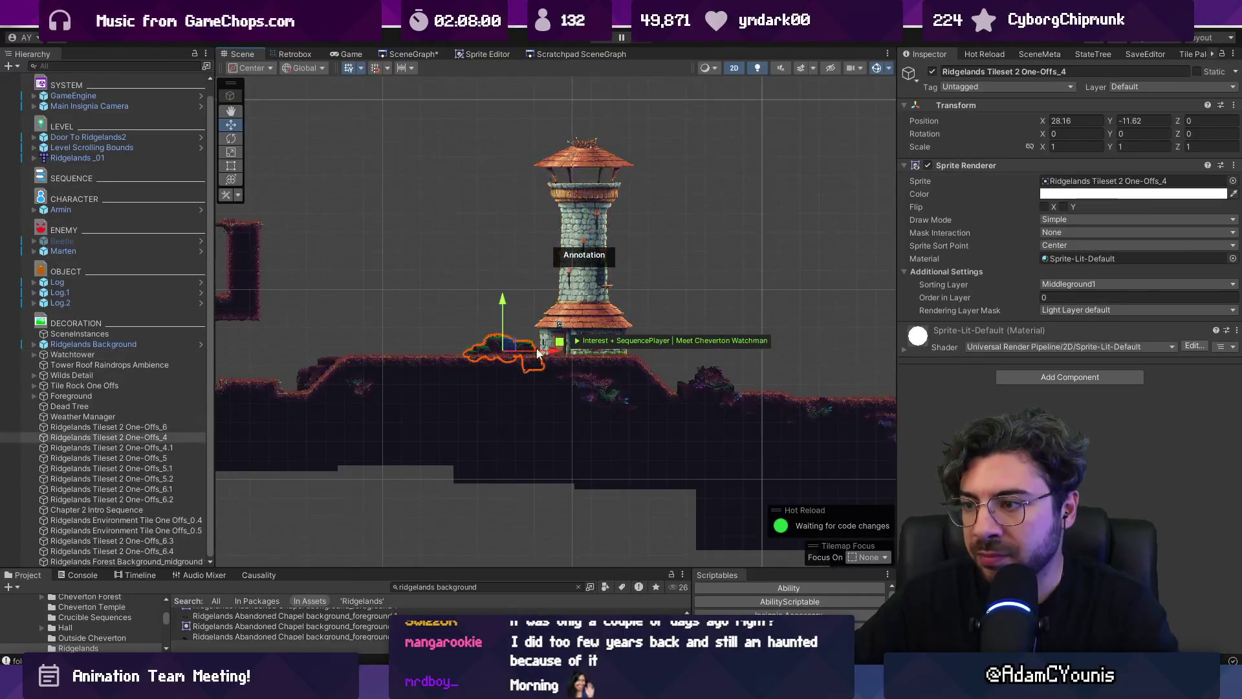
{"action": "mouse_move", "coordinate": [550, 349]}
{"action": "left_mouse_down"}
{"action": "mouse_move", "coordinate": [495, 356]}
{"action": "mouse_move", "coordinate": [586, 394]}
{"action": "mouse_move", "coordinate": [471, 338]}
{"action": "mouse_move", "coordinate": [407, 352]}
{"action": "mouse_move", "coordinate": [536, 384]}
{"action": "mouse_move", "coordinate": [482, 379]}
{"action": "left_mouse_up"}
{"action": "scroll", "coordinate": [490, 351], "scroll_direction": "right", "scroll_amount": 5}
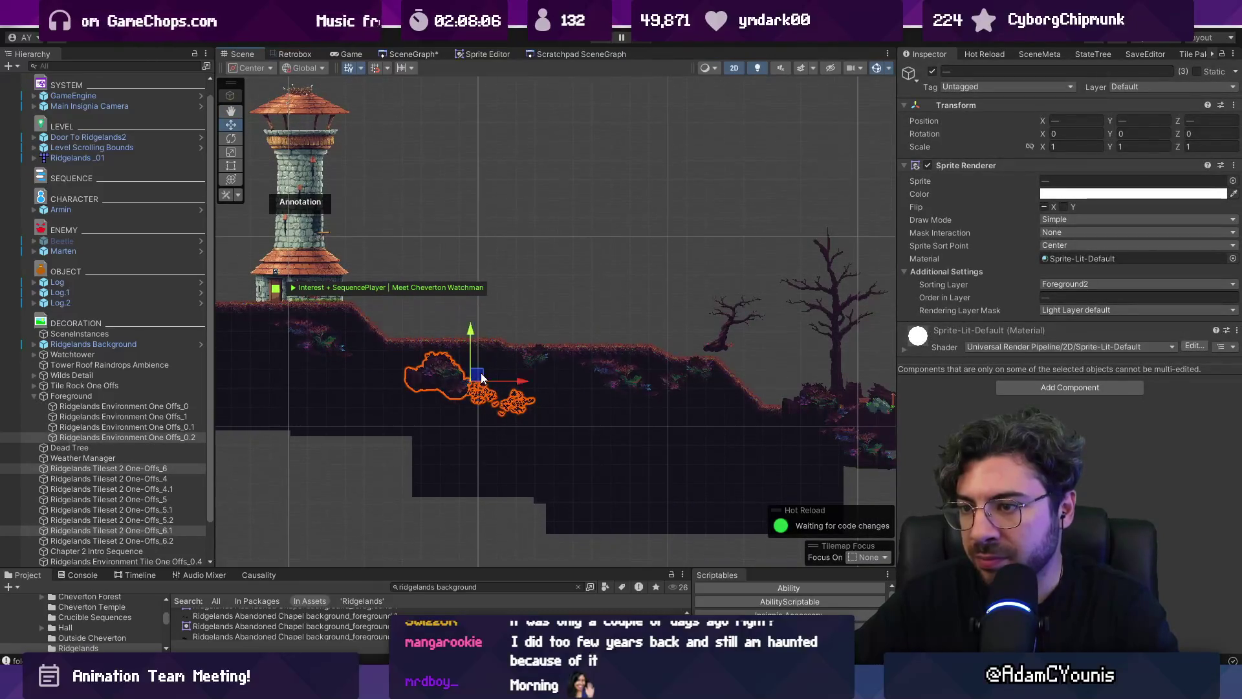
Shift five foreground sprites near the tower and the Dead Tree left
{"action": "key", "text": "ctrl+z"}
{"action": "left_click_drag", "start_coordinate": [499, 319], "coordinate": [744, 424]}
{"action": "left_click_drag", "start_coordinate": [621, 370], "coordinate": [547, 374]}
{"action": "scroll", "coordinate": [657, 366], "scroll_direction": "right", "scroll_amount": 5}
{"action": "left_click", "coordinate": [525, 342]}
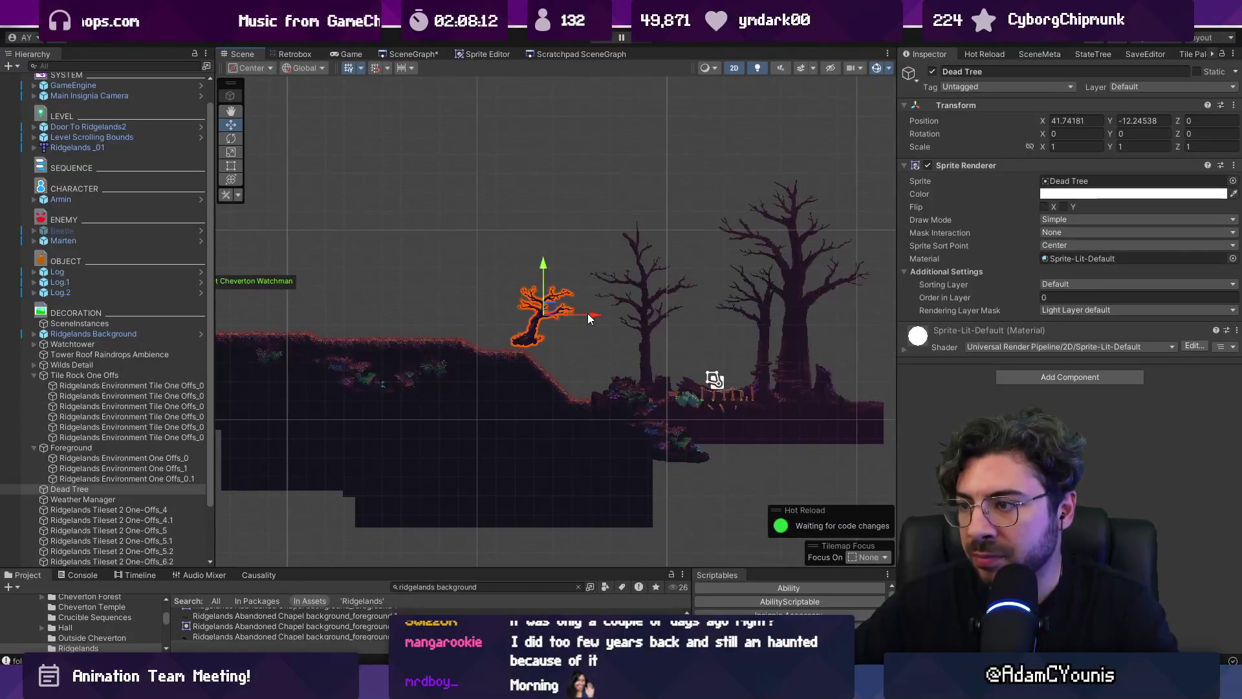
{"action": "left_click_drag", "start_coordinate": [576, 317], "coordinate": [451, 315]}
Move the Foreground group and midground trees left, then the midground trees further left
{"action": "scroll", "coordinate": [600, 335], "scroll_direction": "down", "scroll_amount": 2}
{"action": "left_click_drag", "start_coordinate": [486, 210], "coordinate": [671, 355]}
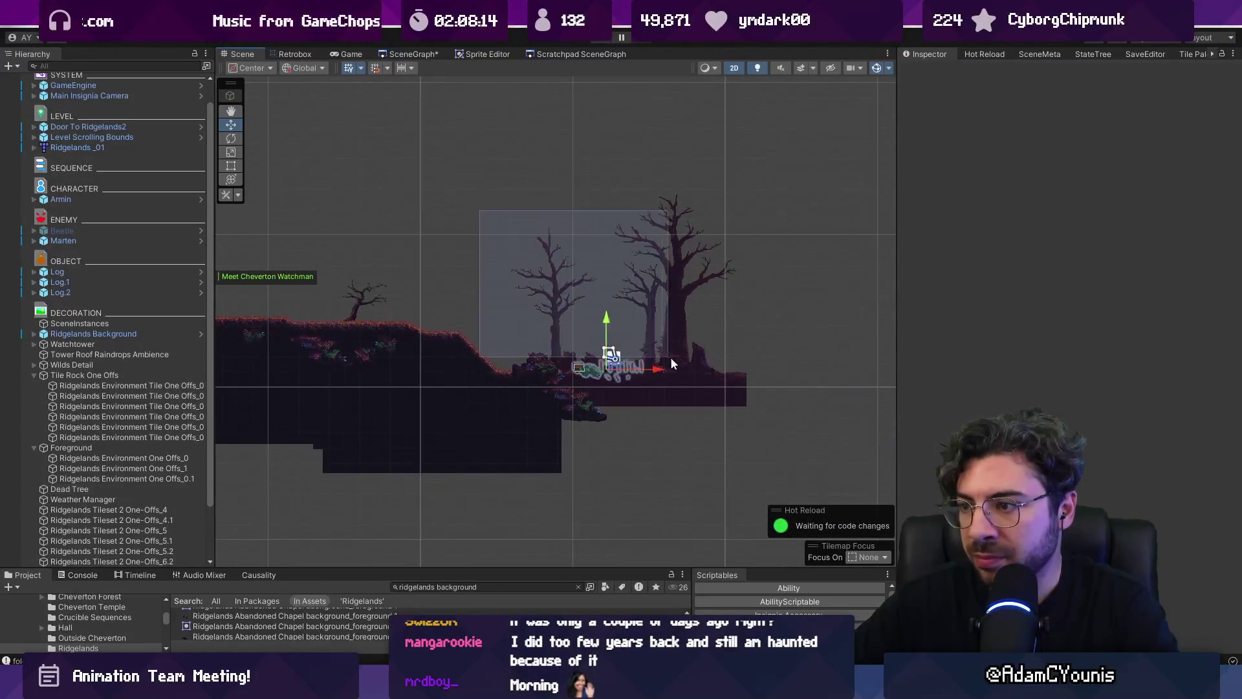
{"action": "left_click", "coordinate": [666, 280]}
{"action": "left_click", "coordinate": [587, 414]}
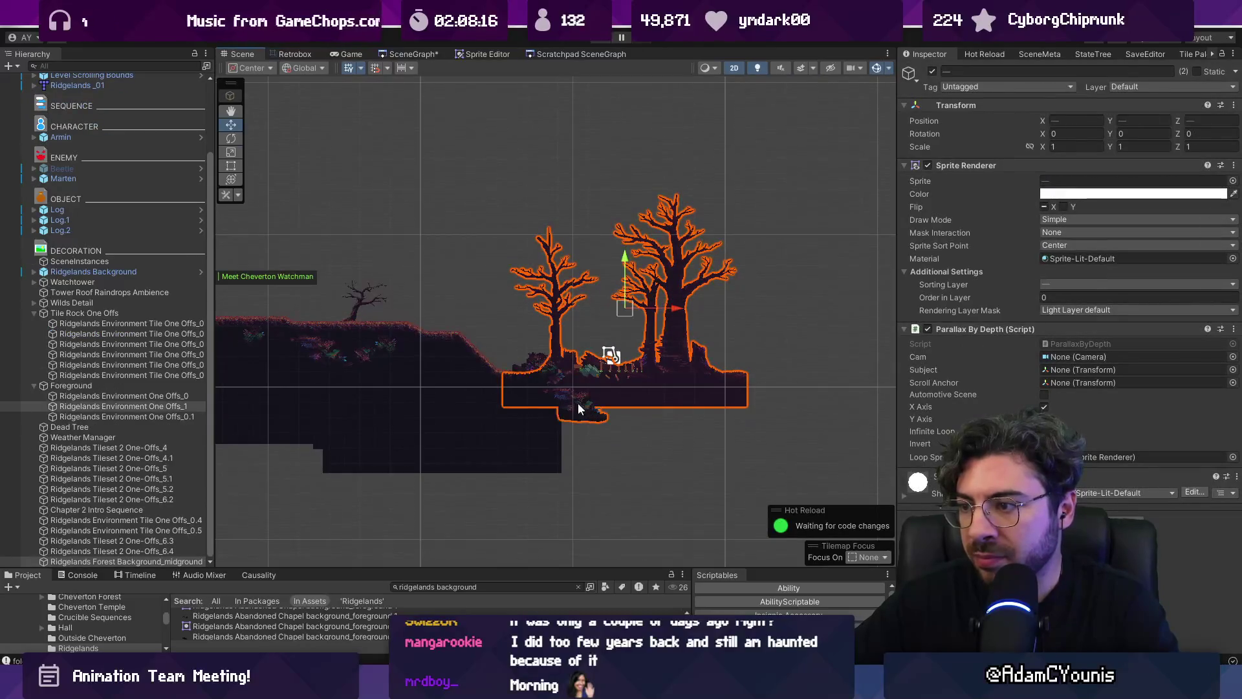
{"action": "left_click", "coordinate": [590, 404]}
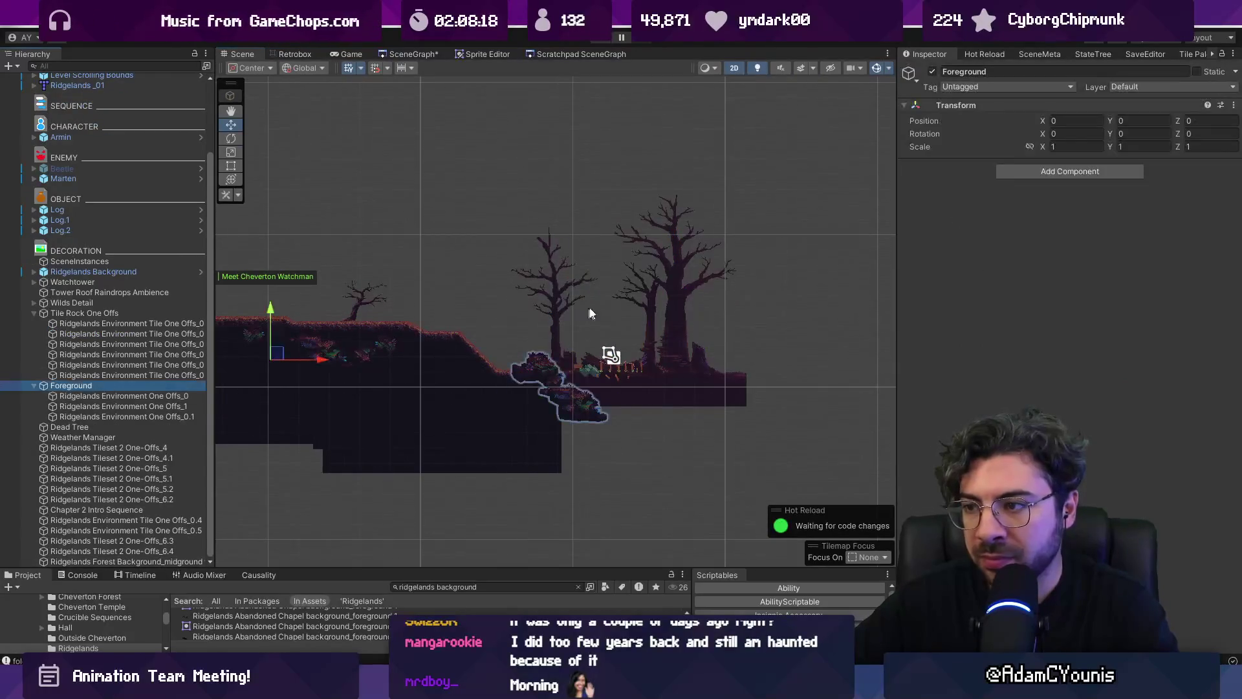
{"action": "left_click", "coordinate": [673, 304], "text": "shift"}
{"action": "left_click_drag", "start_coordinate": [394, 311], "coordinate": [261, 300]}
{"action": "left_click", "coordinate": [596, 341]}
{"action": "left_click_drag", "start_coordinate": [588, 293], "coordinate": [455, 283]}
{"action": "left_click", "coordinate": [649, 385]}
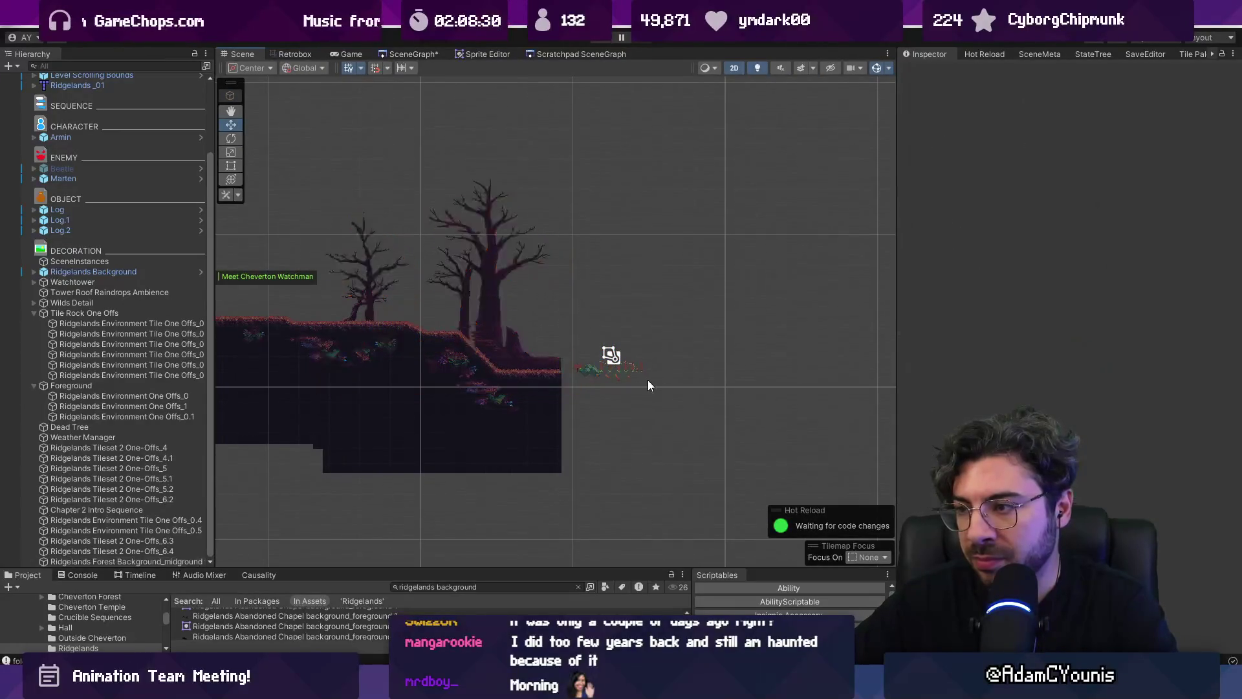
Move Door To Ridgelands2 to 43.559, -14.5 at the cropped map's edge
{"action": "left_click", "coordinate": [587, 372]}
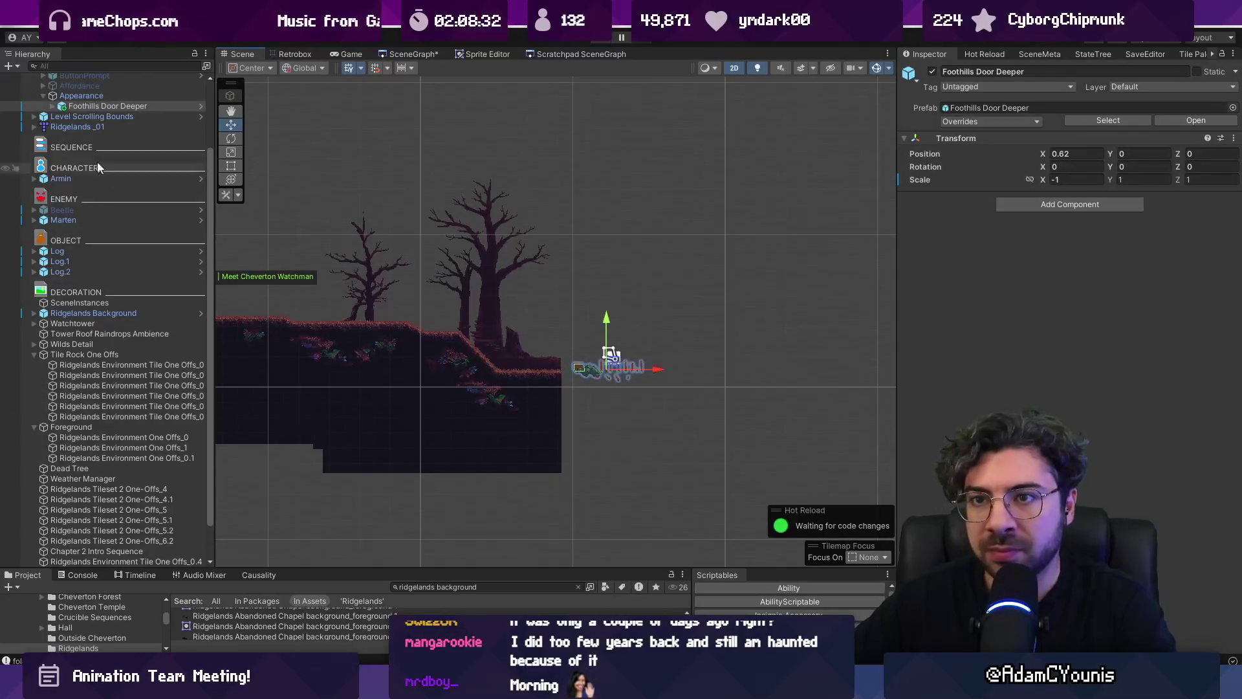
{"action": "scroll", "coordinate": [97, 161], "scroll_direction": "up", "scroll_amount": 3}
{"action": "left_click", "coordinate": [79, 153]}
{"action": "mouse_move", "coordinate": [614, 367]}
{"action": "left_mouse_down"}
{"action": "mouse_move", "coordinate": [506, 367]}
{"action": "mouse_move", "coordinate": [627, 378]}
{"action": "left_mouse_up"}
{"action": "scroll", "coordinate": [531, 374], "scroll_direction": "up", "scroll_amount": 5}
{"action": "scroll", "coordinate": [538, 377], "scroll_direction": "up", "scroll_amount": 3}
{"action": "scroll", "coordinate": [669, 418], "scroll_direction": "down", "scroll_amount": 3}
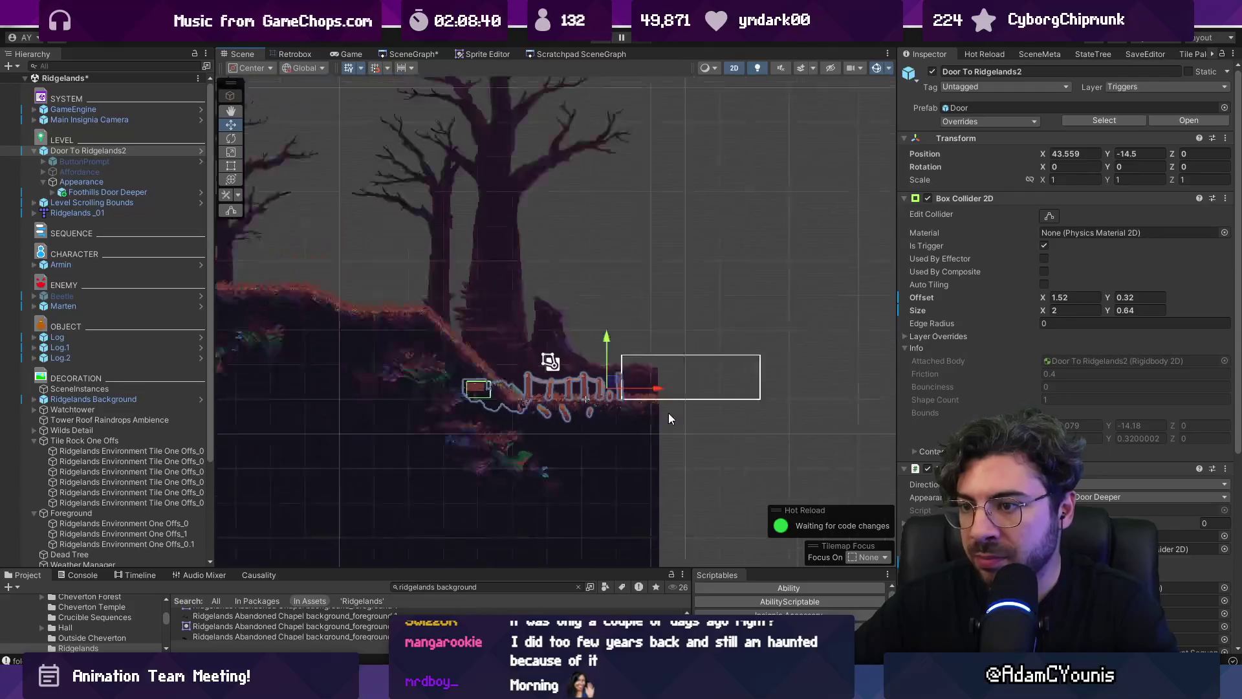
Check the Ridgelands_01 tilemap's colliders, then go back to Tiled
{"action": "left_click", "coordinate": [477, 386]}
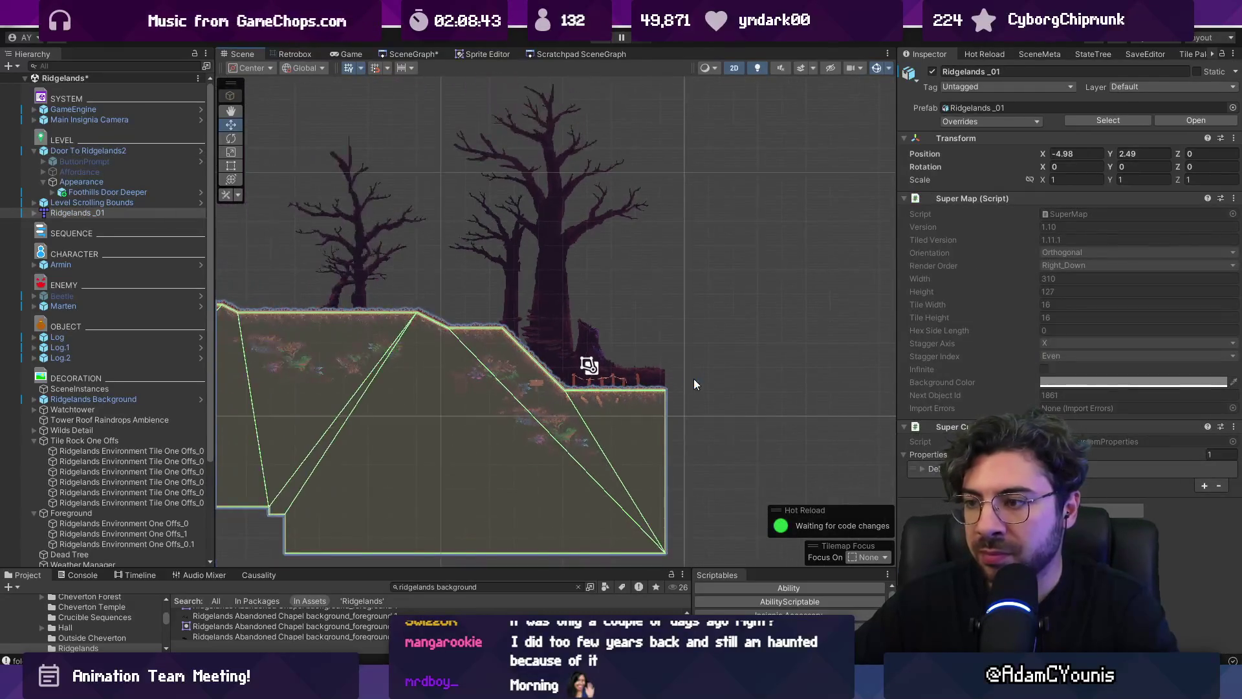
{"action": "scroll", "coordinate": [697, 382], "scroll_direction": "down", "scroll_amount": 3}
{"action": "scroll", "coordinate": [538, 355], "scroll_direction": "up", "scroll_amount": 2}
{"action": "scroll", "coordinate": [474, 357], "scroll_direction": "up", "scroll_amount": 1}
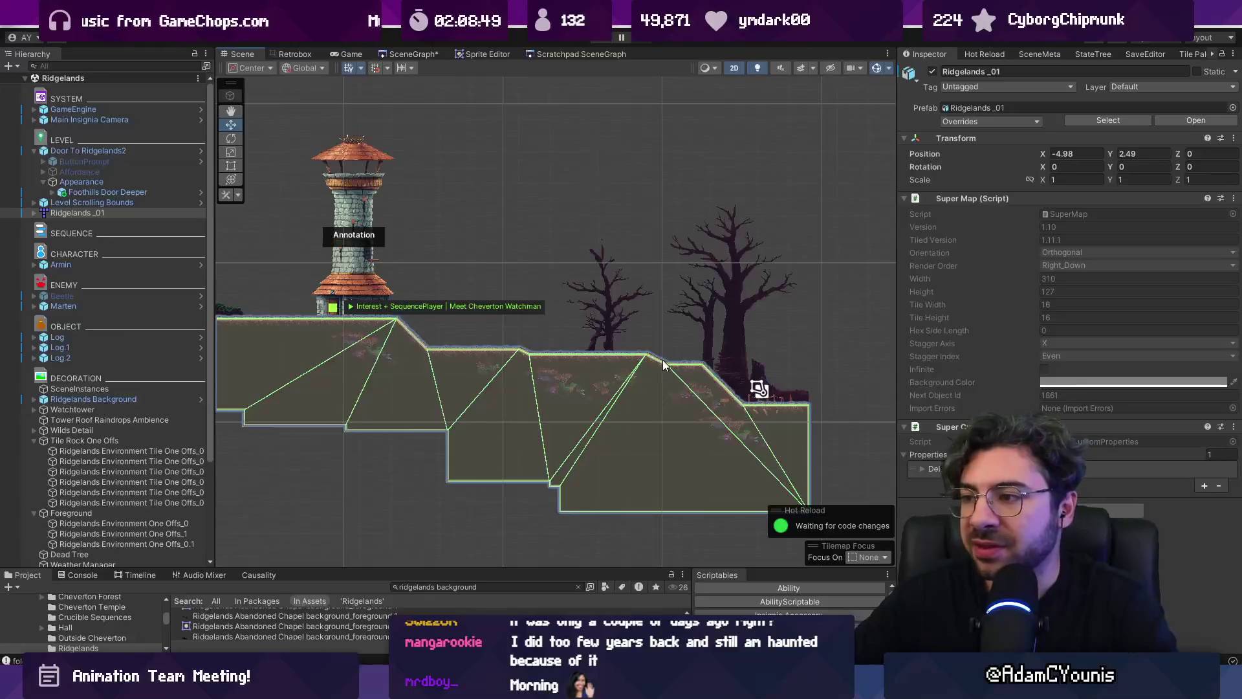
{"action": "key", "text": "alt+Tab"}
{"action": "scroll", "coordinate": [598, 445], "scroll_direction": "up", "scroll_amount": 5}
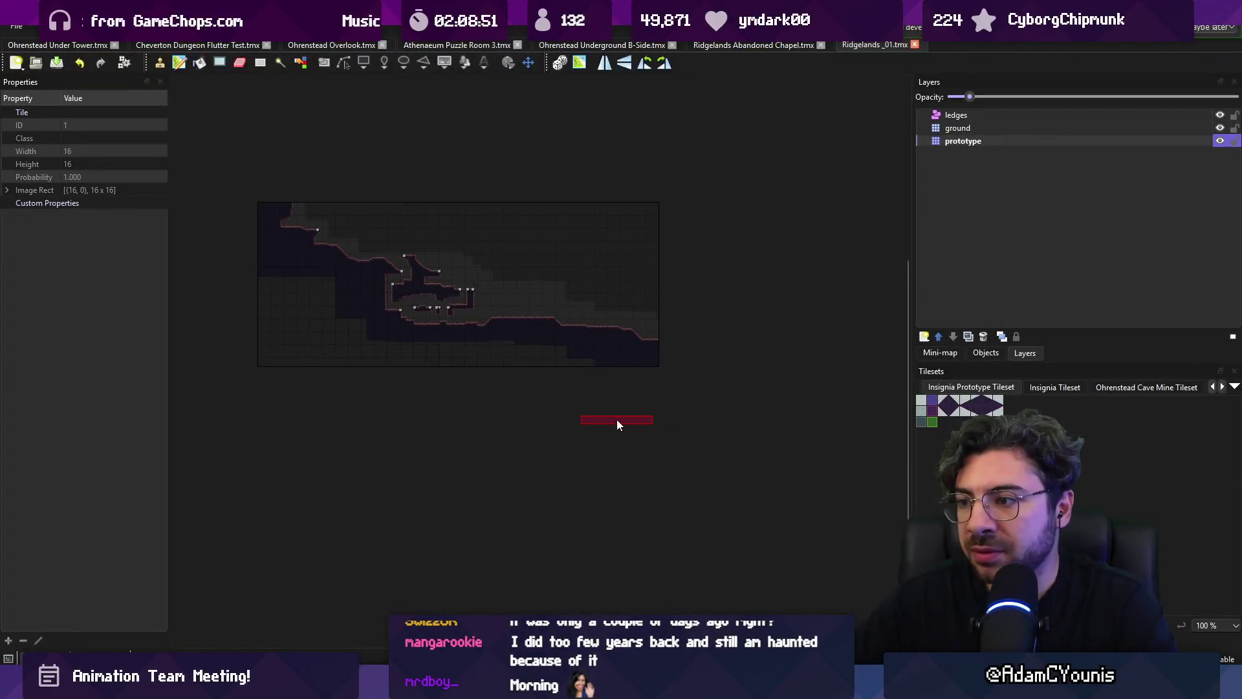
Trial-stamp slope tiles along the hillside edge, then undo them
{"action": "key", "text": "r"}
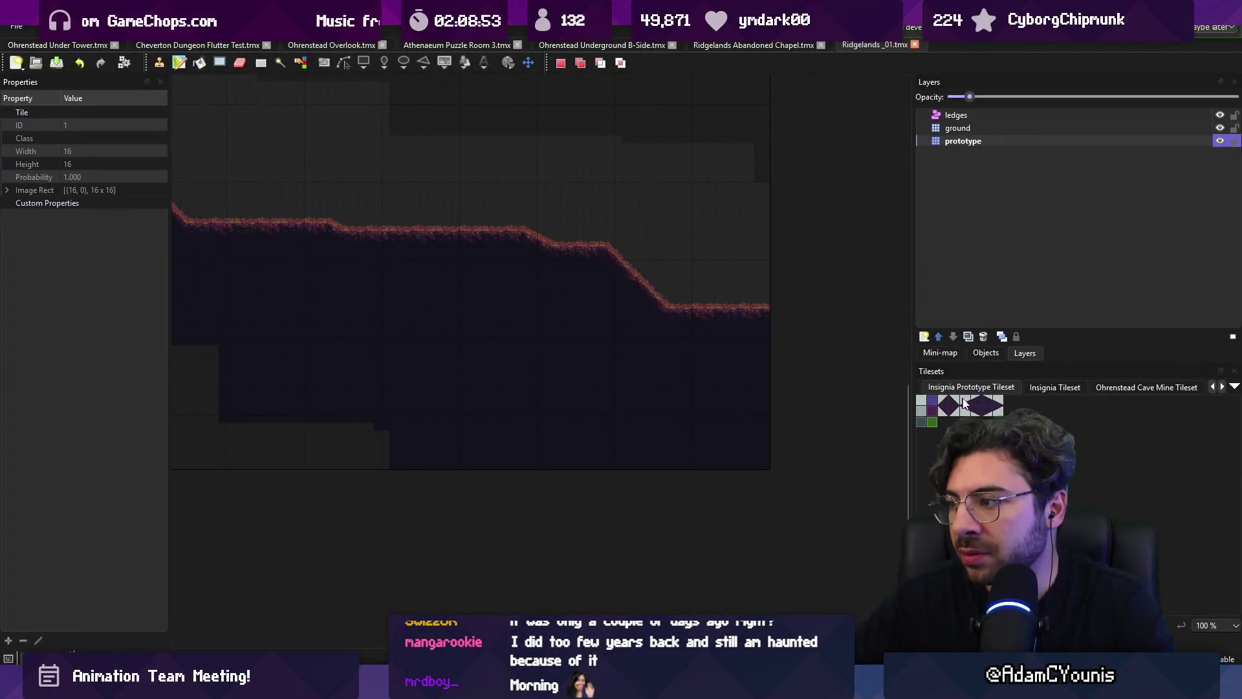
{"action": "scroll", "coordinate": [681, 270], "scroll_direction": "up", "scroll_amount": 2}
{"action": "scroll", "coordinate": [958, 408], "scroll_direction": "up", "scroll_amount": 2}
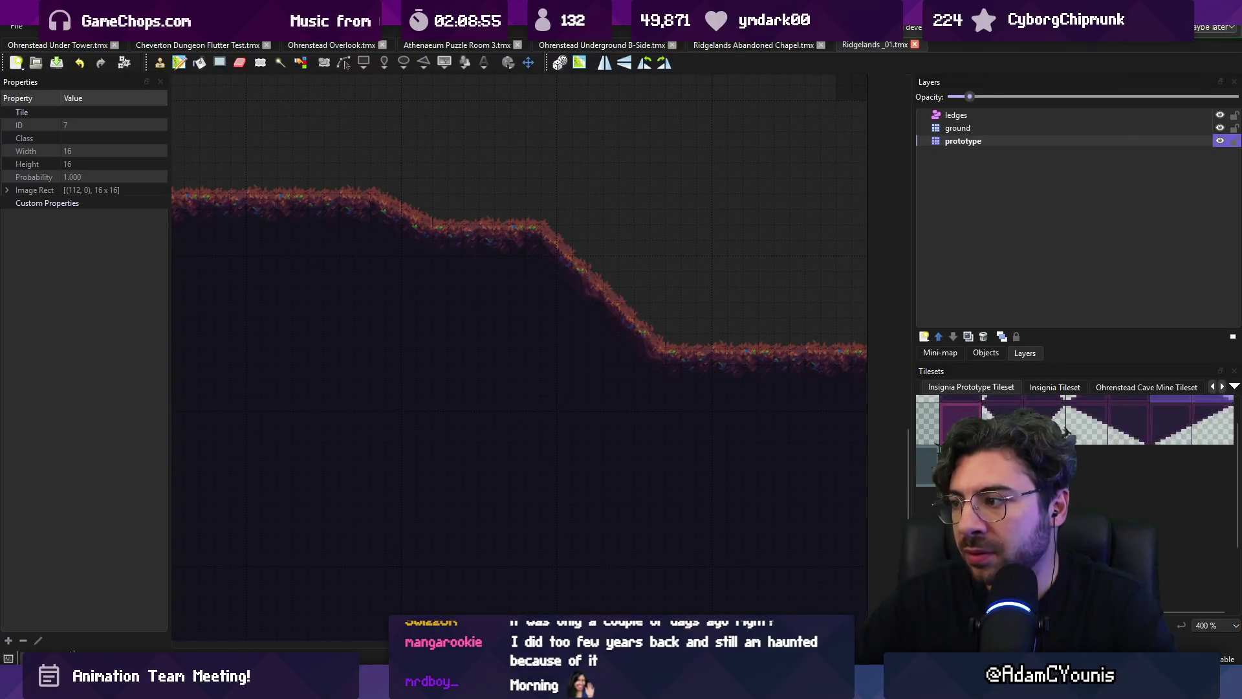
{"action": "key", "text": "r"}
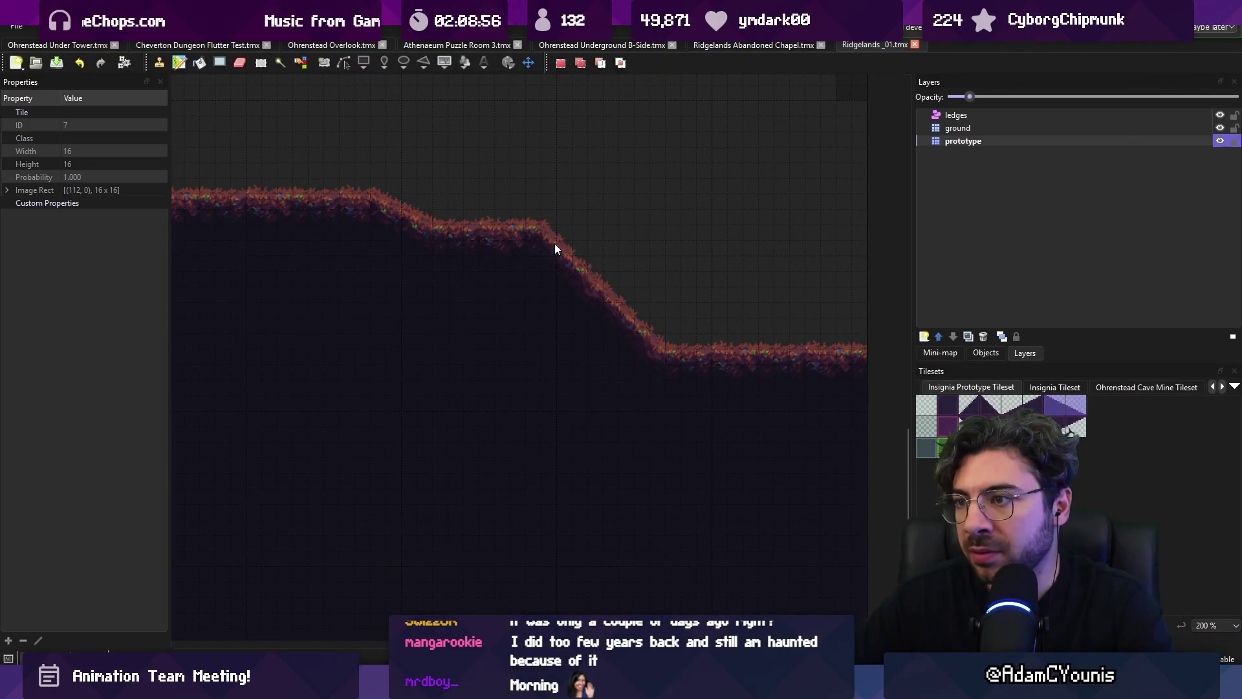
{"action": "scroll", "coordinate": [542, 236], "scroll_direction": "up", "scroll_amount": 2}
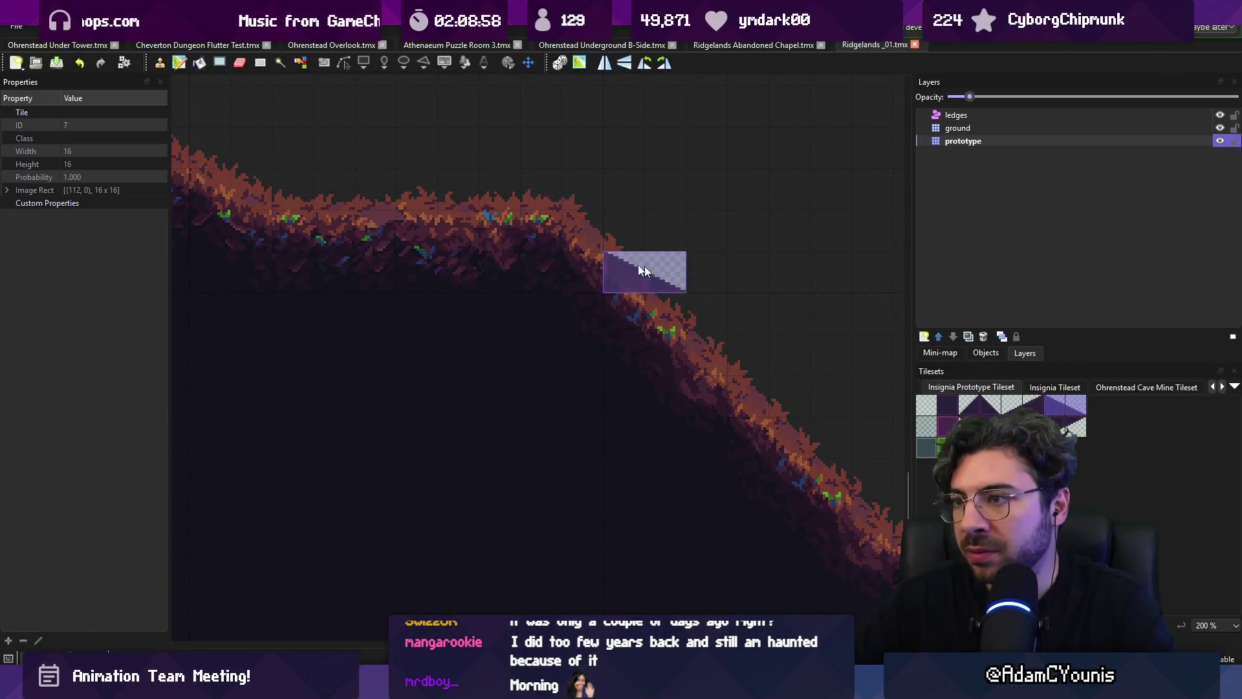
{"action": "left_click", "coordinate": [534, 271]}
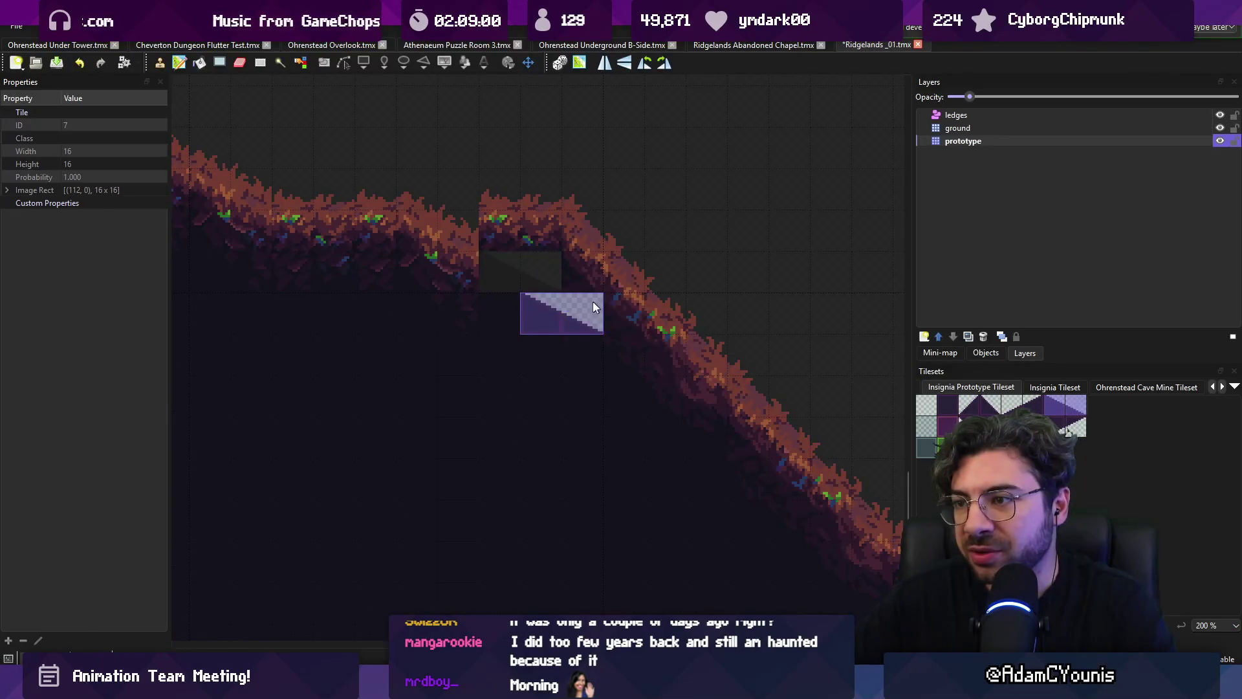
{"action": "left_click", "coordinate": [634, 315]}
{"action": "left_click_drag", "start_coordinate": [498, 148], "coordinate": [637, 152]}
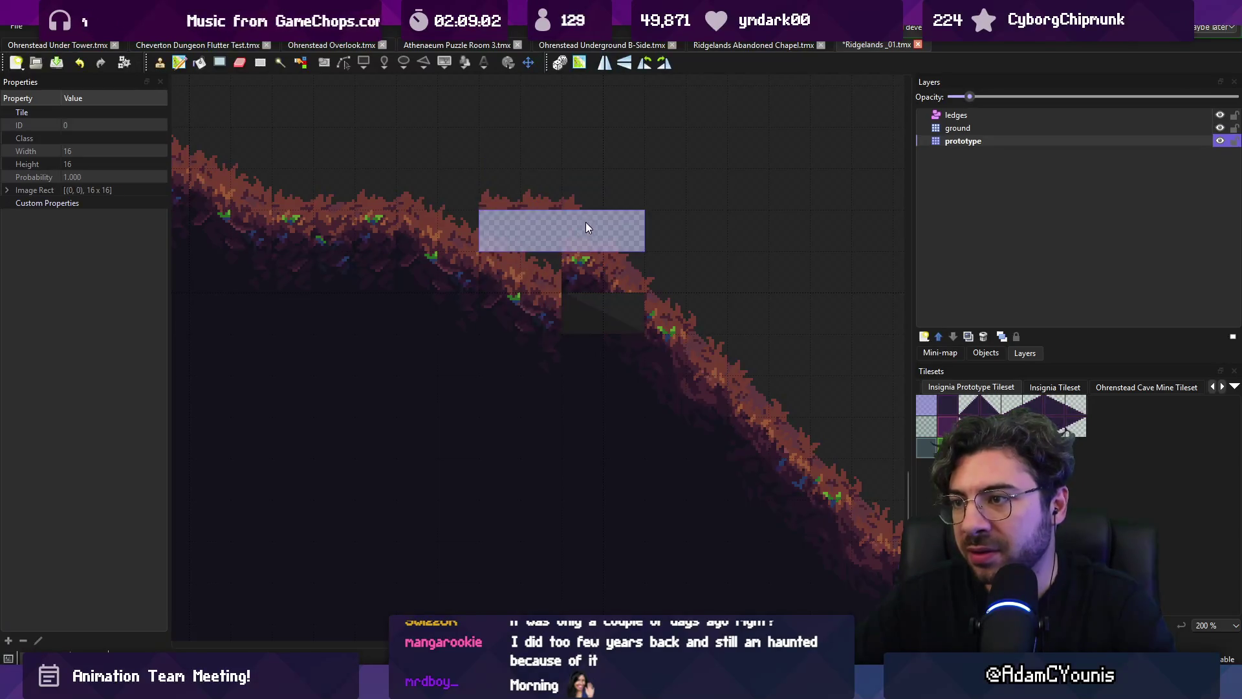
{"action": "scroll", "coordinate": [591, 231], "scroll_direction": "right", "scroll_amount": 3}
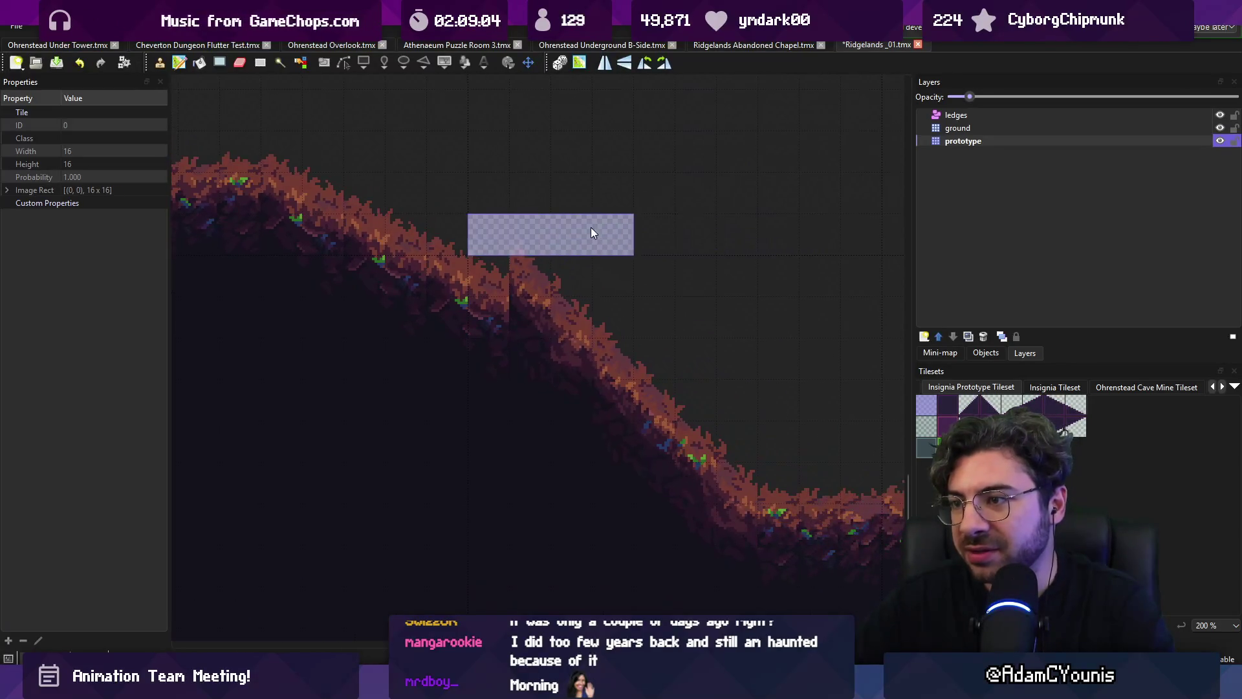
{"action": "key", "text": "ctrl+z"}
{"action": "key", "text": "ctrl+z"}
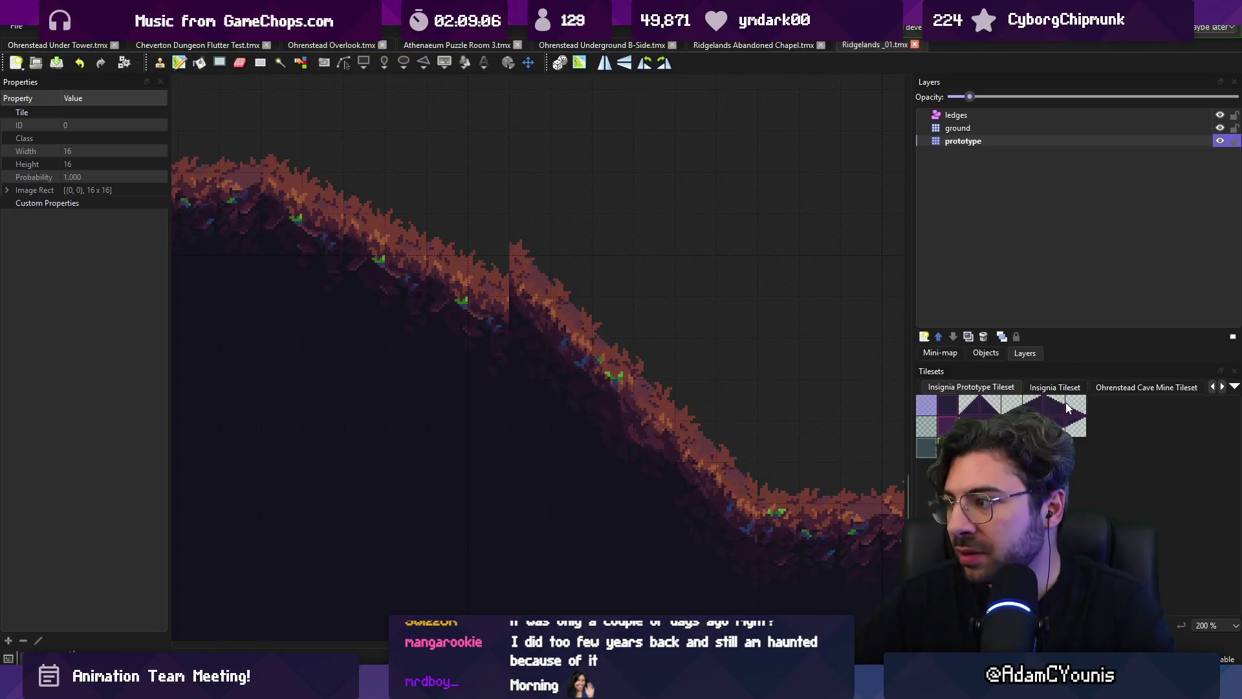
Try a two-tile prototype stamp on the slope and undo it, leaving the map unchanged
{"action": "left_click_drag", "start_coordinate": [1068, 406], "coordinate": [1052, 407]}
{"action": "left_click", "coordinate": [569, 329]}
{"action": "key", "text": "r"}
{"action": "key", "text": "b"}
{"action": "key", "text": "ctrl+z"}
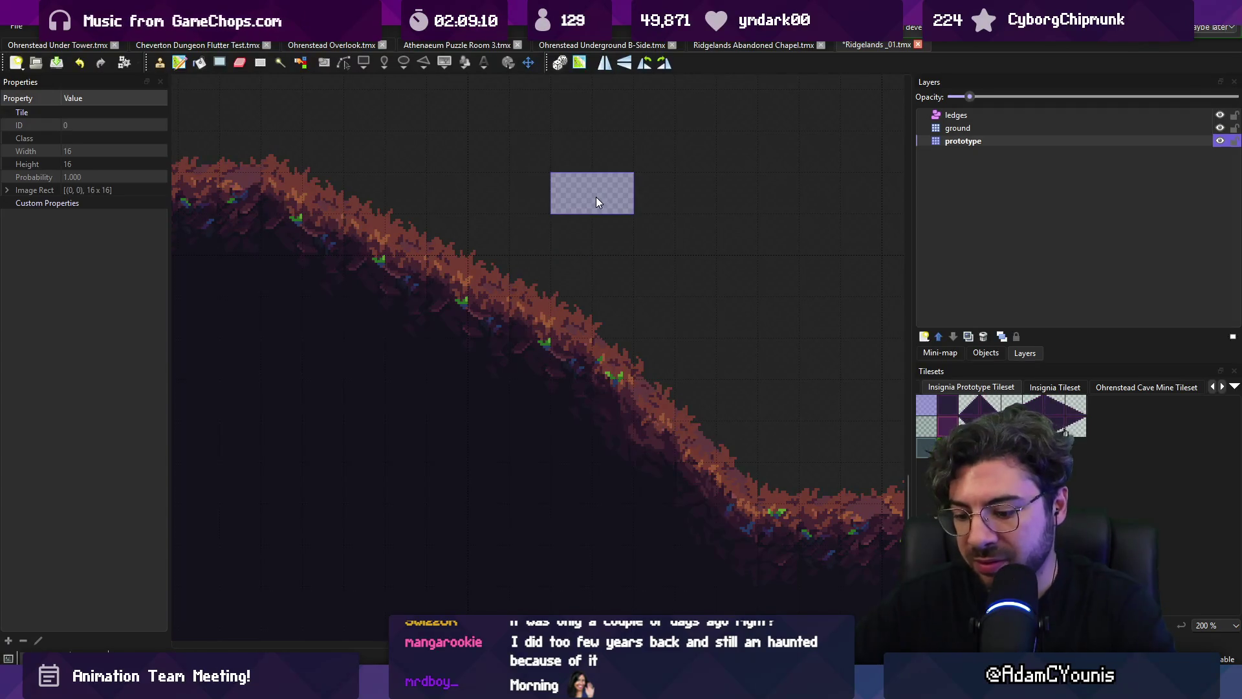
{"action": "key", "text": "ctrl+z"}
{"action": "scroll", "coordinate": [597, 202], "scroll_direction": "down", "scroll_amount": 5}
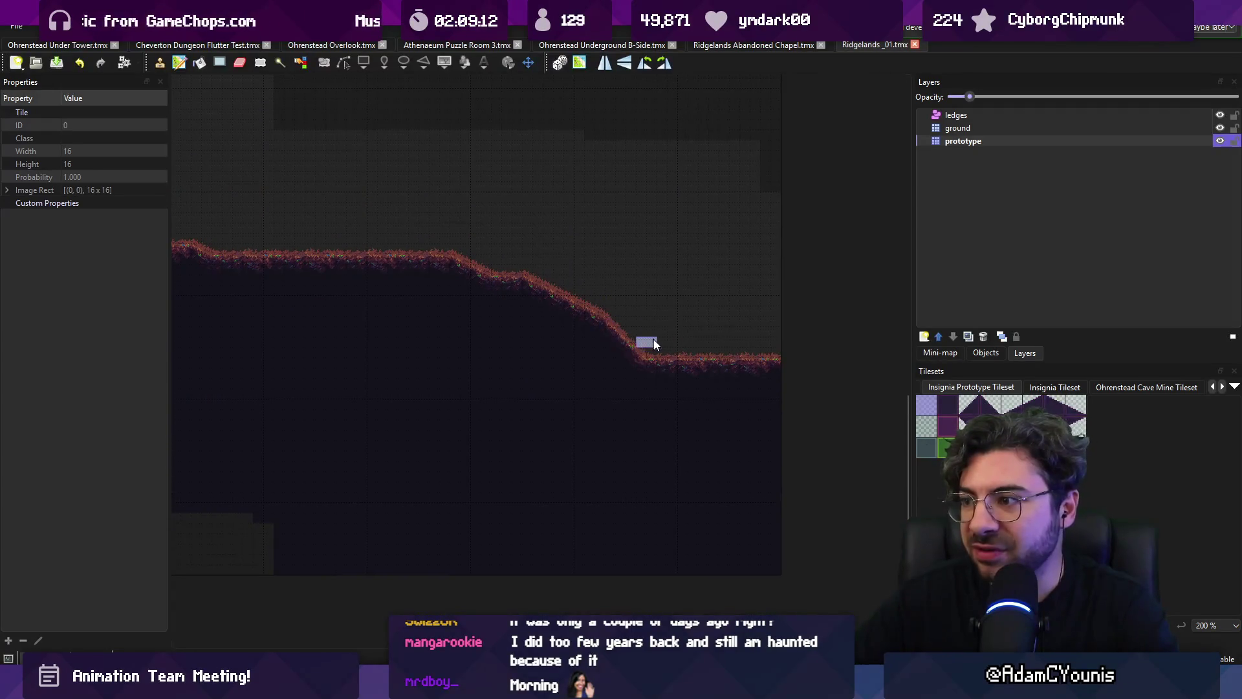
Test a tiles 6–7 stamp at the slope's foot, undo it, and drop a Door prefab at -1.679, -0.474
{"action": "left_click_drag", "start_coordinate": [1071, 407], "coordinate": [1052, 406]}
{"action": "left_click", "coordinate": [649, 355]}
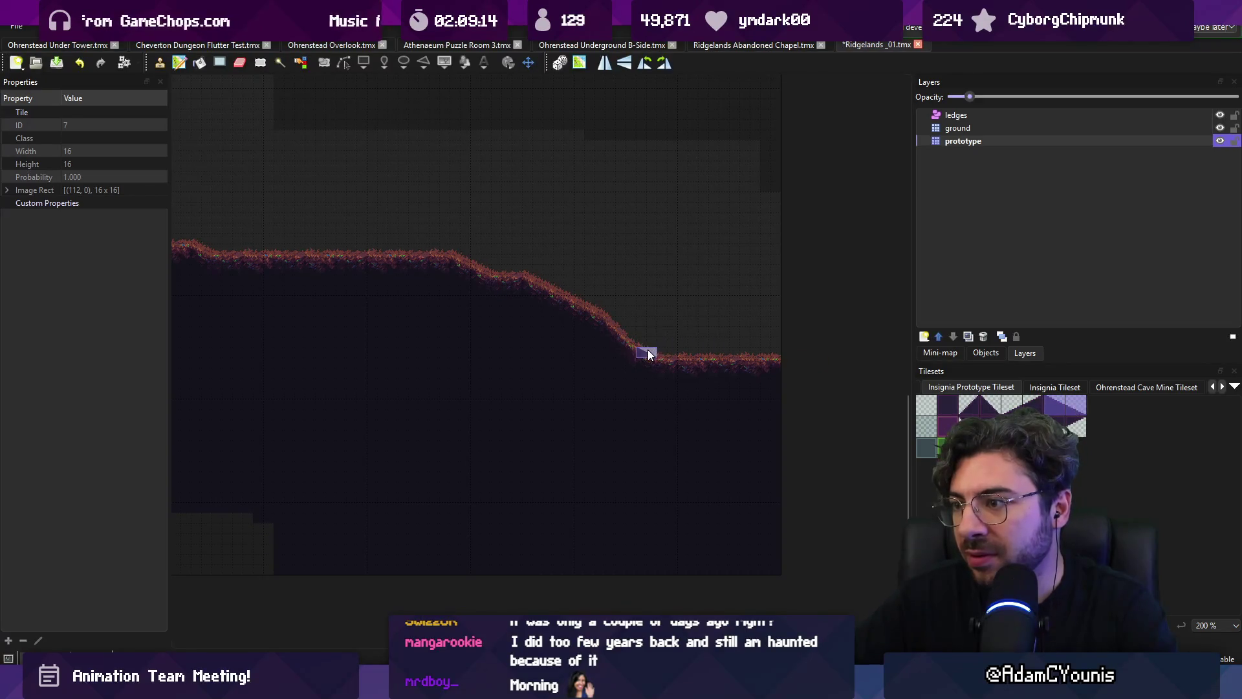
{"action": "key", "text": "ctrl+z"}
{"action": "scroll", "coordinate": [685, 280], "scroll_direction": "up", "scroll_amount": 3}
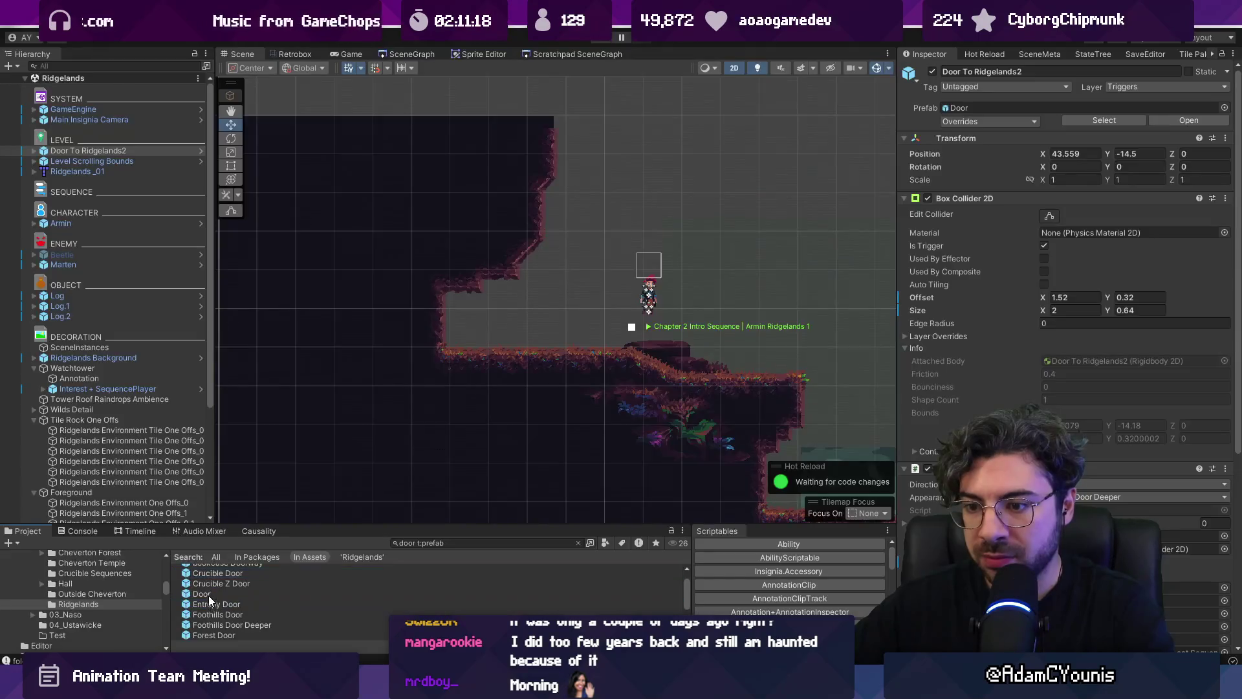
{"action": "mouse_move", "coordinate": [208, 595]}
{"action": "left_mouse_down"}
{"action": "mouse_move", "coordinate": [457, 375]}
{"action": "mouse_move", "coordinate": [479, 314]}
{"action": "left_mouse_up"}
Set the new Door's Appearance to Forest Rock Door and push it right against the cave wall
{"action": "left_click", "coordinate": [1087, 497]}
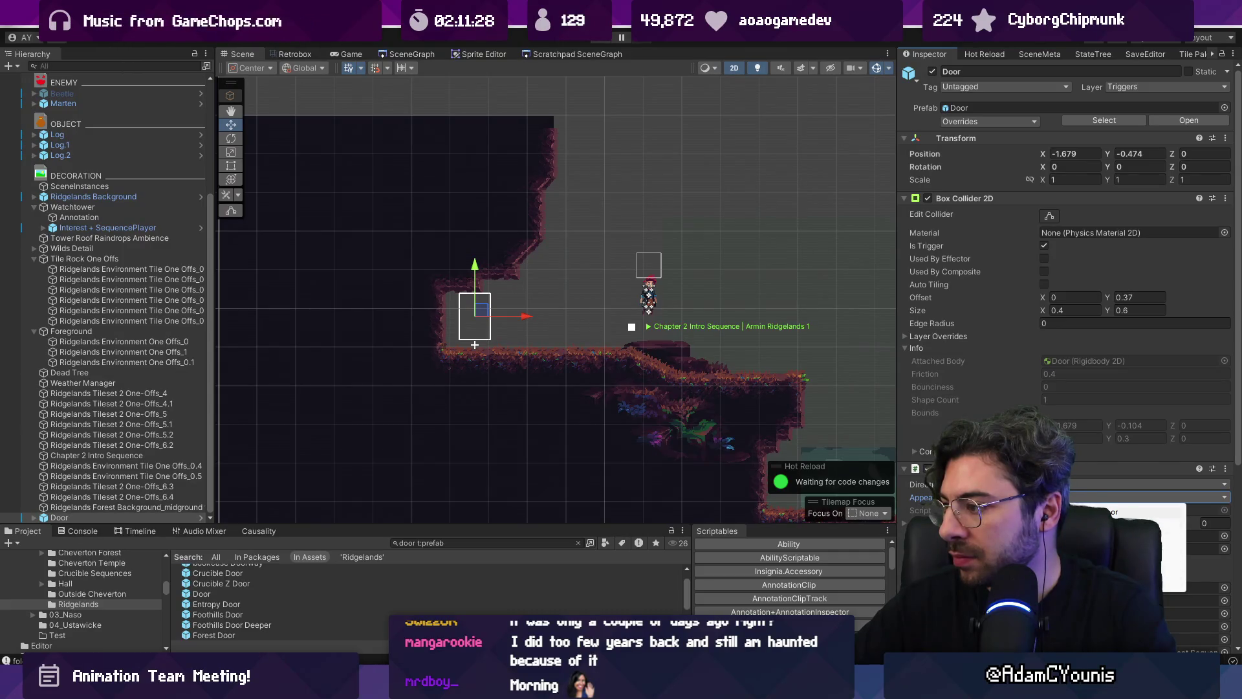
{"action": "left_click", "coordinate": [1076, 510]}
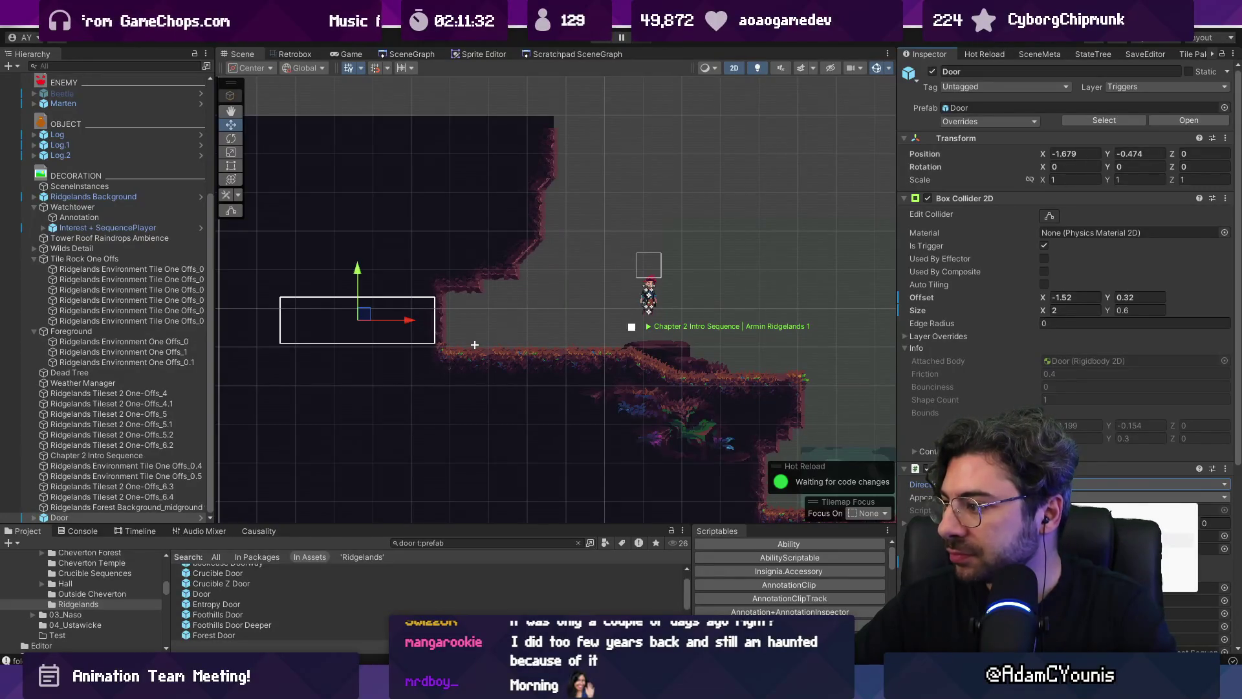
{"action": "mouse_move", "coordinate": [451, 319]}
{"action": "left_mouse_down"}
{"action": "mouse_move", "coordinate": [491, 319]}
{"action": "mouse_move", "coordinate": [445, 319]}
{"action": "mouse_move", "coordinate": [472, 315]}
{"action": "left_mouse_up"}
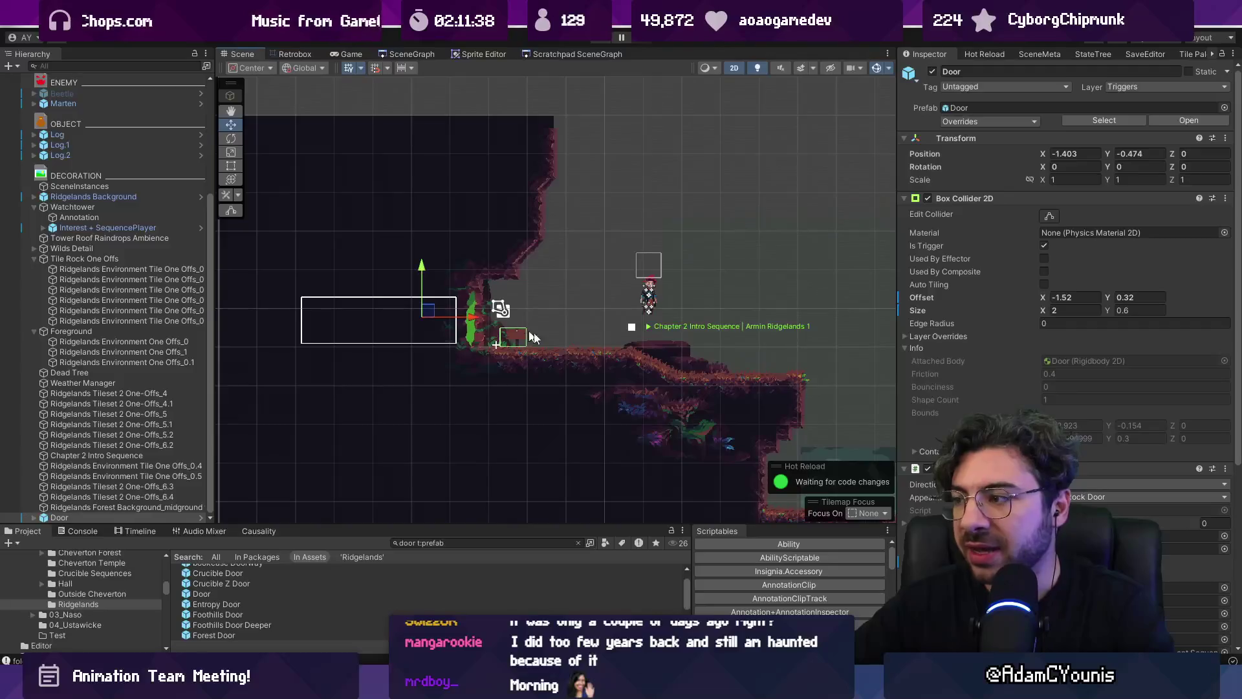
{"action": "scroll", "coordinate": [1095, 495], "scroll_direction": "down", "scroll_amount": 3}
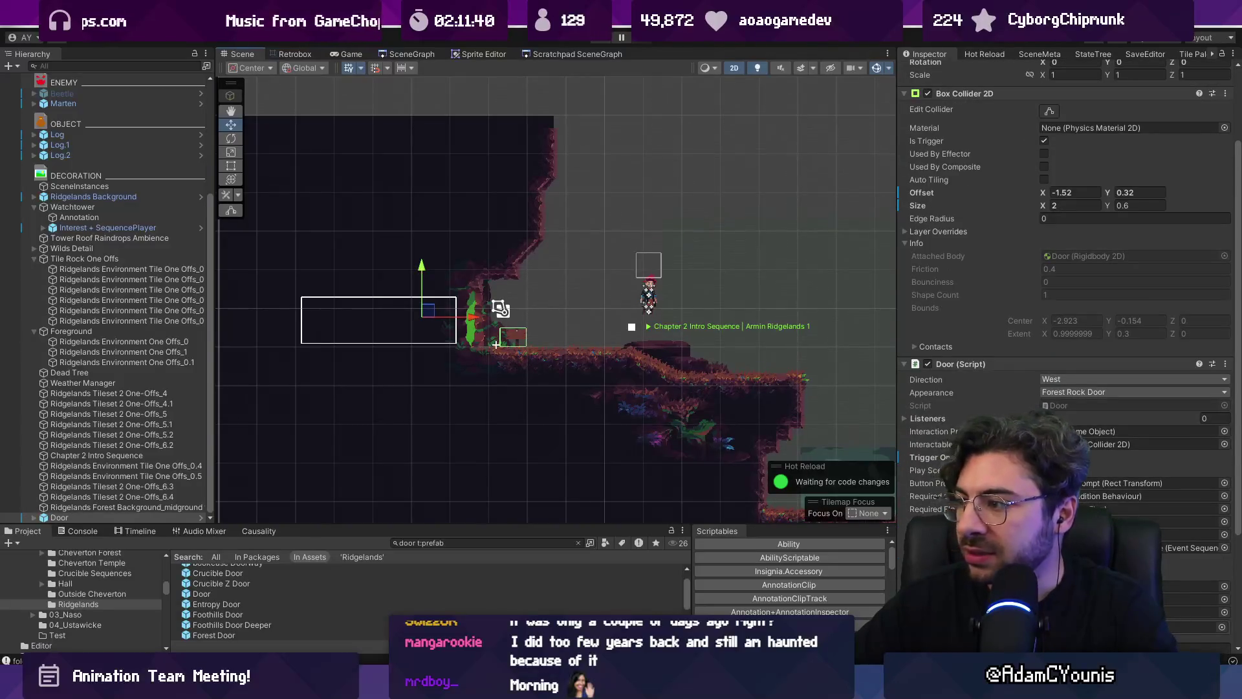
{"action": "scroll", "coordinate": [1094, 496], "scroll_direction": "down", "scroll_amount": 1}
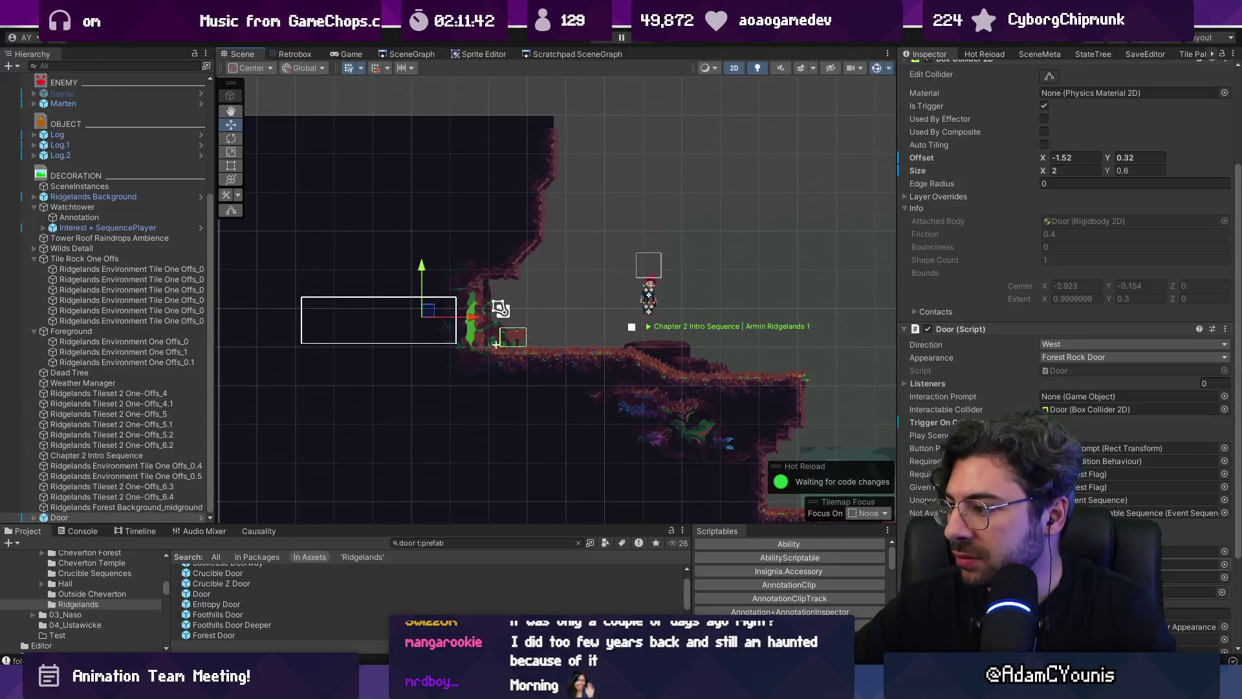
{"action": "scroll", "coordinate": [1199, 564], "scroll_direction": "down", "scroll_amount": 2}
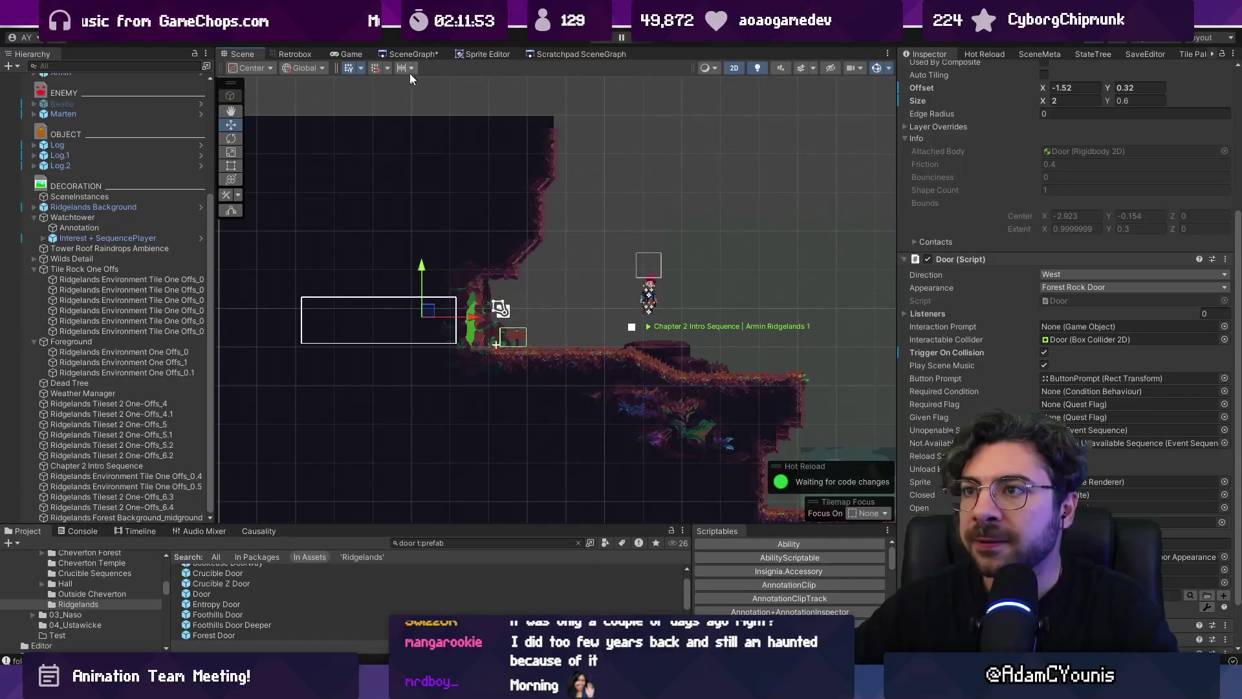
{"action": "left_click", "coordinate": [399, 55]}
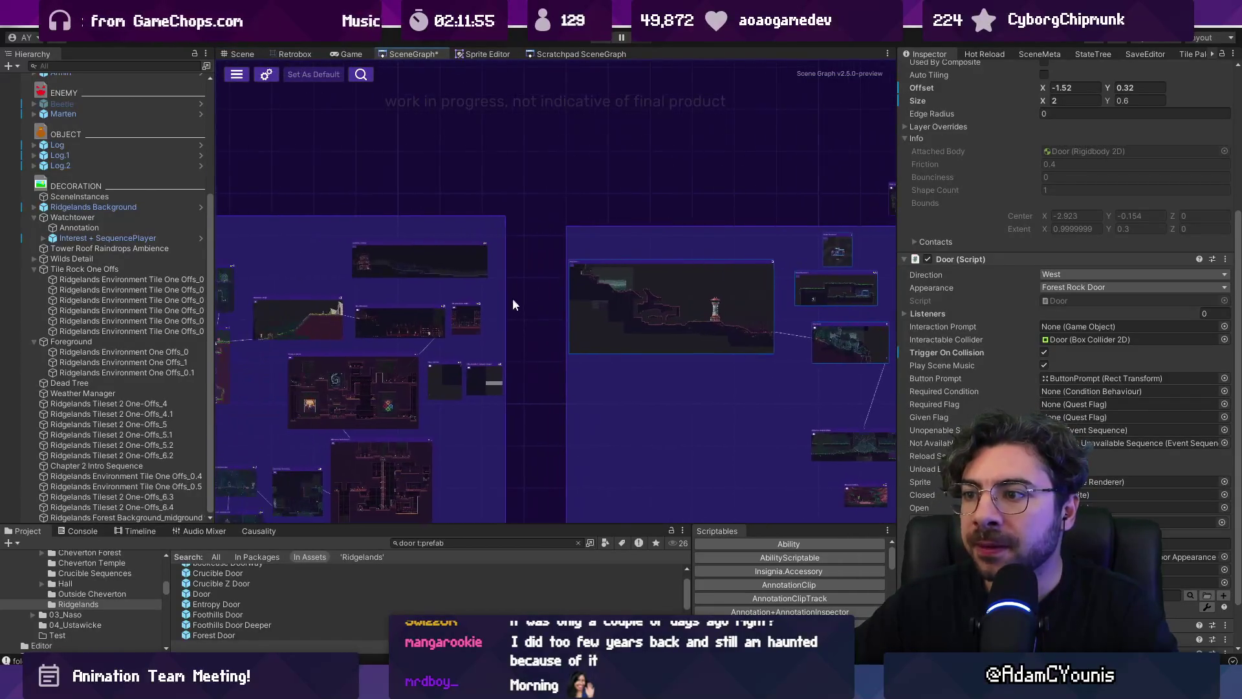
Draw a link from the door's room node to the Ridgelands node and save the scene graph
{"action": "scroll", "coordinate": [427, 337], "scroll_direction": "up", "scroll_amount": 1}
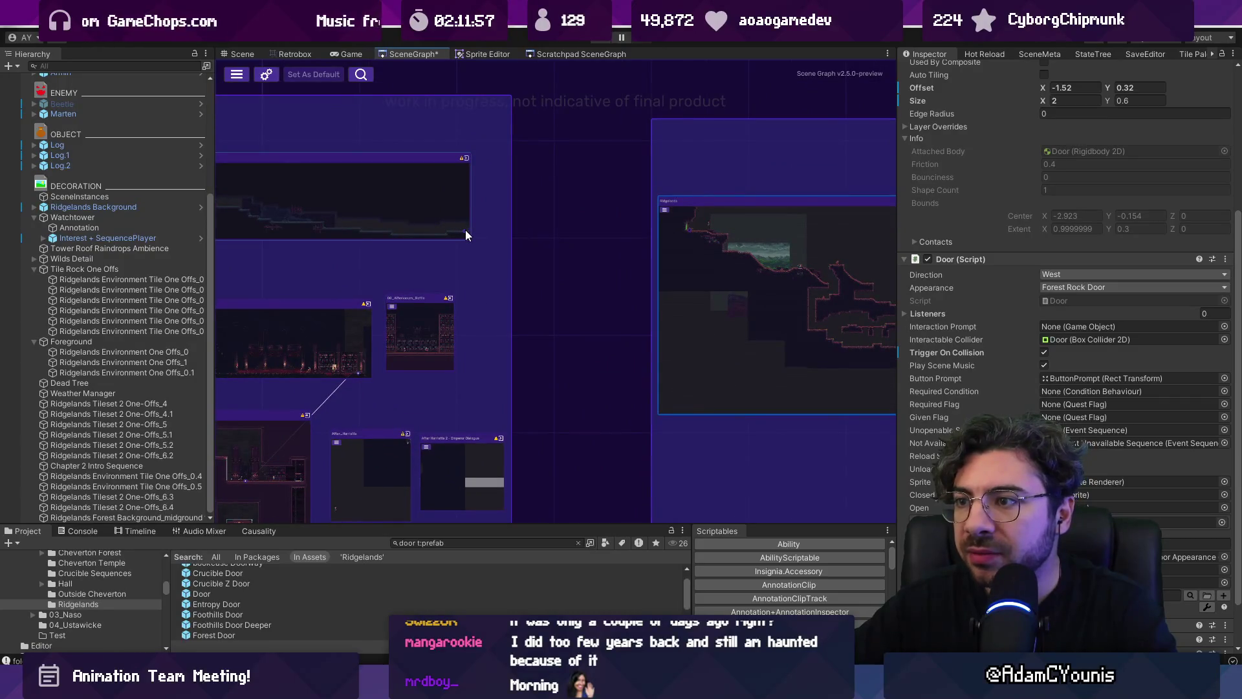
{"action": "left_click_drag", "start_coordinate": [466, 231], "coordinate": [692, 229]}
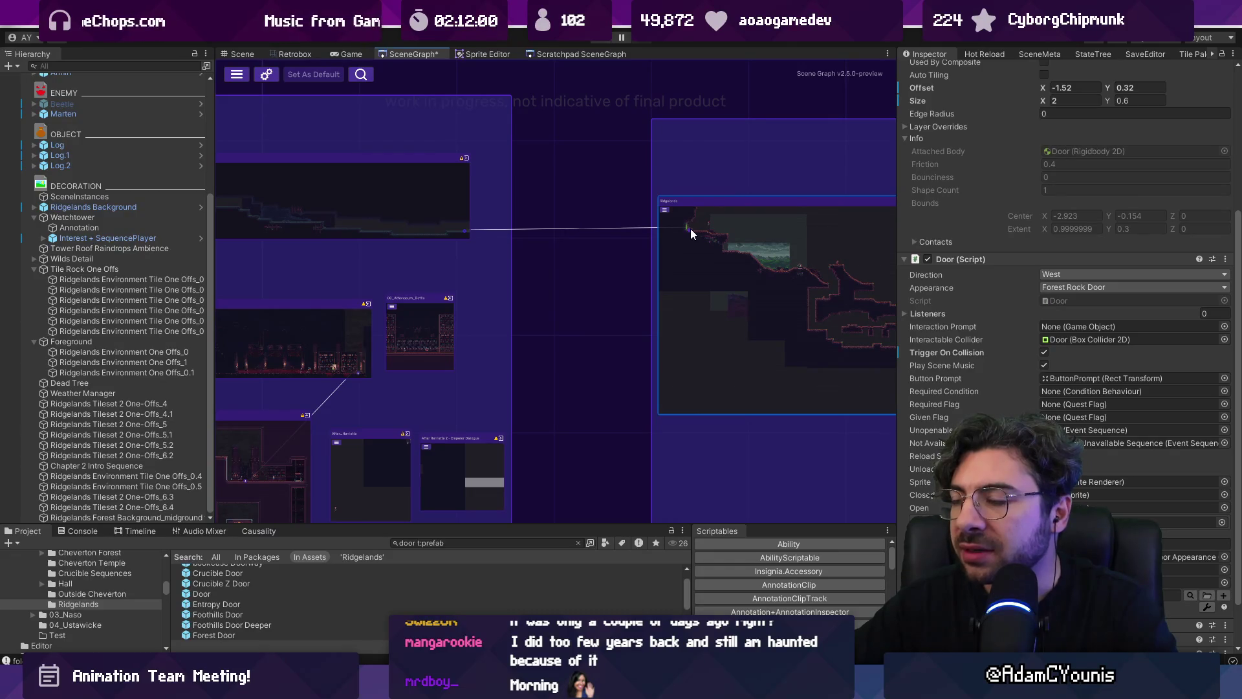
{"action": "left_click_drag", "start_coordinate": [677, 199], "coordinate": [610, 201]}
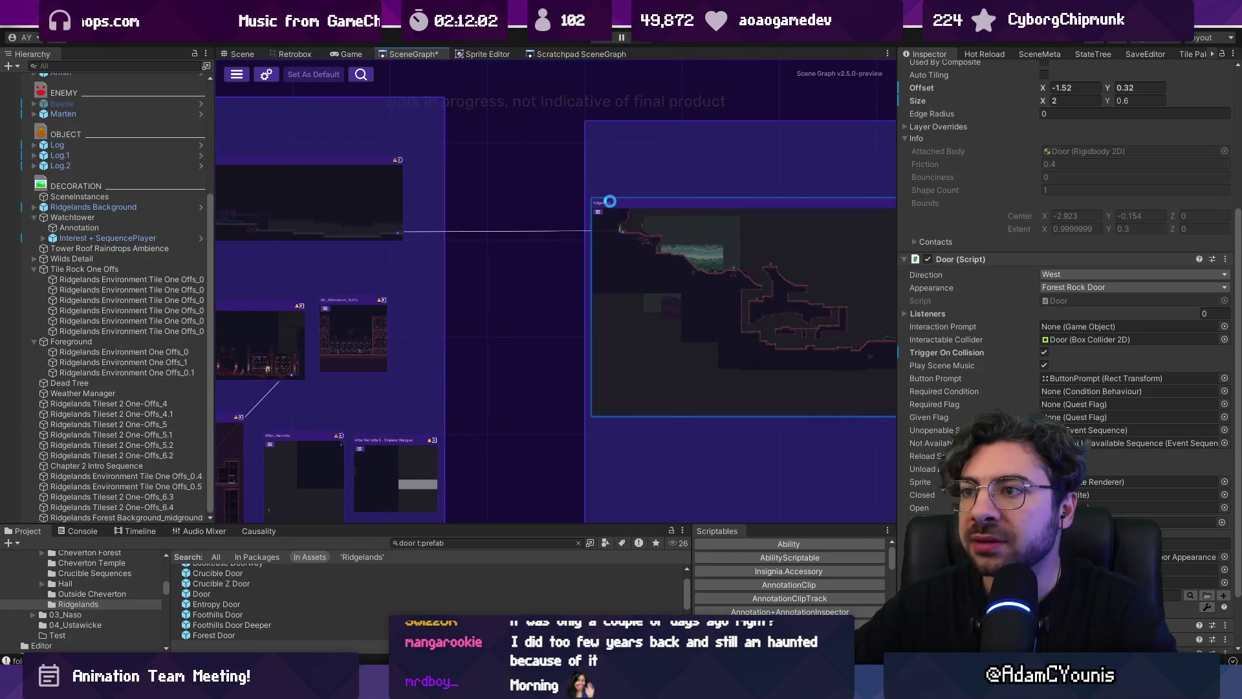
{"action": "key", "text": "ctrl+s"}
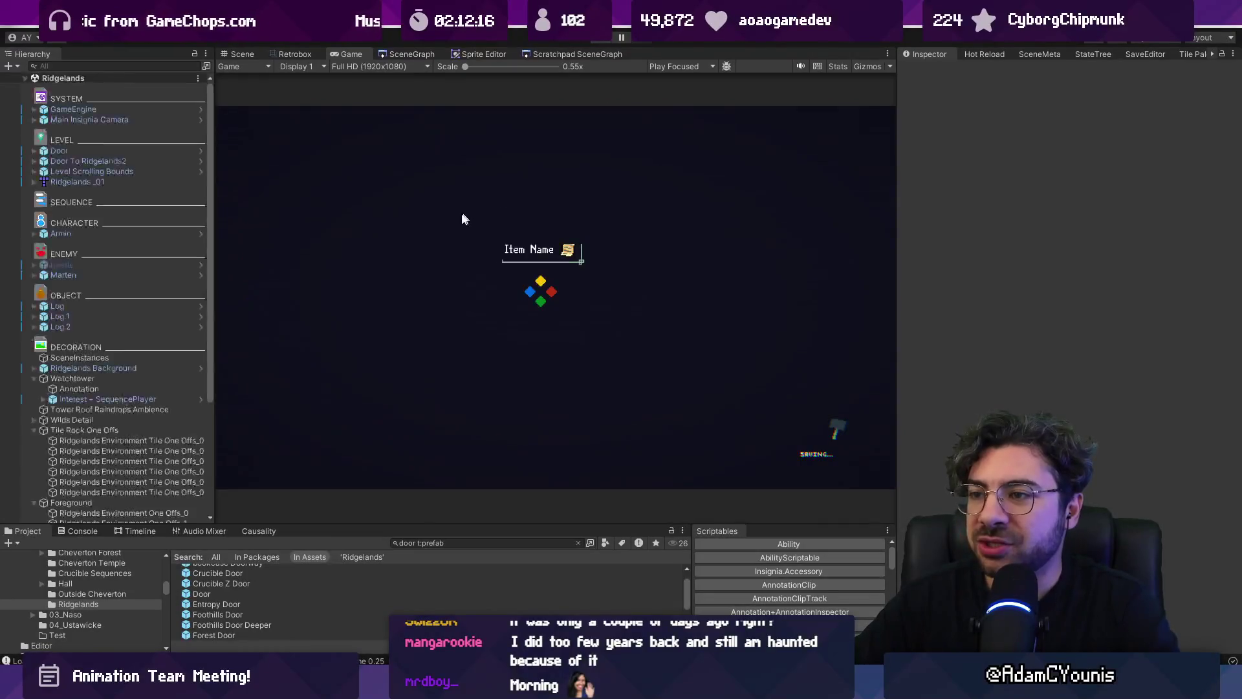
Delete the scene-graph connection to Ridgelands, watch Armin's intro, and return to the Scene view
{"action": "left_click", "coordinate": [301, 53]}
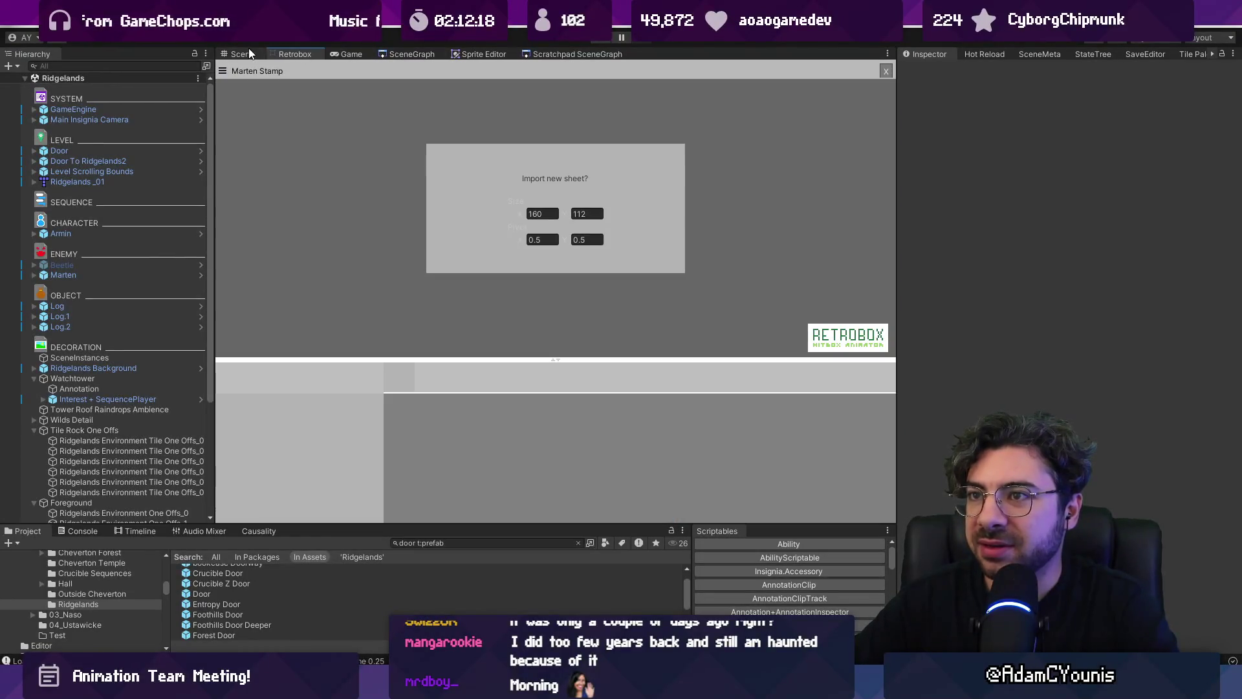
{"action": "left_click", "coordinate": [405, 54]}
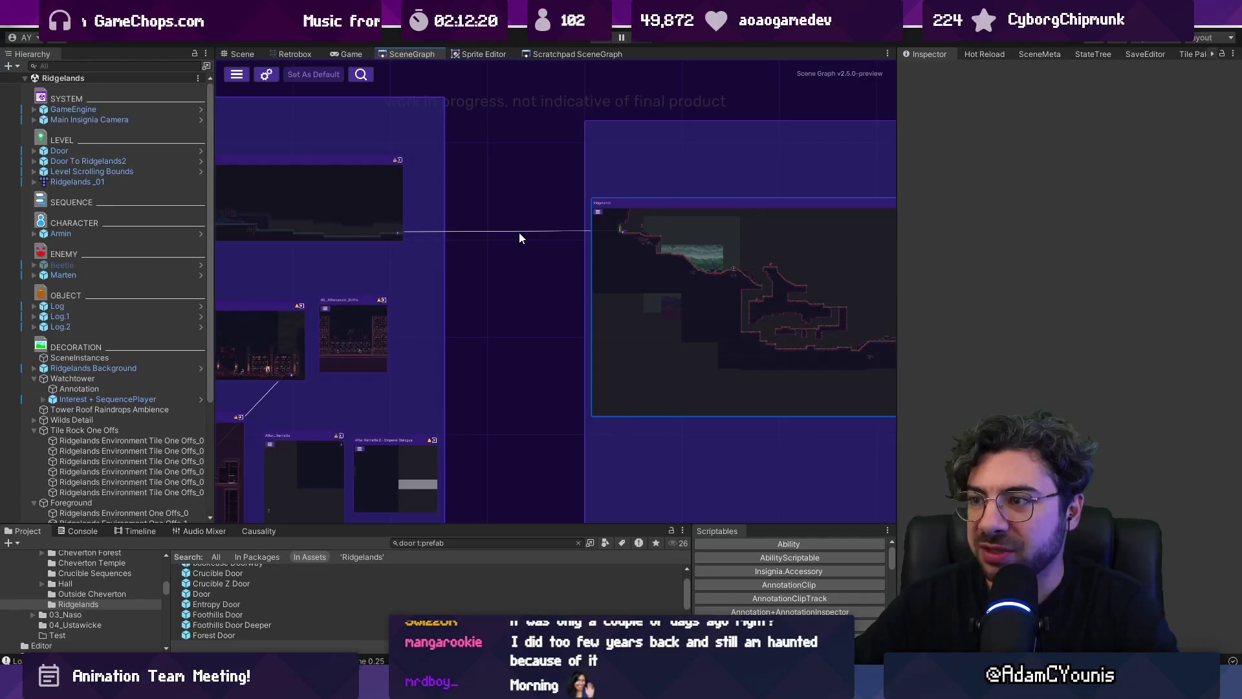
{"action": "scroll", "coordinate": [508, 202], "scroll_direction": "up", "scroll_amount": 5}
{"action": "left_click", "coordinate": [853, 289]}
{"action": "left_click_drag", "start_coordinate": [845, 289], "coordinate": [647, 258]}
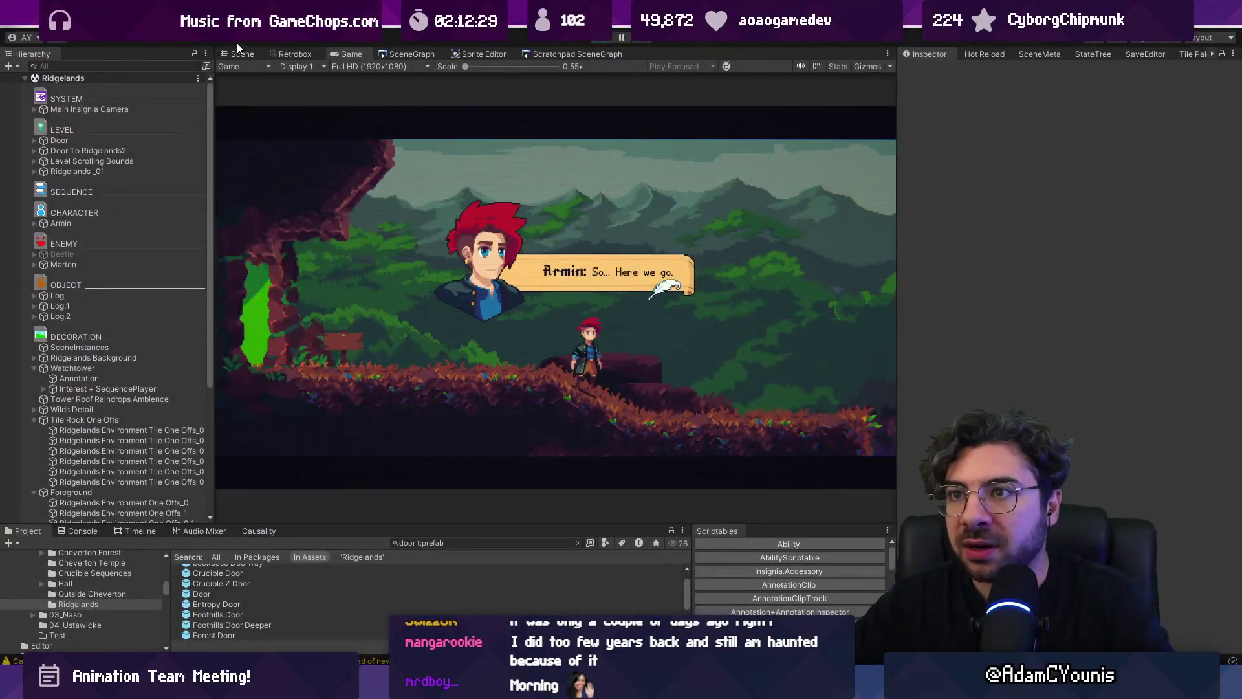
{"action": "left_click", "coordinate": [241, 54]}
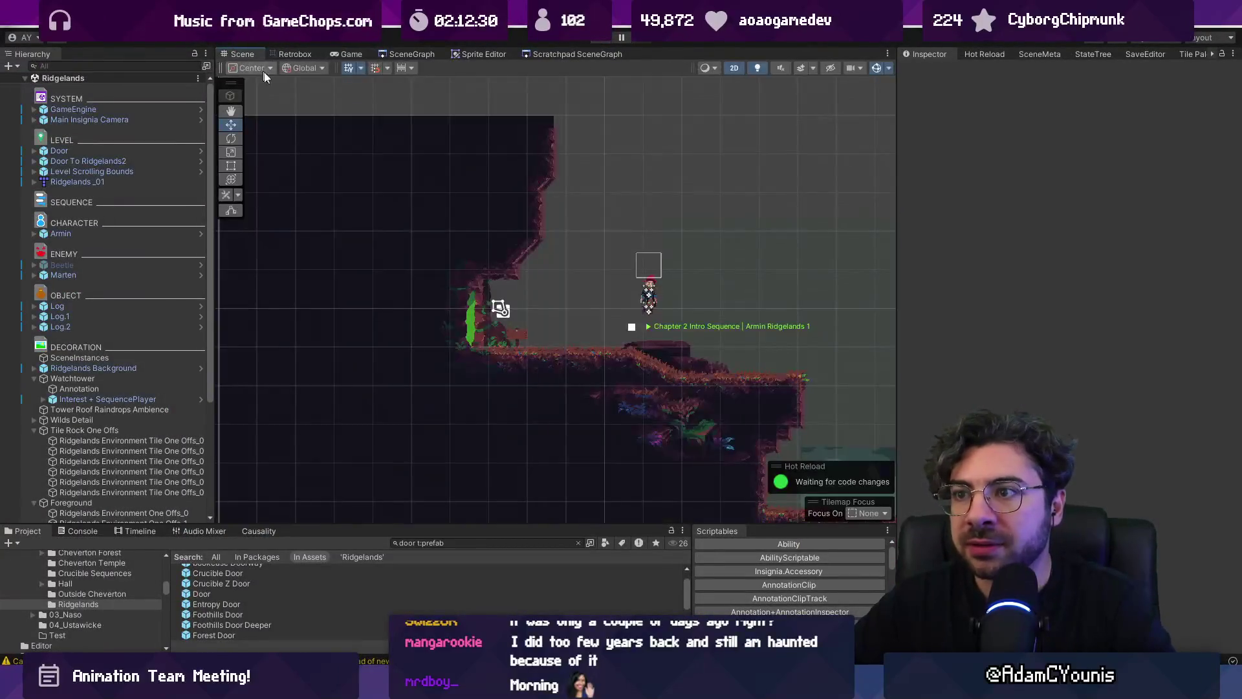
Move Armin left and down beside the cave door and inspect his Dialogue Pin child
{"action": "left_click", "coordinate": [650, 299]}
{"action": "left_click_drag", "start_coordinate": [671, 291], "coordinate": [552, 323]}
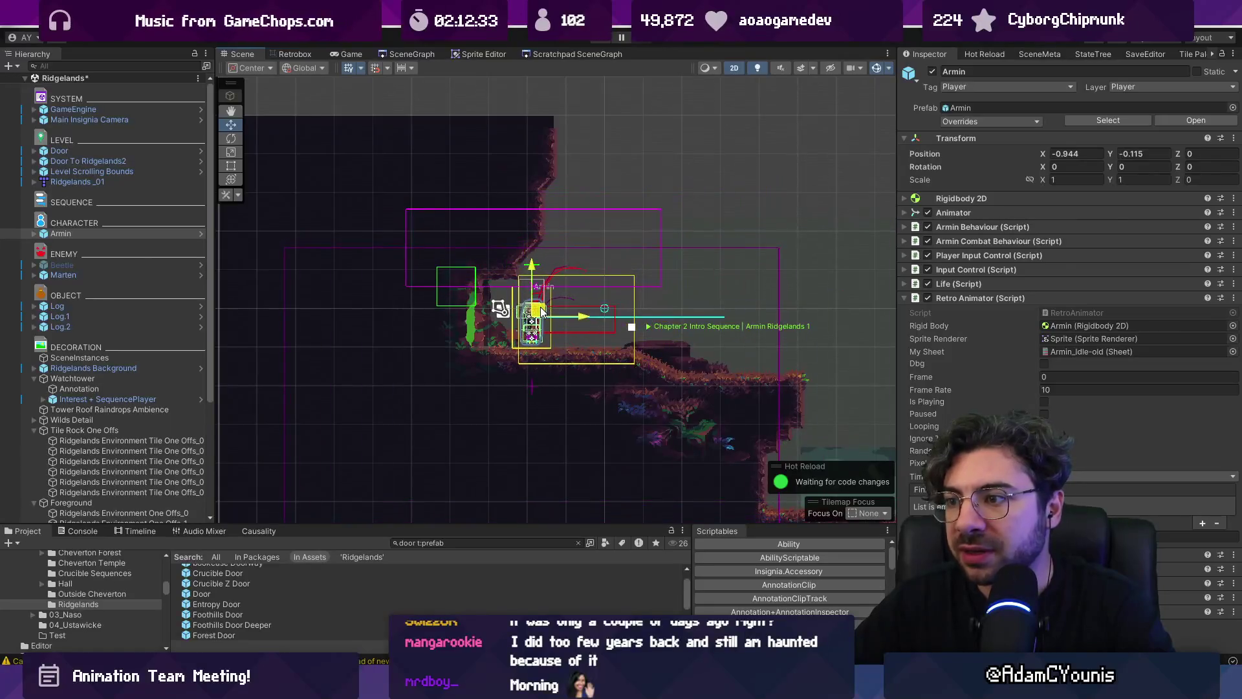
{"action": "left_click", "coordinate": [38, 234]}
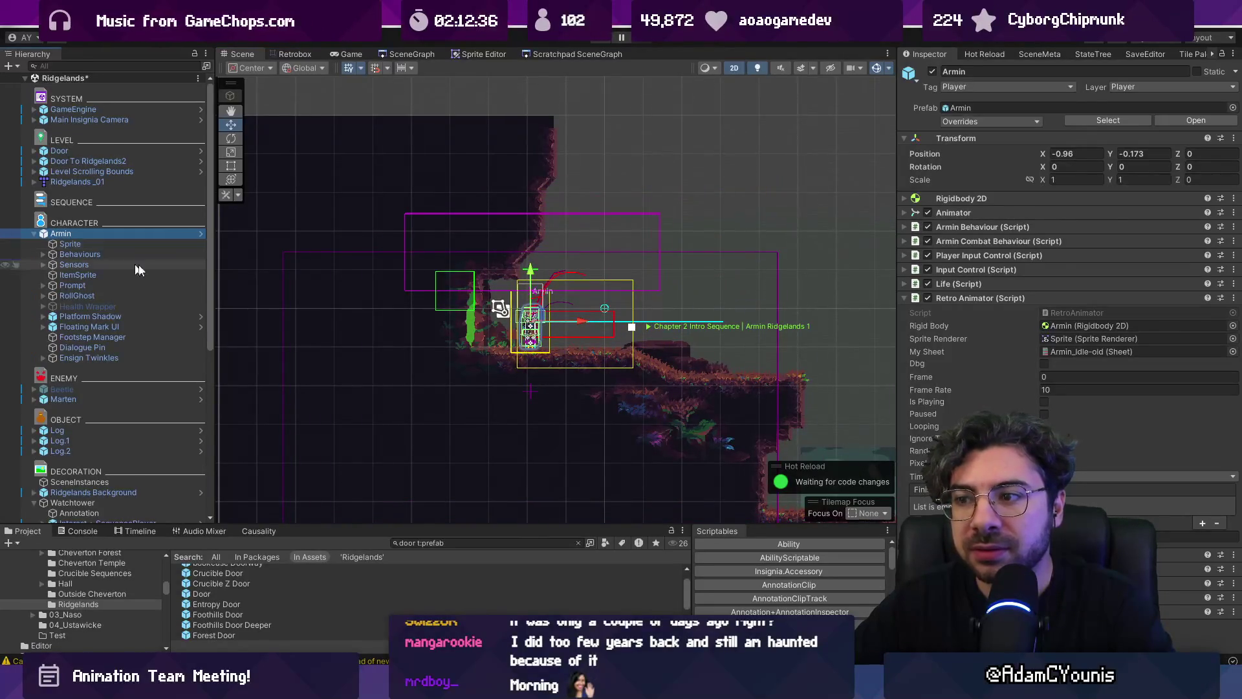
{"action": "scroll", "coordinate": [557, 360], "scroll_direction": "down", "scroll_amount": 4}
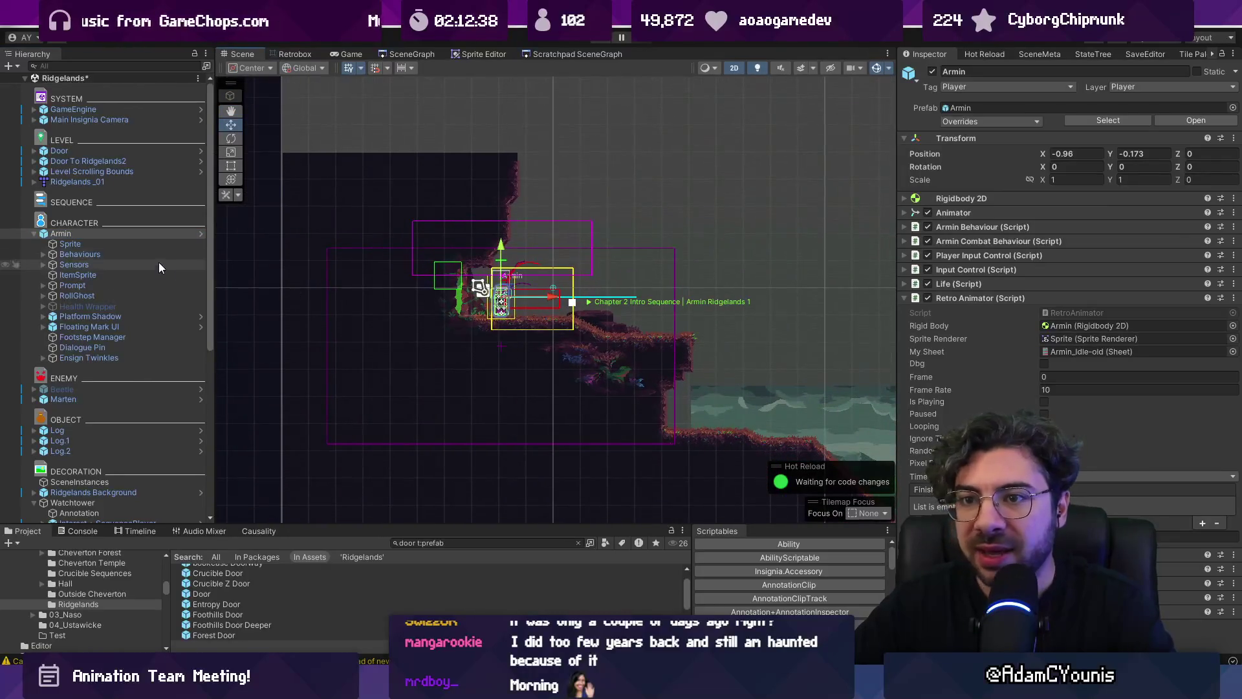
{"action": "left_click", "coordinate": [104, 348]}
Expand Armin's Behaviours and Ensign Ability Behaviours down to the Blue and Yellow groups
{"action": "key", "text": "Down"}
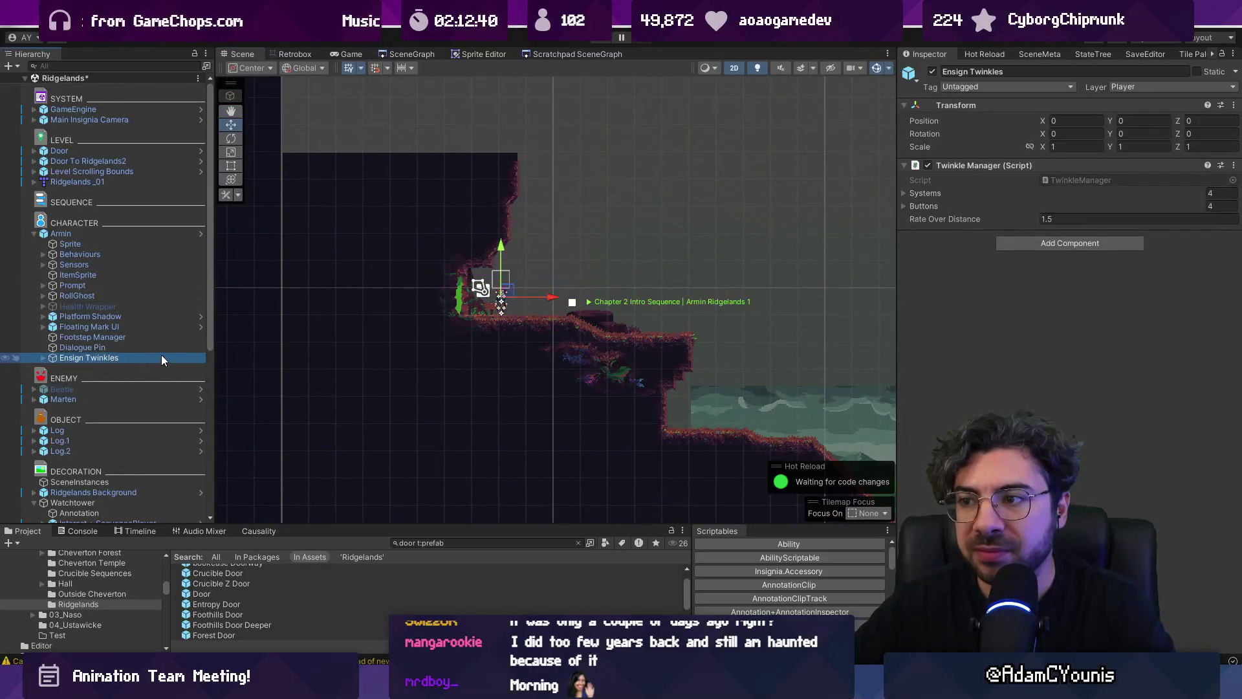
{"action": "key", "text": "Up"}
{"action": "key", "text": "Up"}
{"action": "key", "text": "Up"}
{"action": "key", "text": "Up"}
{"action": "key", "text": "Up"}
{"action": "key", "text": "Up"}
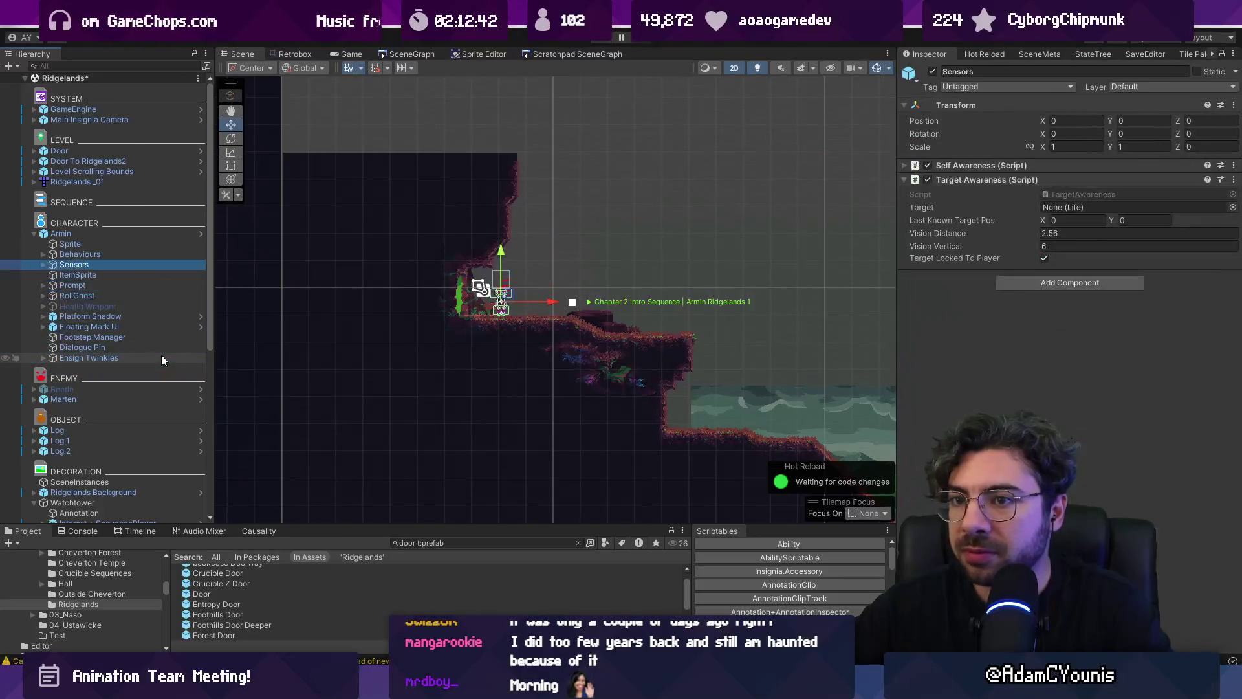
{"action": "key", "text": "Right"}
{"action": "key", "text": "Down"}
{"action": "key", "text": "Down"}
{"action": "key", "text": "Down"}
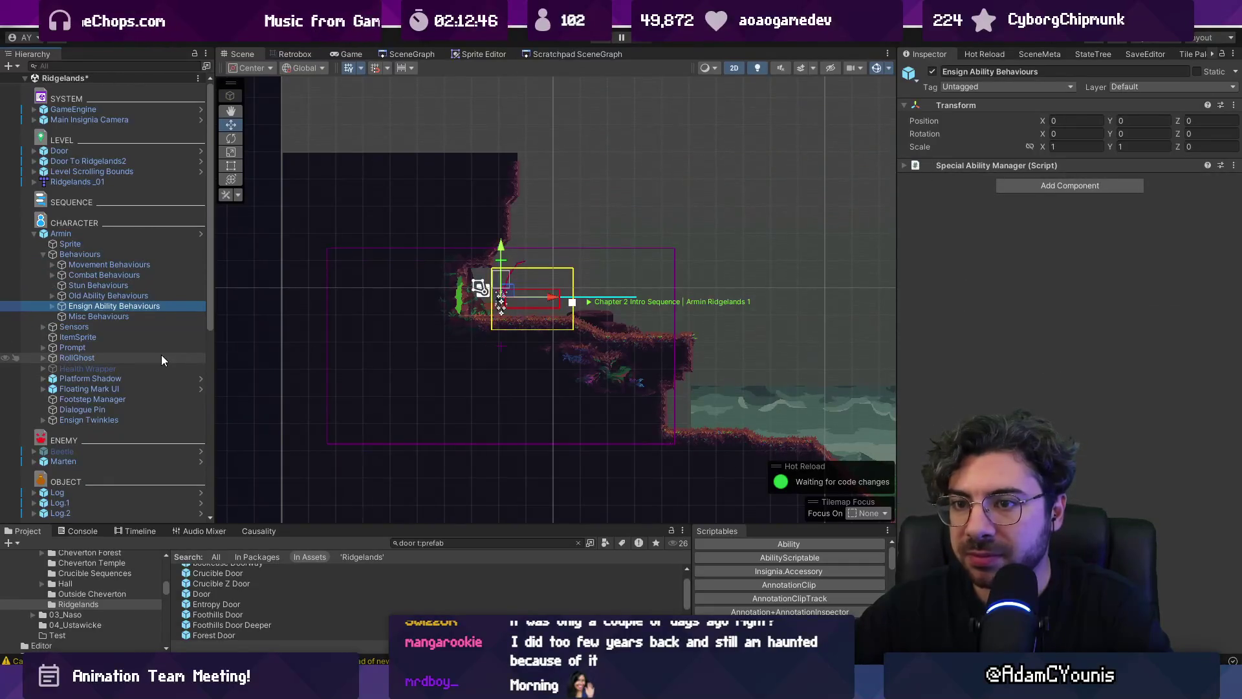
{"action": "key", "text": "Right"}
{"action": "key", "text": "Down"}
{"action": "key", "text": "Down"}
{"action": "key", "text": "Down"}
{"action": "key", "text": "Up"}
{"action": "key", "text": "Up"}
{"action": "key", "text": "Up"}
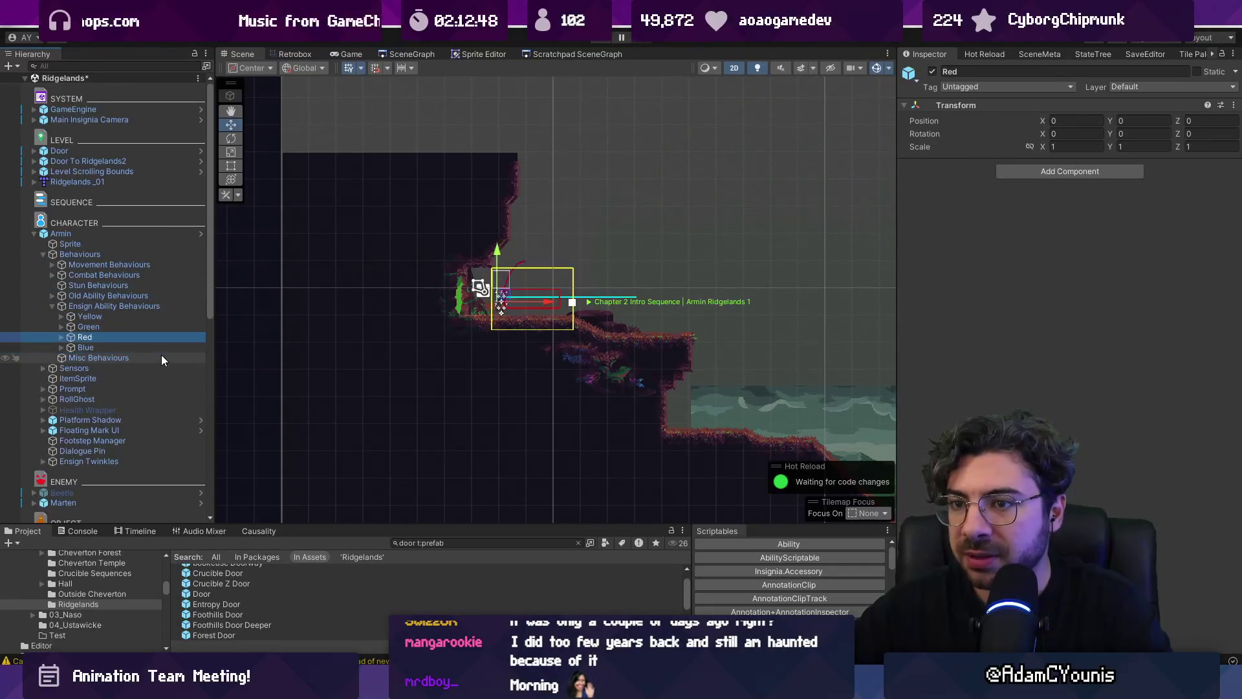
{"action": "key", "text": "Down"}
Expand Yellow's Dig ability and collapse its Cutscene Camera (Script) component
{"action": "key", "text": "Right"}
{"action": "key", "text": "Down"}
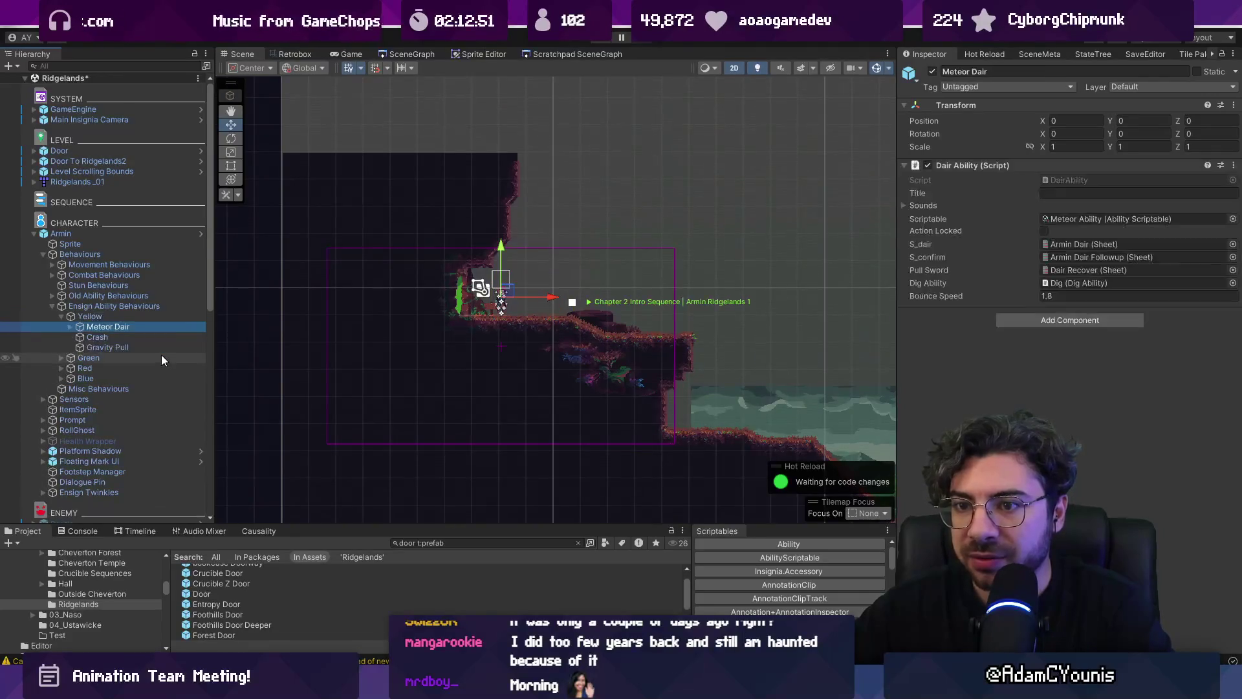
{"action": "key", "text": "Right"}
{"action": "key", "text": "Down"}
{"action": "key", "text": "Right"}
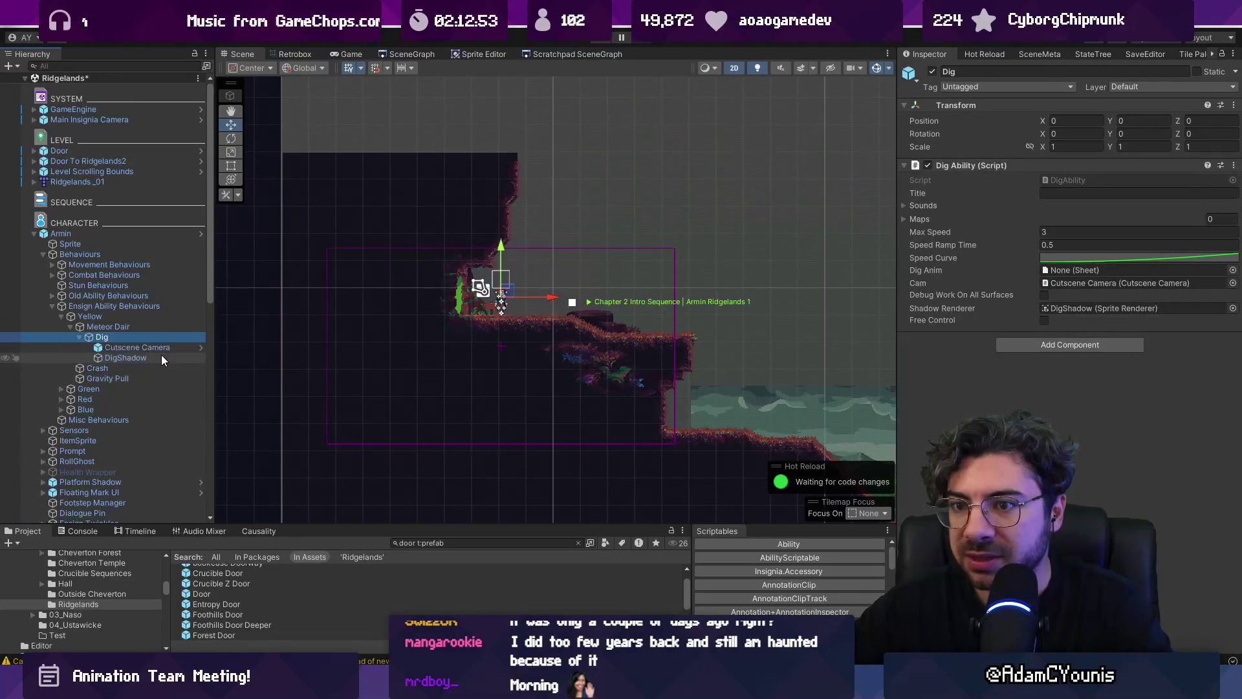
{"action": "key", "text": "Down"}
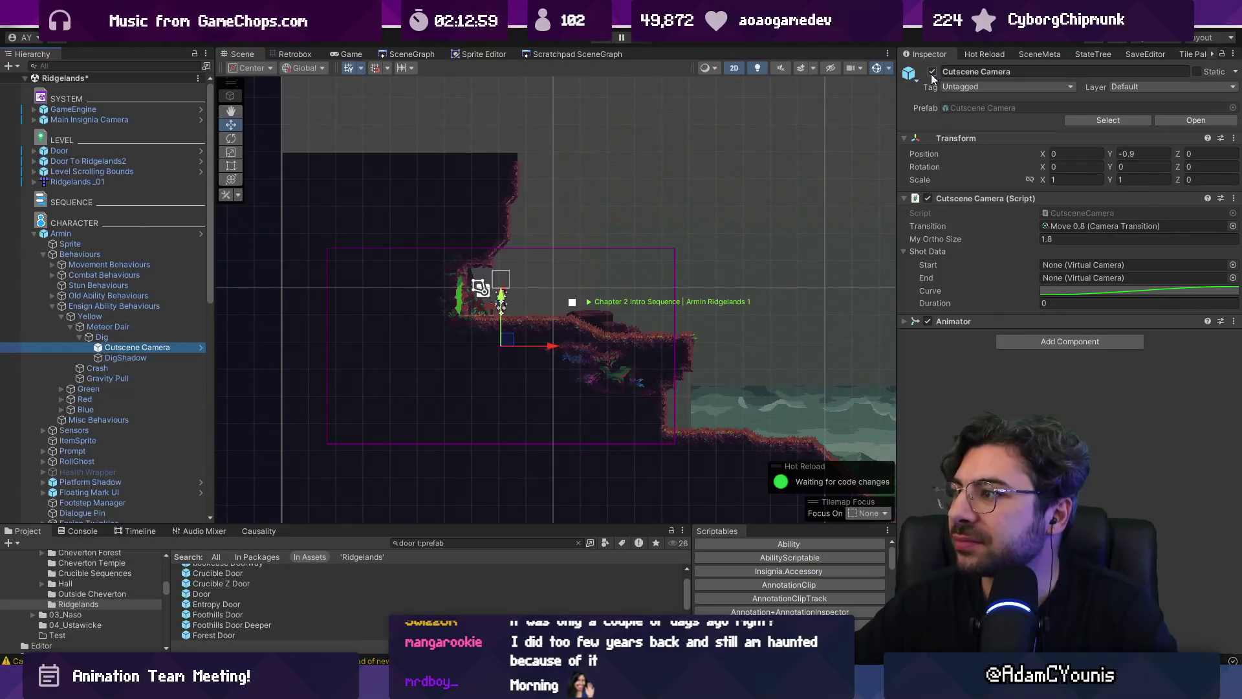
{"action": "left_click", "coordinate": [905, 199]}
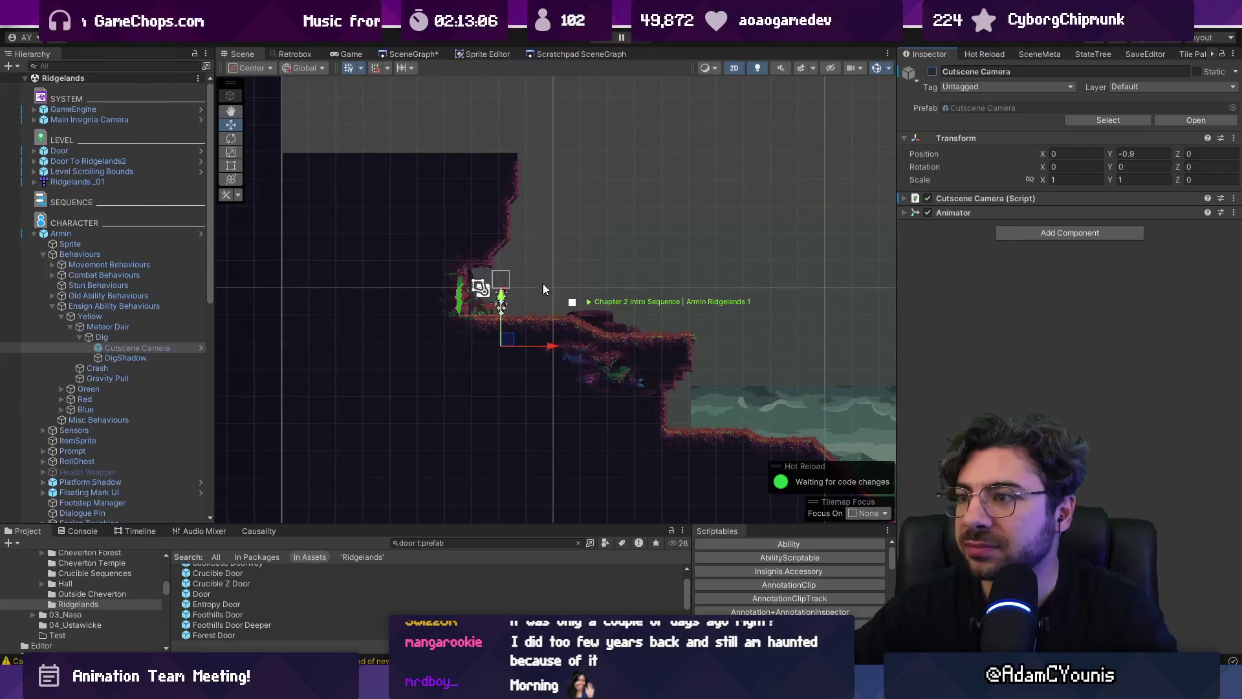
{"action": "scroll", "coordinate": [585, 300], "scroll_direction": "up", "scroll_amount": 4}
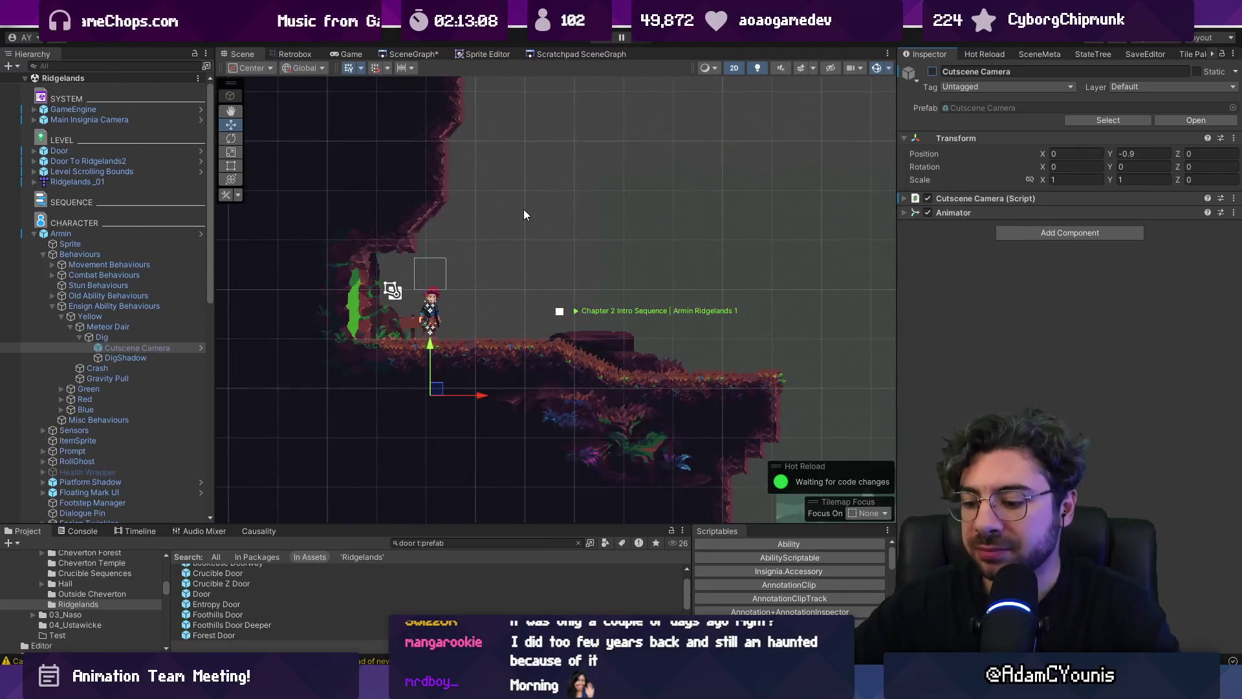
Start the playtest, dismiss the opening dialogue, and defeat the enemy on the hill
{"action": "key", "text": "ctrl+p"}
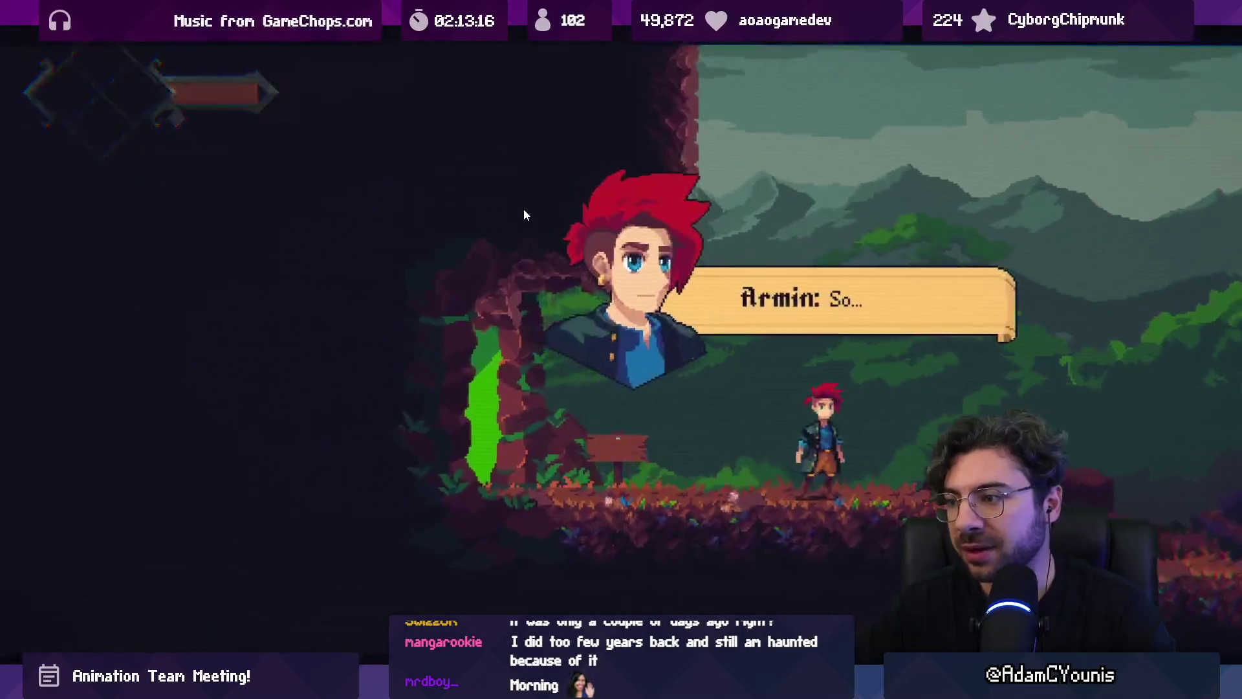
{"action": "key", "text": "Return"}
{"action": "key", "text": "Return"}
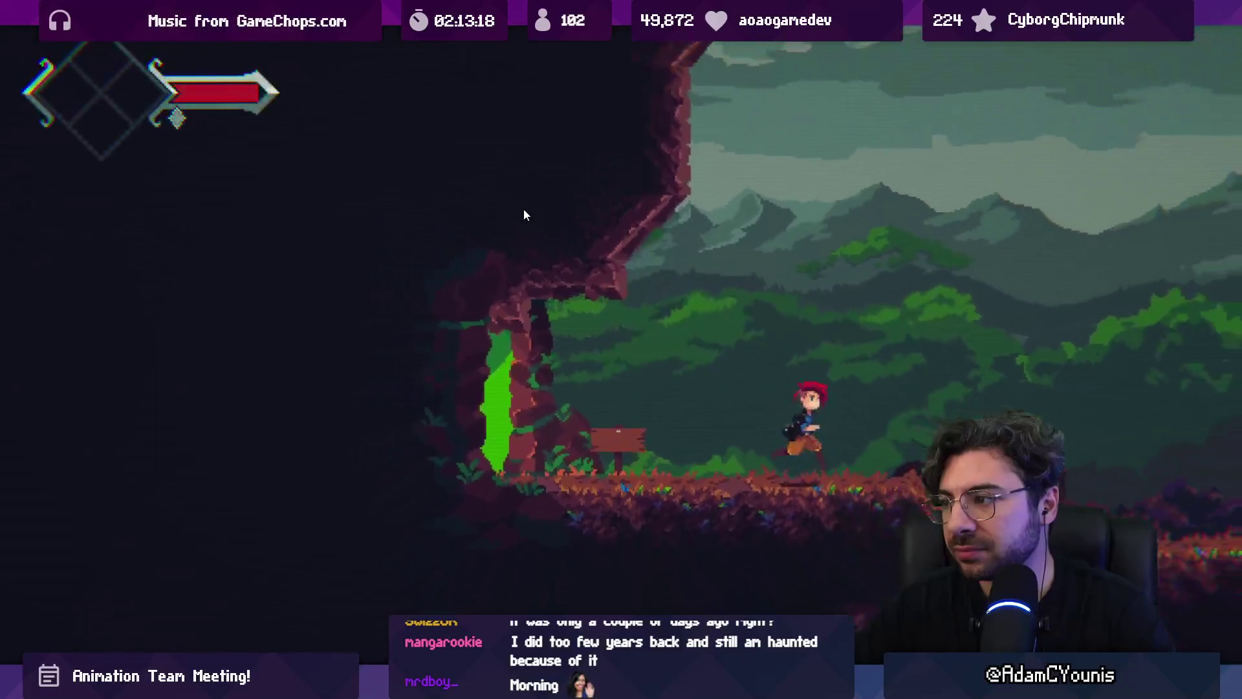
{"action": "key", "text": "Right"}
{"action": "key", "text": "space"}
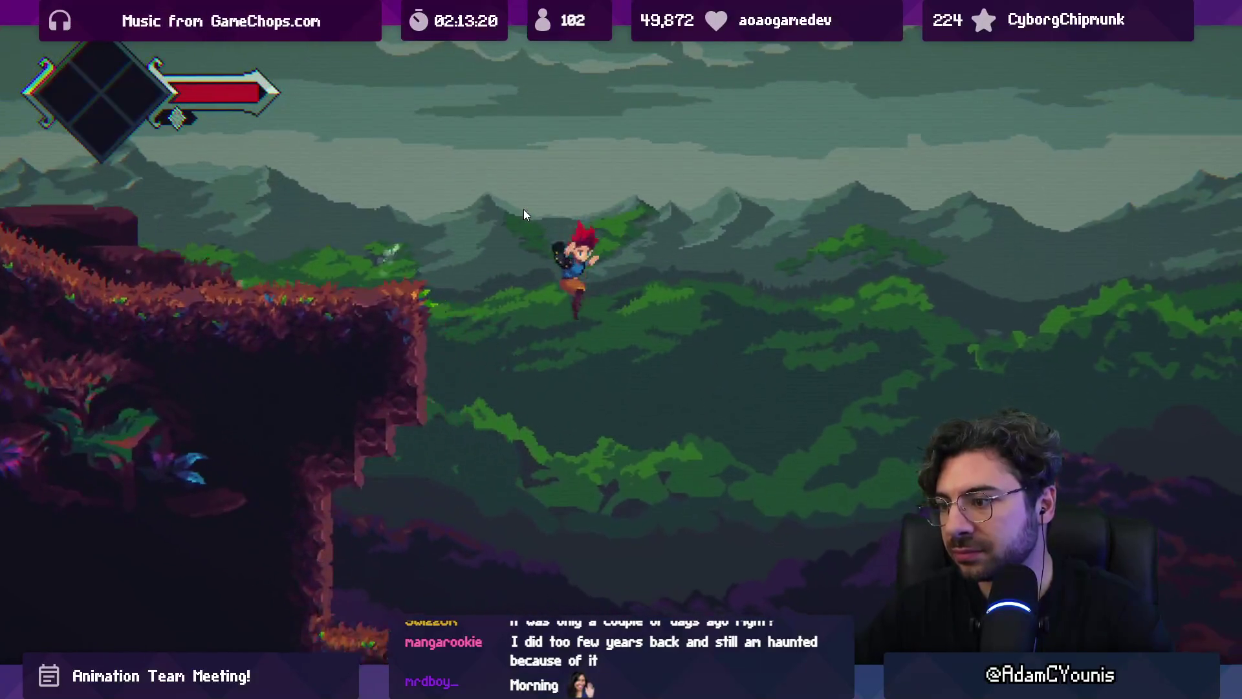
{"action": "key", "text": "Right"}
{"action": "key", "text": "x"}
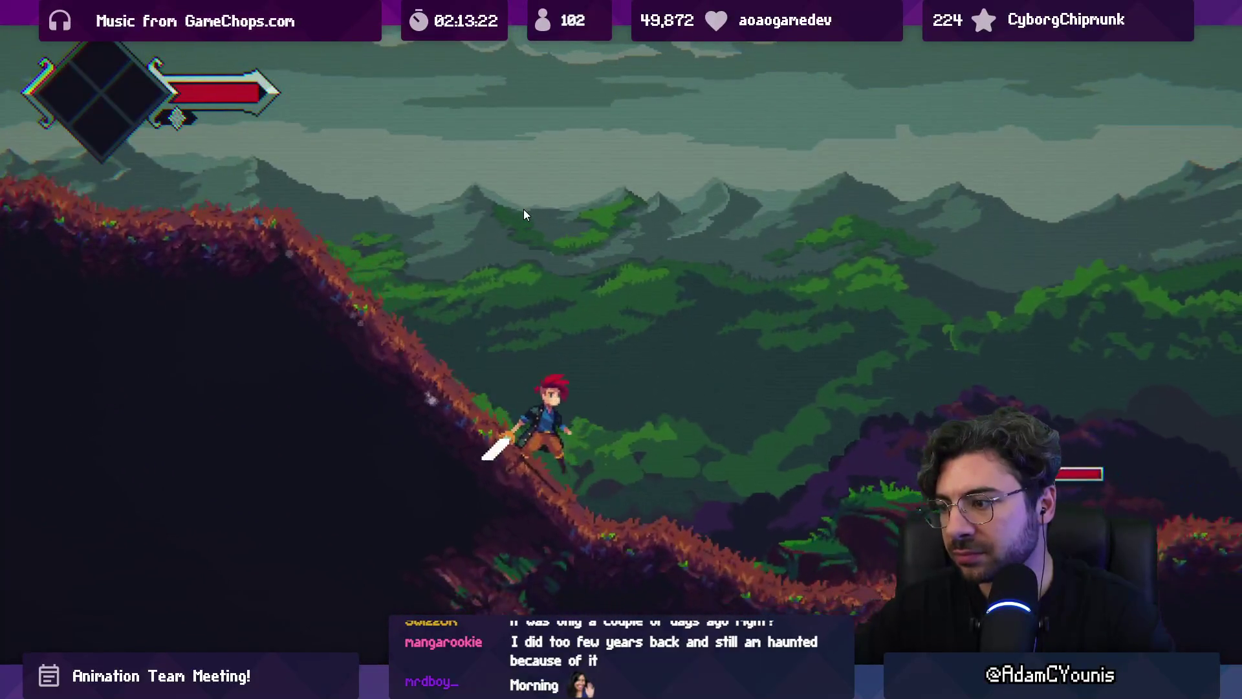
{"action": "key", "text": "Right"}
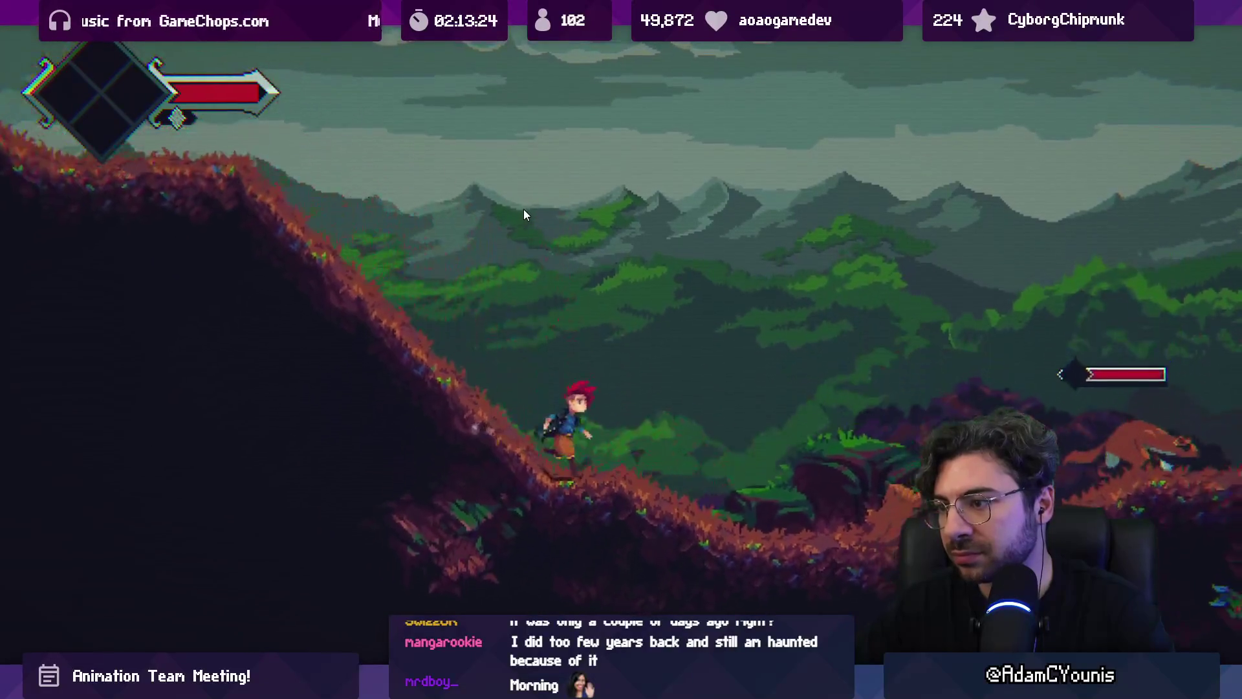
{"action": "key", "text": "Right"}
{"action": "key", "text": "x"}
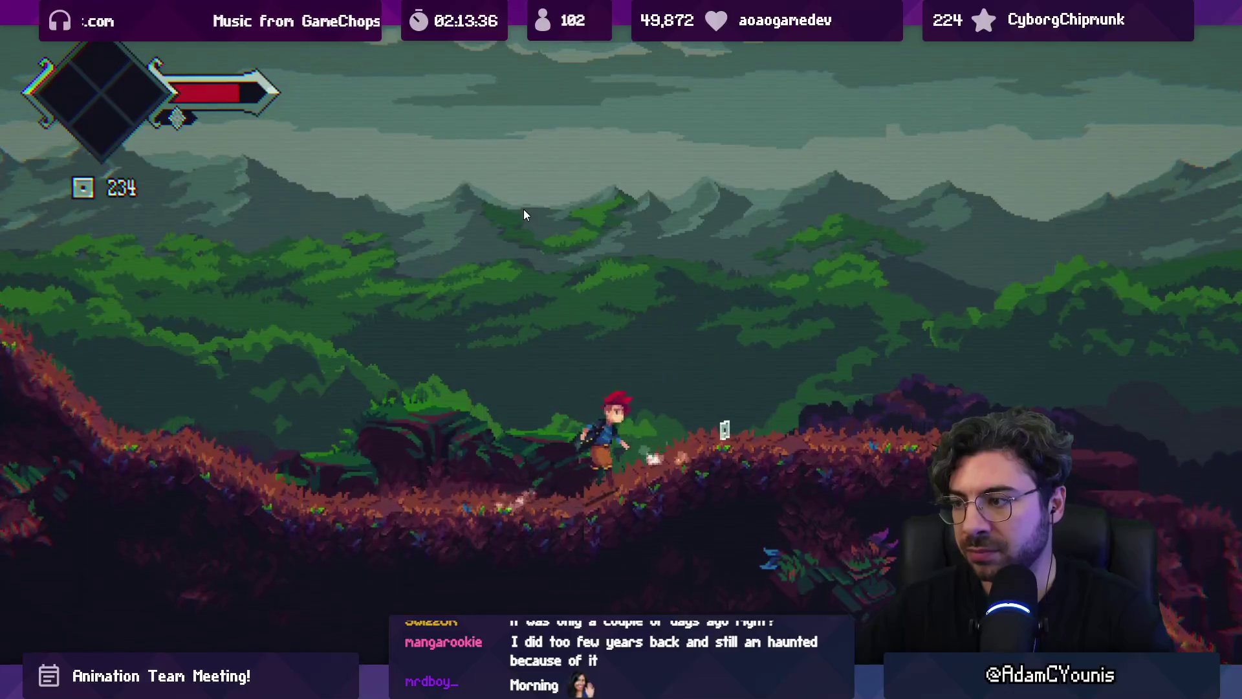
{"action": "key", "text": "space"}
Run Armin through the dark cave and forest to the stone house door
{"action": "key", "text": "Right"}
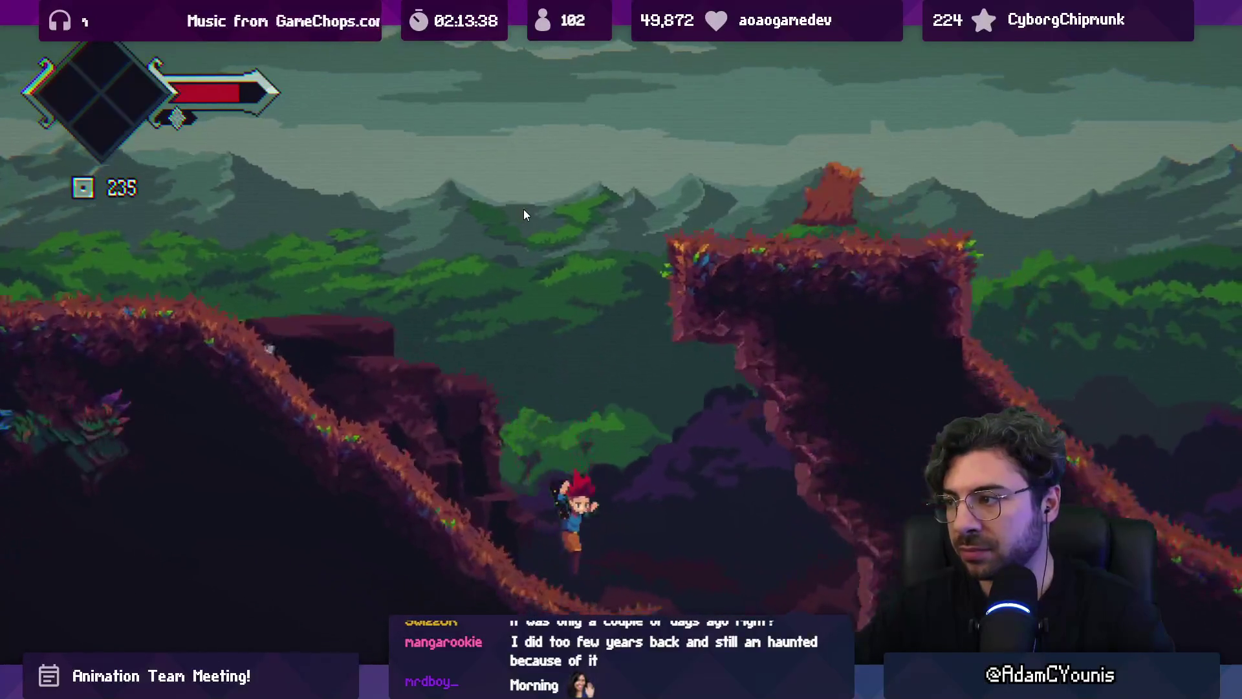
{"action": "key", "text": "Right"}
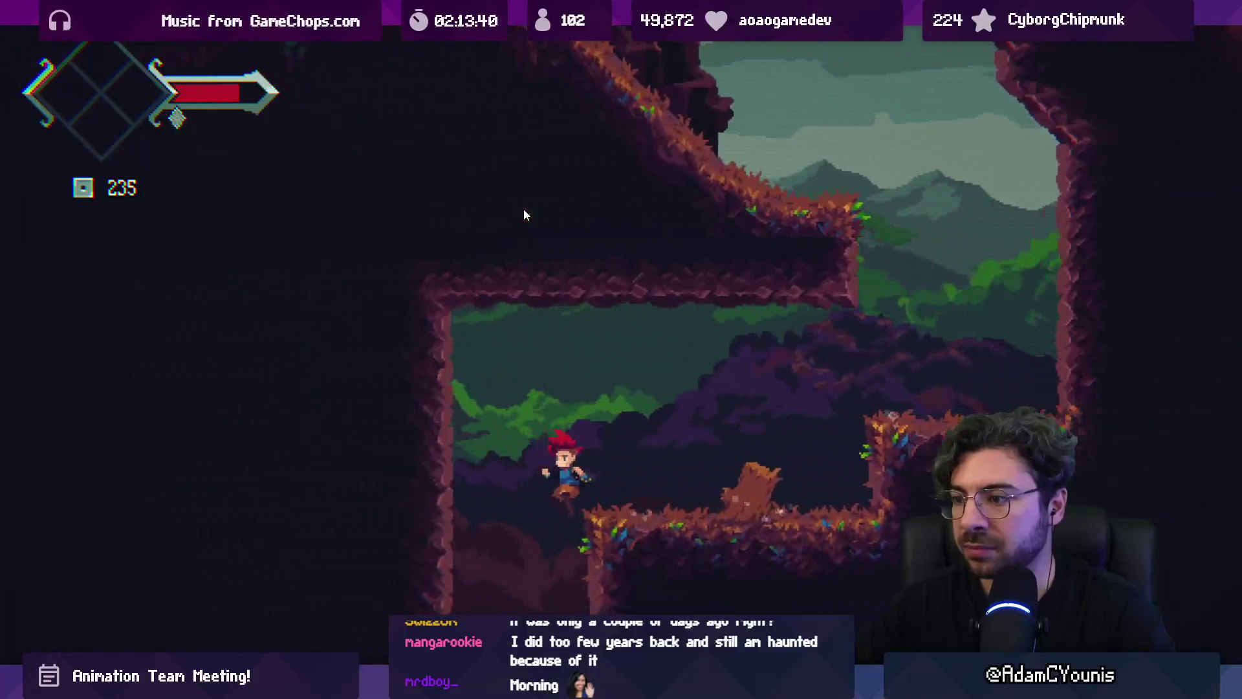
{"action": "key", "text": "Right"}
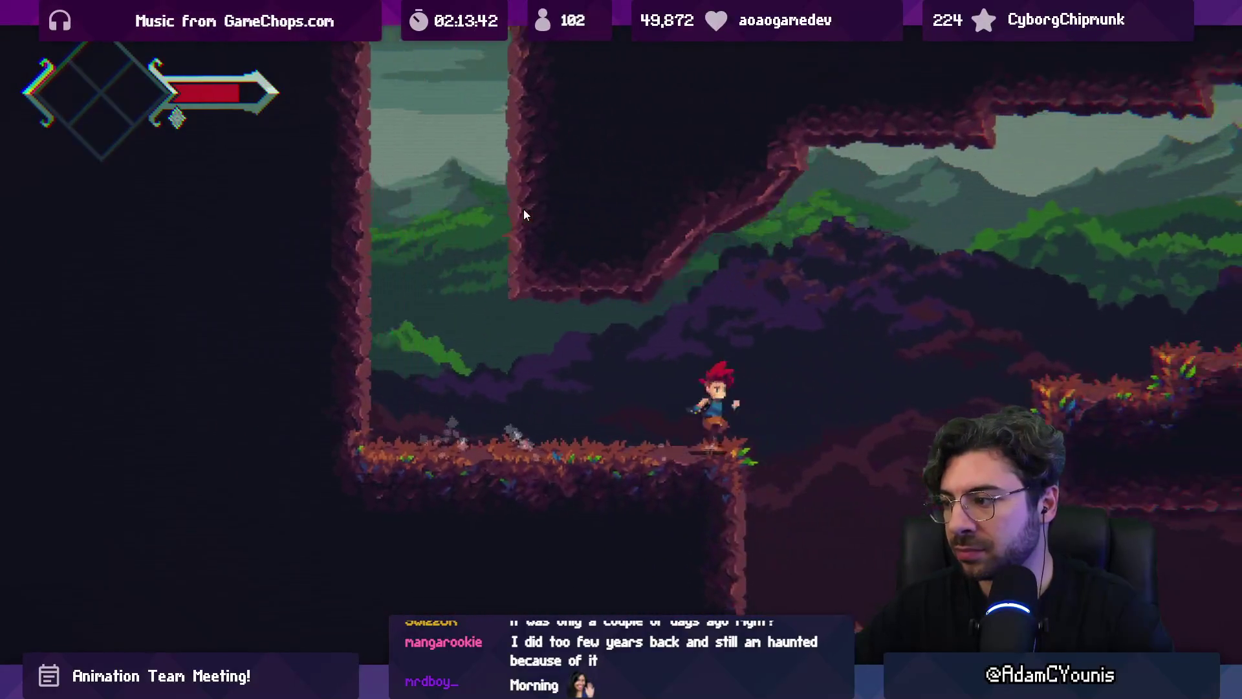
{"action": "key", "text": "Right"}
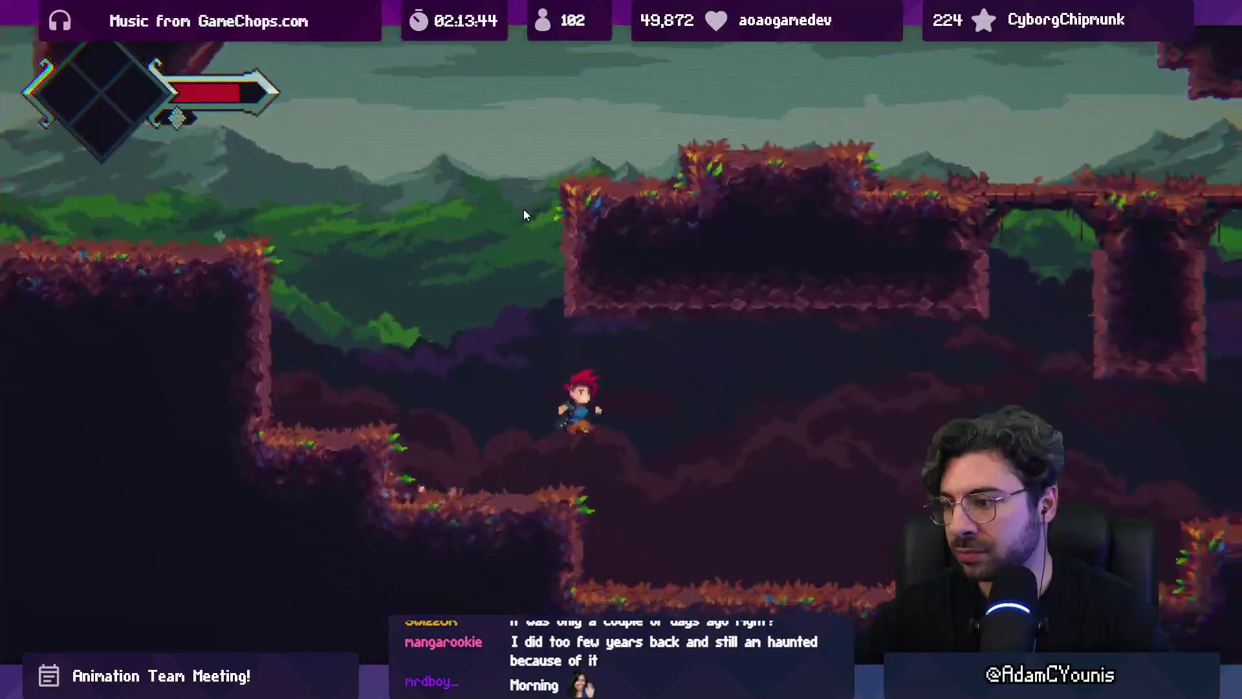
{"action": "key", "text": "Right"}
{"action": "key", "text": "space"}
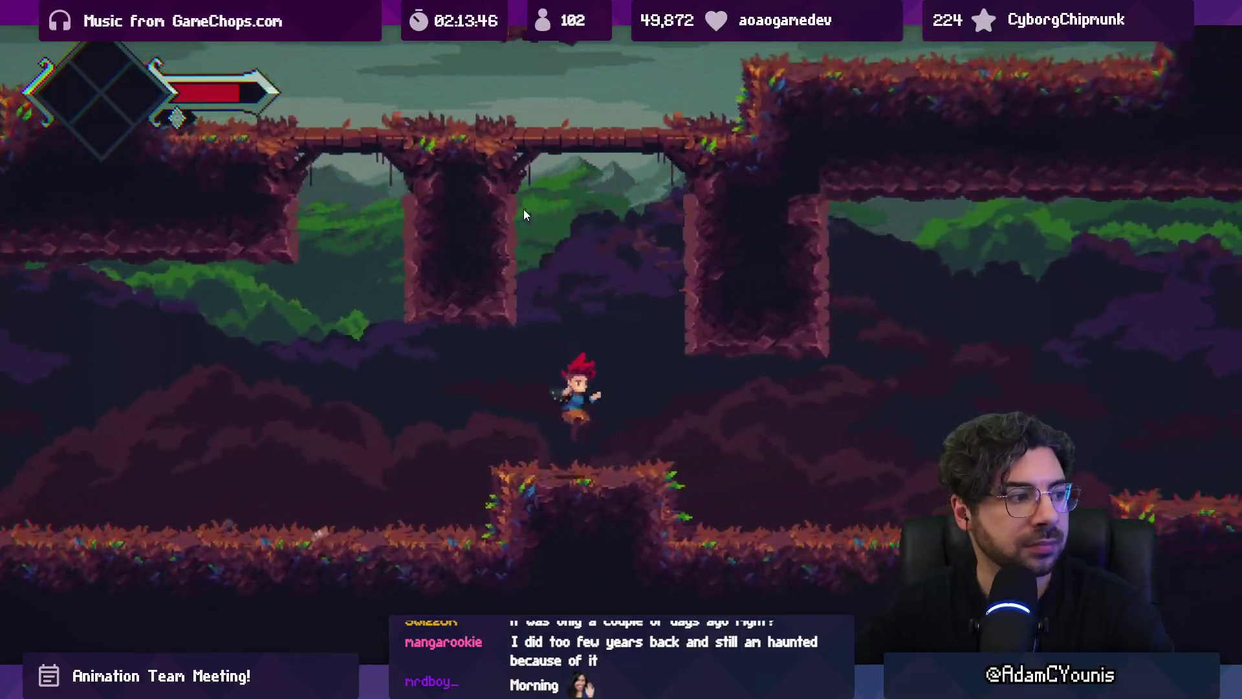
{"action": "key", "text": "Right"}
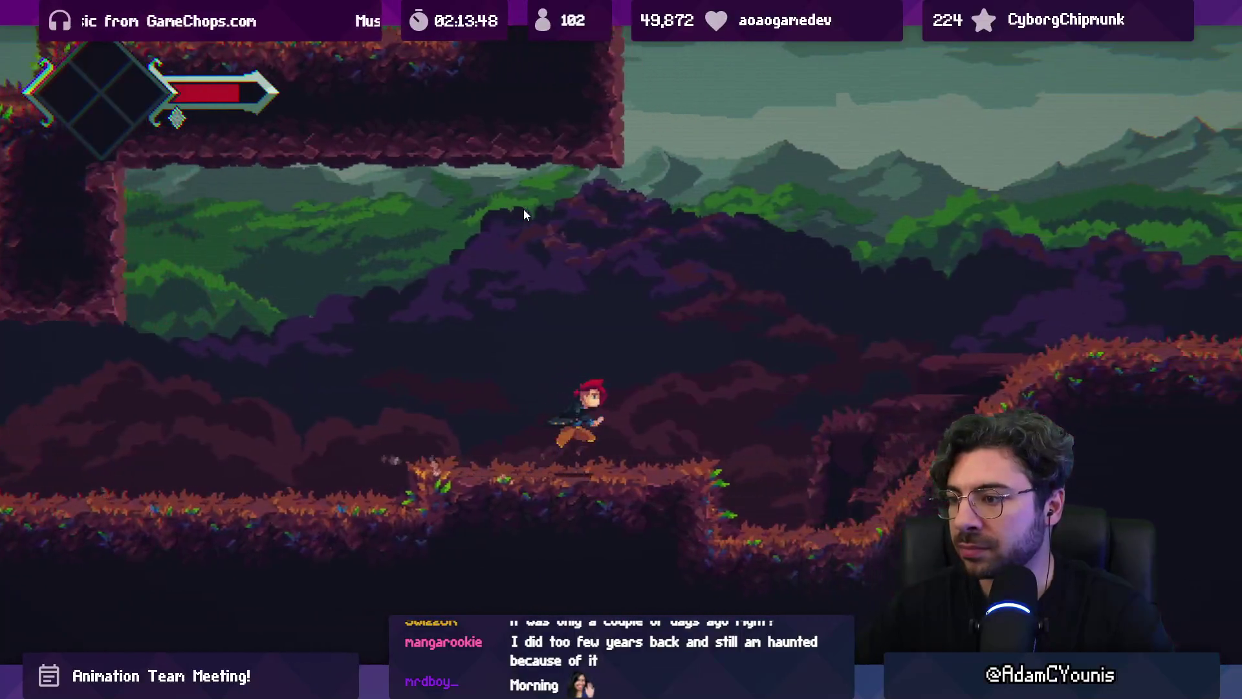
{"action": "key", "text": "space"}
{"action": "key", "text": "Right"}
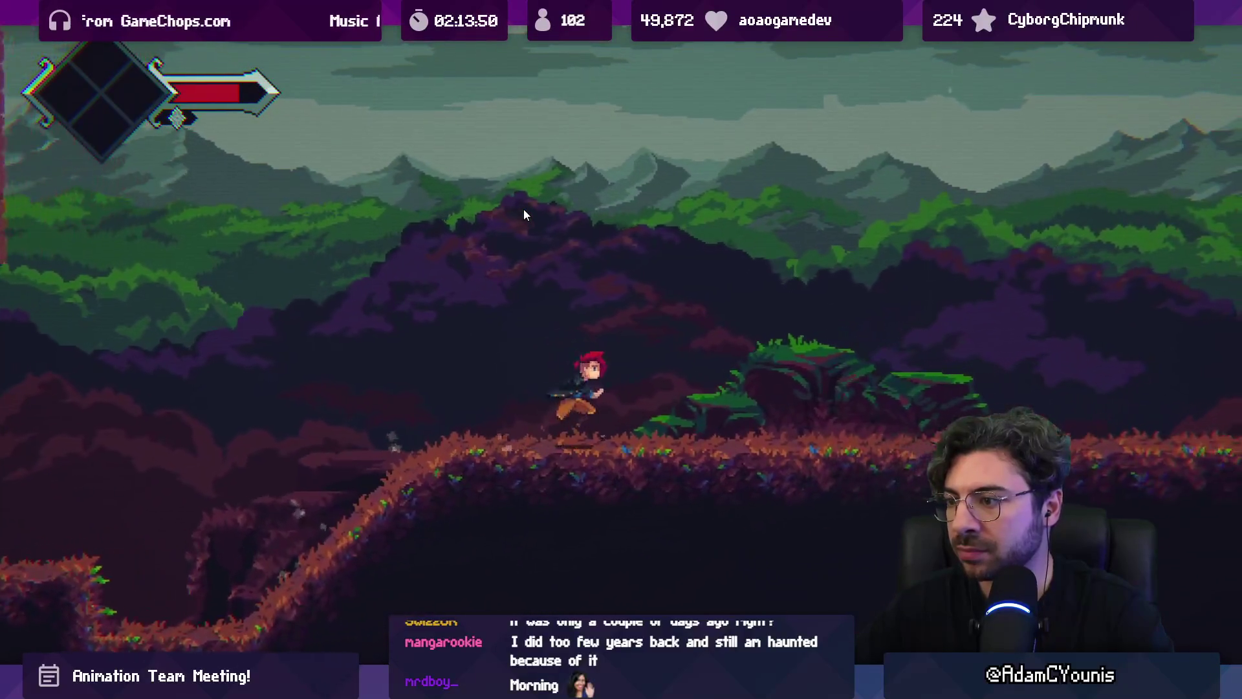
{"action": "key", "text": "Right"}
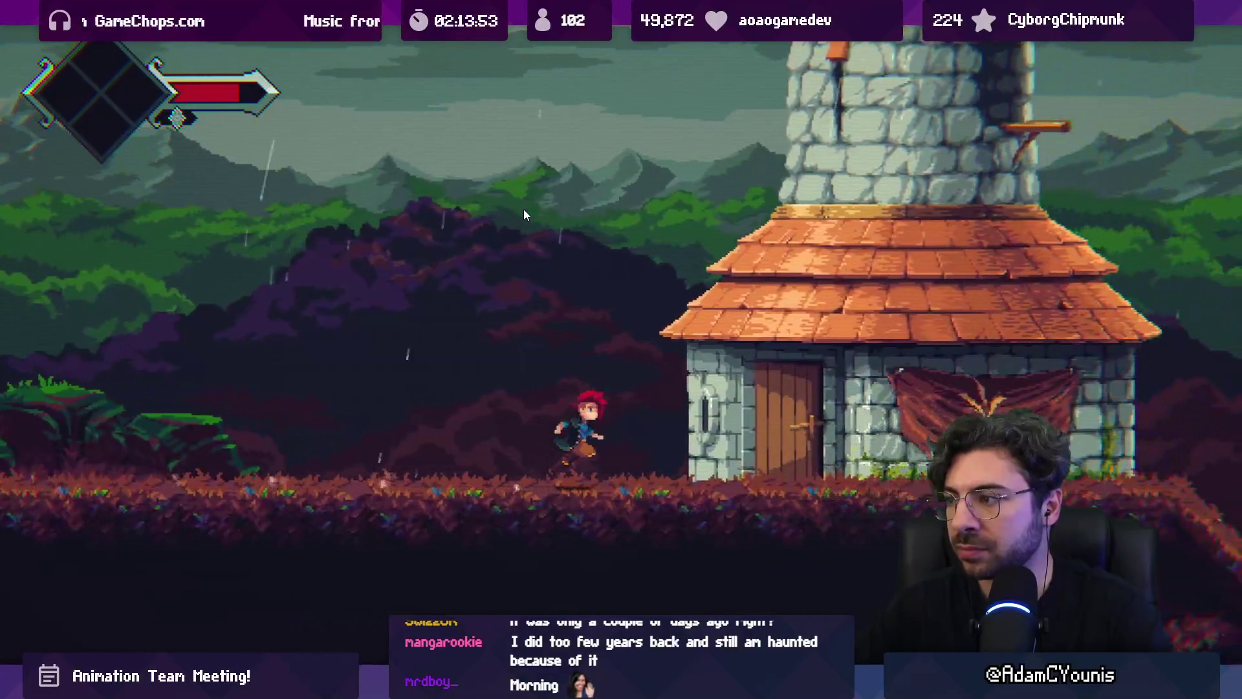
Inspect the stone house door, run on to the statue ruins, and restore the editor layout
{"action": "key", "text": "s"}
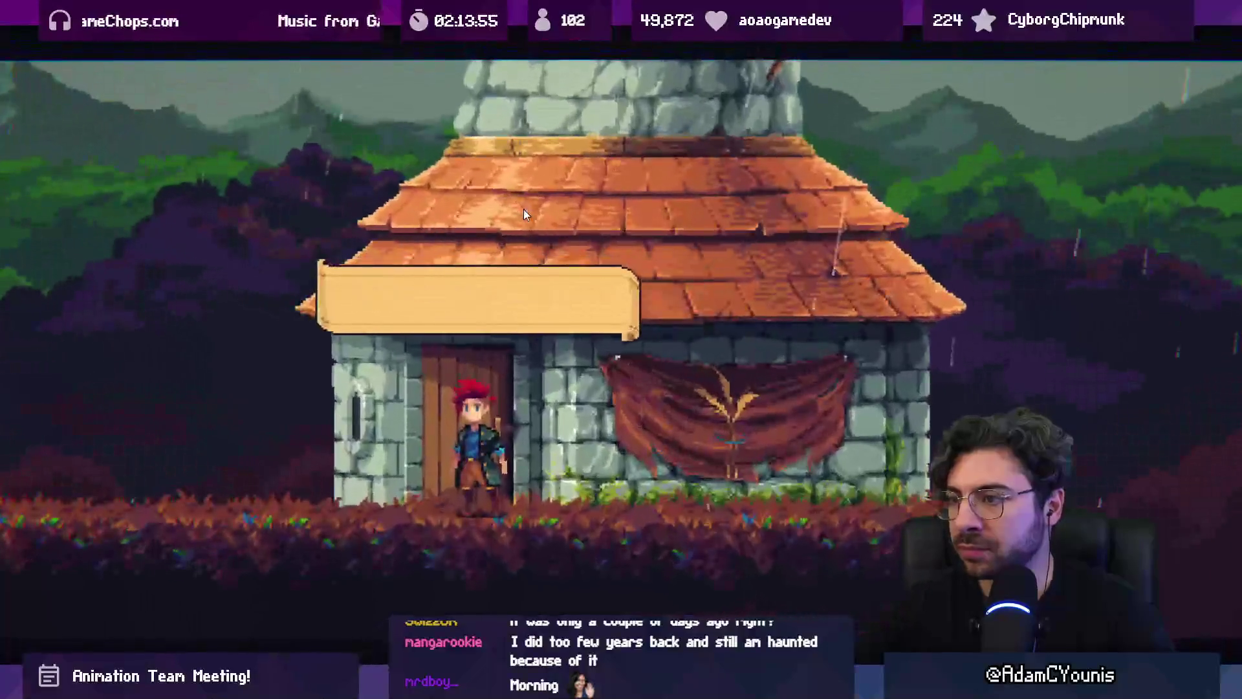
{"action": "key", "text": "s"}
{"action": "key", "text": "Right"}
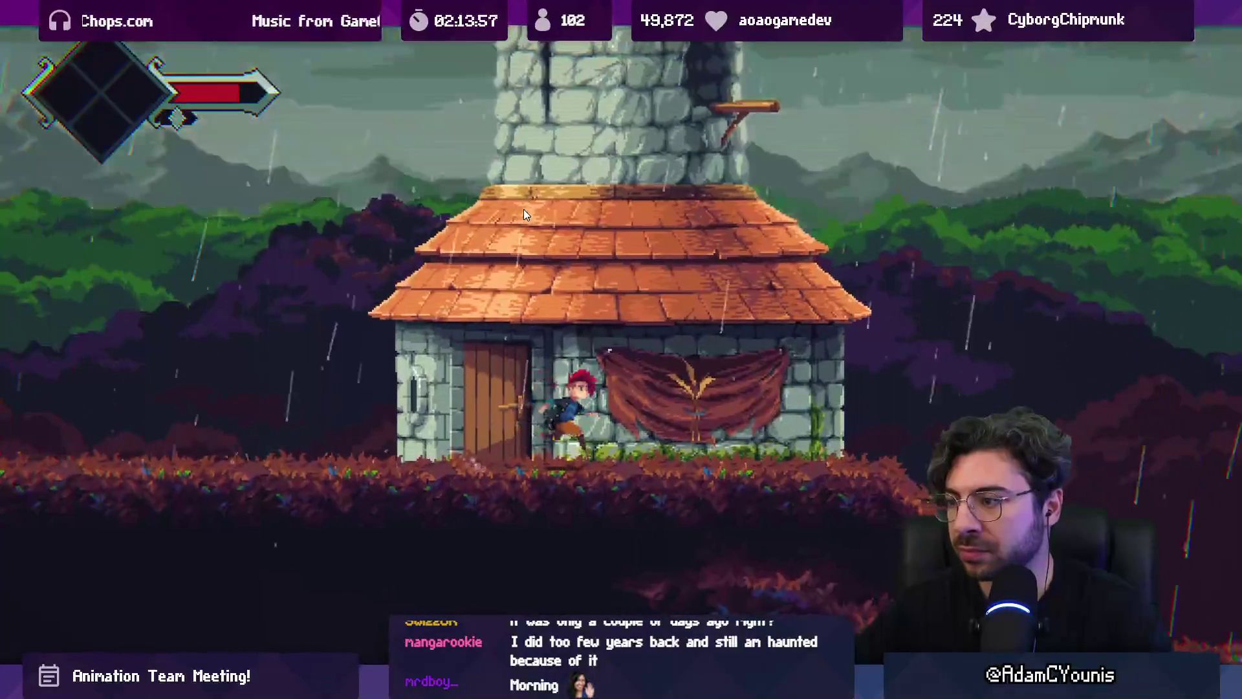
{"action": "key", "text": "space"}
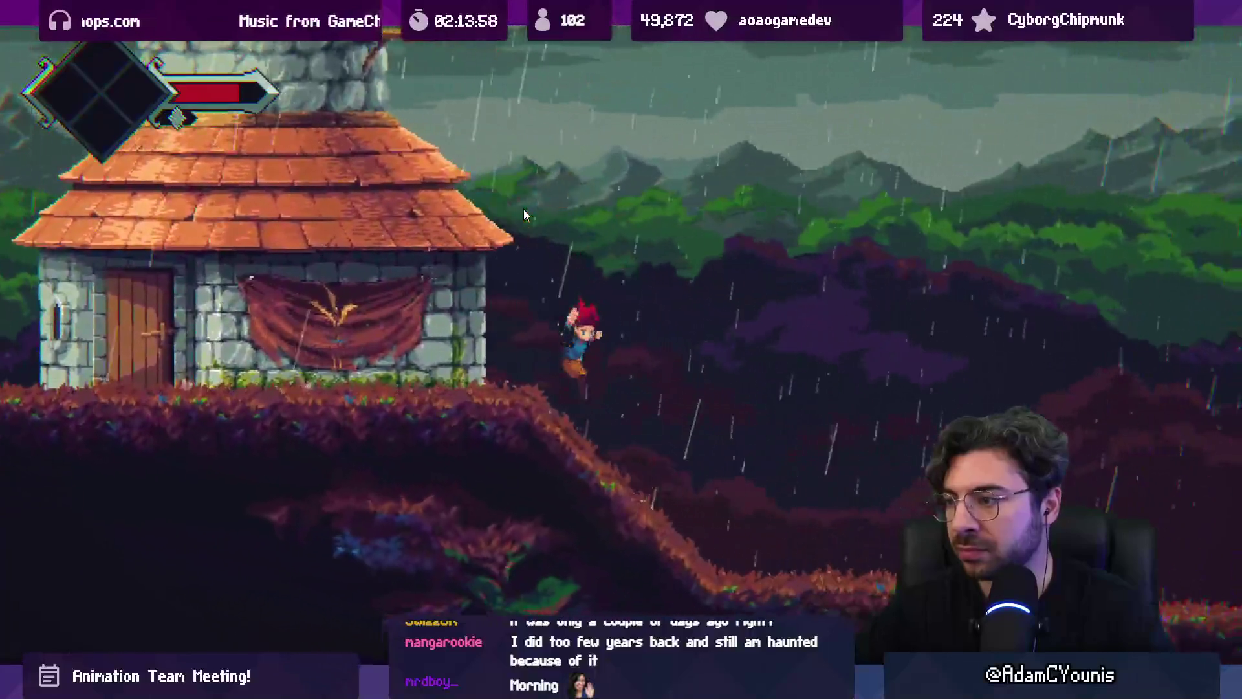
{"action": "key", "text": "Right"}
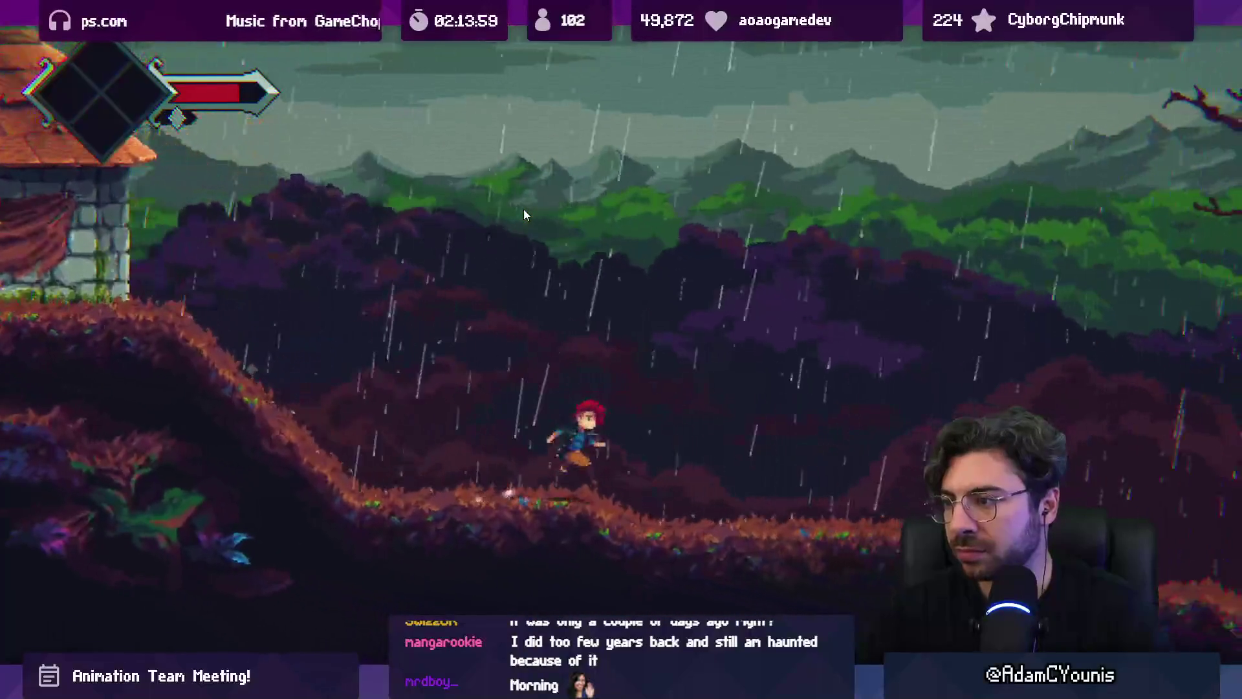
{"action": "key", "text": "Right"}
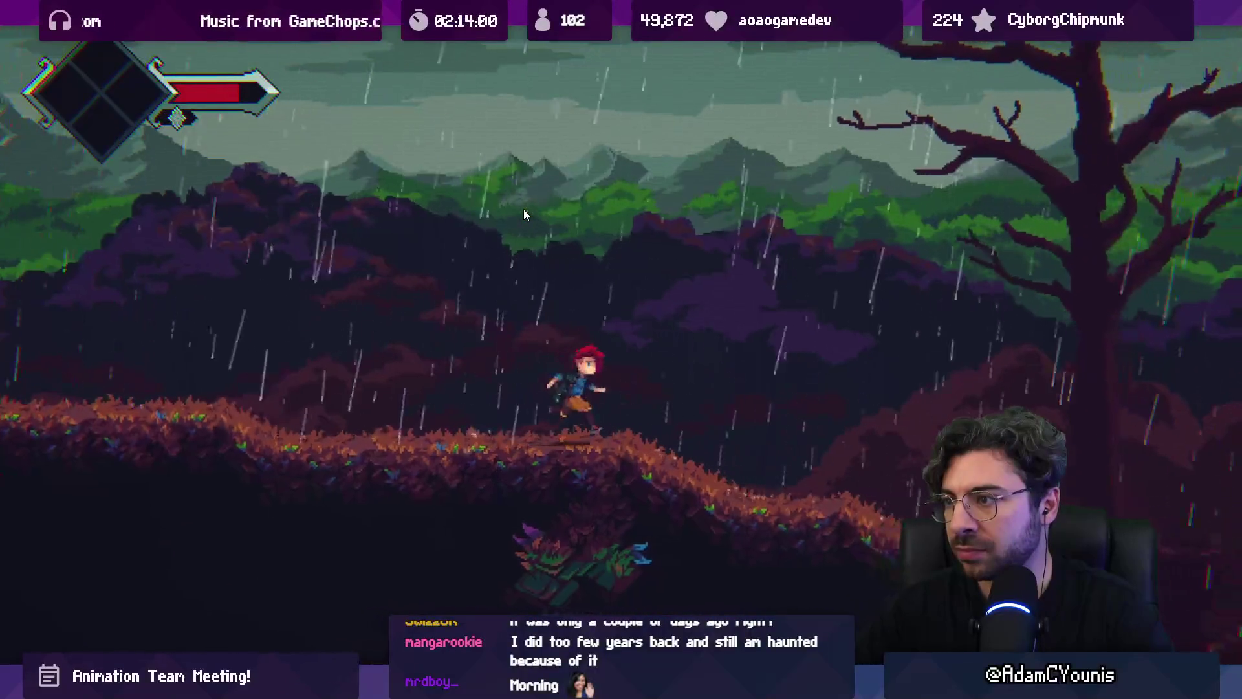
{"action": "key", "text": "Right"}
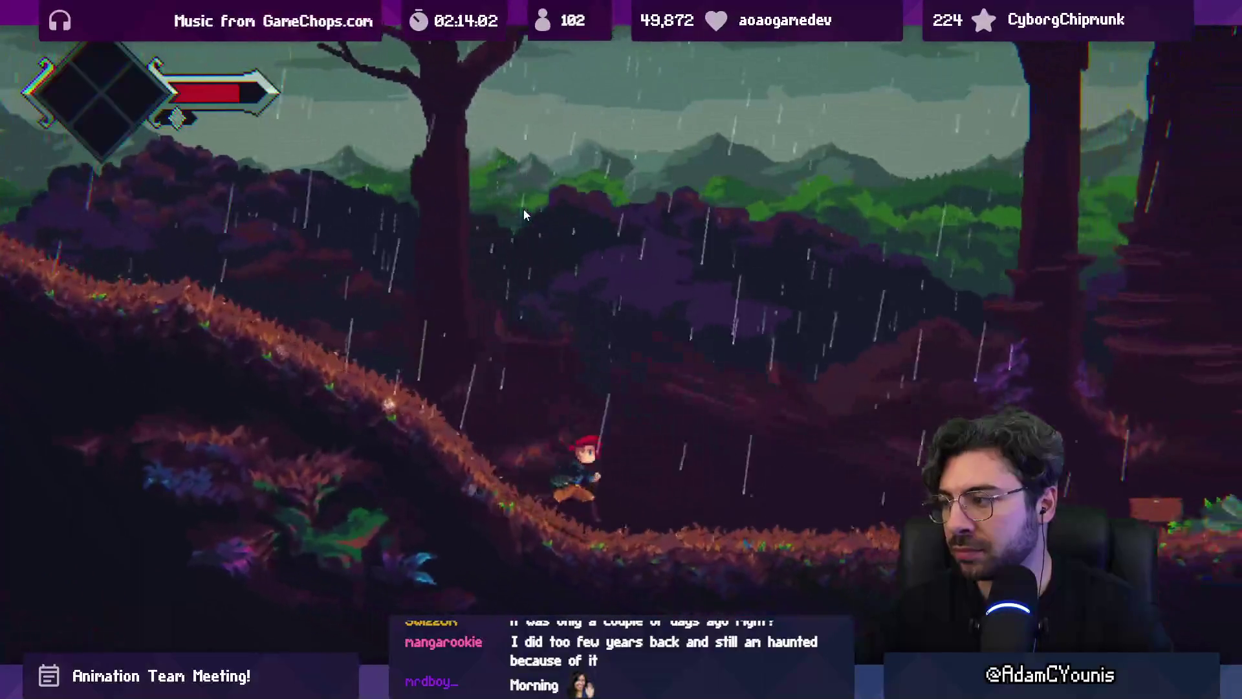
{"action": "key", "text": "Right"}
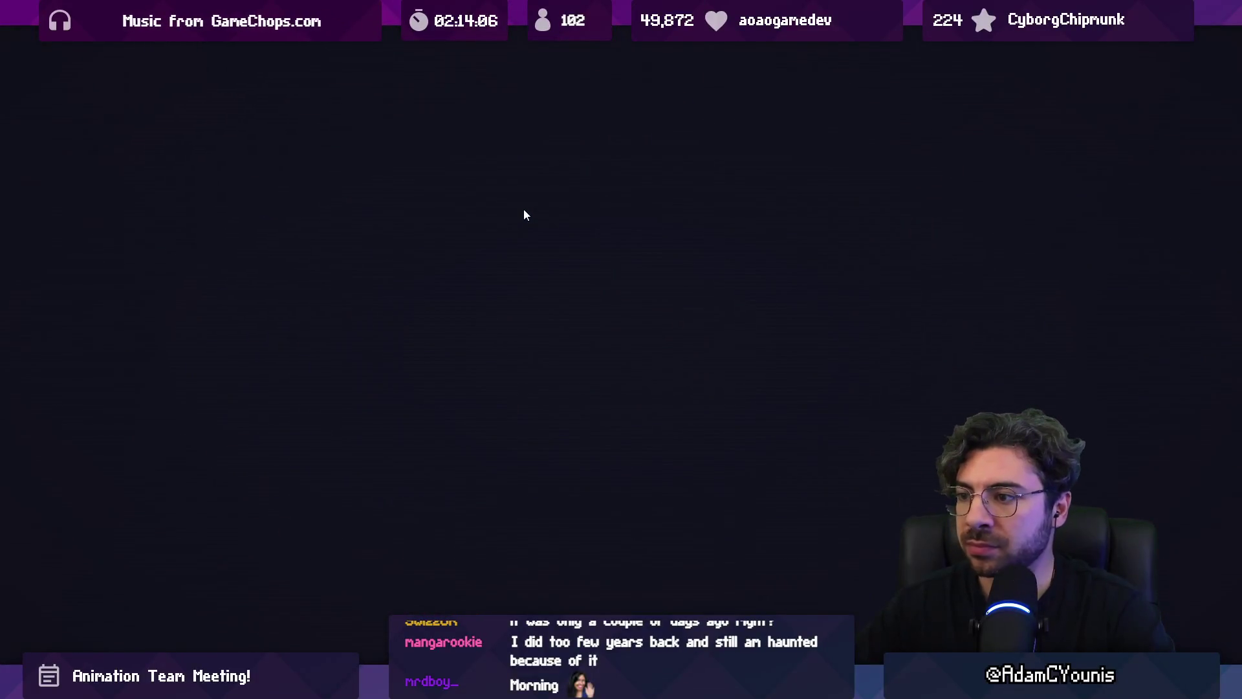
{"action": "key", "text": "Right"}
{"action": "key", "text": "Right"}
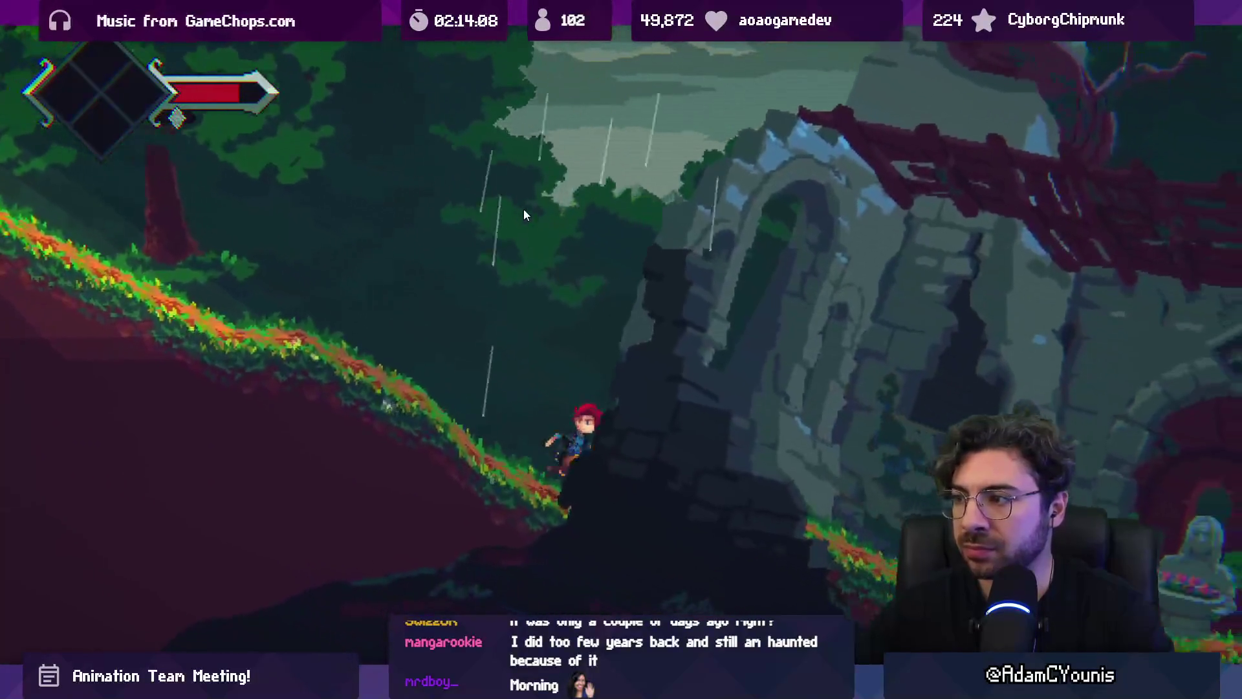
{"action": "key", "text": "Right"}
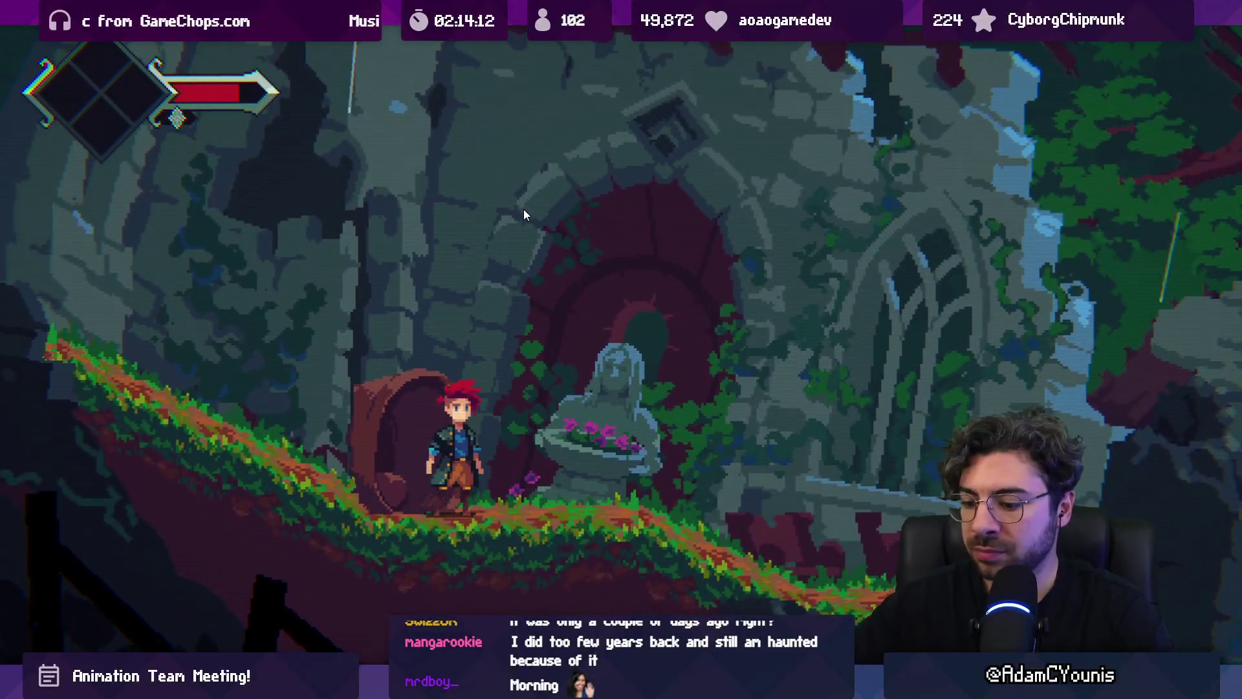
{"action": "key", "text": "shift+space"}
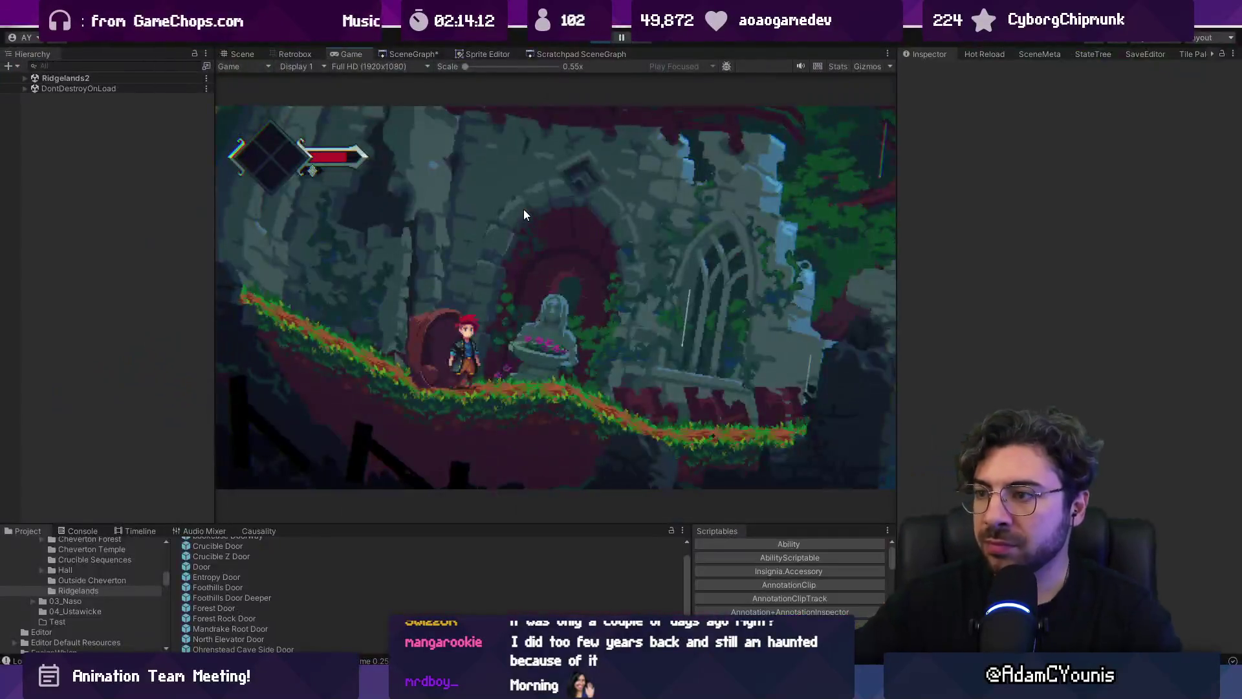
Stop the playtest, open Ridgelands2 from the scene graph, and box-select the right-side tree island
{"action": "key", "text": "ctrl+p"}
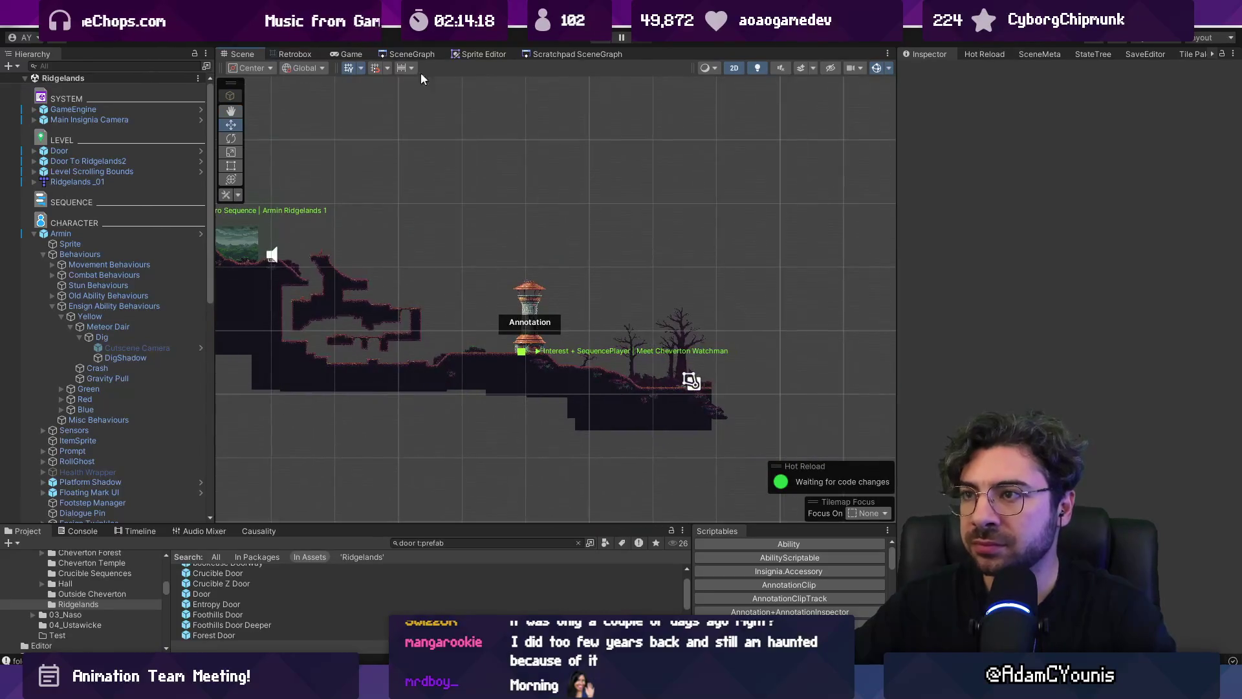
{"action": "left_click", "coordinate": [412, 53]}
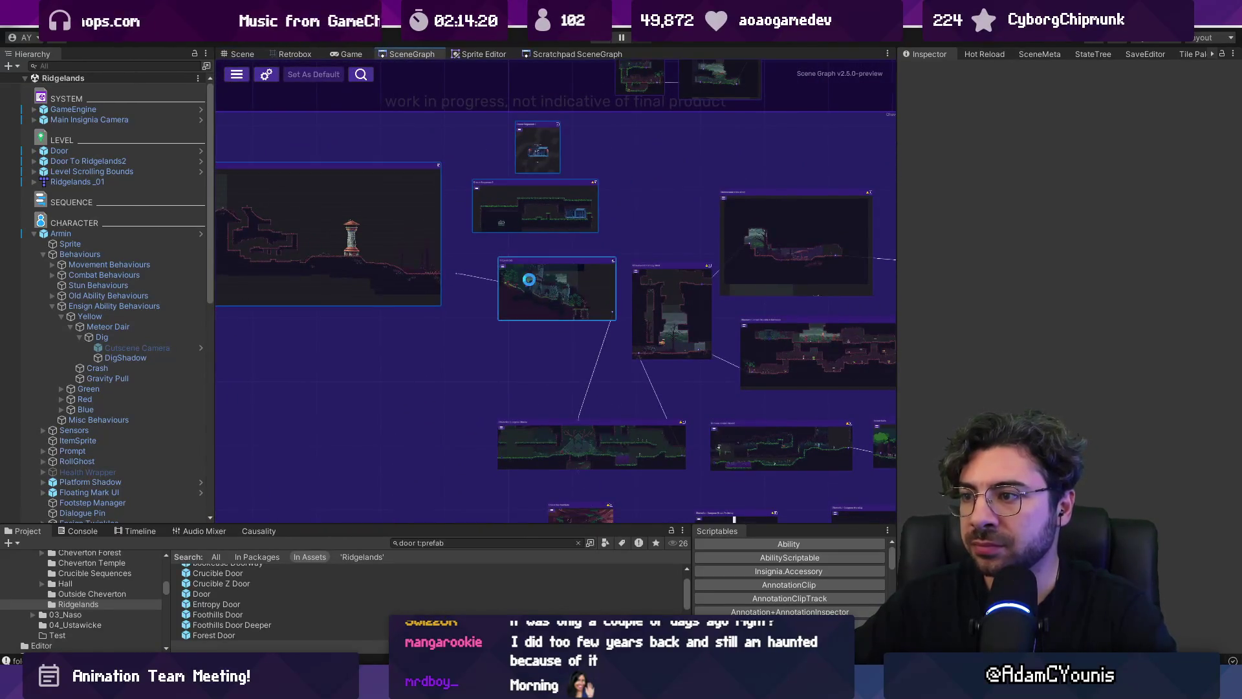
{"action": "double_click", "coordinate": [529, 279]}
{"action": "left_click_drag", "start_coordinate": [612, 255], "coordinate": [787, 319]}
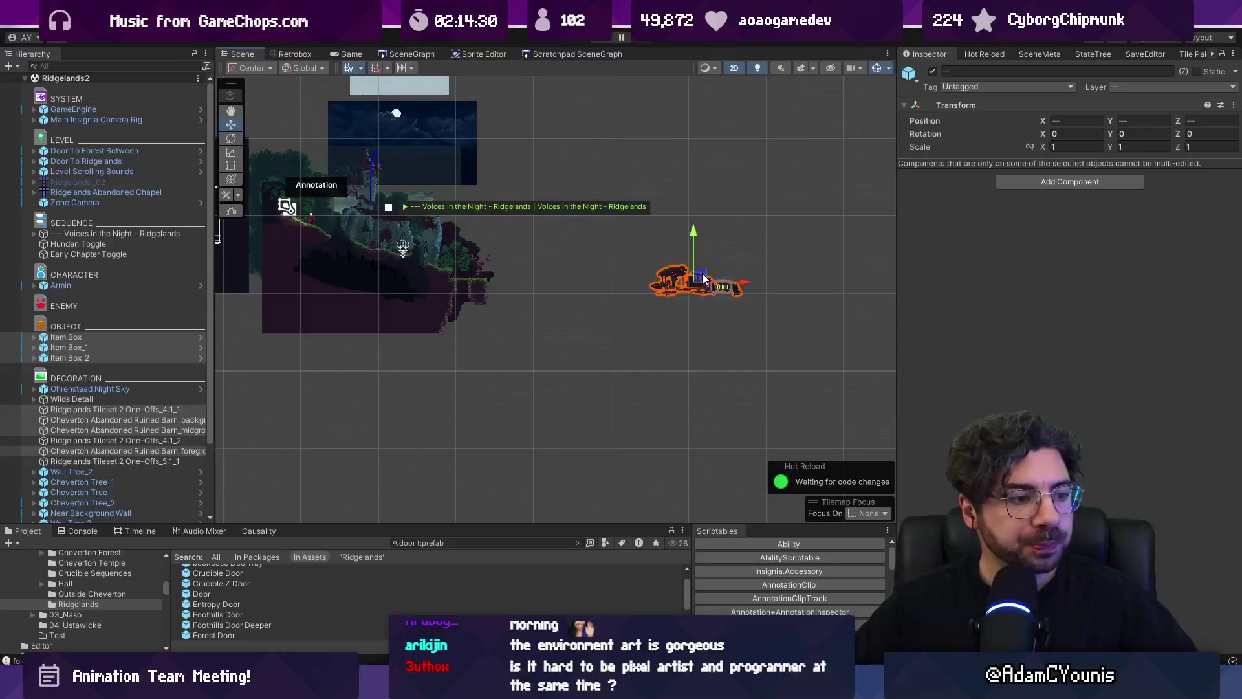
Select Item Box, Item Box_1 and Item Box_2 and shift them along the ruins' ledge
{"action": "key", "text": "f"}
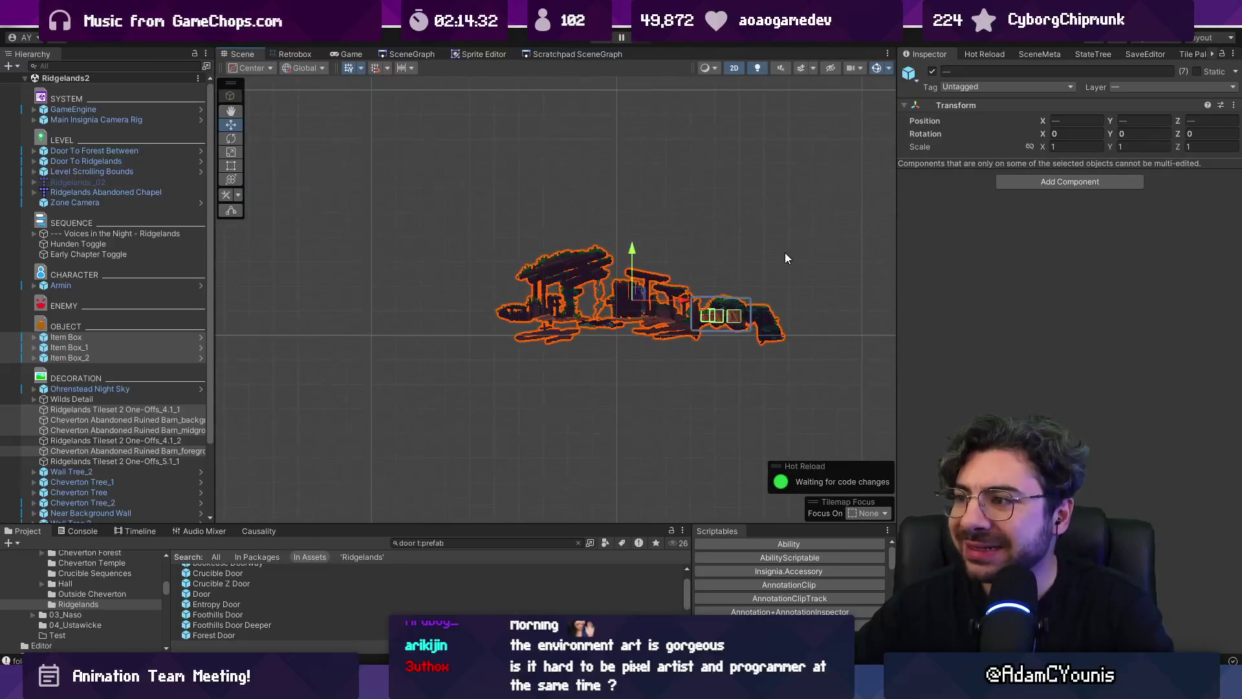
{"action": "scroll", "coordinate": [765, 280], "scroll_direction": "down", "scroll_amount": 10}
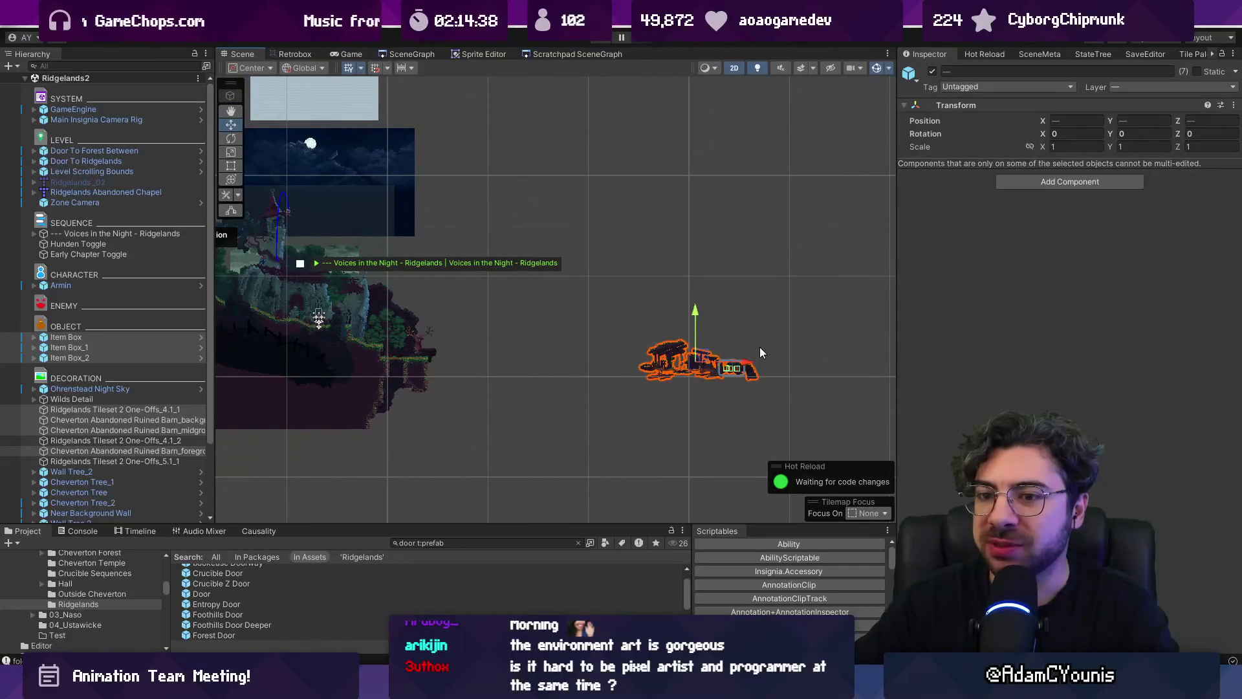
{"action": "left_click", "coordinate": [129, 358]}
{"action": "left_click", "coordinate": [130, 338], "text": "shift"}
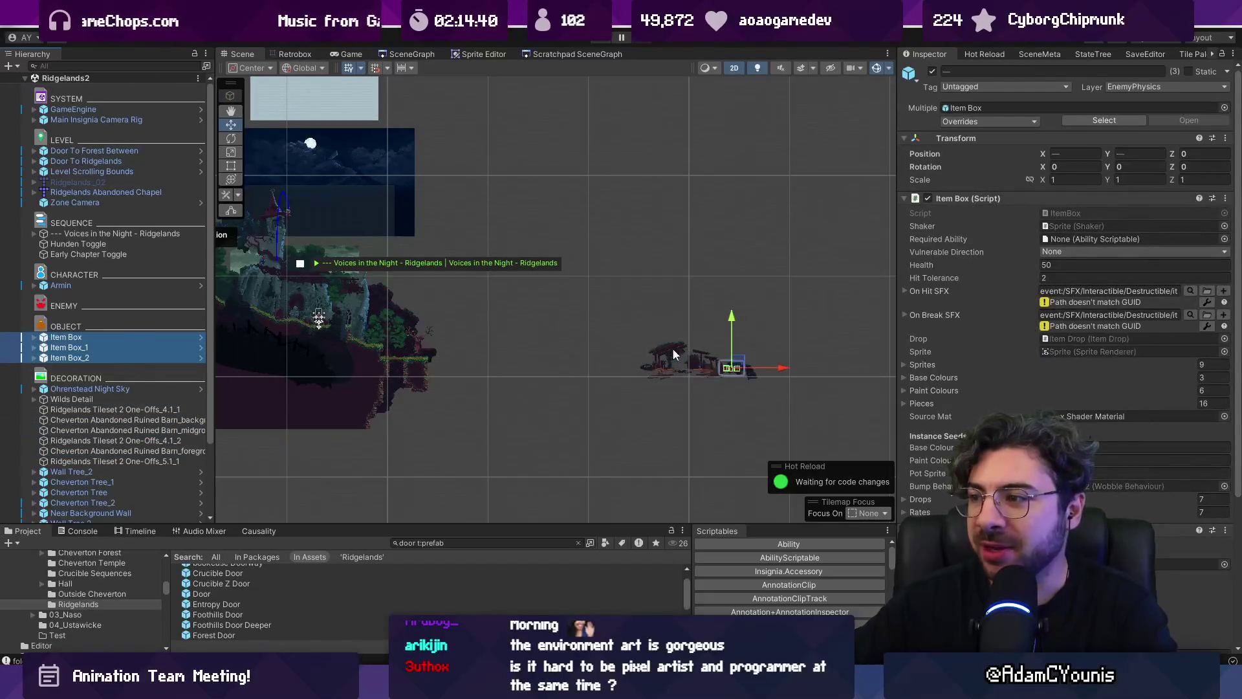
{"action": "scroll", "coordinate": [314, 324], "scroll_direction": "up", "scroll_amount": 15}
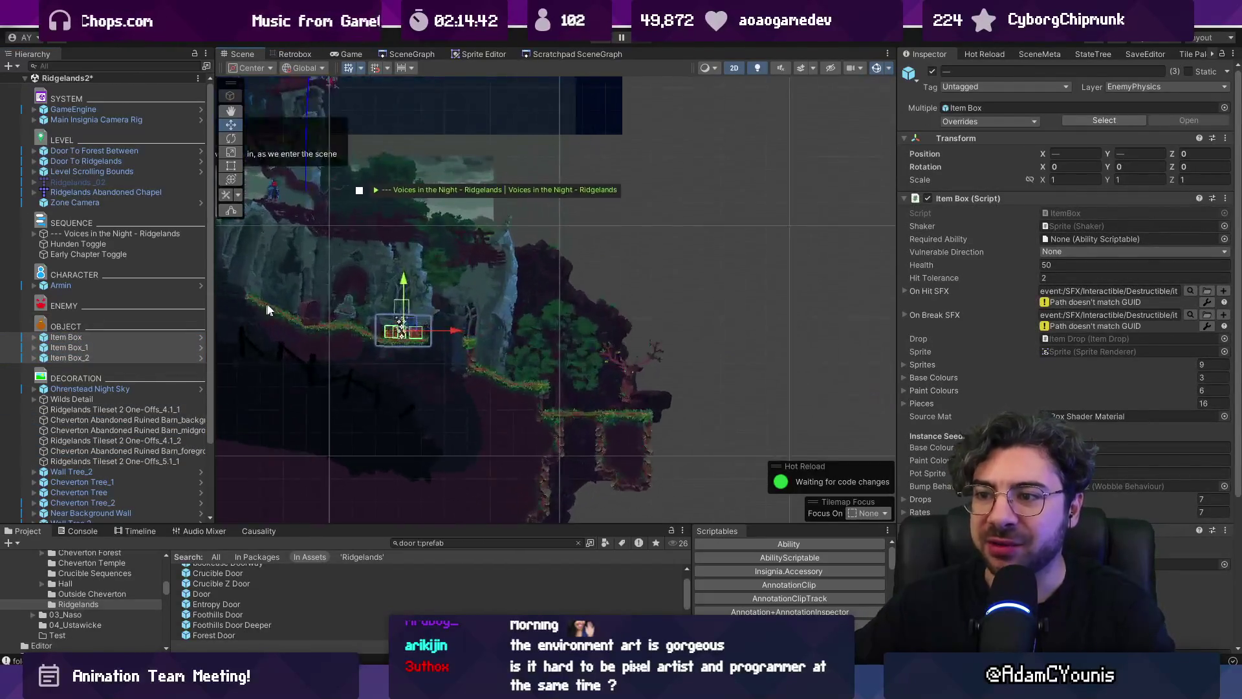
{"action": "left_click_drag", "start_coordinate": [479, 379], "coordinate": [578, 378]}
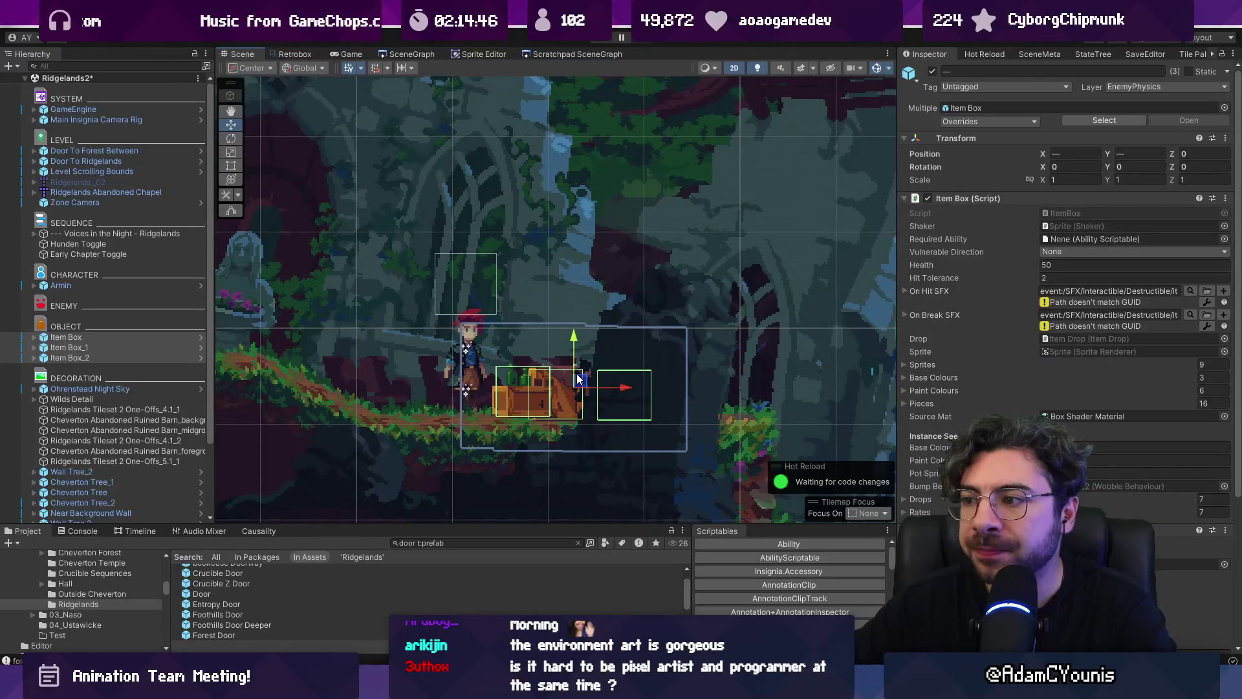
{"action": "scroll", "coordinate": [577, 379], "scroll_direction": "down", "scroll_amount": 3}
{"action": "left_click_drag", "start_coordinate": [585, 372], "coordinate": [544, 369]}
Delete the distant barn pieces, check the Ridgelands tileset one-offs, and bring up the scene graph
{"action": "scroll", "coordinate": [544, 369], "scroll_direction": "down", "scroll_amount": 6}
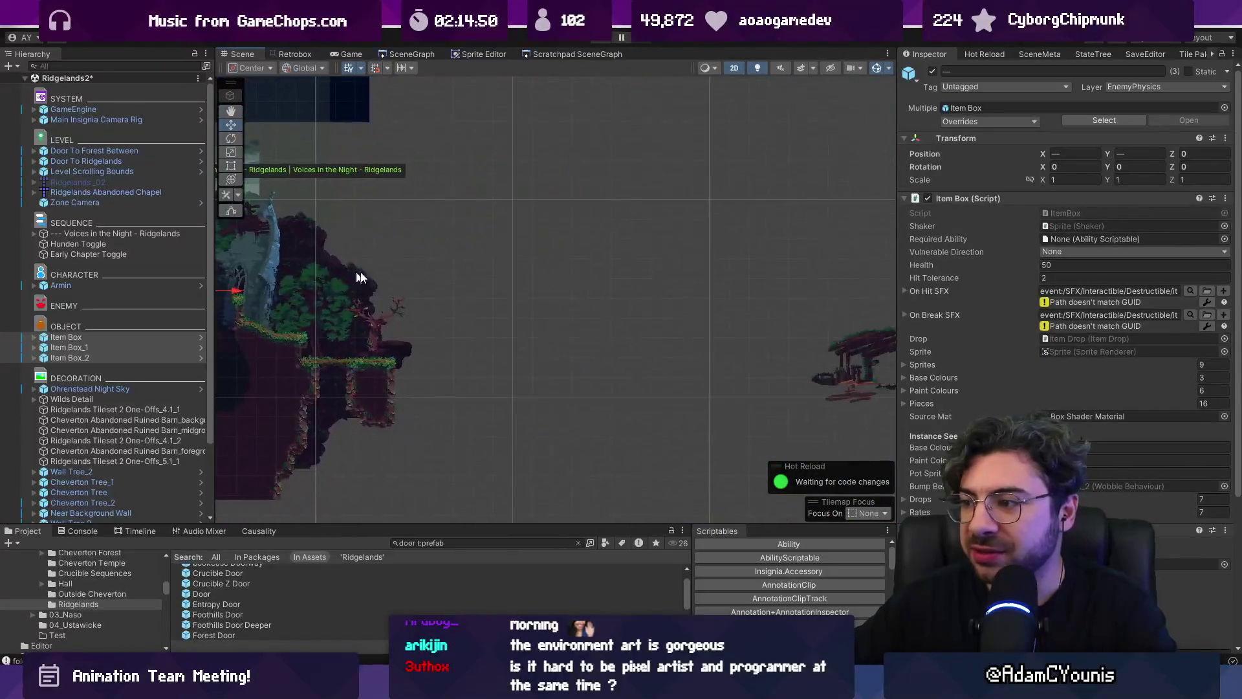
{"action": "left_click_drag", "start_coordinate": [645, 283], "coordinate": [867, 406]}
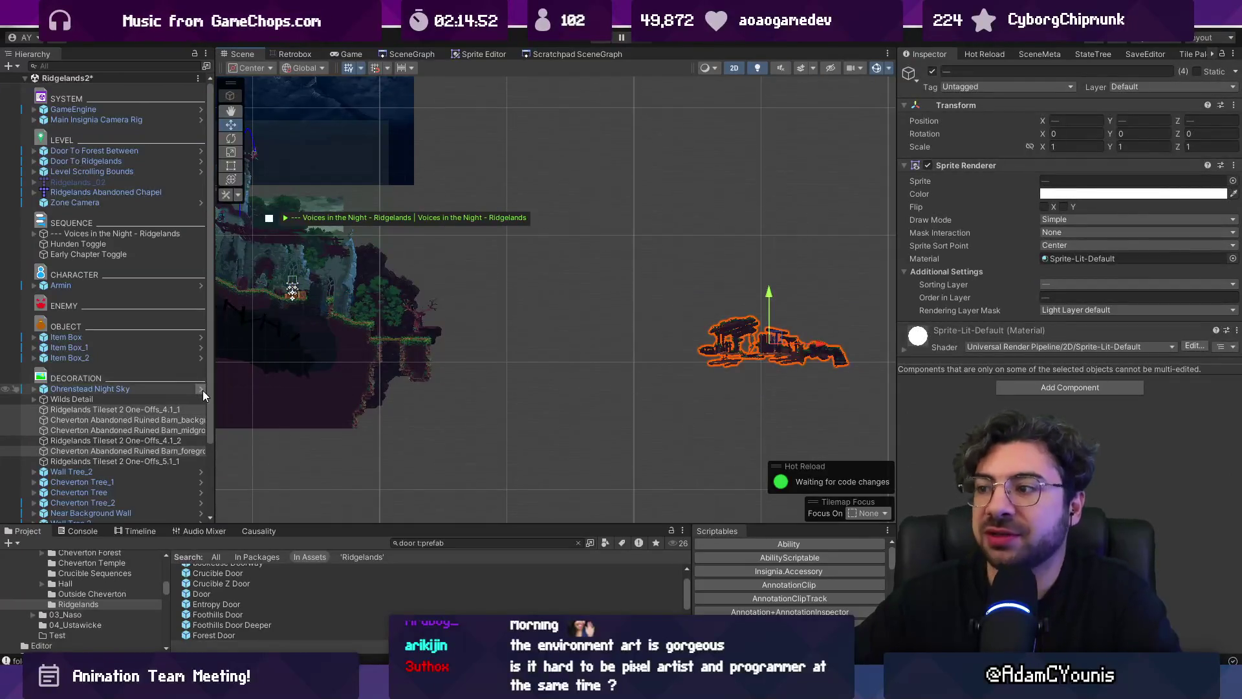
{"action": "key", "text": "Delete"}
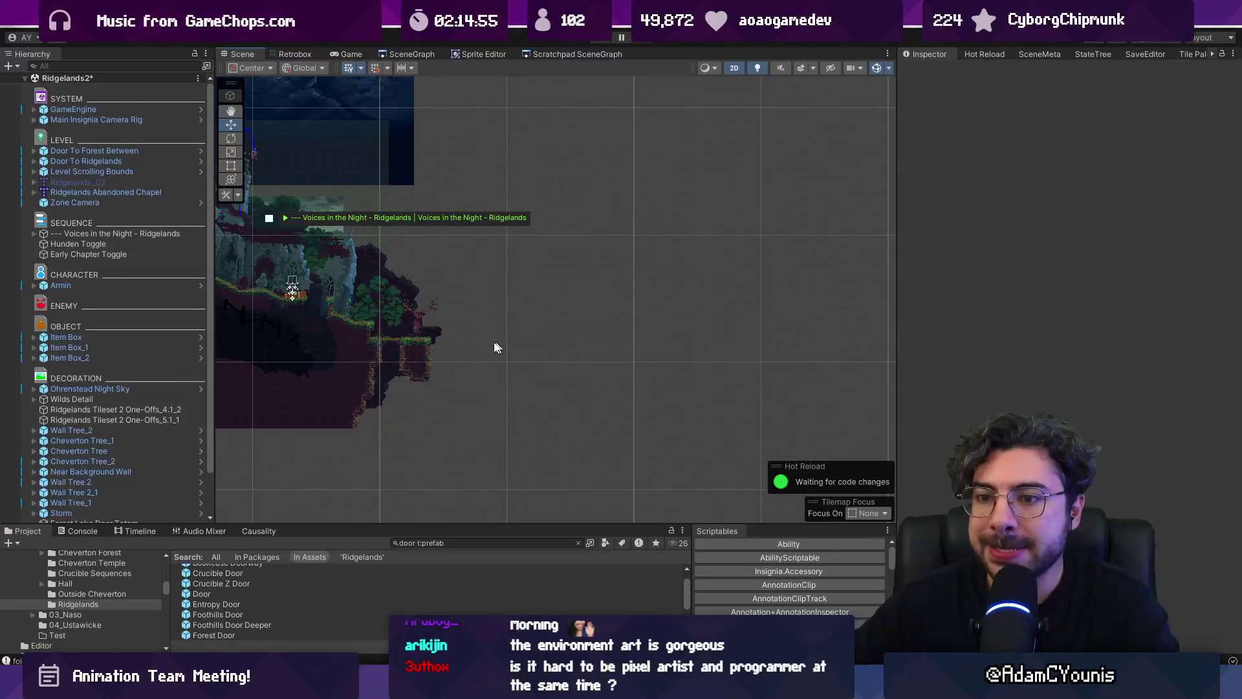
{"action": "scroll", "coordinate": [496, 347], "scroll_direction": "up", "scroll_amount": 2}
{"action": "double_click", "coordinate": [147, 410]}
{"action": "double_click", "coordinate": [150, 420]}
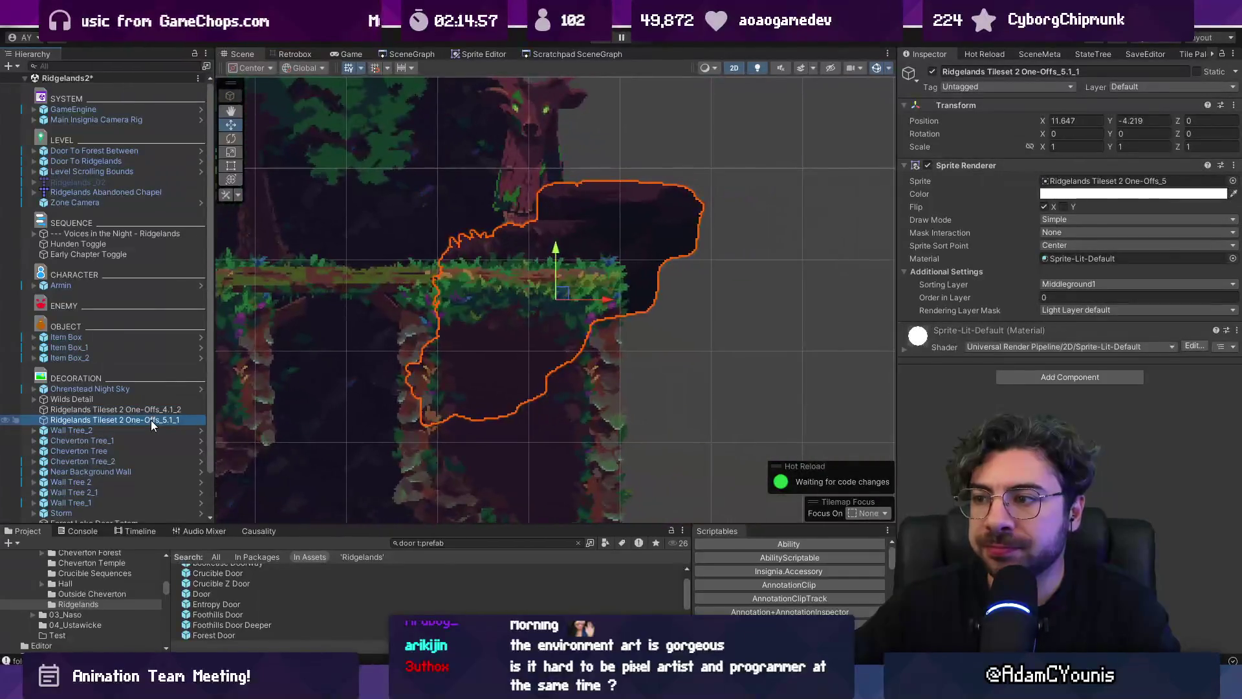
{"action": "scroll", "coordinate": [862, 363], "scroll_direction": "down", "scroll_amount": 5}
{"action": "scroll", "coordinate": [646, 383], "scroll_direction": "up", "scroll_amount": 5}
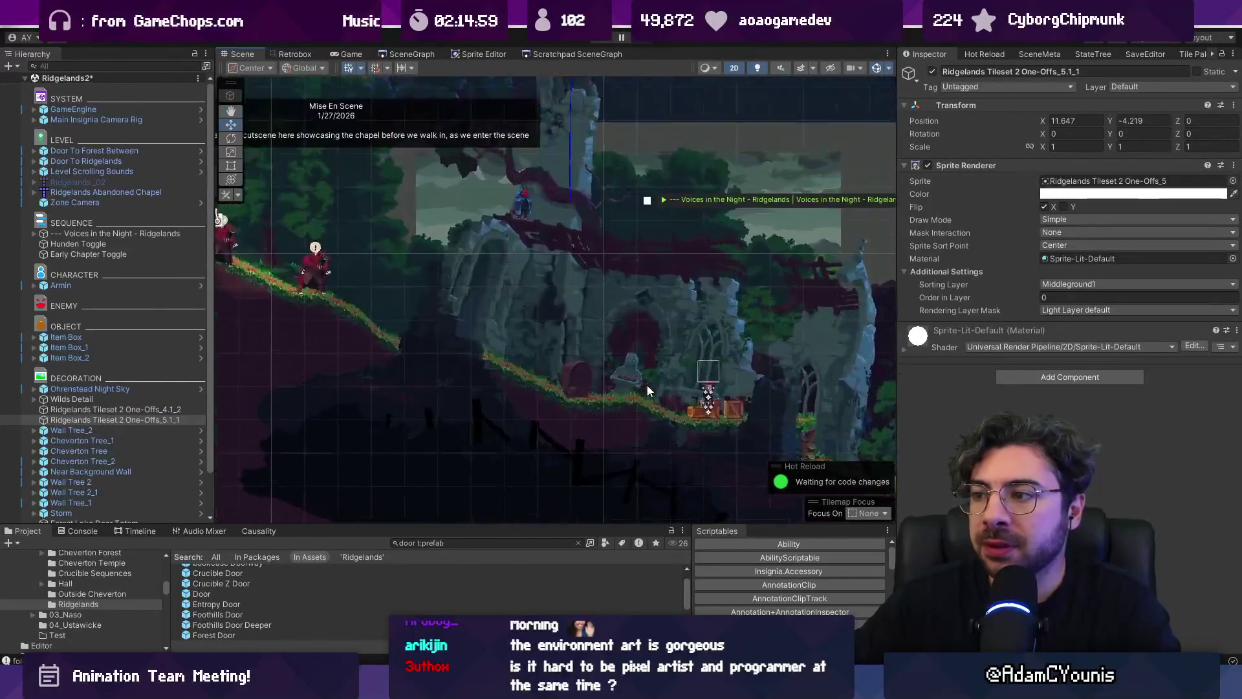
{"action": "scroll", "coordinate": [647, 364], "scroll_direction": "up", "scroll_amount": 3}
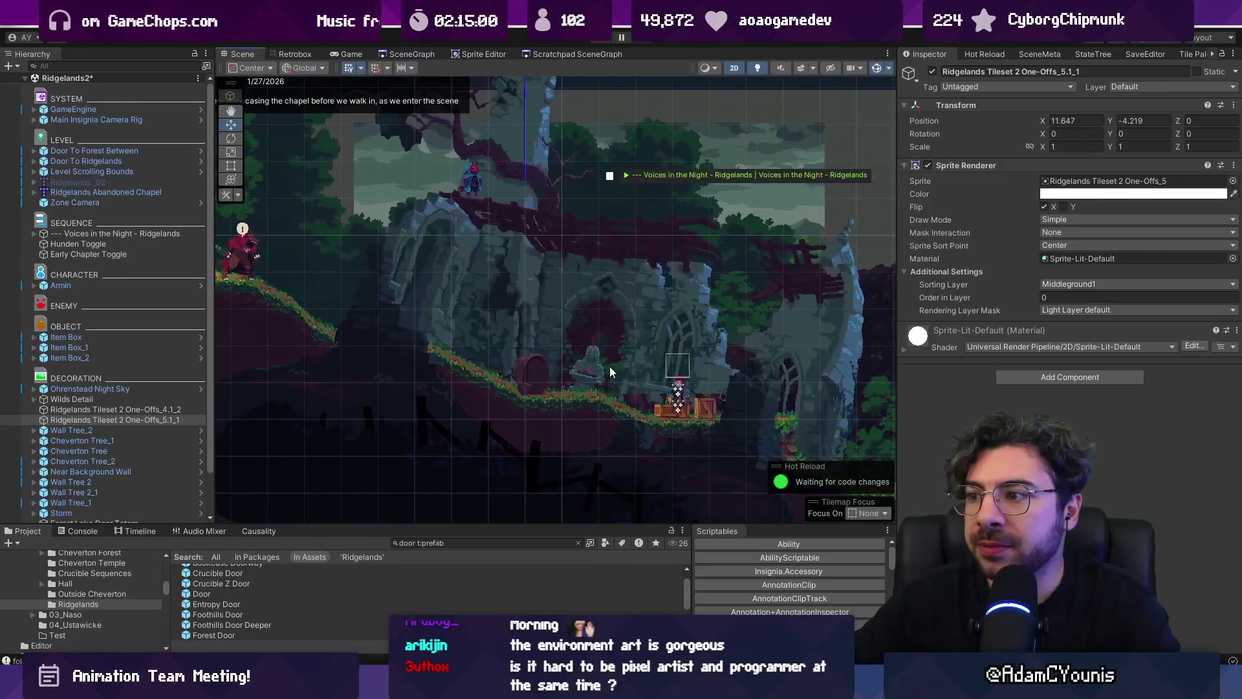
{"action": "left_click", "coordinate": [92, 234]}
{"action": "left_click", "coordinate": [411, 54]}
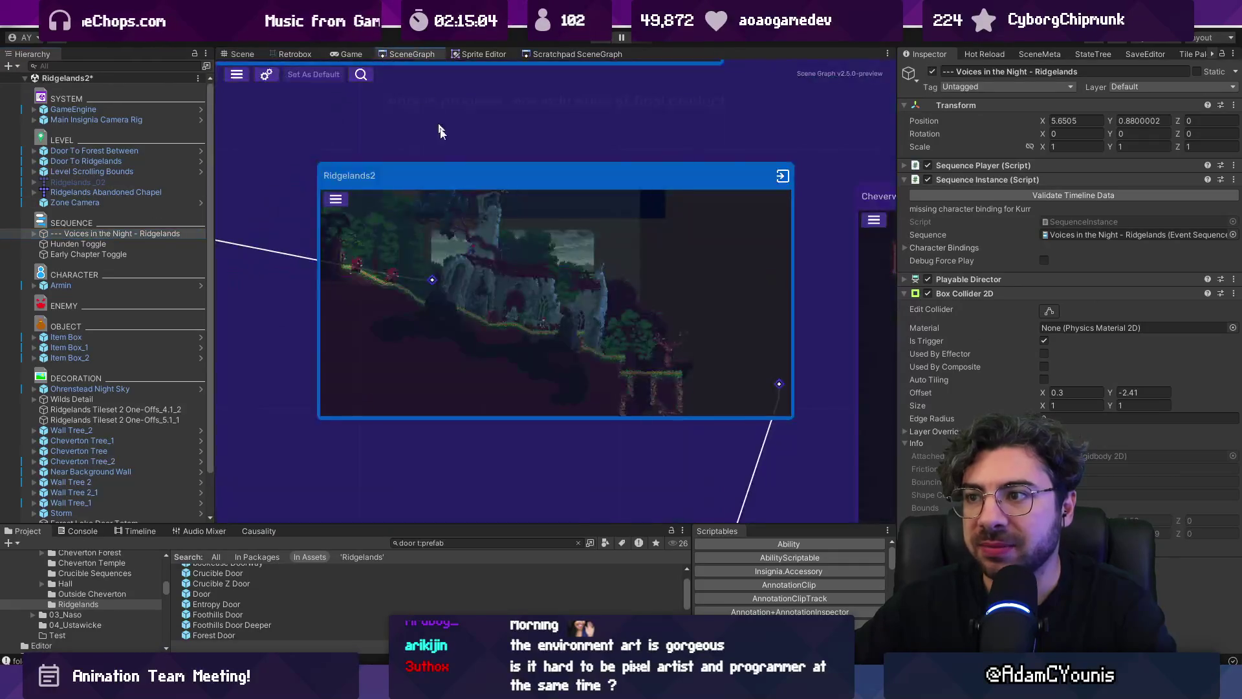
Pan the scene graph, return to the Ridgelands2 ruins view, and start editing the asset search
{"action": "mouse_move", "coordinate": [578, 228]}
{"action": "left_mouse_down"}
{"action": "mouse_move", "coordinate": [687, 314]}
{"action": "mouse_move", "coordinate": [721, 317]}
{"action": "mouse_move", "coordinate": [375, 262]}
{"action": "mouse_move", "coordinate": [412, 156]}
{"action": "mouse_move", "coordinate": [423, 69]}
{"action": "mouse_move", "coordinate": [428, 313]}
{"action": "left_mouse_up"}
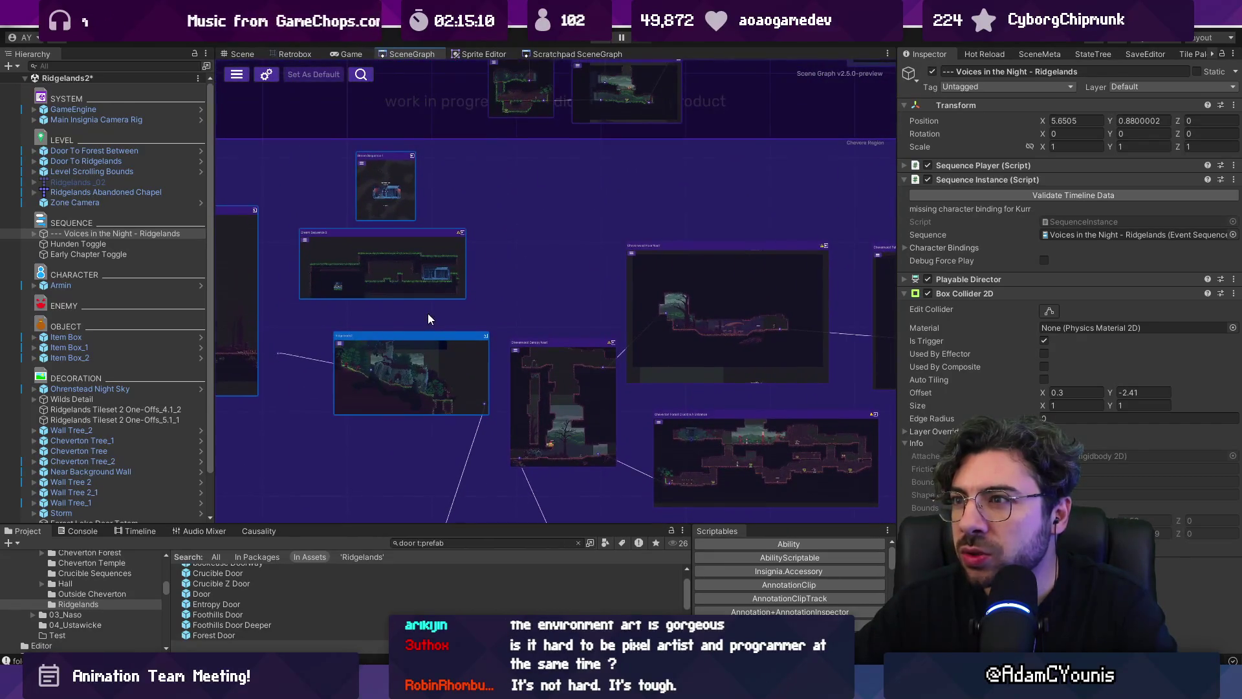
{"action": "left_click", "coordinate": [239, 54]}
{"action": "scroll", "coordinate": [485, 324], "scroll_direction": "down", "scroll_amount": 2}
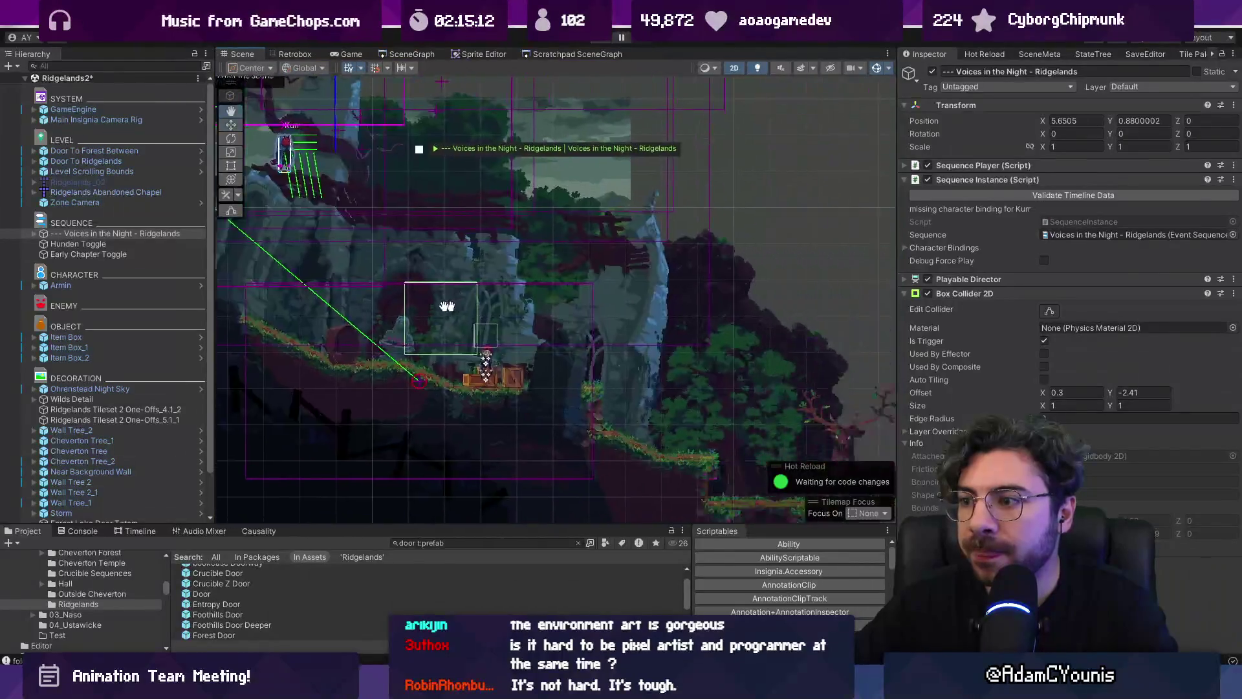
{"action": "scroll", "coordinate": [482, 319], "scroll_direction": "up", "scroll_amount": 2}
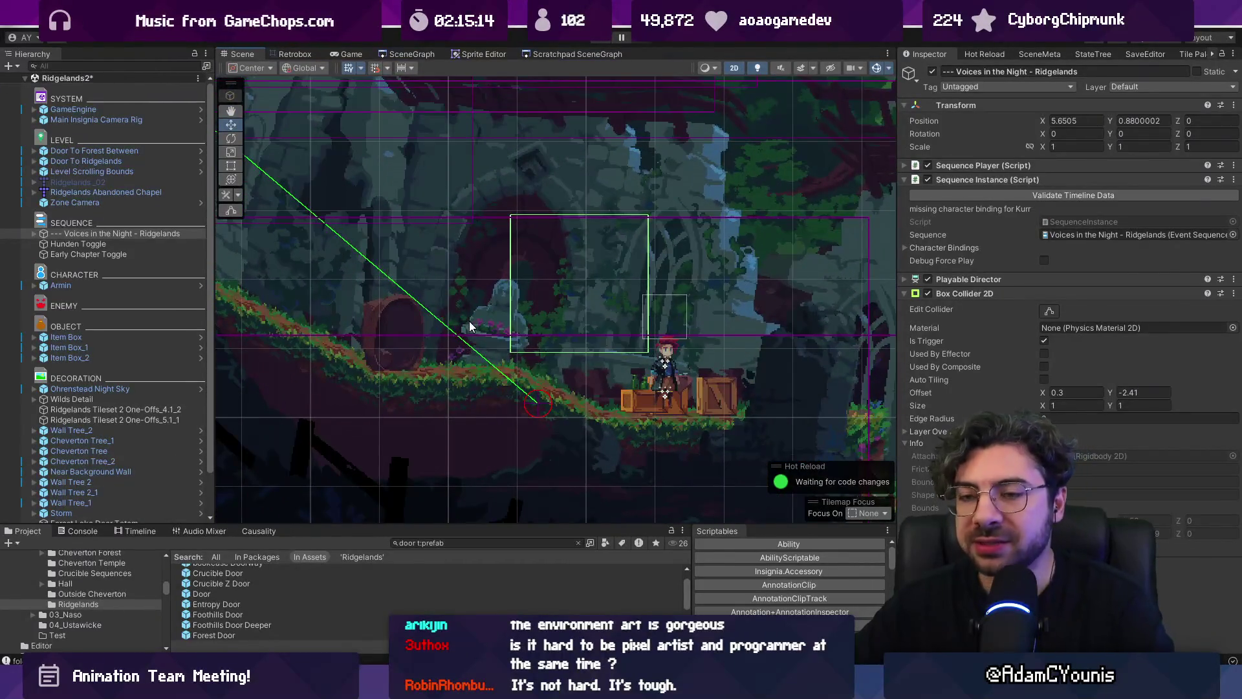
{"action": "left_click", "coordinate": [468, 541]}
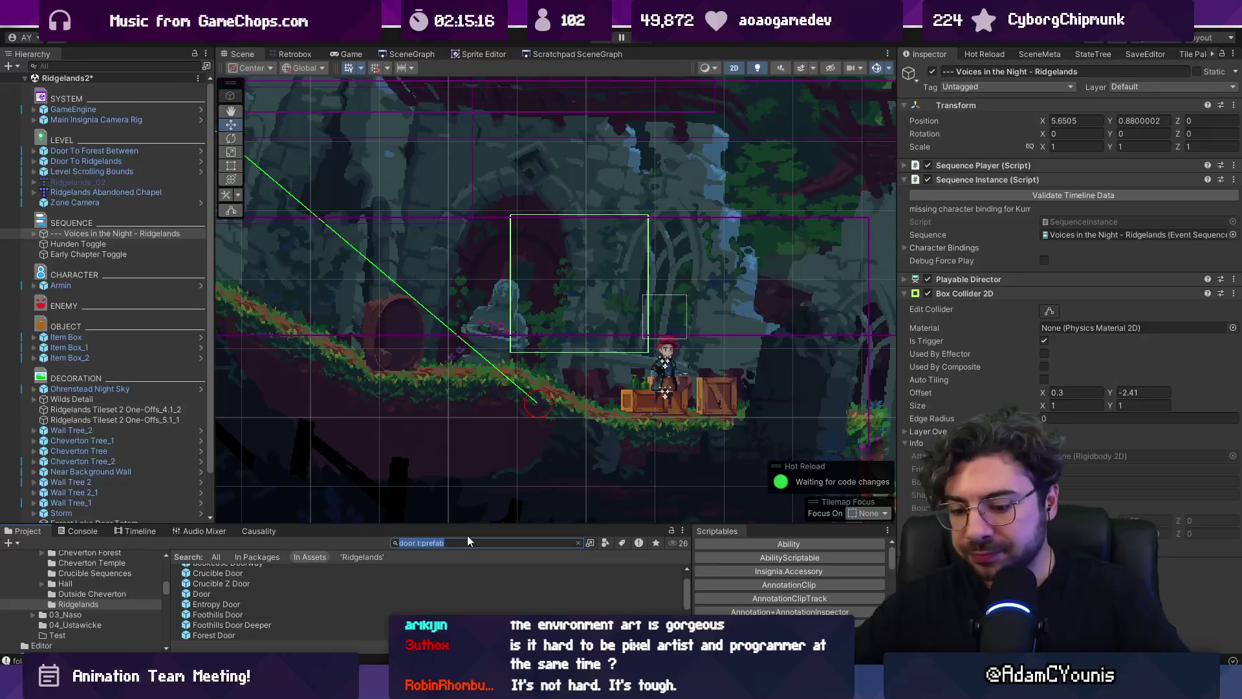
{"action": "type", "text": "drew"}
{"action": "key", "text": "BackSpace"}
Search the enlarged asset browser and open the Inspect Ridgelands Campfire event sequence
{"action": "type", "text": "am"}
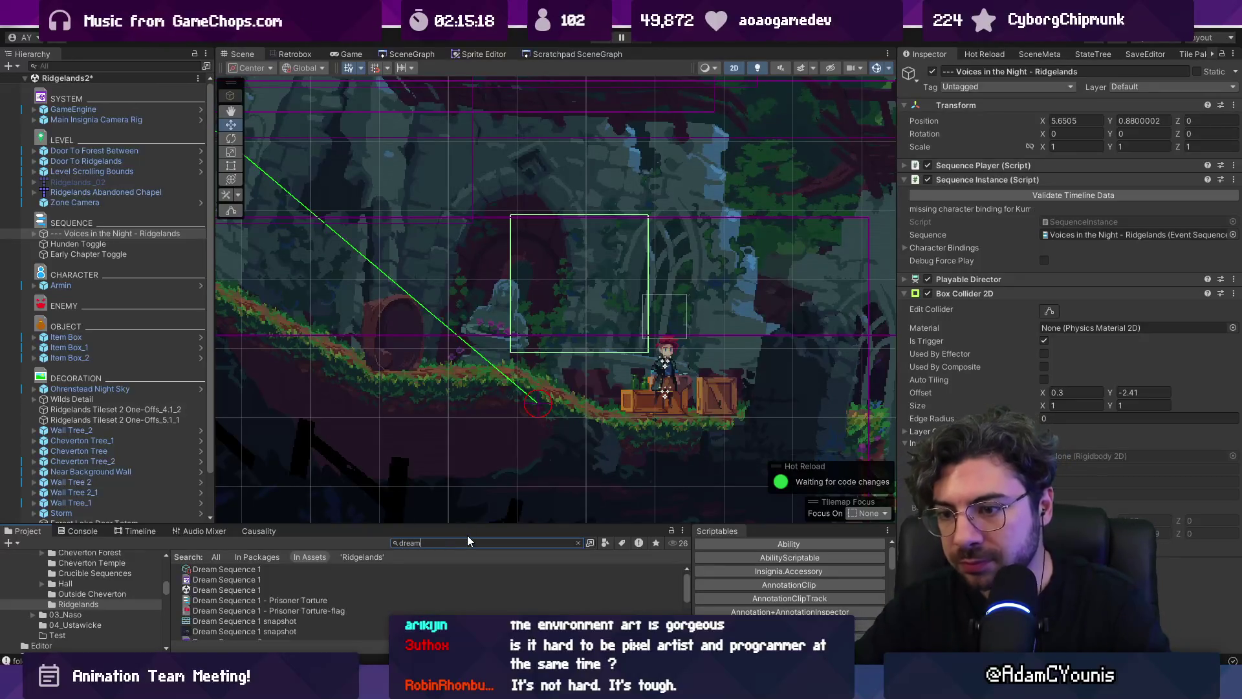
{"action": "left_click_drag", "start_coordinate": [445, 528], "coordinate": [445, 352]}
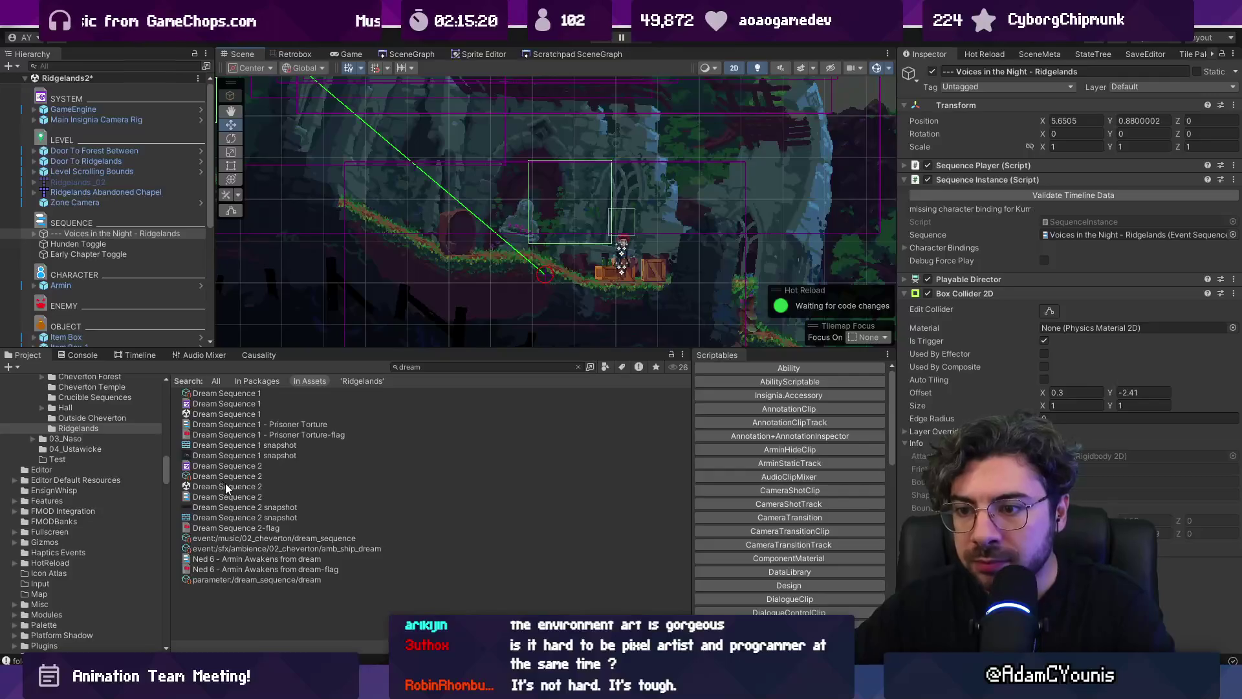
{"action": "type", "text": "SLEEP"}
{"action": "double_click", "coordinate": [454, 367]}
{"action": "type", "text": "eam"}
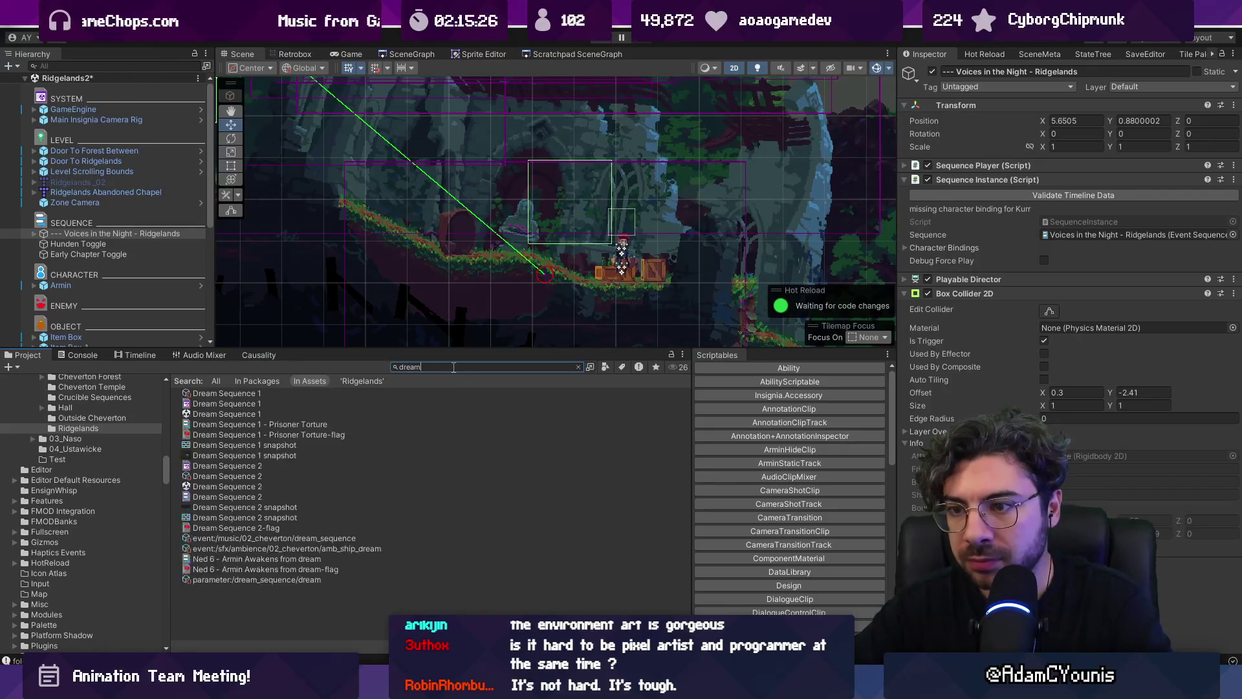
{"action": "type", "text": "ridgelands"}
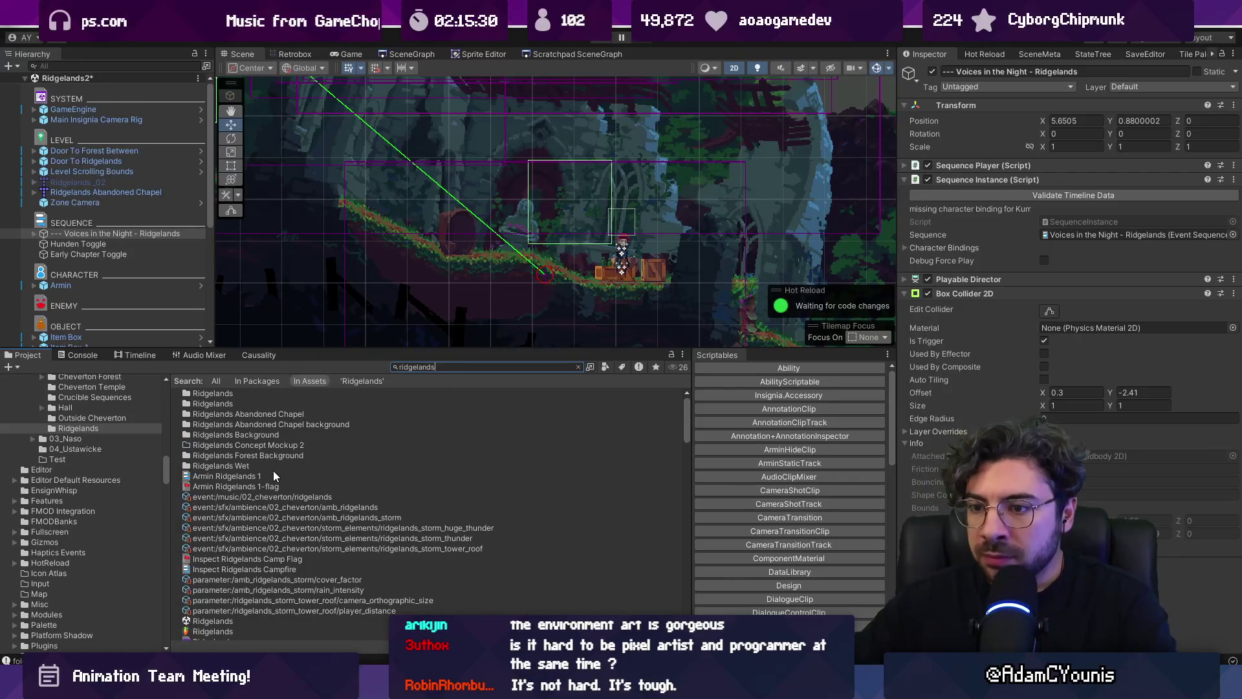
{"action": "scroll", "coordinate": [273, 465], "scroll_direction": "down", "scroll_amount": 3}
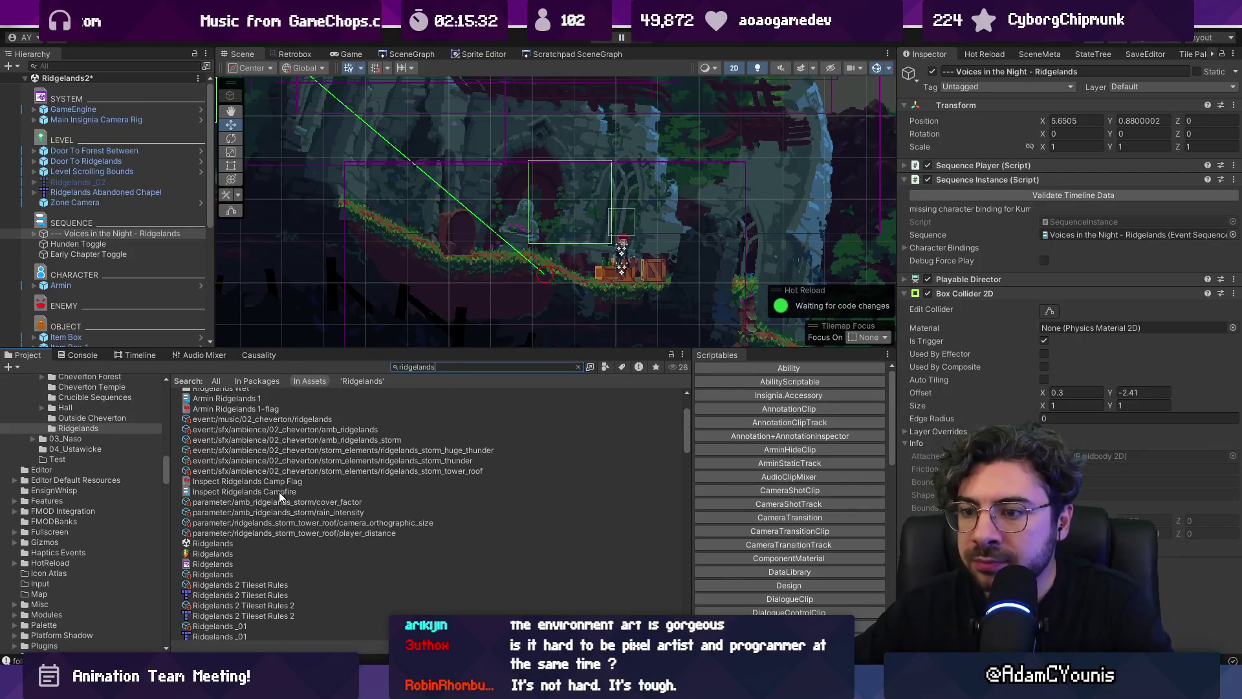
{"action": "left_click", "coordinate": [279, 493]}
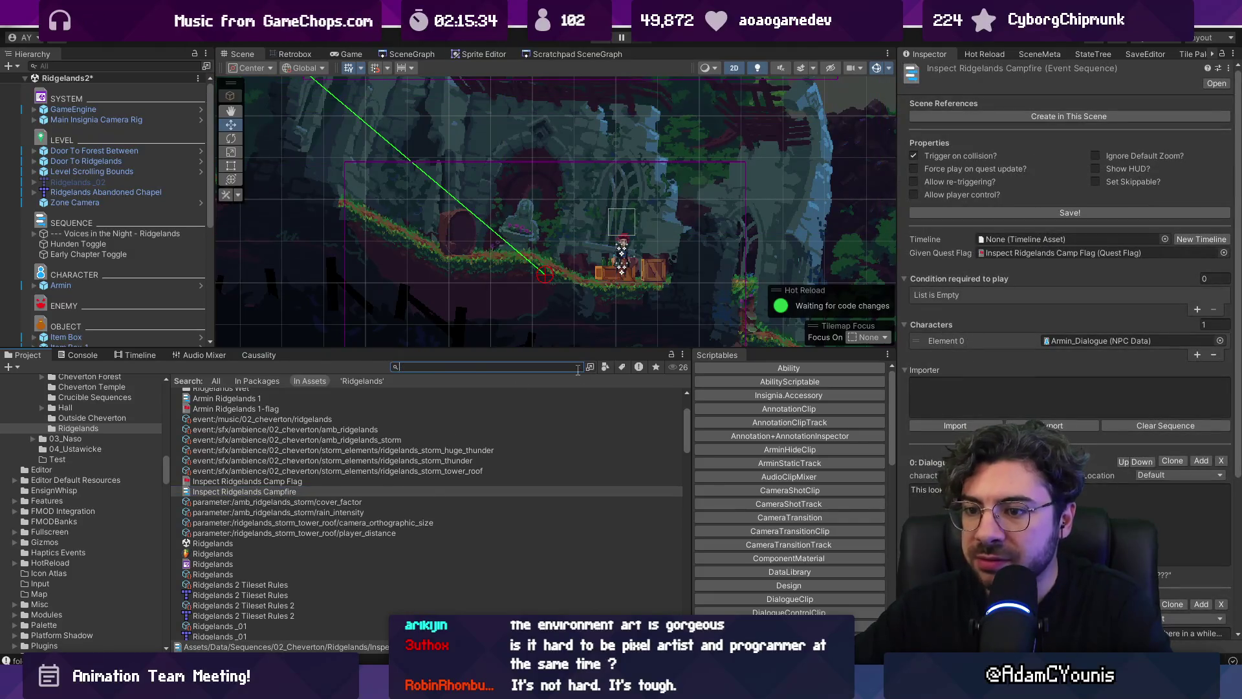
Clear the search, scroll to the sequence's two dialogue lines, and restore the Scene view height
{"action": "left_click", "coordinate": [577, 367]}
{"action": "scroll", "coordinate": [487, 258], "scroll_direction": "down", "scroll_amount": 5}
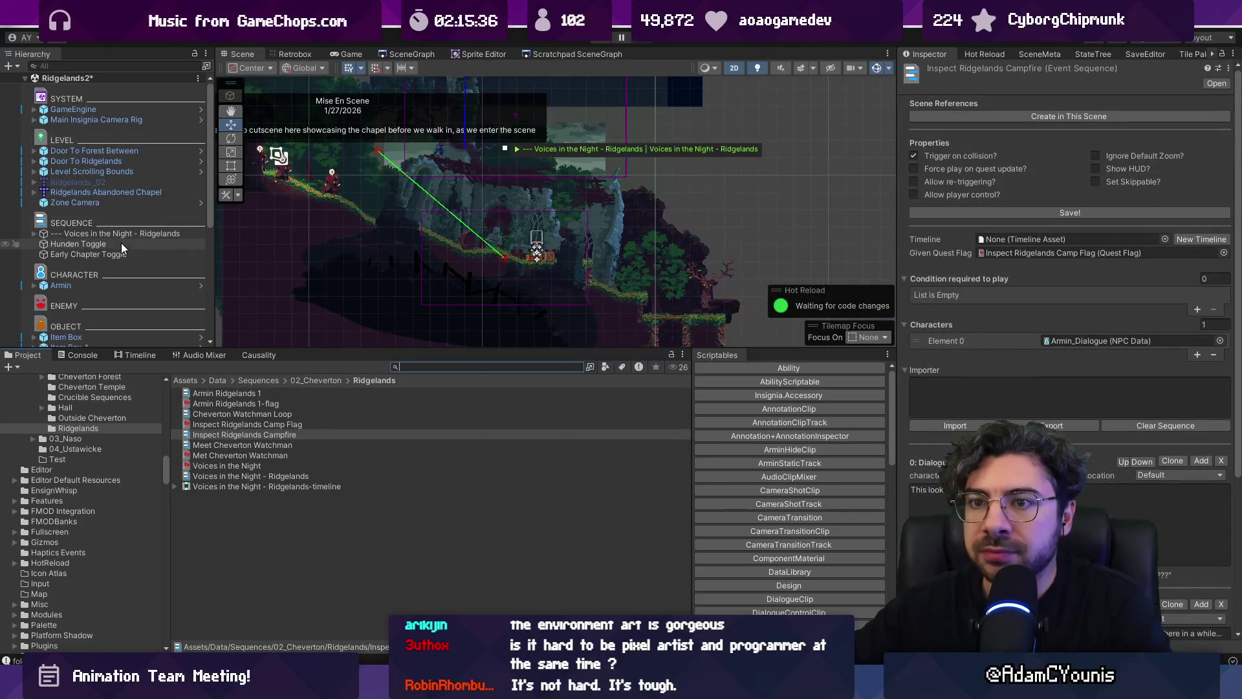
{"action": "scroll", "coordinate": [1067, 324], "scroll_direction": "down", "scroll_amount": 2}
{"action": "scroll", "coordinate": [1068, 324], "scroll_direction": "down", "scroll_amount": 3}
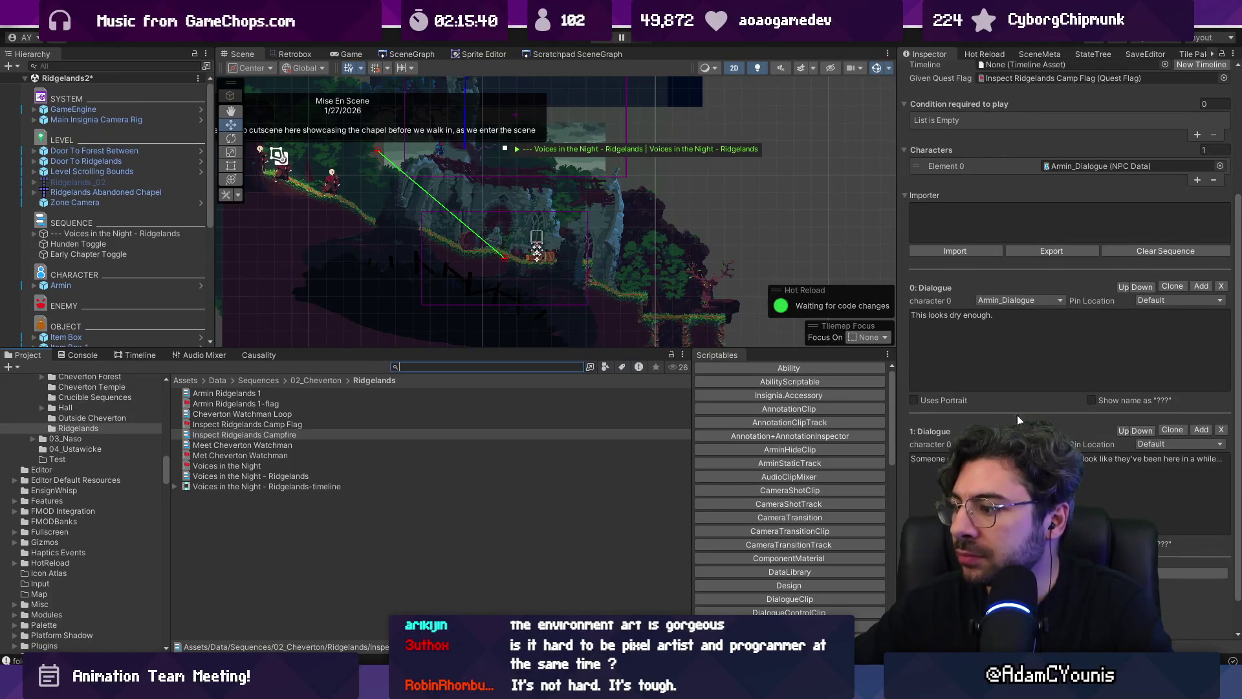
{"action": "scroll", "coordinate": [1017, 414], "scroll_direction": "down", "scroll_amount": 1}
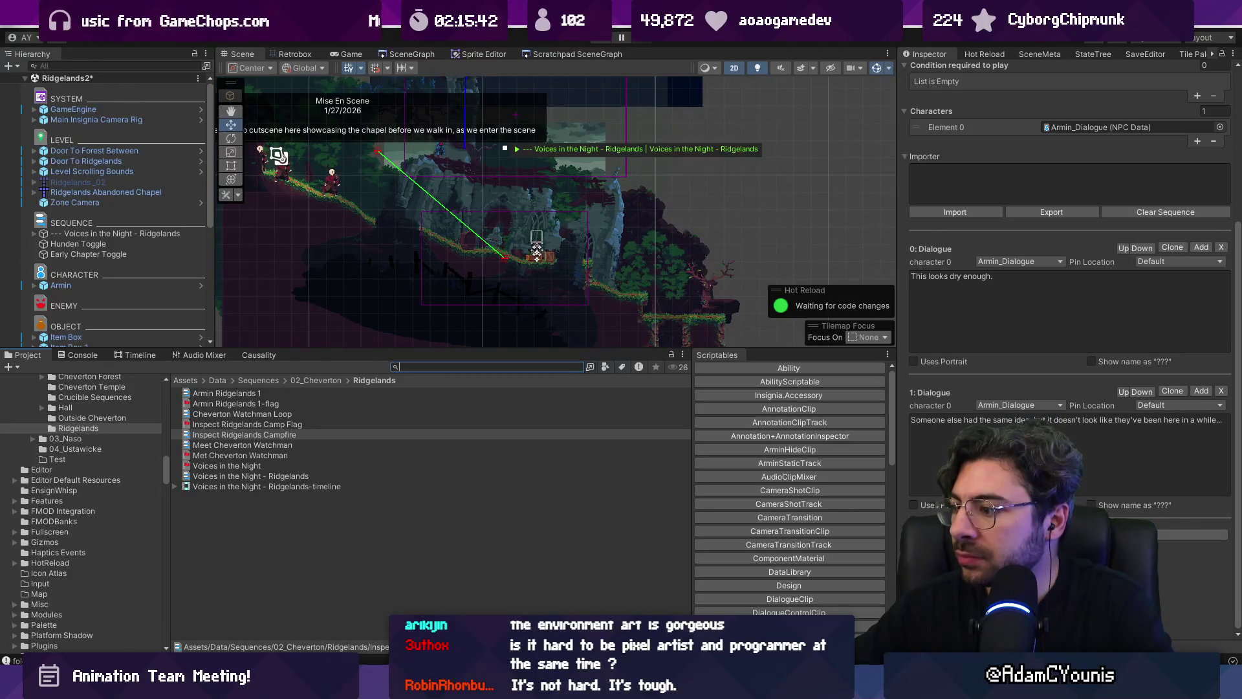
{"action": "scroll", "coordinate": [1067, 324], "scroll_direction": "down", "scroll_amount": 1}
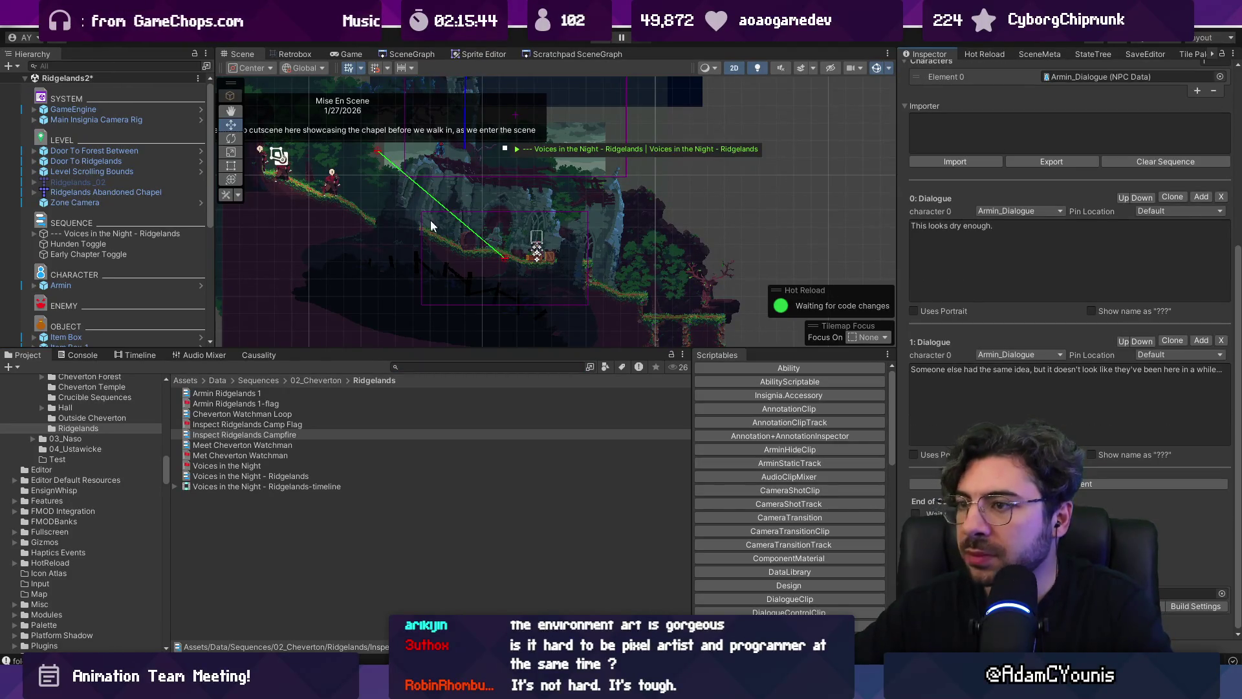
{"action": "scroll", "coordinate": [518, 236], "scroll_direction": "up", "scroll_amount": 5}
{"action": "left_click_drag", "start_coordinate": [490, 350], "coordinate": [460, 490]}
{"action": "left_click", "coordinate": [456, 509]}
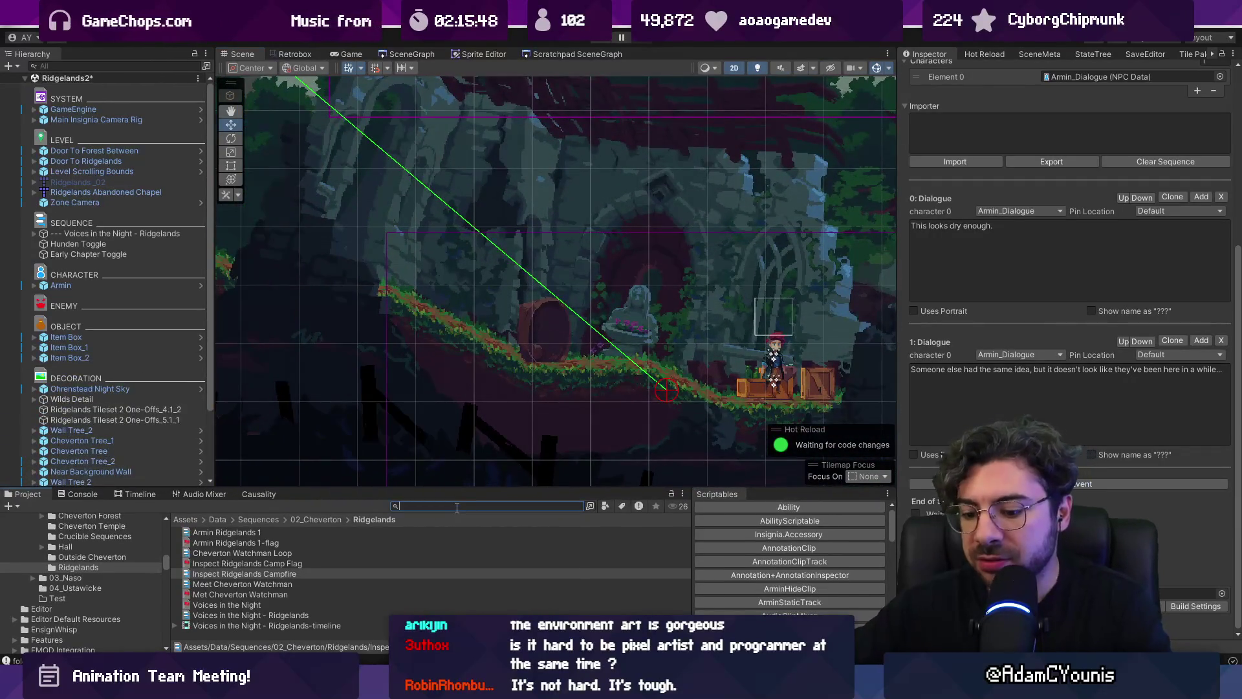
Place an Interest + SequencePlayer by the barrel and select its ButtonPrompt Sprite child
{"action": "type", "text": "interest"}
{"action": "scroll", "coordinate": [299, 576], "scroll_direction": "down", "scroll_amount": 3}
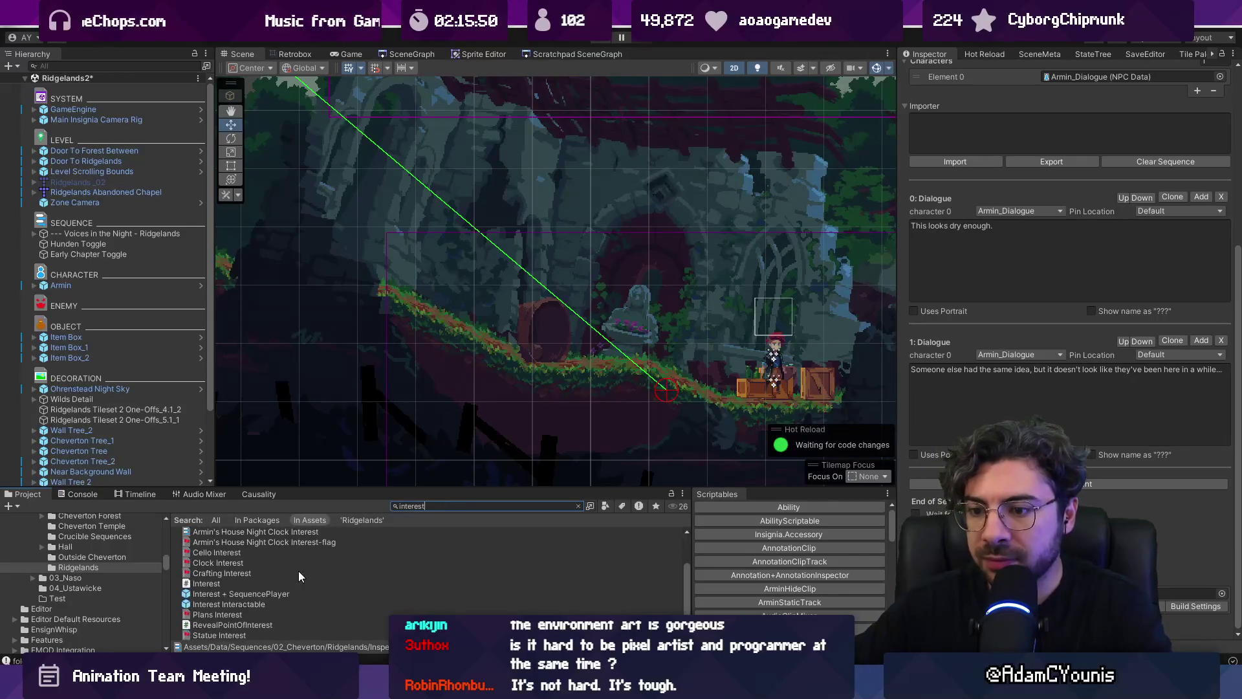
{"action": "mouse_move", "coordinate": [242, 593]}
{"action": "left_mouse_down"}
{"action": "mouse_move", "coordinate": [575, 294]}
{"action": "mouse_move", "coordinate": [552, 290]}
{"action": "mouse_move", "coordinate": [558, 304]}
{"action": "mouse_move", "coordinate": [557, 293]}
{"action": "left_mouse_up"}
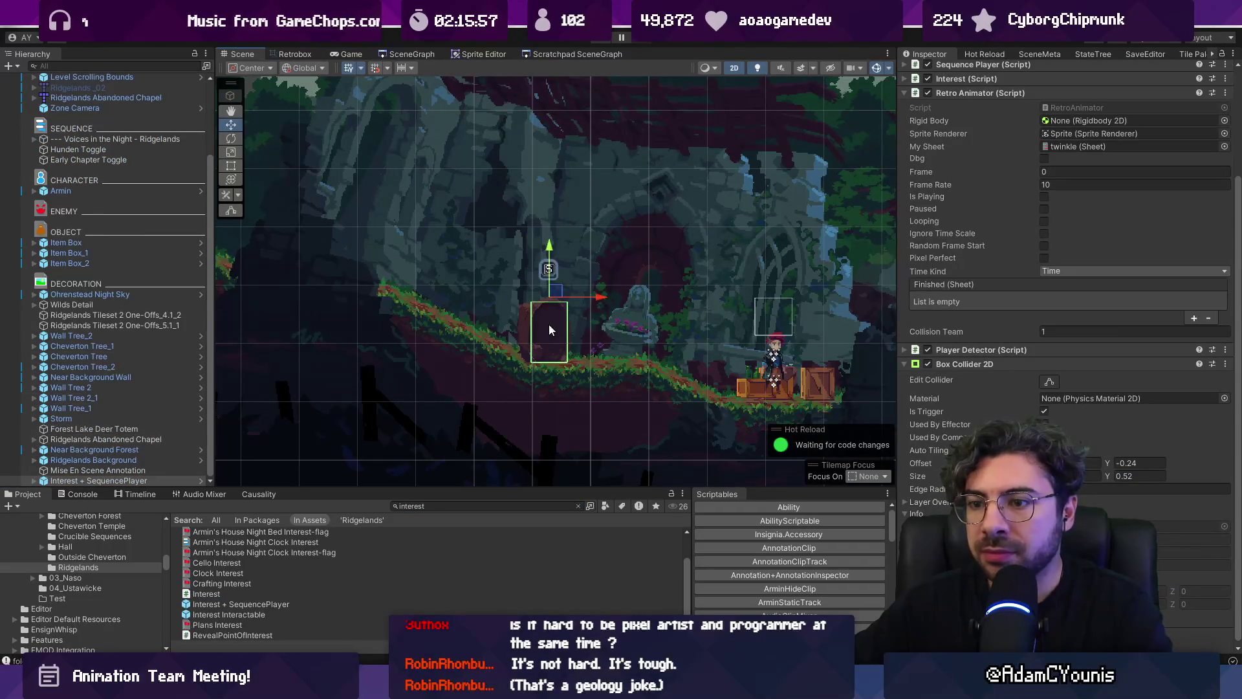
{"action": "left_click", "coordinate": [34, 480]}
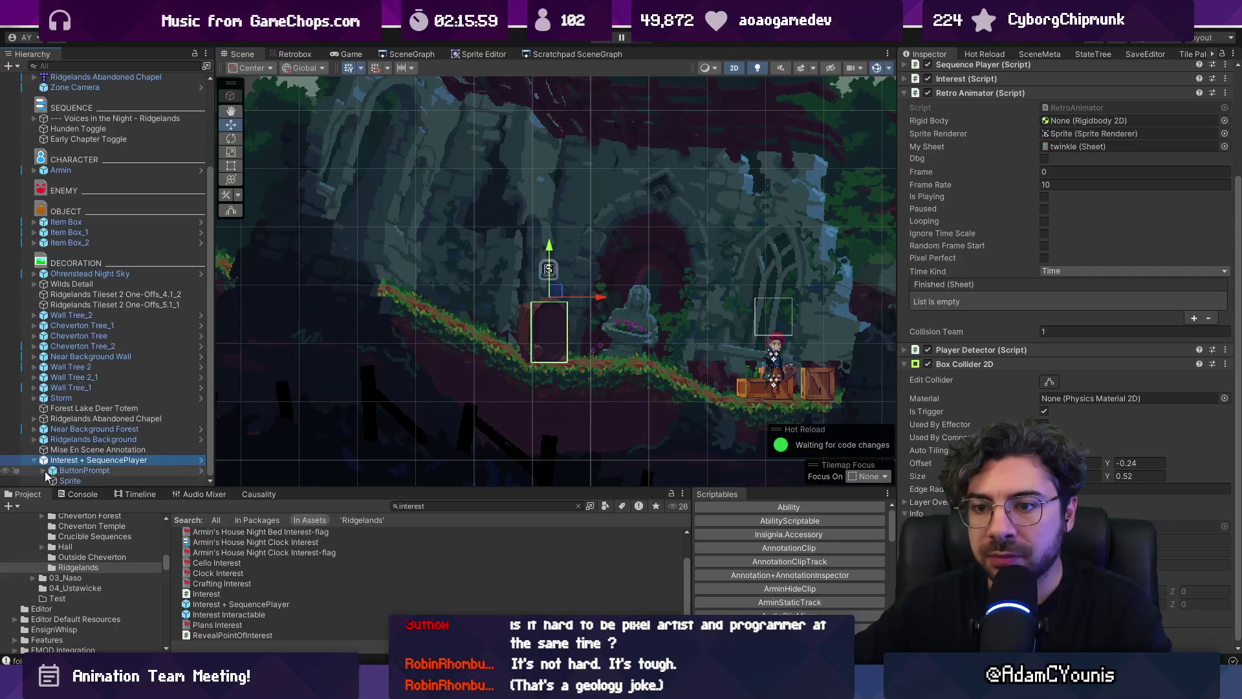
{"action": "left_click", "coordinate": [44, 471]}
{"action": "left_click", "coordinate": [53, 481]}
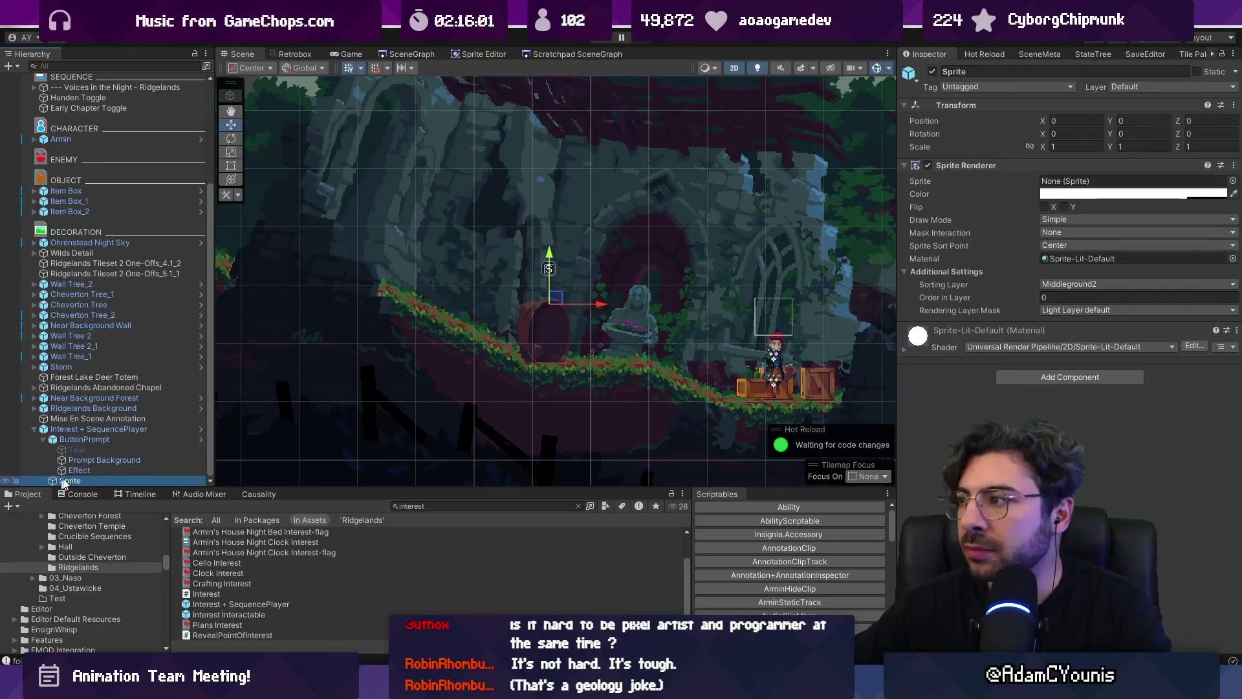
Assign the Abandoned Chapel Background midground sprite to the Sprite Renderer
{"action": "left_click", "coordinate": [1232, 182]}
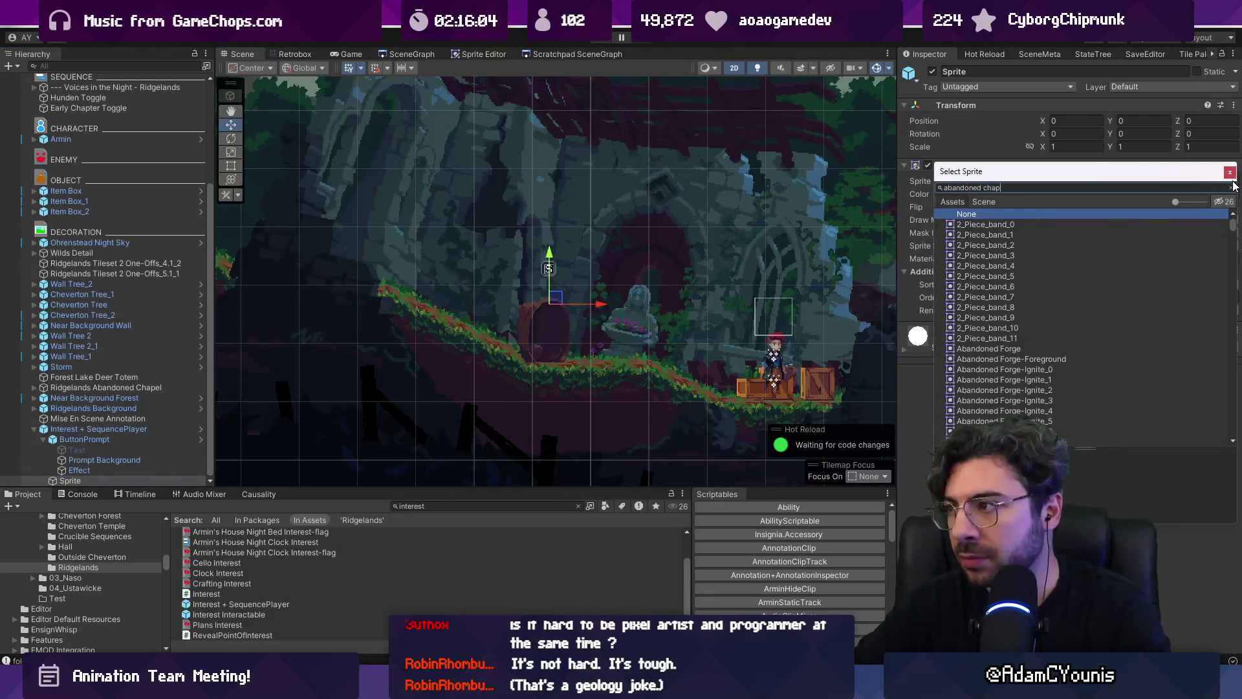
{"action": "key", "text": "Down"}
{"action": "key", "text": "Down"}
{"action": "key", "text": "Down"}
{"action": "key", "text": "Down"}
{"action": "key", "text": "Up"}
{"action": "key", "text": "Up"}
{"action": "key", "text": "Down"}
{"action": "key", "text": "Return"}
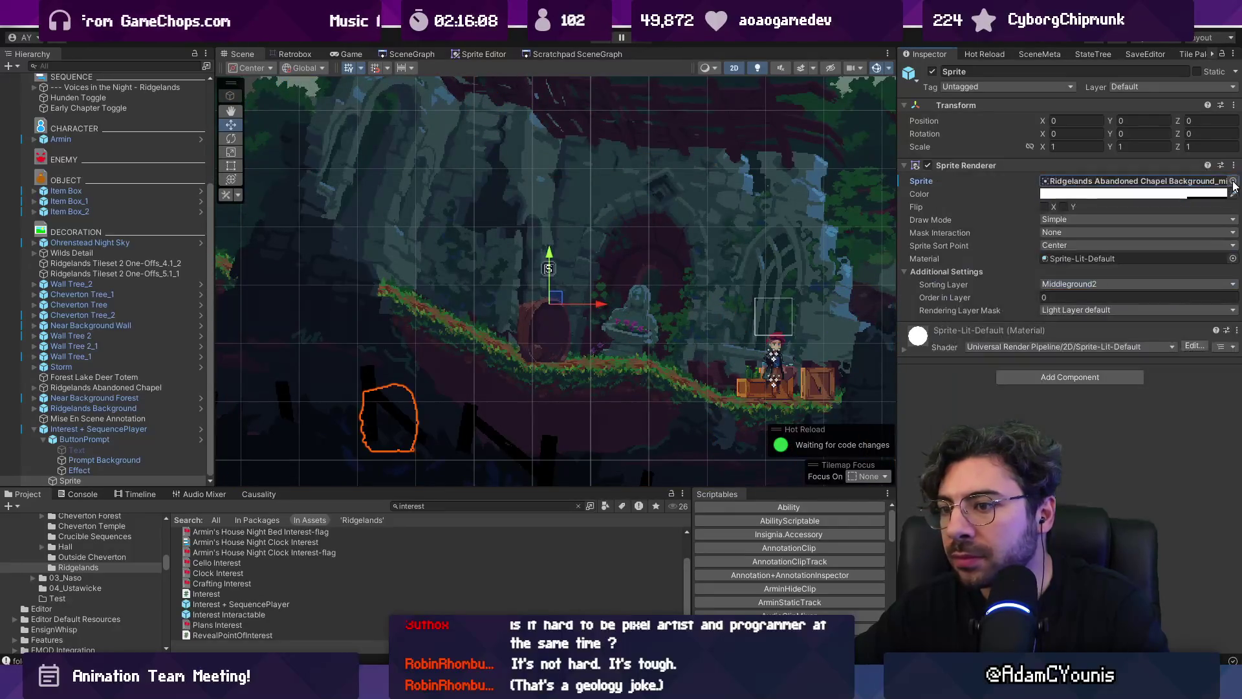
Move the sprite beside the statue and set its position to X 1.35, Y 0.74
{"action": "left_click_drag", "start_coordinate": [555, 298], "coordinate": [715, 214]}
{"action": "left_click", "coordinate": [1063, 120]}
{"action": "key", "text": "BackSpace"}
{"action": "left_click", "coordinate": [1111, 120]}
{"action": "key", "text": "BackSpace"}
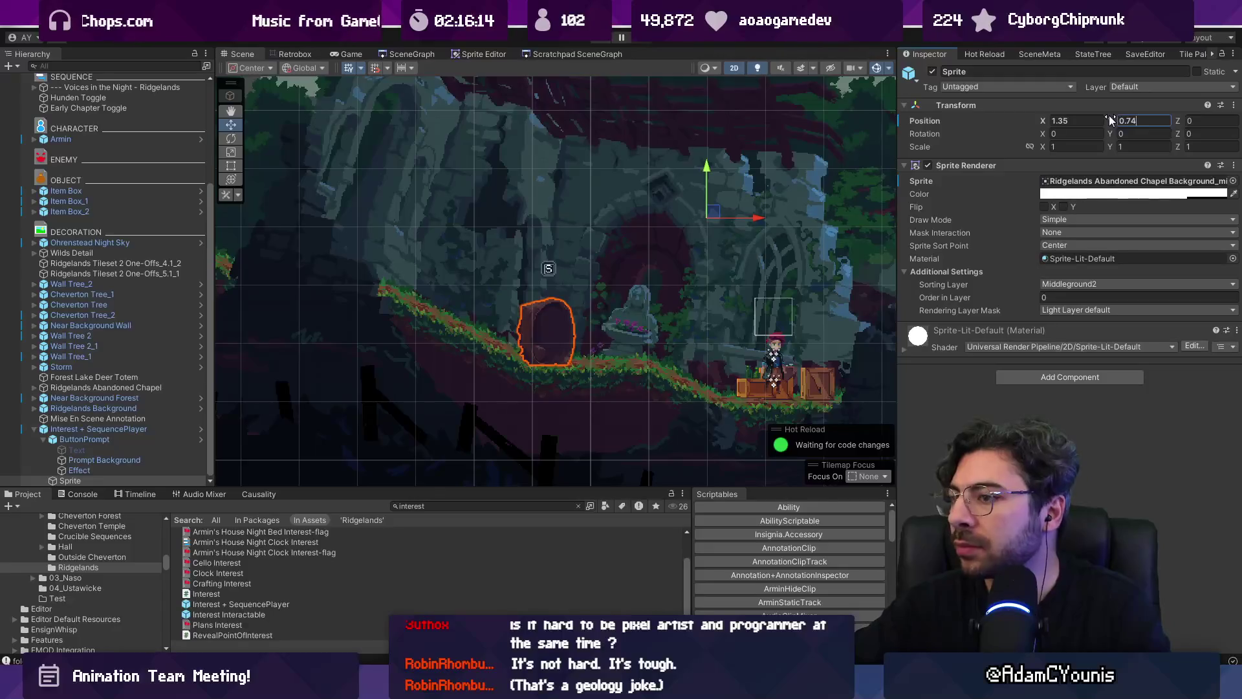
{"action": "left_click", "coordinate": [129, 429]}
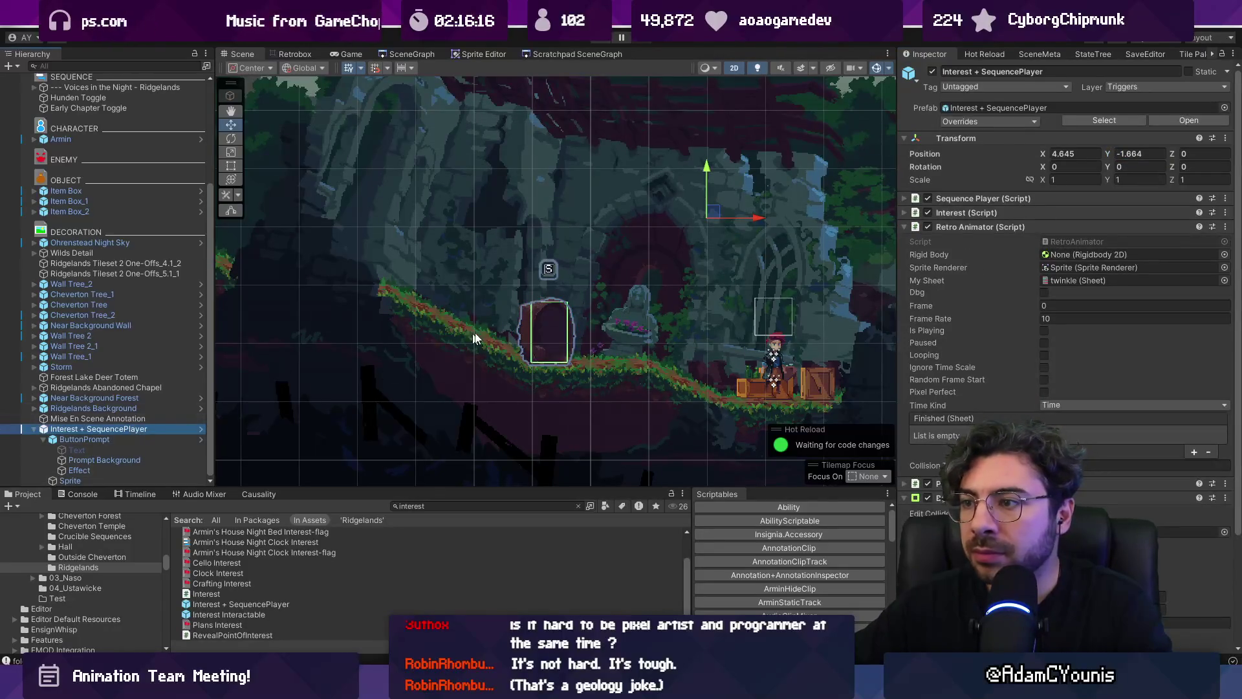
Switch the handle to Pivot and move the Interest + SequencePlayer onto the barrel at X 4.62, Y -1.65
{"action": "scroll", "coordinate": [665, 230], "scroll_direction": "up", "scroll_amount": 3}
{"action": "left_click_drag", "start_coordinate": [728, 204], "coordinate": [725, 207]}
{"action": "key", "text": "ctrl+z"}
{"action": "scroll", "coordinate": [504, 340], "scroll_direction": "down", "scroll_amount": 2}
{"action": "left_click", "coordinate": [251, 72]}
{"action": "left_click", "coordinate": [278, 99]}
{"action": "scroll", "coordinate": [511, 349], "scroll_direction": "up", "scroll_amount": 5}
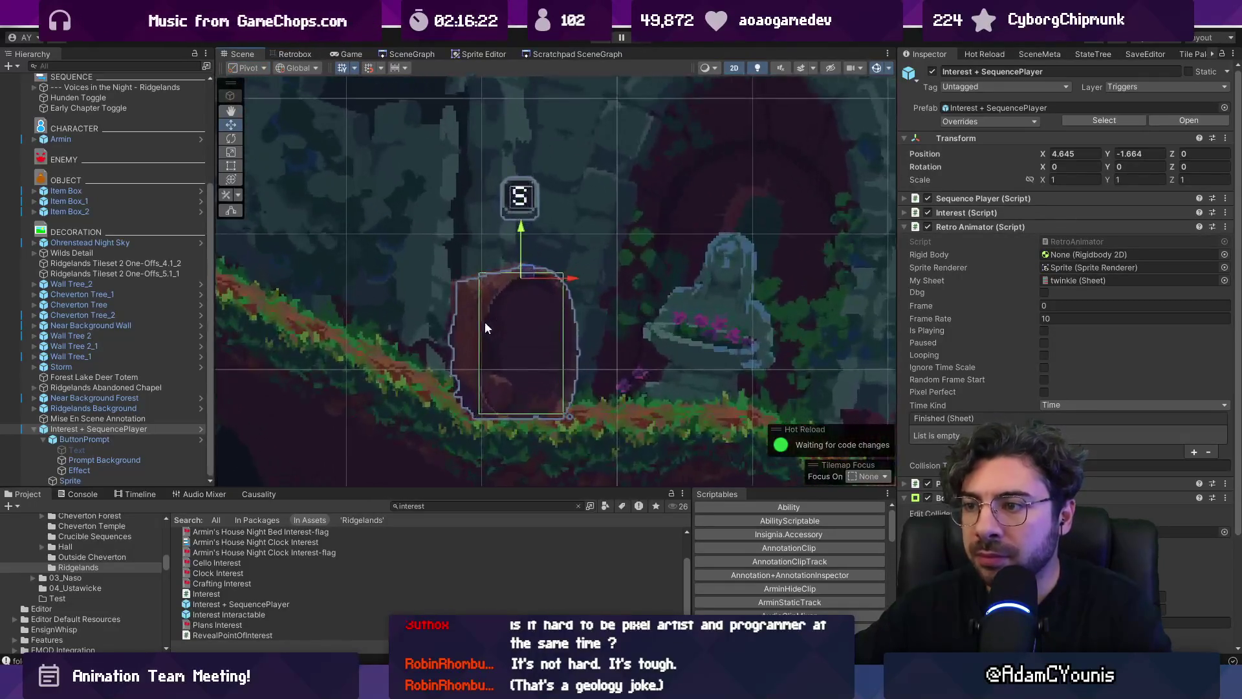
{"action": "scroll", "coordinate": [484, 321], "scroll_direction": "up", "scroll_amount": 6}
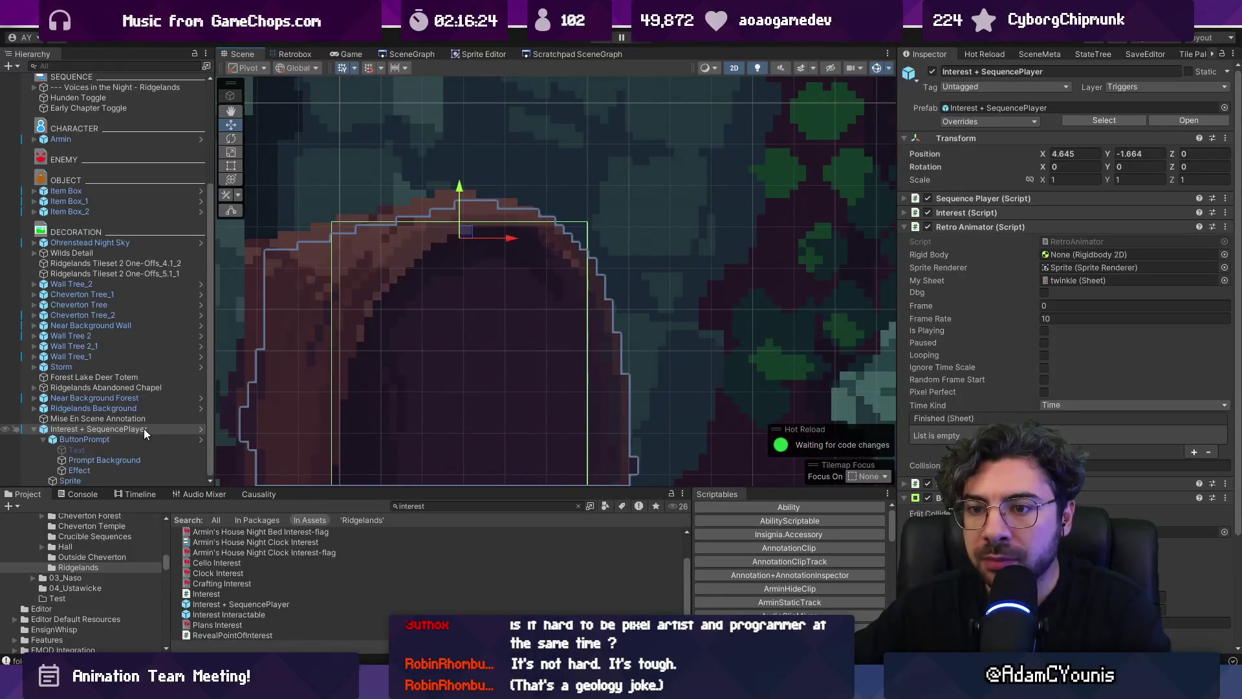
{"action": "mouse_move", "coordinate": [464, 230]}
{"action": "left_mouse_down"}
{"action": "mouse_move", "coordinate": [430, 217]}
{"action": "mouse_move", "coordinate": [444, 223]}
{"action": "left_mouse_up"}
Set Sequences Element 0 to Inspect Ridgelands Campfire and start a playtest
{"action": "scroll", "coordinate": [444, 223], "scroll_direction": "down", "scroll_amount": 5}
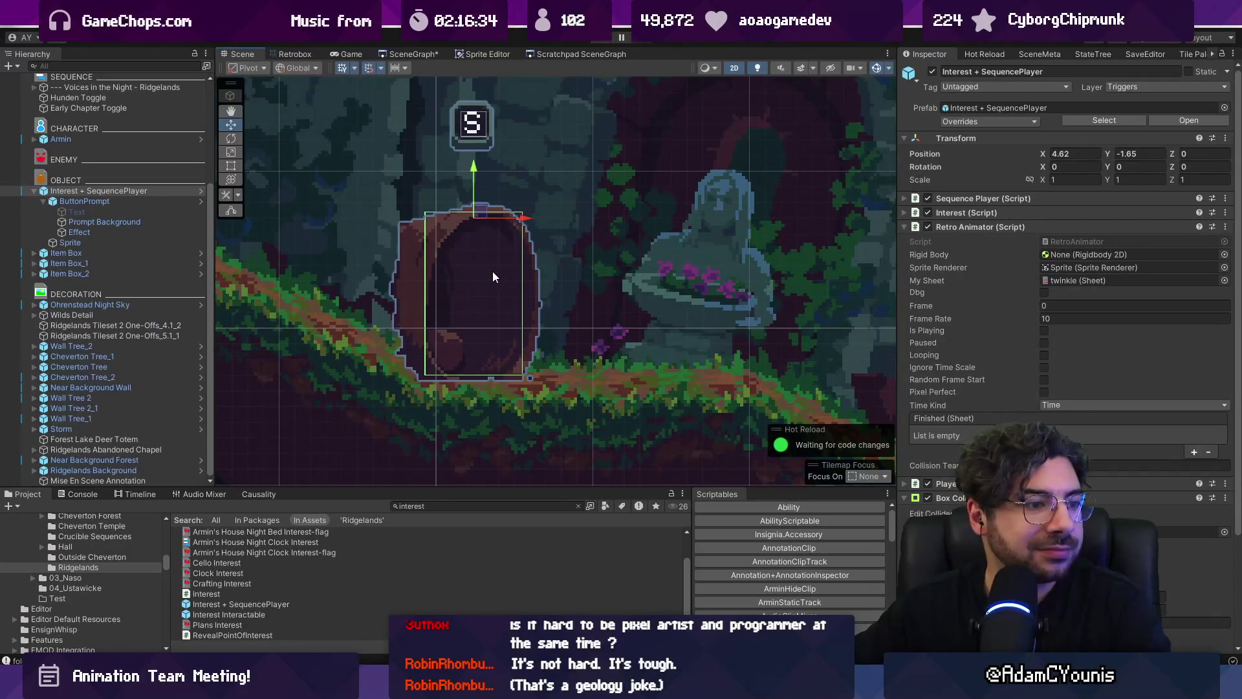
{"action": "scroll", "coordinate": [525, 292], "scroll_direction": "down", "scroll_amount": 2}
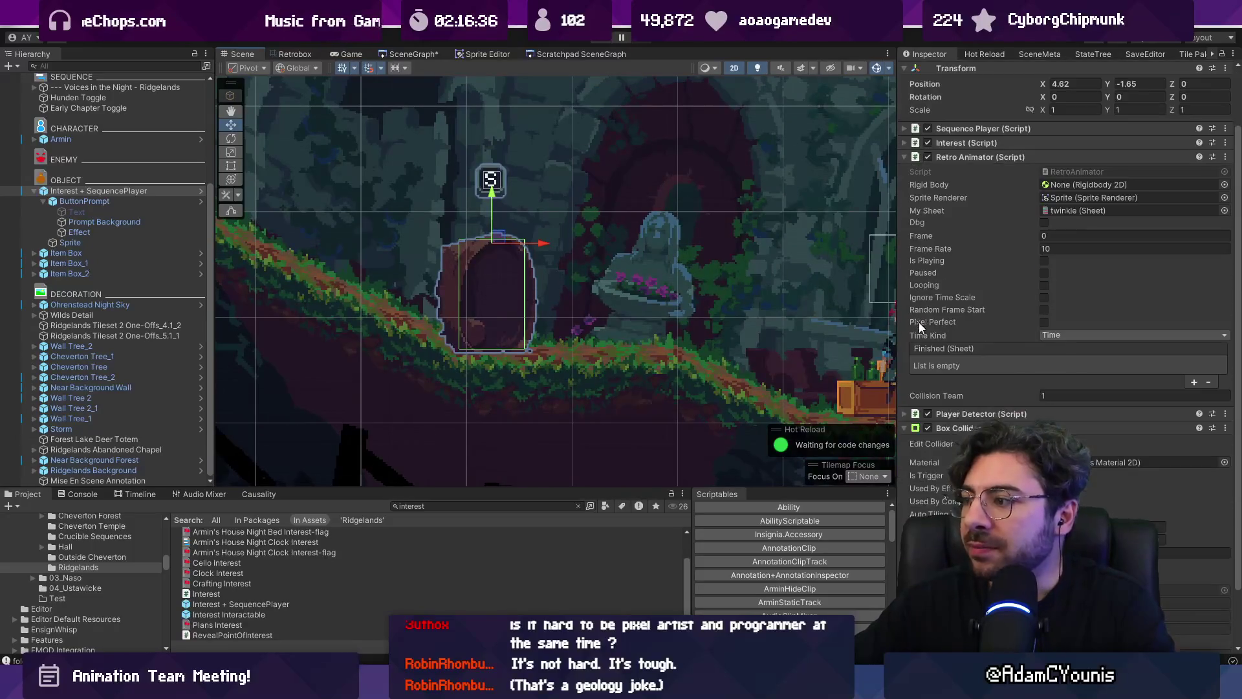
{"action": "left_click", "coordinate": [938, 498]}
{"action": "left_click", "coordinate": [958, 198]}
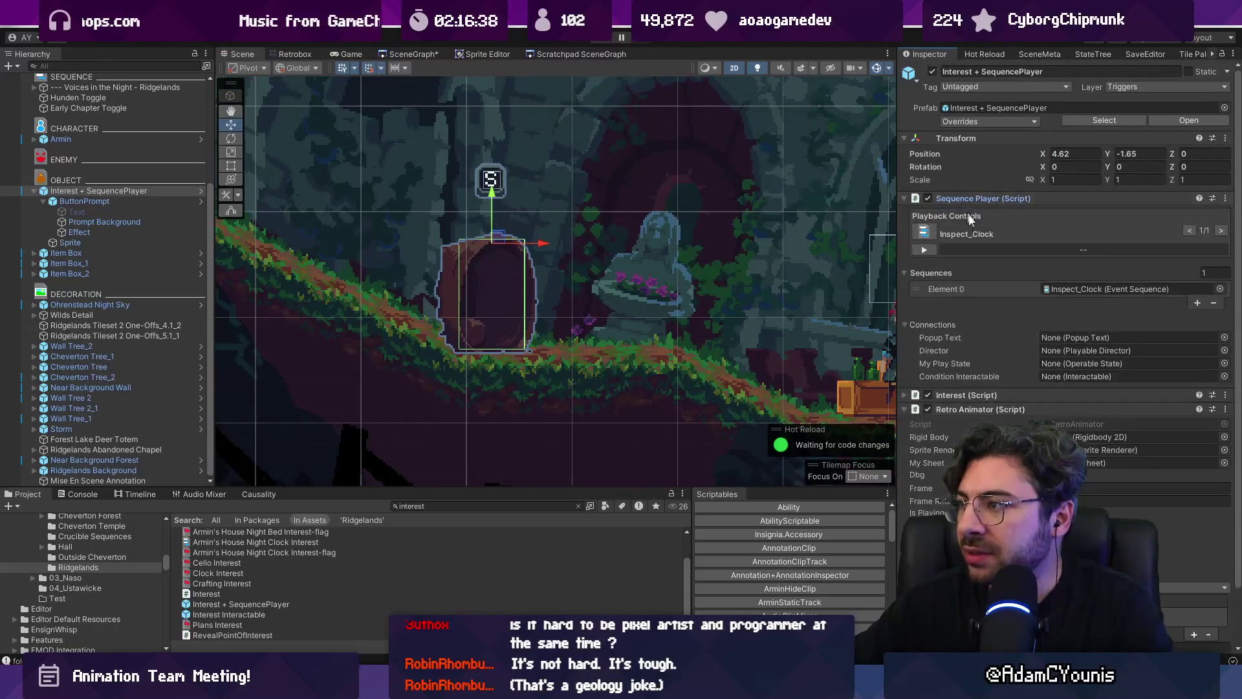
{"action": "left_click", "coordinate": [1228, 291]}
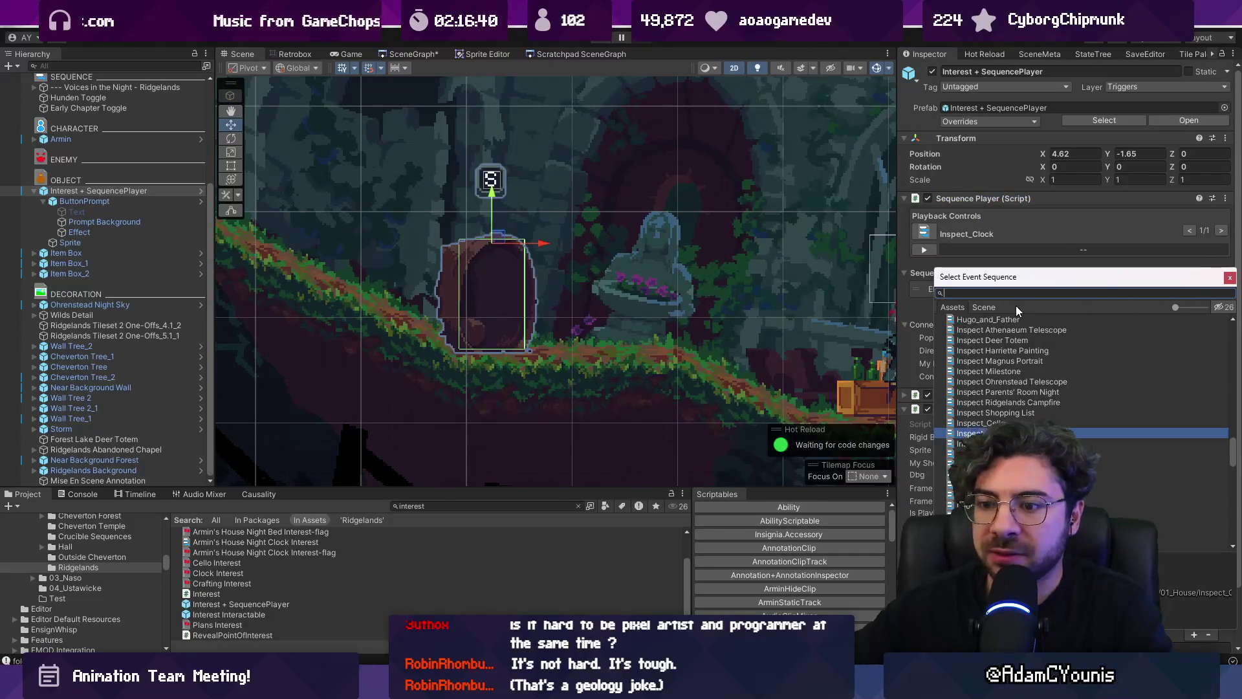
{"action": "type", "text": "inspec"}
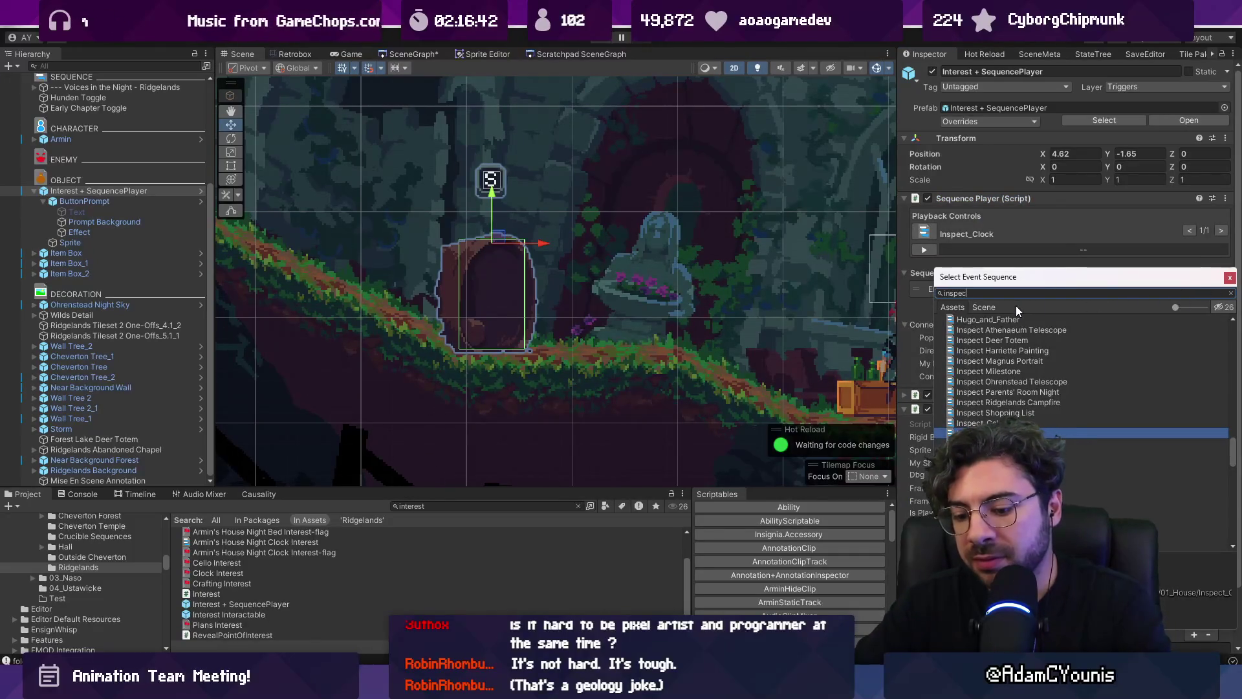
{"action": "type", "text": "t camp"}
{"action": "key", "text": "Down"}
{"action": "key", "text": "Return"}
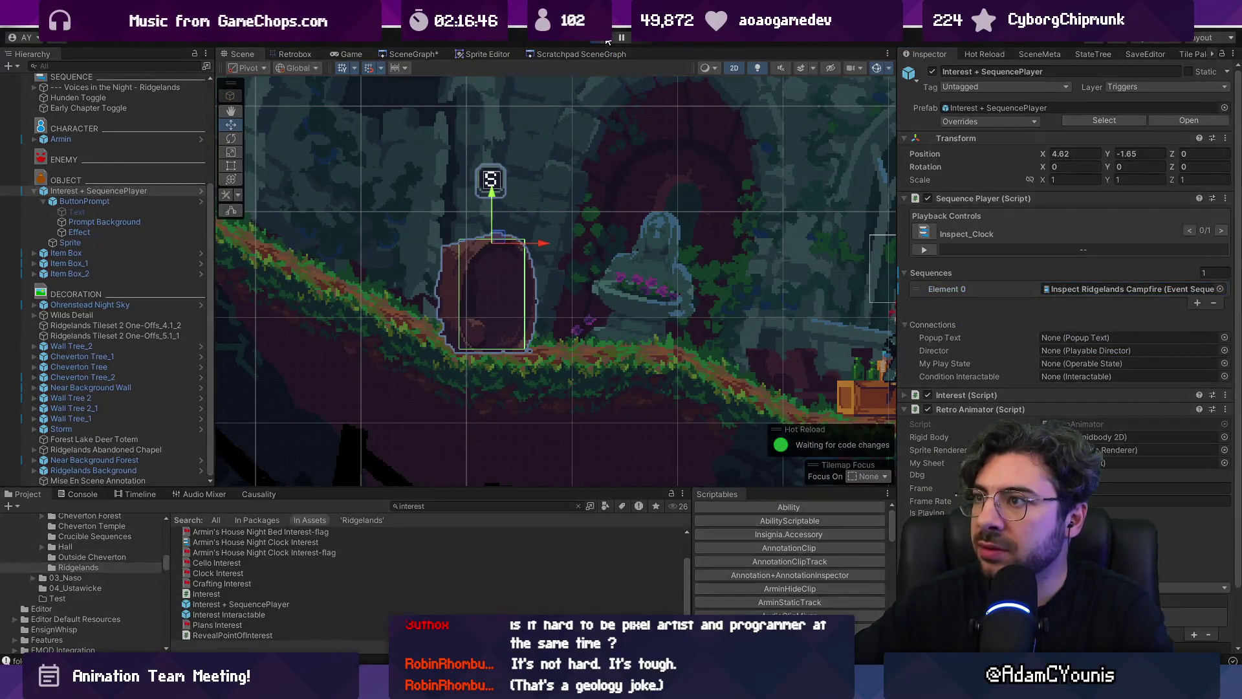
{"action": "left_click", "coordinate": [524, 330]}
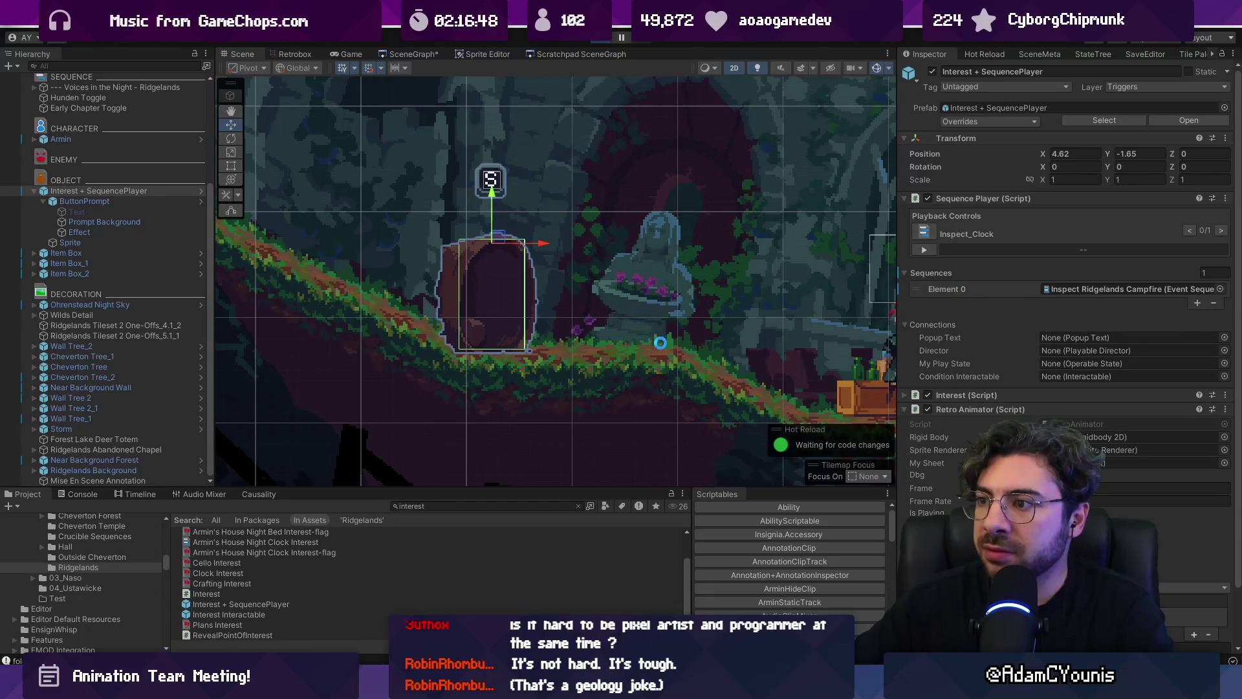
{"action": "key", "text": "Left"}
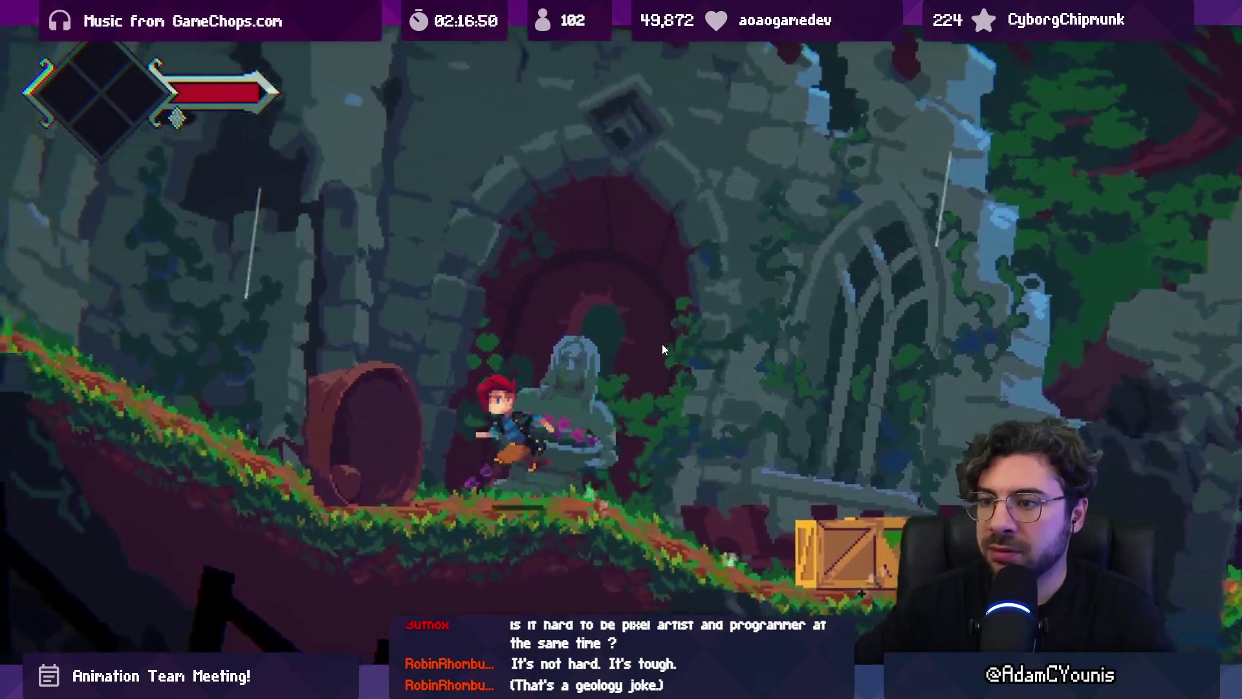
Stop the playtest and set the Inspect Ridgelands Campfire sequence to trigger on collision
{"action": "key", "text": "Up"}
{"action": "key", "text": "shift+space"}
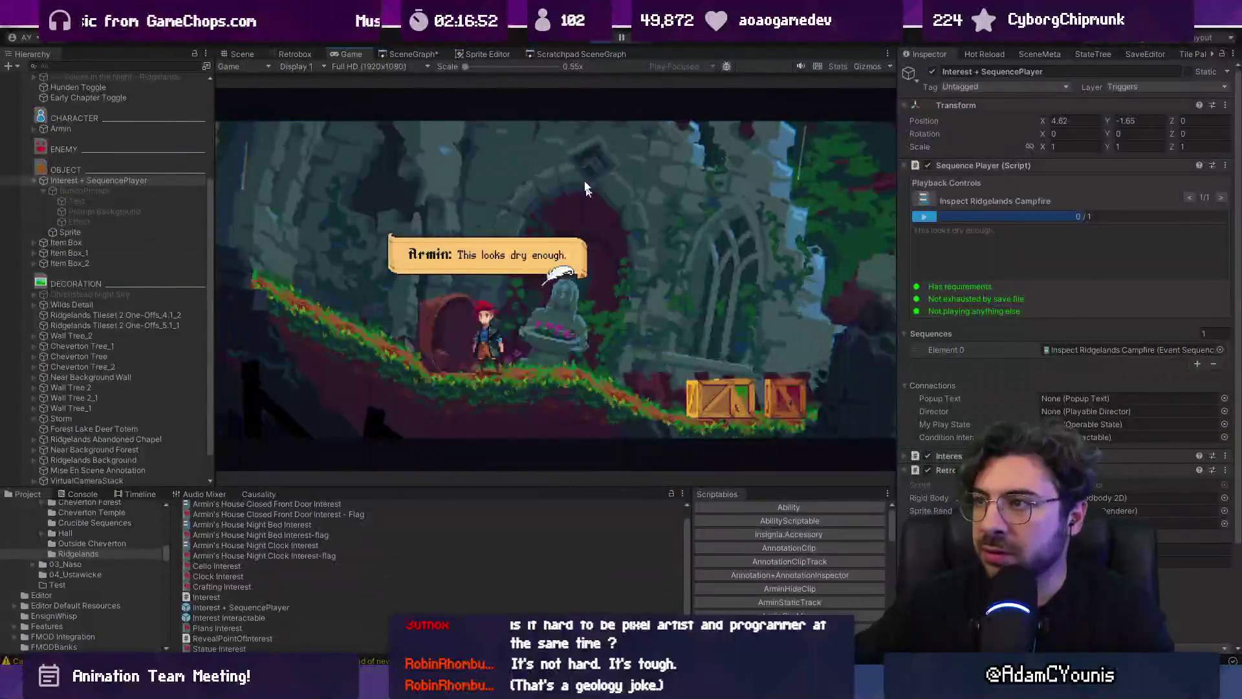
{"action": "key", "text": "ctrl+p"}
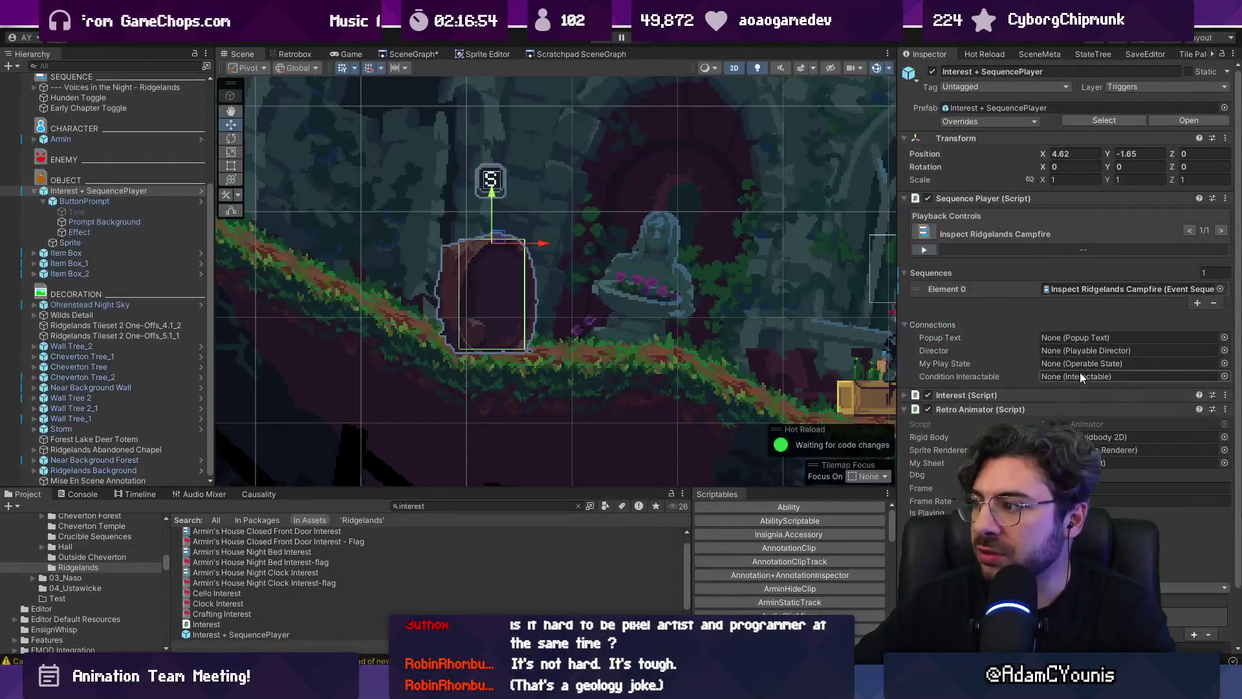
{"action": "double_click", "coordinate": [1060, 287]}
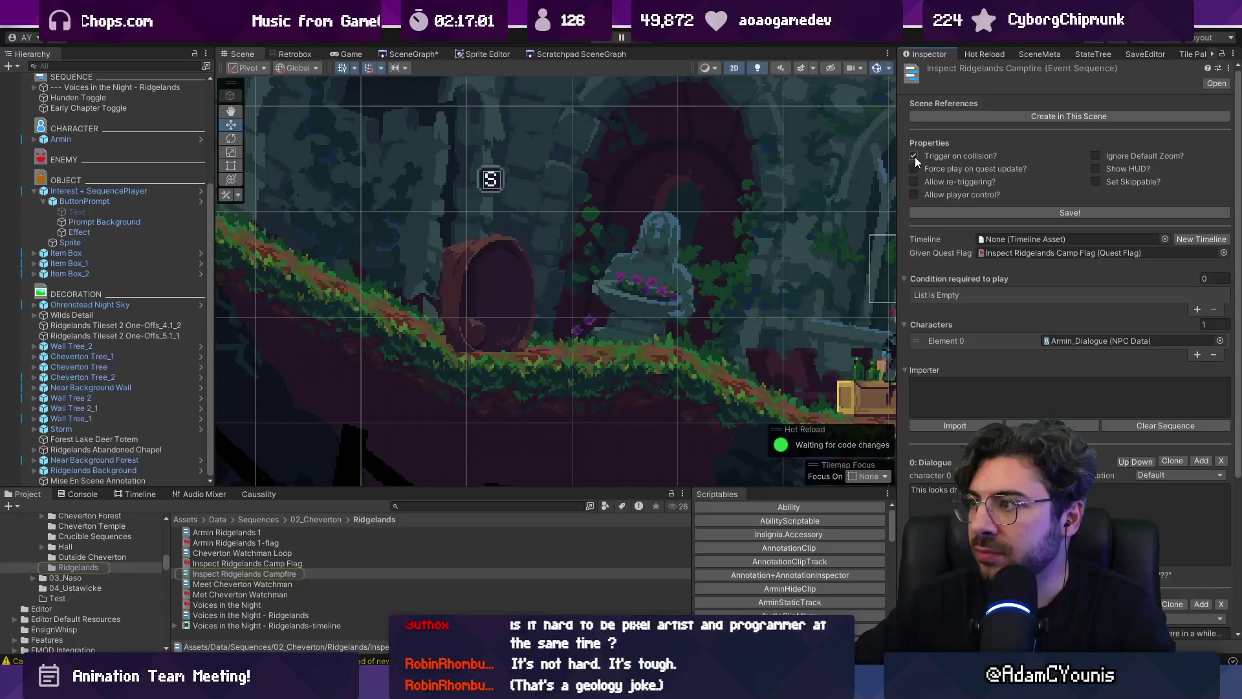
{"action": "left_click", "coordinate": [601, 39]}
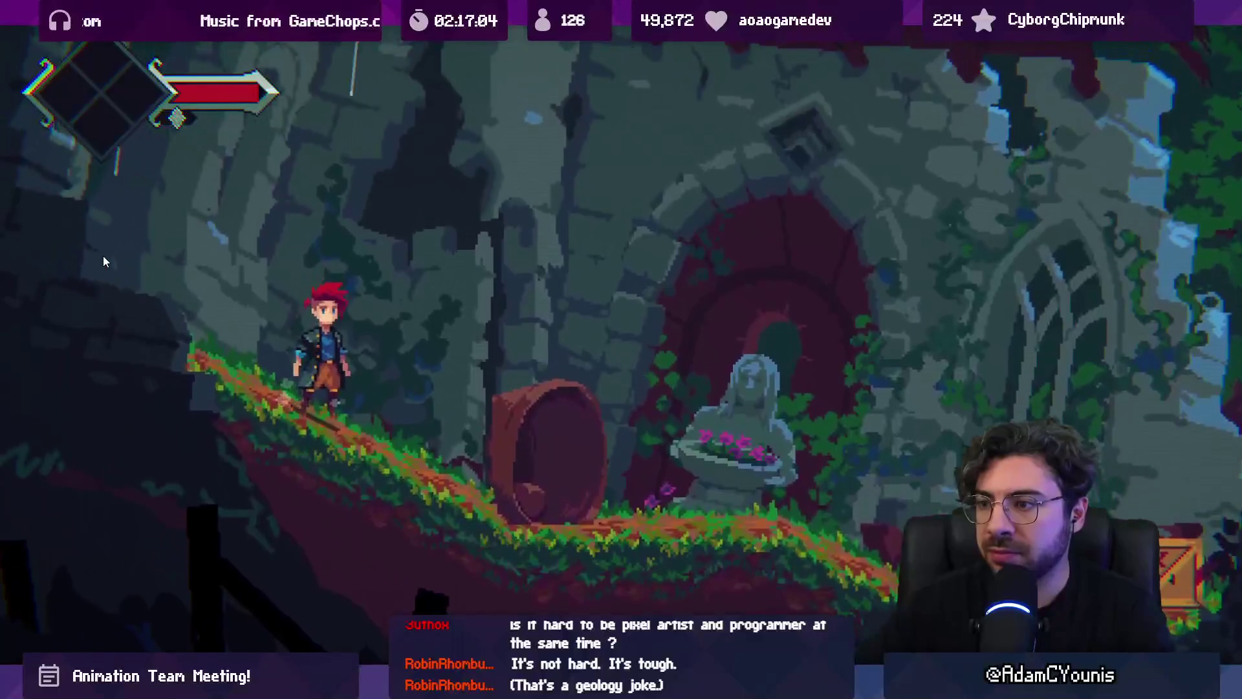
Playtest Armin's campfire dialogue into the dream scene, then stop and return to the project browser
{"action": "key", "text": "space"}
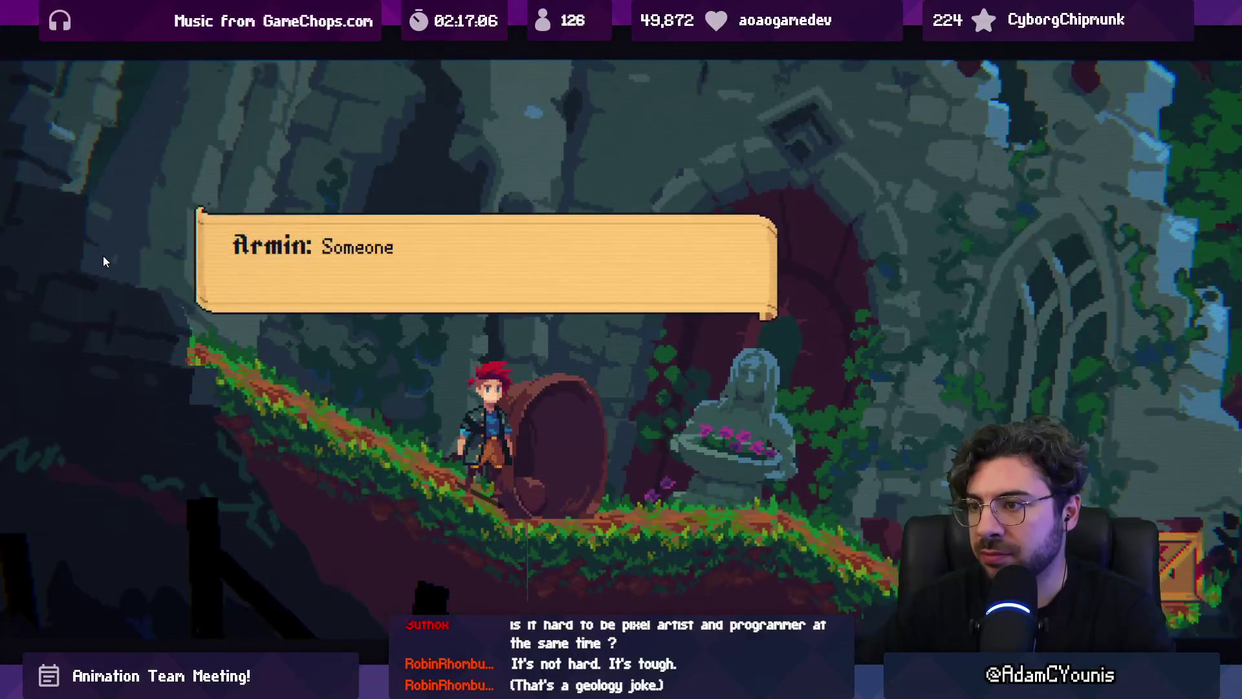
{"action": "key", "text": "space"}
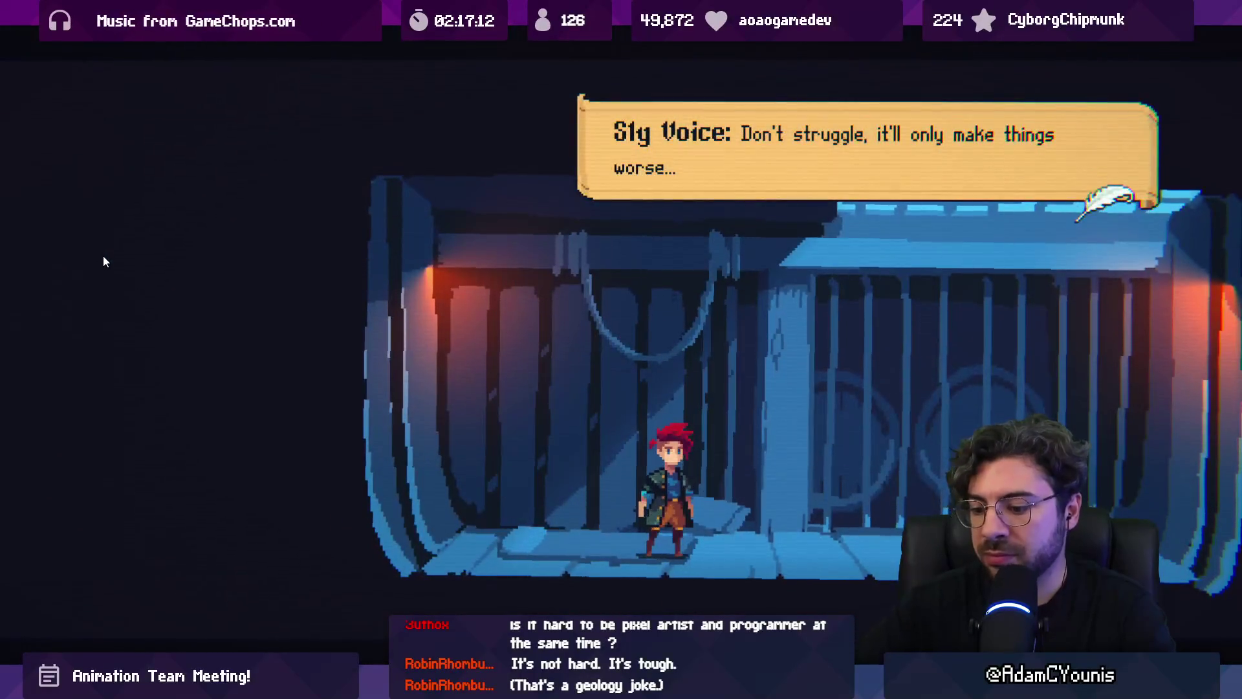
{"action": "key", "text": "shift+space"}
{"action": "key", "text": "ctrl+1"}
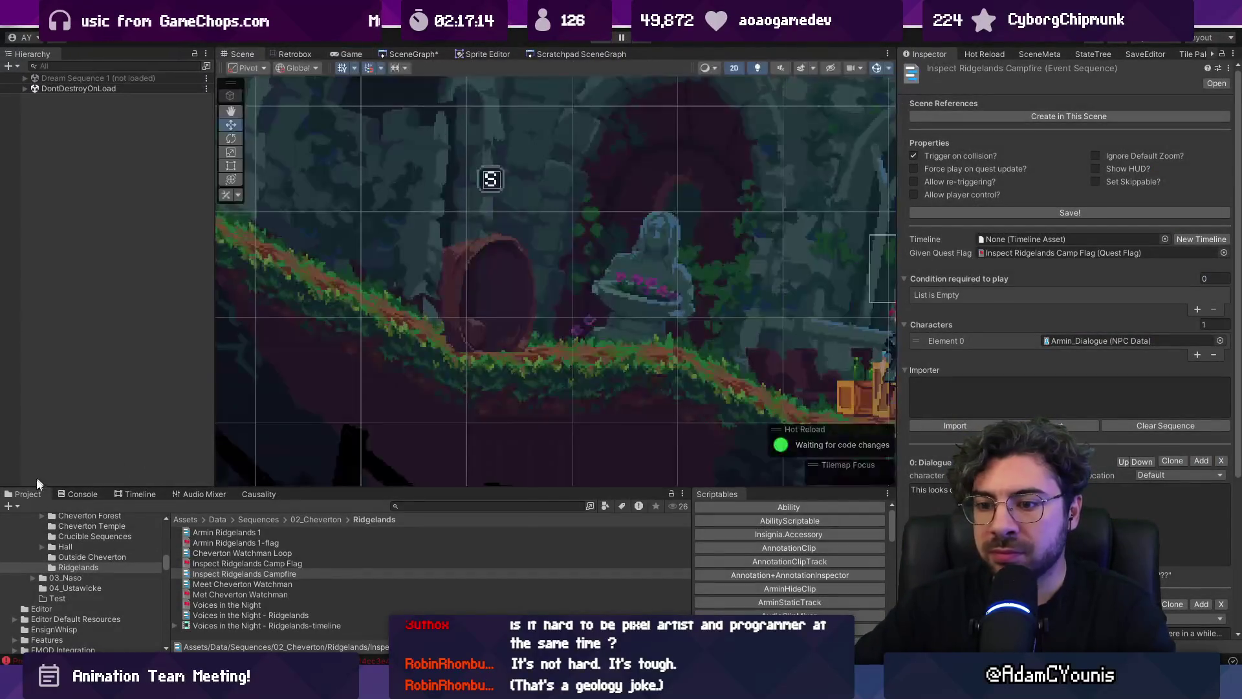
{"action": "left_click", "coordinate": [67, 493]}
Search the Project for 'armin fall' and preview the Fall Down Well and Teleport Flame-Fall animations
{"action": "left_click", "coordinate": [25, 494]}
{"action": "left_click", "coordinate": [443, 507]}
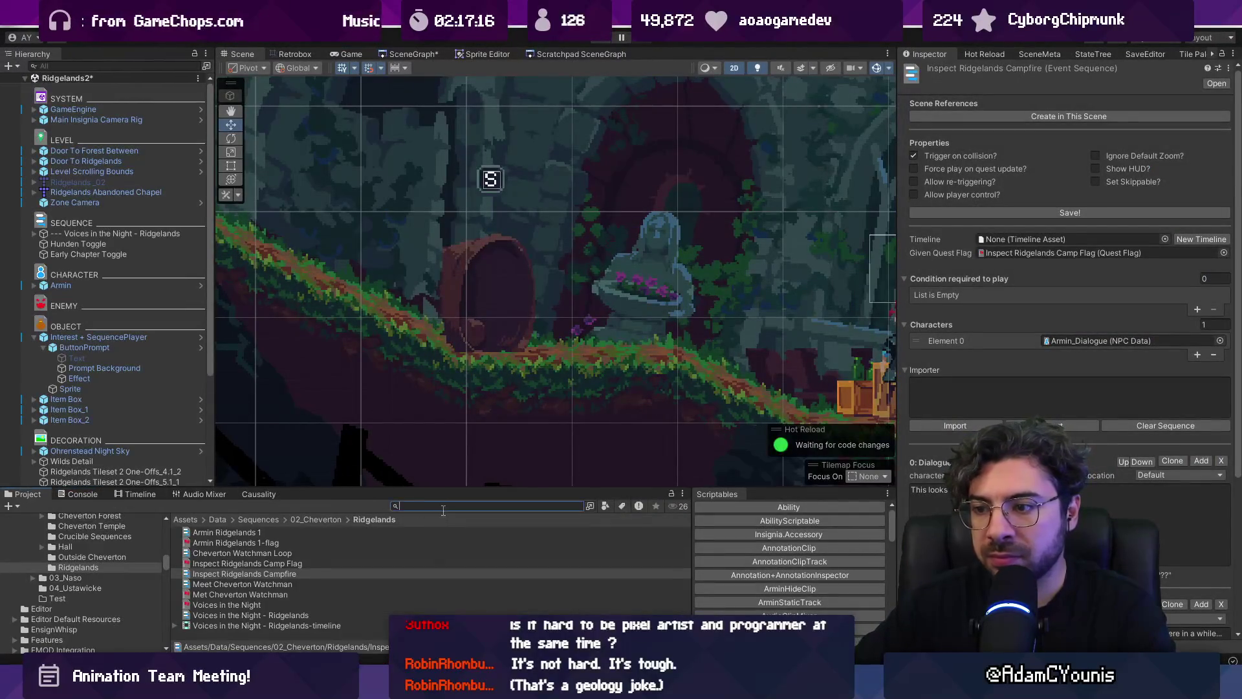
{"action": "type", "text": "sleep"}
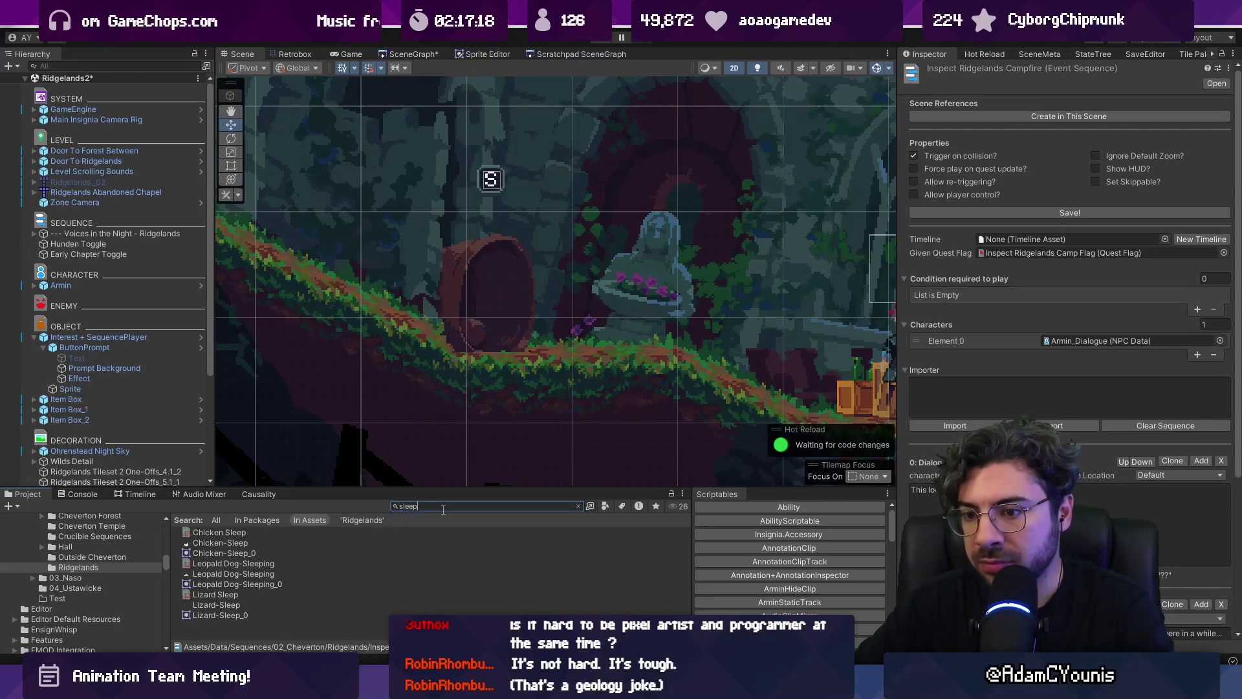
{"action": "double_click", "coordinate": [444, 510]}
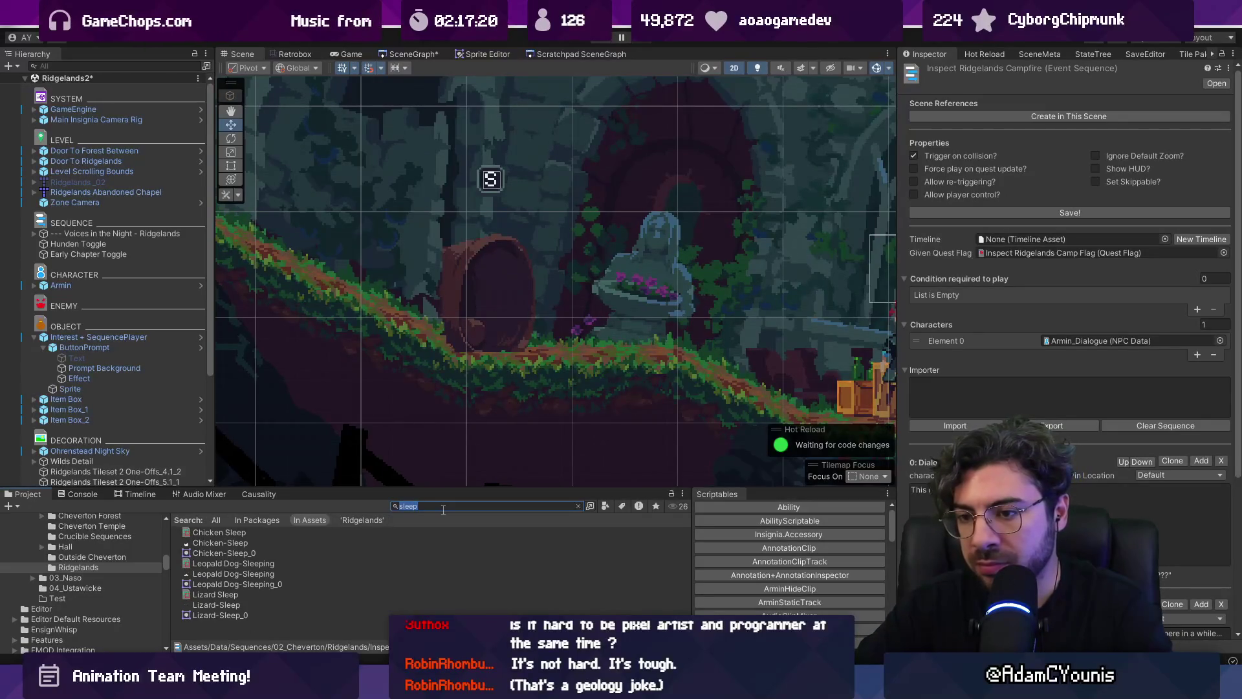
{"action": "type", "text": "armin"}
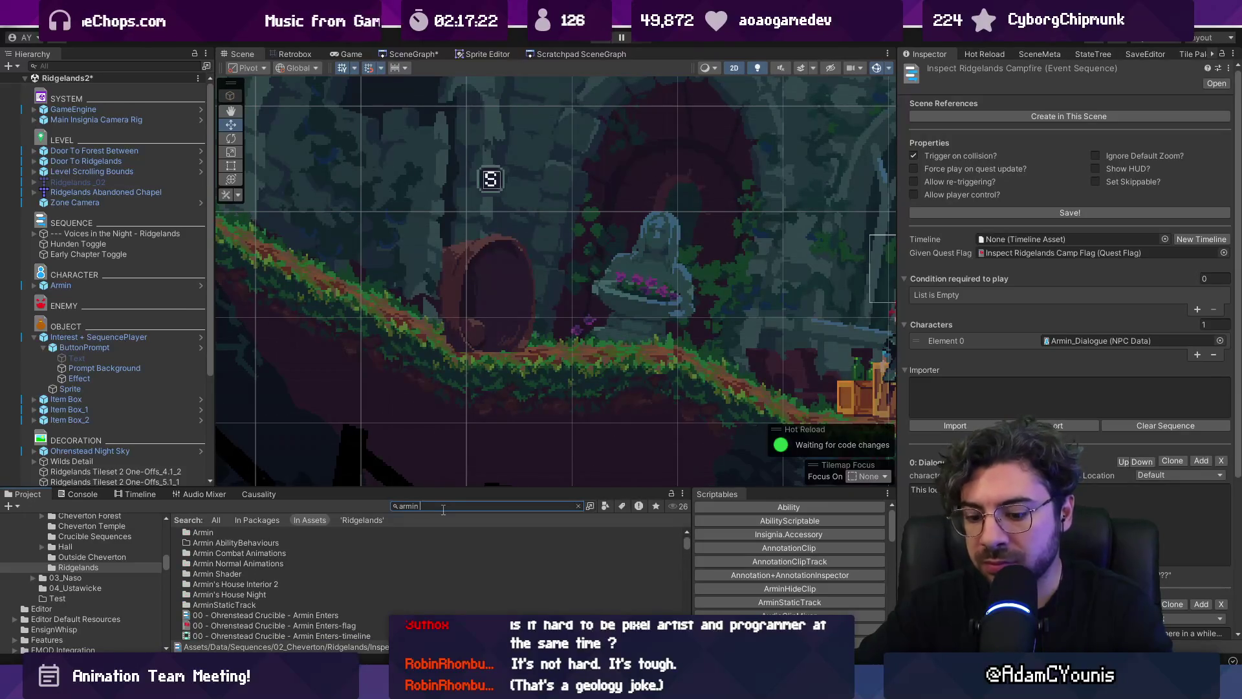
{"action": "type", "text": " fall"}
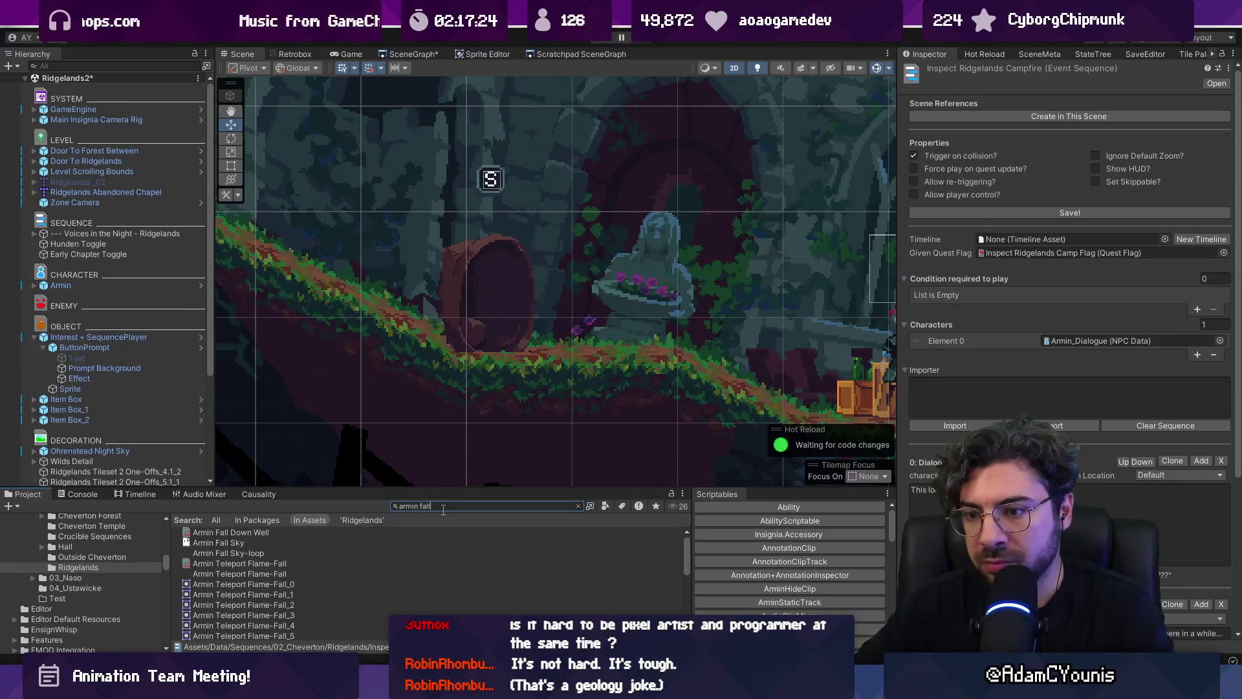
{"action": "double_click", "coordinate": [437, 532]}
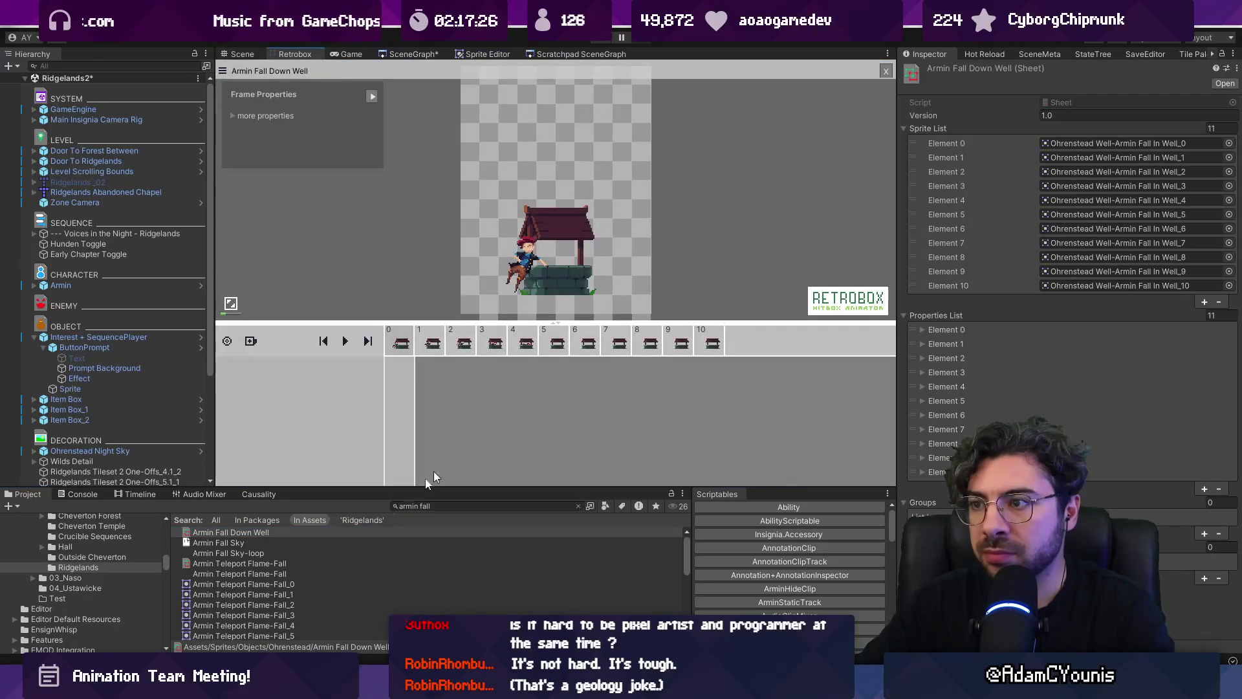
{"action": "double_click", "coordinate": [268, 565]}
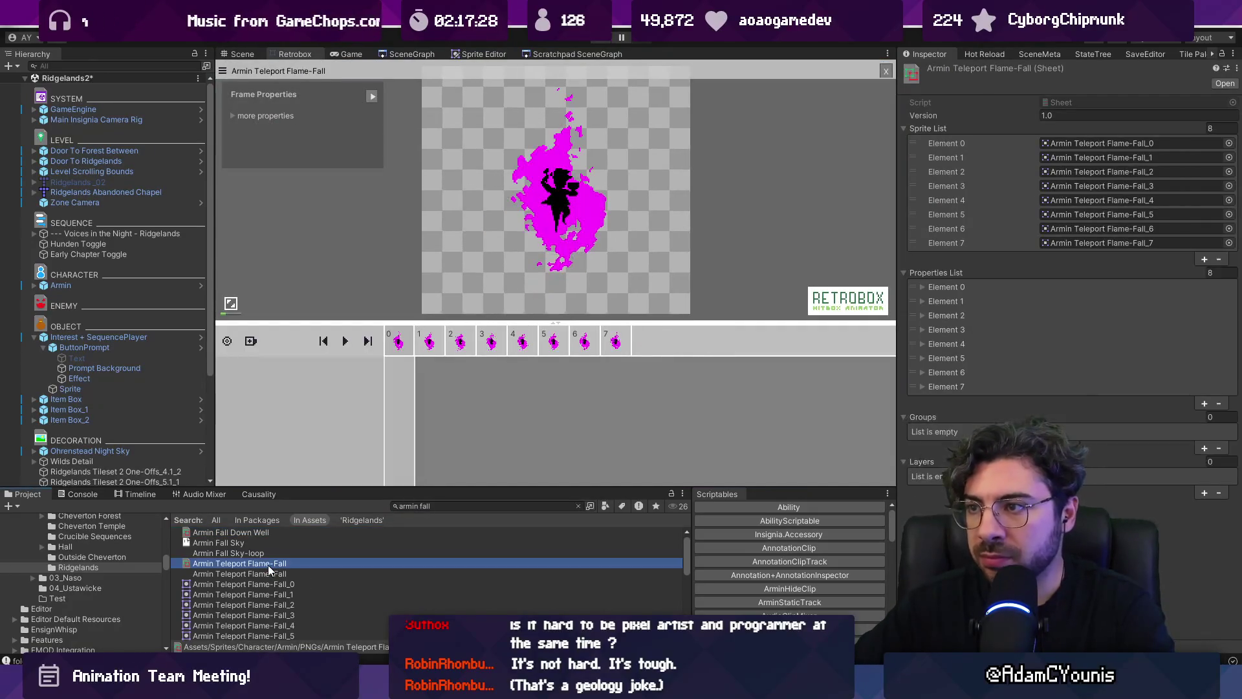
{"action": "scroll", "coordinate": [291, 567], "scroll_direction": "down", "scroll_amount": 5}
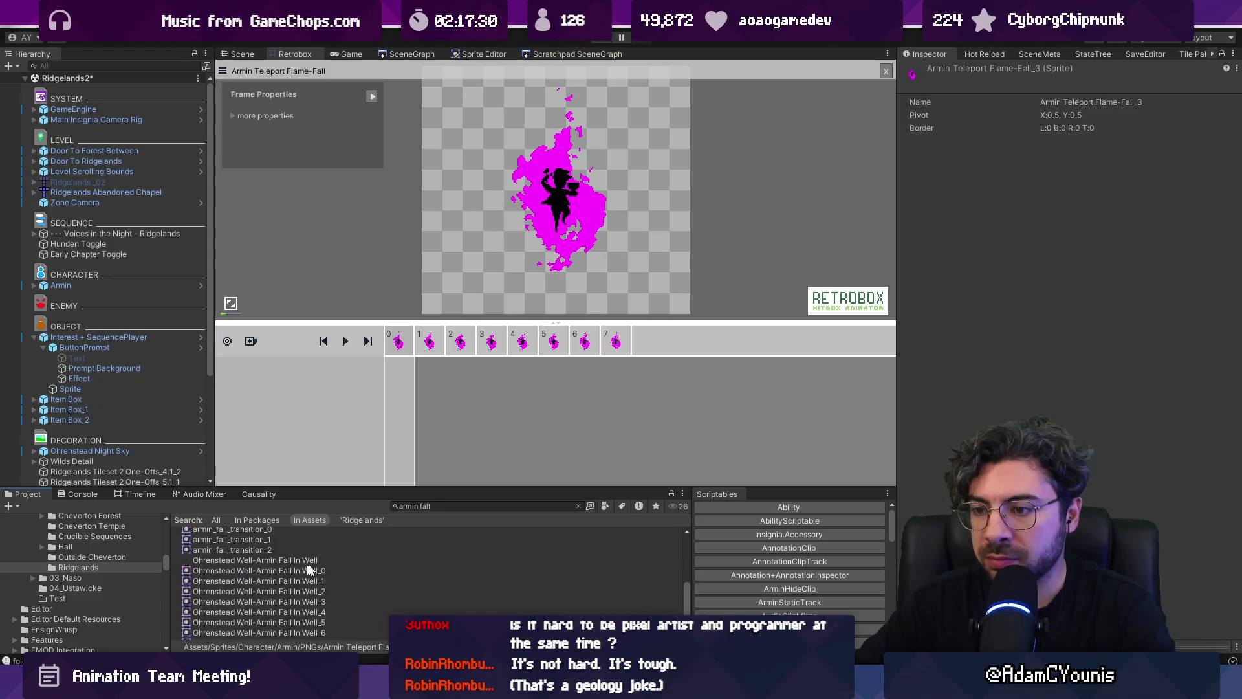
{"action": "scroll", "coordinate": [310, 569], "scroll_direction": "up", "scroll_amount": 5}
Preview the Armin_Death sheet found by 'armin death', then select the campfire interest object
{"action": "left_click", "coordinate": [439, 506]}
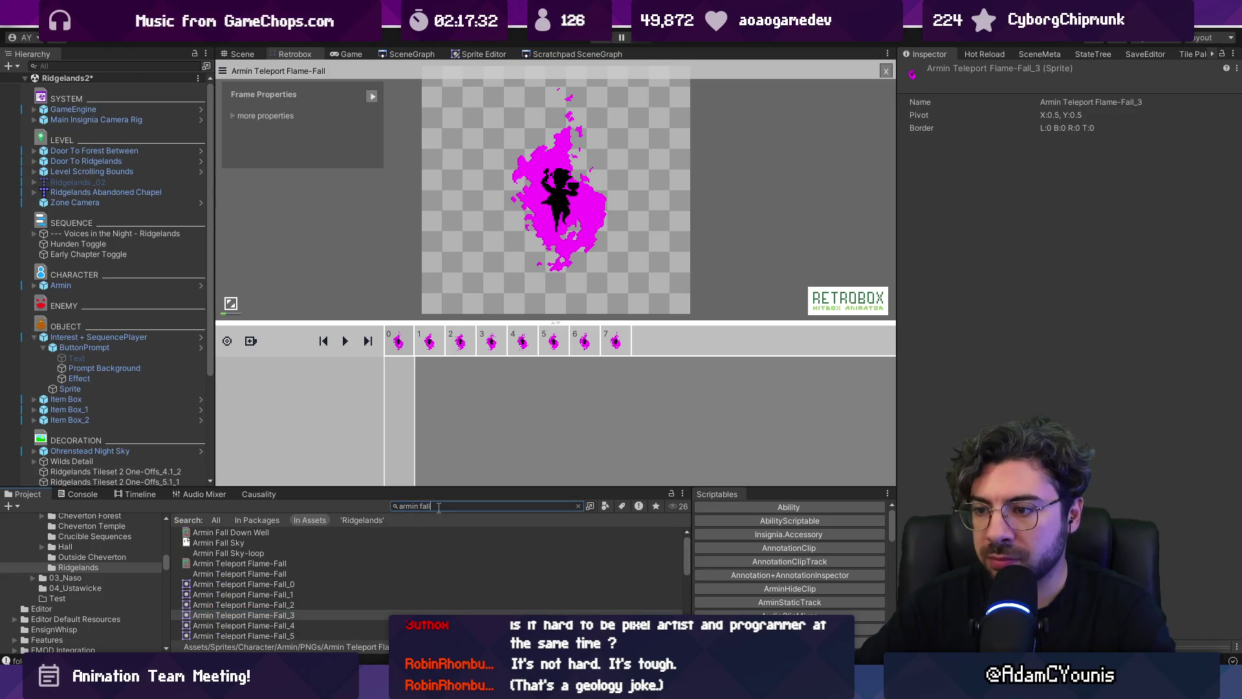
{"action": "key", "text": "BackSpace"}
{"action": "key", "text": "BackSpace"}
{"action": "key", "text": "BackSpace"}
{"action": "type", "text": "die"}
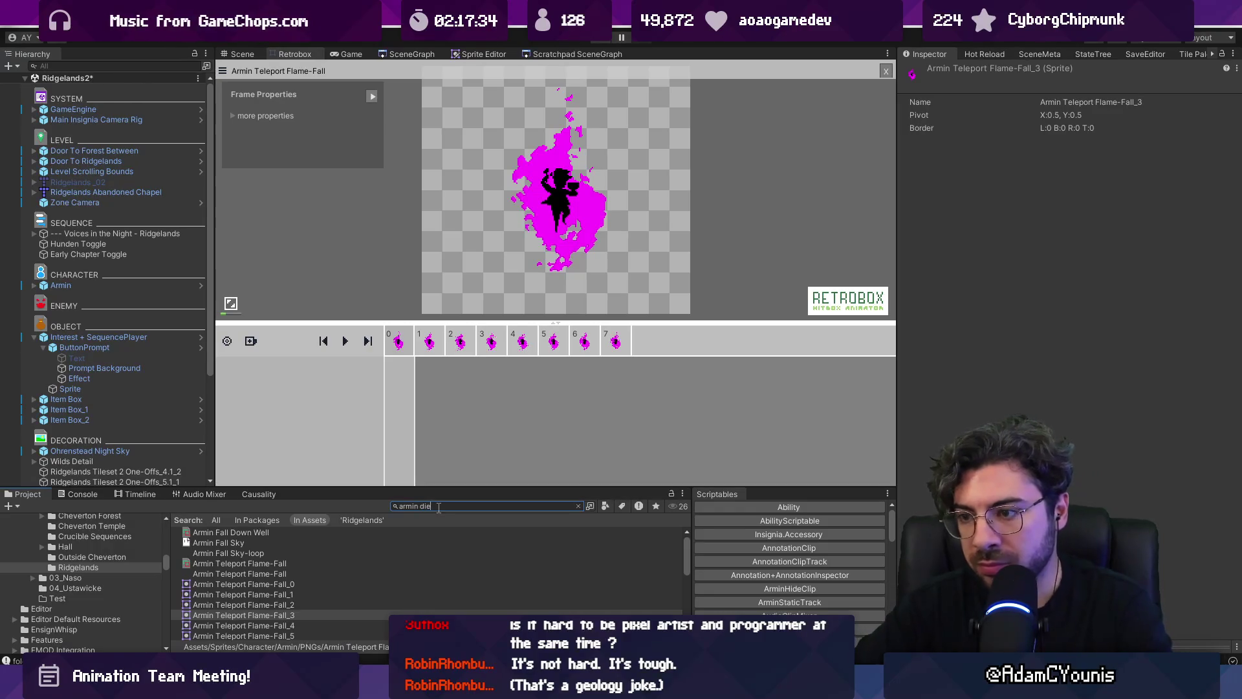
{"action": "key", "text": "BackSpace"}
{"action": "key", "text": "BackSpace"}
{"action": "type", "text": "eath"}
{"action": "key", "text": "Down"}
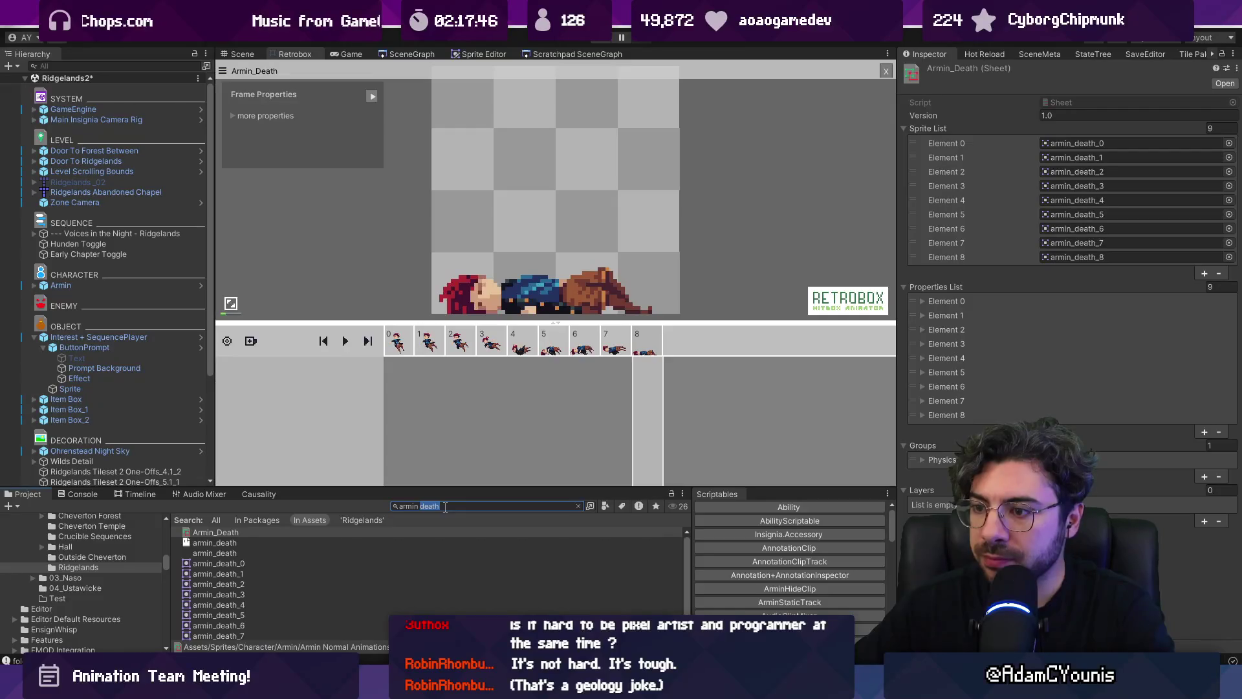
{"action": "type", "text": "ir"}
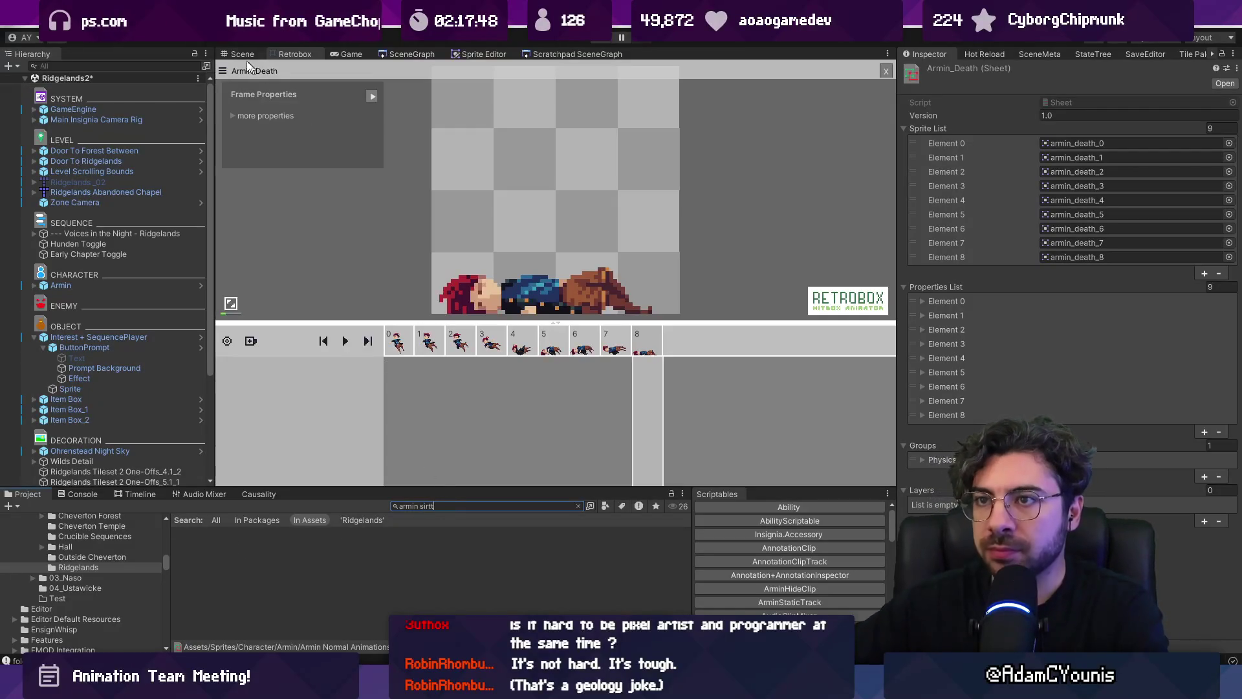
{"action": "left_click", "coordinate": [249, 66]}
{"action": "left_click", "coordinate": [517, 286]}
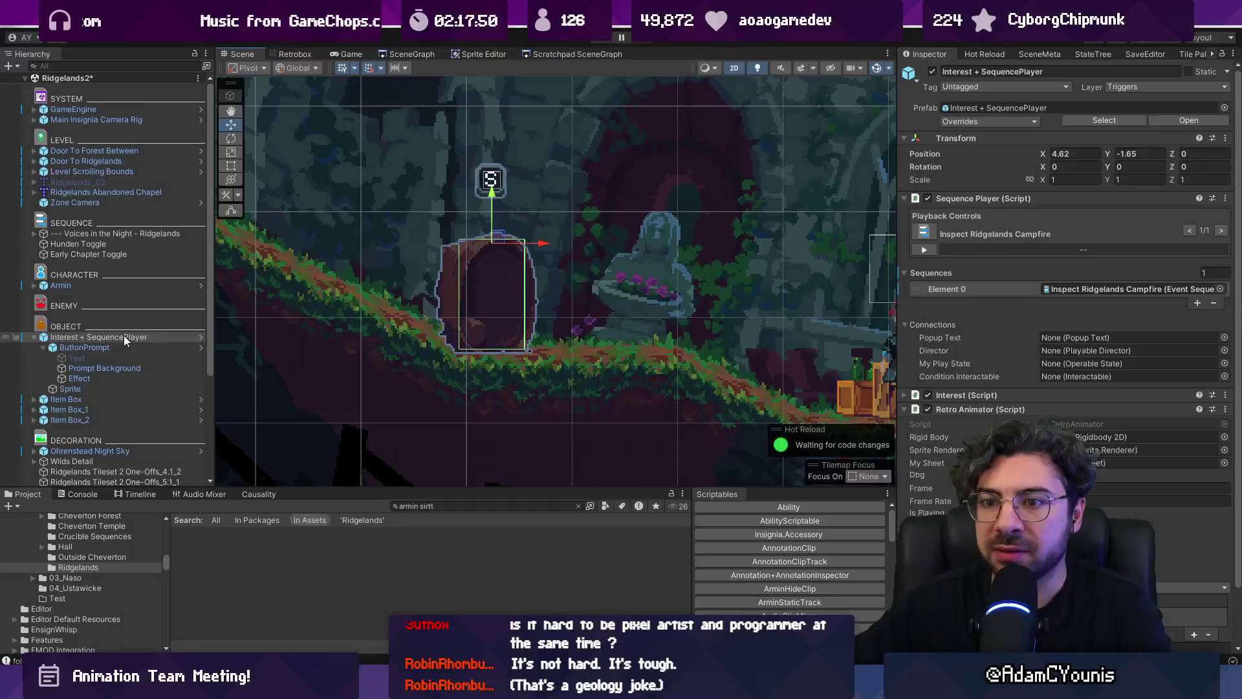
Open the Inspect Ridgelands Campfire sequence and add an Armin sit animation step with 1 loop
{"action": "left_click", "coordinate": [1147, 289]}
{"action": "double_click", "coordinate": [1147, 289]}
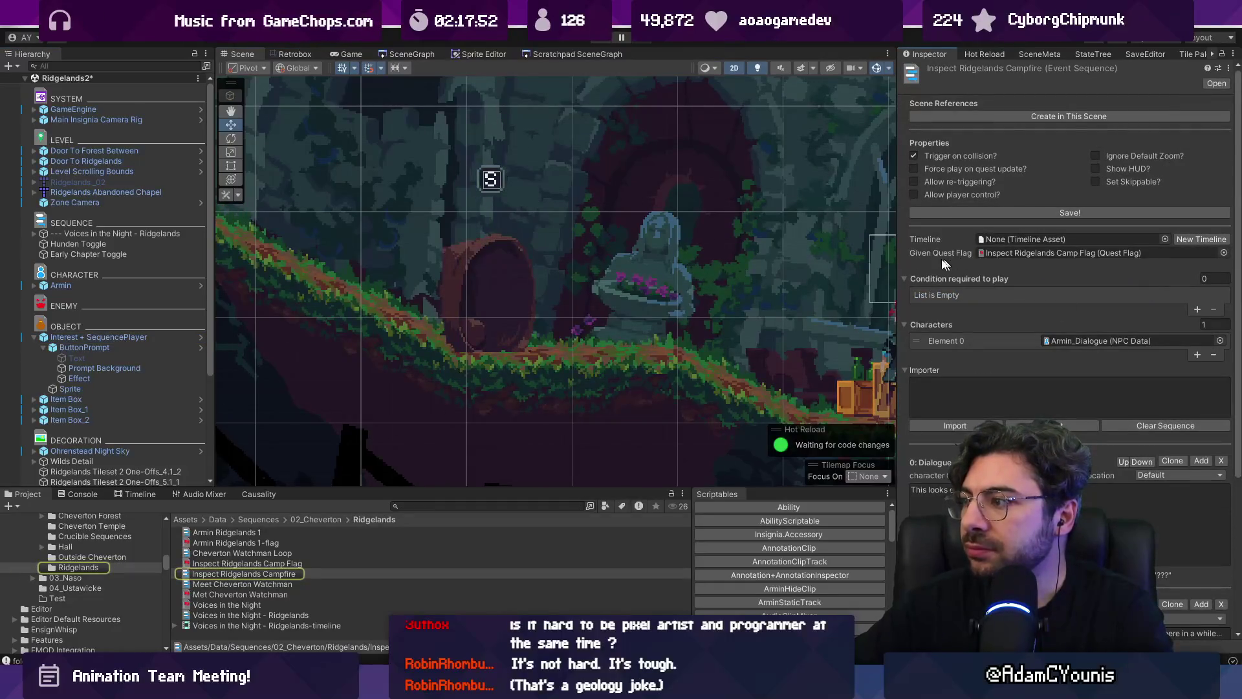
{"action": "left_click_drag", "start_coordinate": [898, 275], "coordinate": [784, 273]}
{"action": "scroll", "coordinate": [911, 355], "scroll_direction": "down", "scroll_amount": 5}
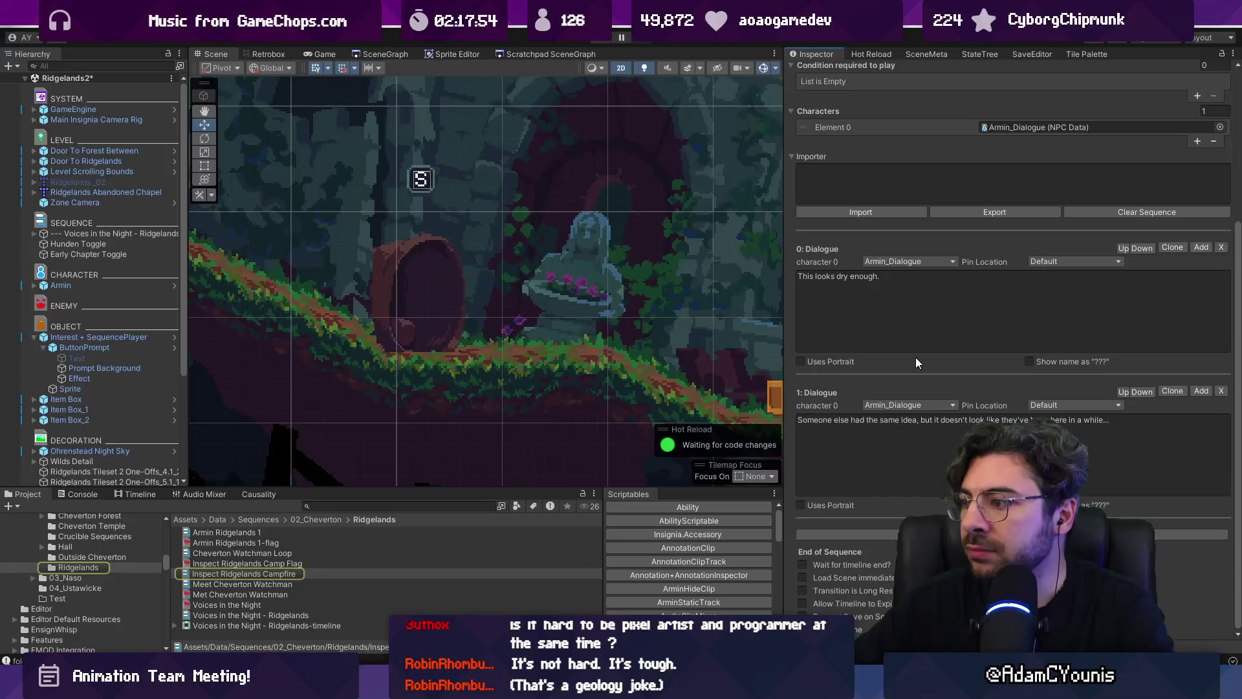
{"action": "left_click", "coordinate": [1012, 534]}
{"action": "type", "text": "Armin"}
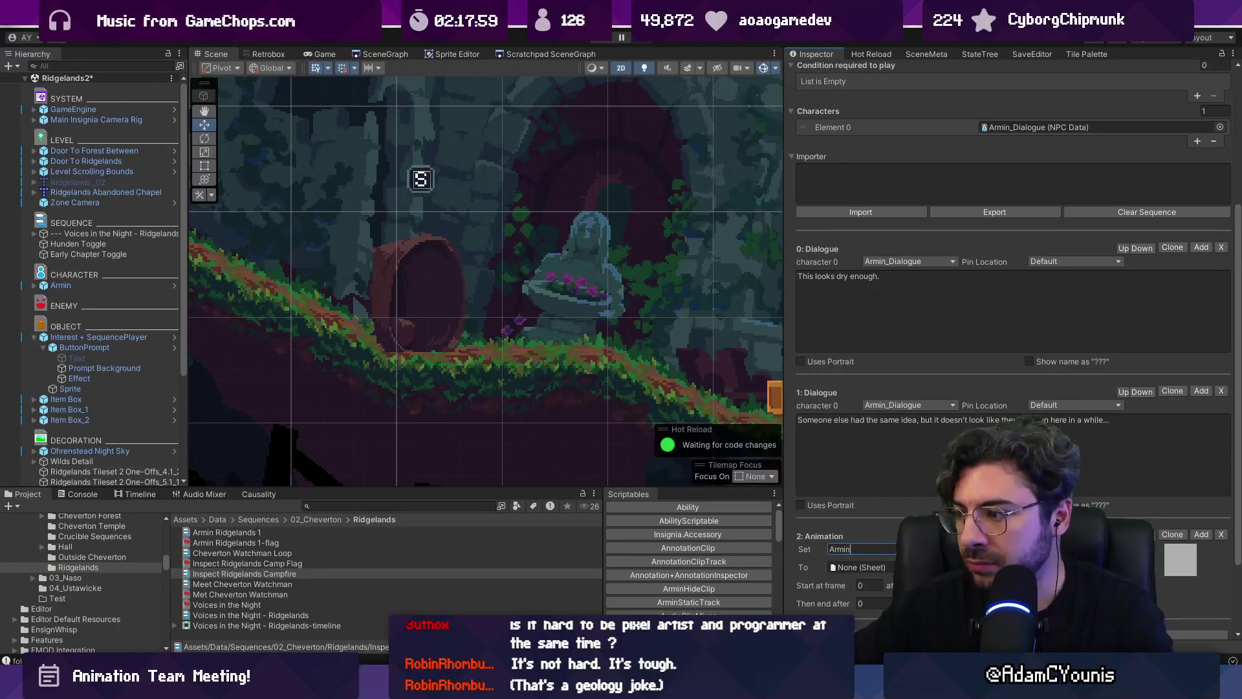
{"action": "left_click", "coordinate": [1152, 567]}
{"action": "key", "text": "BackSpace"}
{"action": "key", "text": "BackSpace"}
{"action": "type", "text": "it"}
{"action": "key", "text": "Down"}
{"action": "key", "text": "Return"}
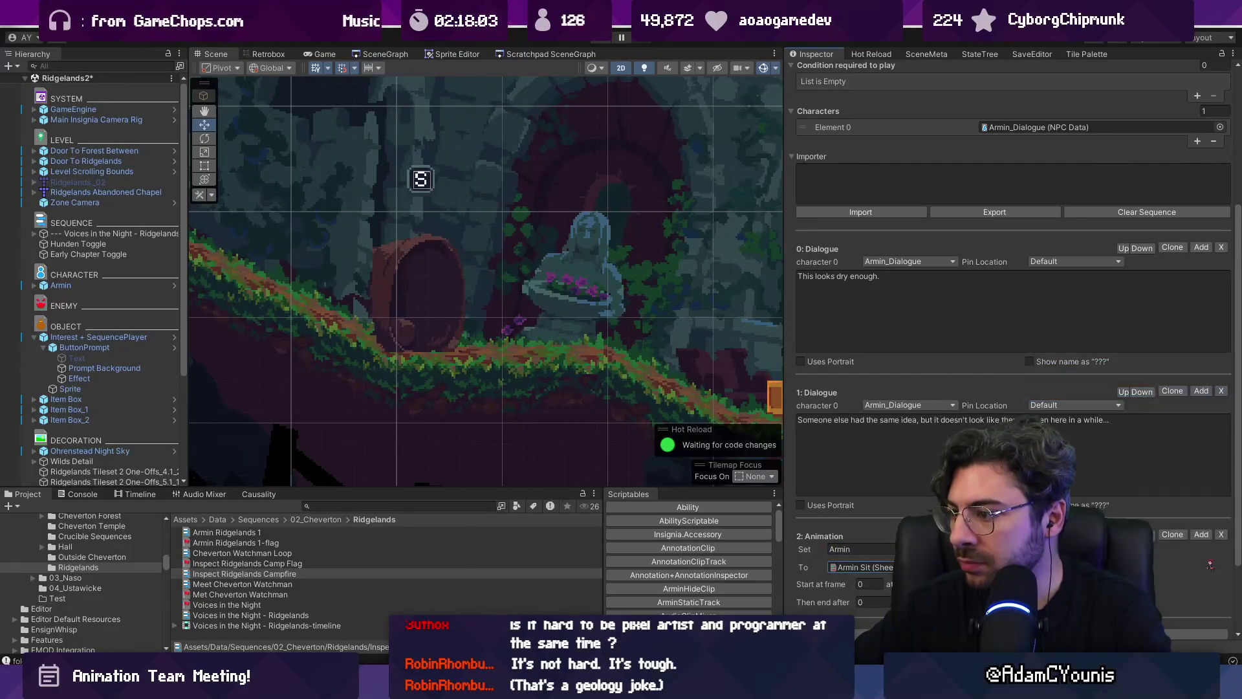
{"action": "scroll", "coordinate": [1013, 350], "scroll_direction": "down", "scroll_amount": 3}
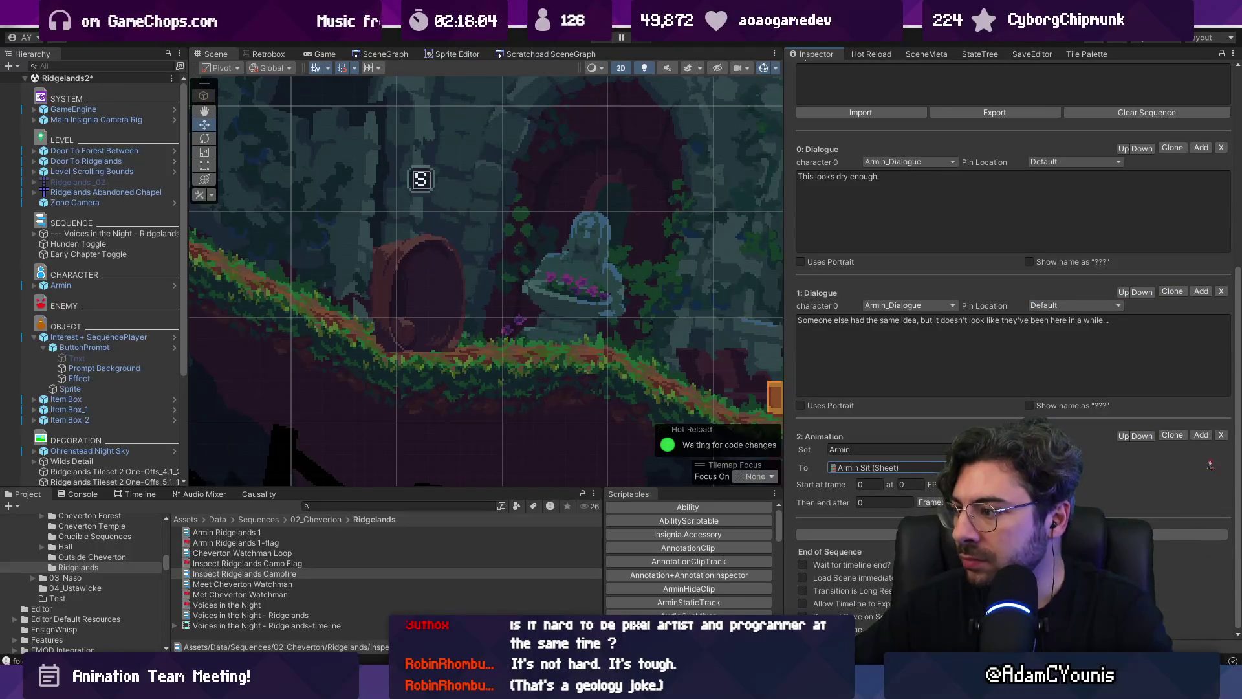
{"action": "left_click", "coordinate": [882, 502]}
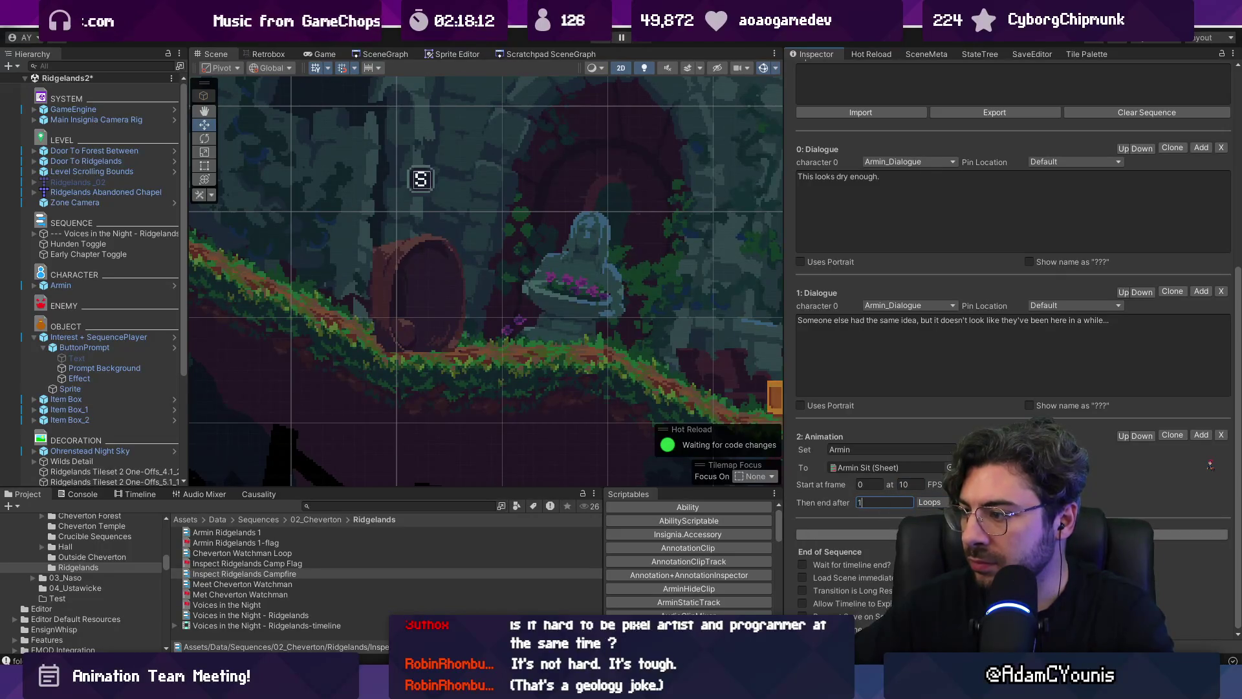
{"action": "type", "text": "1"}
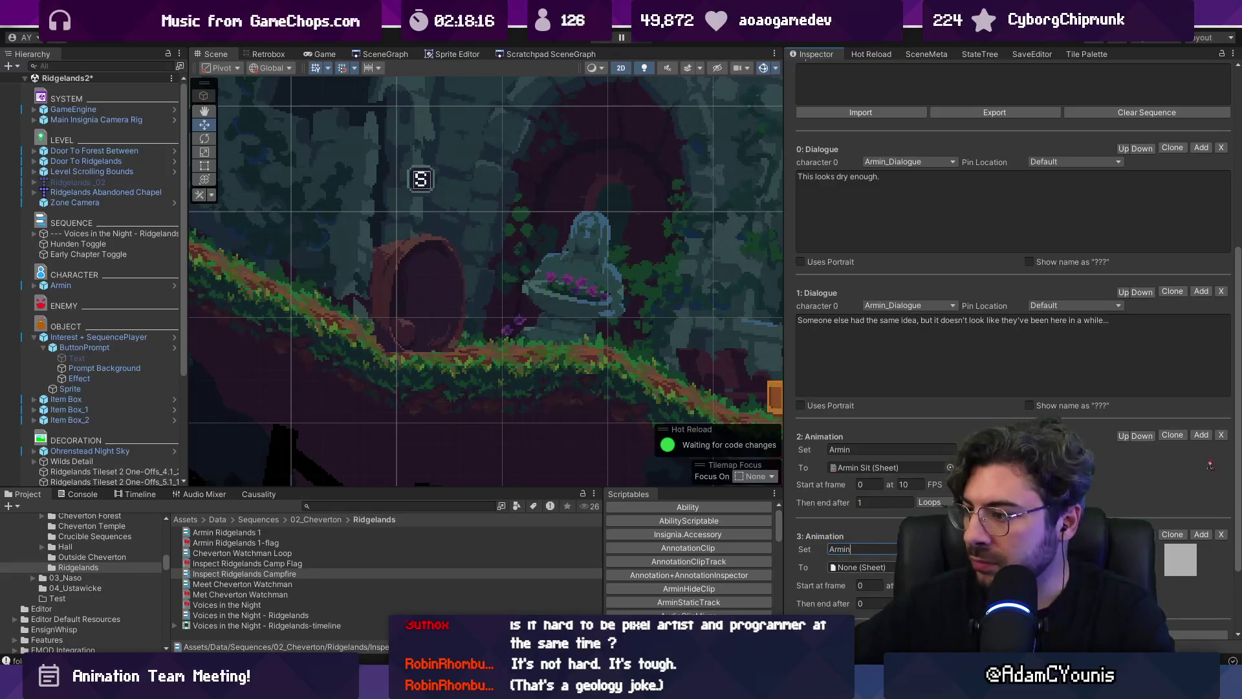
Assign the Armin Sit Transition sheet to the next Armin animation step
{"action": "left_click", "coordinate": [950, 567]}
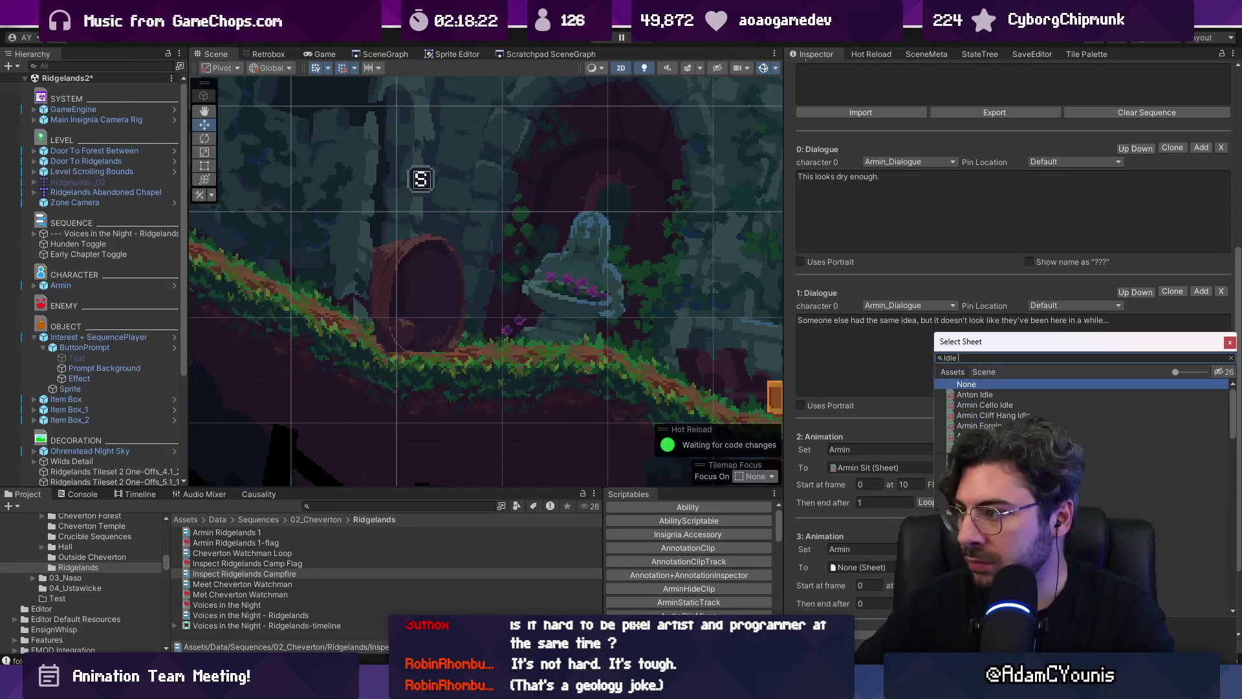
{"action": "type", "text": "sit"}
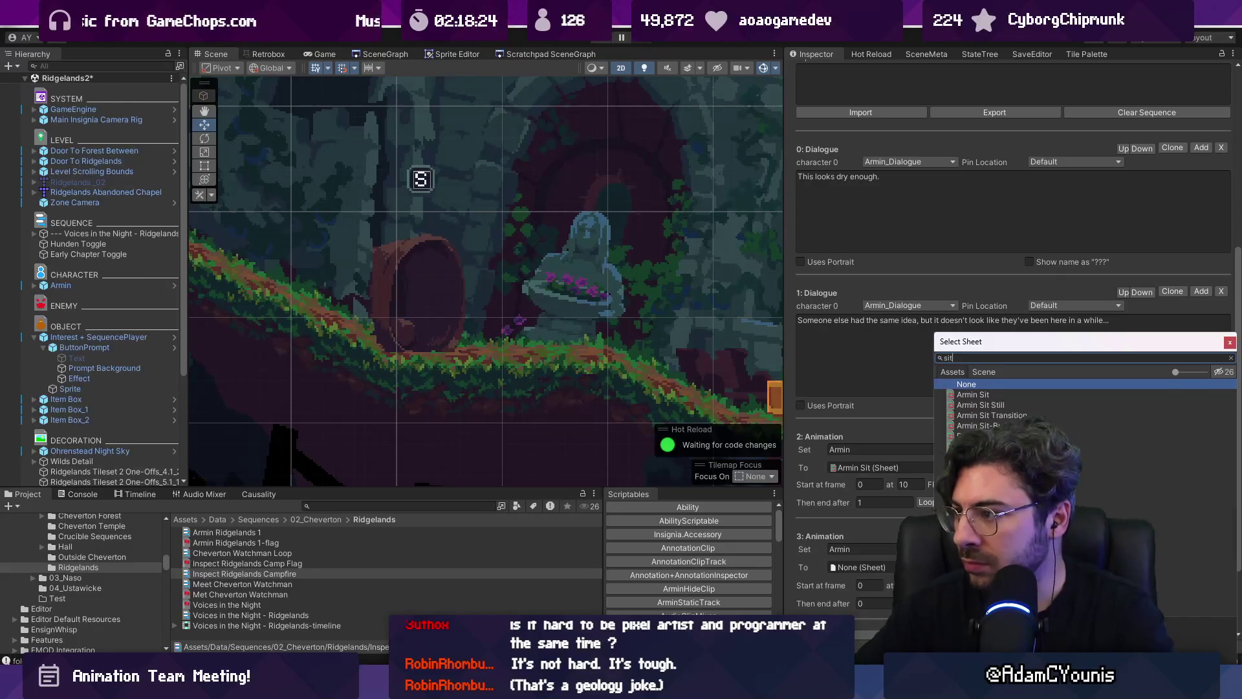
{"action": "left_click", "coordinate": [980, 405]}
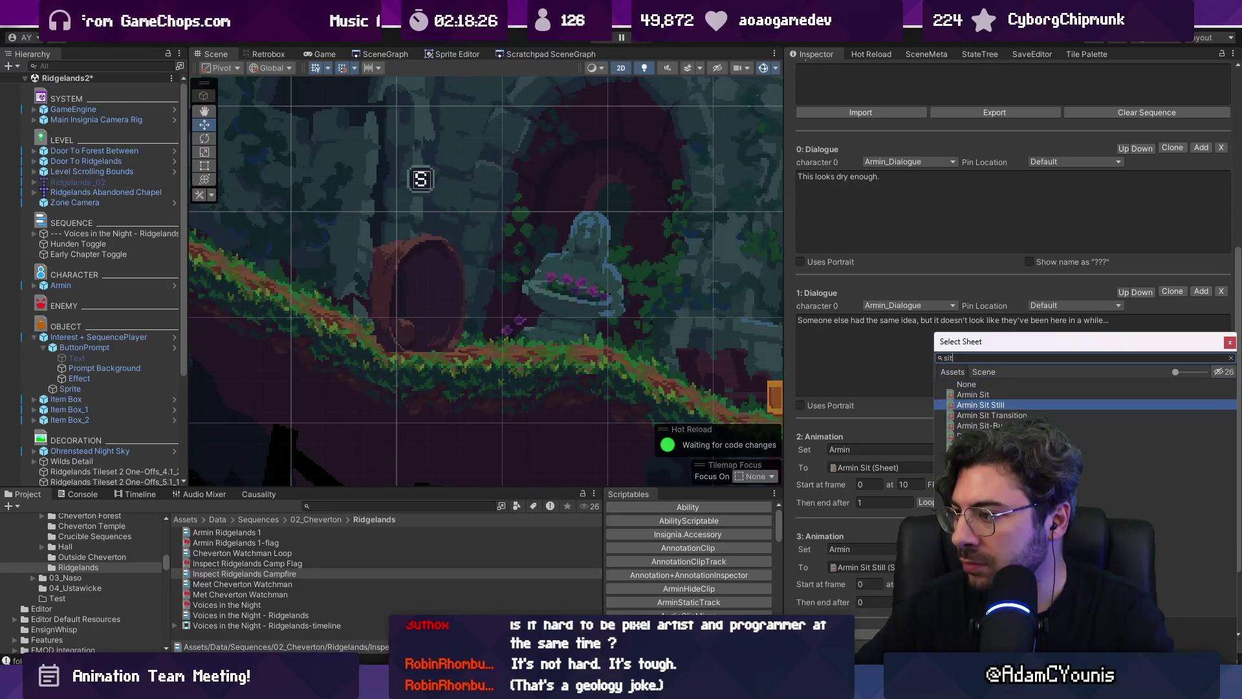
{"action": "key", "text": "Down"}
{"action": "key", "text": "Return"}
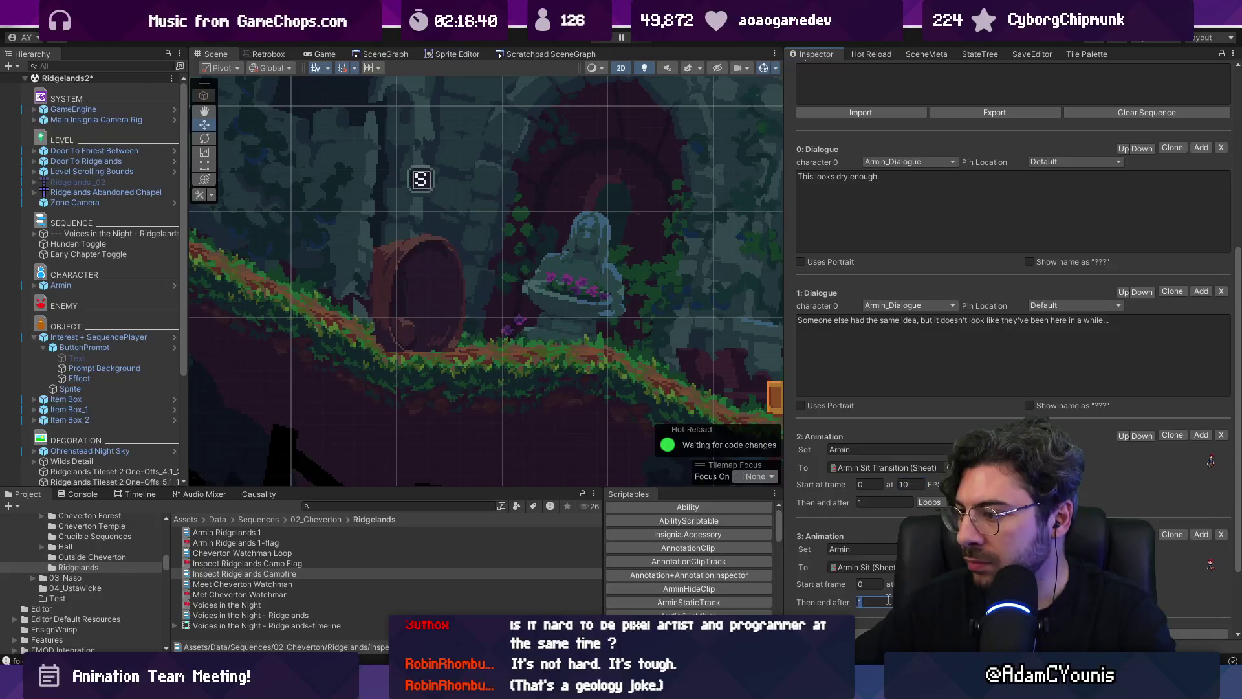
{"action": "scroll", "coordinate": [897, 535], "scroll_direction": "down", "scroll_amount": 3}
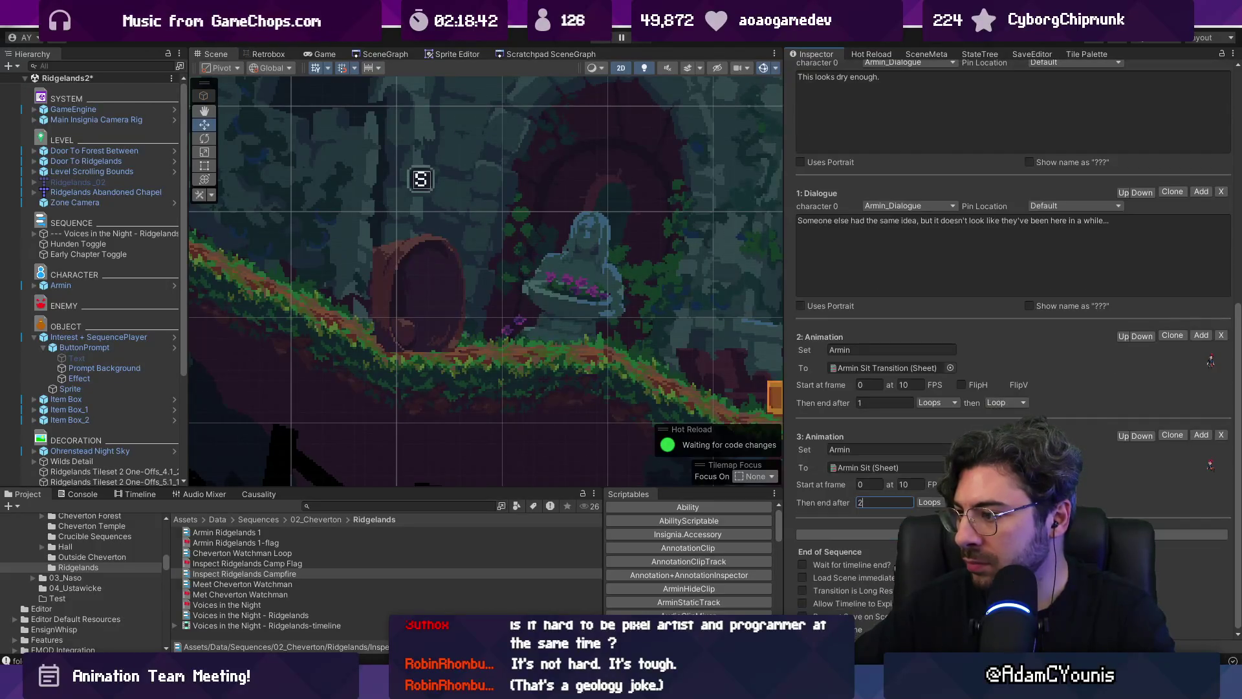
Add a fourth Armin animation step using the Armin_Death sheet
{"action": "left_click", "coordinate": [896, 537]}
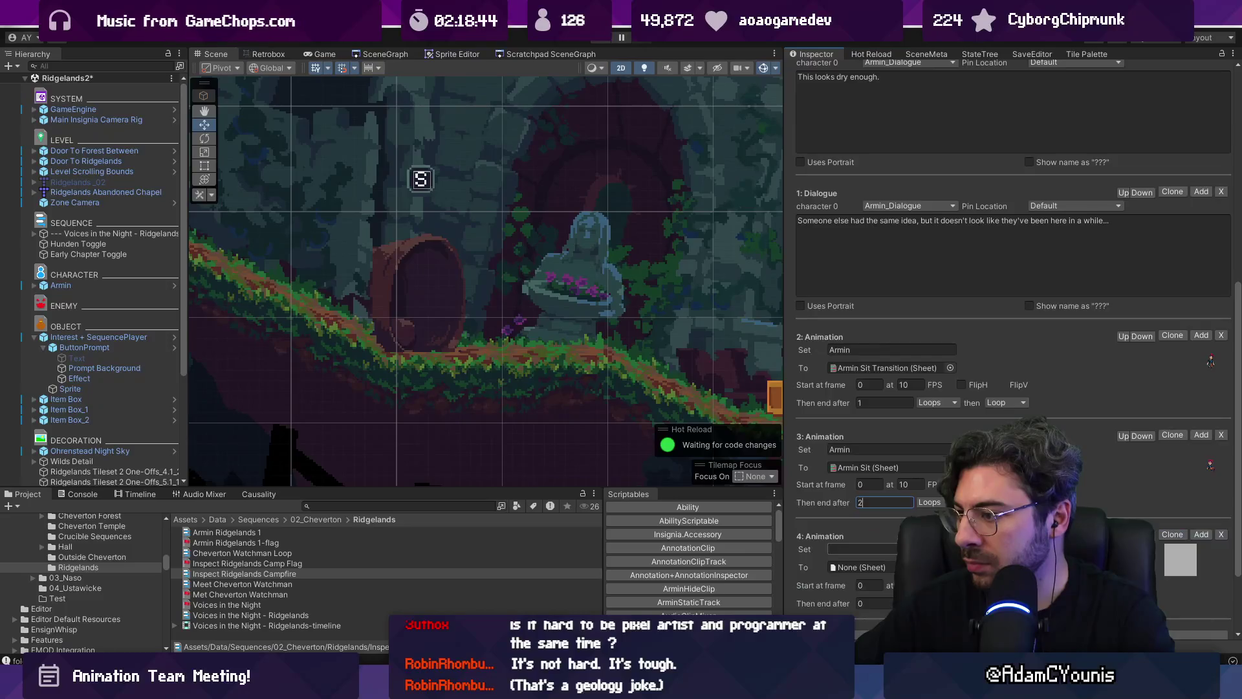
{"action": "scroll", "coordinate": [861, 476], "scroll_direction": "down", "scroll_amount": 2}
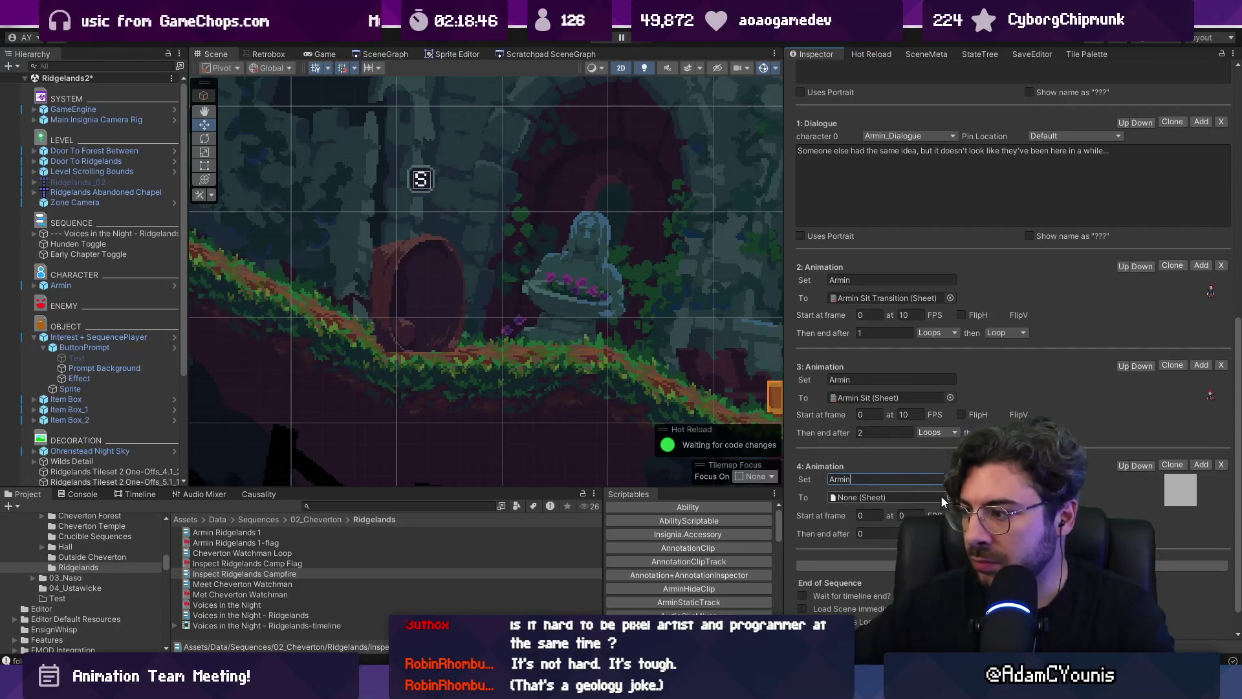
{"action": "left_click", "coordinate": [949, 498]}
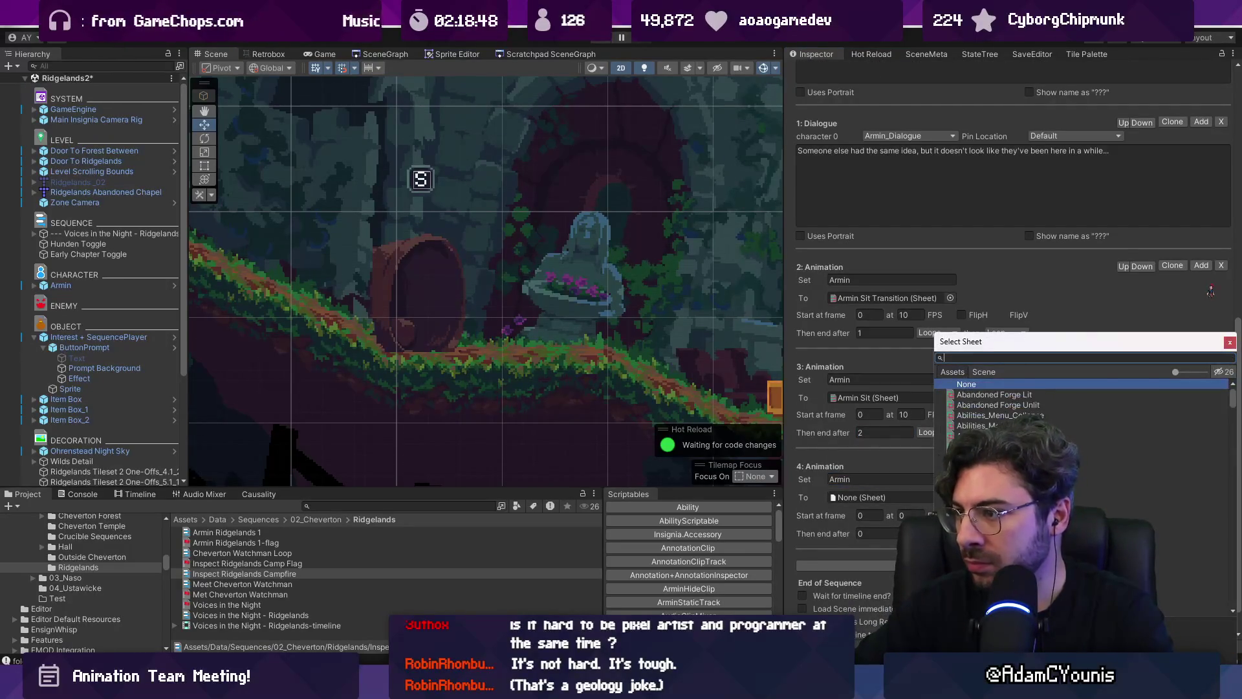
{"action": "type", "text": "dea"}
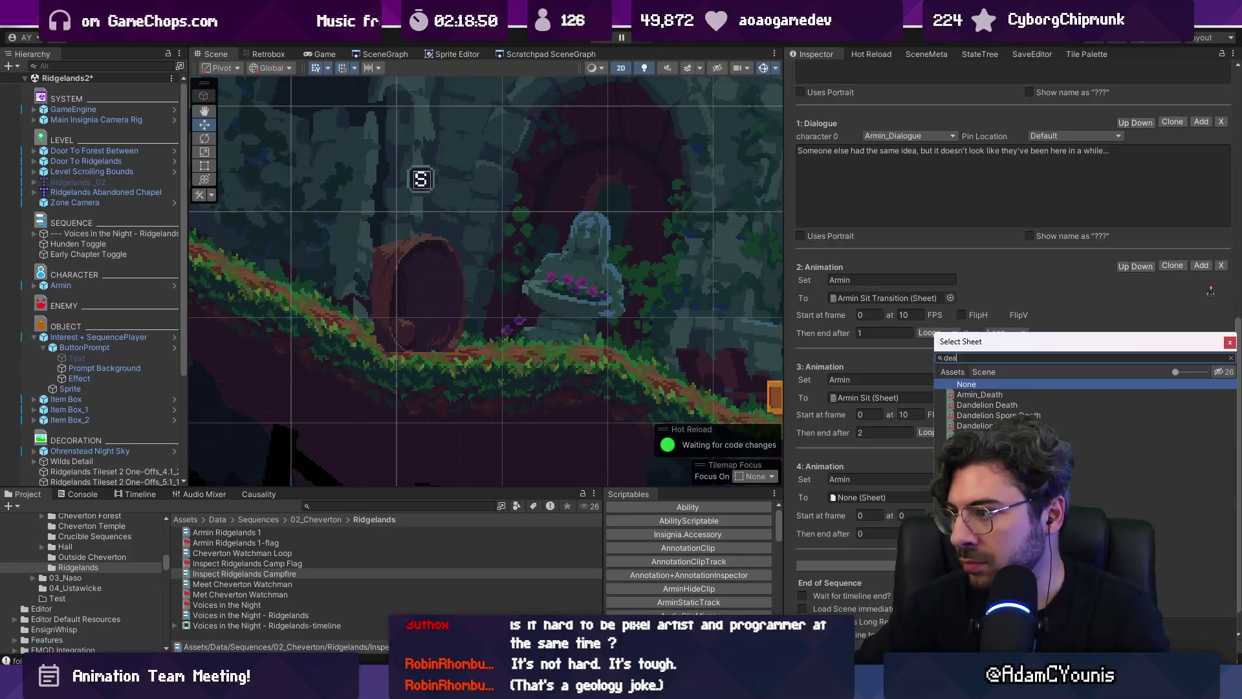
{"action": "key", "text": "Down"}
{"action": "key", "text": "Return"}
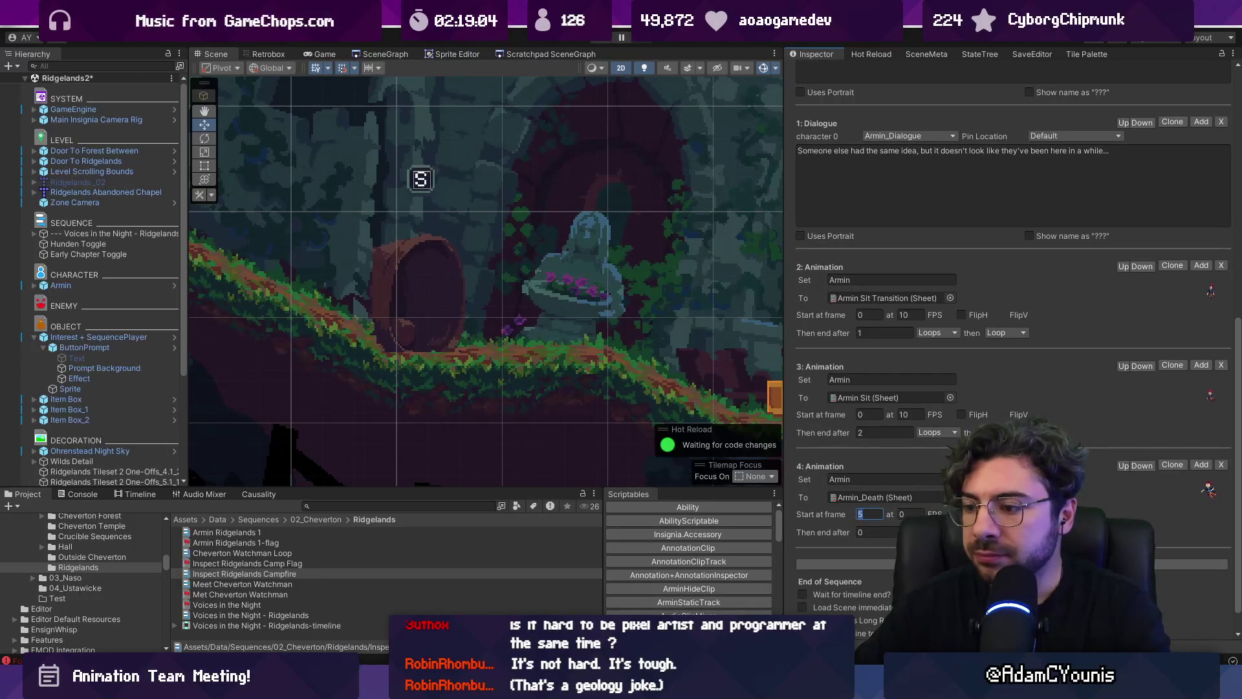
Search the Project for 'armin death' to check its frames, then save the scene
{"action": "mouse_move", "coordinate": [550, 689]}
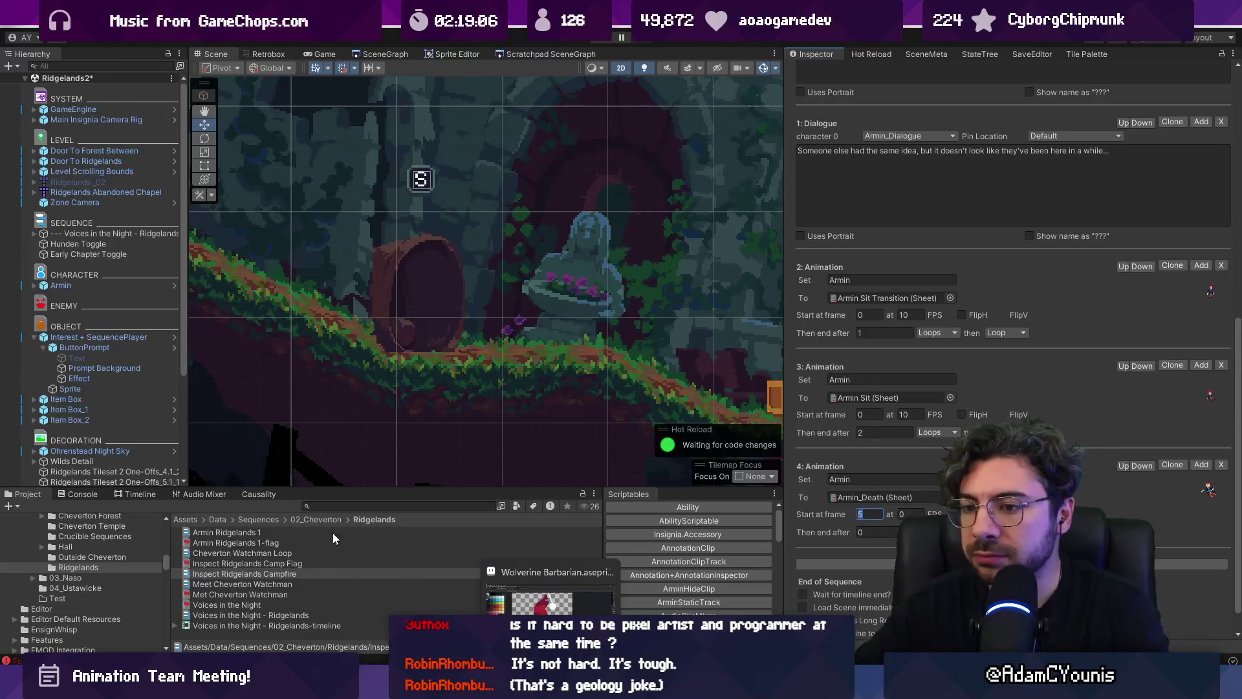
{"action": "left_click", "coordinate": [346, 505]}
{"action": "type", "text": "rmin death"}
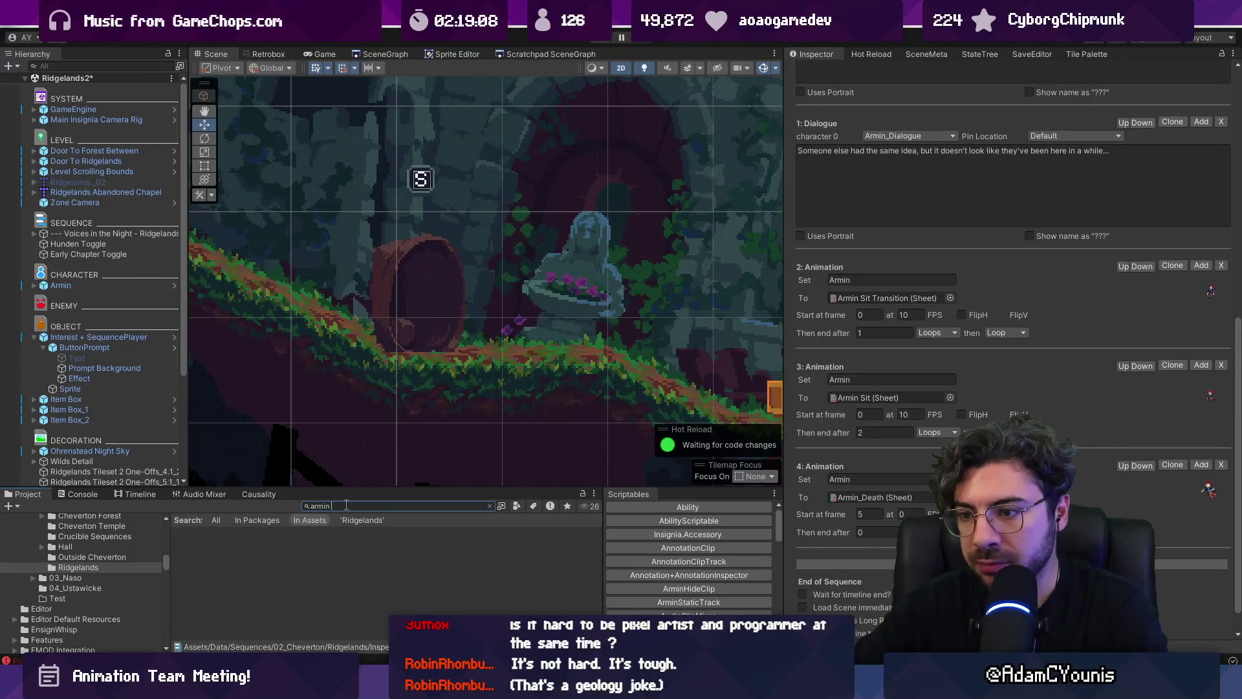
{"action": "scroll", "coordinate": [339, 555], "scroll_direction": "down", "scroll_amount": 1}
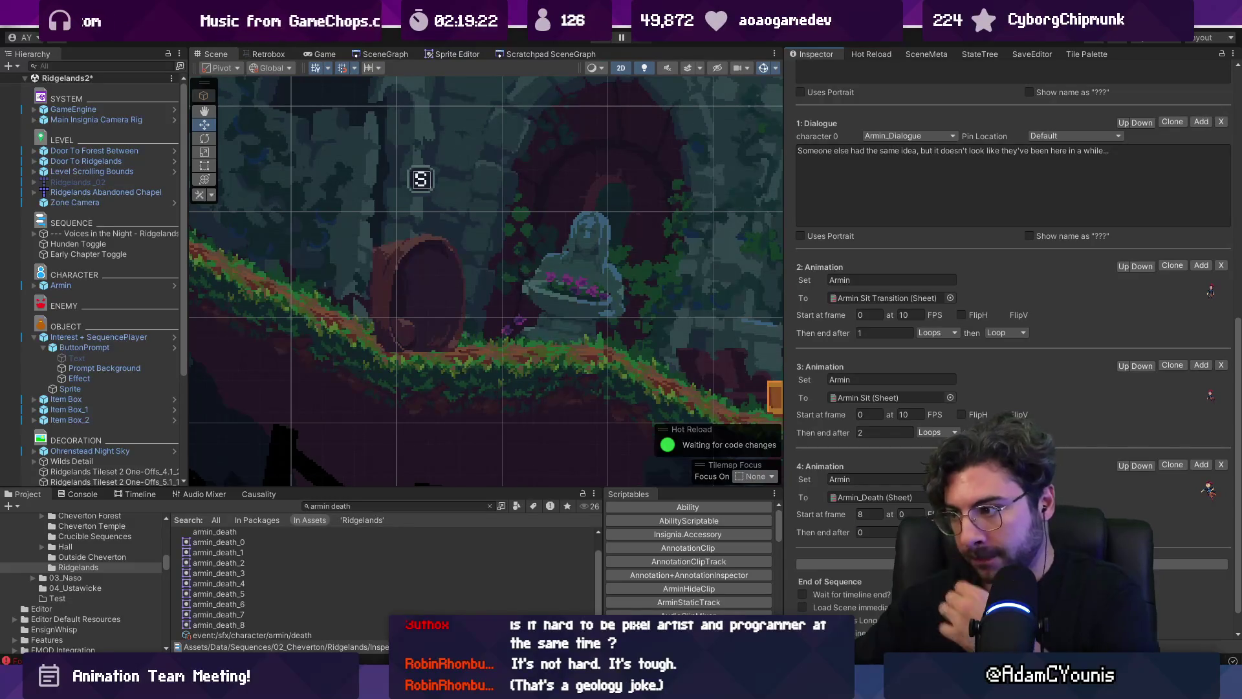
{"action": "key", "text": "ctrl+s"}
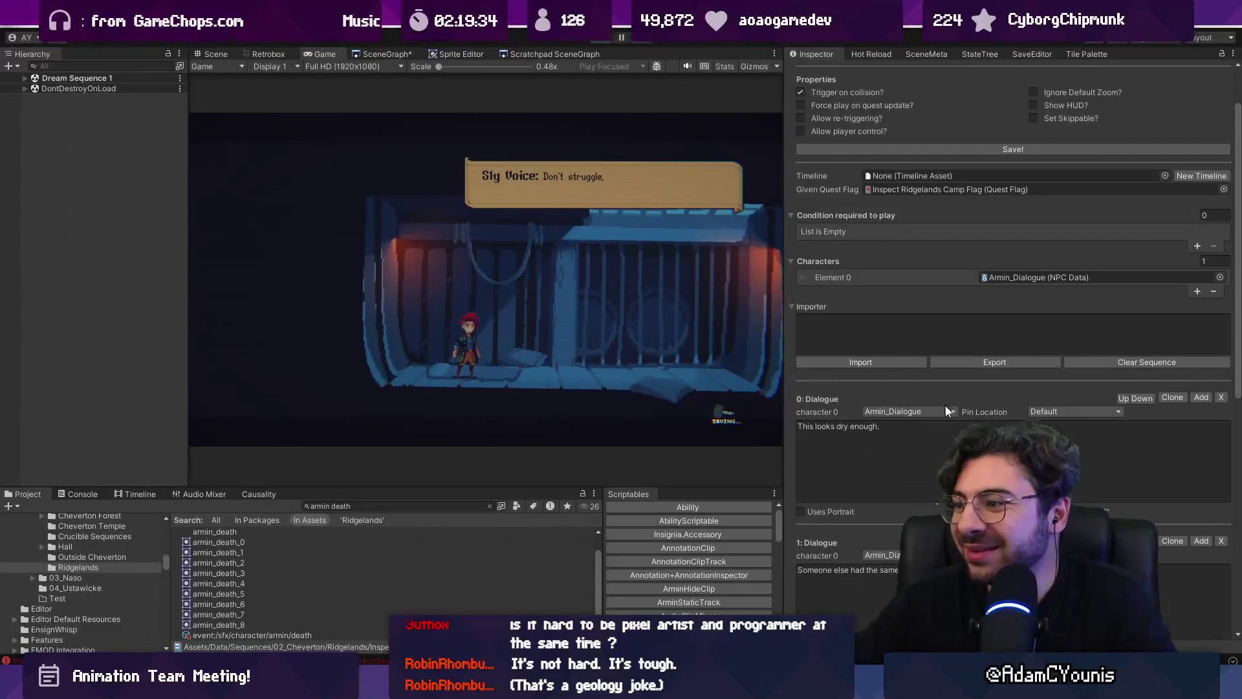
Playtest the campfire sequence, set the Sit step's 'then' option to Finish, and stop
{"action": "key", "text": "ctrl+1"}
{"action": "scroll", "coordinate": [914, 422], "scroll_direction": "down", "scroll_amount": 10}
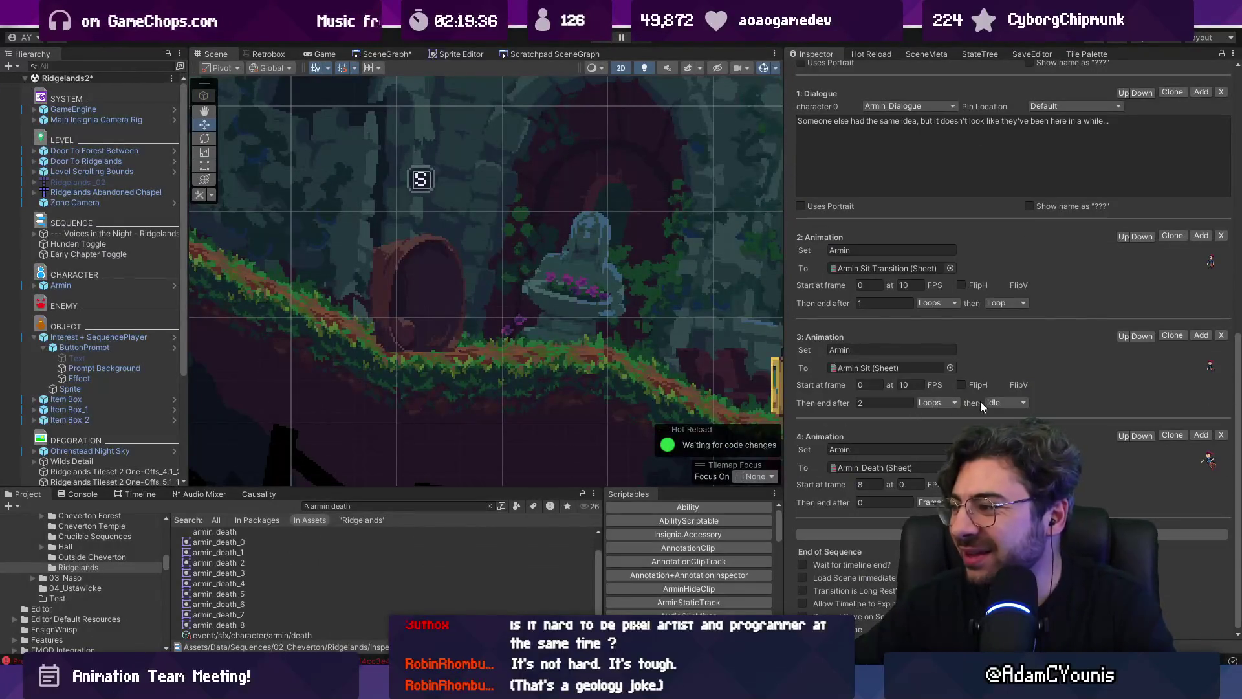
{"action": "left_click", "coordinate": [997, 404]}
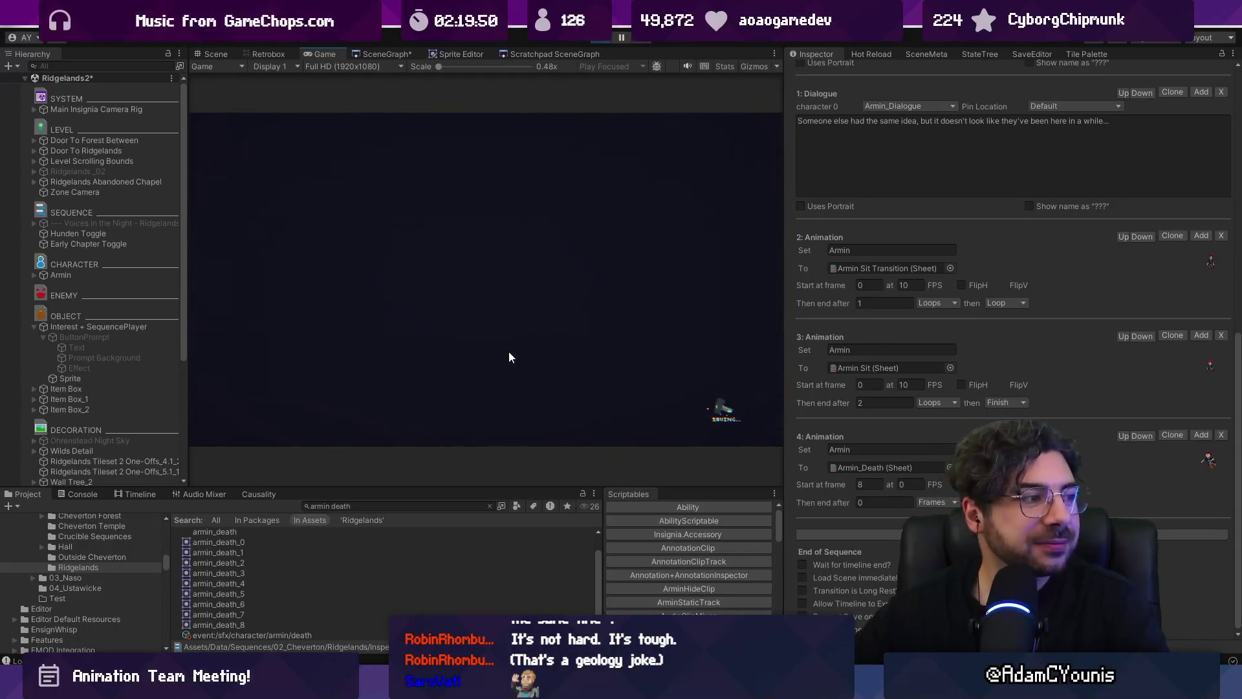
{"action": "left_click", "coordinate": [603, 38]}
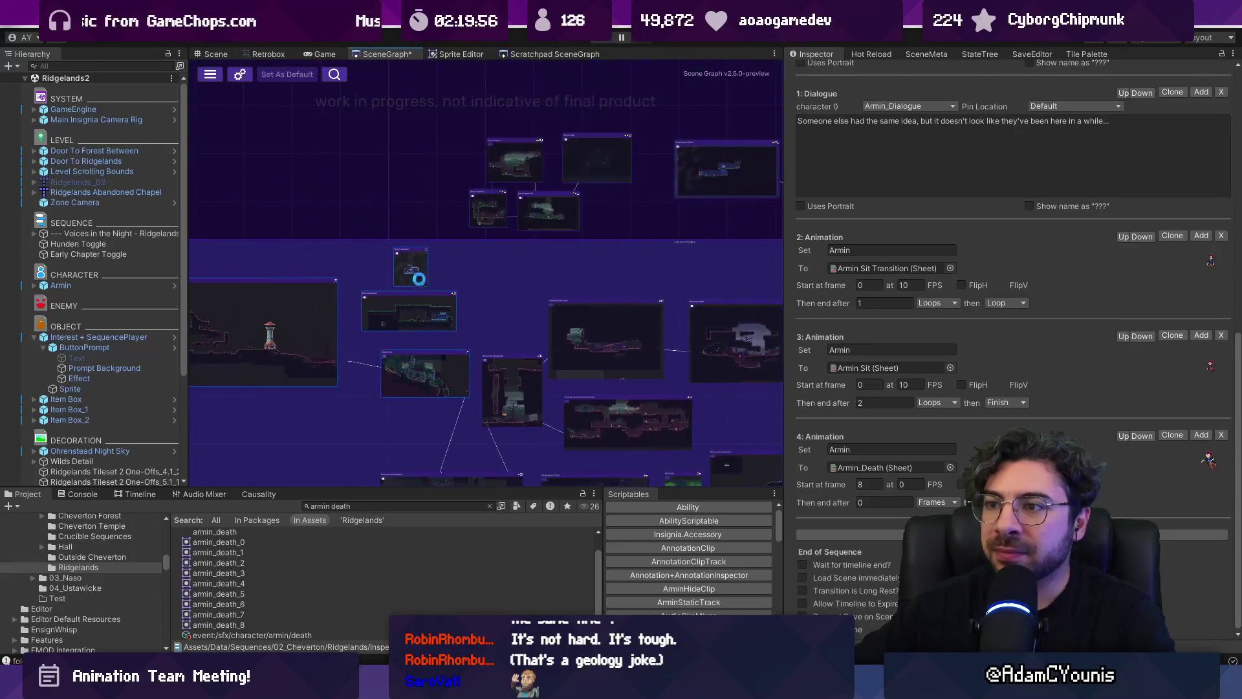
Open Dream Sequence 1 and inspect the Cutscene NPC's Prisoner Torture sequence and dialogue
{"action": "double_click", "coordinate": [410, 267]}
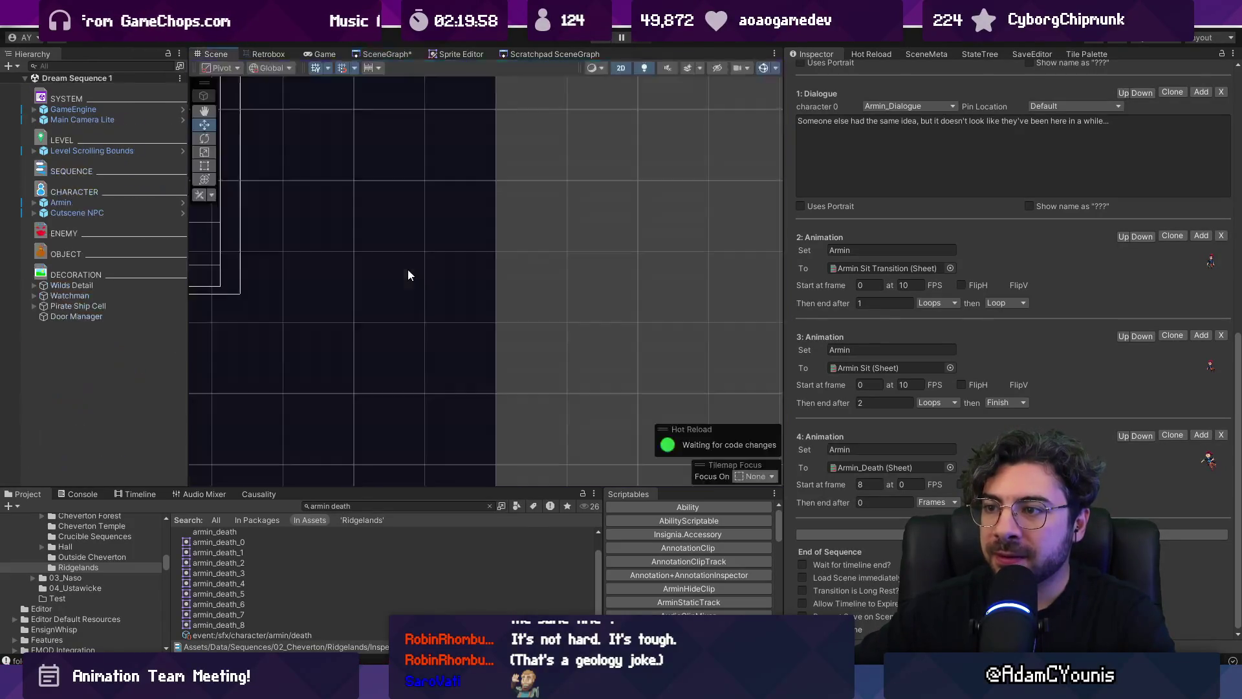
{"action": "scroll", "coordinate": [620, 322], "scroll_direction": "up", "scroll_amount": 5}
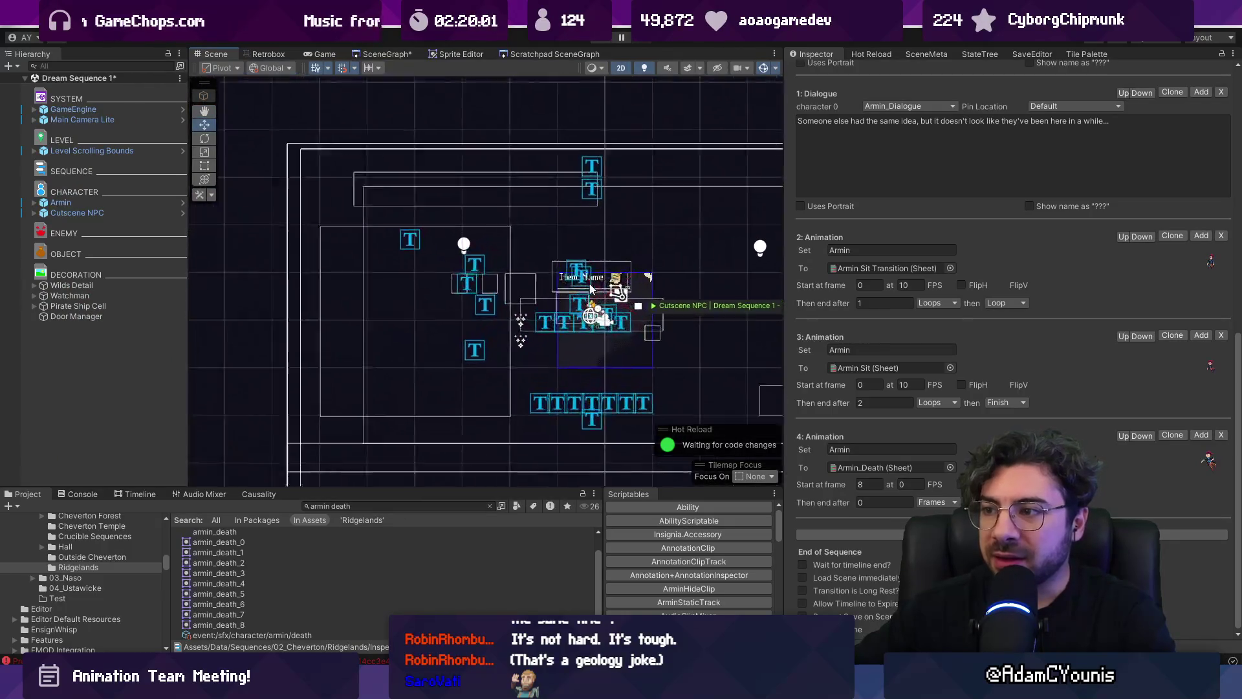
{"action": "scroll", "coordinate": [622, 324], "scroll_direction": "up", "scroll_amount": 3}
{"action": "scroll", "coordinate": [625, 326], "scroll_direction": "down", "scroll_amount": 2}
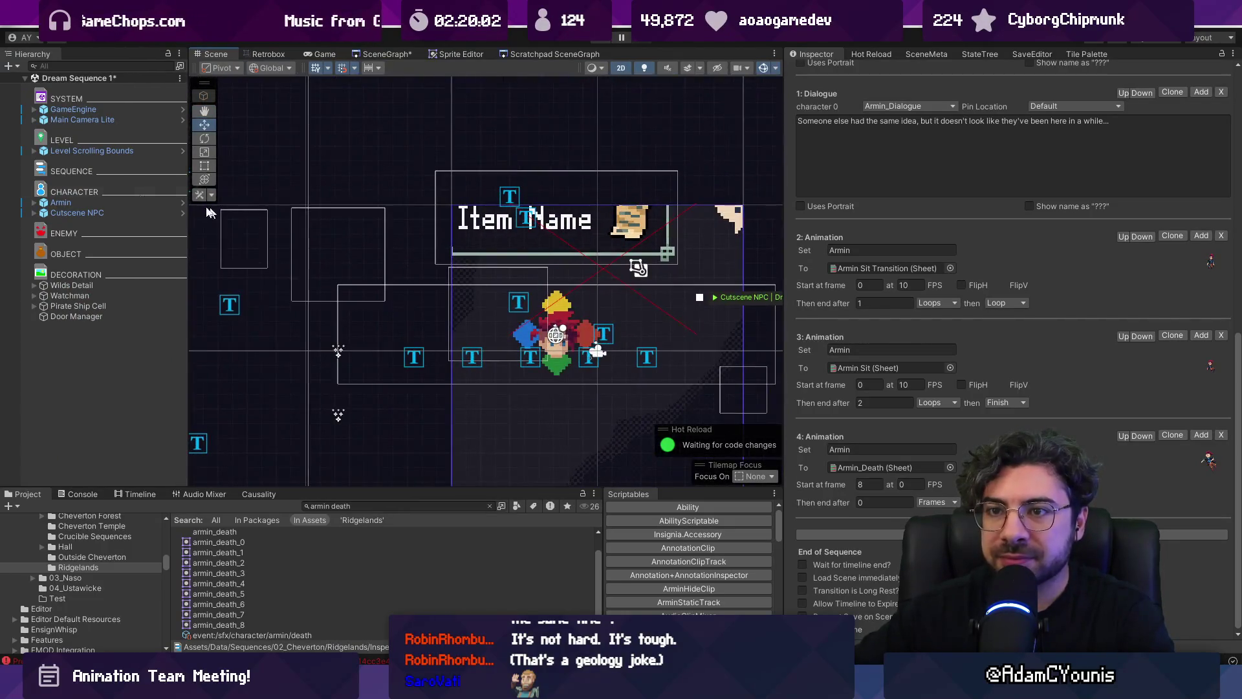
{"action": "left_click", "coordinate": [91, 202]}
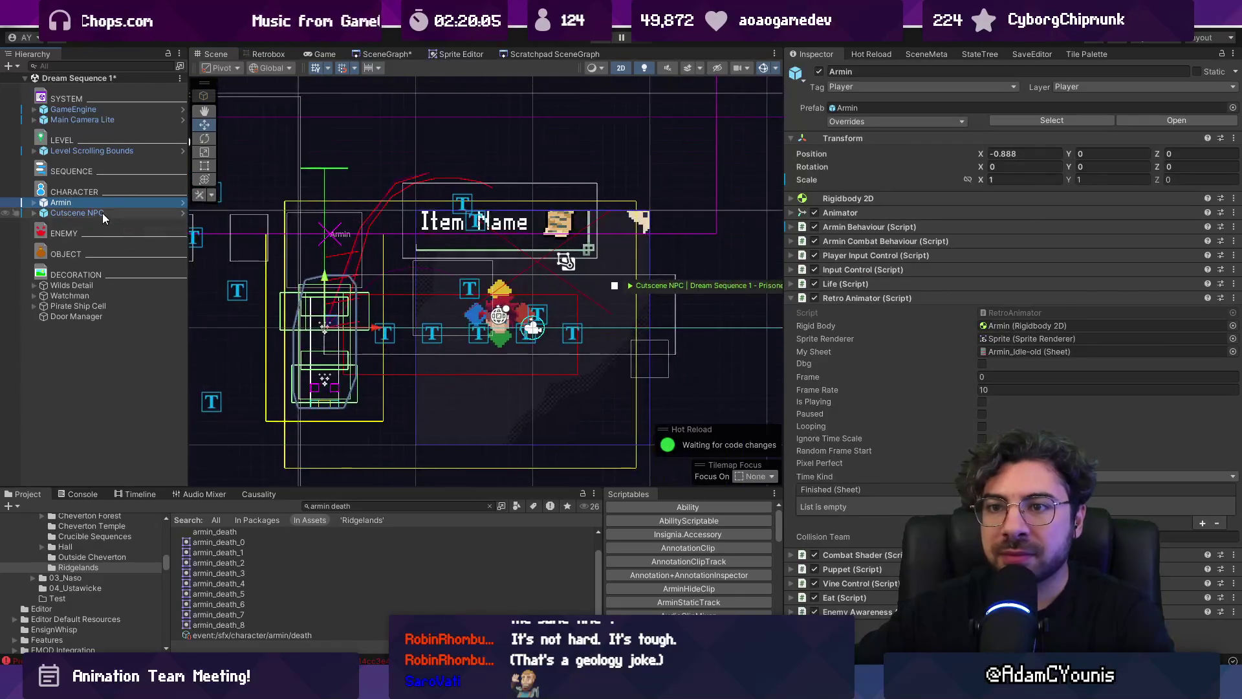
{"action": "left_click", "coordinate": [103, 212]}
{"action": "scroll", "coordinate": [946, 401], "scroll_direction": "down", "scroll_amount": 10}
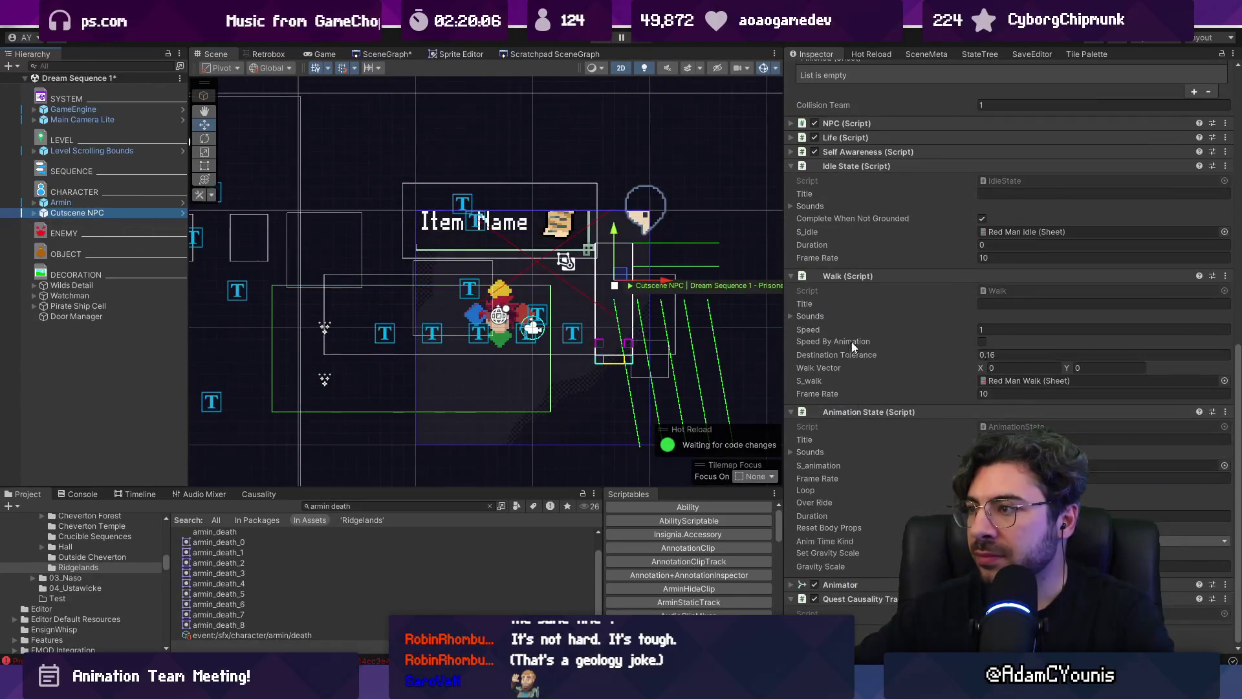
{"action": "scroll", "coordinate": [879, 345], "scroll_direction": "up", "scroll_amount": 10}
{"action": "scroll", "coordinate": [879, 344], "scroll_direction": "down", "scroll_amount": 7}
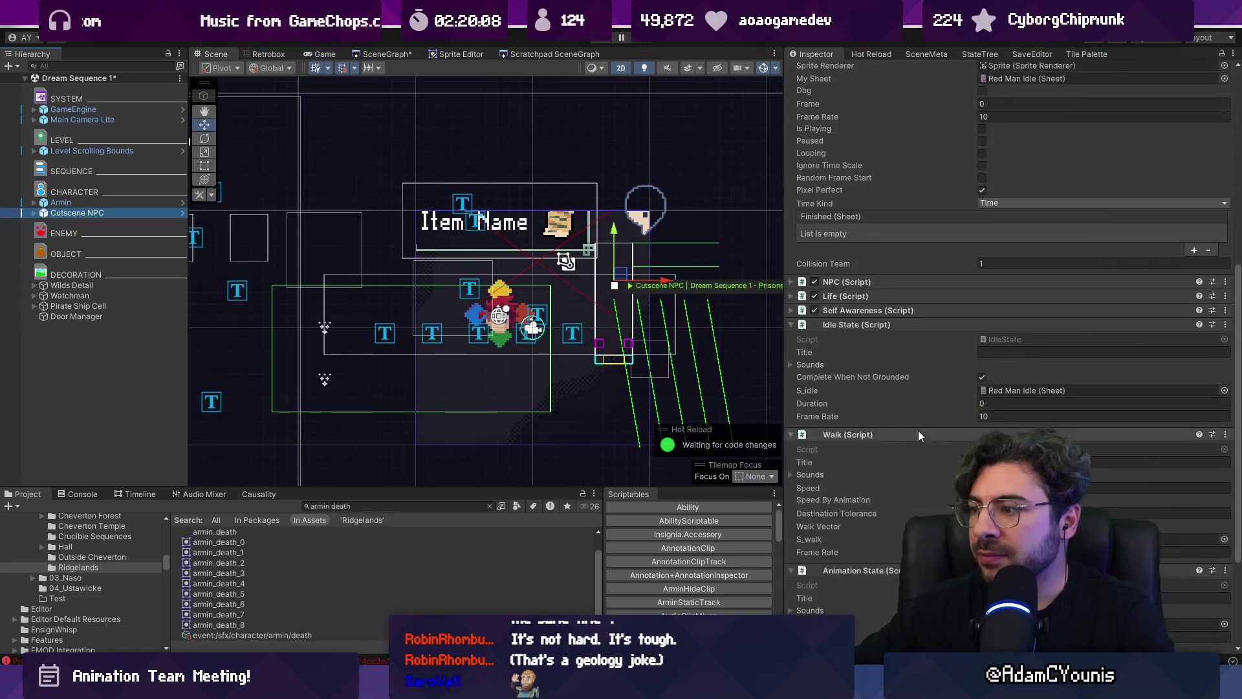
{"action": "scroll", "coordinate": [971, 375], "scroll_direction": "up", "scroll_amount": 10}
{"action": "double_click", "coordinate": [1028, 179]}
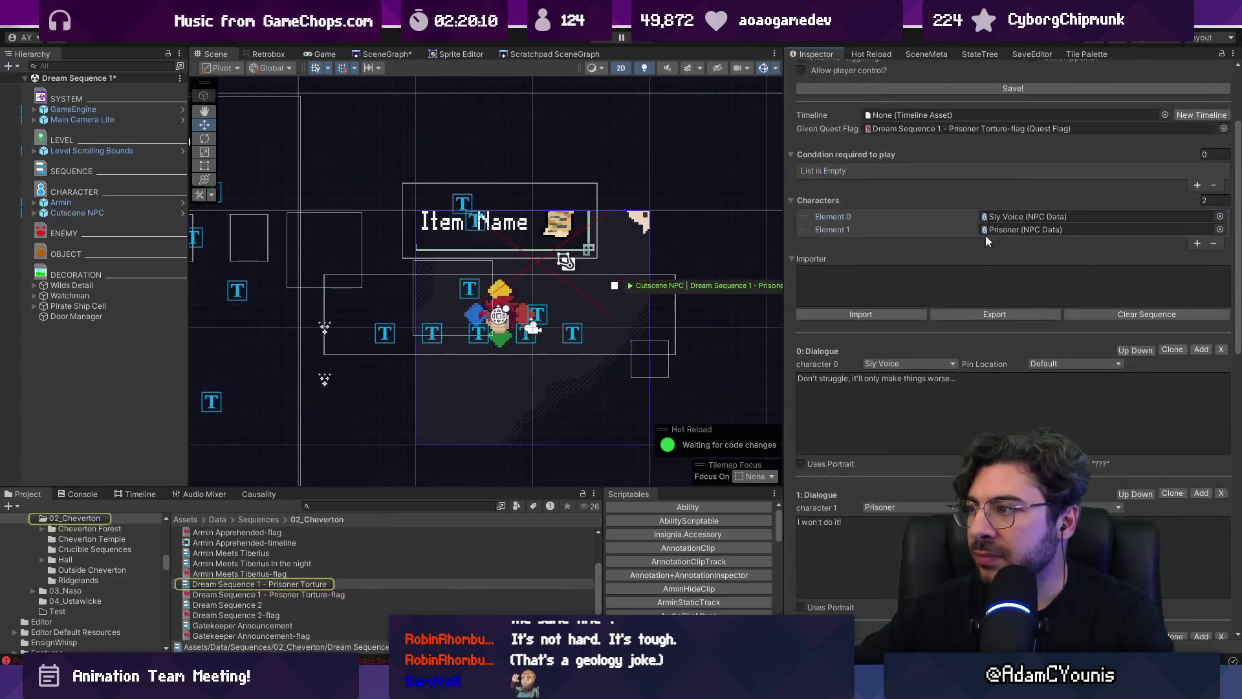
{"action": "scroll", "coordinate": [961, 175], "scroll_direction": "up", "scroll_amount": 4}
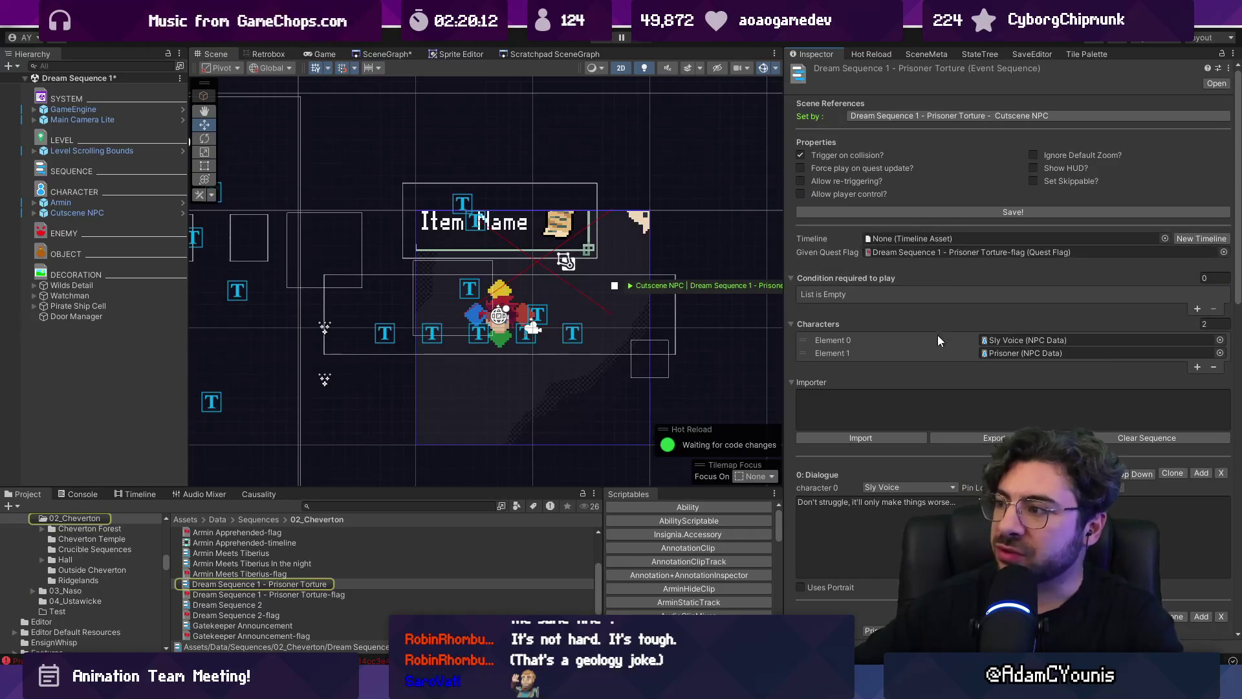
{"action": "scroll", "coordinate": [937, 335], "scroll_direction": "down", "scroll_amount": 15}
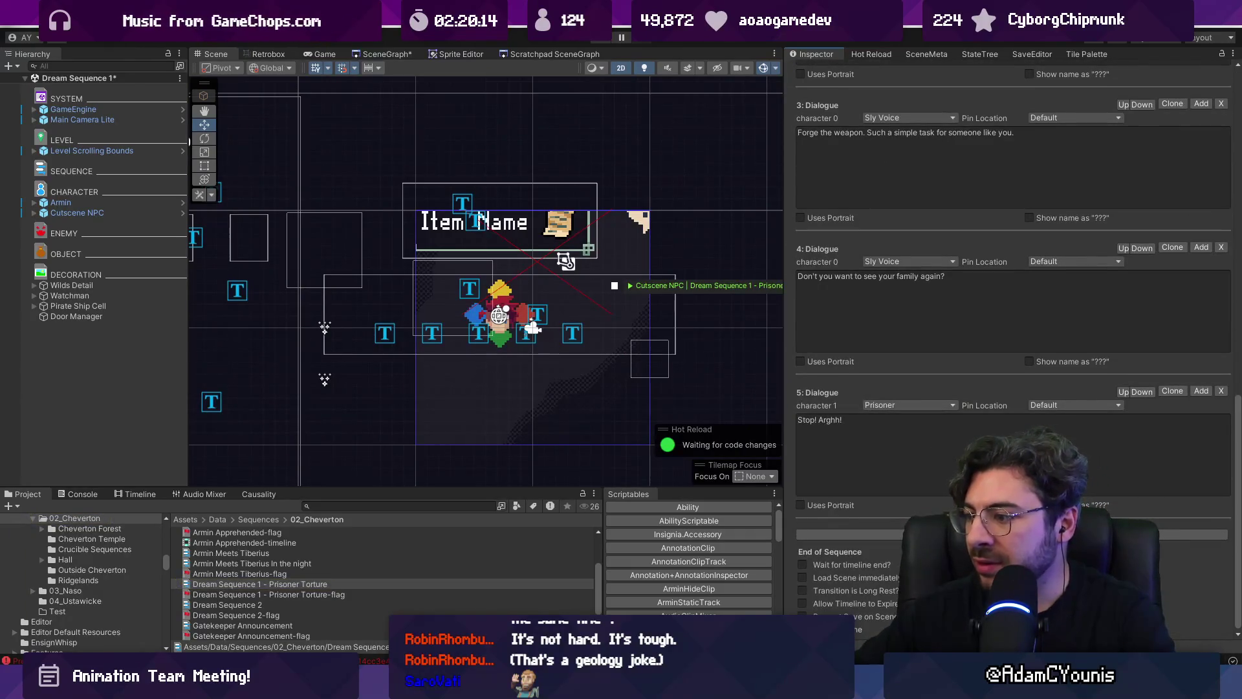
{"action": "scroll", "coordinate": [896, 568], "scroll_direction": "down", "scroll_amount": 2}
Review the SceneGraph of connected scenes and start playing the game
{"action": "left_click", "coordinate": [1208, 596]}
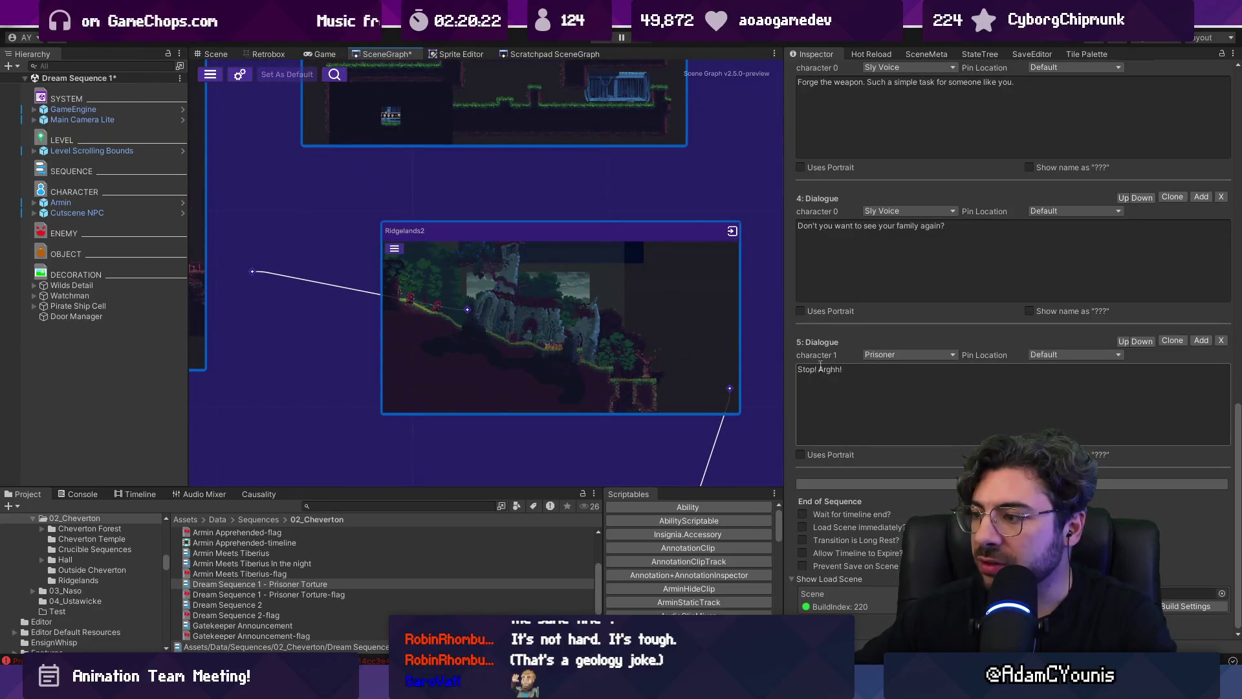
{"action": "scroll", "coordinate": [835, 338], "scroll_direction": "up", "scroll_amount": 6}
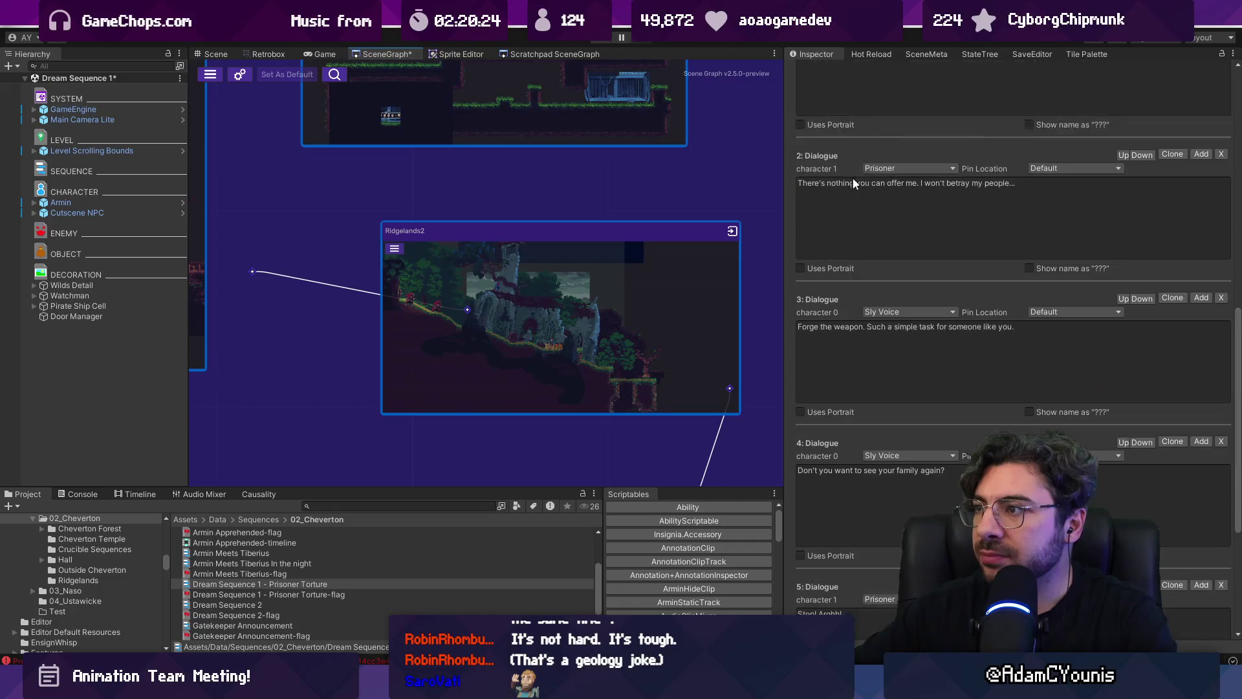
{"action": "scroll", "coordinate": [894, 189], "scroll_direction": "up", "scroll_amount": 15}
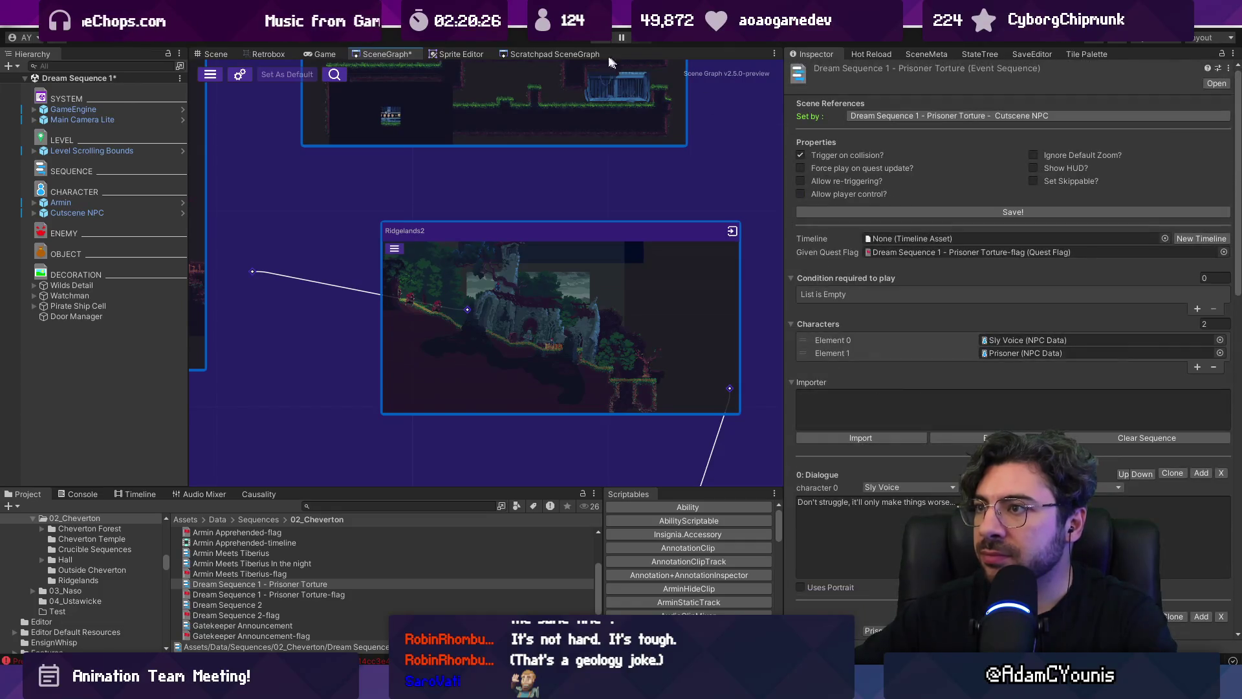
{"action": "left_click", "coordinate": [593, 41]}
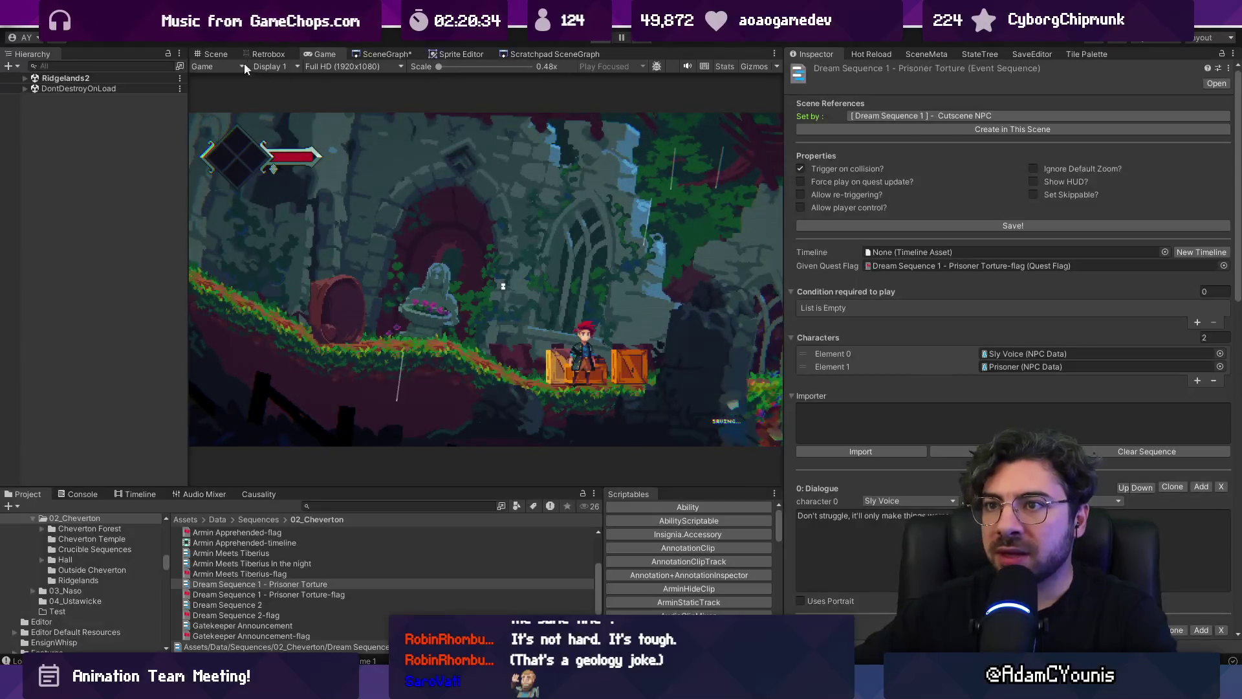
Stop the game and inspect Armin and the Main Camera Lite objects in the scene
{"action": "key", "text": "ctrl+p"}
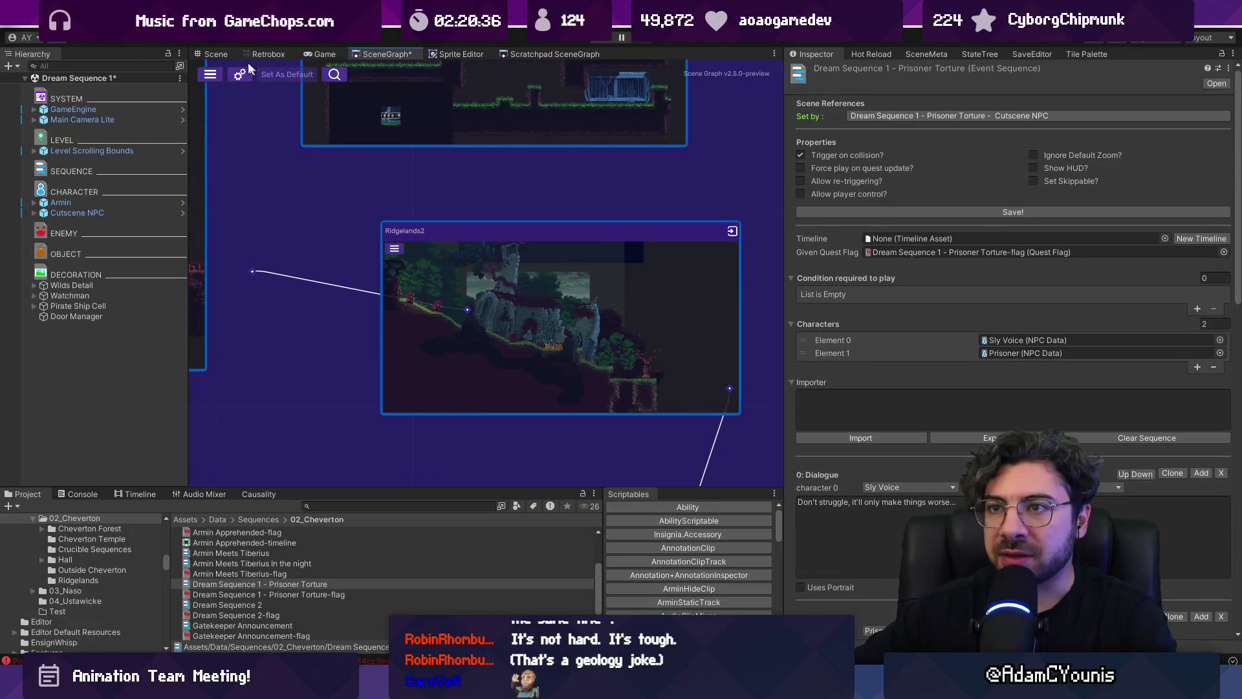
{"action": "left_click", "coordinate": [216, 53]}
{"action": "scroll", "coordinate": [466, 246], "scroll_direction": "down", "scroll_amount": 5}
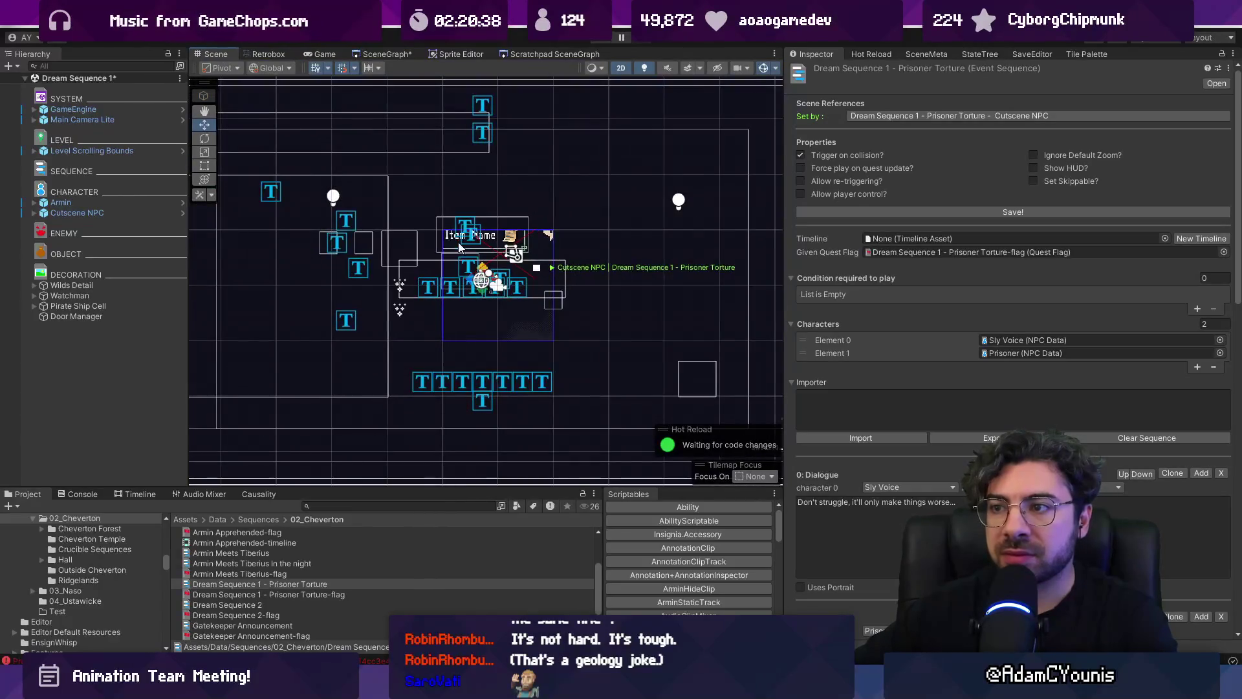
{"action": "double_click", "coordinate": [97, 204]}
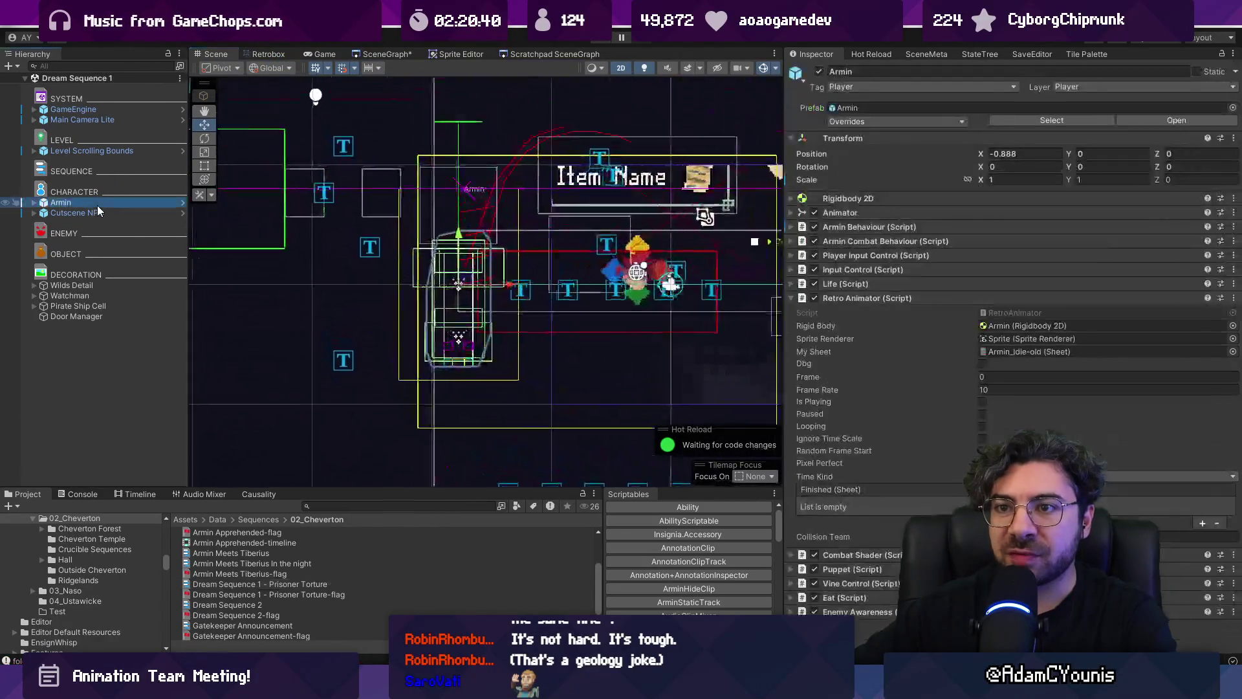
{"action": "left_click", "coordinate": [306, 319]}
{"action": "scroll", "coordinate": [307, 325], "scroll_direction": "down", "scroll_amount": 10}
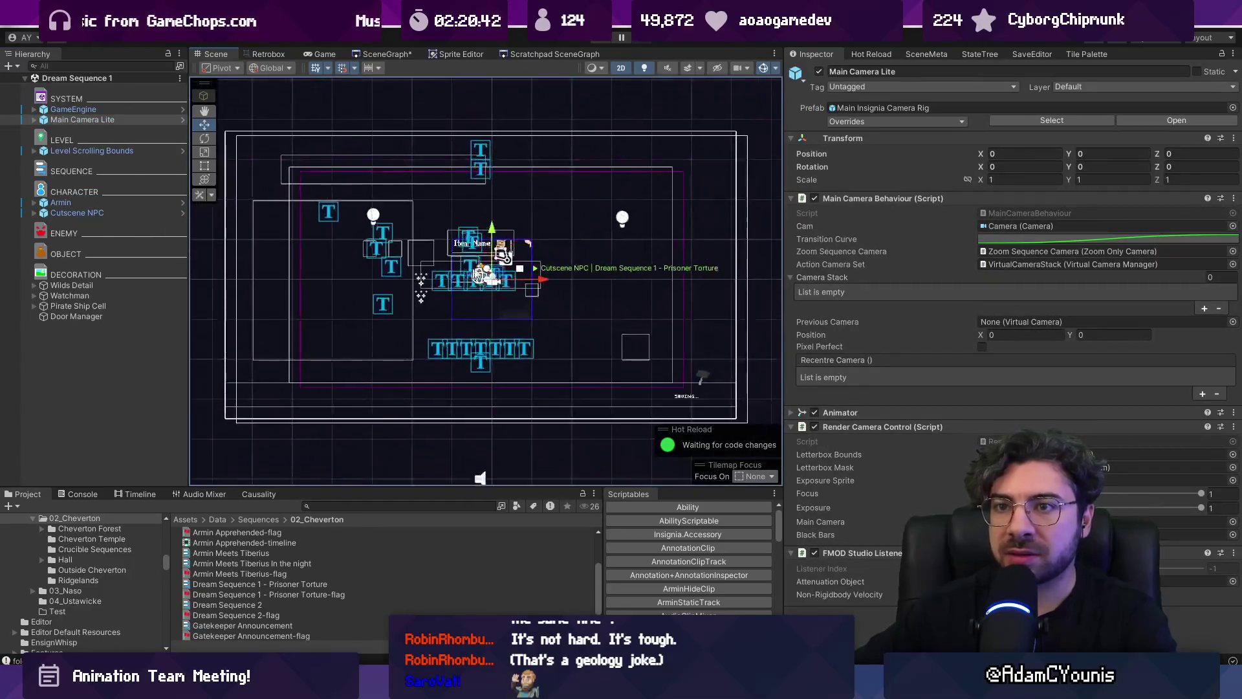
Add GameEngine to the selection, then open Ridgelands2 from the SceneGraph
{"action": "left_click", "coordinate": [87, 112], "text": "ctrl"}
{"action": "left_click_drag", "start_coordinate": [556, 157], "coordinate": [397, 157]}
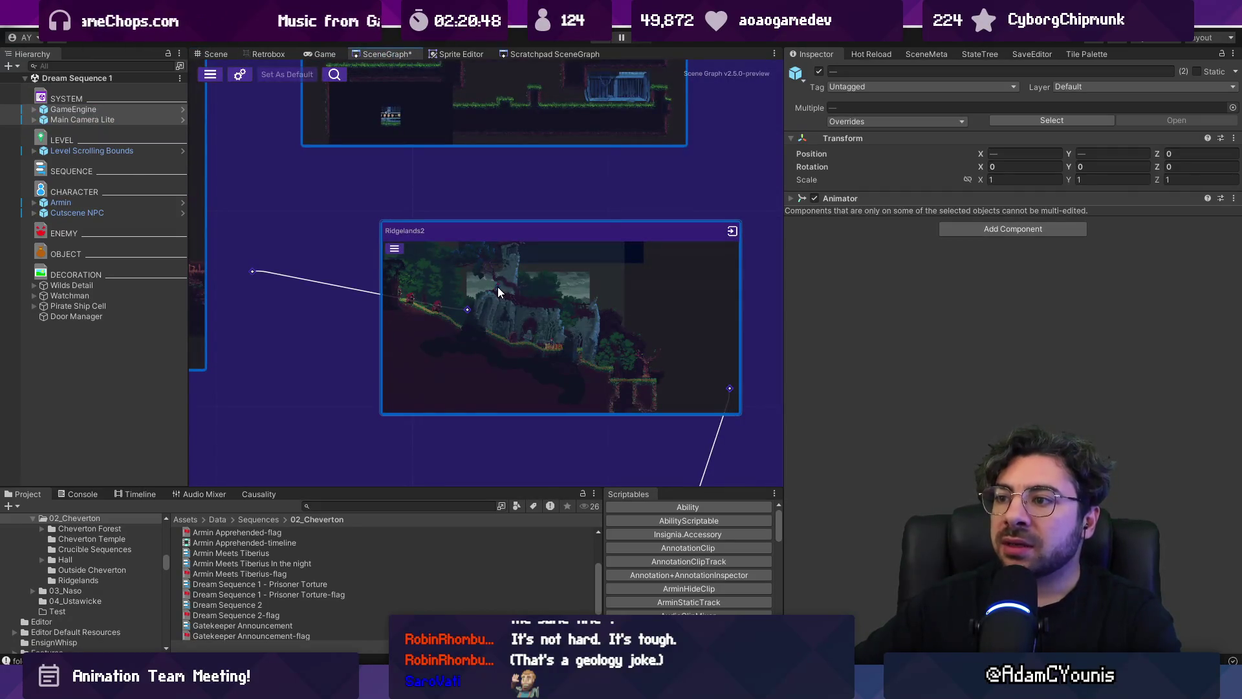
{"action": "scroll", "coordinate": [498, 286], "scroll_direction": "down", "scroll_amount": 5}
{"action": "scroll", "coordinate": [492, 288], "scroll_direction": "up", "scroll_amount": 5}
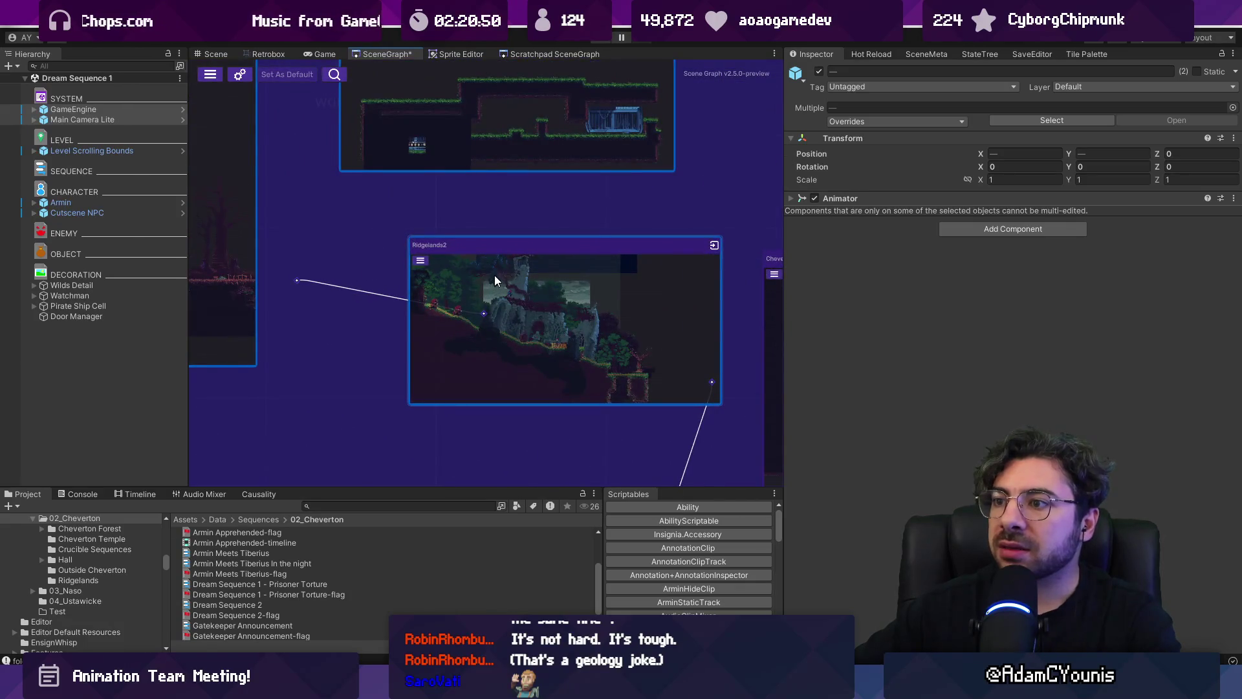
{"action": "double_click", "coordinate": [495, 274]}
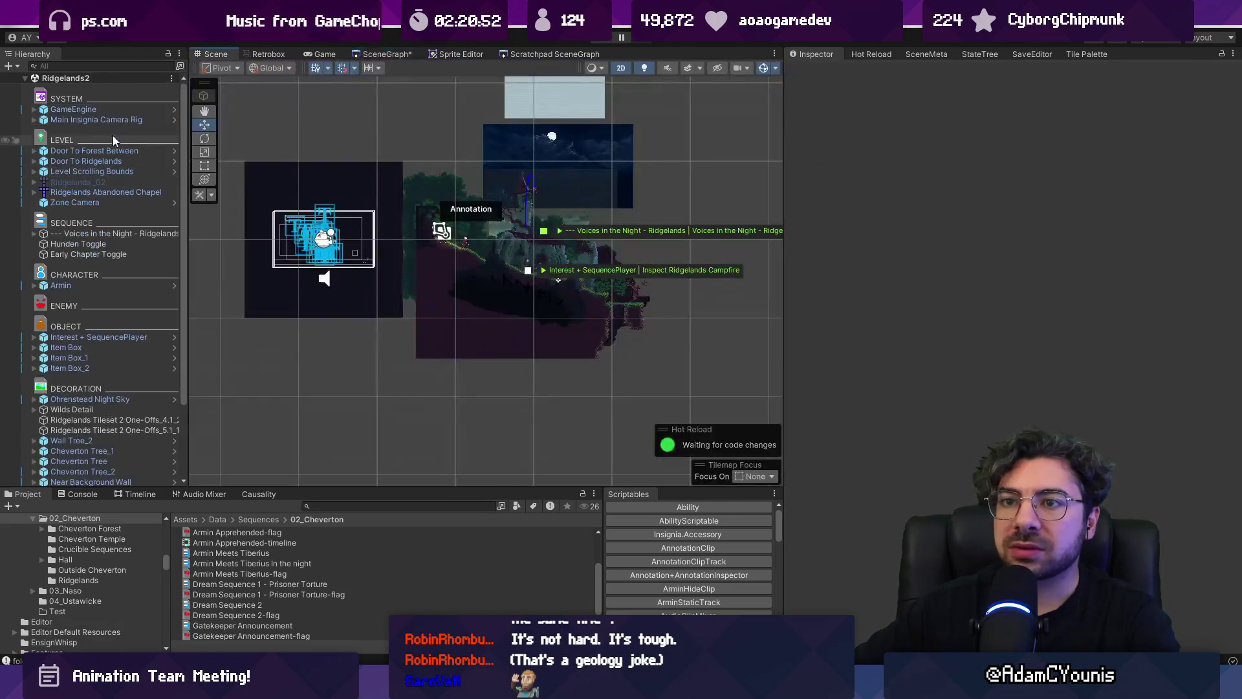
Move Armin left to about (4.66, -1.86) beside the campfire trigger and start a playtest
{"action": "scroll", "coordinate": [507, 229], "scroll_direction": "up", "scroll_amount": 3}
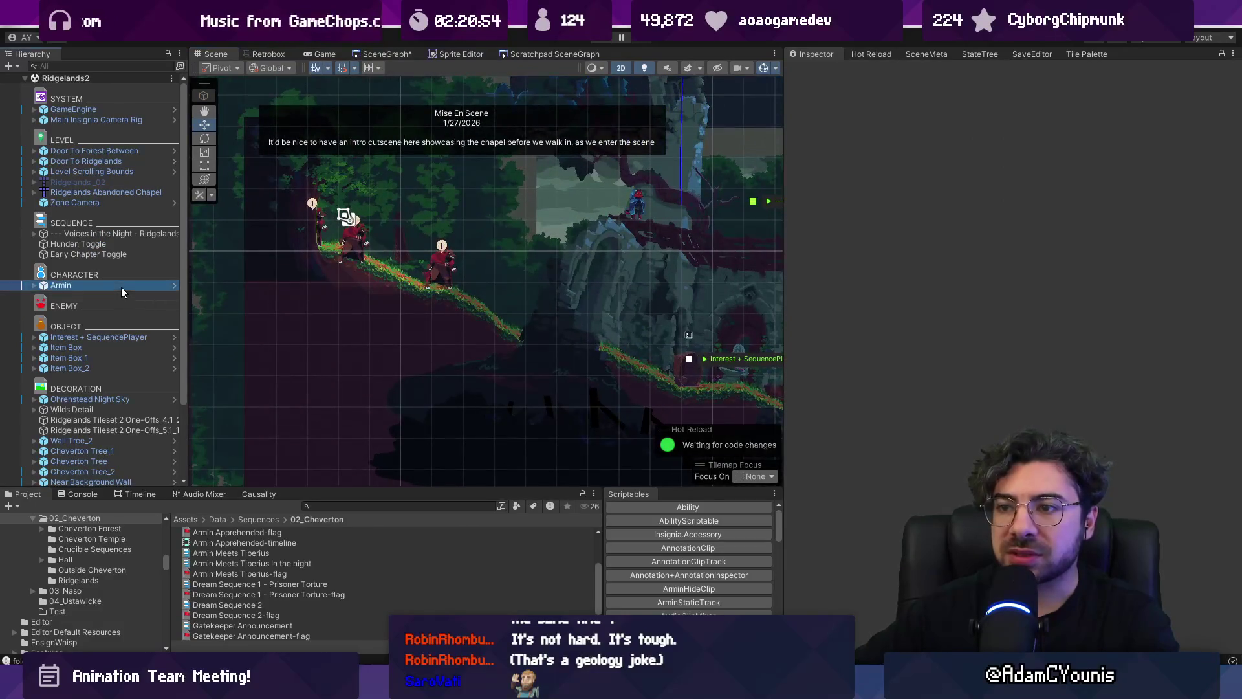
{"action": "left_click", "coordinate": [121, 286]}
{"action": "scroll", "coordinate": [621, 362], "scroll_direction": "up", "scroll_amount": 4}
{"action": "left_click_drag", "start_coordinate": [635, 361], "coordinate": [356, 357]}
{"action": "scroll", "coordinate": [355, 357], "scroll_direction": "up", "scroll_amount": 2}
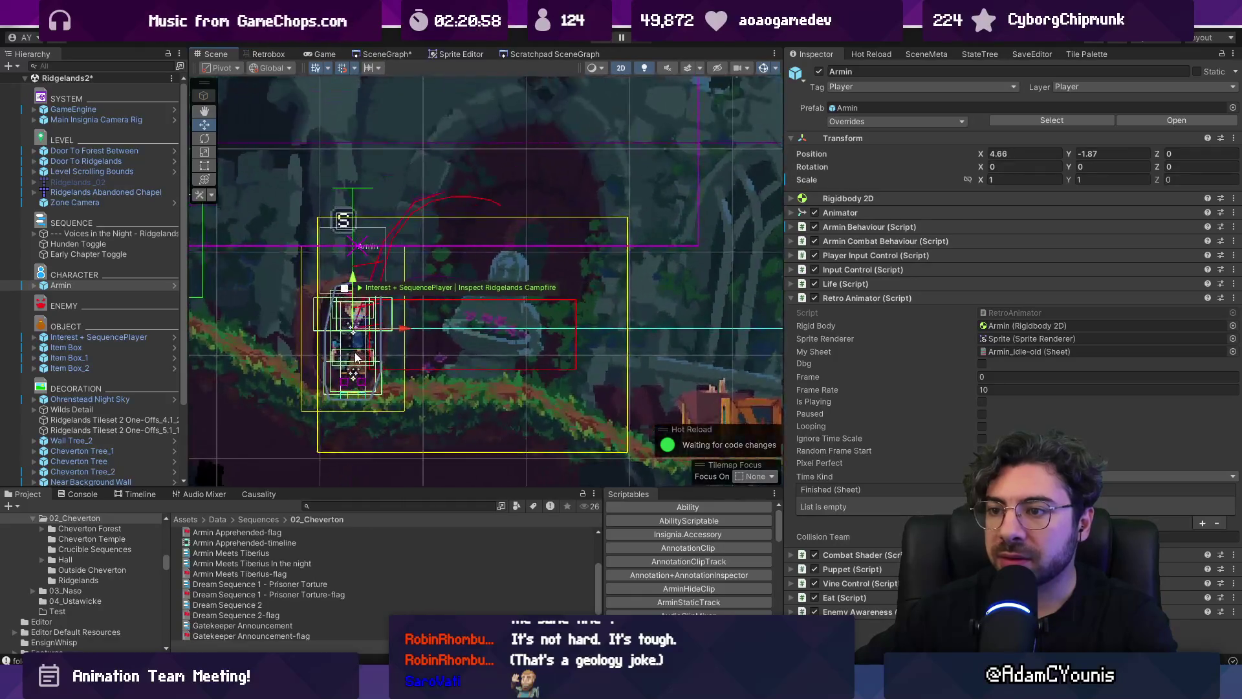
{"action": "scroll", "coordinate": [355, 357], "scroll_direction": "up", "scroll_amount": 2}
{"action": "left_click_drag", "start_coordinate": [360, 312], "coordinate": [360, 309]}
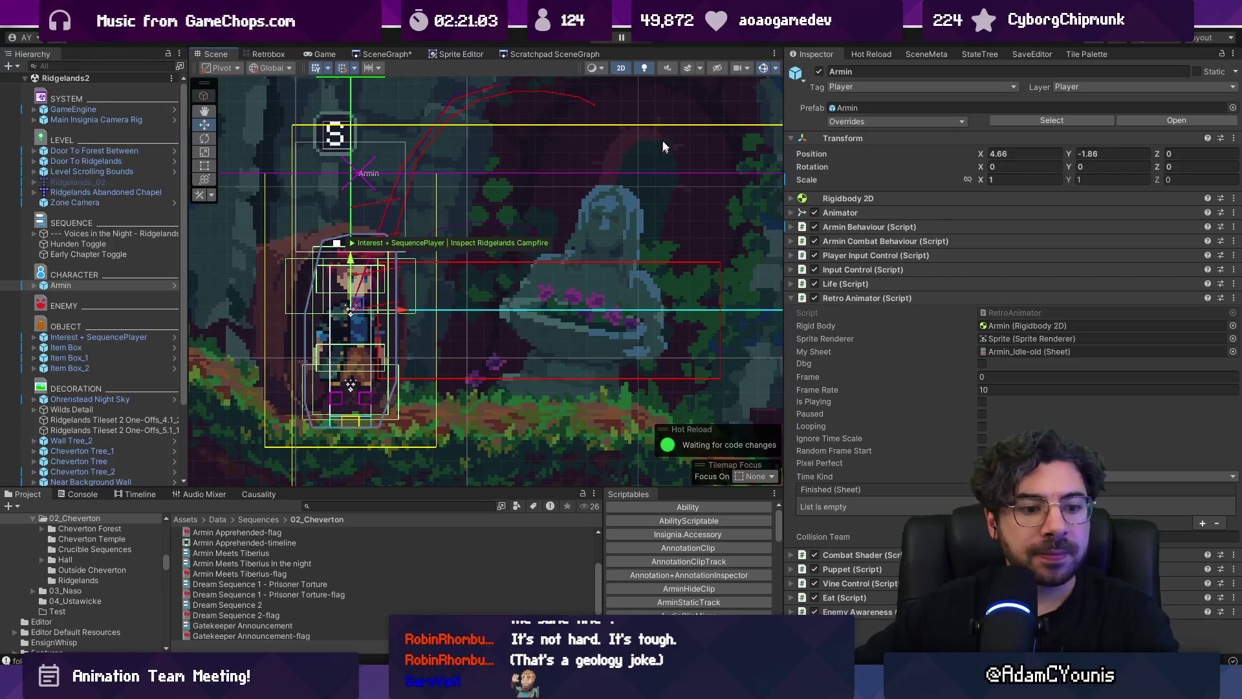
{"action": "left_click", "coordinate": [600, 42]}
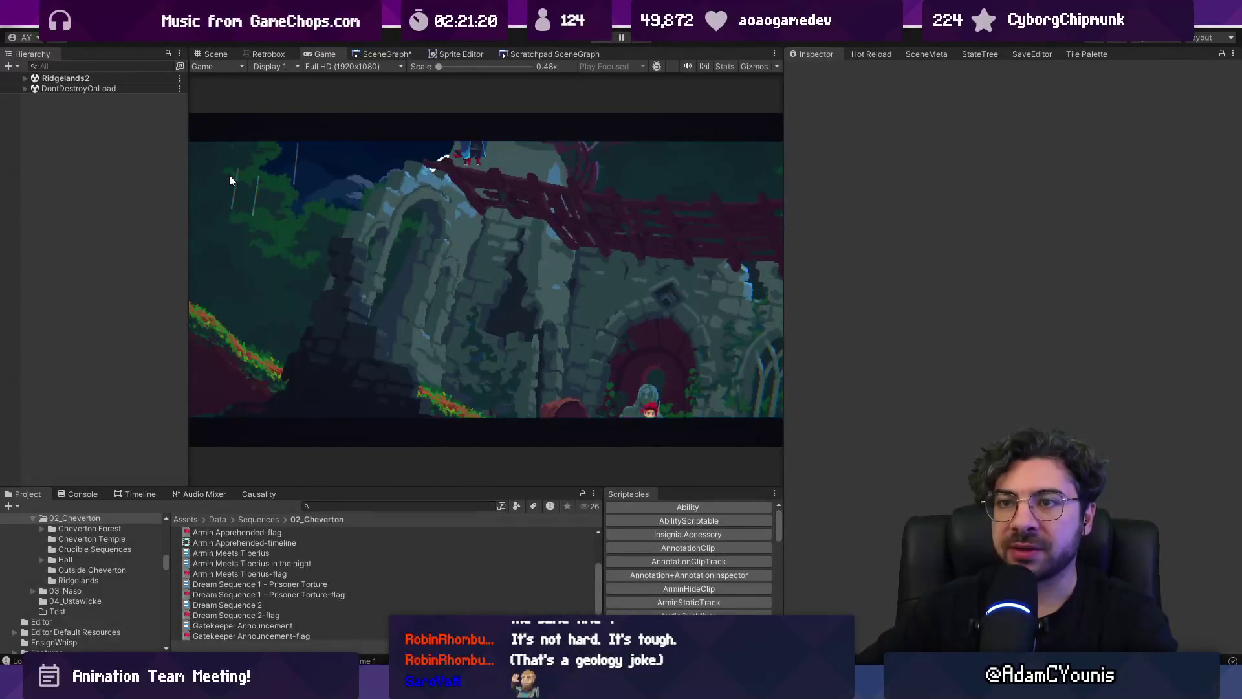
Stop the playtest and expand the Voices in the Night - Ridgelands Box Collider 2D
{"action": "key", "text": "ctrl+p"}
{"action": "double_click", "coordinate": [113, 233]}
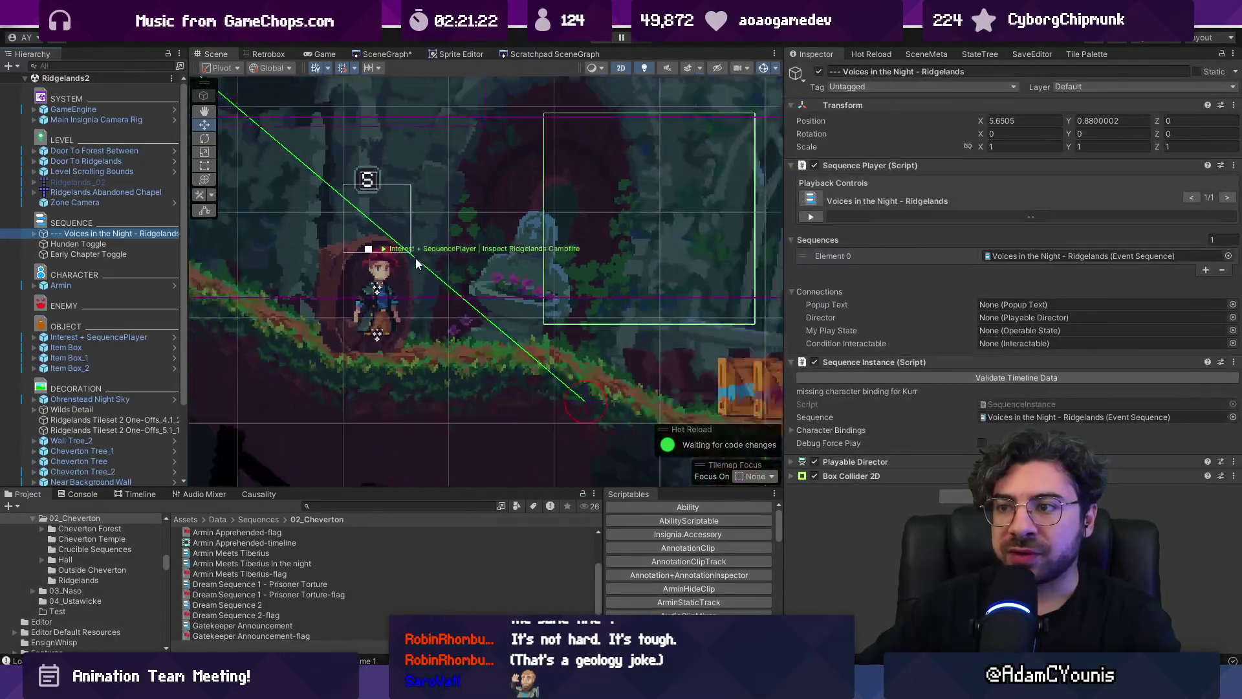
{"action": "left_click", "coordinate": [899, 477]}
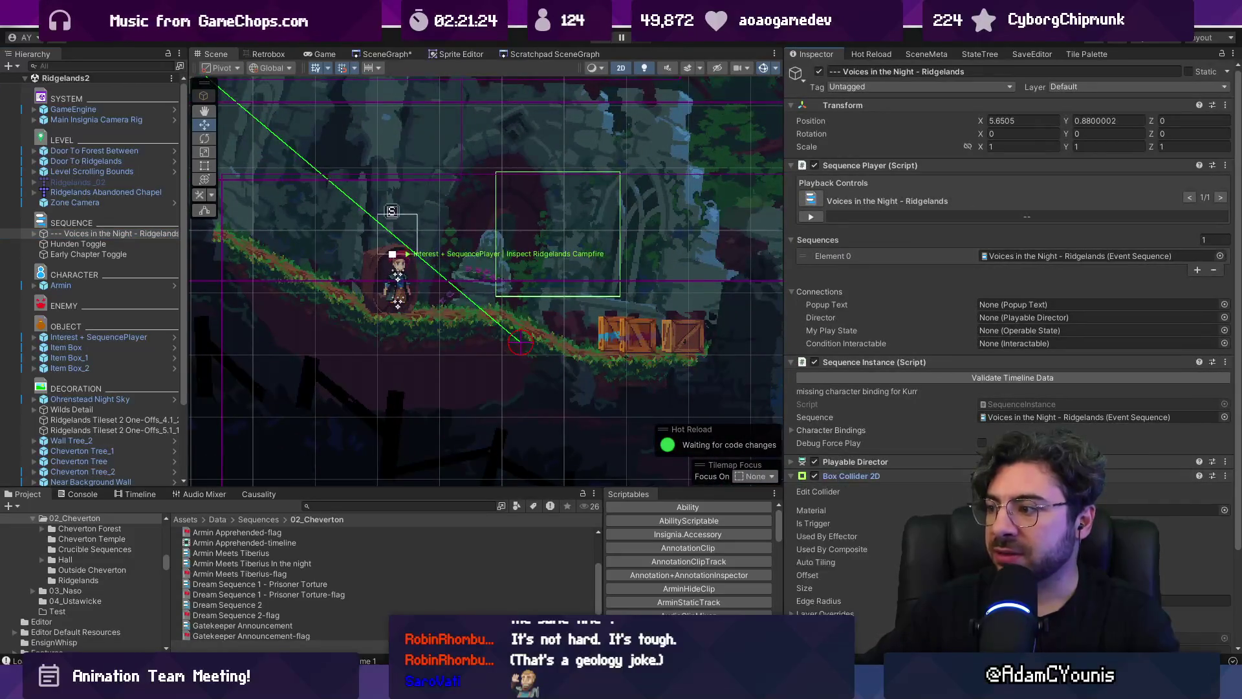
{"action": "scroll", "coordinate": [556, 241], "scroll_direction": "down", "scroll_amount": 4}
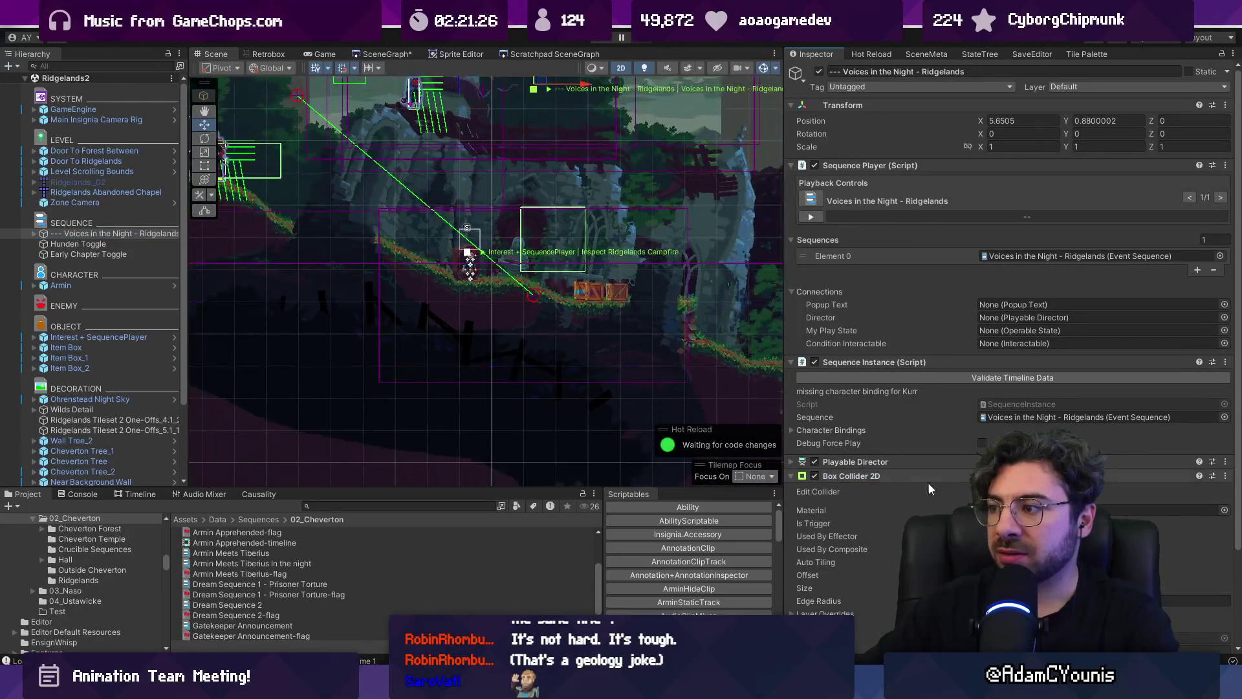
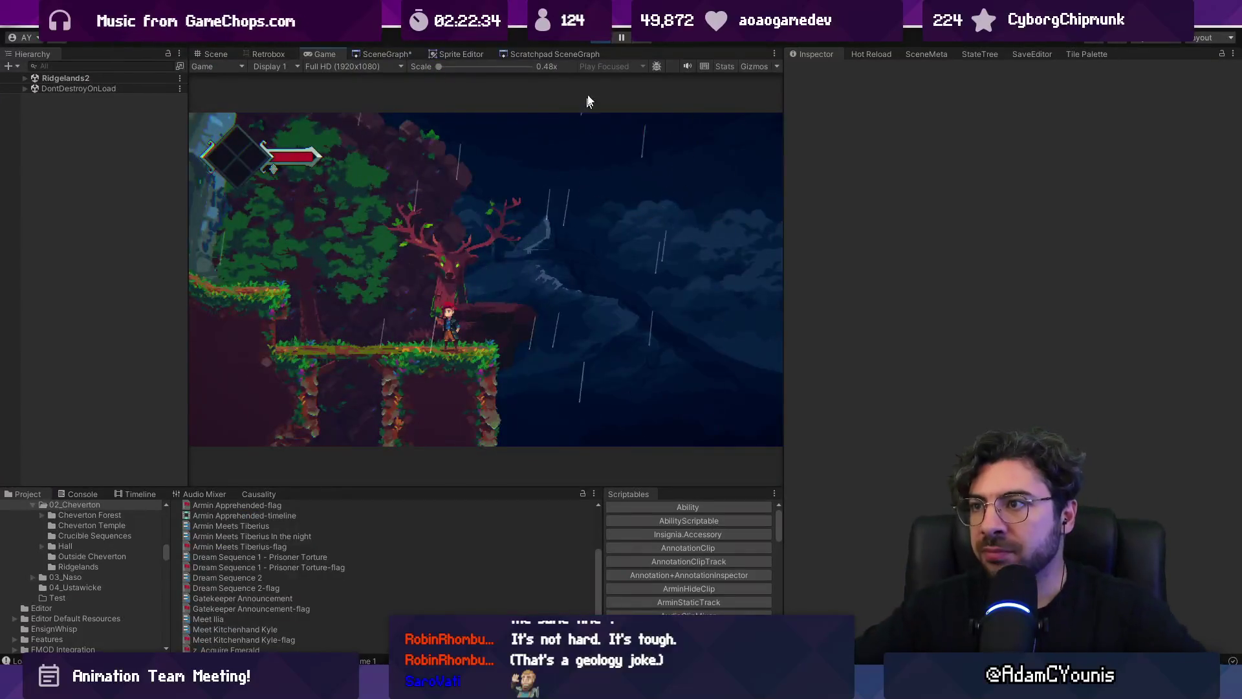
Exit Play mode and glance at the SceneGraph before returning to the Scene view
{"action": "key", "text": "ctrl+p"}
{"action": "scroll", "coordinate": [473, 352], "scroll_direction": "up", "scroll_amount": 5}
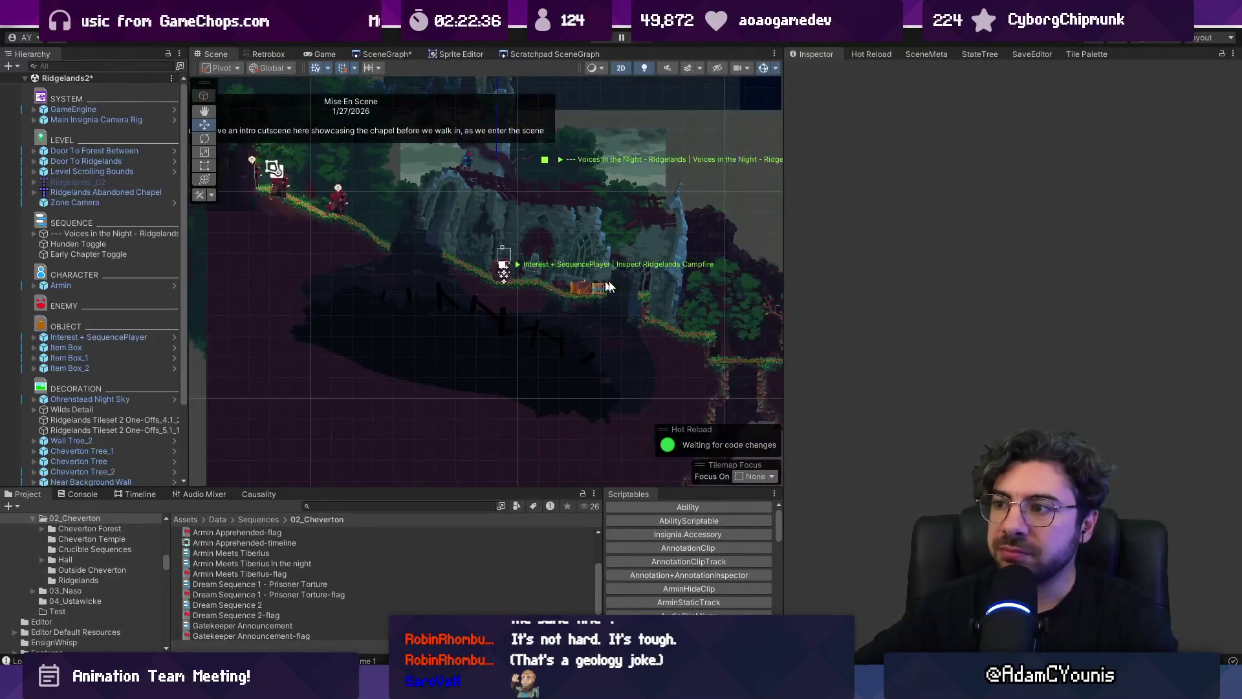
{"action": "left_click", "coordinate": [387, 54]}
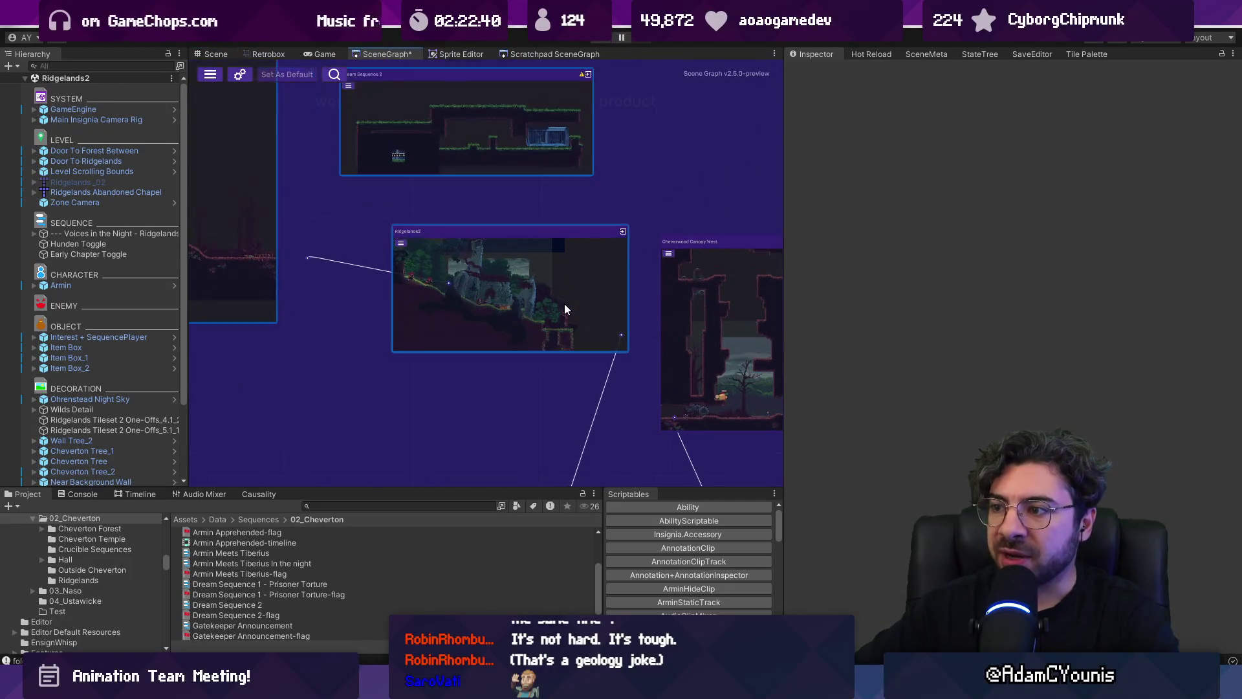
{"action": "left_click", "coordinate": [211, 55]}
{"action": "scroll", "coordinate": [555, 312], "scroll_direction": "down", "scroll_amount": 10}
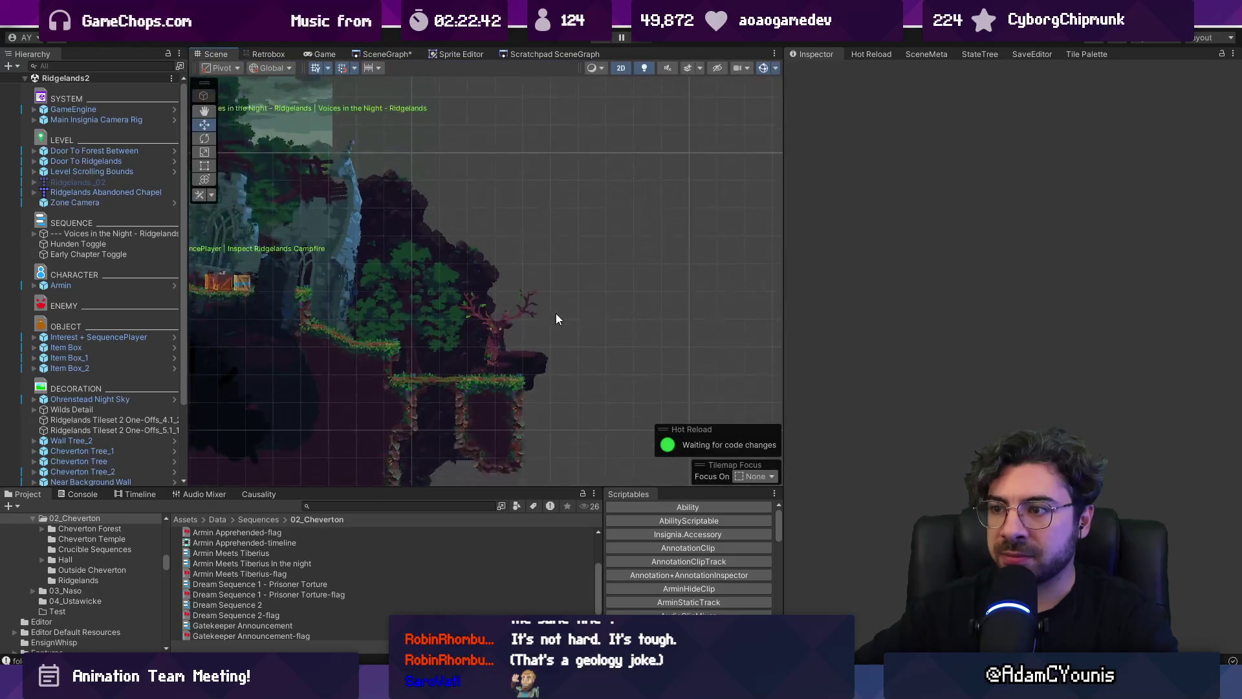
Frame the Door To Forest Between trigger in Ridgelands2 with the Move tool active
{"action": "left_click", "coordinate": [105, 160]}
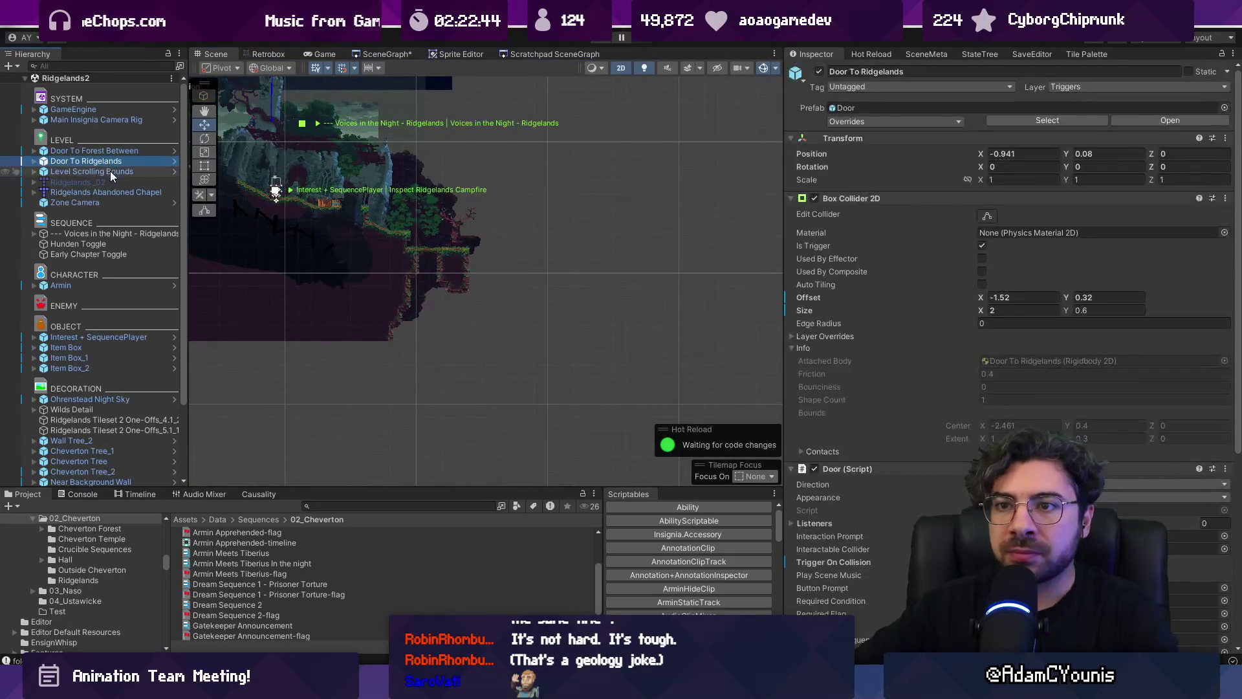
{"action": "left_click", "coordinate": [110, 170]}
{"action": "double_click", "coordinate": [113, 150]}
{"action": "scroll", "coordinate": [563, 222], "scroll_direction": "down", "scroll_amount": 8}
{"action": "mouse_move", "coordinate": [577, 258]}
{"action": "left_mouse_down"}
{"action": "mouse_move", "coordinate": [702, 299]}
{"action": "mouse_move", "coordinate": [416, 253]}
{"action": "mouse_move", "coordinate": [369, 266]}
{"action": "left_mouse_up"}
{"action": "scroll", "coordinate": [703, 299], "scroll_direction": "down", "scroll_amount": 2}
{"action": "key", "text": "w"}
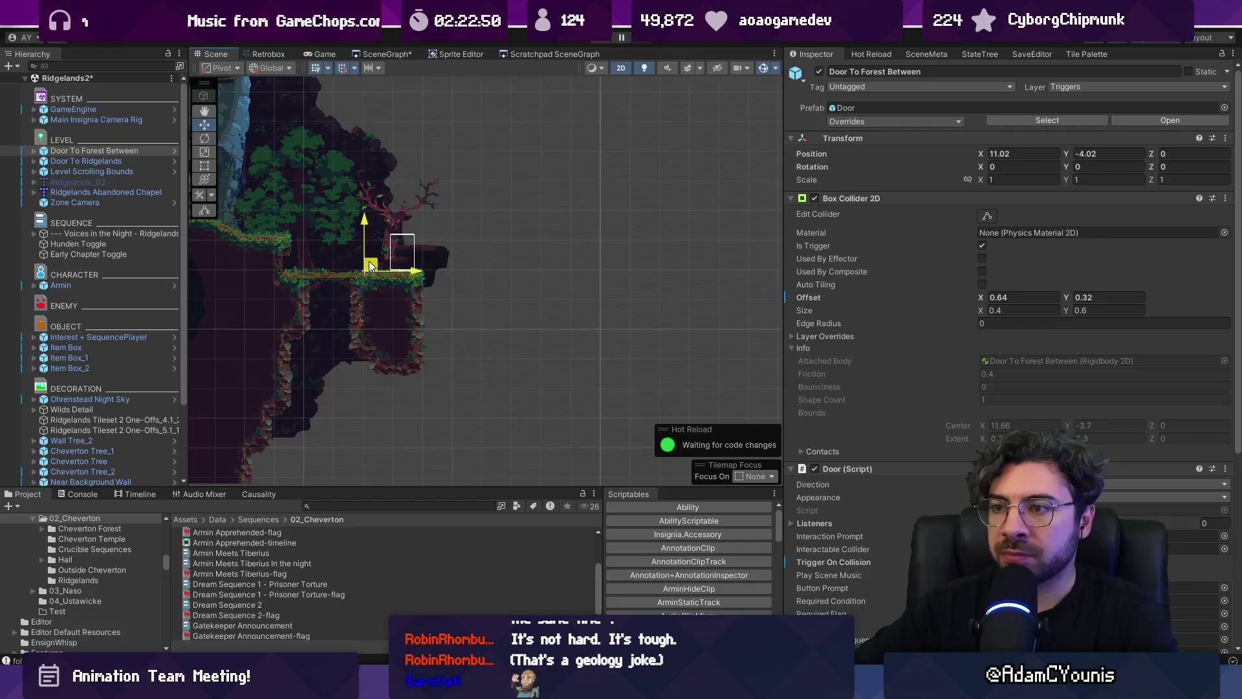
Bring up the Ridgelands2 node's options in the SceneGraph
{"action": "scroll", "coordinate": [348, 251], "scroll_direction": "up", "scroll_amount": 4}
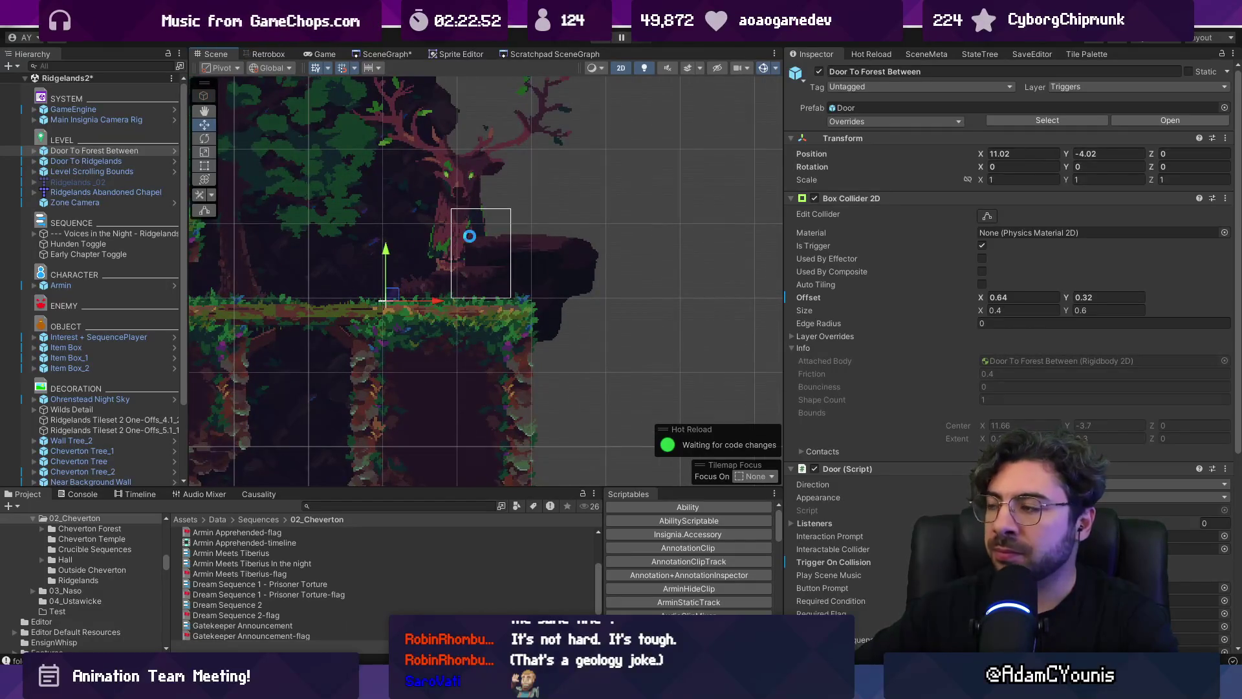
{"action": "left_click", "coordinate": [379, 54]}
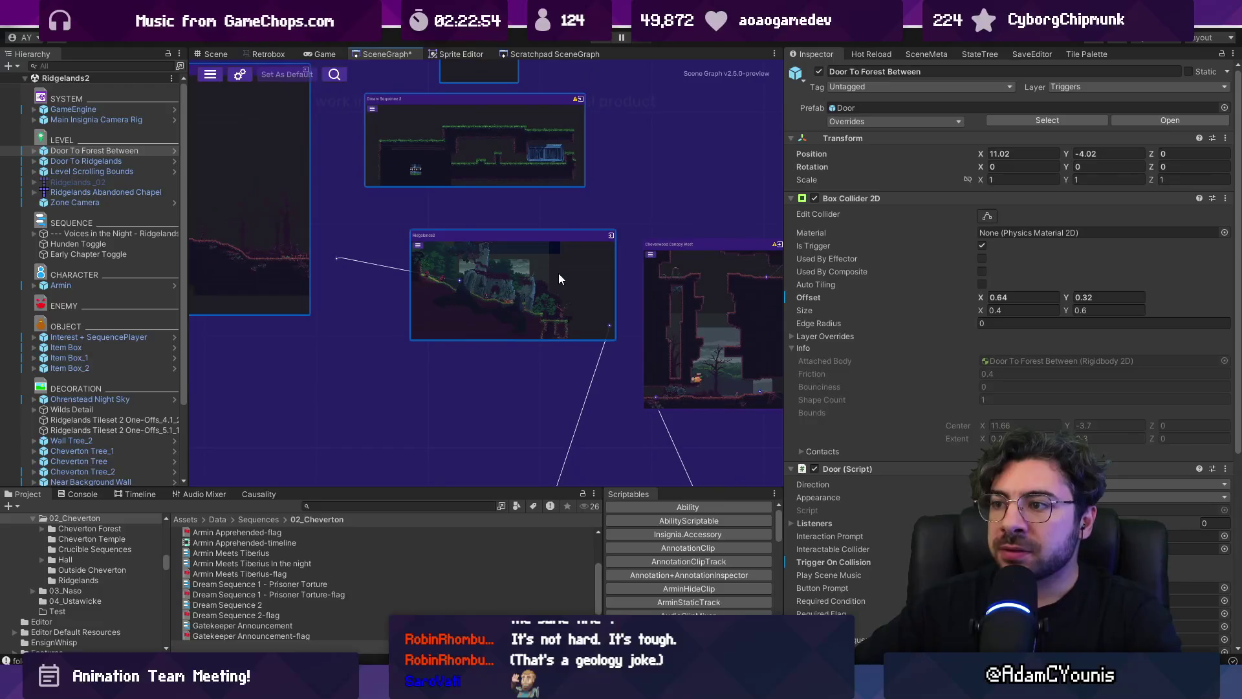
{"action": "left_click", "coordinate": [216, 53]}
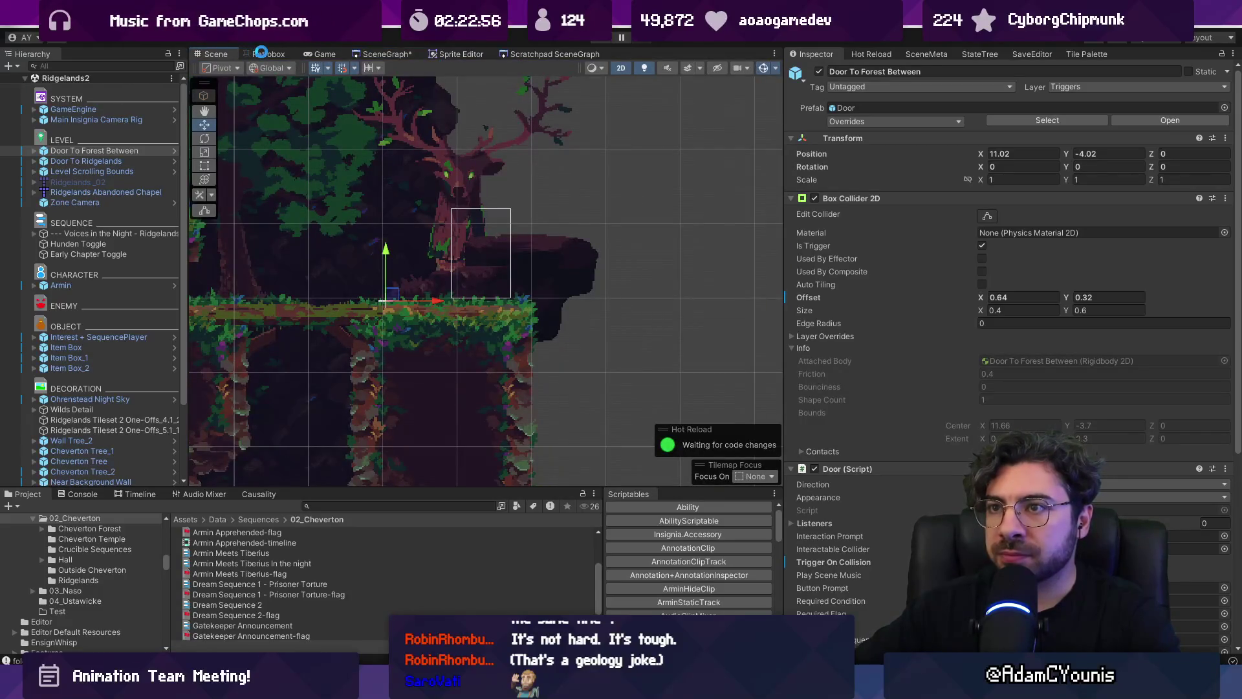
{"action": "left_click", "coordinate": [375, 54]}
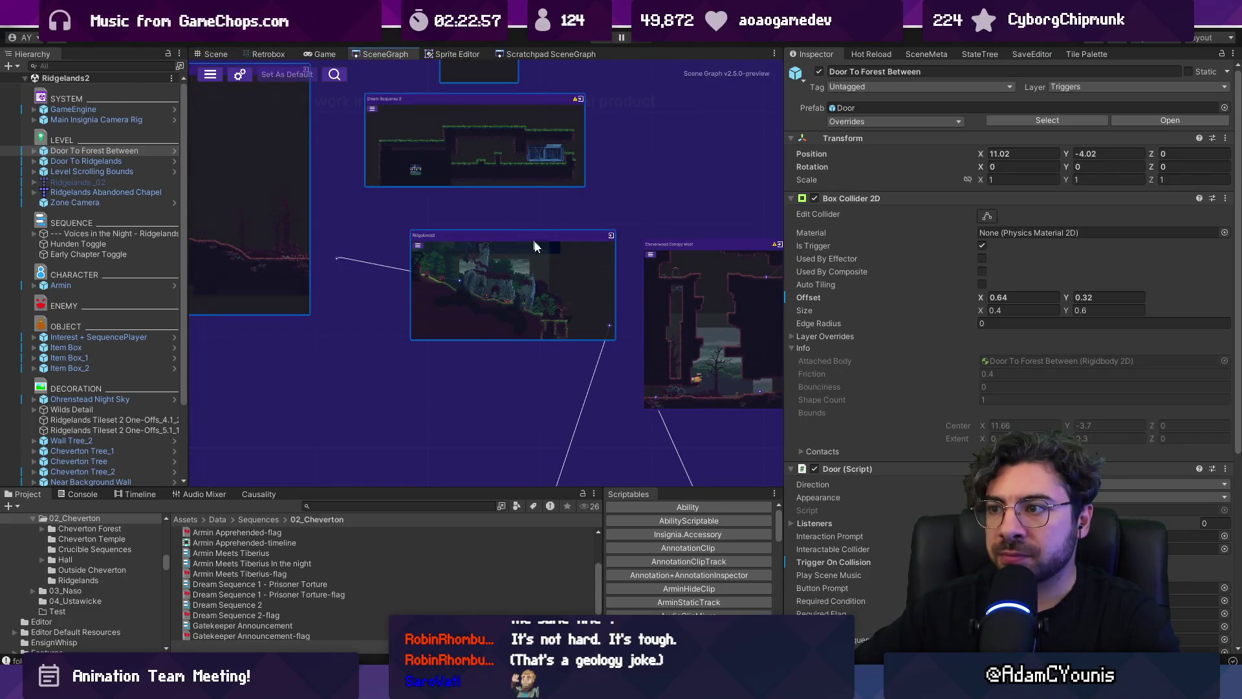
{"action": "scroll", "coordinate": [595, 279], "scroll_direction": "up", "scroll_amount": 1}
{"action": "right_click", "coordinate": [595, 278]}
Select and frame the Level Scrolling Bounds object in the Scene view
{"action": "left_click", "coordinate": [218, 56]}
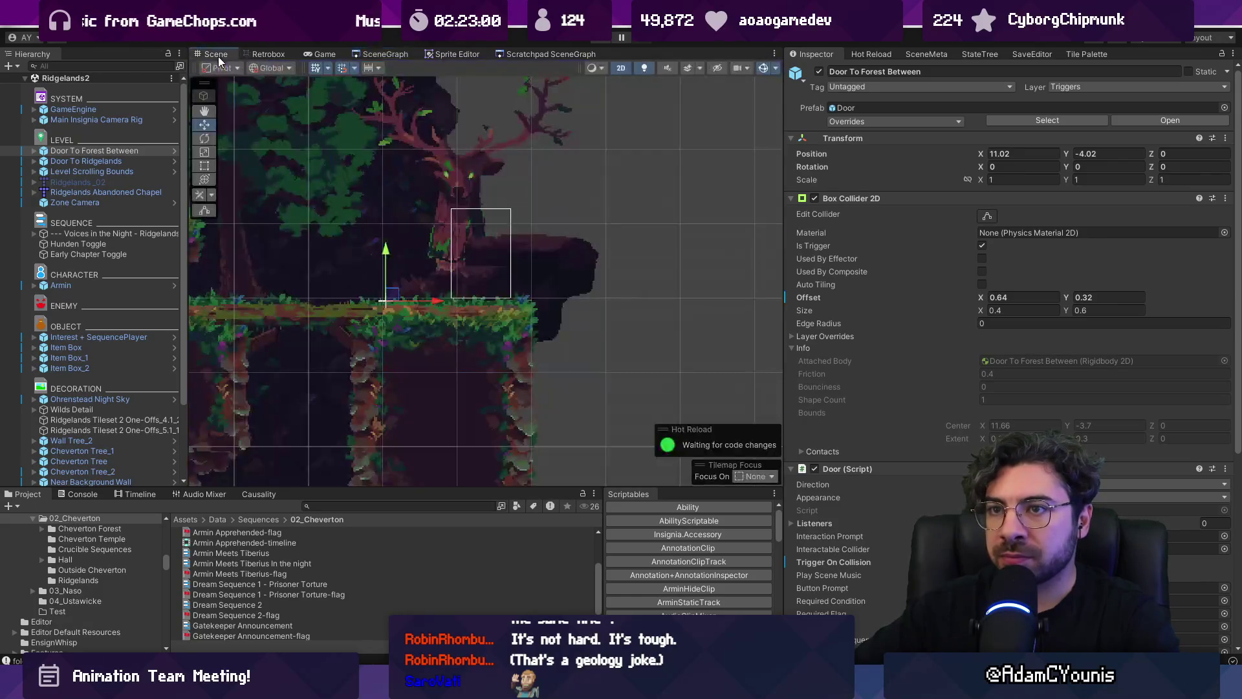
{"action": "left_click", "coordinate": [130, 172]}
{"action": "double_click", "coordinate": [130, 173]}
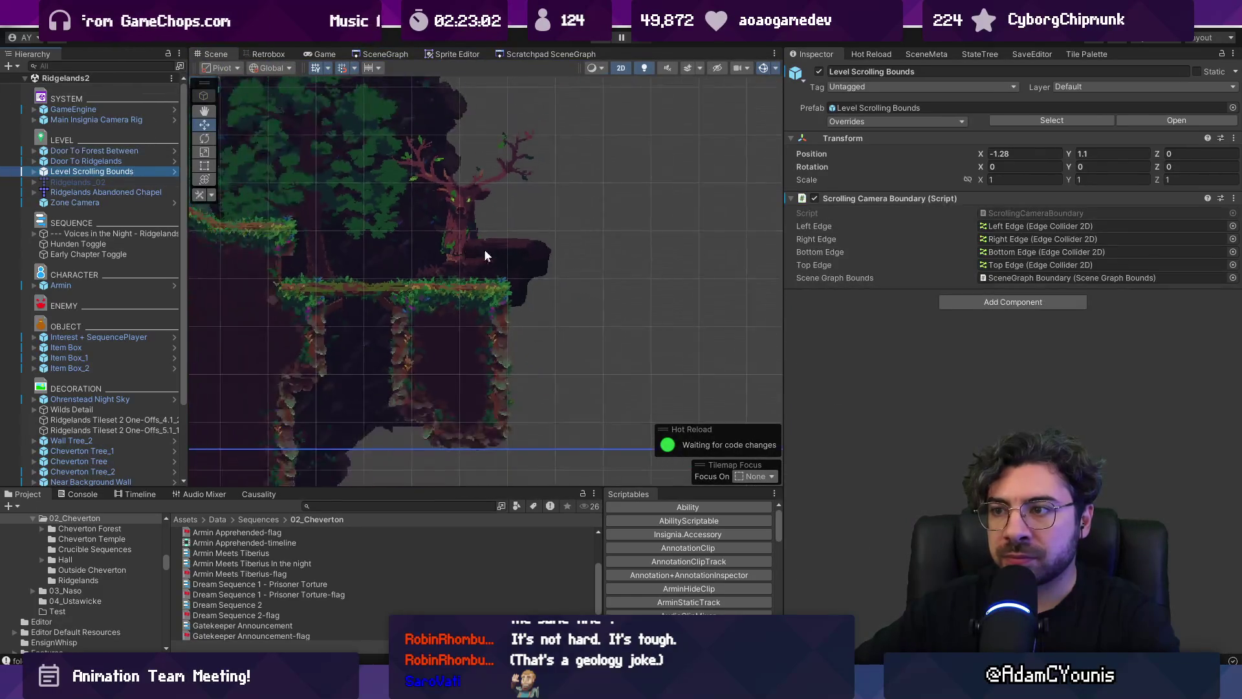
Try moving the Right Edge camera bound, then undo so it stays at X 17.57
{"action": "left_click", "coordinate": [33, 161]}
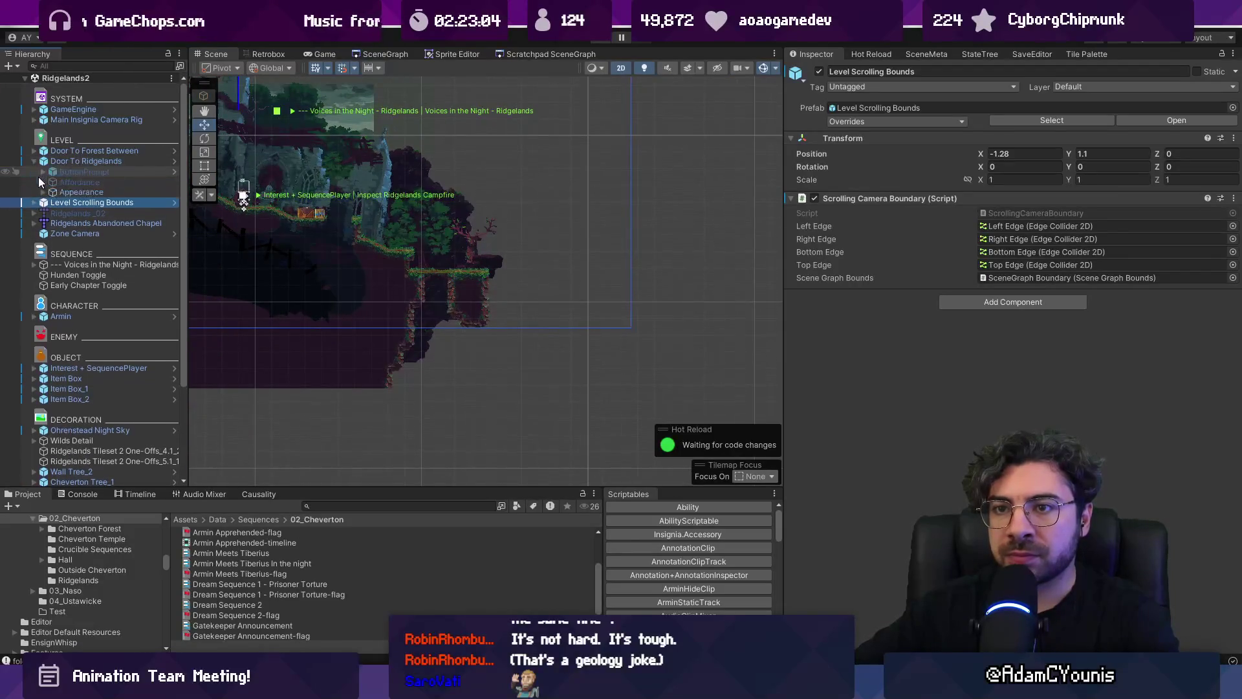
{"action": "left_click", "coordinate": [33, 202]}
{"action": "left_click", "coordinate": [78, 223]}
{"action": "left_click_drag", "start_coordinate": [679, 99], "coordinate": [578, 106]}
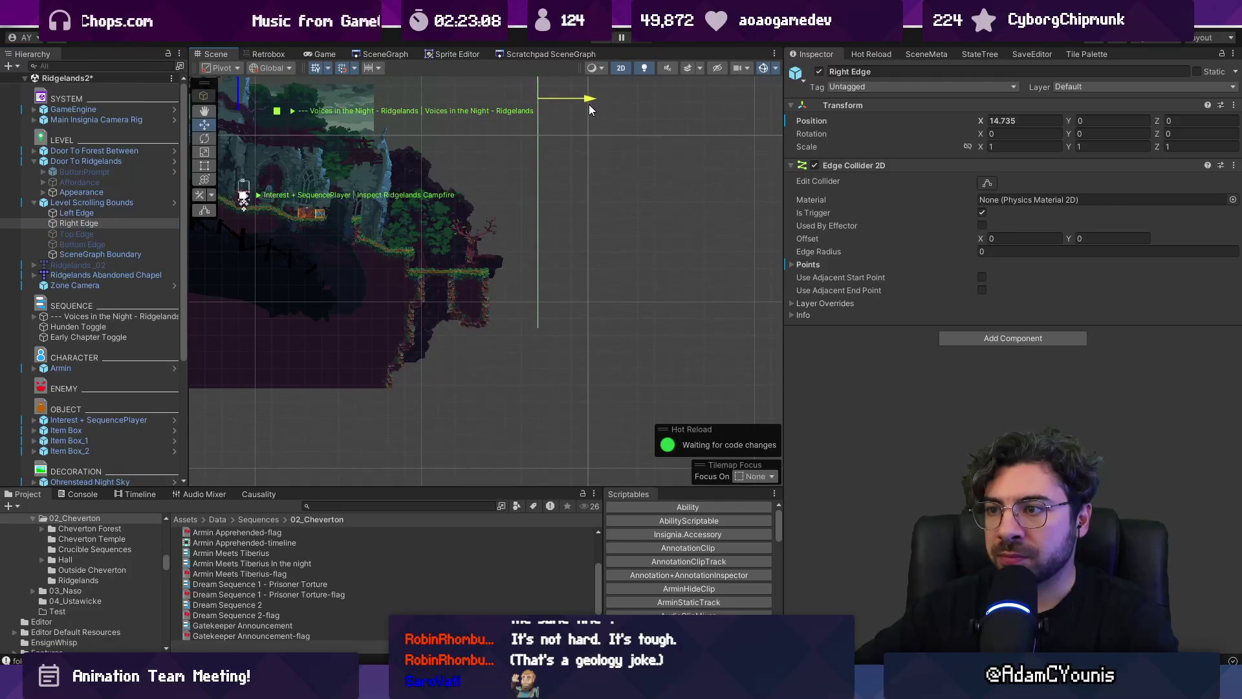
{"action": "key", "text": "ctrl+z"}
{"action": "key", "text": "f"}
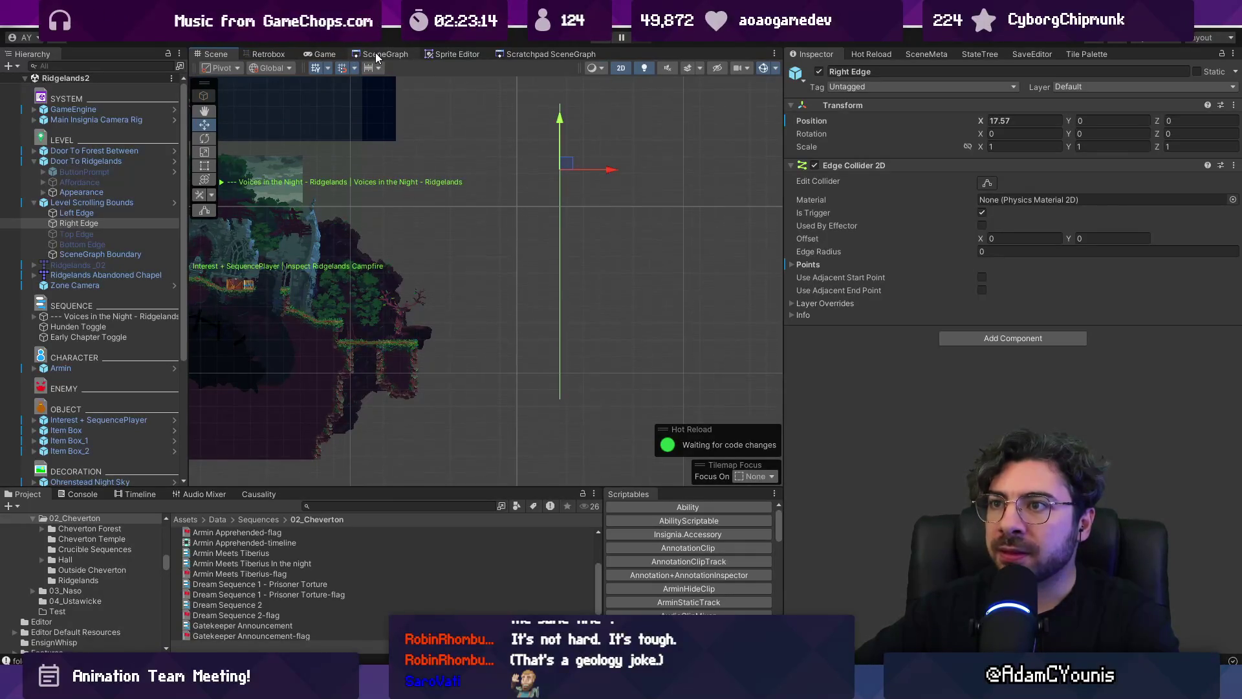
Refresh the Ridgelands2 node's ports in the SceneGraph
{"action": "left_click", "coordinate": [376, 54]}
{"action": "scroll", "coordinate": [559, 317], "scroll_direction": "up", "scroll_amount": 3}
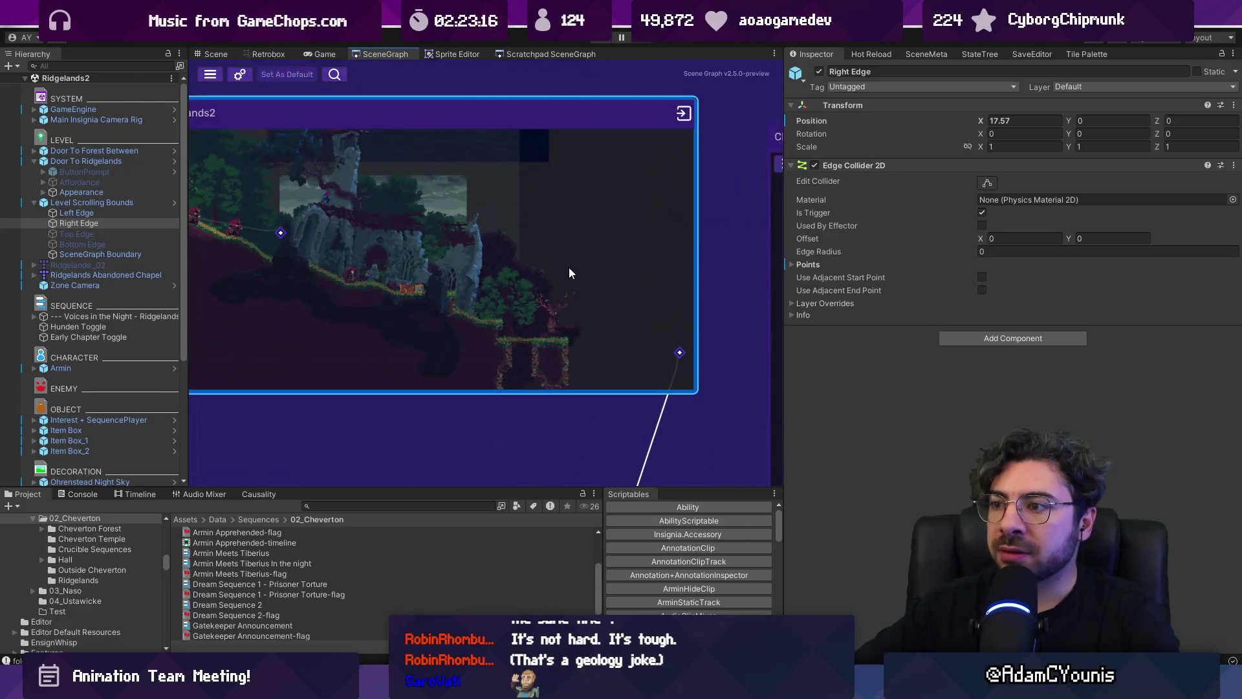
{"action": "right_click", "coordinate": [569, 267]}
{"action": "left_click", "coordinate": [623, 306]}
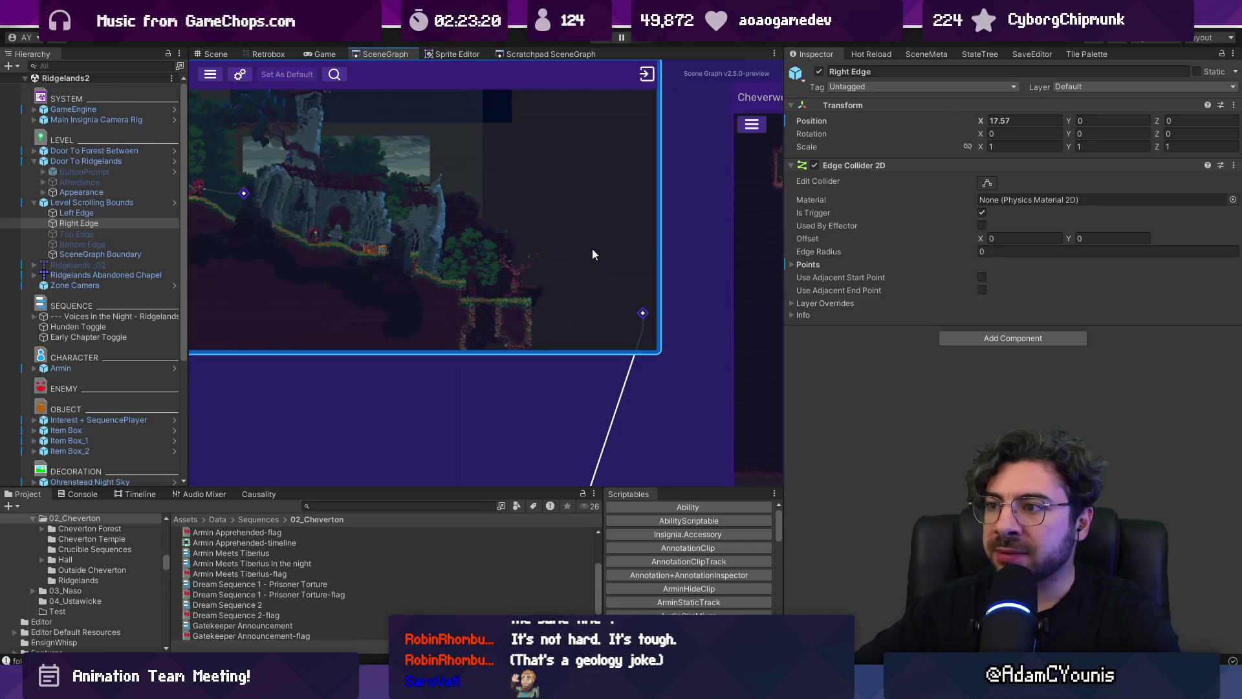
Reset the Ridgelands2 node's screenshot in the SceneGraph
{"action": "scroll", "coordinate": [592, 254], "scroll_direction": "down", "scroll_amount": 3}
{"action": "left_click_drag", "start_coordinate": [581, 248], "coordinate": [531, 188]}
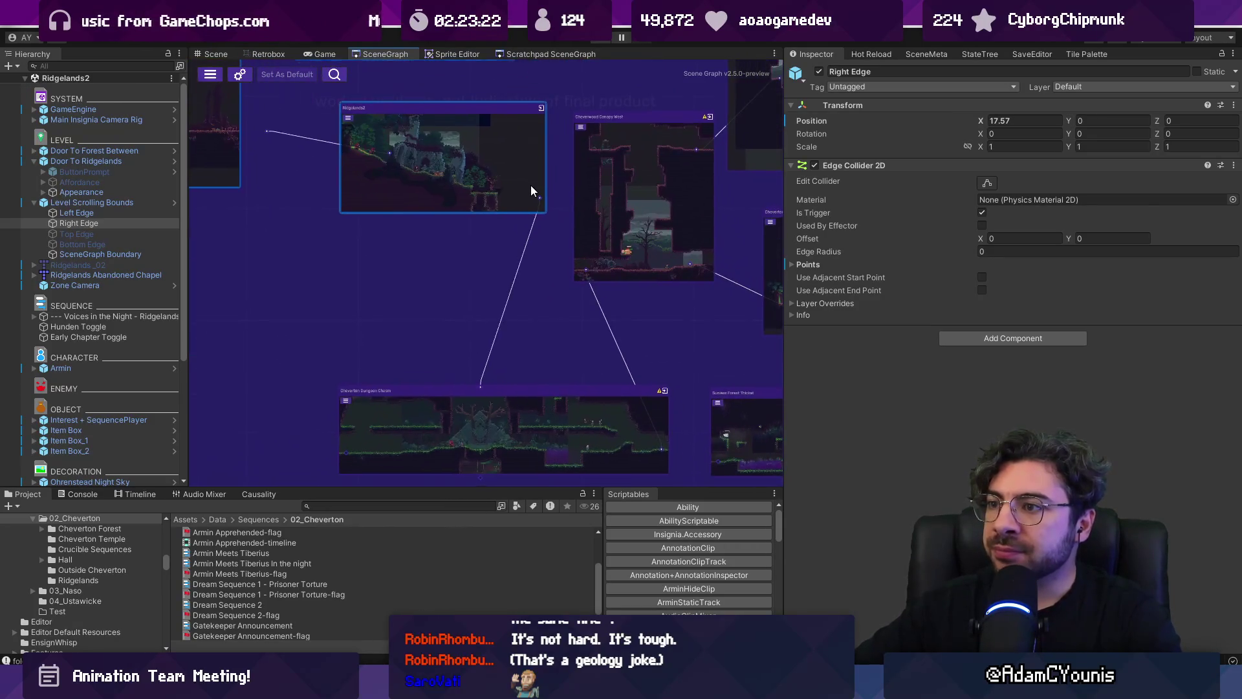
{"action": "right_click", "coordinate": [531, 188]}
{"action": "left_click", "coordinate": [586, 241]}
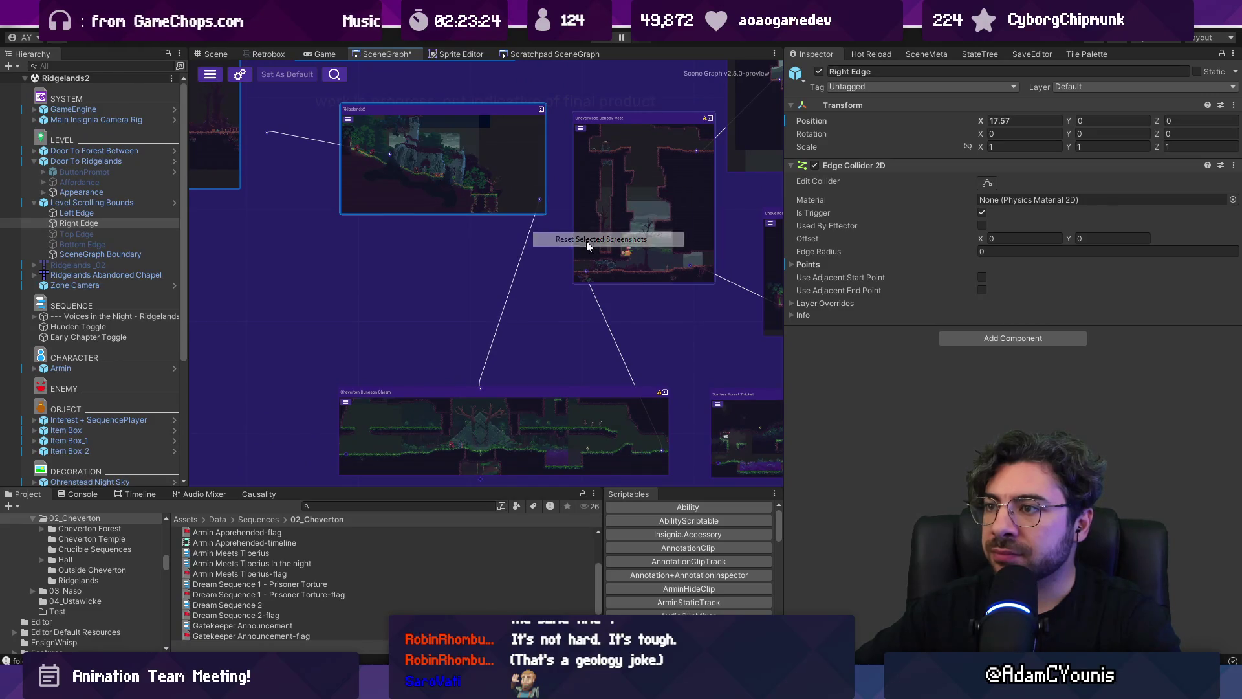
{"action": "scroll", "coordinate": [508, 164], "scroll_direction": "up", "scroll_amount": 3}
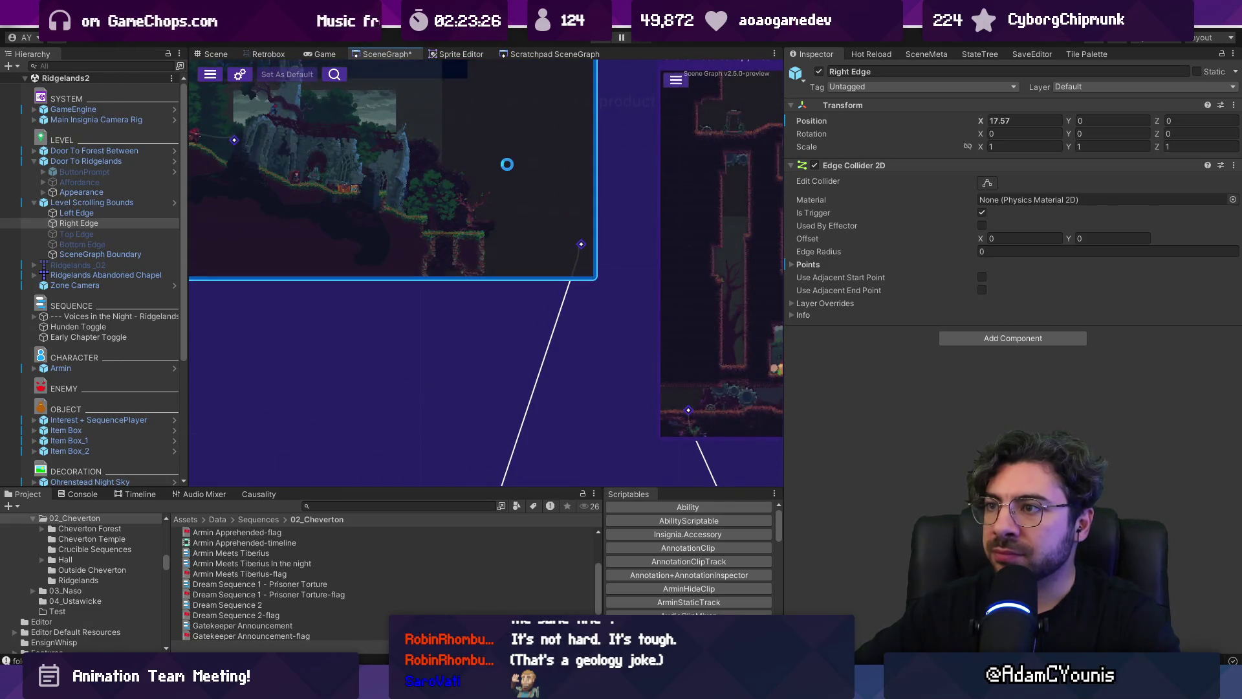
{"action": "scroll", "coordinate": [511, 165], "scroll_direction": "down", "scroll_amount": 3}
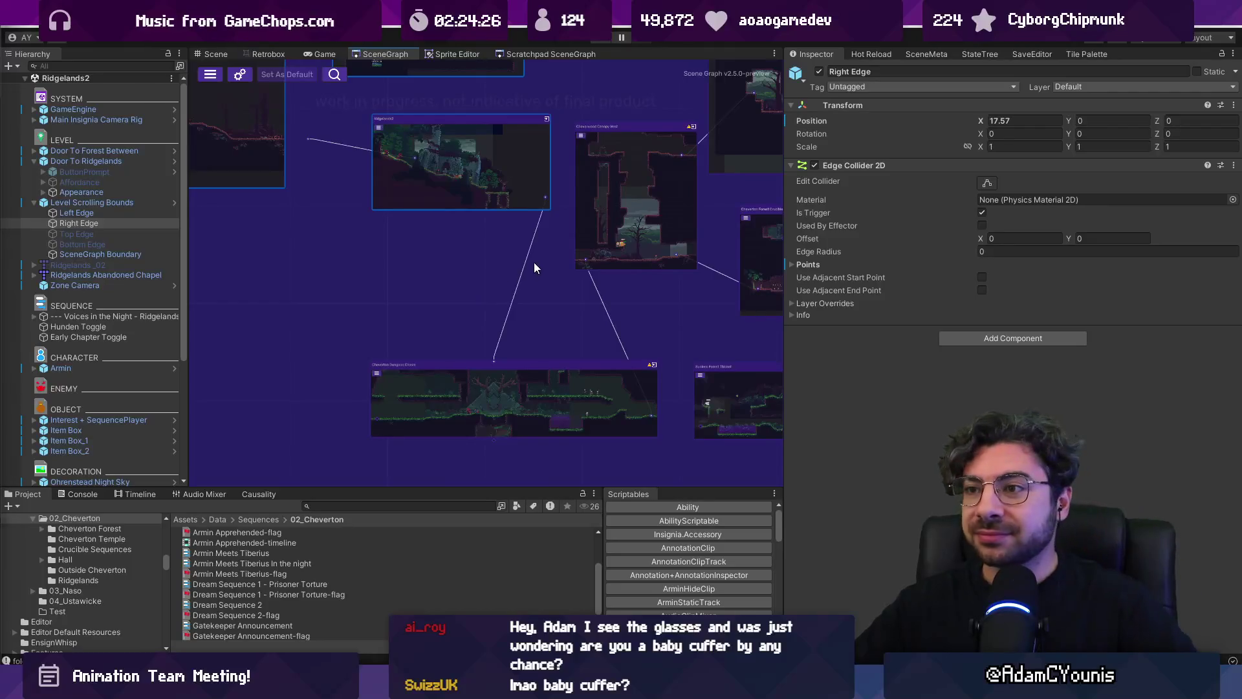
{"action": "left_click_drag", "start_coordinate": [518, 262], "coordinate": [443, 312]}
{"action": "scroll", "coordinate": [428, 384], "scroll_direction": "down", "scroll_amount": 5}
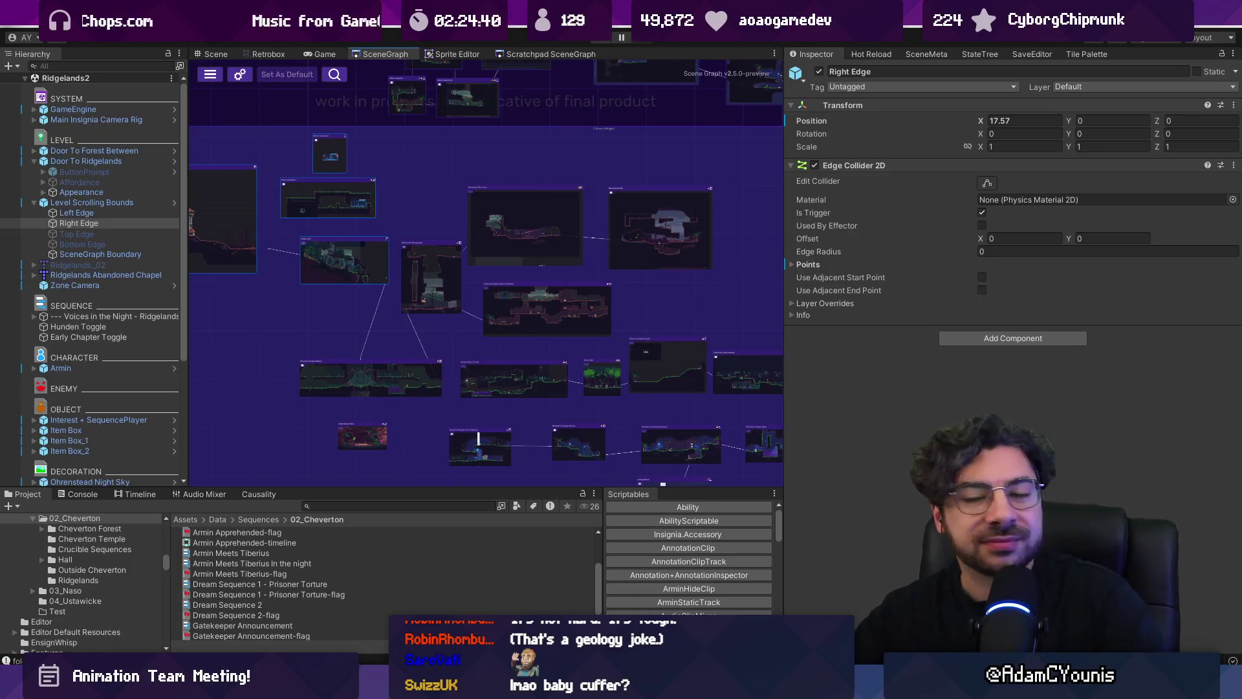
{"action": "left_click_drag", "start_coordinate": [783, 233], "coordinate": [942, 233]}
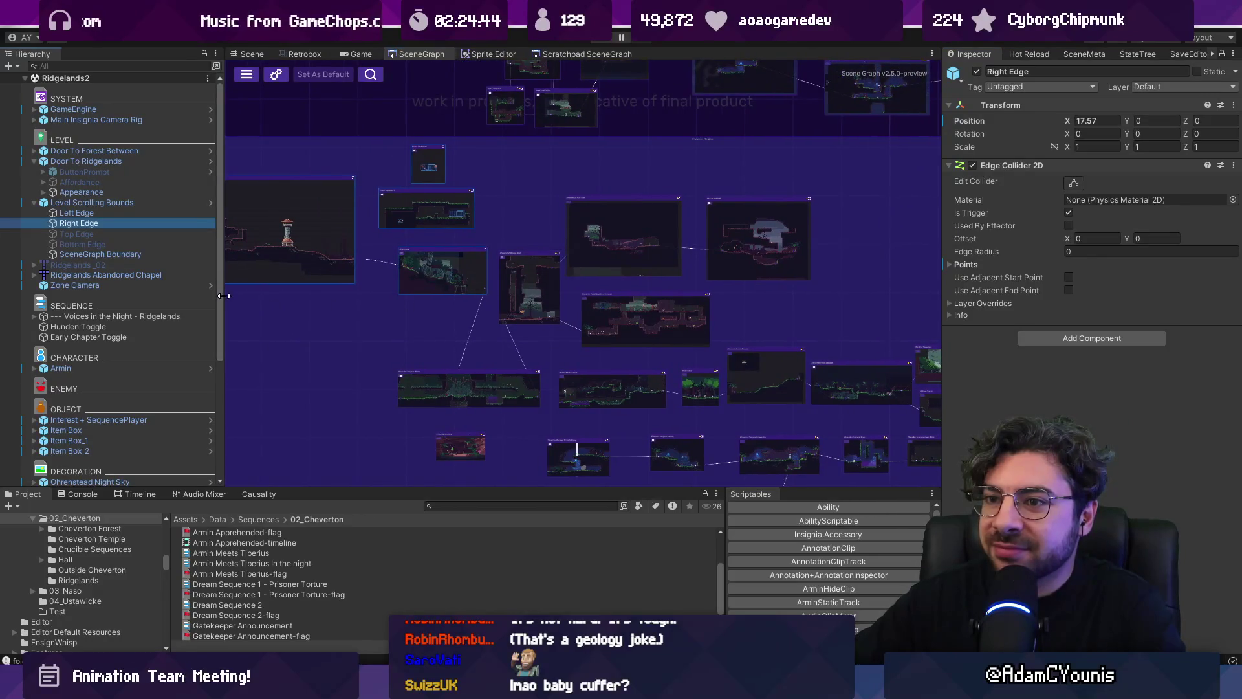
{"action": "left_click_drag", "start_coordinate": [221, 301], "coordinate": [232, 300]}
{"action": "scroll", "coordinate": [399, 287], "scroll_direction": "up", "scroll_amount": 3}
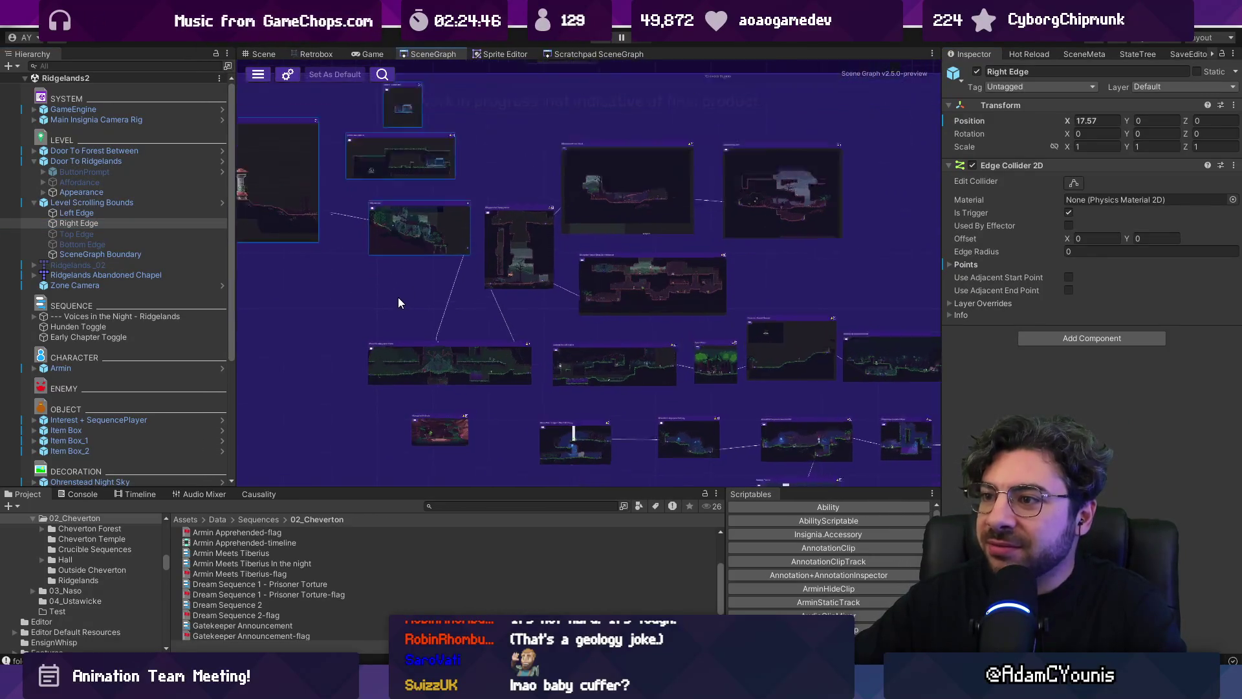
{"action": "scroll", "coordinate": [443, 324], "scroll_direction": "down", "scroll_amount": 3}
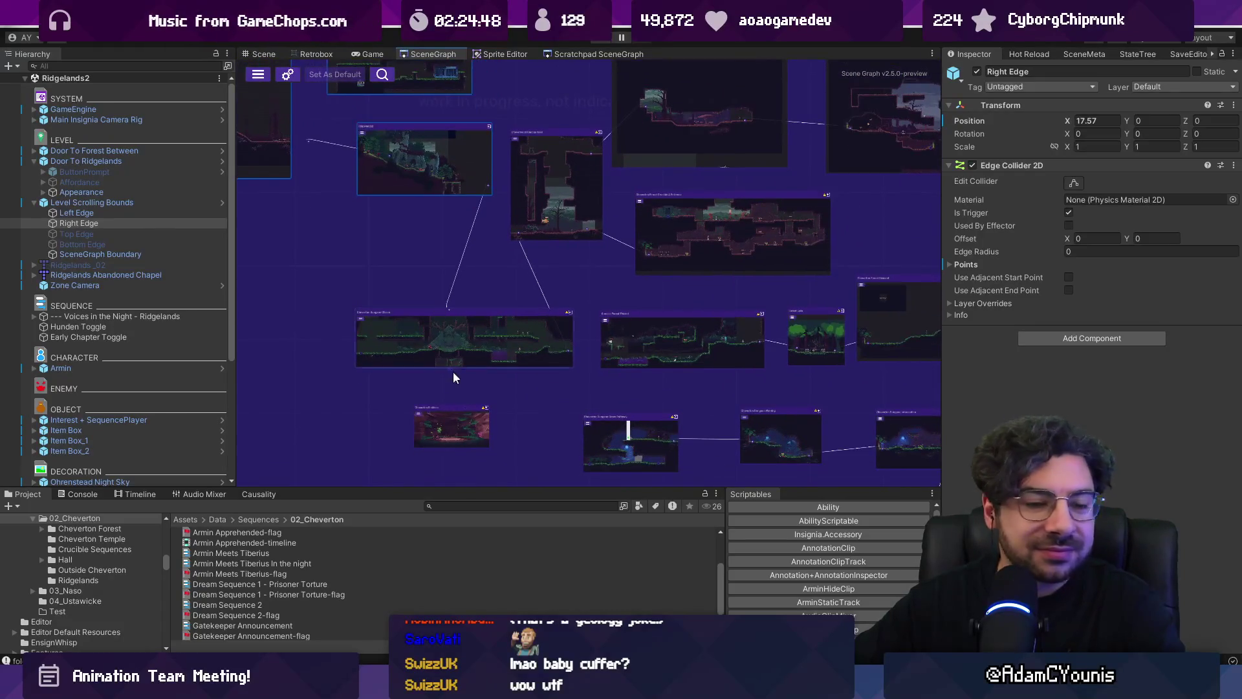
{"action": "left_click_drag", "start_coordinate": [448, 410], "coordinate": [440, 403]}
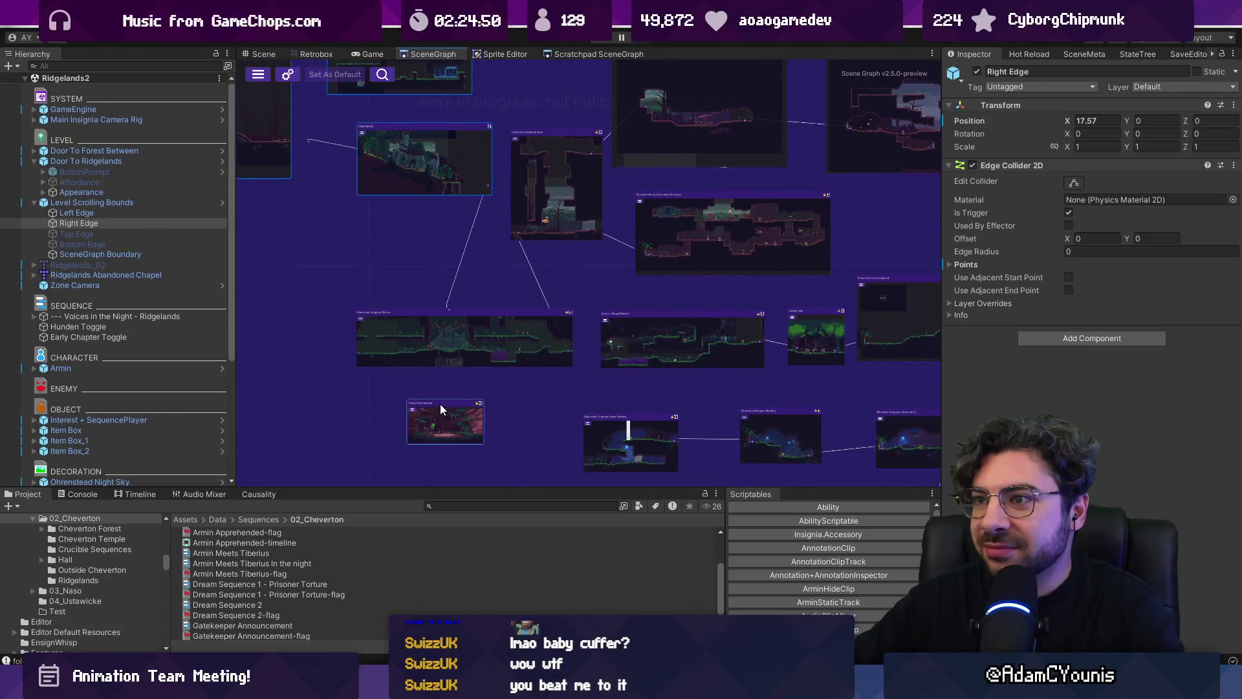
{"action": "scroll", "coordinate": [391, 327], "scroll_direction": "up", "scroll_amount": 2}
{"action": "scroll", "coordinate": [390, 327], "scroll_direction": "up", "scroll_amount": 1}
{"action": "key", "text": "ctrl+s"}
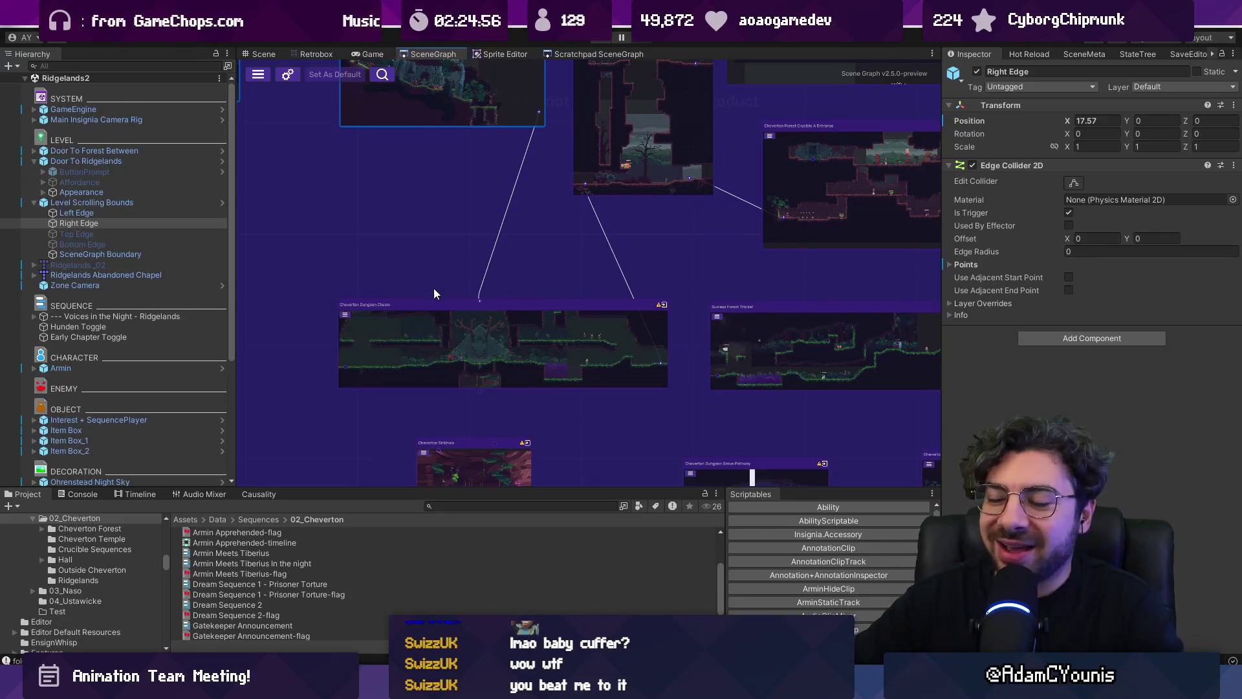
{"action": "scroll", "coordinate": [433, 313], "scroll_direction": "up", "scroll_amount": 1}
{"action": "scroll", "coordinate": [433, 317], "scroll_direction": "up", "scroll_amount": 1}
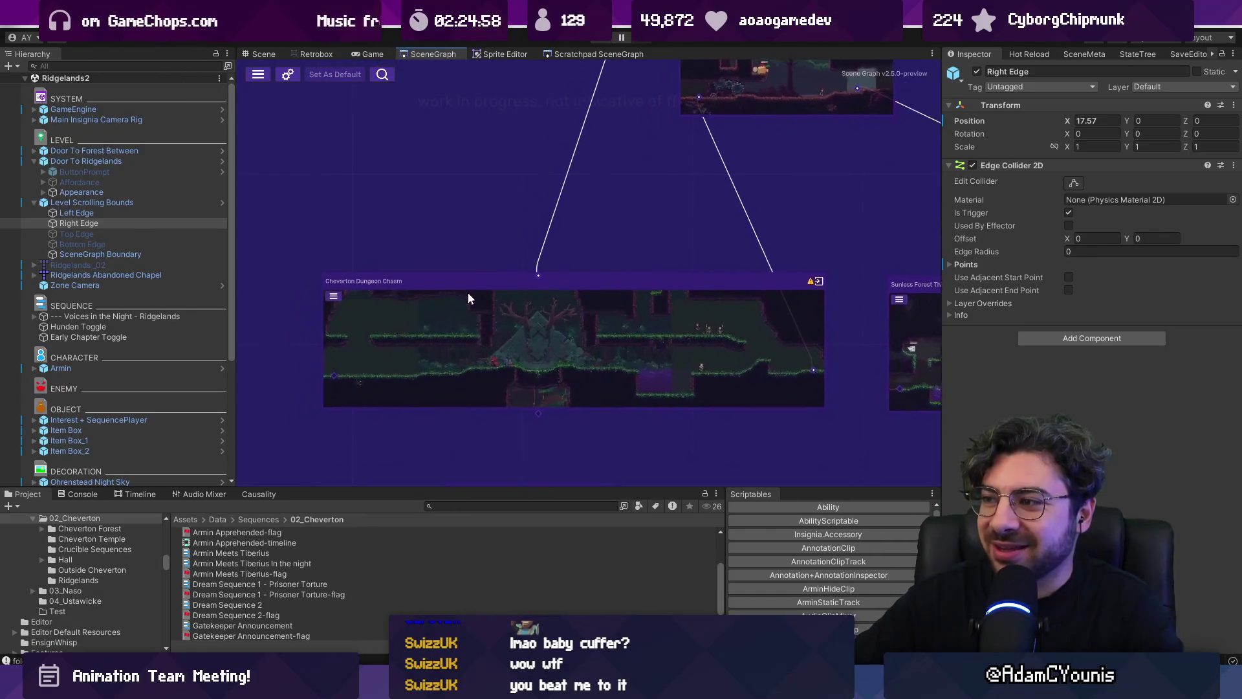
{"action": "scroll", "coordinate": [479, 320], "scroll_direction": "down", "scroll_amount": 1}
{"action": "scroll", "coordinate": [511, 349], "scroll_direction": "up", "scroll_amount": 1}
{"action": "scroll", "coordinate": [528, 359], "scroll_direction": "down", "scroll_amount": 1}
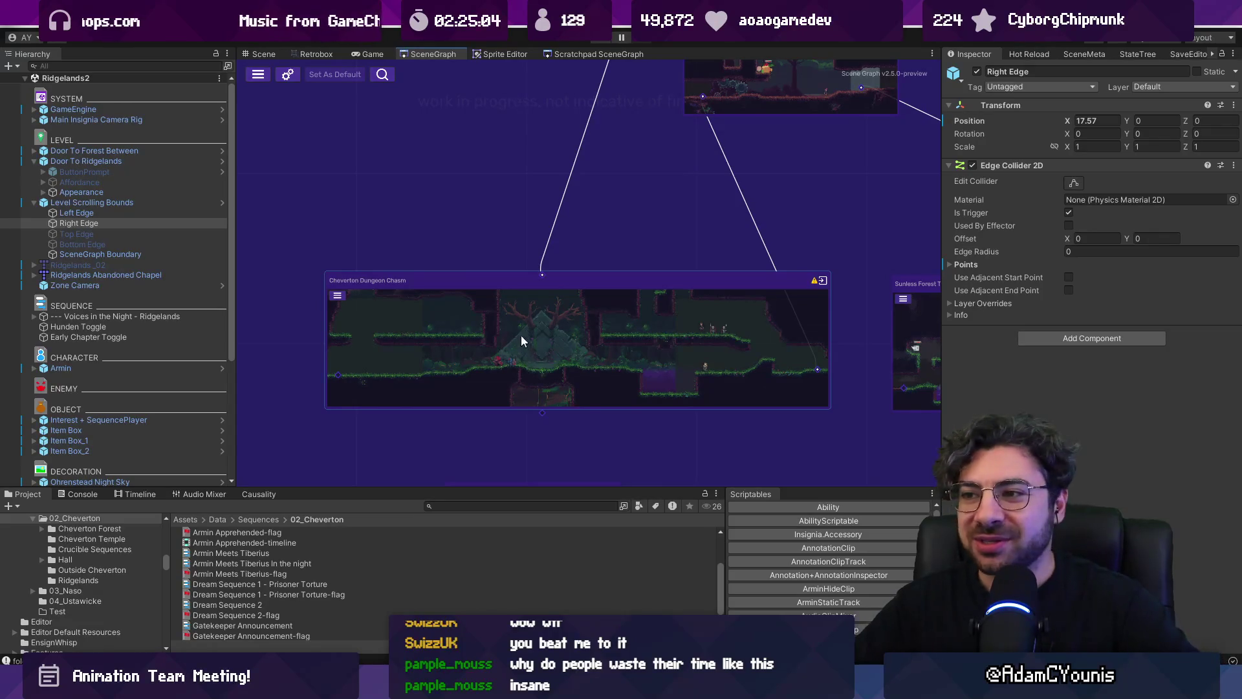
{"action": "scroll", "coordinate": [498, 230], "scroll_direction": "down", "scroll_amount": 2}
{"action": "scroll", "coordinate": [491, 295], "scroll_direction": "up", "scroll_amount": 1}
{"action": "scroll", "coordinate": [518, 235], "scroll_direction": "down", "scroll_amount": 1}
{"action": "scroll", "coordinate": [449, 329], "scroll_direction": "down", "scroll_amount": 1}
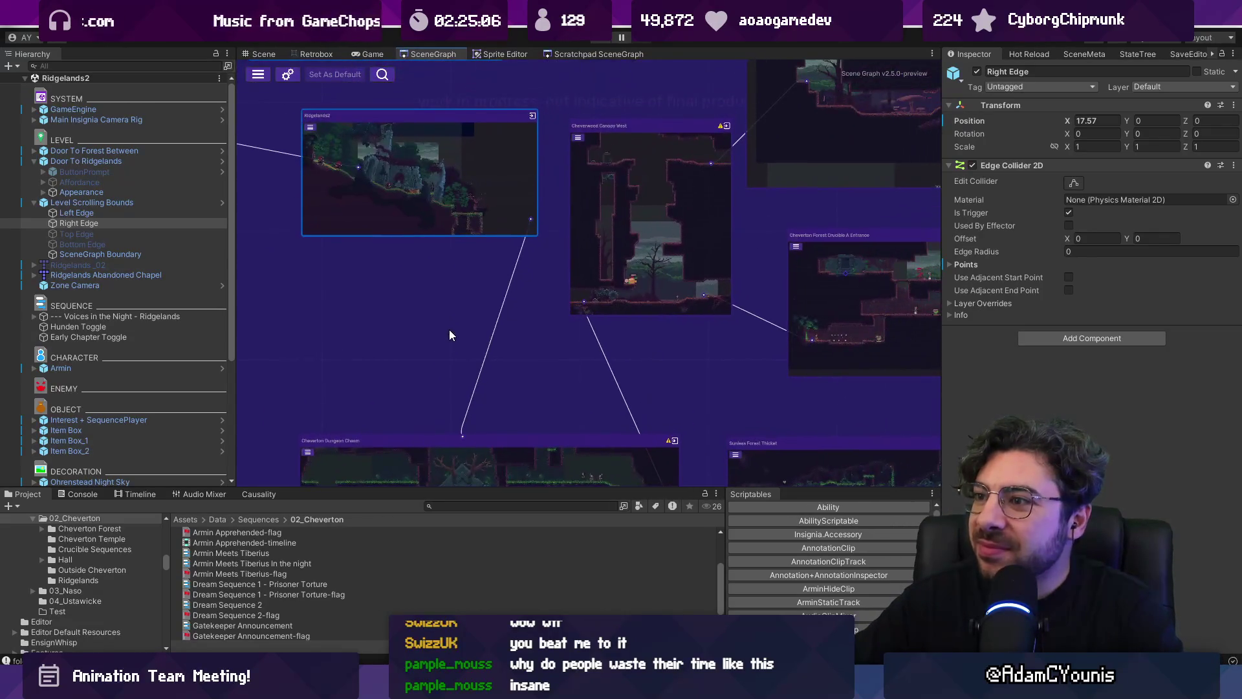
{"action": "scroll", "coordinate": [503, 282], "scroll_direction": "up", "scroll_amount": 1}
{"action": "scroll", "coordinate": [503, 273], "scroll_direction": "up", "scroll_amount": 1}
{"action": "left_click_drag", "start_coordinate": [504, 280], "coordinate": [461, 309]}
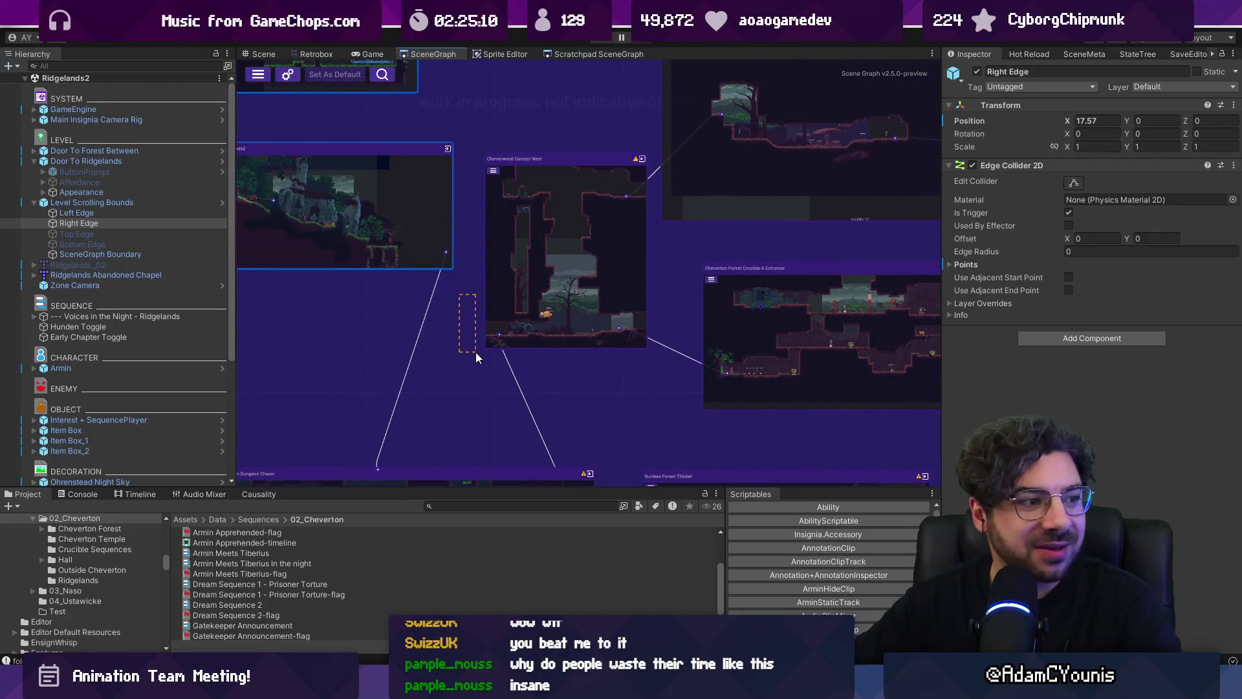
Pan and zoom around the Cheverton room graph, including the tower room, to review every node
{"action": "scroll", "coordinate": [479, 355], "scroll_direction": "down", "scroll_amount": 2}
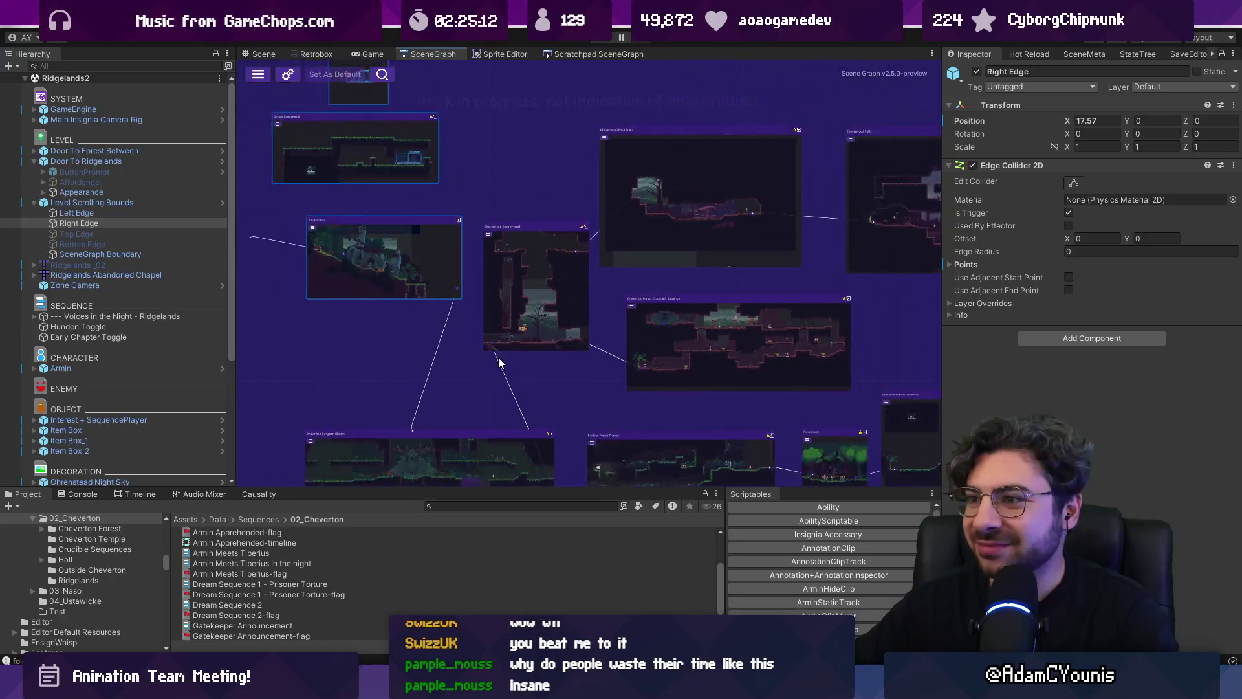
{"action": "left_click_drag", "start_coordinate": [565, 360], "coordinate": [628, 387]}
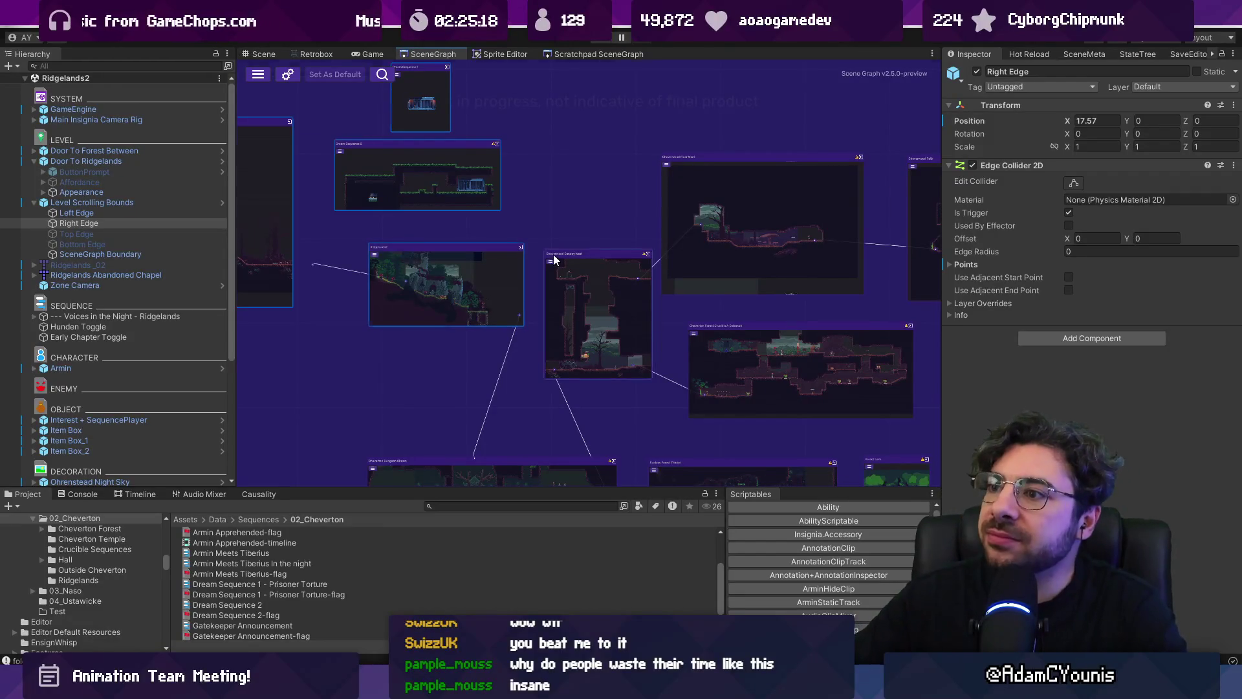
{"action": "scroll", "coordinate": [553, 258], "scroll_direction": "down", "scroll_amount": 2}
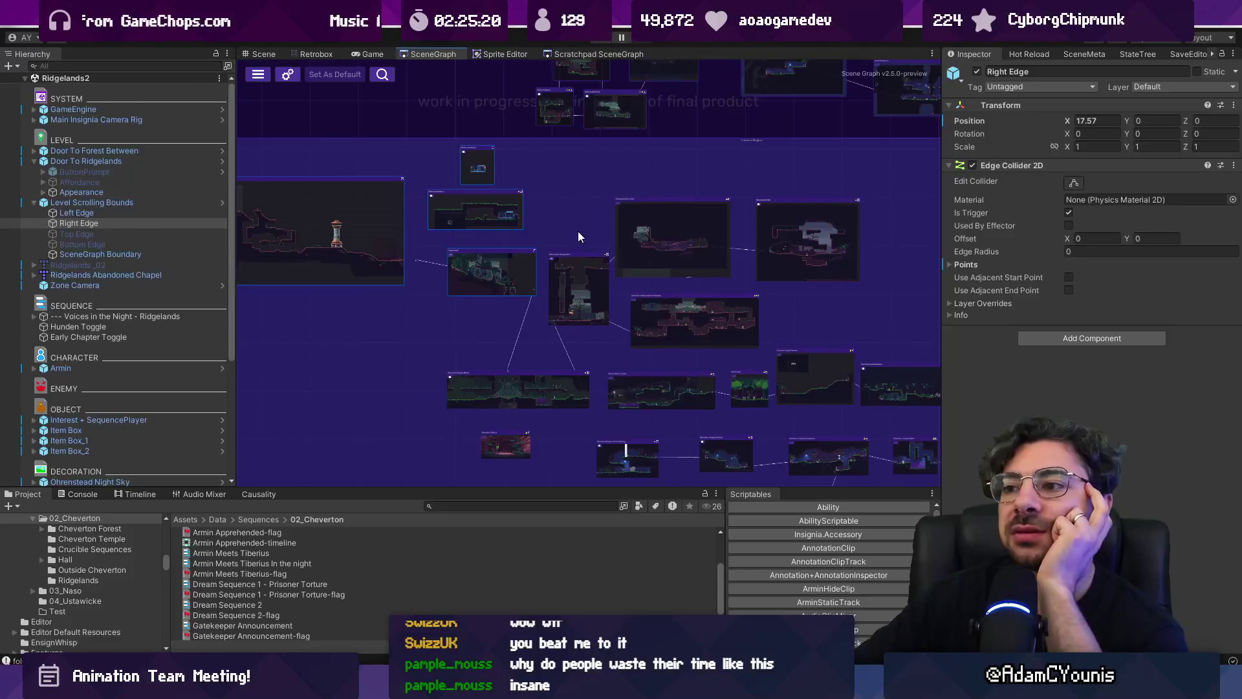
{"action": "left_click_drag", "start_coordinate": [497, 247], "coordinate": [422, 207]}
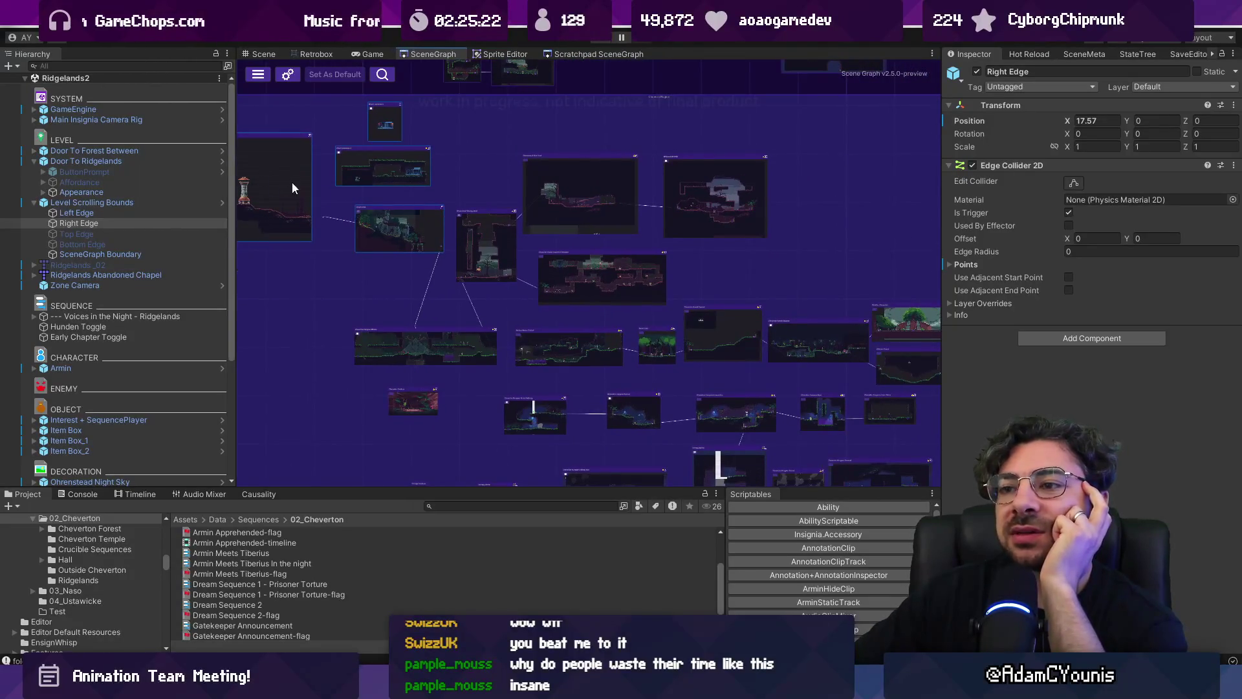
{"action": "double_click", "coordinate": [293, 187]}
{"action": "left_click_drag", "start_coordinate": [660, 224], "coordinate": [511, 215]}
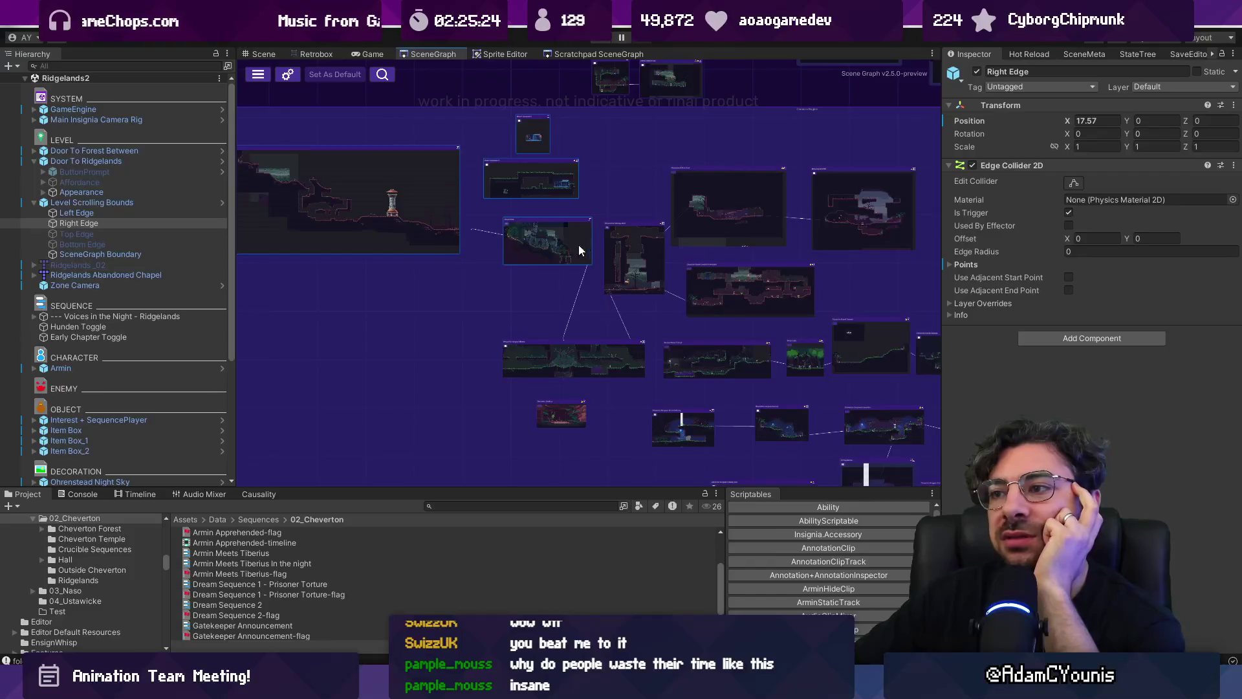
{"action": "scroll", "coordinate": [546, 246], "scroll_direction": "up", "scroll_amount": 2}
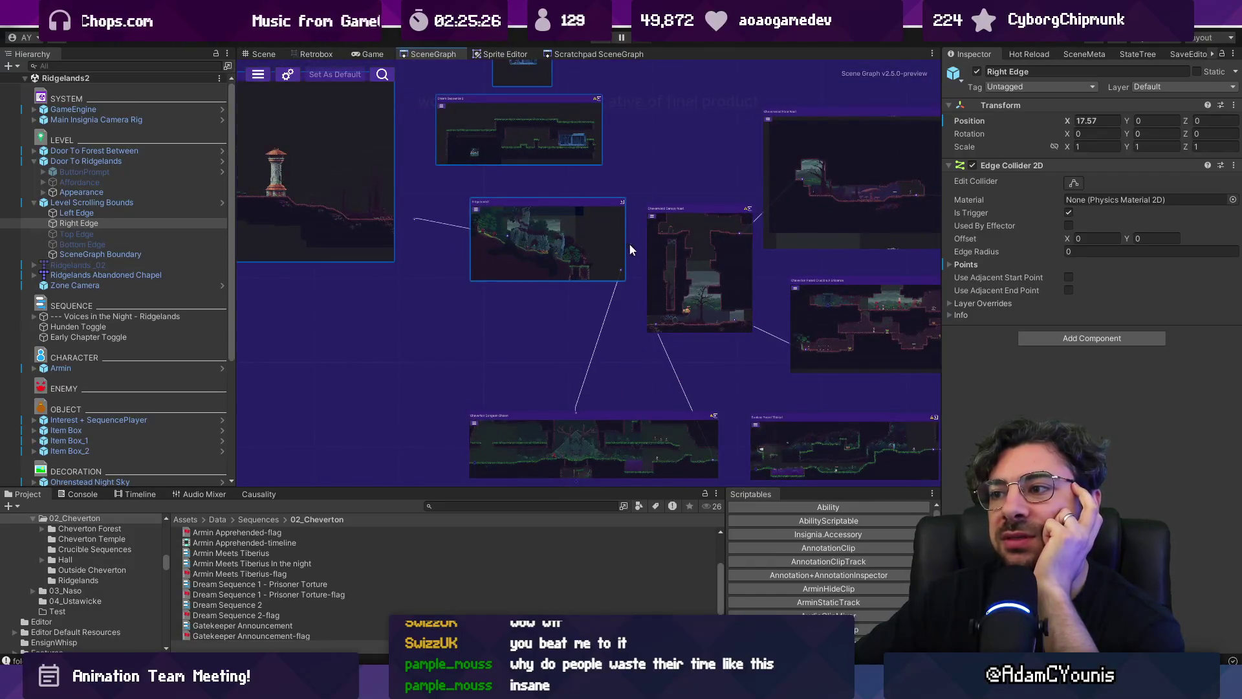
{"action": "scroll", "coordinate": [629, 245], "scroll_direction": "down", "scroll_amount": 2}
{"action": "scroll", "coordinate": [465, 363], "scroll_direction": "up", "scroll_amount": 3}
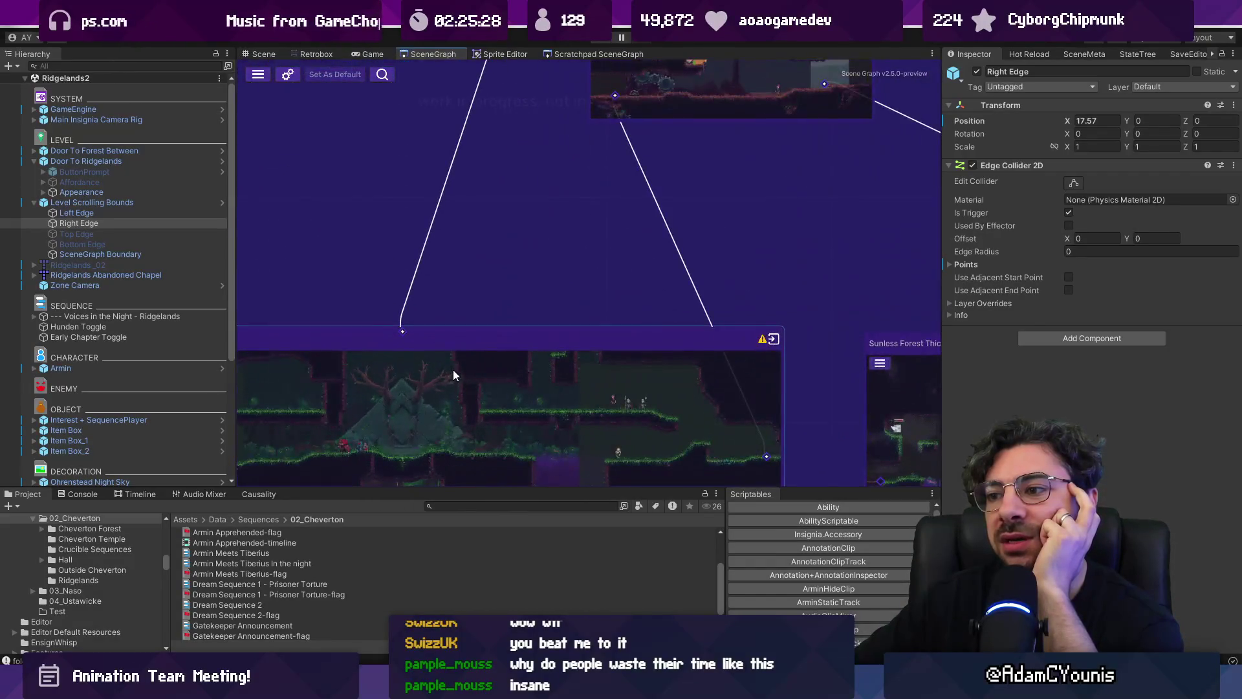
{"action": "scroll", "coordinate": [478, 356], "scroll_direction": "down", "scroll_amount": 2}
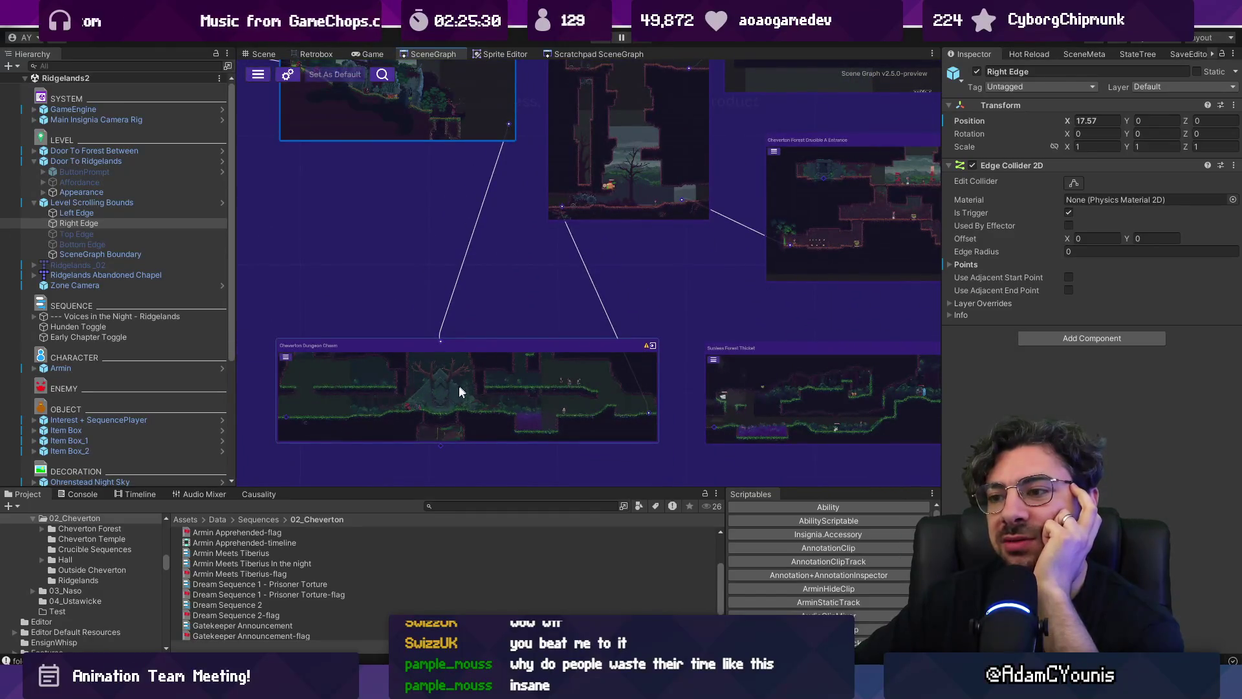
{"action": "scroll", "coordinate": [400, 378], "scroll_direction": "up", "scroll_amount": 3}
{"action": "scroll", "coordinate": [497, 391], "scroll_direction": "down", "scroll_amount": 2}
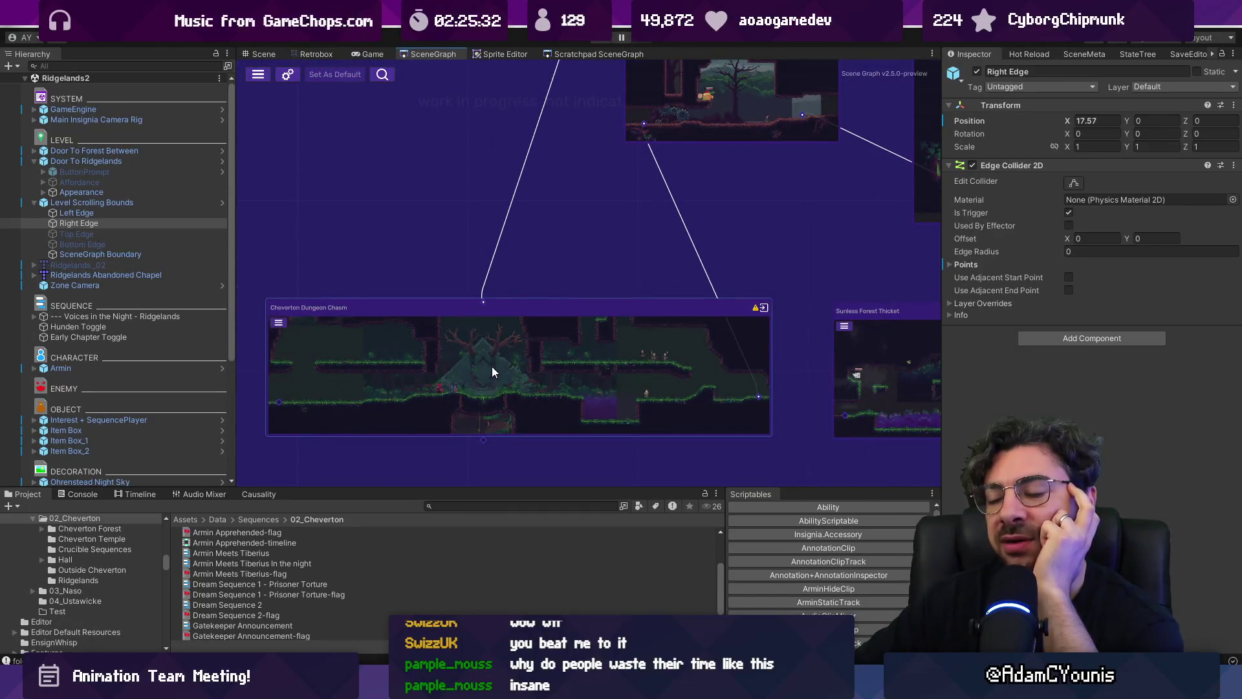
{"action": "scroll", "coordinate": [492, 363], "scroll_direction": "down", "scroll_amount": 5}
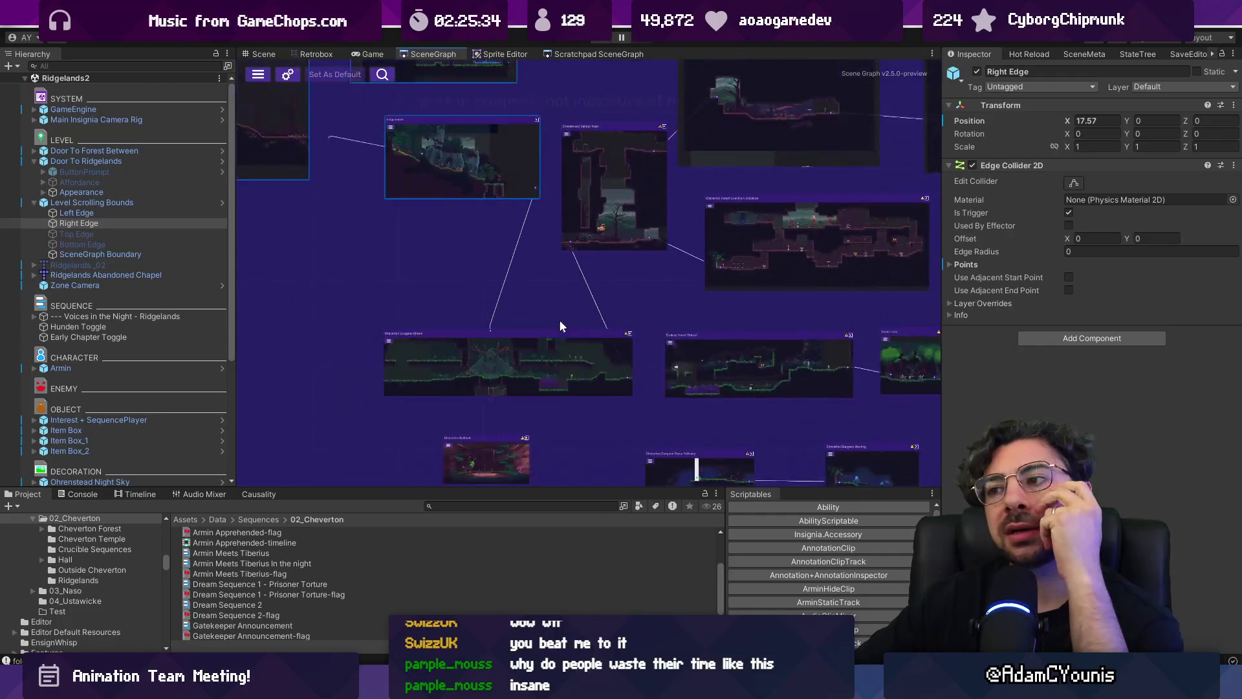
{"action": "scroll", "coordinate": [436, 374], "scroll_direction": "up", "scroll_amount": 3}
{"action": "scroll", "coordinate": [453, 363], "scroll_direction": "down", "scroll_amount": 3}
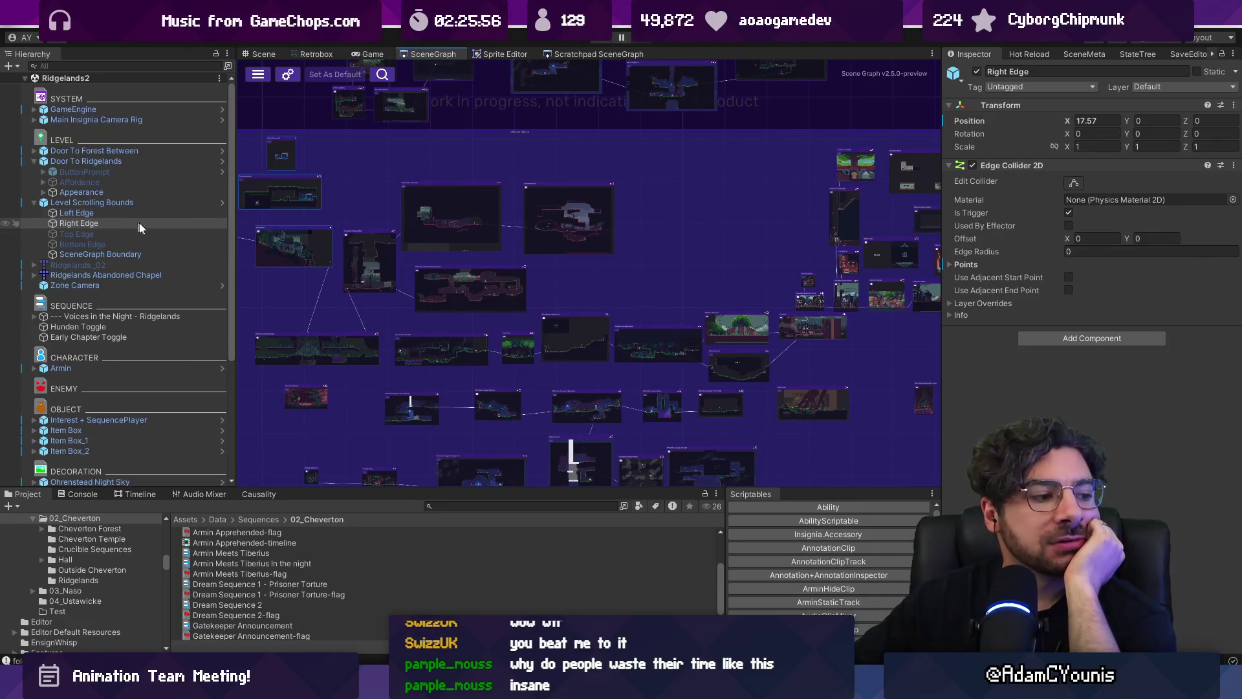
{"action": "scroll", "coordinate": [444, 242], "scroll_direction": "down", "scroll_amount": 2}
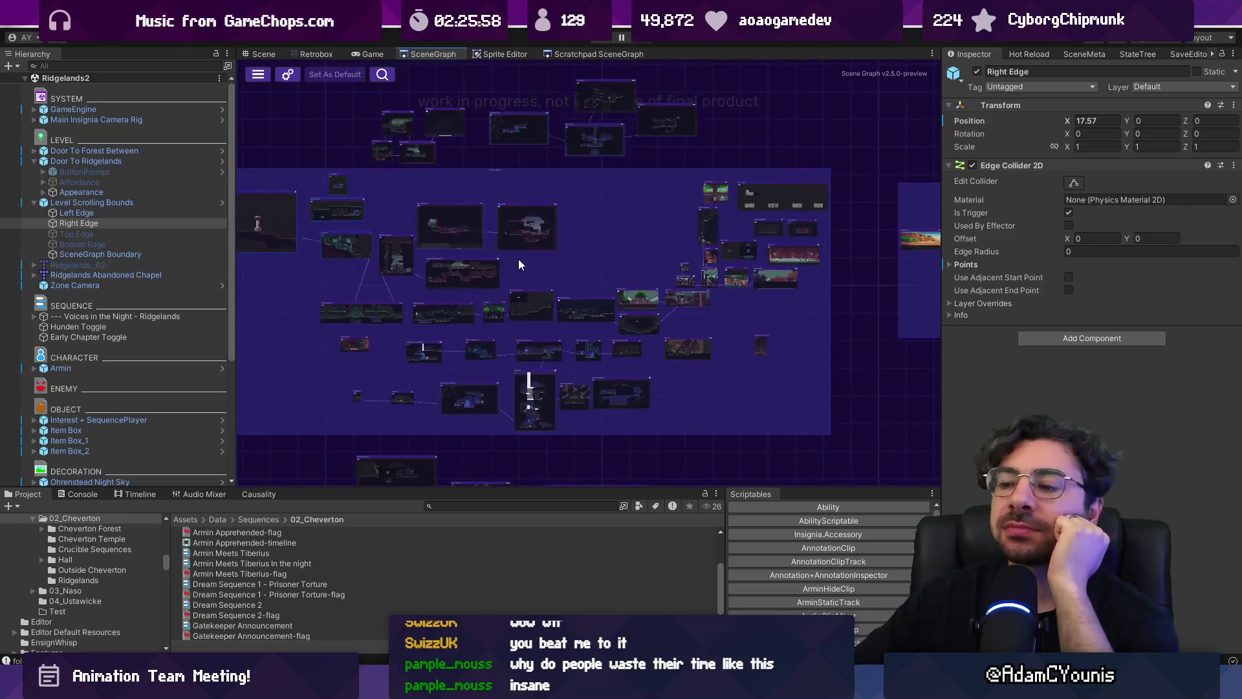
Switch to Figma and open the Insignia - Working Design Document's 1. Ensign Ability System page
{"action": "key", "text": "alt+Tab"}
{"action": "scroll", "coordinate": [582, 285], "scroll_direction": "down", "scroll_amount": 5}
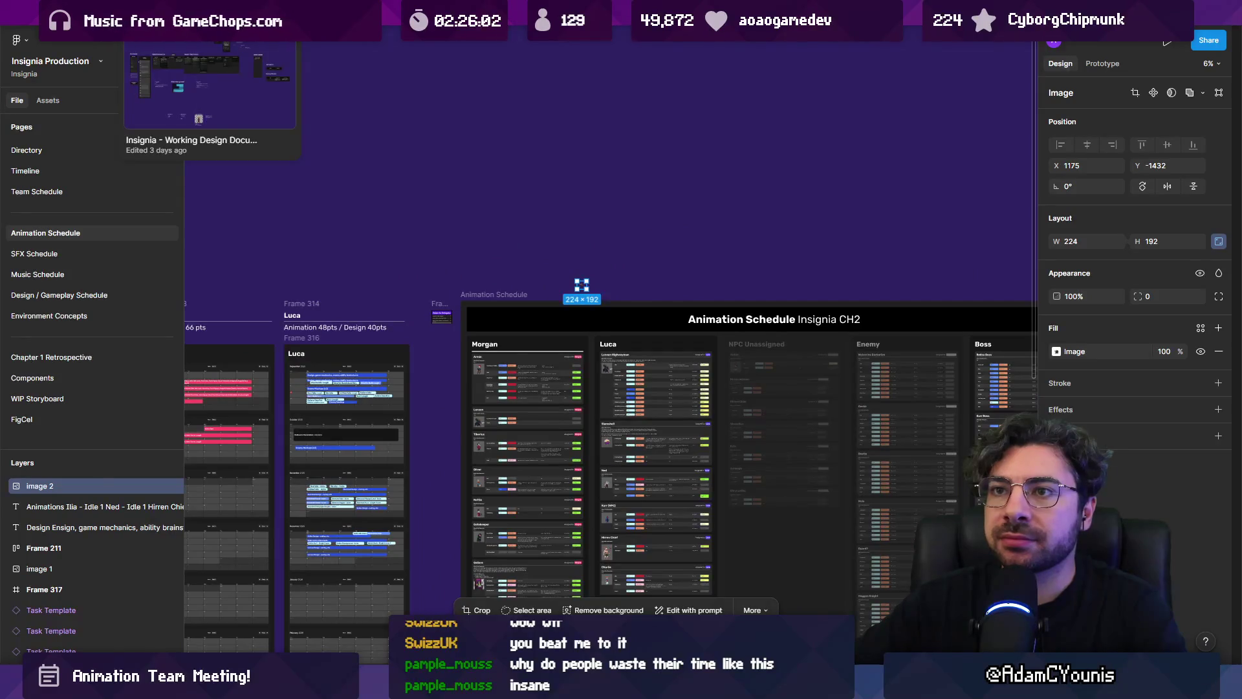
{"action": "left_click", "coordinate": [207, 14]}
{"action": "left_click", "coordinate": [87, 258]}
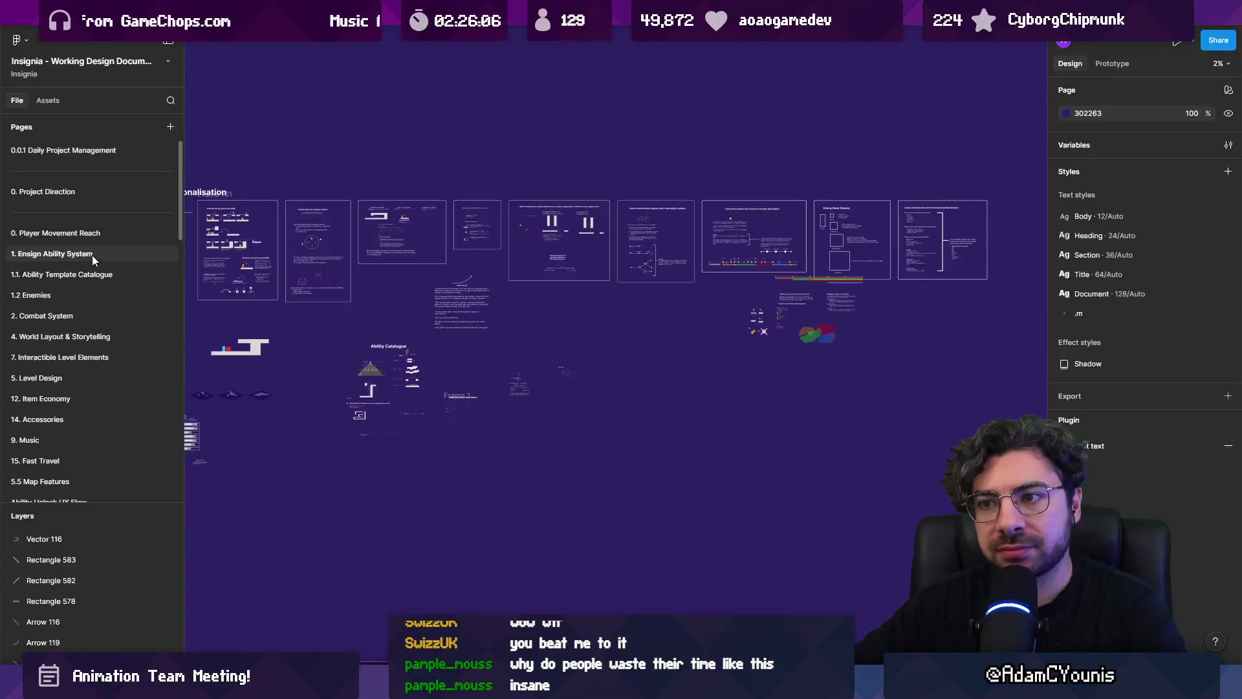
Browse the Player Movement Reach and World Layout & Storytelling pages, then open Insignia Story Map
{"action": "left_click", "coordinate": [108, 232]}
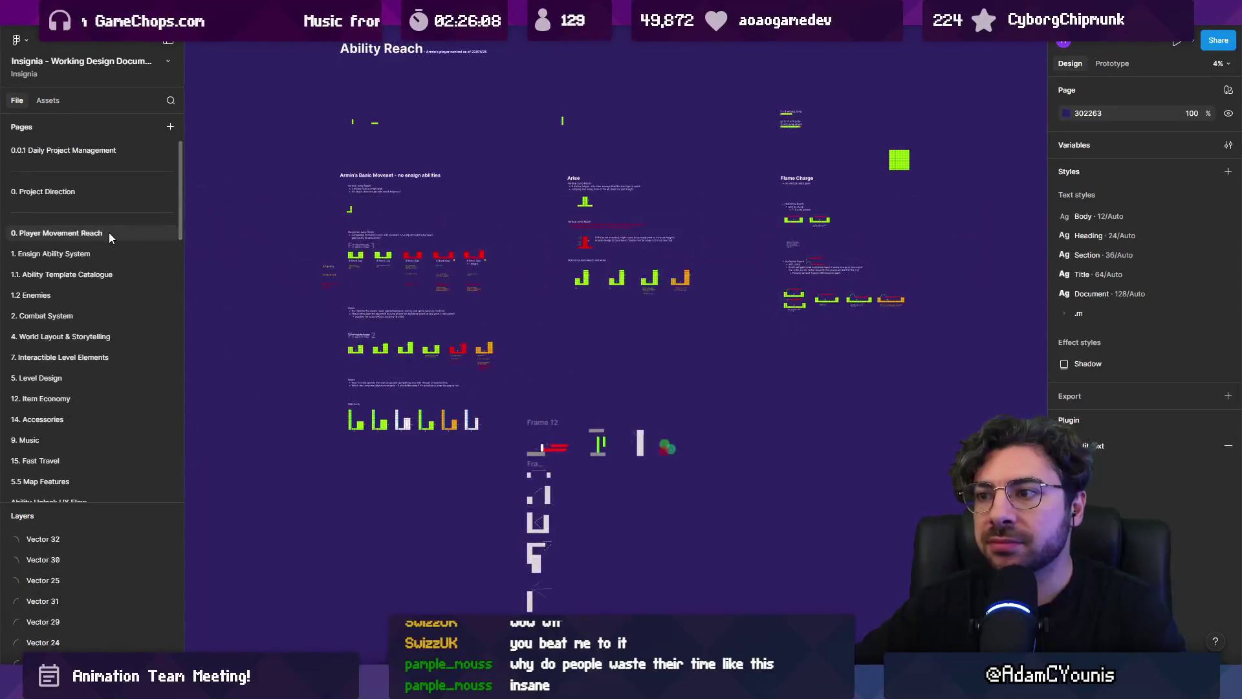
{"action": "left_click", "coordinate": [108, 337]}
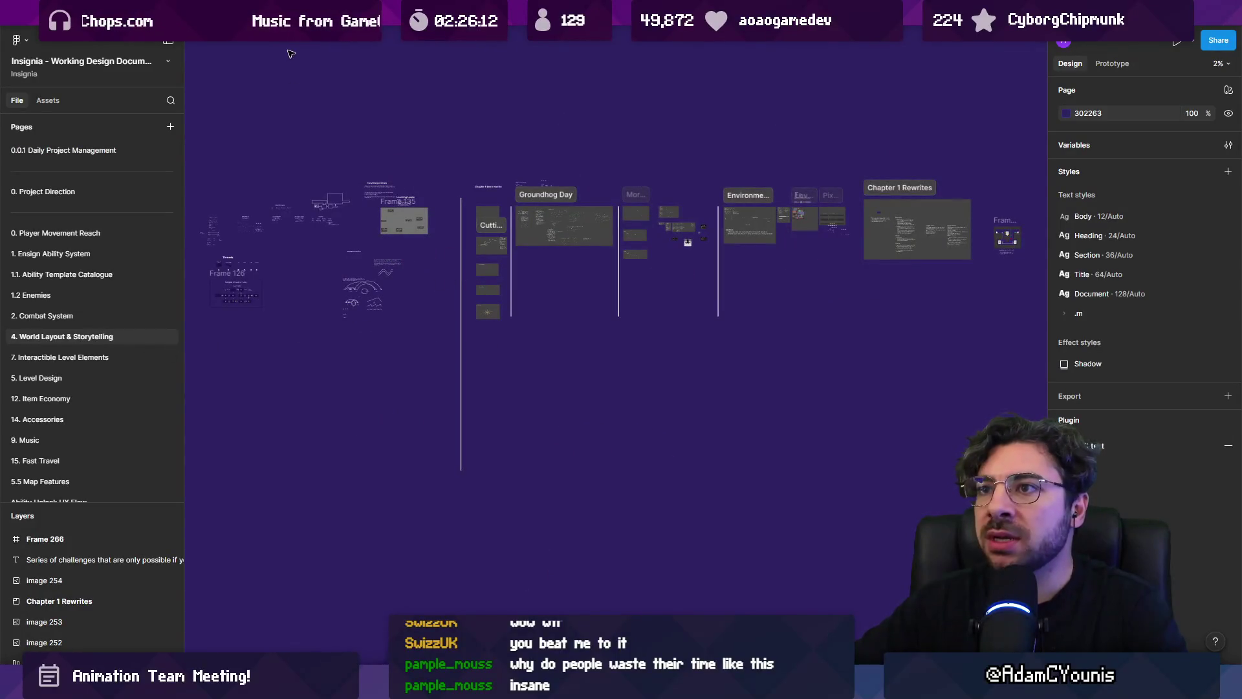
{"action": "left_click", "coordinate": [605, 90]}
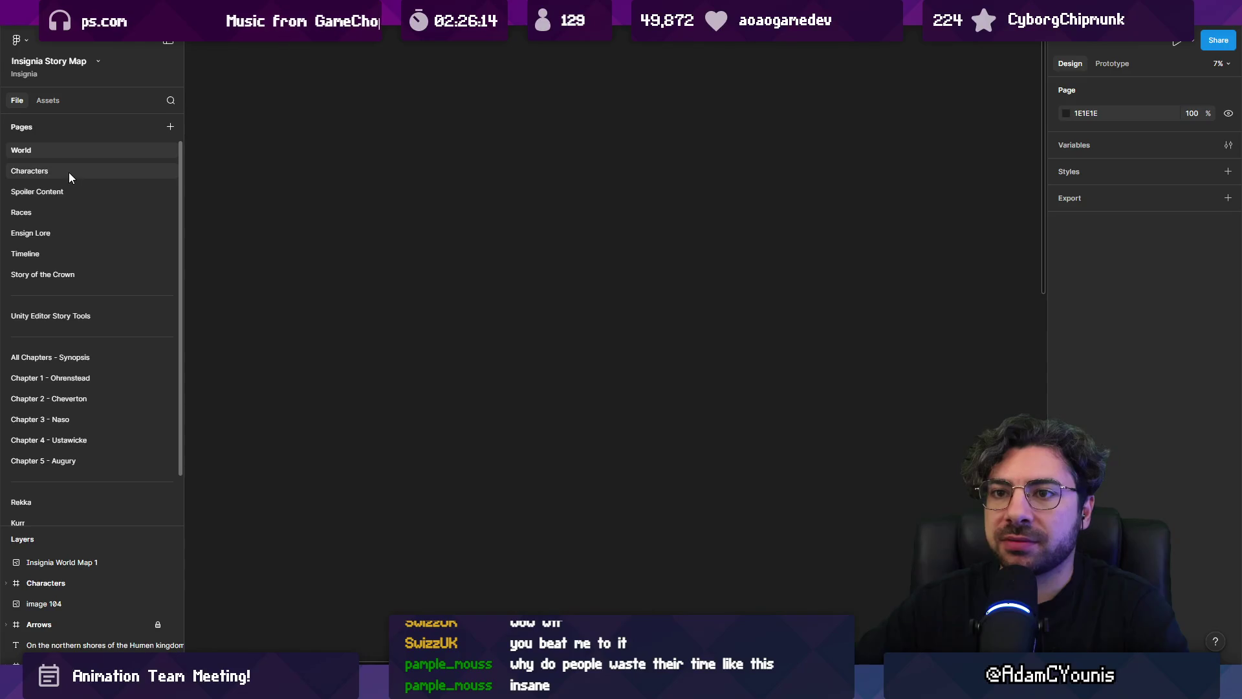
{"action": "left_click", "coordinate": [97, 393]}
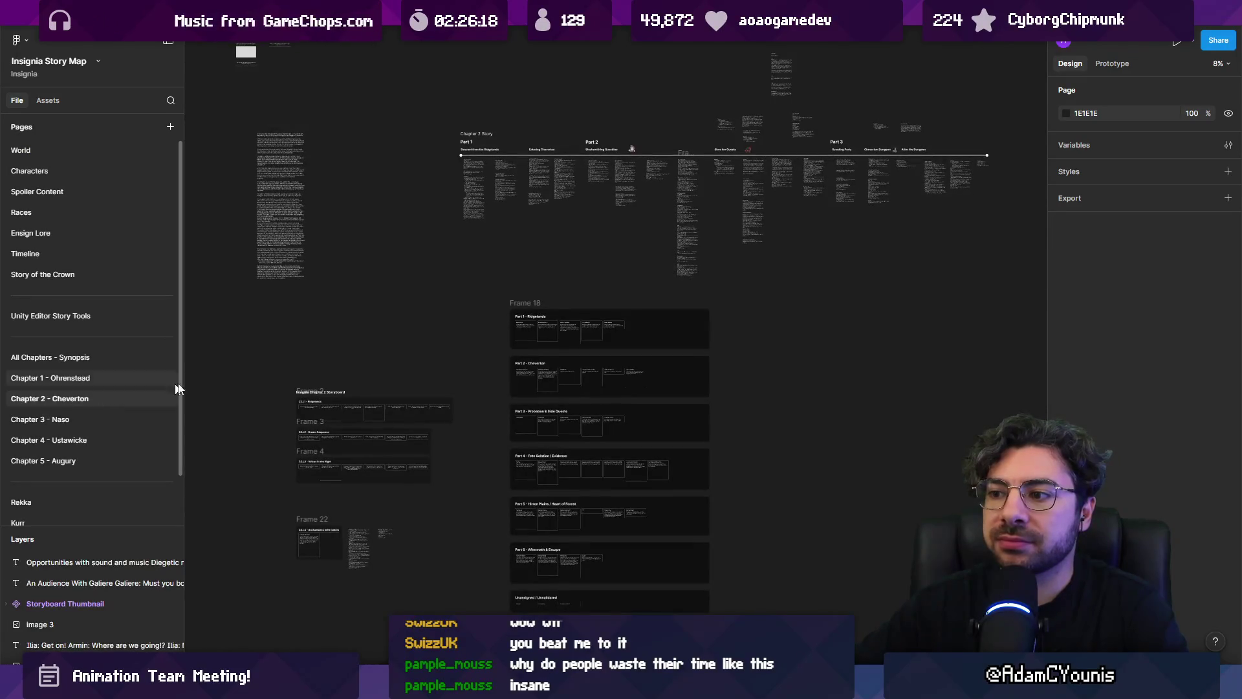
{"action": "scroll", "coordinate": [504, 357], "scroll_direction": "up", "scroll_amount": 5}
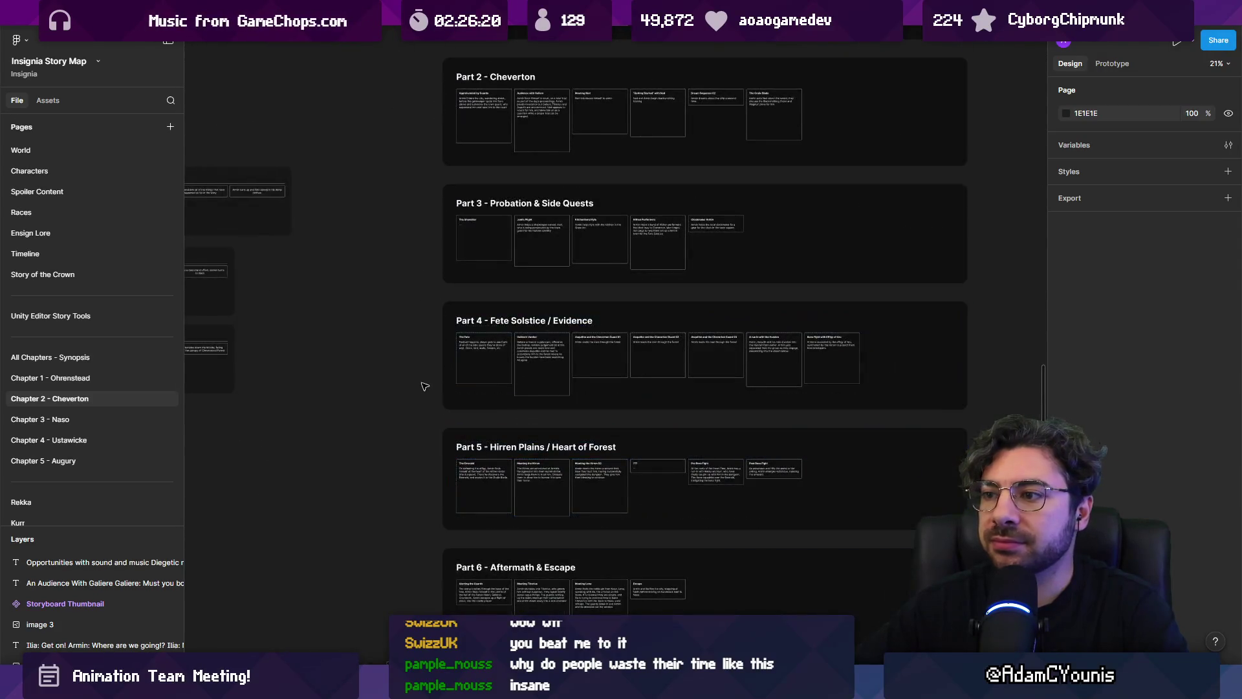
{"action": "scroll", "coordinate": [423, 386], "scroll_direction": "down", "scroll_amount": 2}
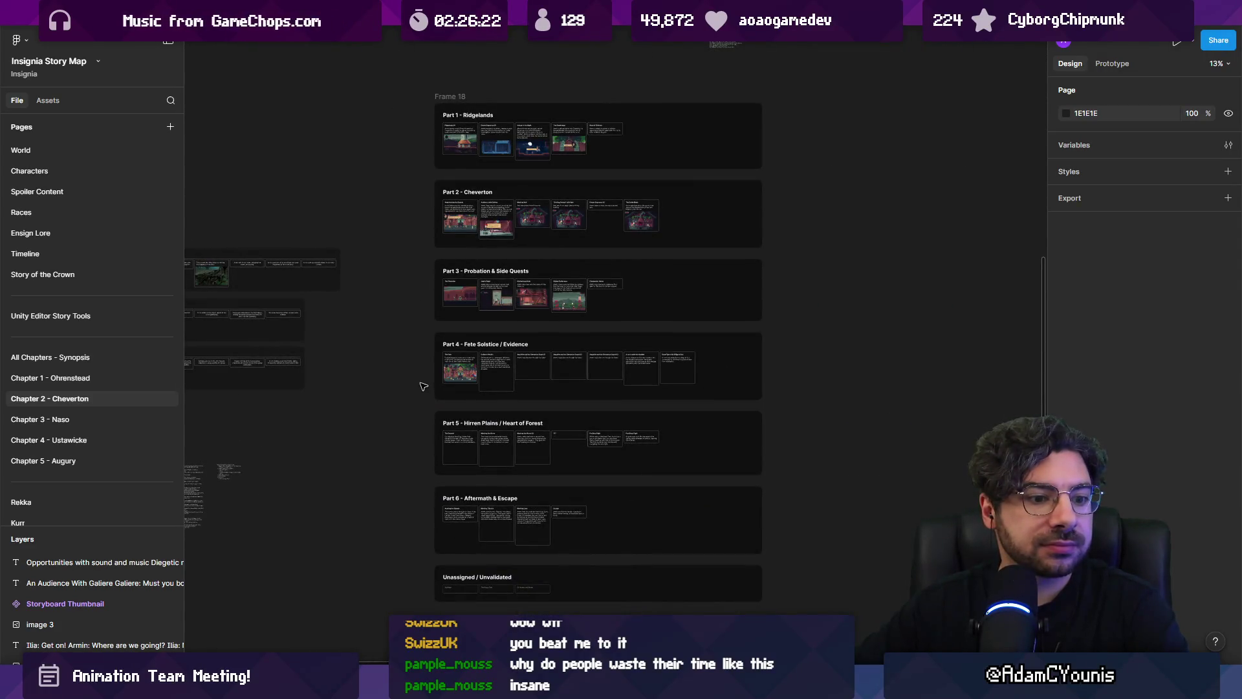
{"action": "scroll", "coordinate": [423, 386], "scroll_direction": "down", "scroll_amount": 2}
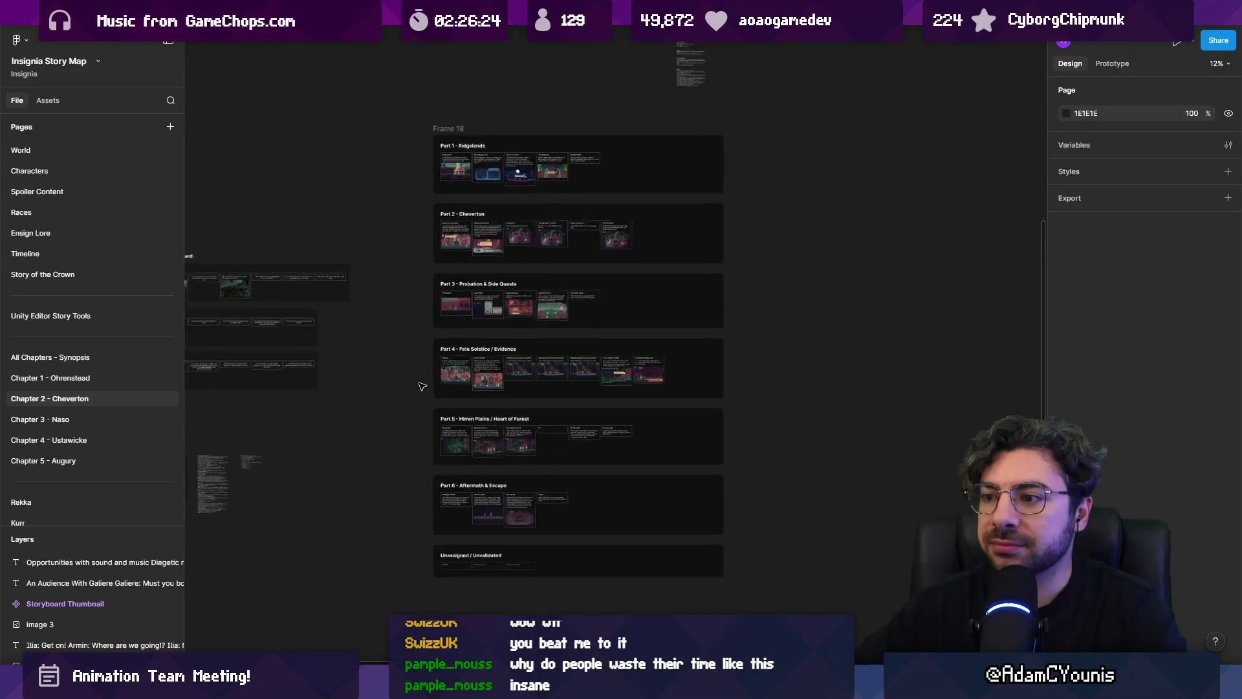
{"action": "left_click_drag", "start_coordinate": [374, 372], "coordinate": [507, 369]}
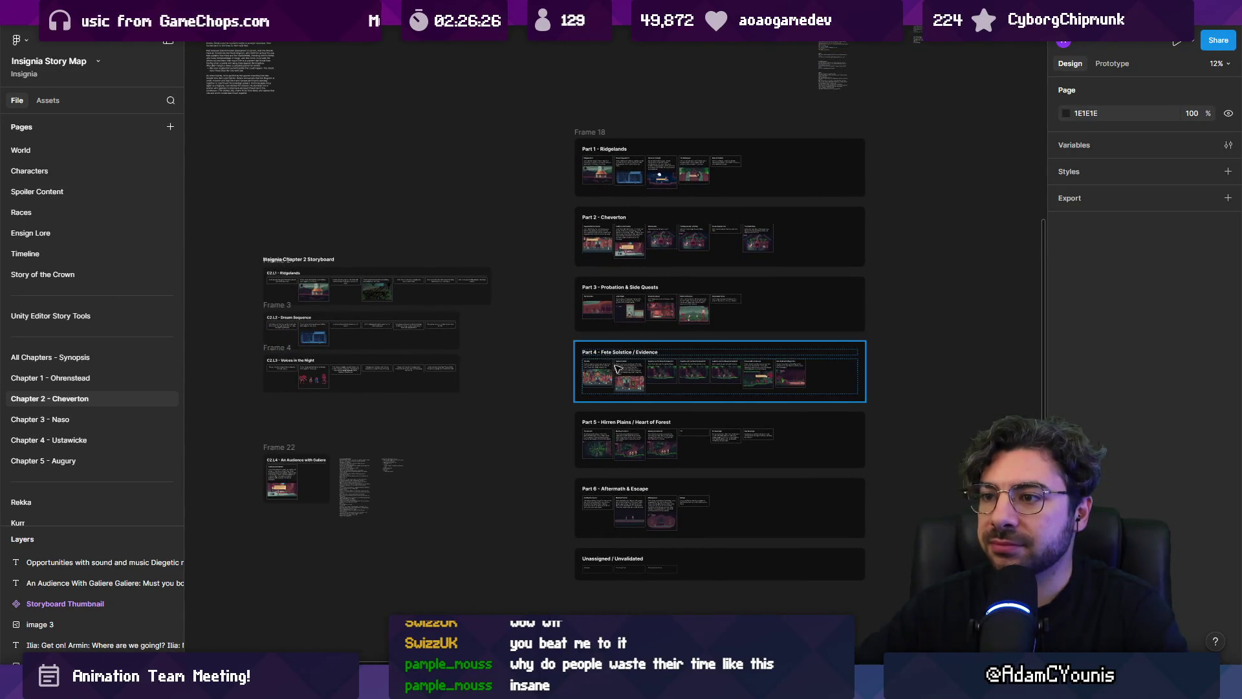
{"action": "scroll", "coordinate": [312, 331], "scroll_direction": "up", "scroll_amount": 10}
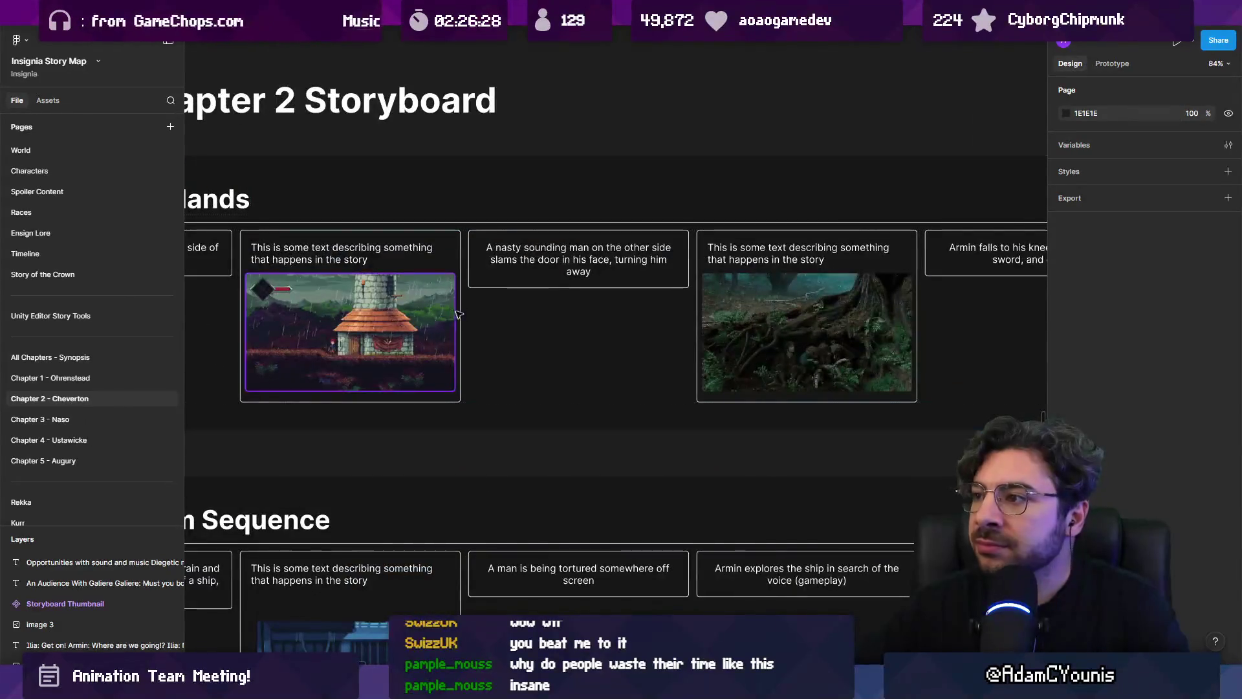
{"action": "scroll", "coordinate": [399, 288], "scroll_direction": "left", "scroll_amount": 3}
{"action": "scroll", "coordinate": [453, 304], "scroll_direction": "right", "scroll_amount": 8}
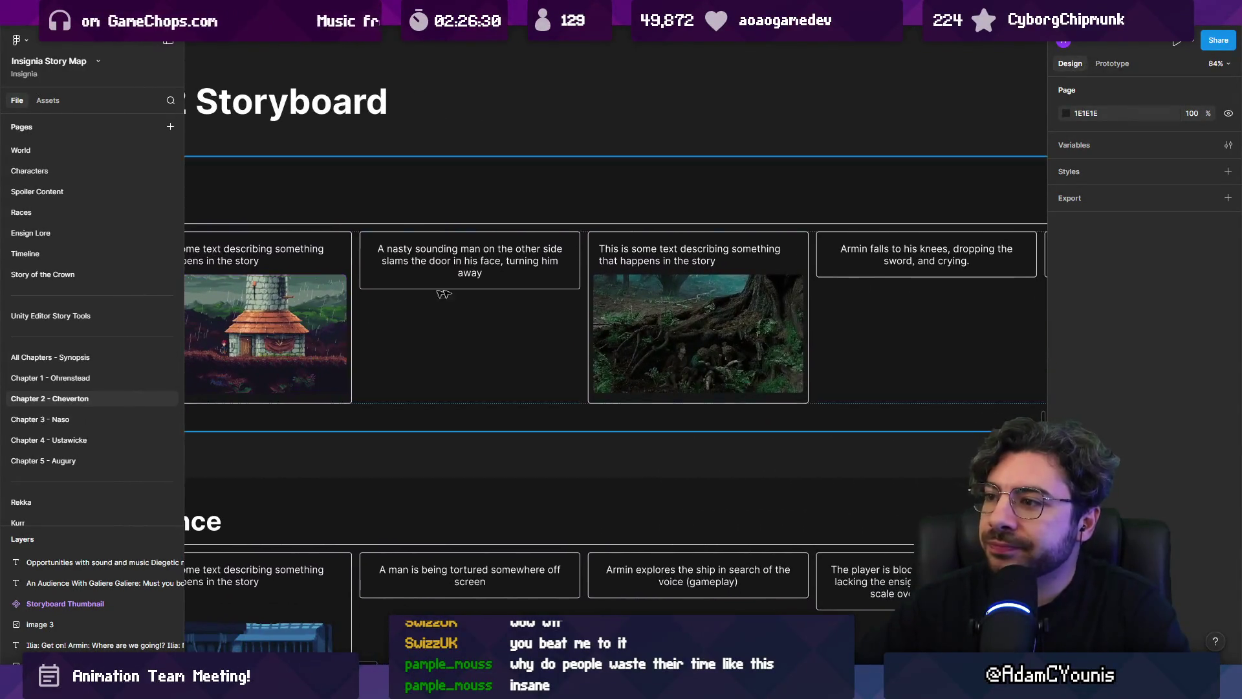
{"action": "scroll", "coordinate": [687, 308], "scroll_direction": "right", "scroll_amount": 5}
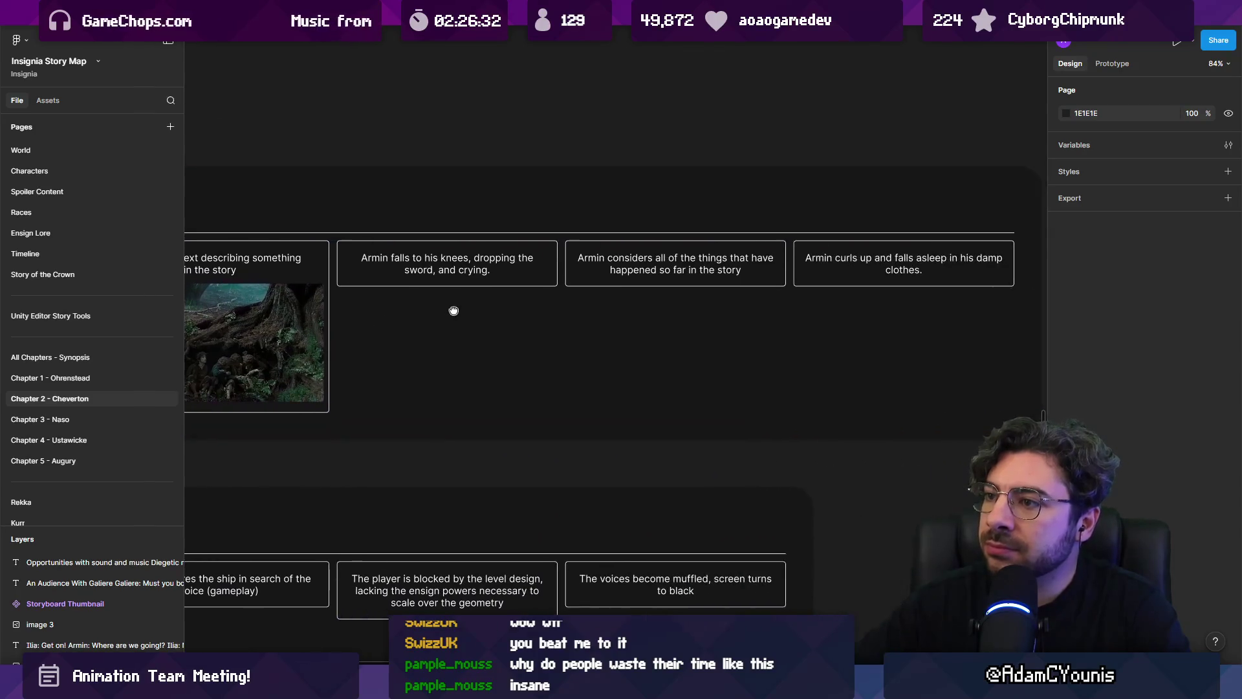
{"action": "scroll", "coordinate": [455, 310], "scroll_direction": "left", "scroll_amount": 2}
{"action": "scroll", "coordinate": [389, 312], "scroll_direction": "right", "scroll_amount": 5}
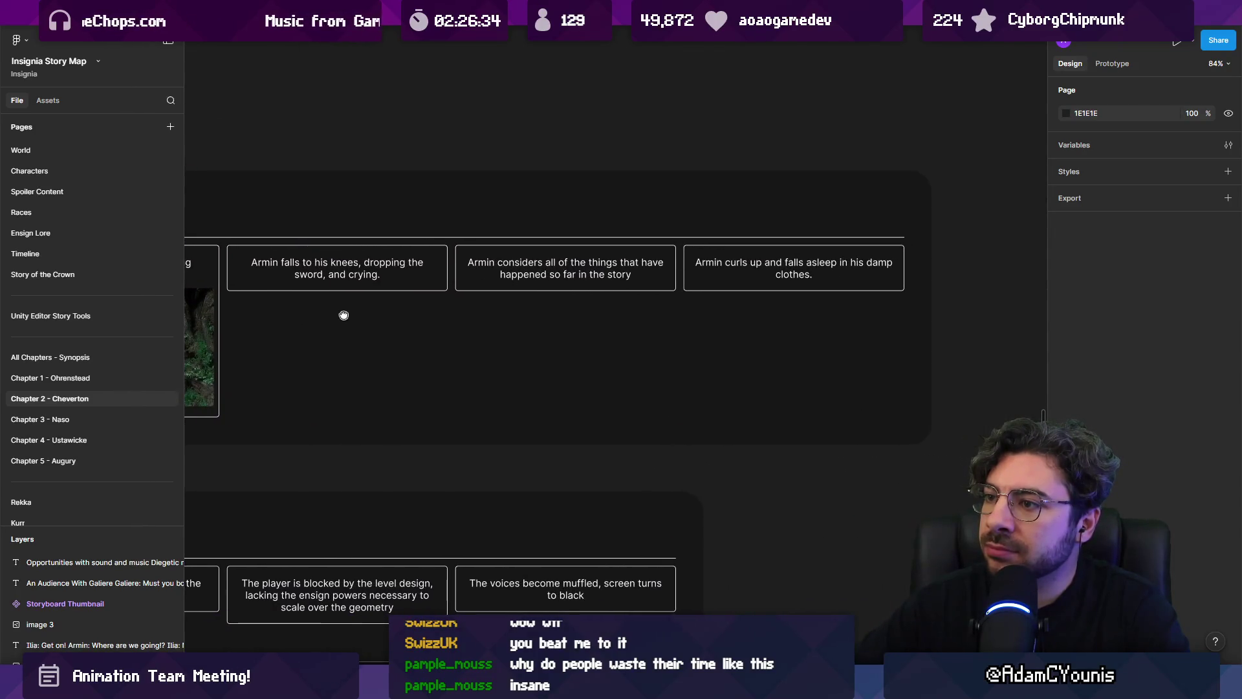
{"action": "scroll", "coordinate": [854, 265], "scroll_direction": "down", "scroll_amount": 5}
{"action": "scroll", "coordinate": [356, 317], "scroll_direction": "up", "scroll_amount": 5}
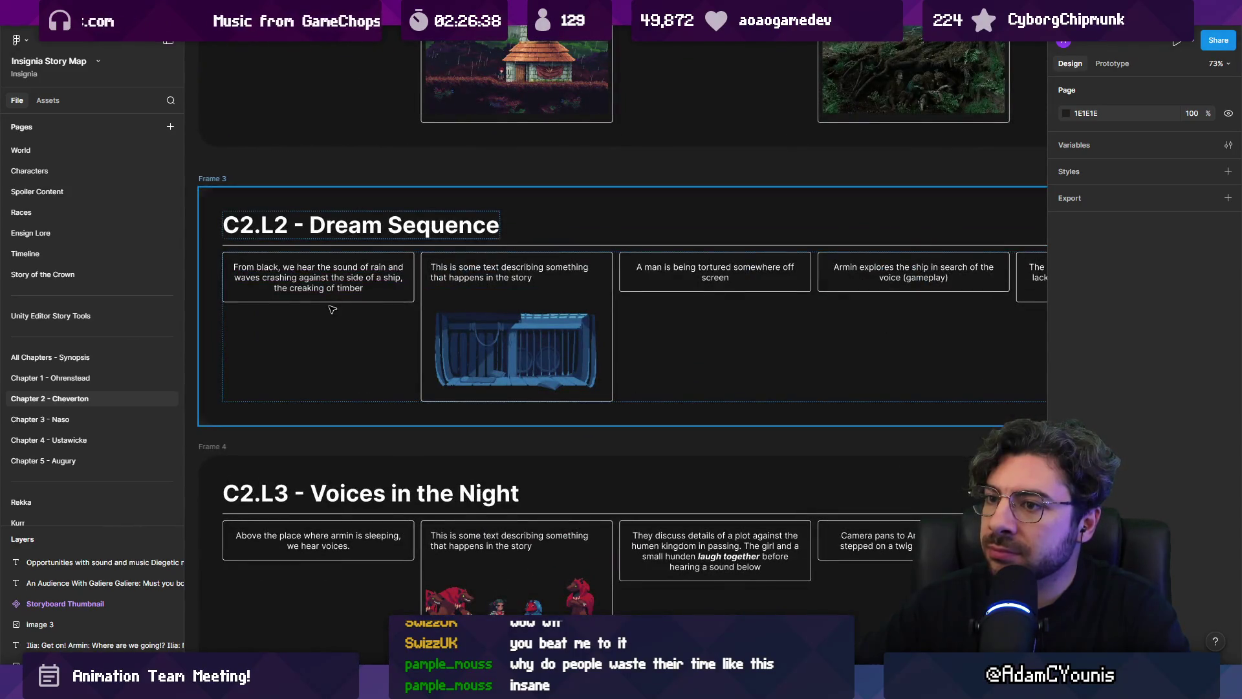
{"action": "scroll", "coordinate": [332, 310], "scroll_direction": "down", "scroll_amount": 2}
{"action": "scroll", "coordinate": [382, 305], "scroll_direction": "down", "scroll_amount": 2}
{"action": "scroll", "coordinate": [652, 263], "scroll_direction": "right", "scroll_amount": 3}
{"action": "scroll", "coordinate": [566, 244], "scroll_direction": "down", "scroll_amount": 10}
{"action": "scroll", "coordinate": [596, 394], "scroll_direction": "up", "scroll_amount": 5}
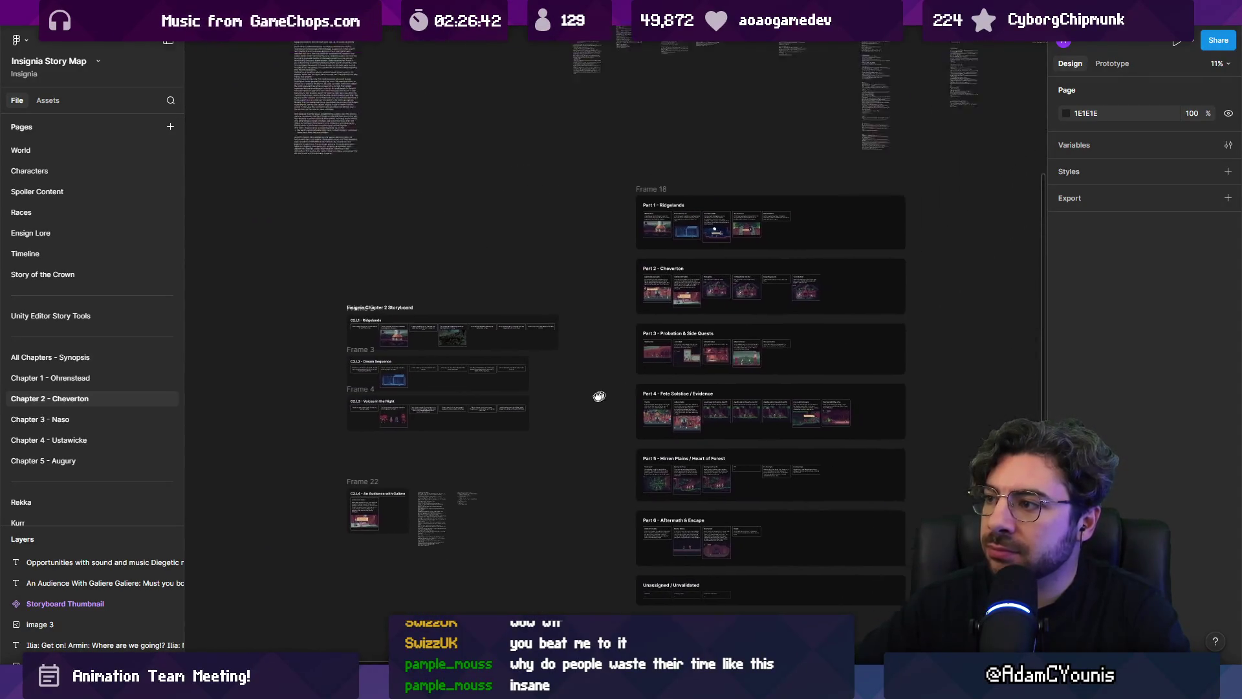
{"action": "scroll", "coordinate": [530, 328], "scroll_direction": "up", "scroll_amount": 1}
{"action": "scroll", "coordinate": [492, 291], "scroll_direction": "down", "scroll_amount": 2}
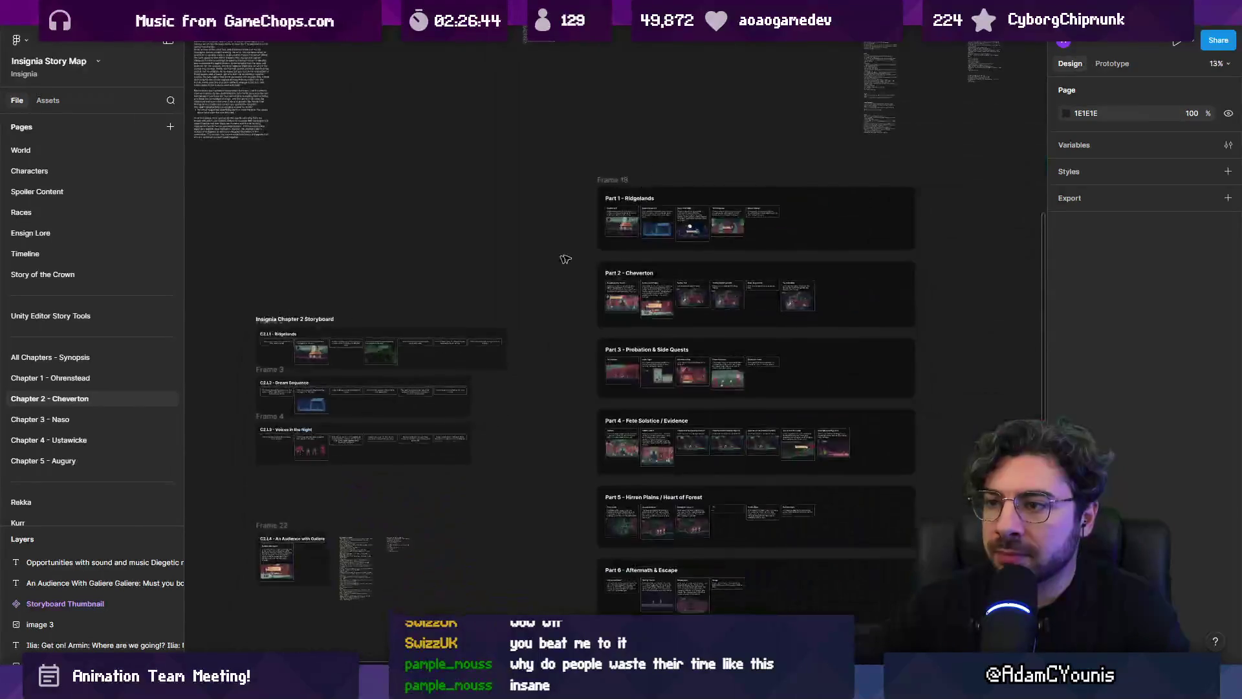
{"action": "scroll", "coordinate": [390, 235], "scroll_direction": "up", "scroll_amount": 10}
{"action": "scroll", "coordinate": [390, 236], "scroll_direction": "up", "scroll_amount": 5}
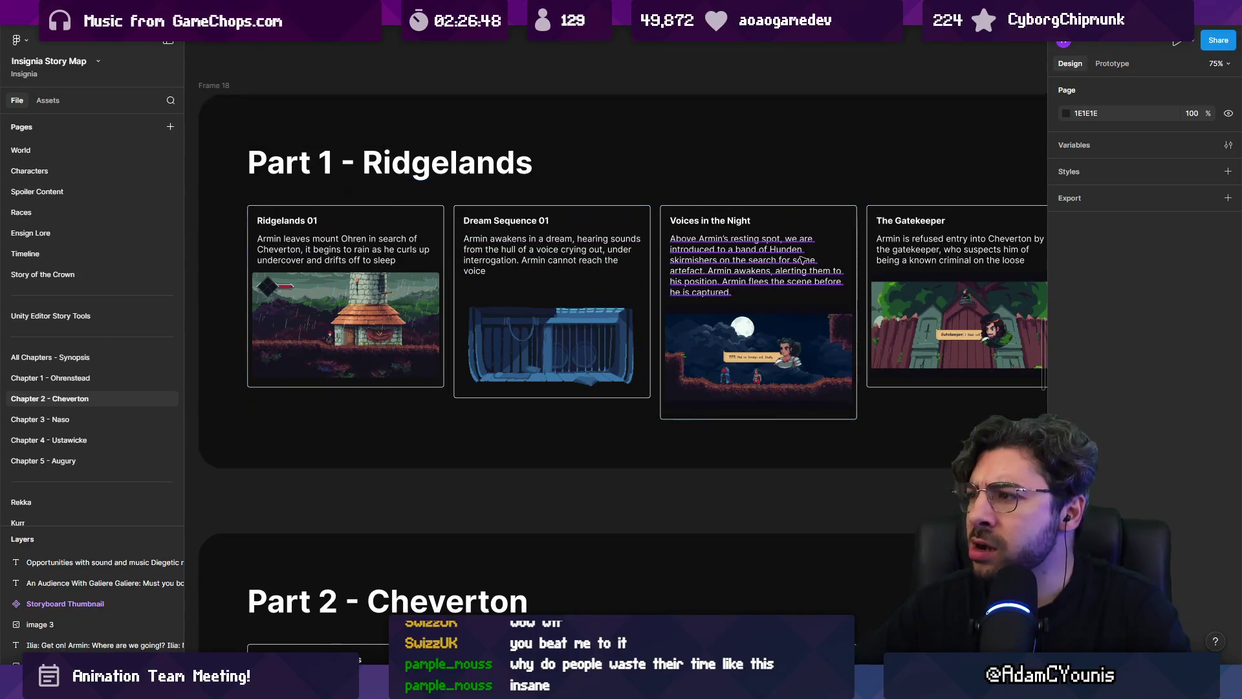
{"action": "scroll", "coordinate": [550, 275], "scroll_direction": "right", "scroll_amount": 5}
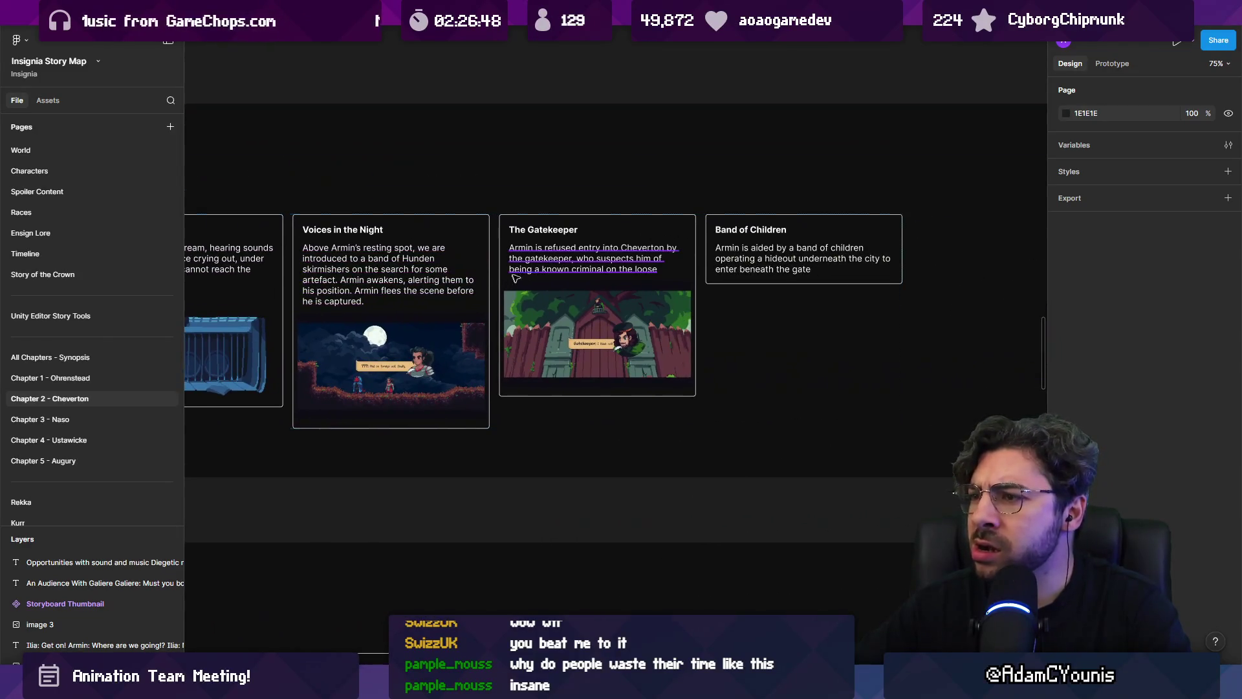
{"action": "left_click", "coordinate": [469, 237]}
{"action": "left_click", "coordinate": [577, 231]}
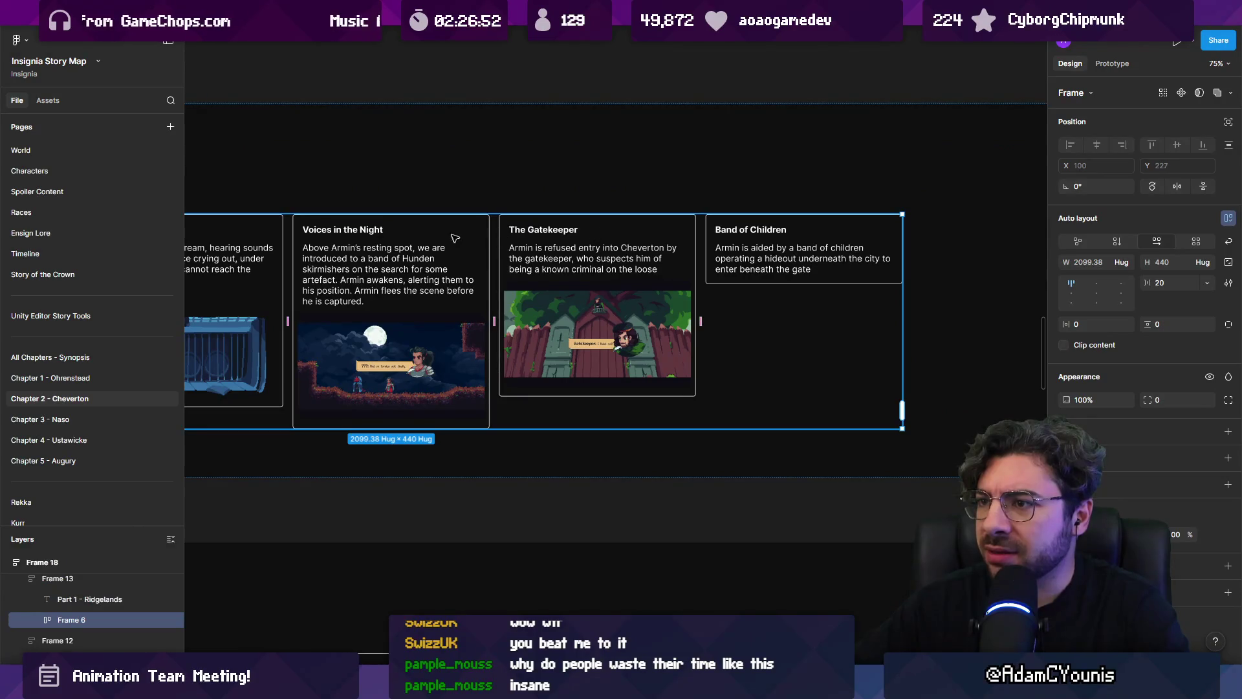
{"action": "scroll", "coordinate": [456, 240], "scroll_direction": "down", "scroll_amount": 3}
{"action": "scroll", "coordinate": [519, 256], "scroll_direction": "down", "scroll_amount": 2}
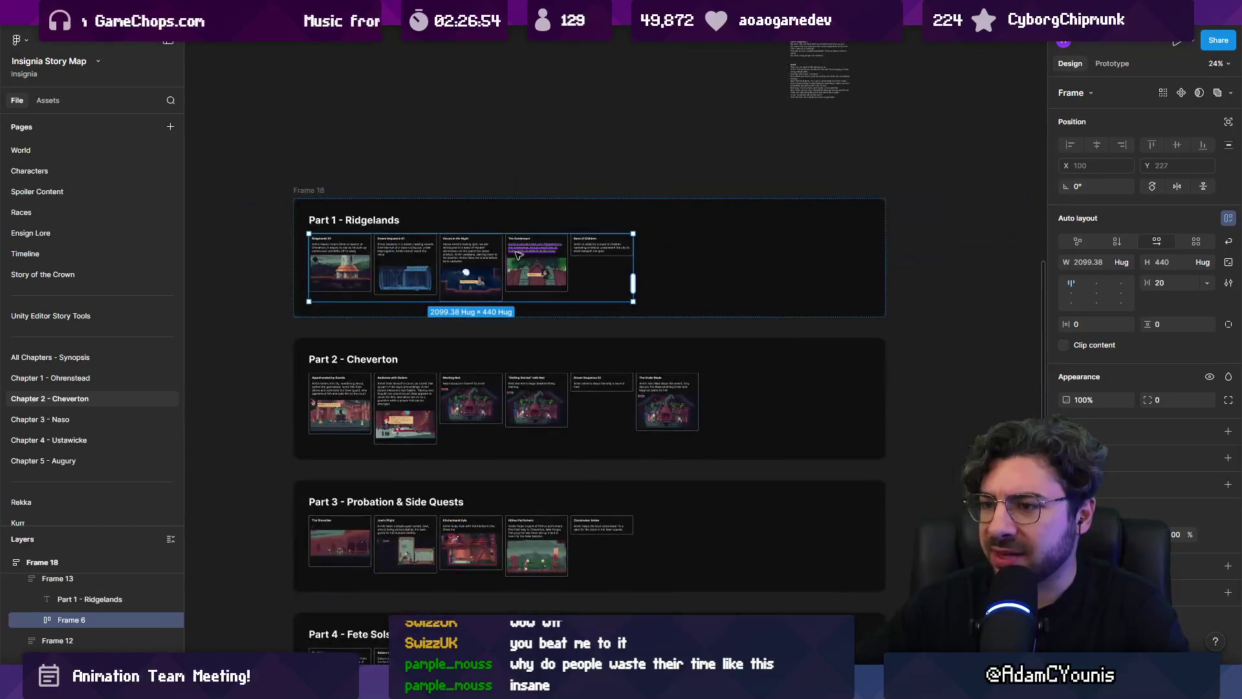
{"action": "scroll", "coordinate": [518, 255], "scroll_direction": "left", "scroll_amount": 5}
{"action": "scroll", "coordinate": [567, 334], "scroll_direction": "down", "scroll_amount": 1}
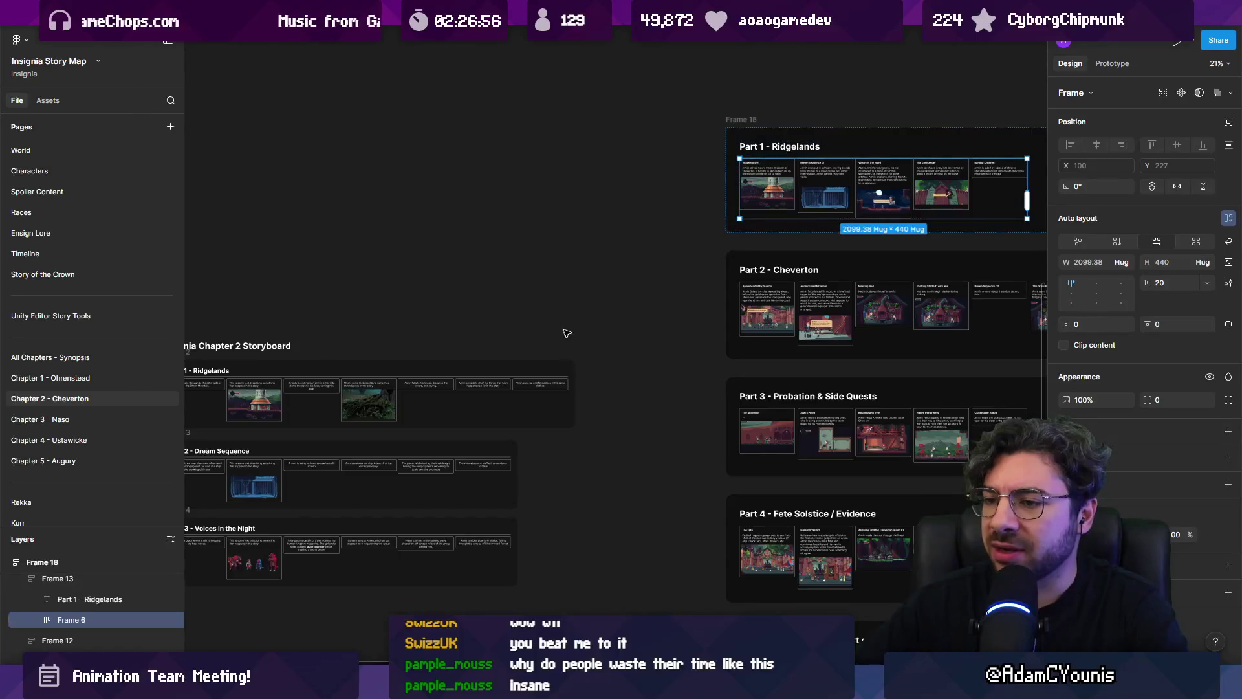
{"action": "scroll", "coordinate": [453, 401], "scroll_direction": "up", "scroll_amount": 2}
{"action": "scroll", "coordinate": [401, 491], "scroll_direction": "down", "scroll_amount": 6}
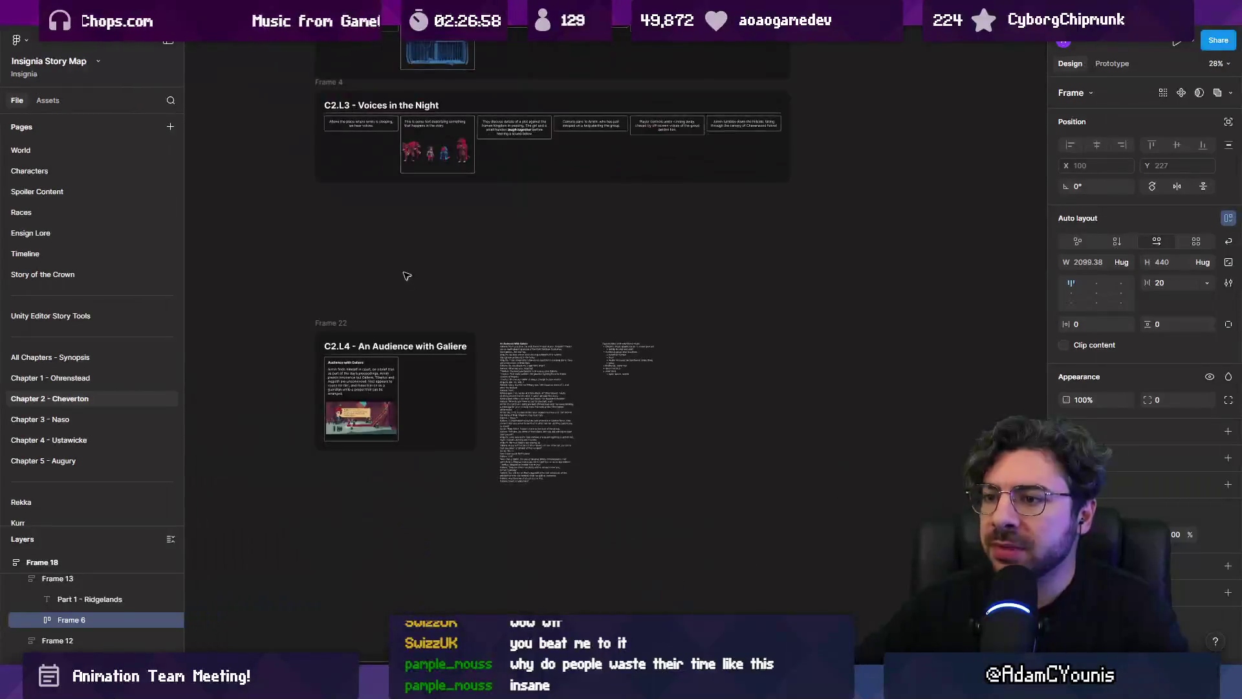
{"action": "scroll", "coordinate": [469, 270], "scroll_direction": "up", "scroll_amount": 5}
{"action": "key", "text": "Escape"}
{"action": "scroll", "coordinate": [486, 375], "scroll_direction": "up", "scroll_amount": 3}
{"action": "scroll", "coordinate": [521, 369], "scroll_direction": "down", "scroll_amount": 2}
Duplicate a C2.L3 card's text below the storyboard and retype it as 'Objective'
{"action": "mouse_move", "coordinate": [526, 366]}
{"action": "left_mouse_down"}
{"action": "mouse_move", "coordinate": [510, 477]}
{"action": "mouse_move", "coordinate": [396, 499]}
{"action": "mouse_move", "coordinate": [486, 511]}
{"action": "left_mouse_up"}
{"action": "scroll", "coordinate": [486, 511], "scroll_direction": "up", "scroll_amount": 3}
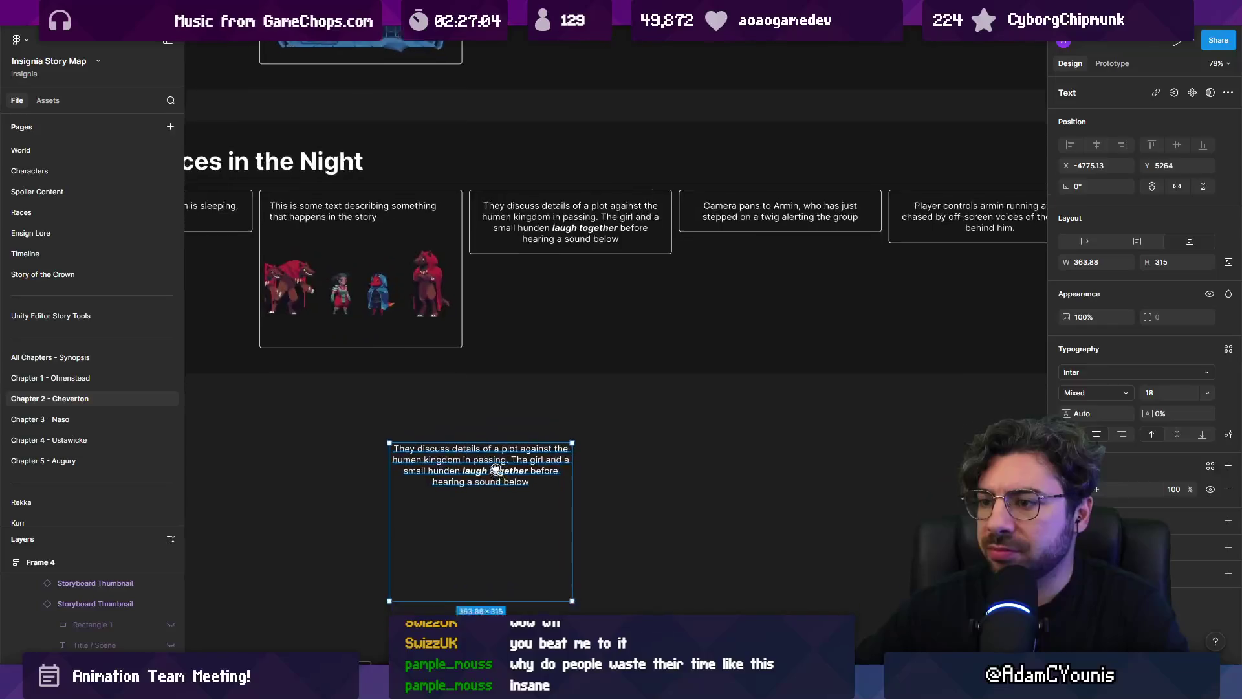
{"action": "scroll", "coordinate": [495, 469], "scroll_direction": "up", "scroll_amount": 2}
{"action": "key", "text": "Return"}
{"action": "scroll", "coordinate": [488, 253], "scroll_direction": "up", "scroll_amount": 2}
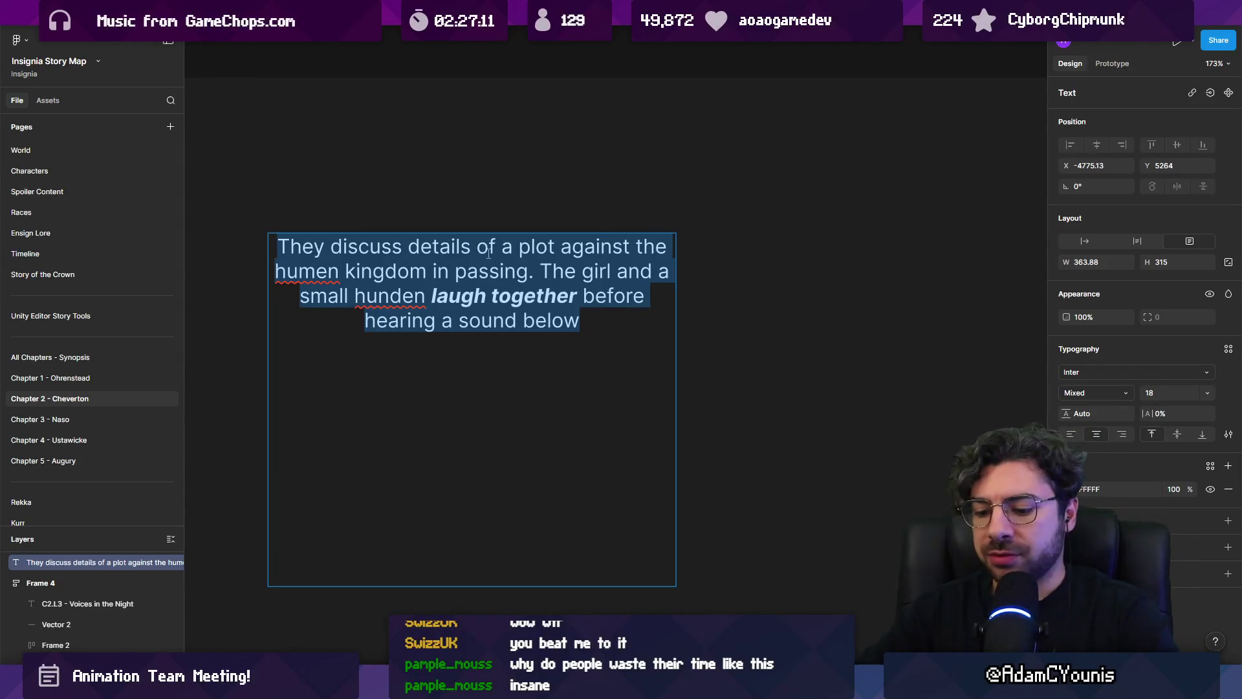
{"action": "type", "text": "Olbjec"}
{"action": "key", "text": "BackSpace"}
{"action": "key", "text": "BackSpace"}
{"action": "key", "text": "BackSpace"}
{"action": "key", "text": "BackSpace"}
{"action": "type", "text": "bjective"}
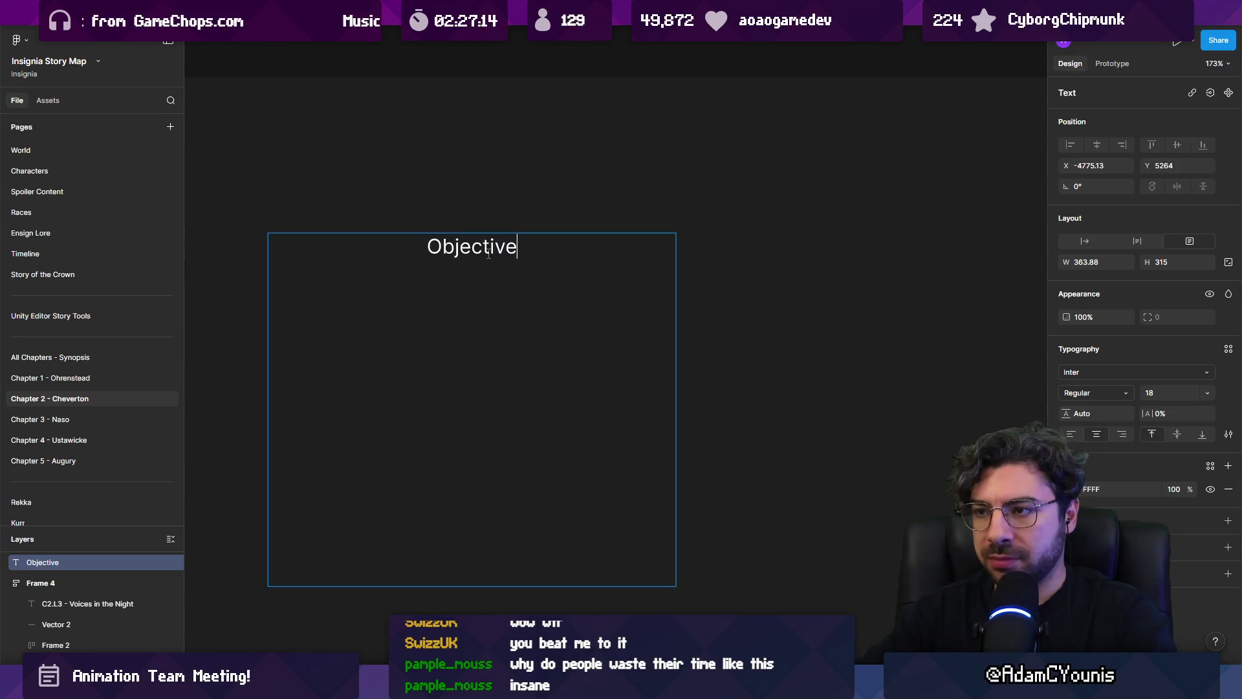
{"action": "key", "text": "Escape"}
Widen the Objective text box to 602 and left-align it
{"action": "left_click_drag", "start_coordinate": [676, 290], "coordinate": [942, 290]}
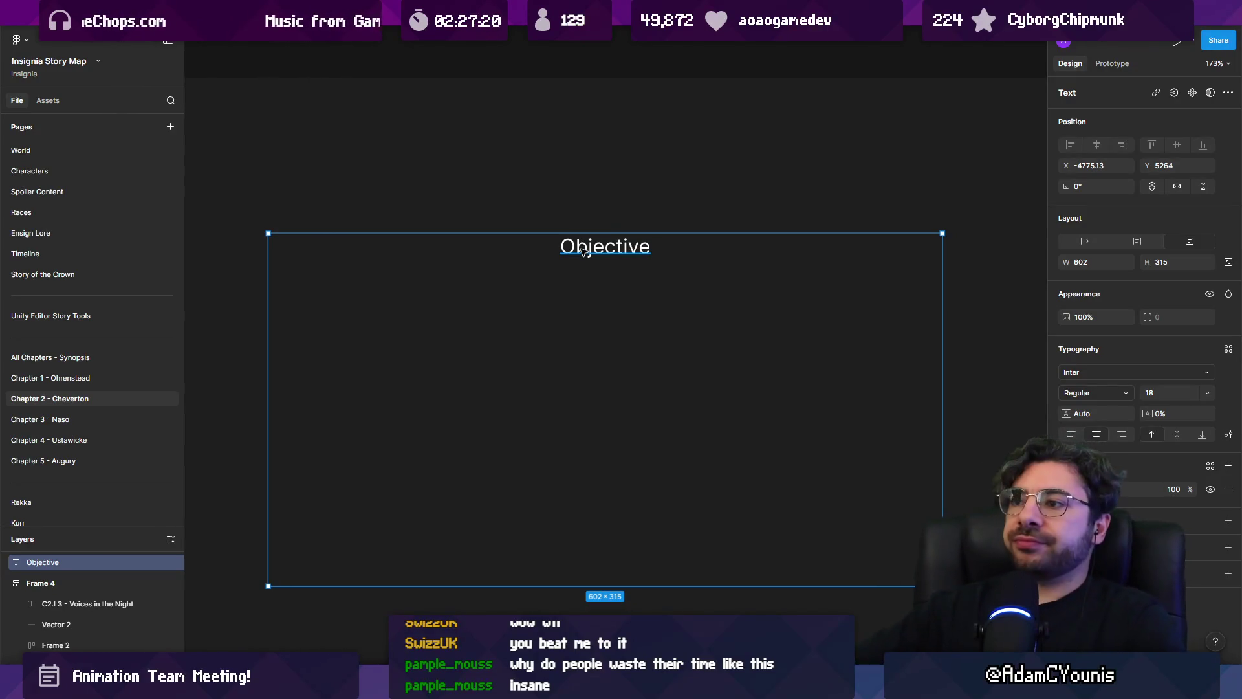
{"action": "key", "text": "ctrl+alt+l"}
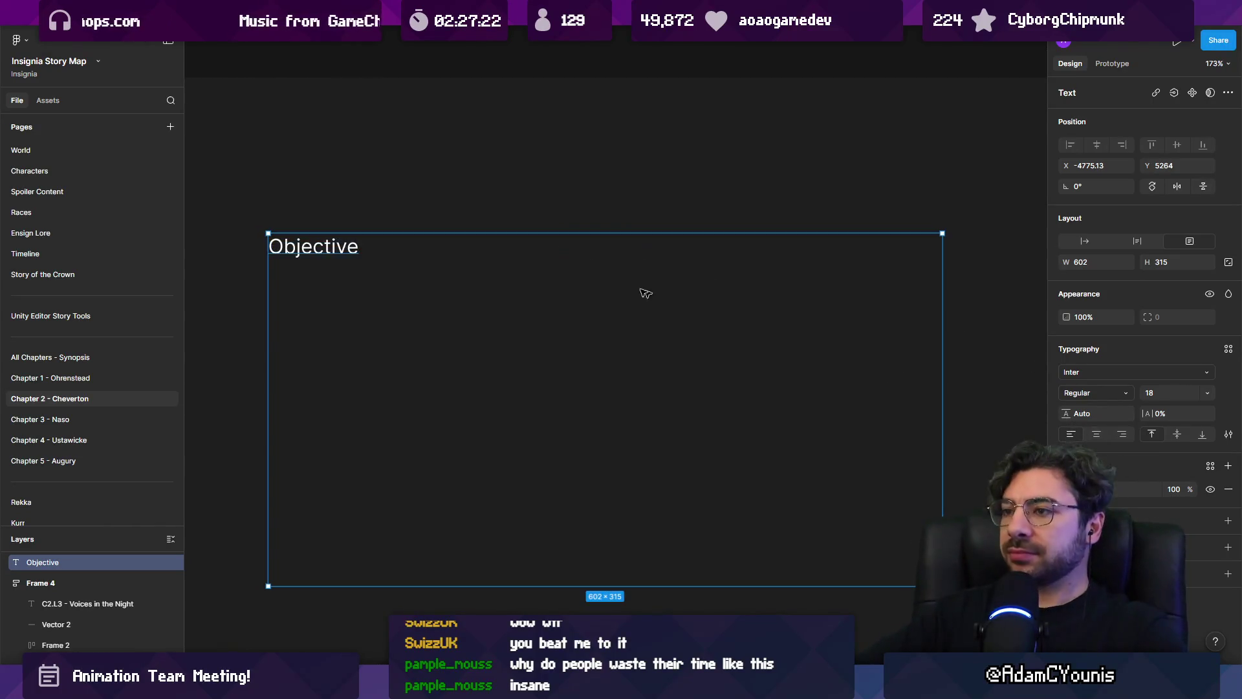
{"action": "double_click", "coordinate": [334, 246]}
Bold 'Objective' and add the goal line about getting from the chapel sequence to the gates of Cheverton
{"action": "key", "text": "ctrl+b"}
{"action": "left_click", "coordinate": [390, 247]}
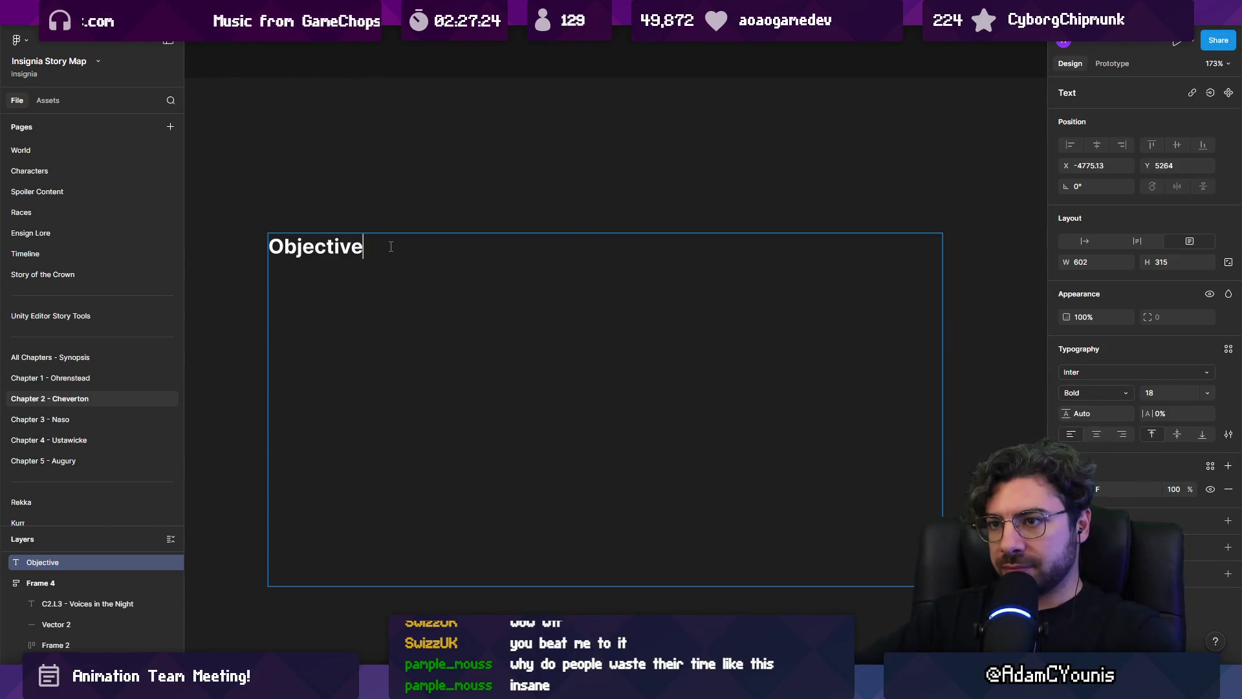
{"action": "type", "text": "1="}
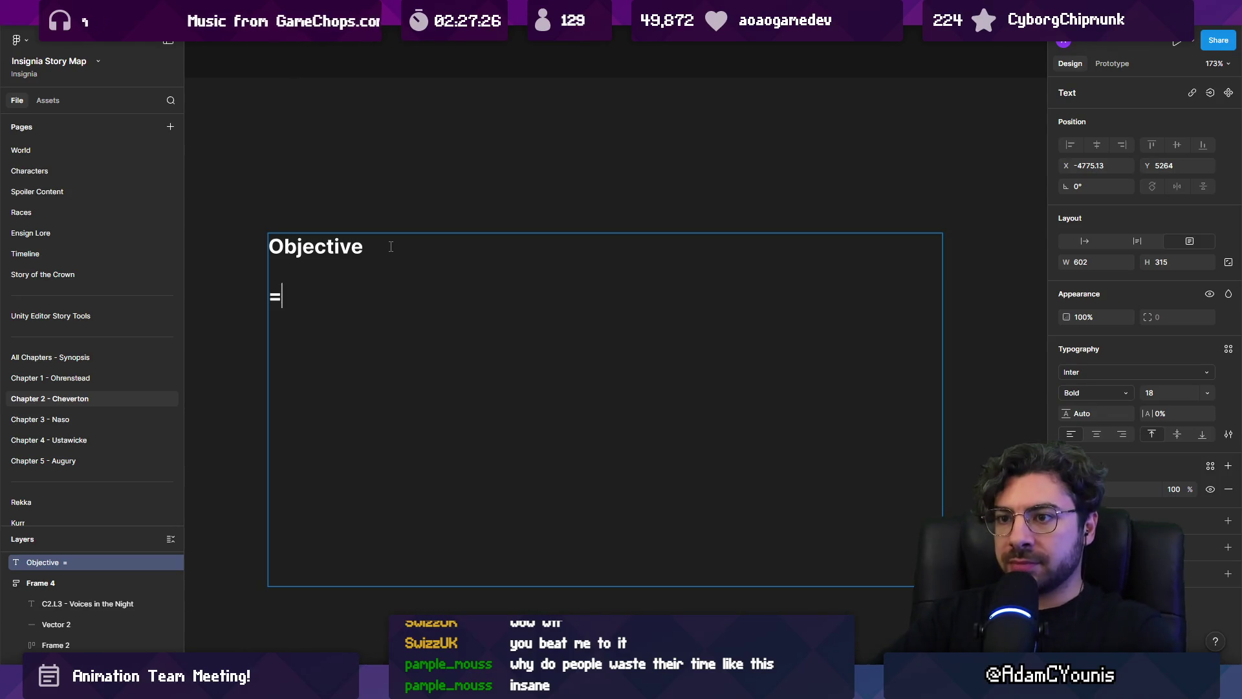
{"action": "type", "text": "POI"}
{"action": "key", "text": "BackSpace"}
{"action": "key", "text": "BackSpace"}
{"action": "key", "text": "BackSpace"}
{"action": "key", "text": "BackSpace"}
{"action": "key", "text": "BackSpace"}
{"action": "type", "text": "Player"}
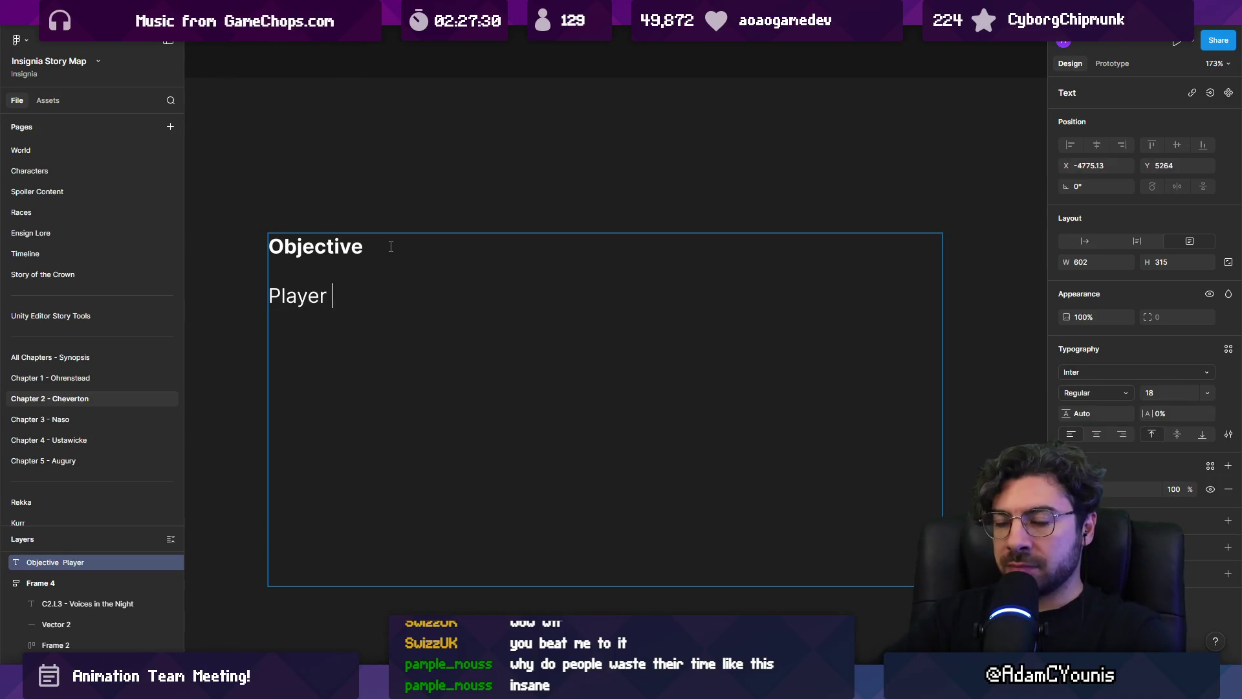
{"action": "key", "text": "BackSpace"}
{"action": "key", "text": "BackSpace"}
{"action": "key", "text": "BackSpace"}
{"action": "type", "text": "Ar"}
{"action": "key", "text": "BackSpace"}
{"action": "key", "text": "BackSpace"}
{"action": "key", "text": "ctrl+b"}
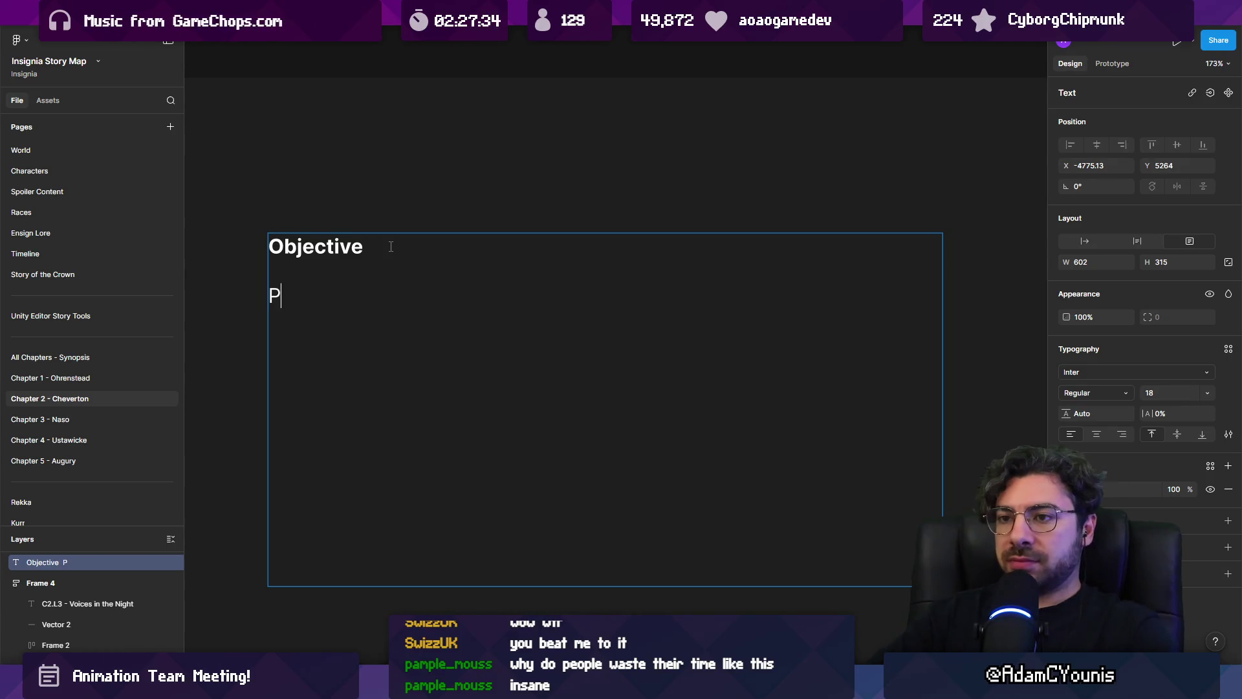
{"action": "type", "text": "layer needs to get from "}
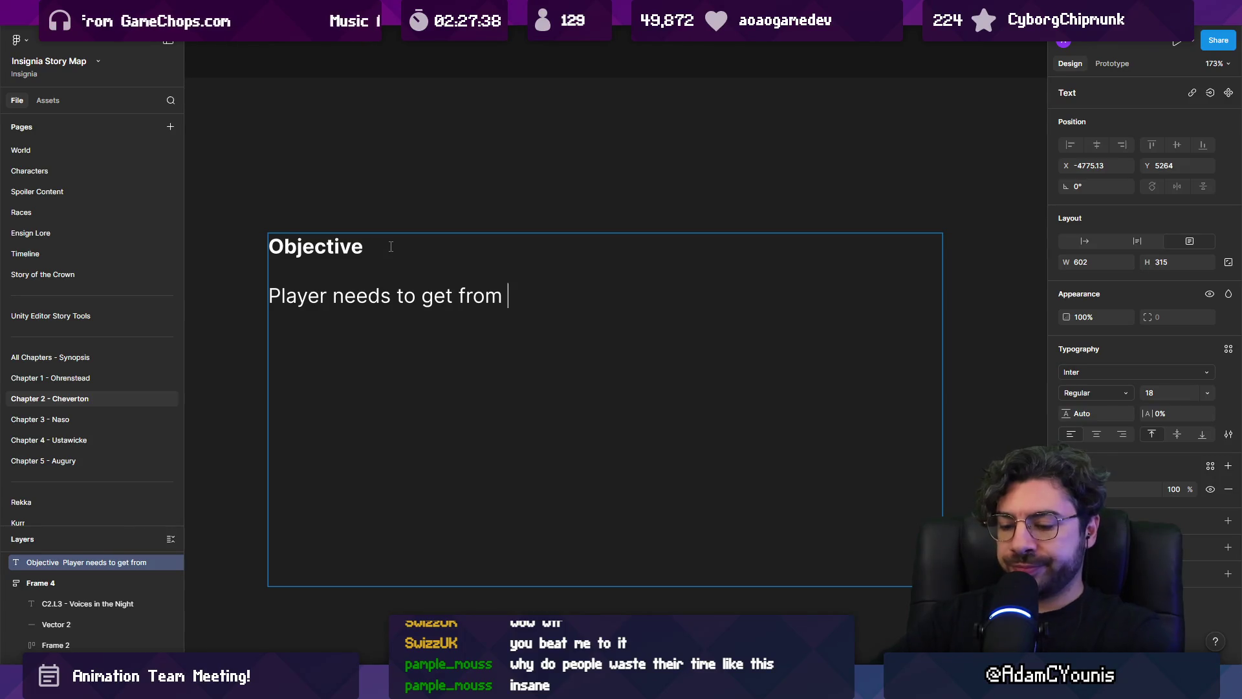
{"action": "type", "text": "sequence "}
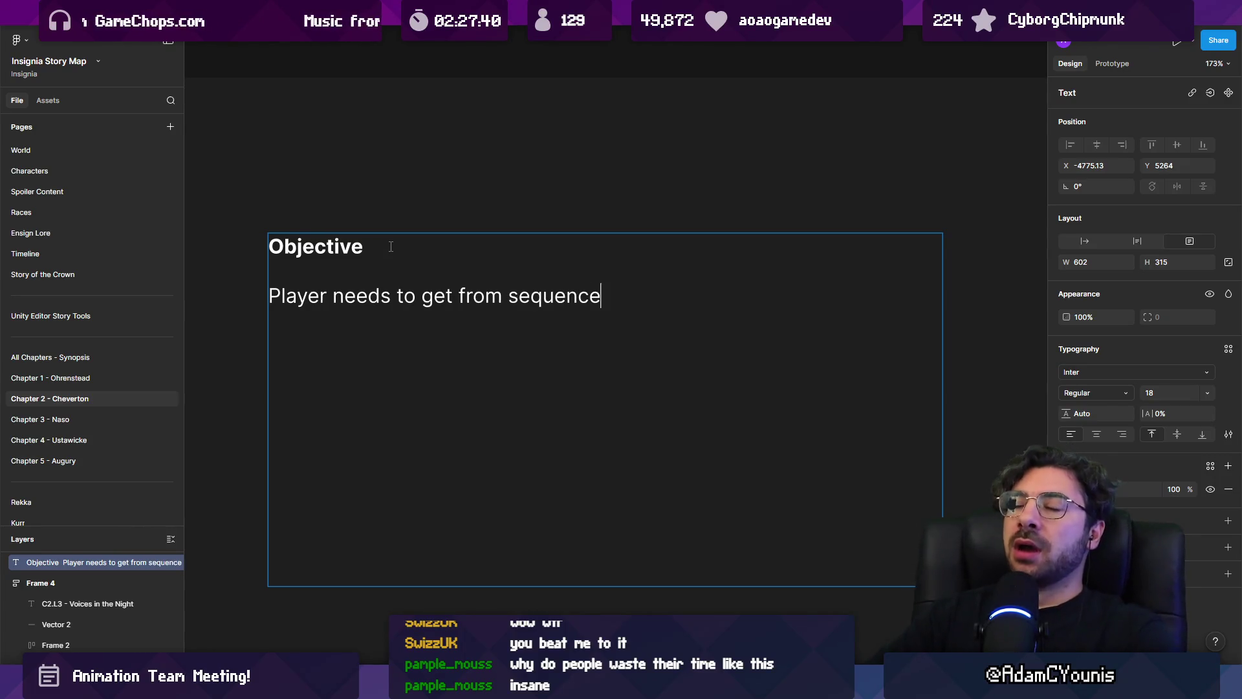
{"action": "type", "text": "at the chapel "}
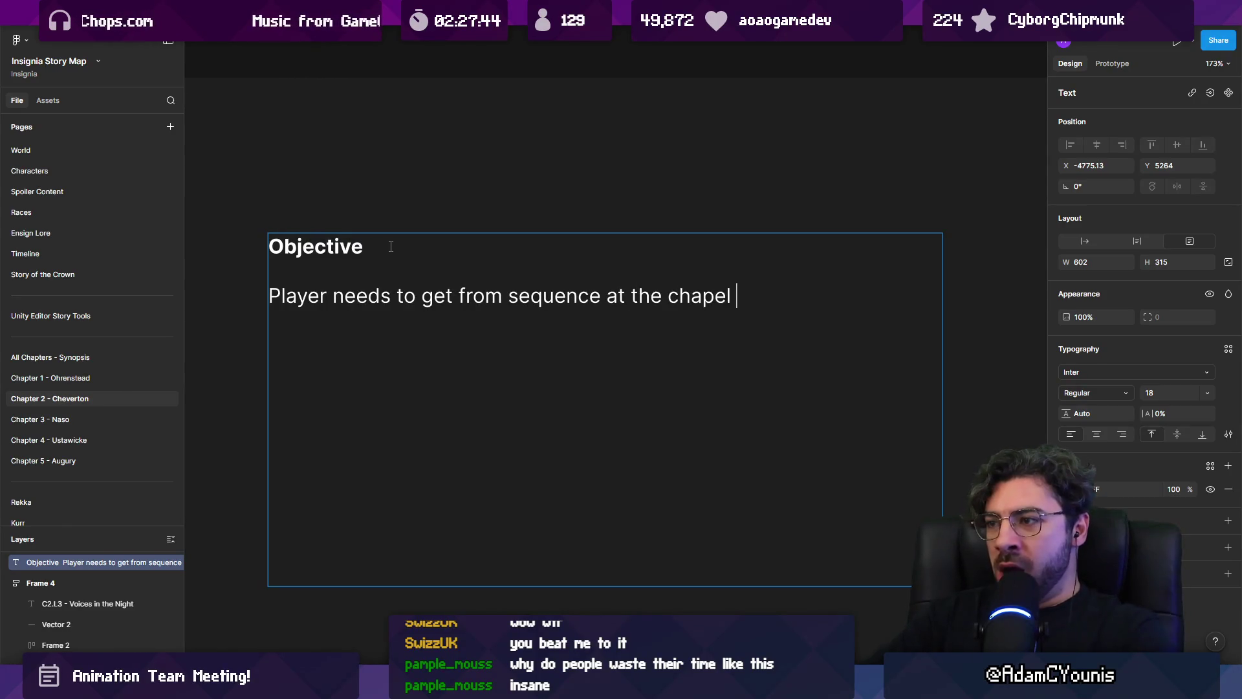
{"action": "type", "text": "to the"}
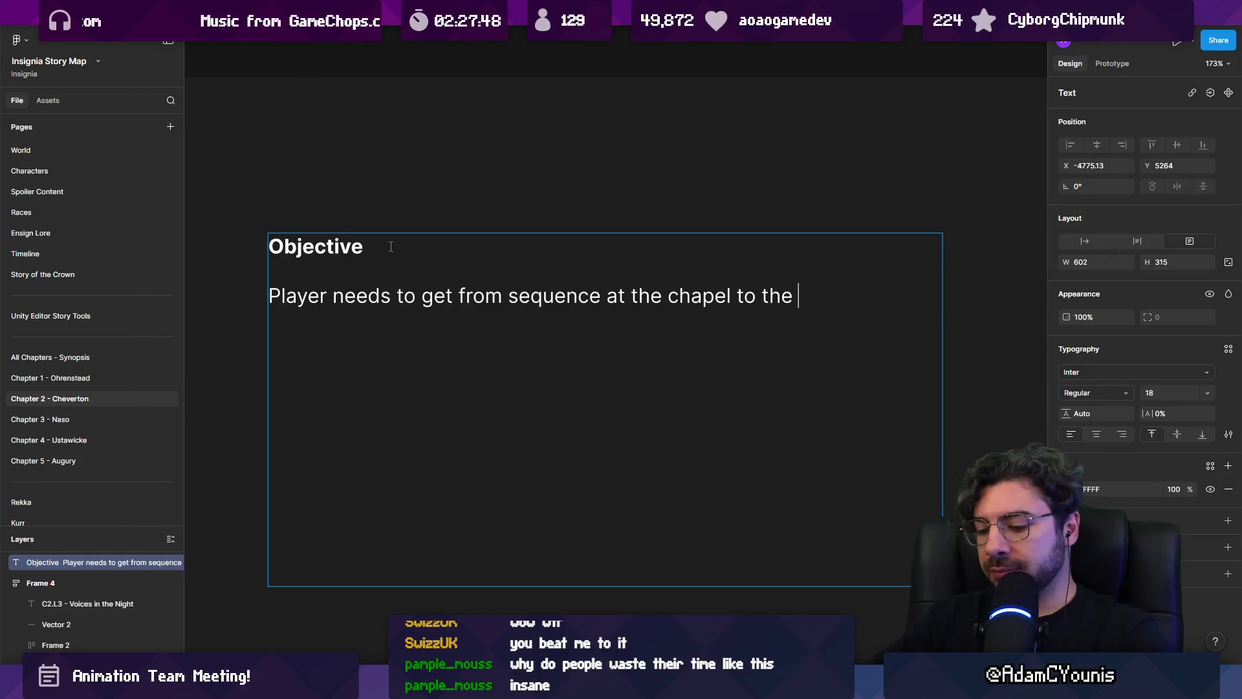
{"action": "type", "text": "gates io"}
{"action": "key", "text": "BackSpace"}
{"action": "key", "text": "BackSpace"}
{"action": "type", "text": "oif"}
{"action": "key", "text": "BackSpace"}
{"action": "key", "text": "BackSpace"}
{"action": "type", "text": "f Cheverton "}
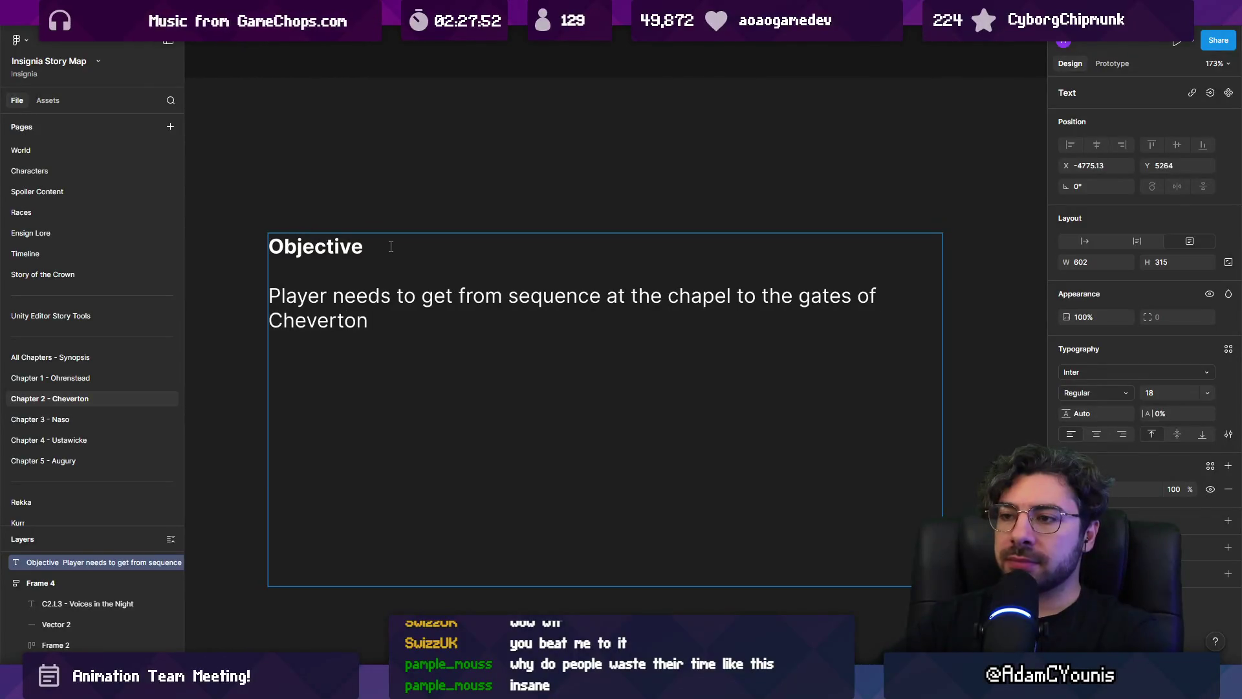
{"action": "type", "text": ".,"}
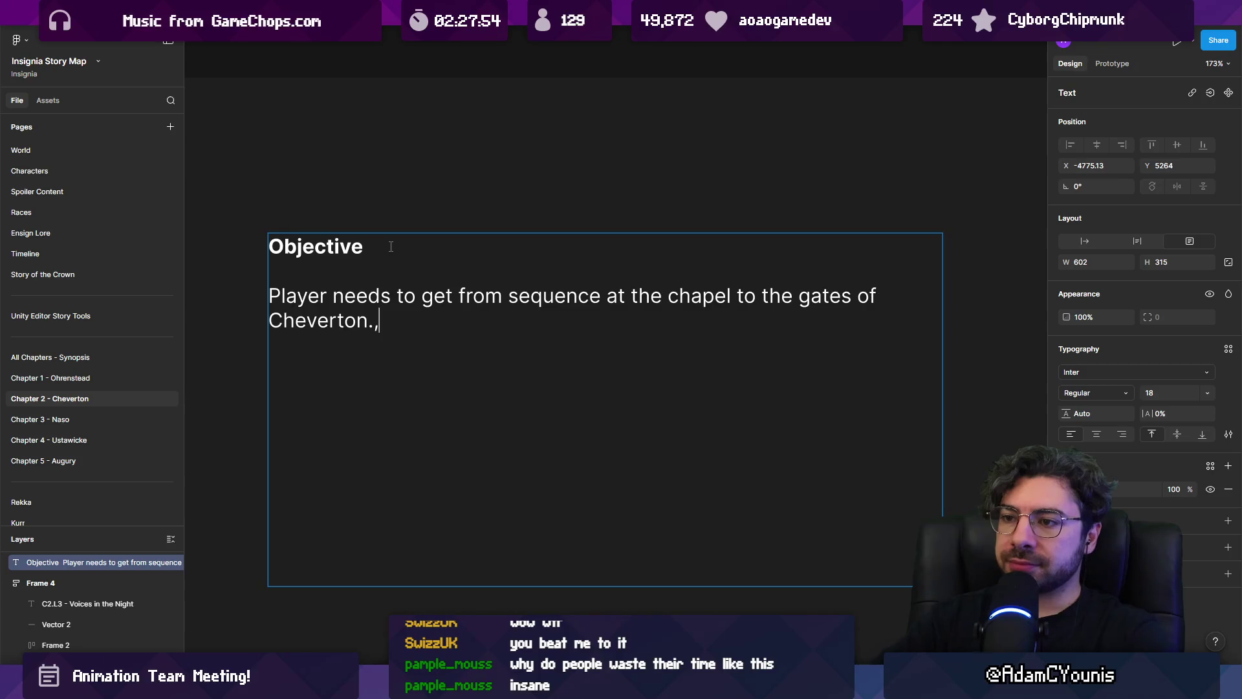
{"action": "type", "text": "."}
{"action": "key", "text": "Return"}
{"action": "key", "text": "Return"}
Write a Story Beats list with Meet the Hithen?, Learn a new ensign? and Meet the children?
{"action": "type", "text": "Stroryt"}
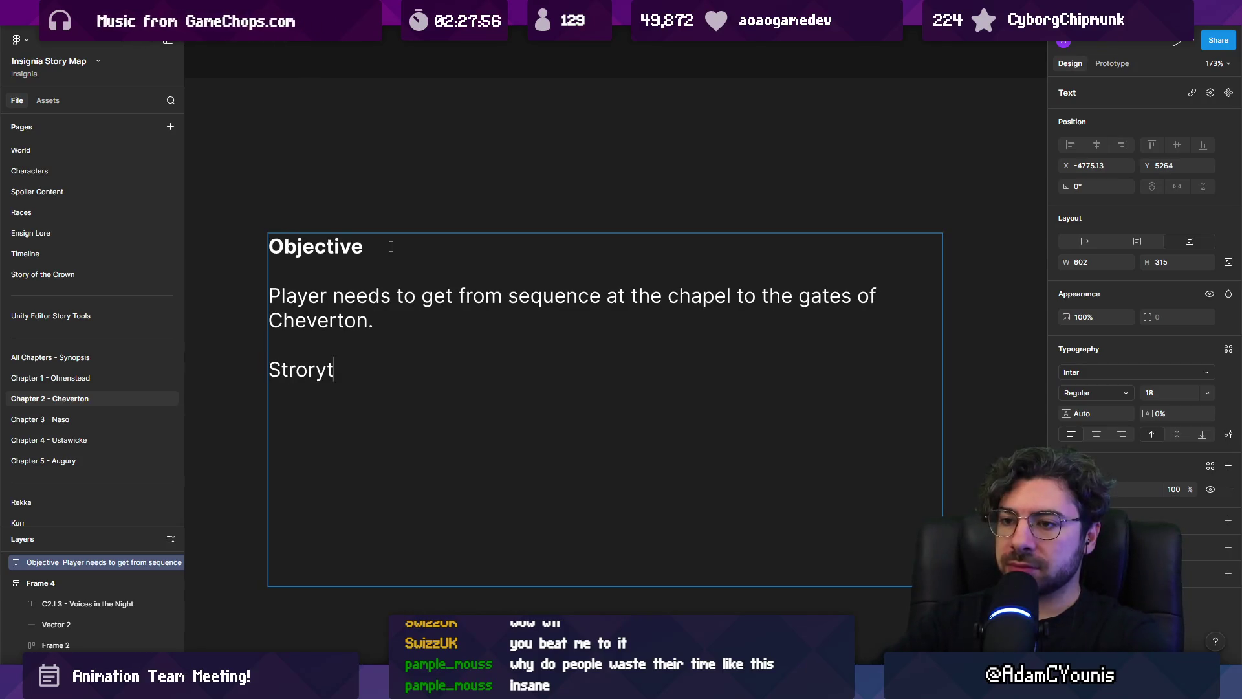
{"action": "type", "text": "y Beats"}
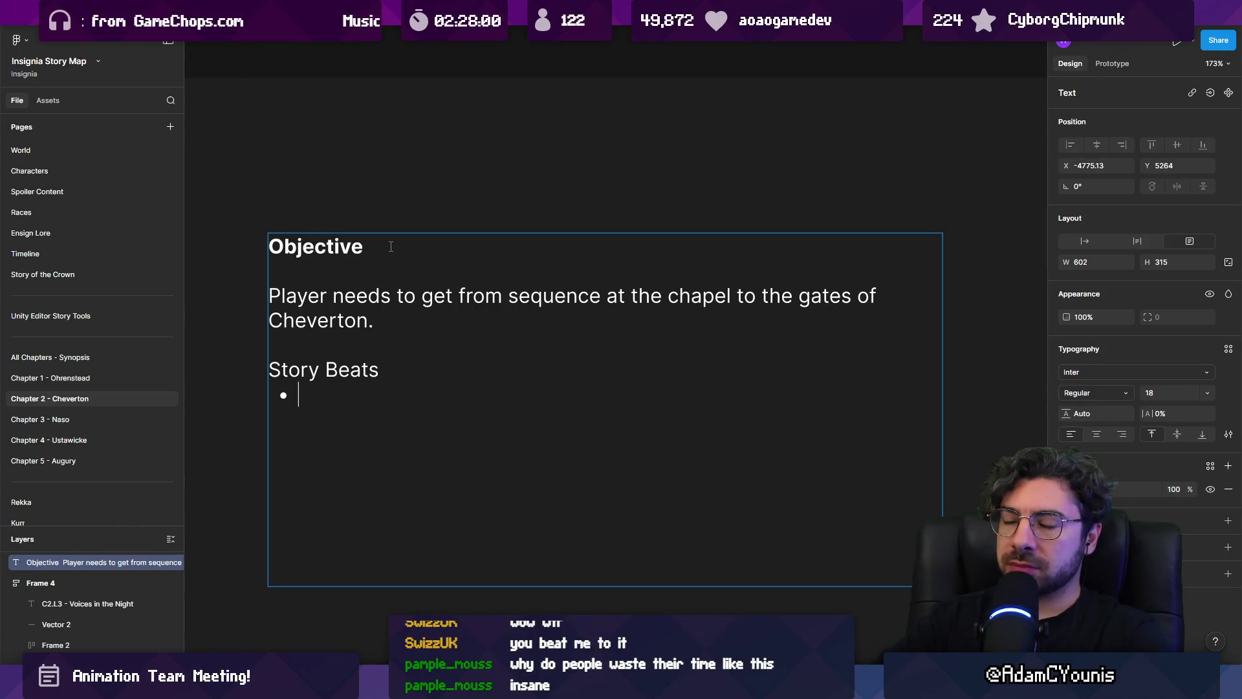
{"action": "type", "text": "Meet the Hirren"}
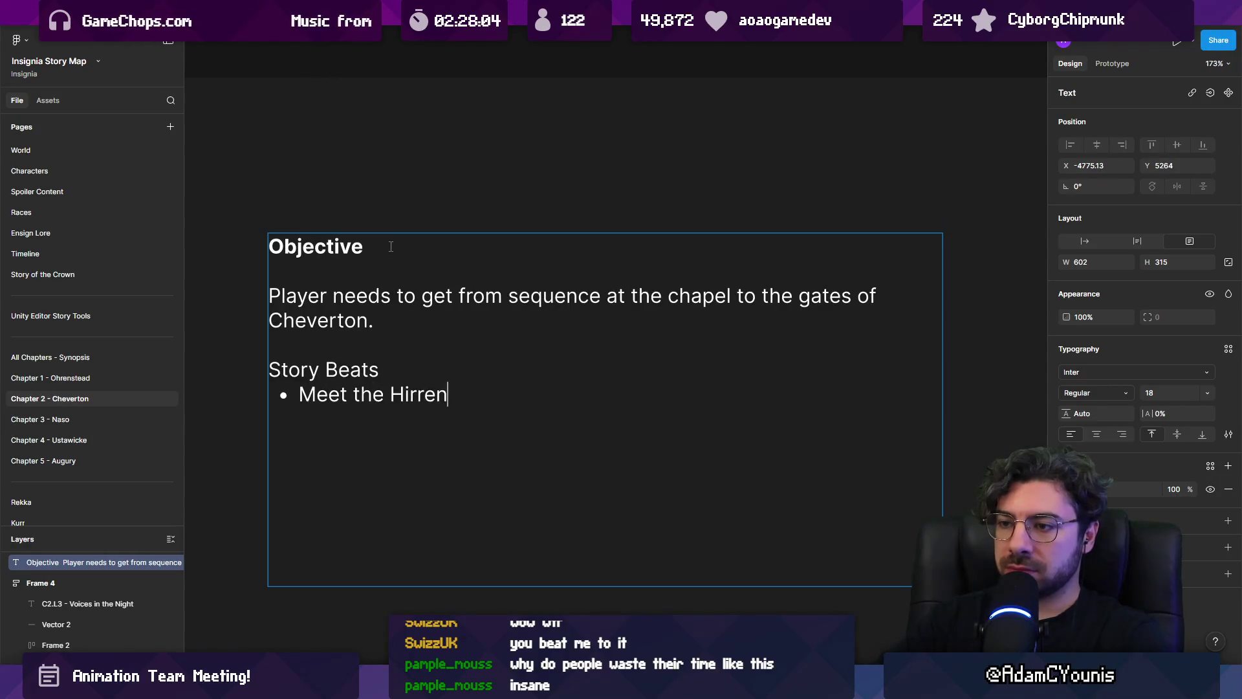
{"action": "type", "text": "Meeth"}
{"action": "key", "text": "BackSpace"}
{"action": "type", "text": "the Hithen?"}
{"action": "key", "text": "Return"}
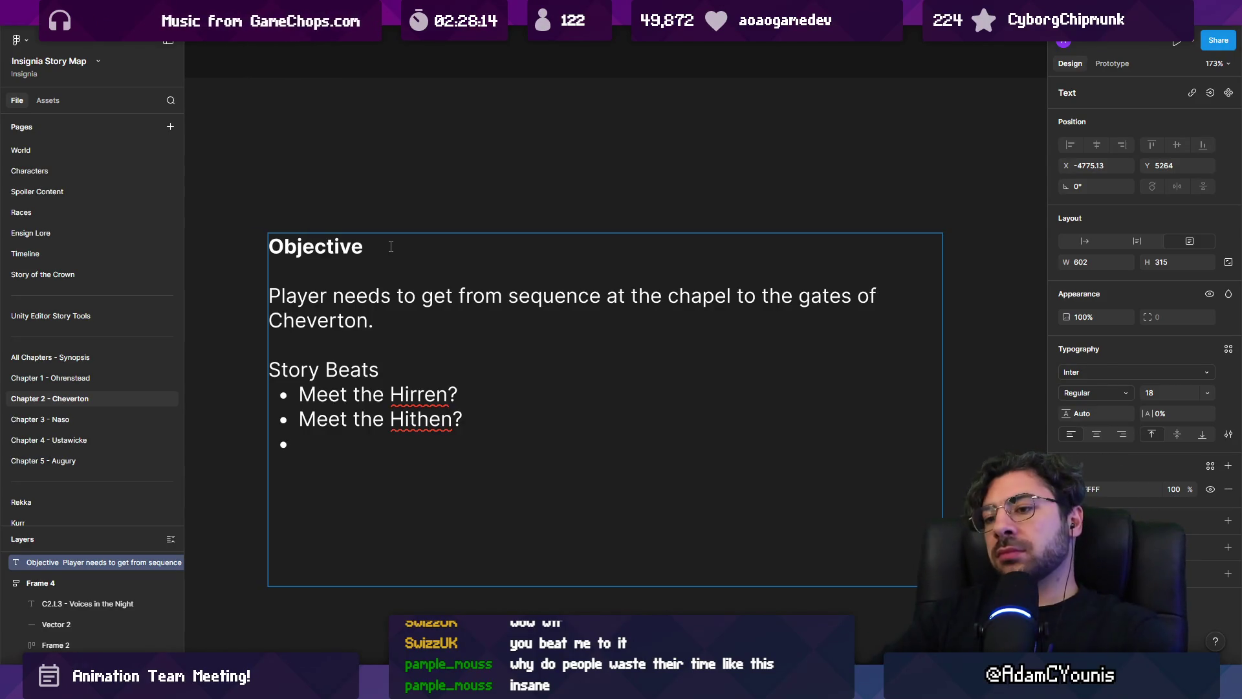
{"action": "type", "text": "KLe"}
{"action": "key", "text": "BackSpace"}
{"action": "key", "text": "BackSpace"}
{"action": "key", "text": "BackSpace"}
{"action": "type", "text": "L"}
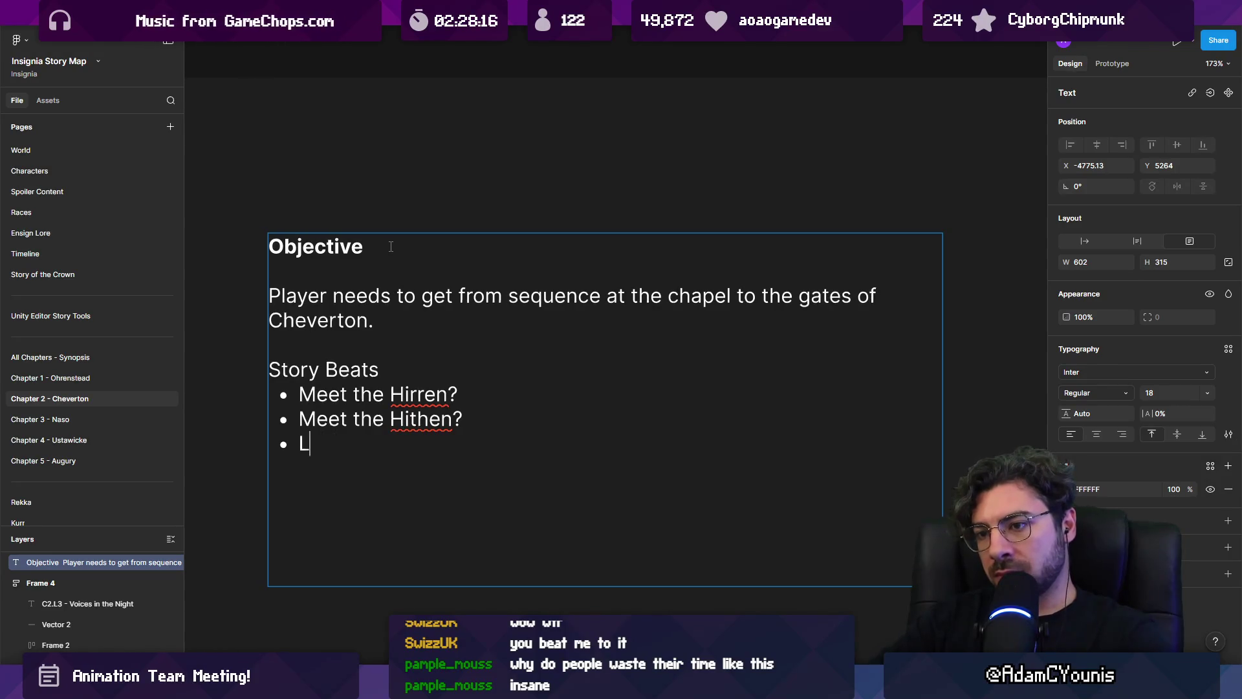
{"action": "type", "text": "earn a new ensign? "}
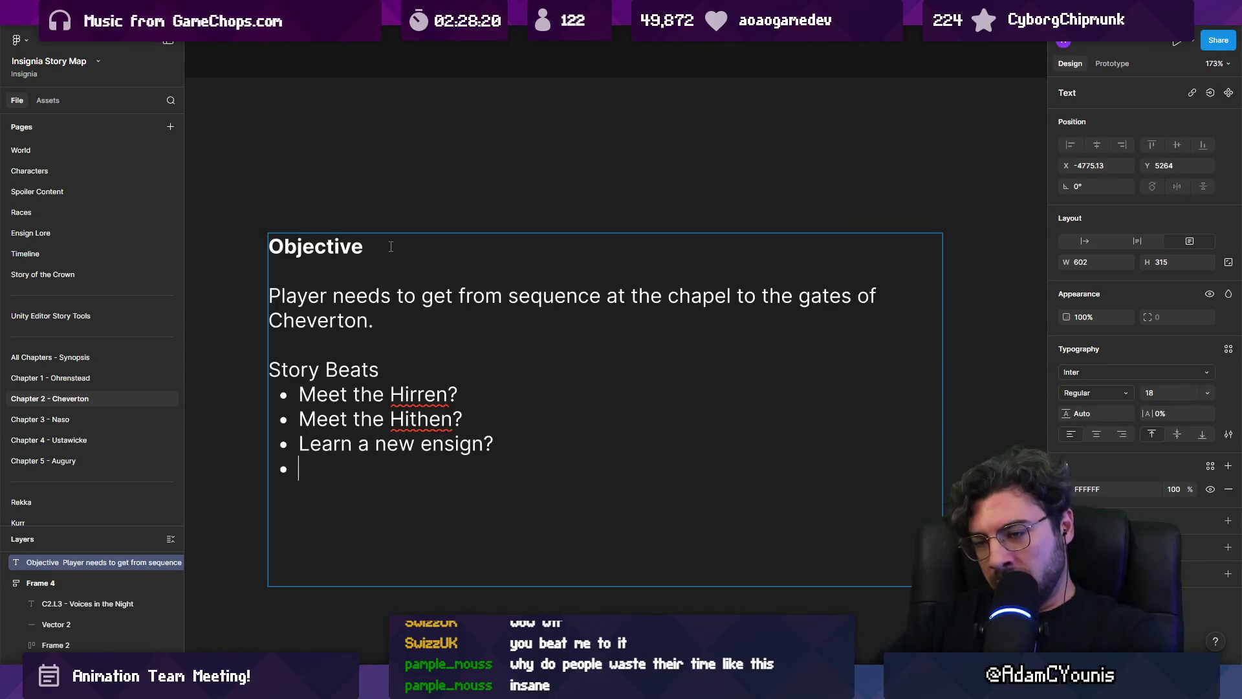
{"action": "type", "text": "Meet wi"}
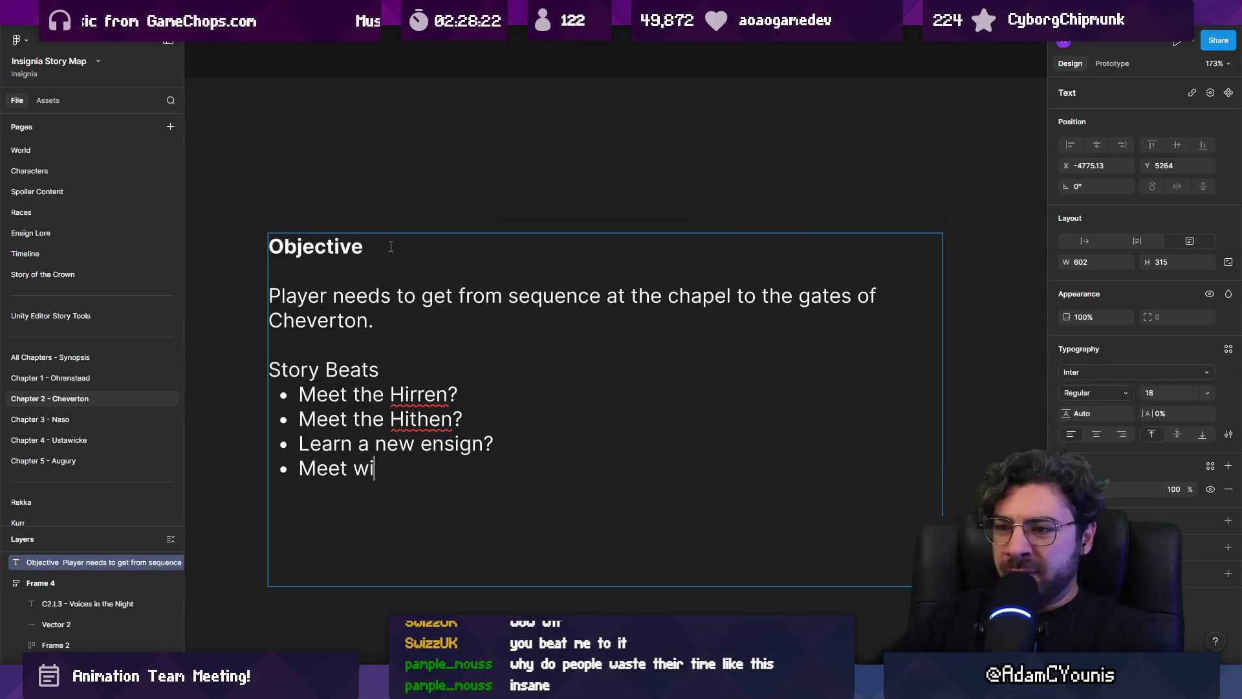
{"action": "key", "text": "BackSpace"}
{"action": "key", "text": "BackSpace"}
{"action": "type", "text": "the children?"}
{"action": "key", "text": "Return"}
{"action": "type", "text": "M"}
{"action": "key", "text": "BackSpace"}
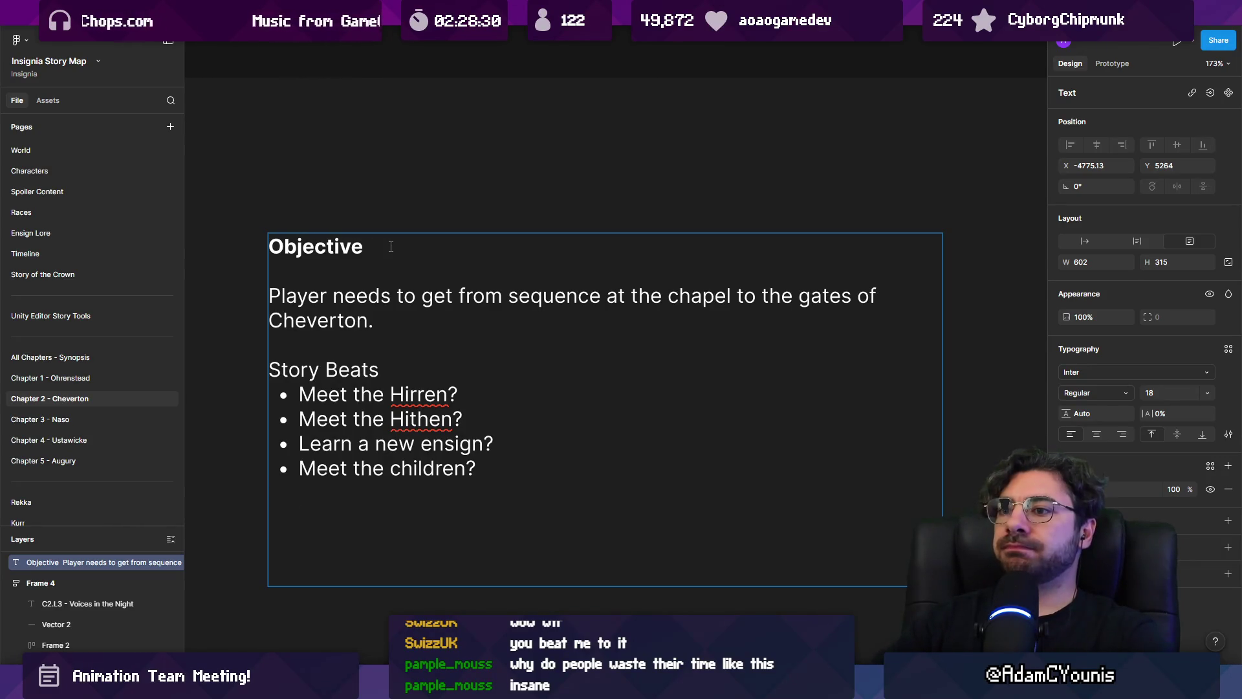
Move the Learn a new ensign? bullet under a new Gameplay Objectives heading
{"action": "key", "text": "Up"}
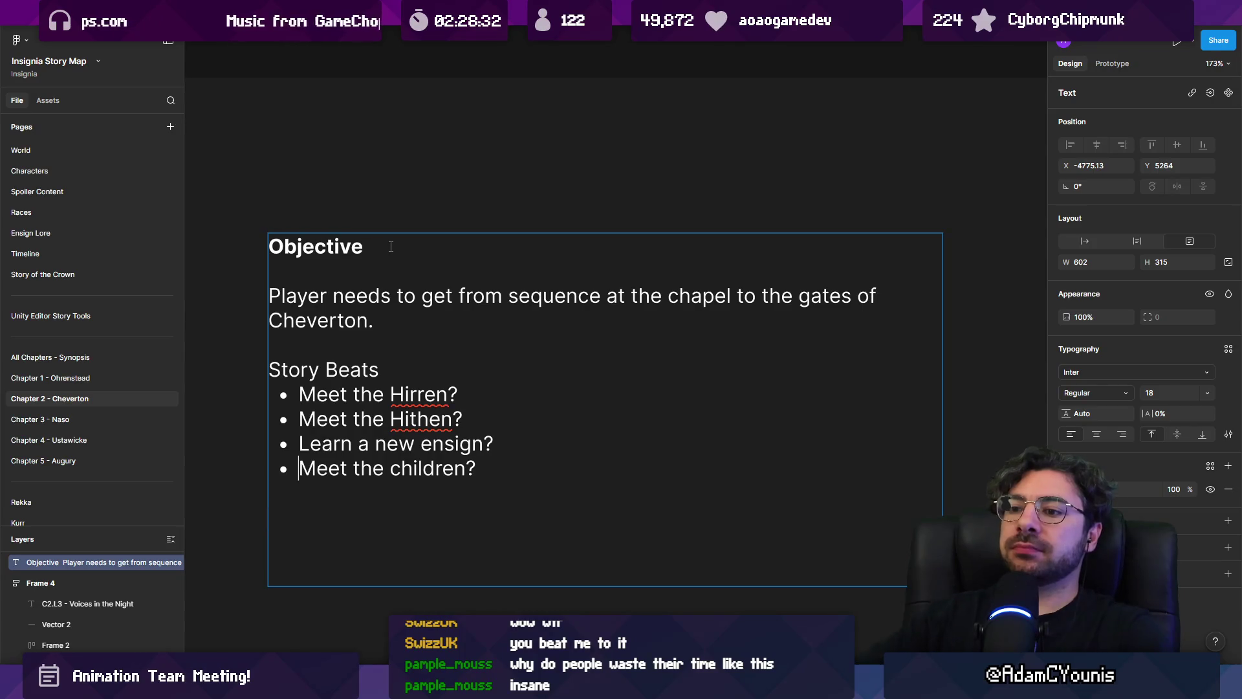
{"action": "key", "text": "shift+Up"}
{"action": "key", "text": "BackSpace"}
{"action": "type", "text": "Gam"}
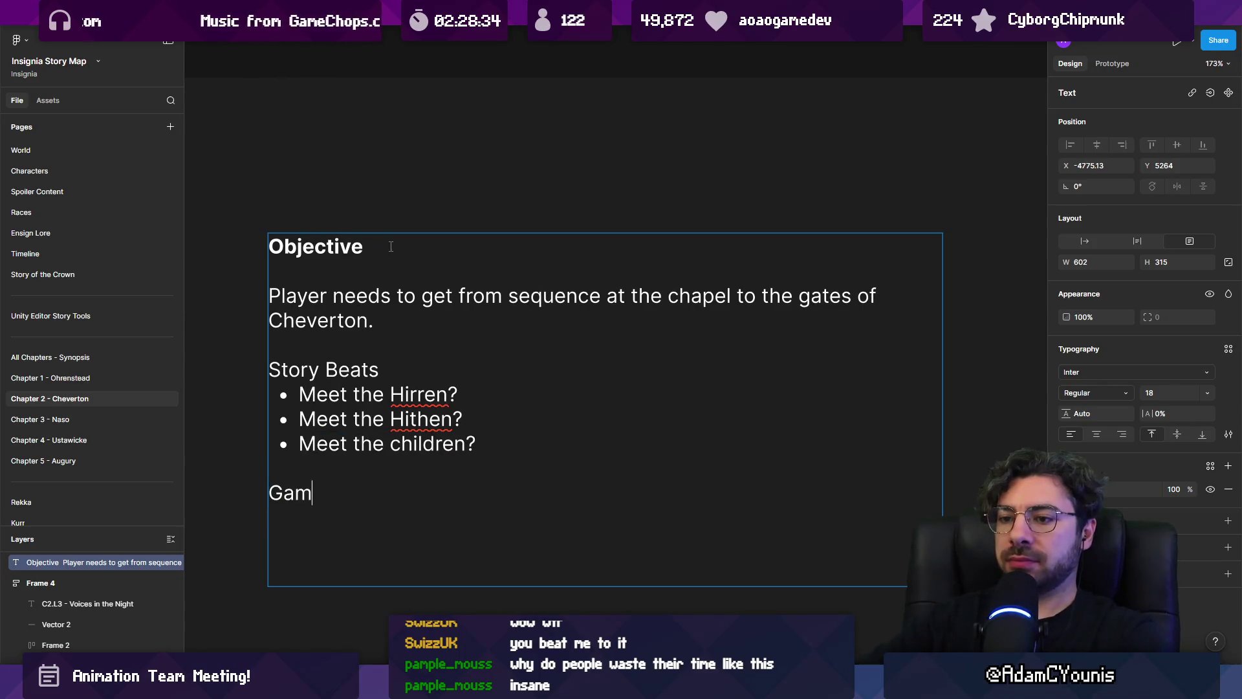
{"action": "type", "text": "eplay Objewc"}
{"action": "key", "text": "BackSpace"}
{"action": "key", "text": "BackSpace"}
{"action": "type", "text": "ctiov"}
{"action": "key", "text": "BackSpace"}
{"action": "key", "text": "BackSpace"}
{"action": "type", "text": "ves"}
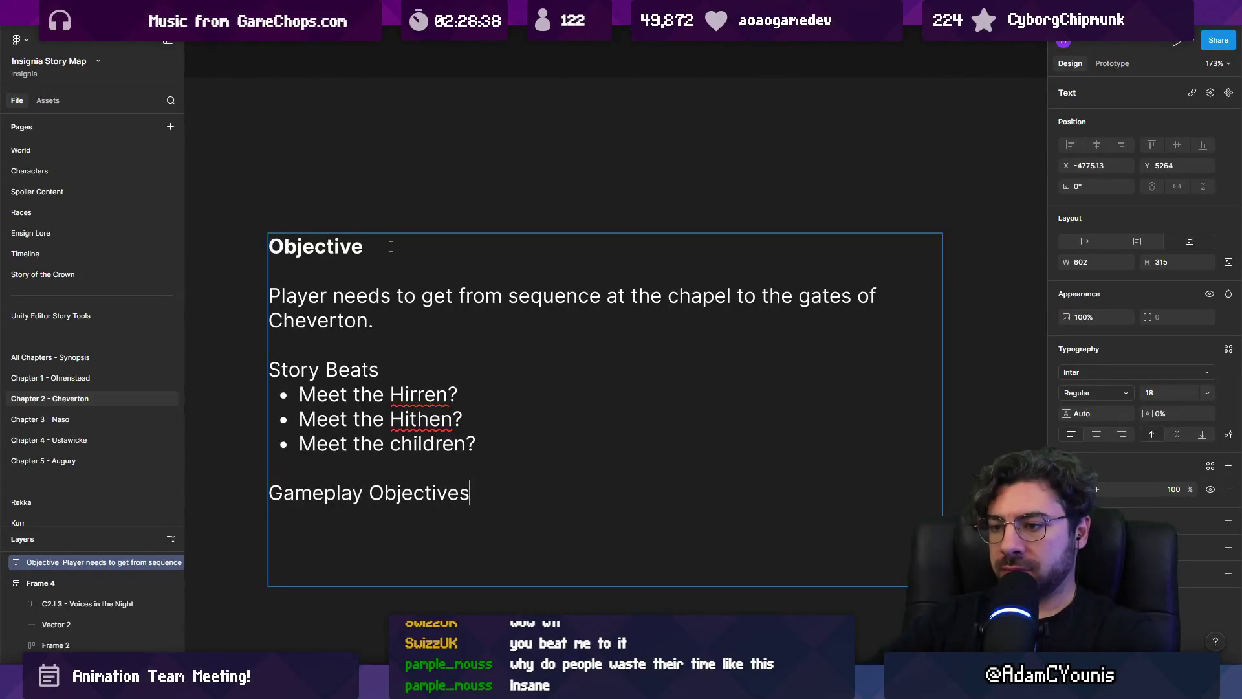
{"action": "key", "text": "Return"}
{"action": "type", "text": "Learn a new ensign?"}
Bold the Gameplay Objectives and Story Beats headings
{"action": "key", "text": "shift+Home"}
{"action": "key", "text": "ctrl+b"}
{"action": "key", "text": "Up"}
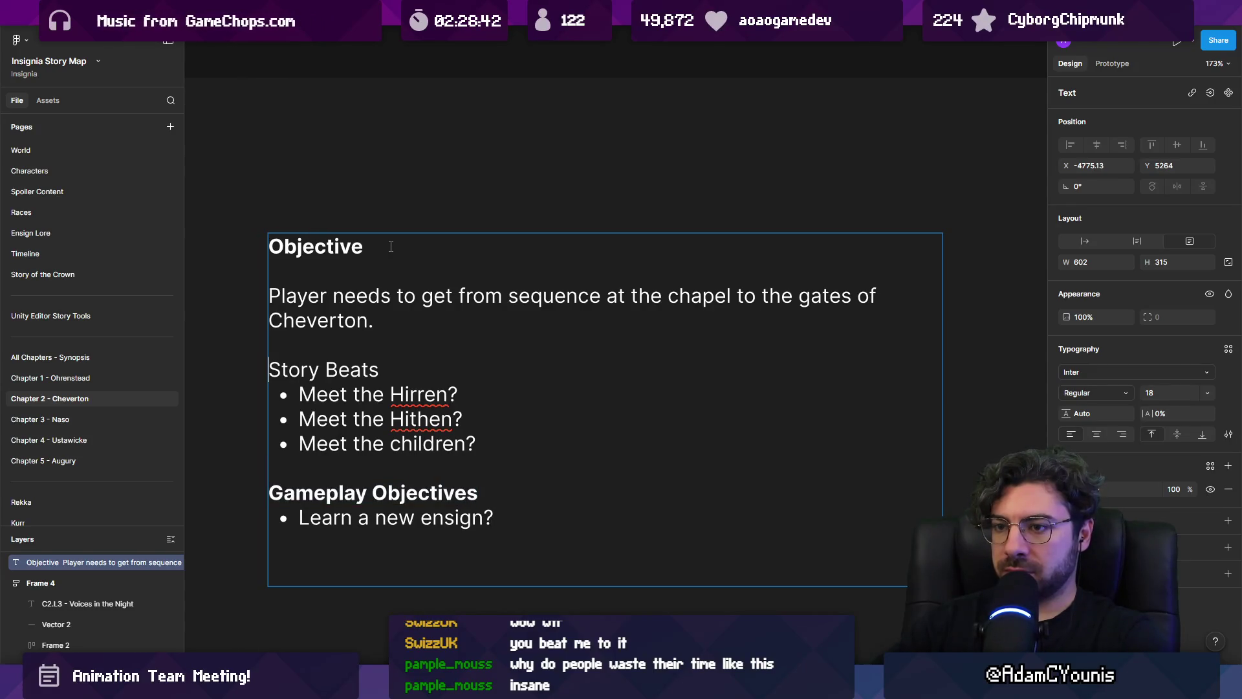
{"action": "key", "text": "shift+End"}
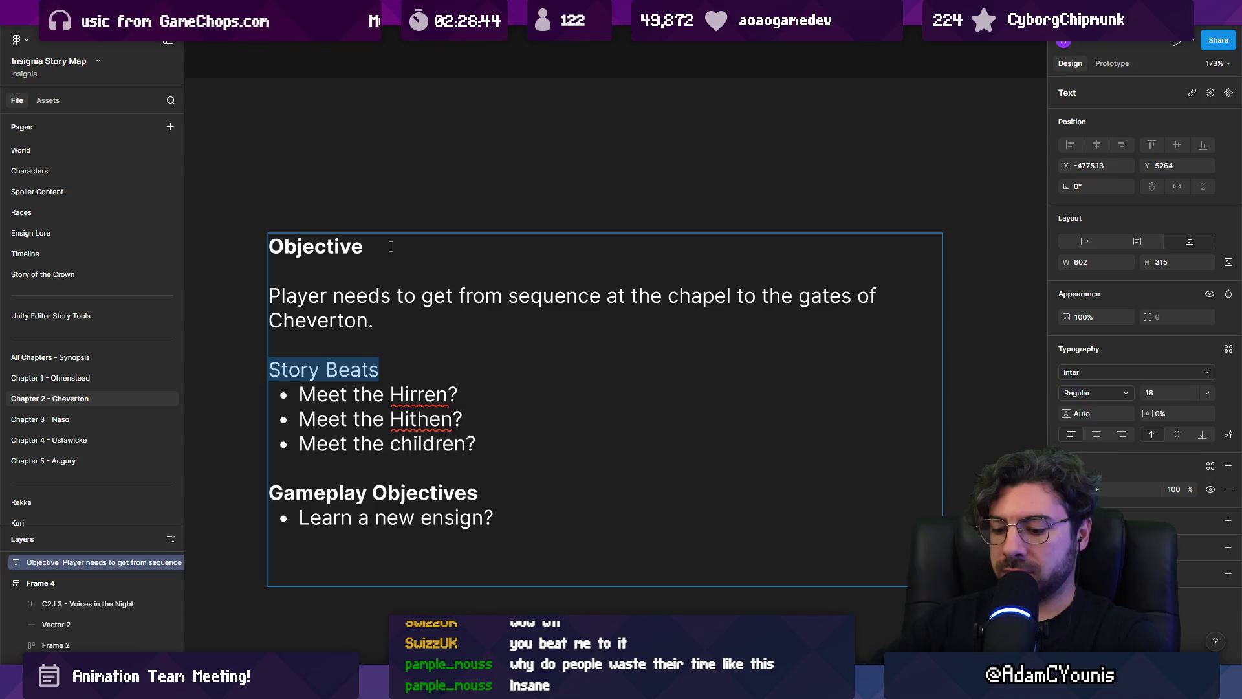
{"action": "key", "text": "ctrl+b"}
{"action": "key", "text": "Down"}
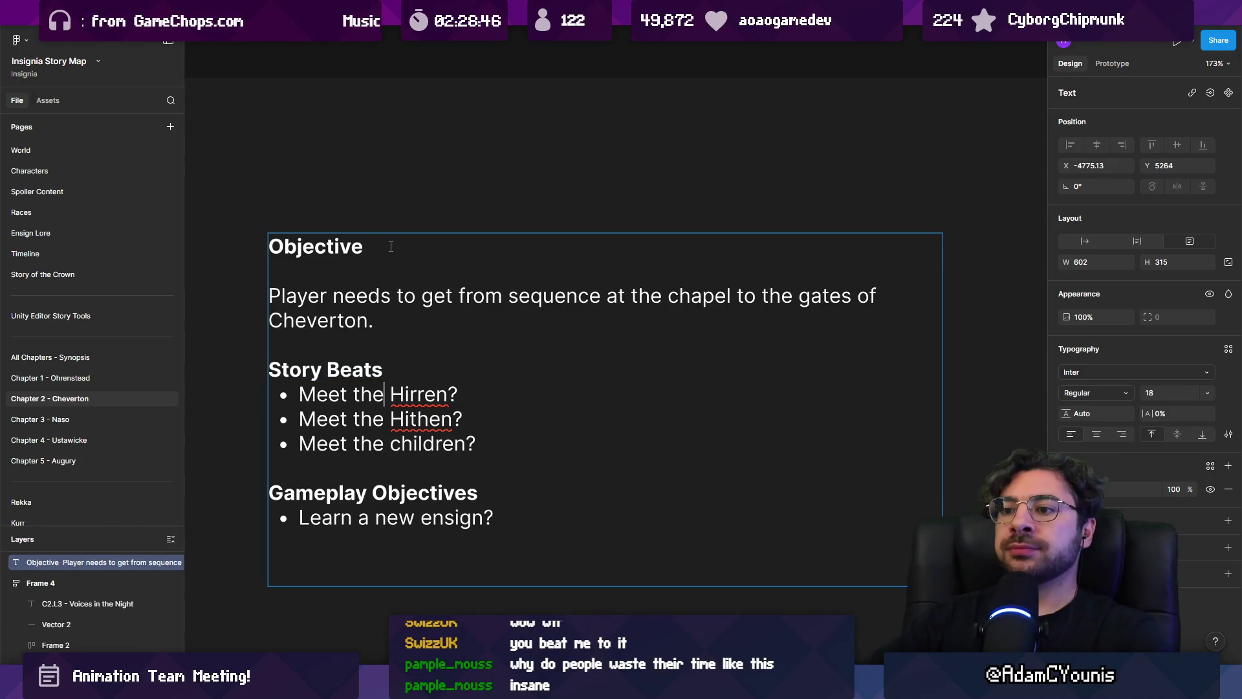
Add a new story beat bullet beneath Meet the children? starting 'Set up the'
{"action": "key", "text": "Up"}
{"action": "key", "text": "End"}
{"action": "key", "text": "Return"}
{"action": "type", "text": "Discover the"}
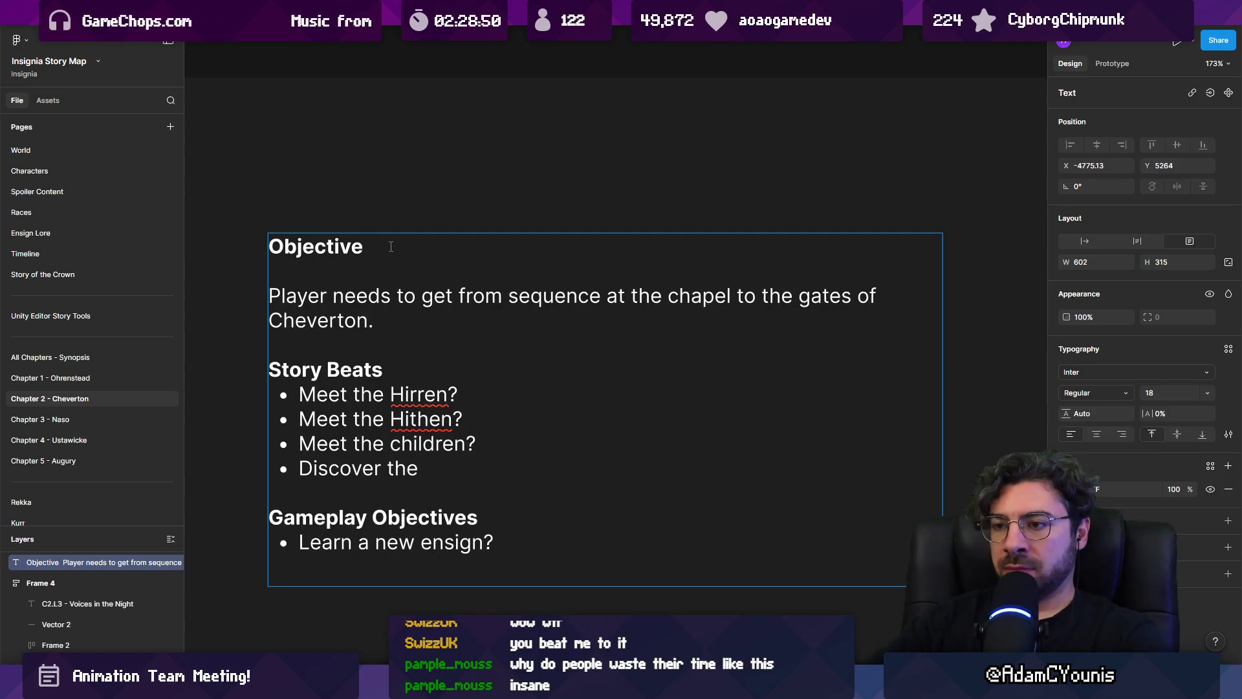
{"action": "key", "text": "shift+Home"}
{"action": "type", "text": "Set up the"}
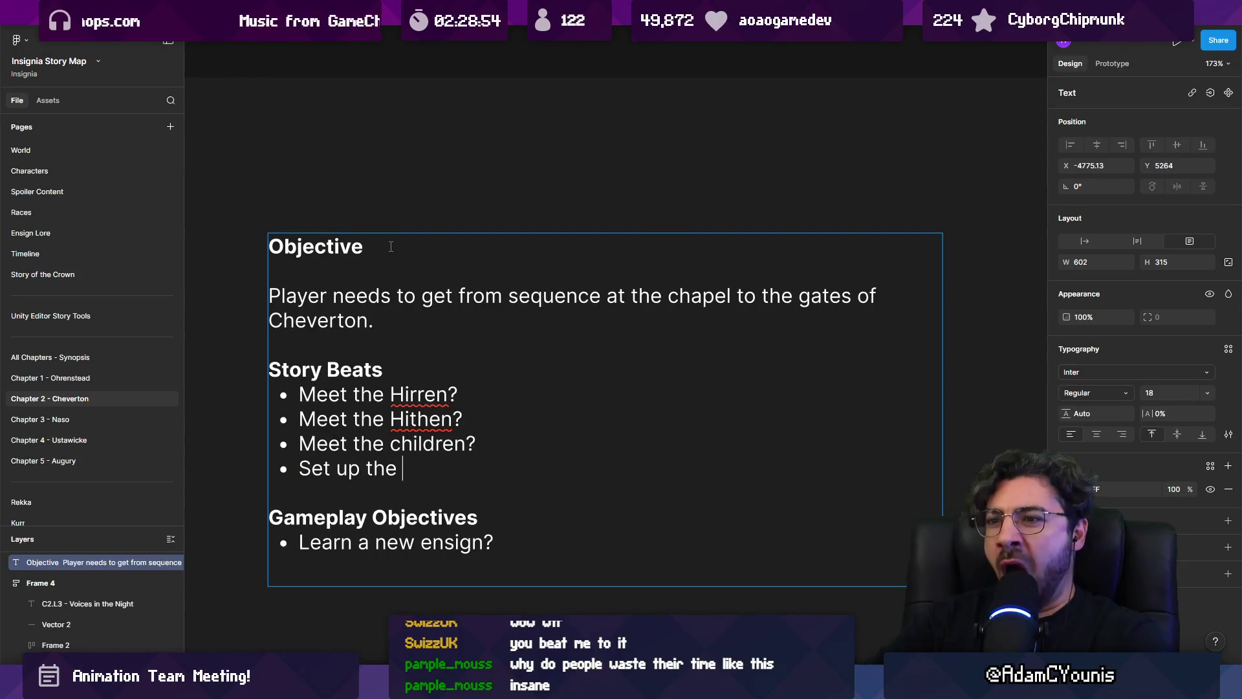
{"action": "type", "text": "world of"}
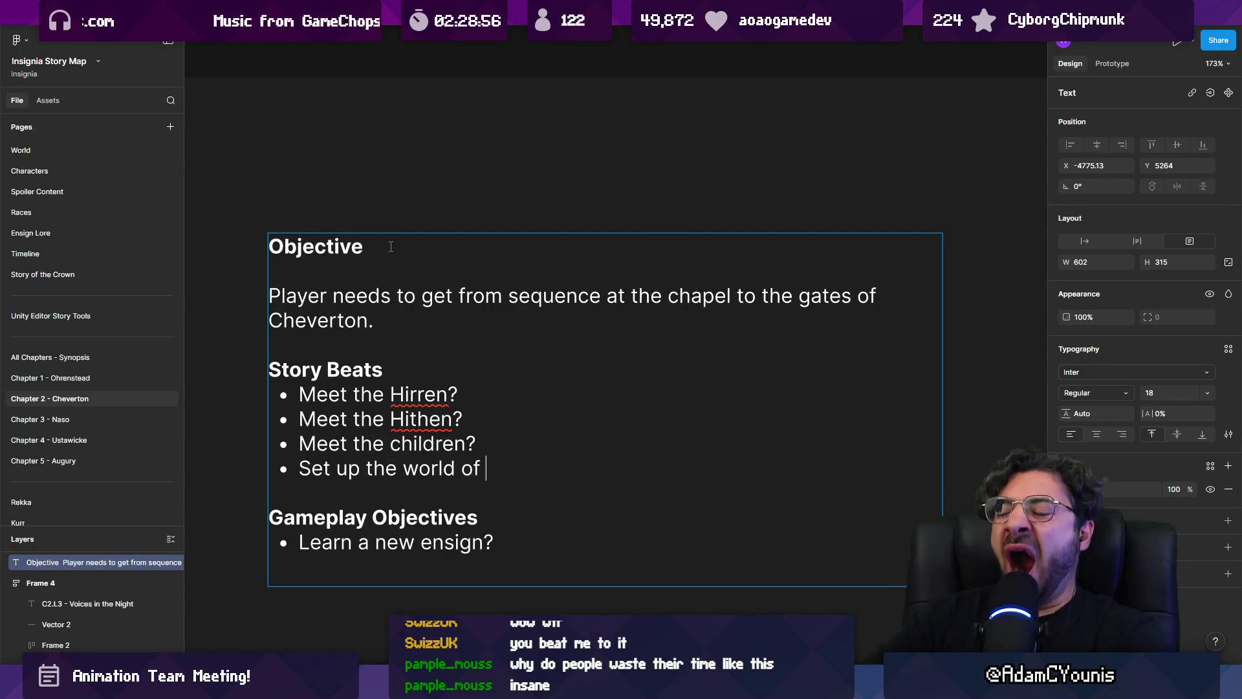
Complete the beat as 'Set up the Cheverto Forest chapter zone'
{"action": "key", "text": "ctrl+shift+Left"}
{"action": "key", "text": "ctrl+shift+Left"}
{"action": "type", "text": "Chv"}
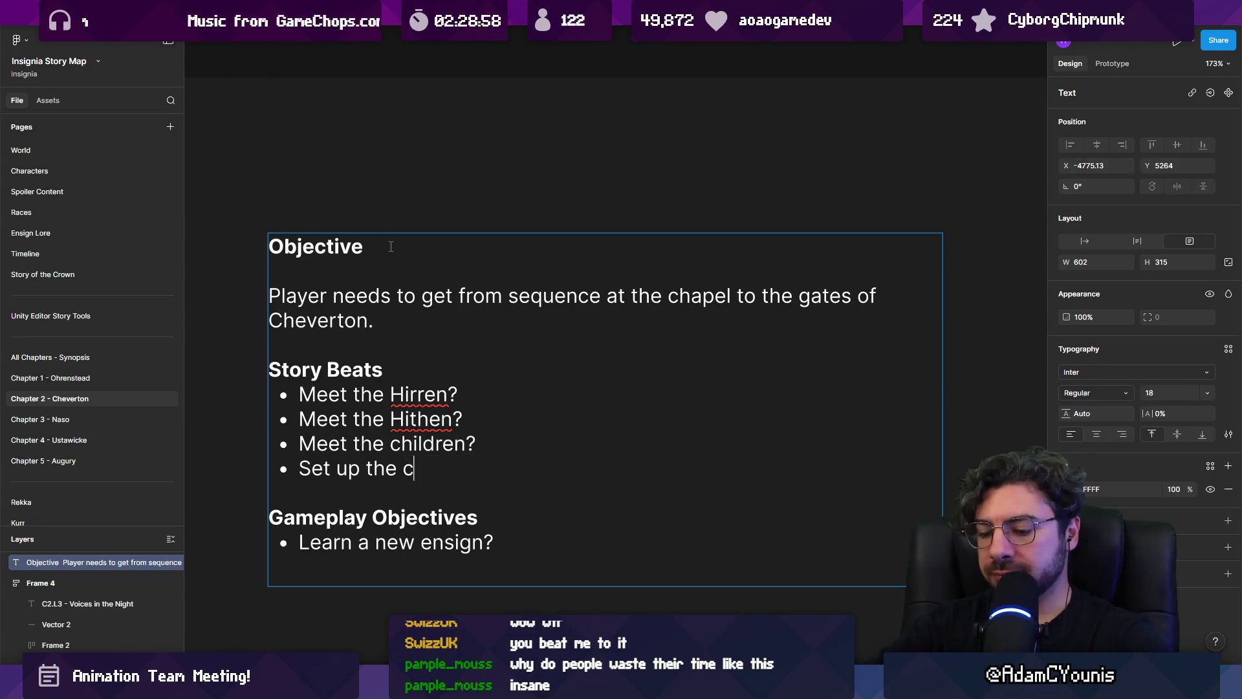
{"action": "key", "text": "BackSpace"}
{"action": "type", "text": "evertojn ch"}
{"action": "key", "text": "BackSpace"}
{"action": "key", "text": "BackSpace"}
{"action": "key", "text": "BackSpace"}
{"action": "key", "text": "BackSpace"}
{"action": "type", "text": "chapter"}
{"action": "key", "text": "ctrl+Left"}
{"action": "type", "text": "DFor"}
{"action": "key", "text": "BackSpace"}
{"action": "key", "text": "BackSpace"}
{"action": "key", "text": "BackSpace"}
{"action": "type", "text": "Dore"}
{"action": "key", "text": "BackSpace"}
{"action": "key", "text": "BackSpace"}
{"action": "key", "text": "BackSpace"}
{"action": "type", "text": "Foir"}
{"action": "key", "text": "BackSpace"}
{"action": "key", "text": "BackSpace"}
{"action": "type", "text": "rest"}
{"action": "key", "text": "End"}
{"action": "type", "text": "zone"}
Nest 'Which contains abilities we don’t have yet' under the beat, with a deeper 'Wall run' sub-bullet
{"action": "key", "text": "Return"}
{"action": "key", "text": "Tab"}
{"action": "type", "text": "W"}
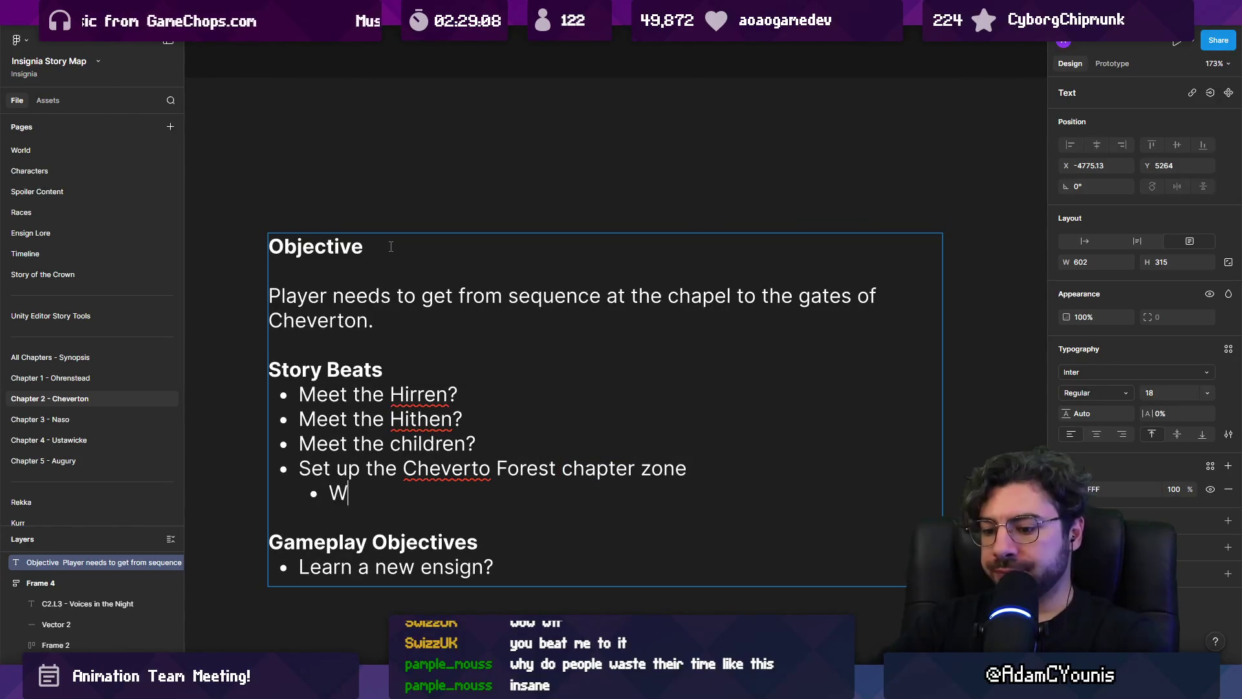
{"action": "type", "text": "hich contains"}
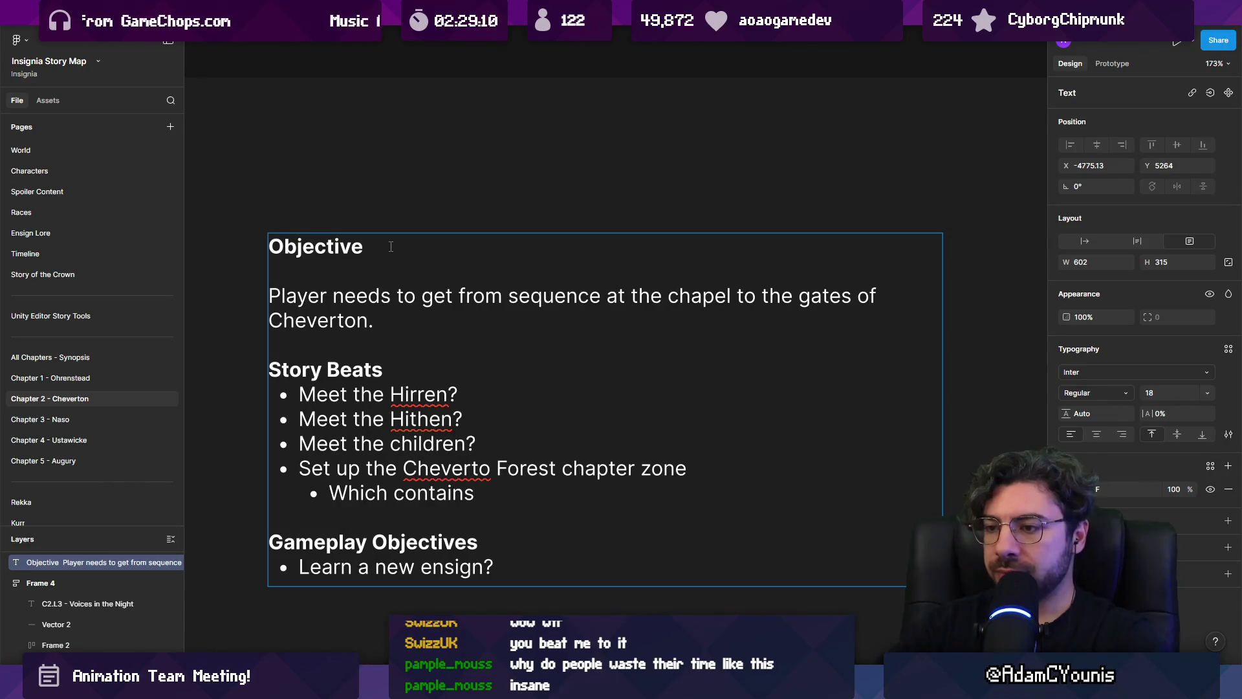
{"action": "type", "text": " abilities we don"}
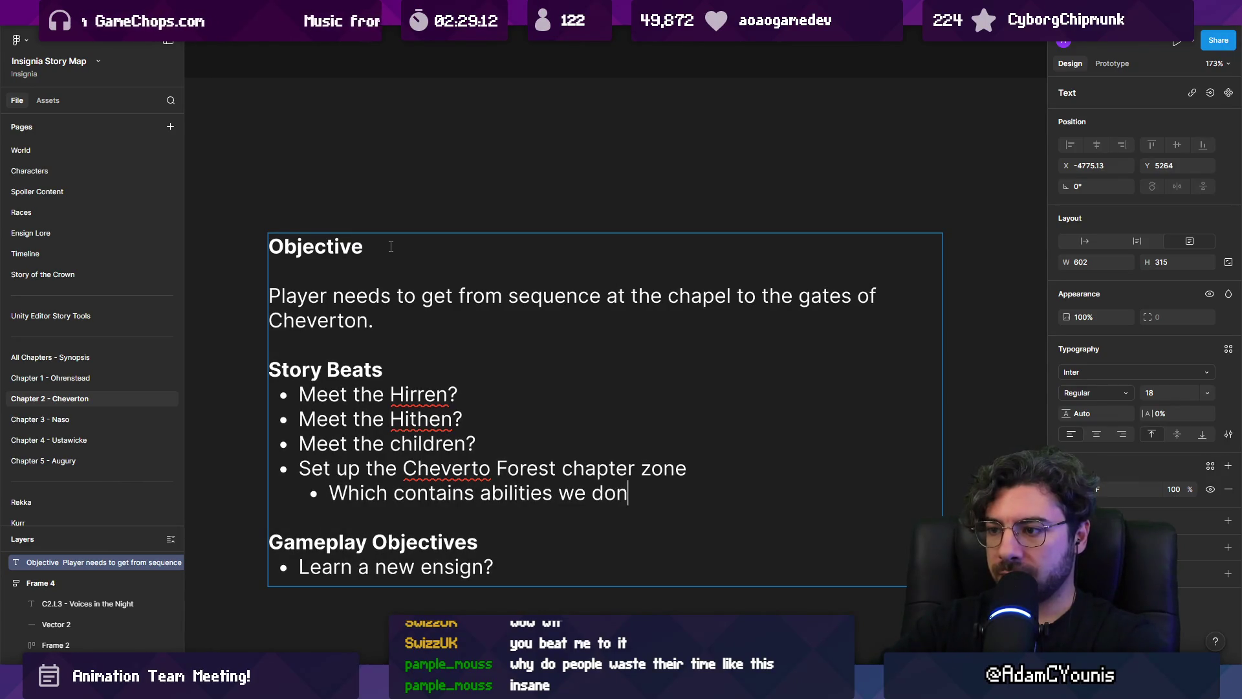
{"action": "type", "text": "’t have yet"}
{"action": "key", "text": "Return"}
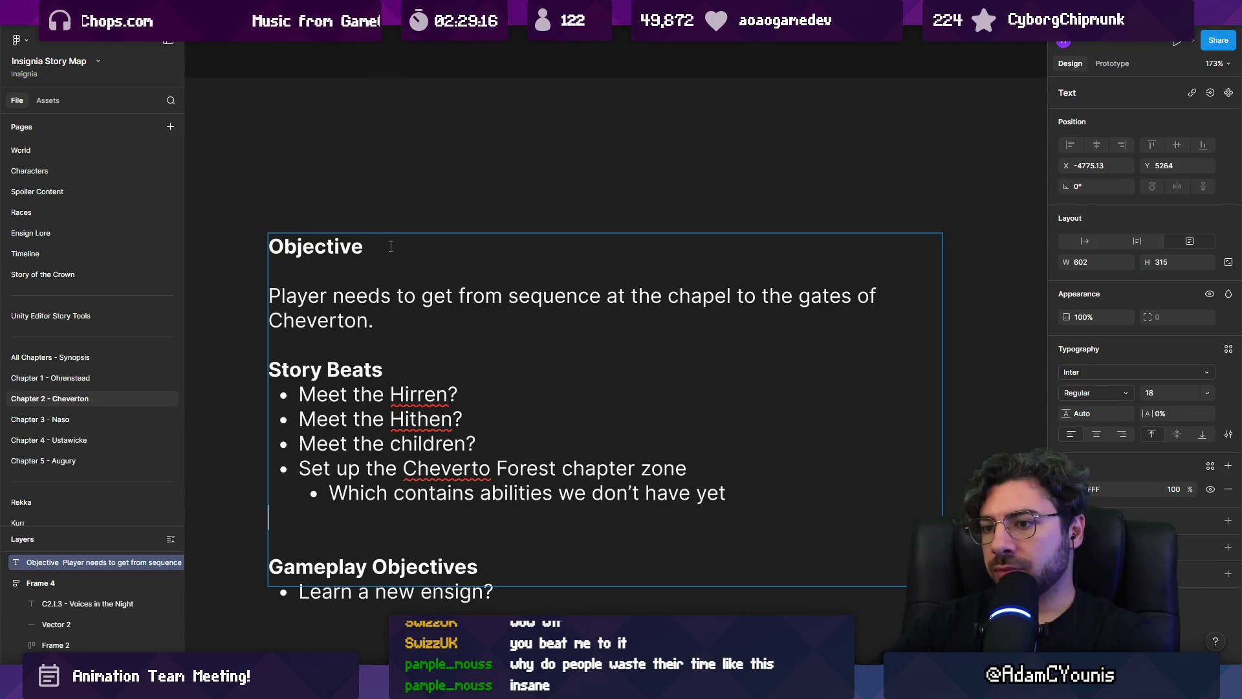
{"action": "key", "text": "BackSpace"}
{"action": "key", "text": "Return"}
{"action": "key", "text": "Tab"}
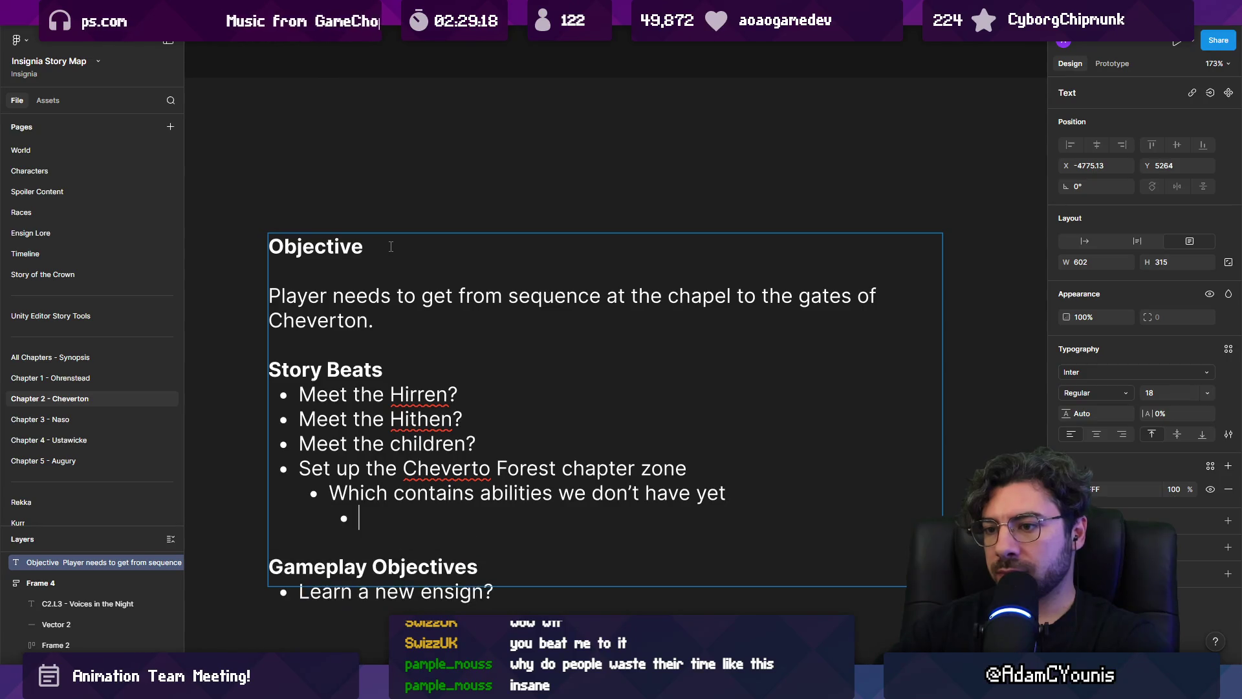
{"action": "type", "text": "Wall run"}
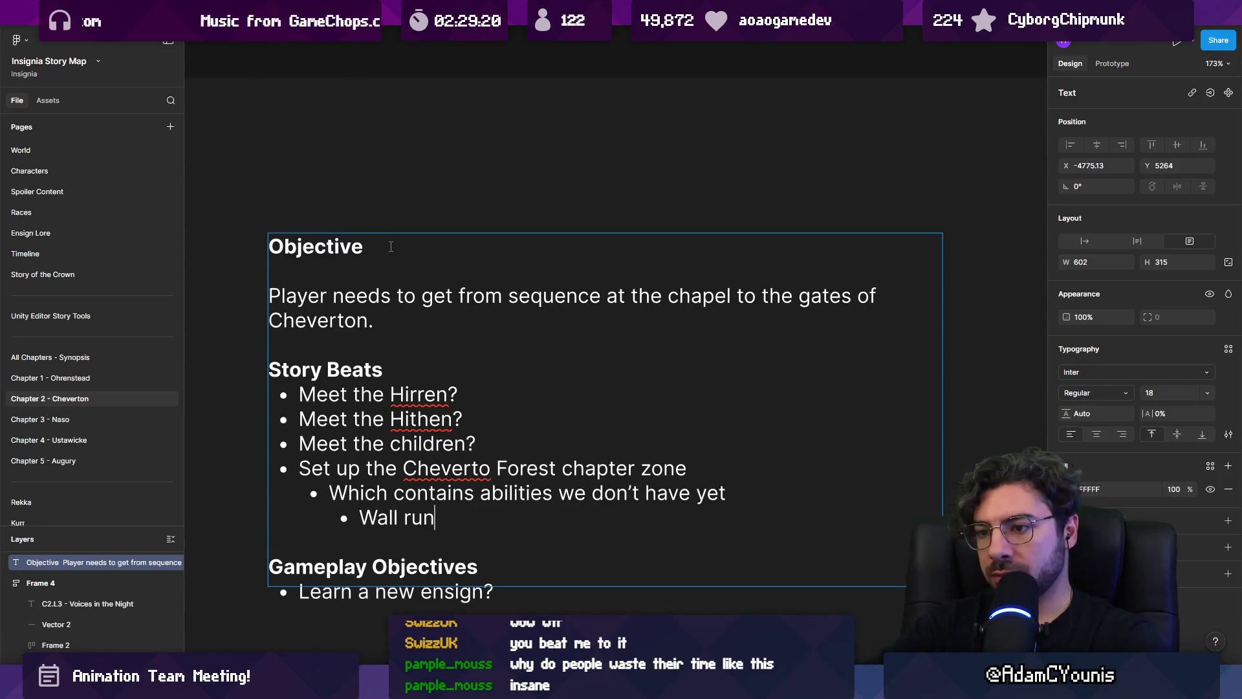
{"action": "key", "text": "Escape"}
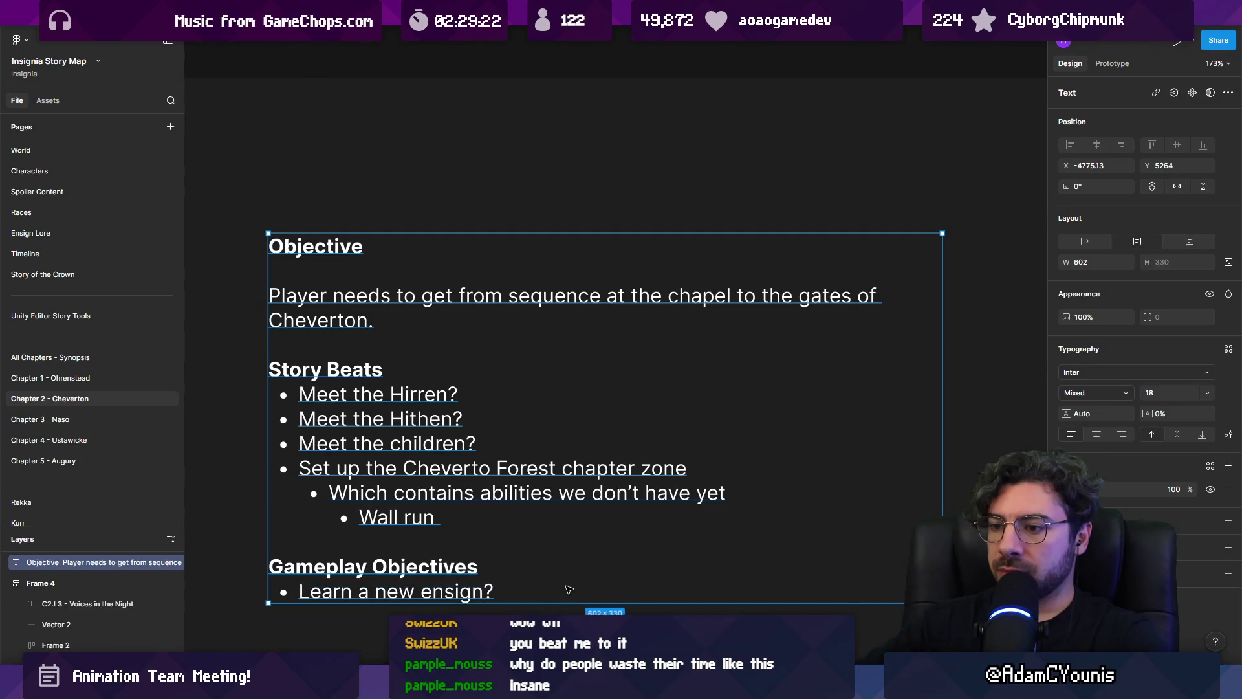
Resume editing the note with the caret after Cheverto in the zone beat
{"action": "scroll", "coordinate": [594, 337], "scroll_direction": "down", "scroll_amount": 3}
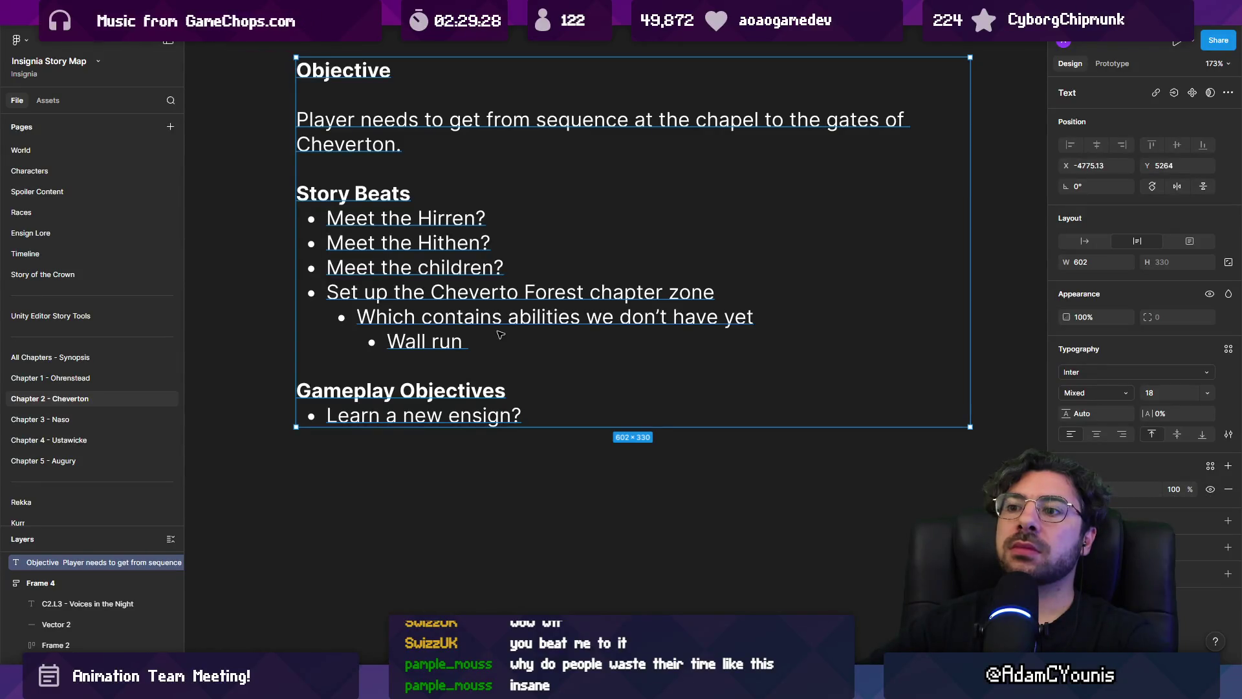
{"action": "key", "text": "Return"}
{"action": "left_click", "coordinate": [521, 292]}
Rename the zone beat's place to Cheverwood Forest
{"action": "type", "text": "n"}
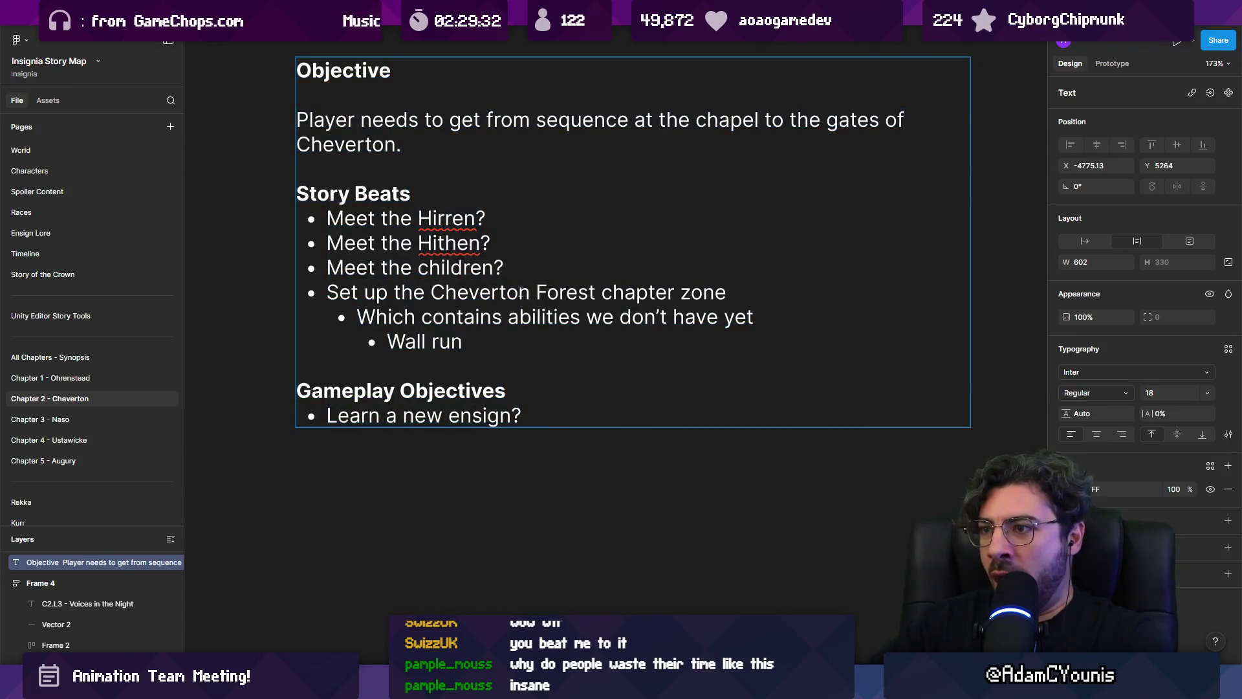
{"action": "key", "text": "BackSpace"}
{"action": "key", "text": "BackSpace"}
{"action": "key", "text": "BackSpace"}
{"action": "type", "text": "rwood"}
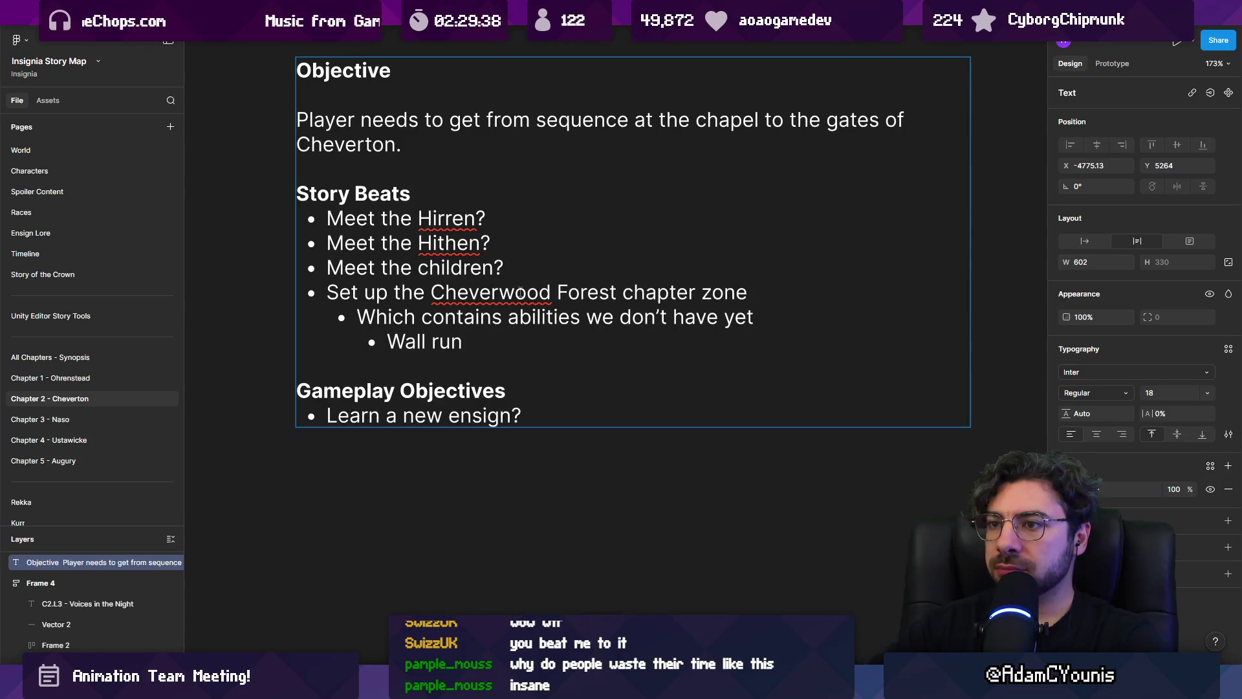
{"action": "key", "text": "shift+Down"}
{"action": "key", "text": "BackSpace"}
{"action": "key", "text": "Down"}
{"action": "key", "text": "Down"}
{"action": "key", "text": "Down"}
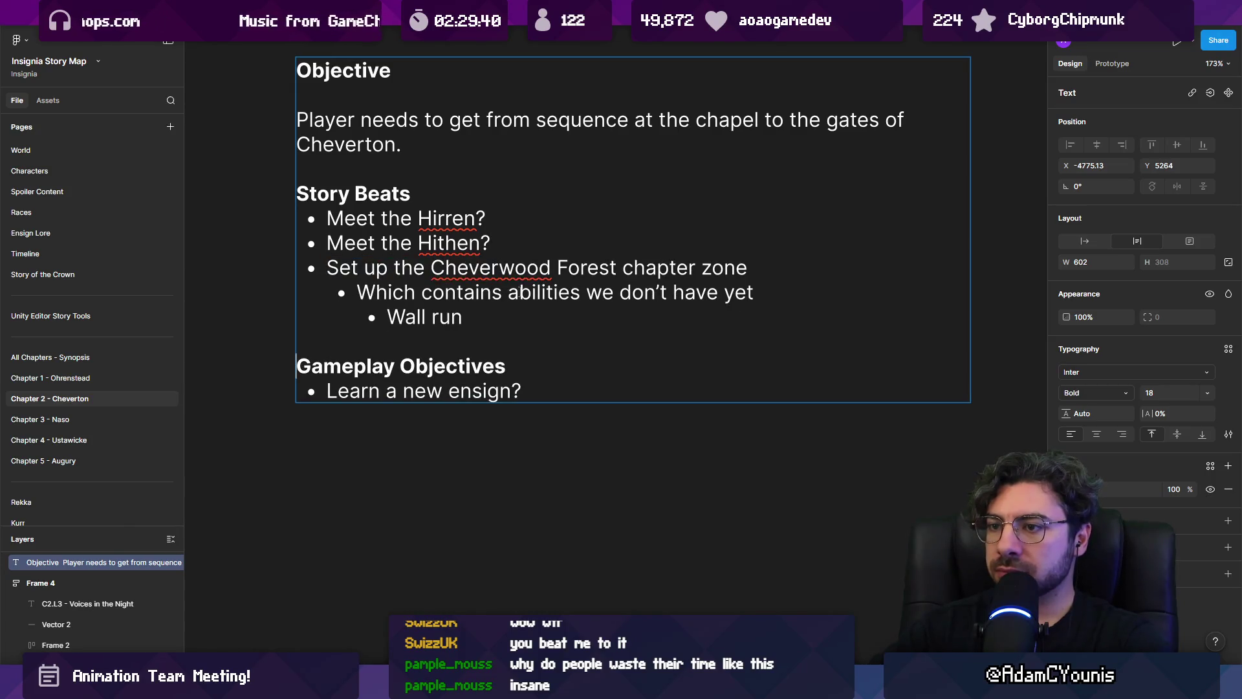
{"action": "key", "text": "ctrl+z"}
{"action": "key", "text": "Return"}
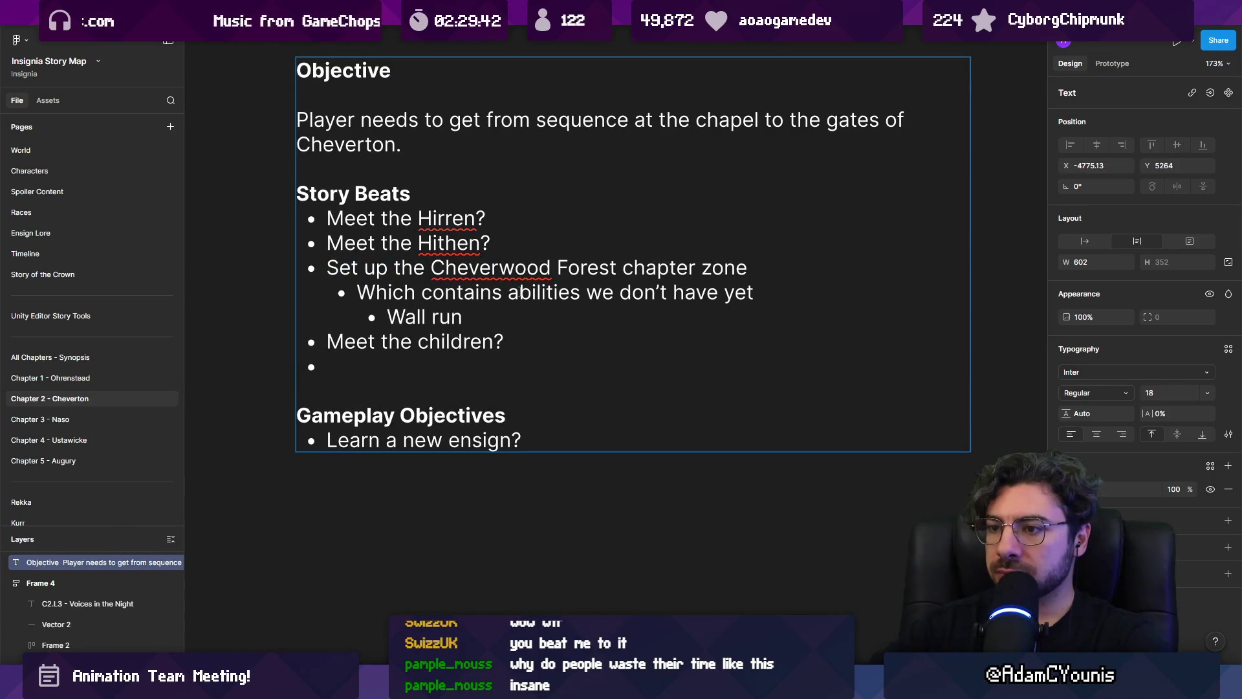
{"action": "key", "text": "BackSpace"}
{"action": "key", "text": "BackSpace"}
Move the three Cheverwood Forest bullets below 'Learn a new ensign?' in Gameplay Objectives
{"action": "key", "text": "shift+Up"}
{"action": "key", "text": "shift+Up"}
{"action": "key", "text": "shift+Home"}
{"action": "key", "text": "ctrl+c"}
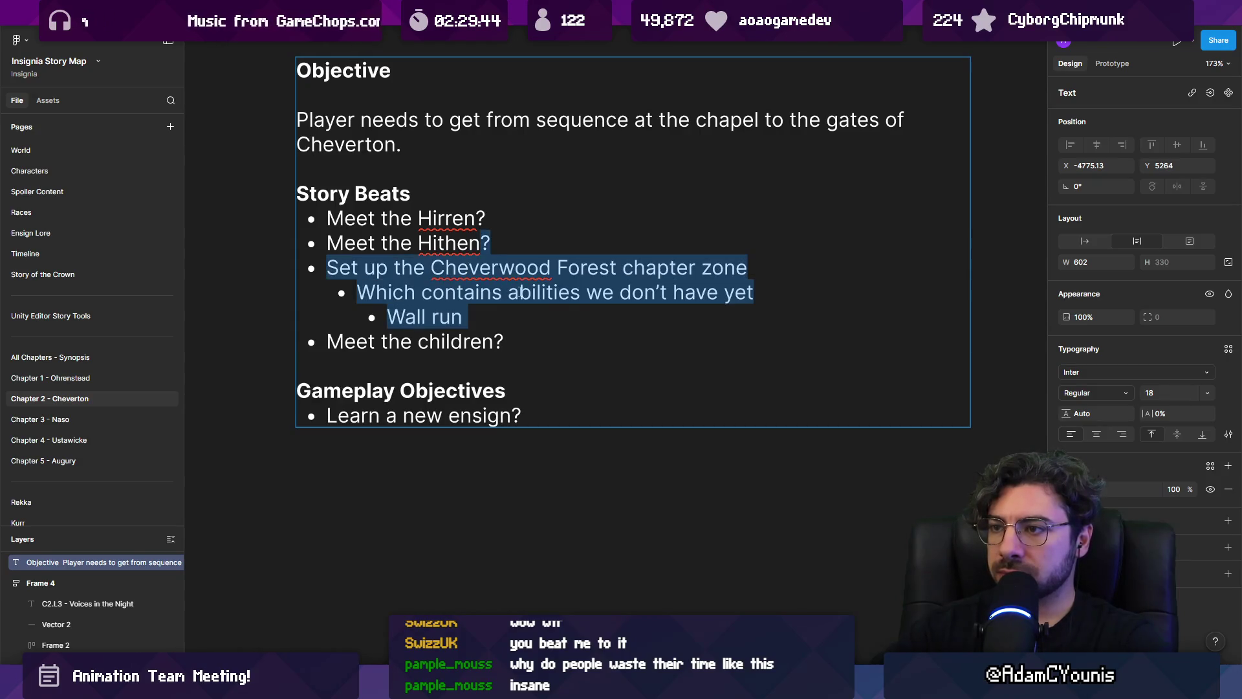
{"action": "key", "text": "BackSpace"}
{"action": "key", "text": "Down"}
{"action": "key", "text": "Down"}
{"action": "key", "text": "Down"}
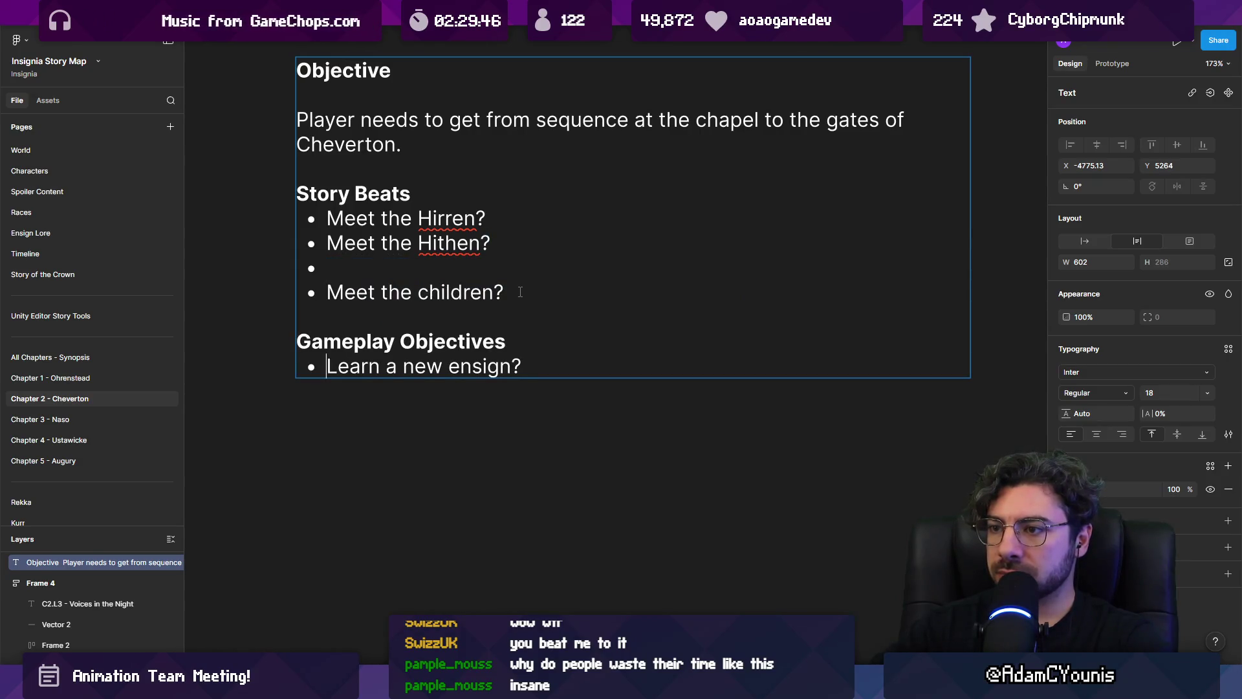
{"action": "key", "text": "Return"}
{"action": "key", "text": "ctrl+v"}
Add a 'Make it to Cheverton' bullet at the end of Gameplay Objectives
{"action": "key", "text": "Return"}
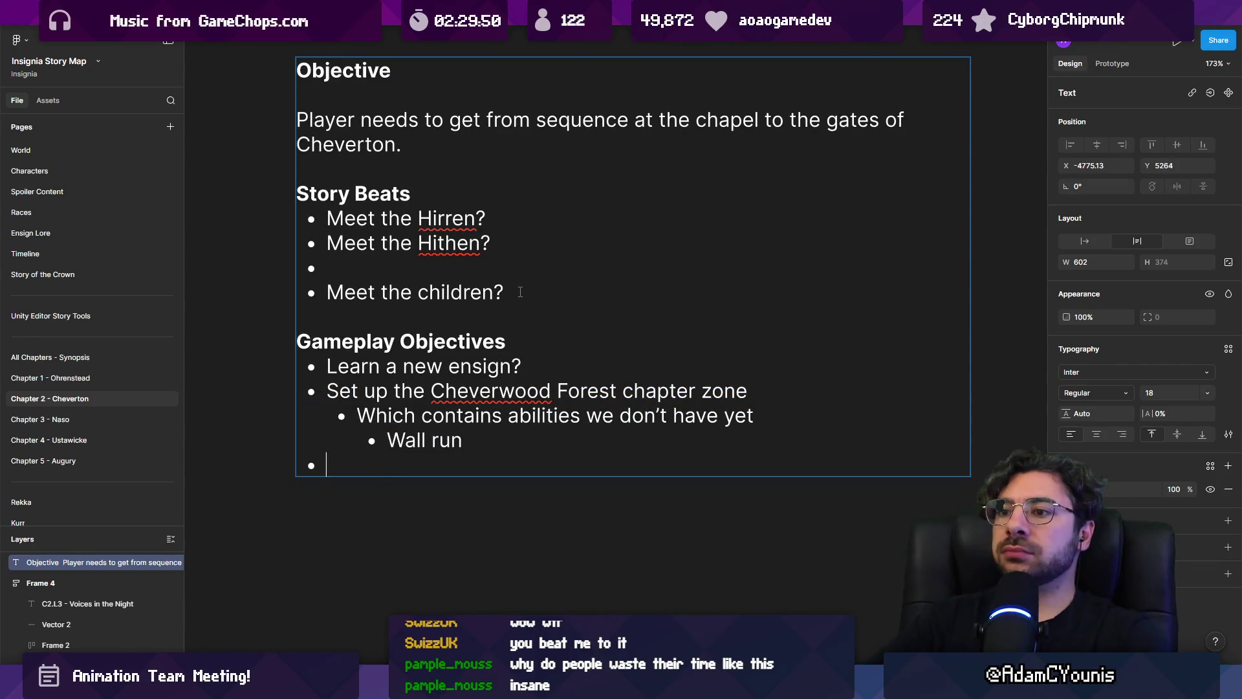
{"action": "type", "text": "Make it to Chaverto"}
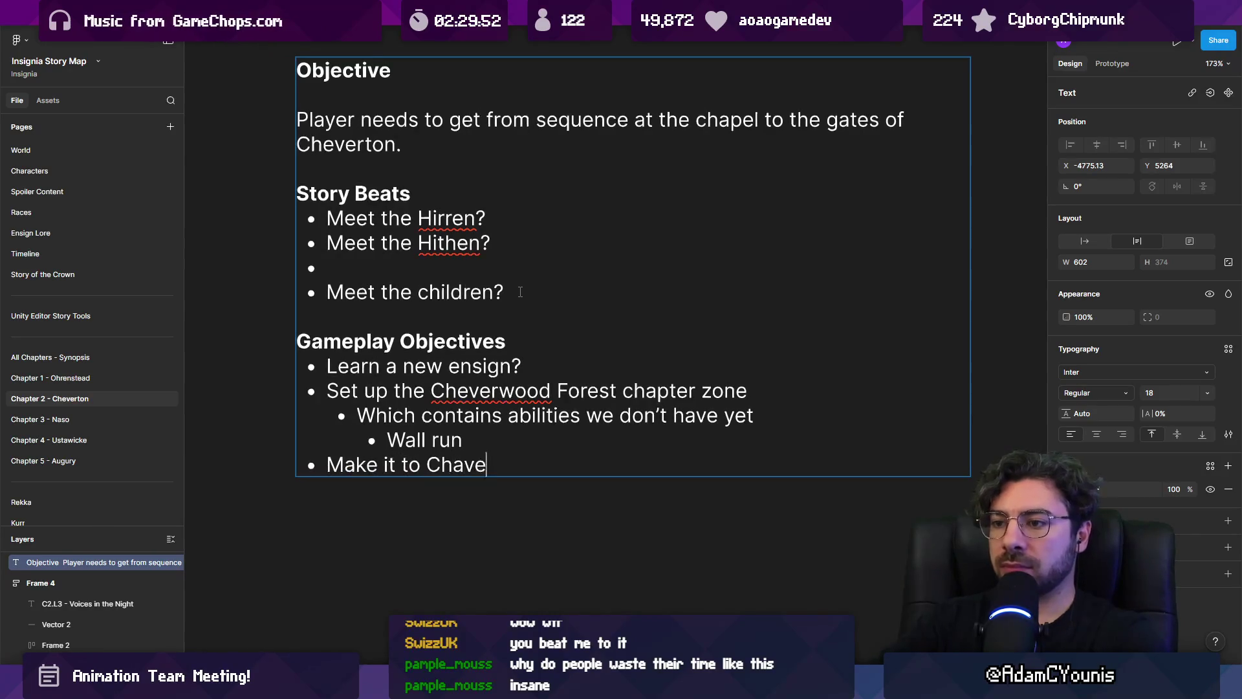
{"action": "key", "text": "BackSpace"}
{"action": "key", "text": "BackSpace"}
{"action": "key", "text": "BackSpace"}
{"action": "type", "text": "evertron"}
{"action": "key", "text": "BackSpace"}
{"action": "key", "text": "BackSpace"}
{"action": "key", "text": "BackSpace"}
{"action": "type", "text": "ton"}
{"action": "key", "text": "Escape"}
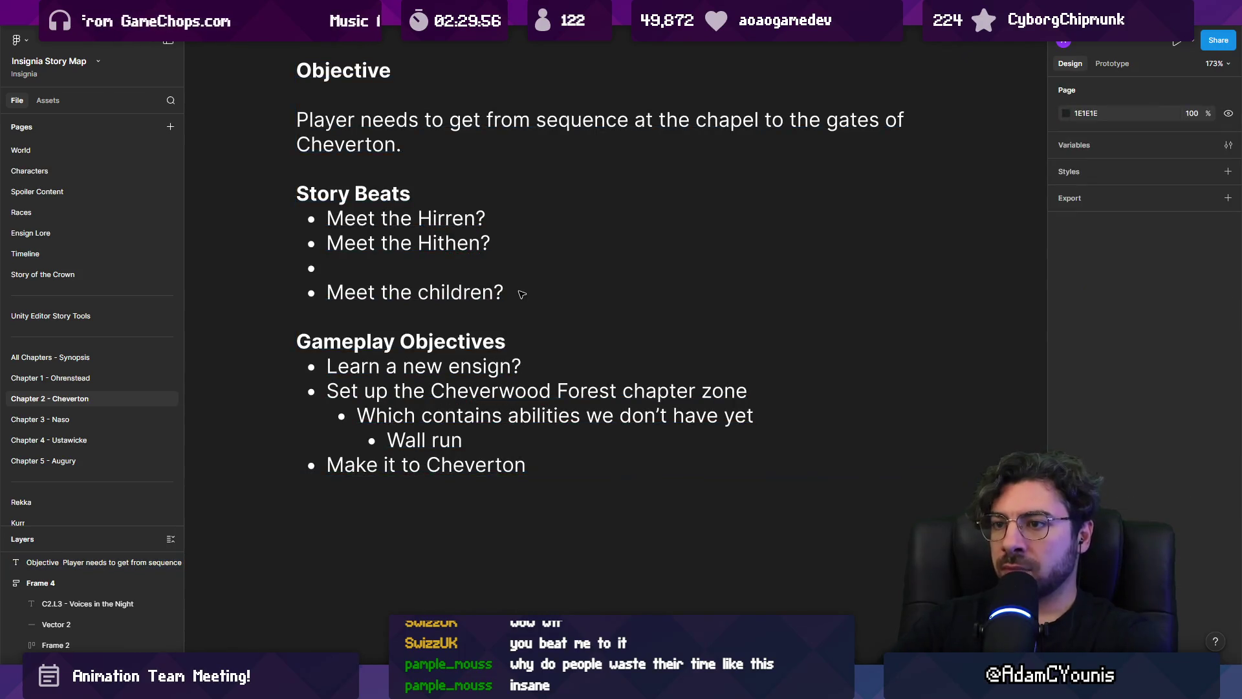
Delete the empty Story Beats line under Meet the Hithen? and return to Unity
{"action": "double_click", "coordinate": [466, 258]}
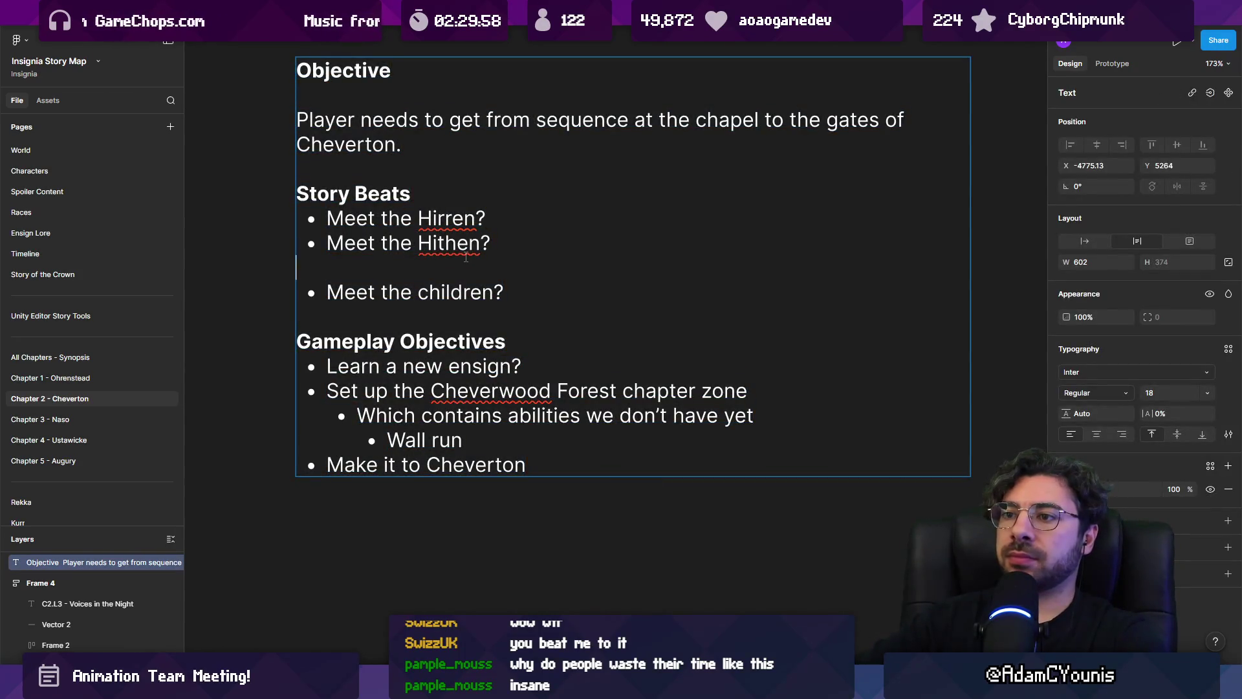
{"action": "key", "text": "BackSpace"}
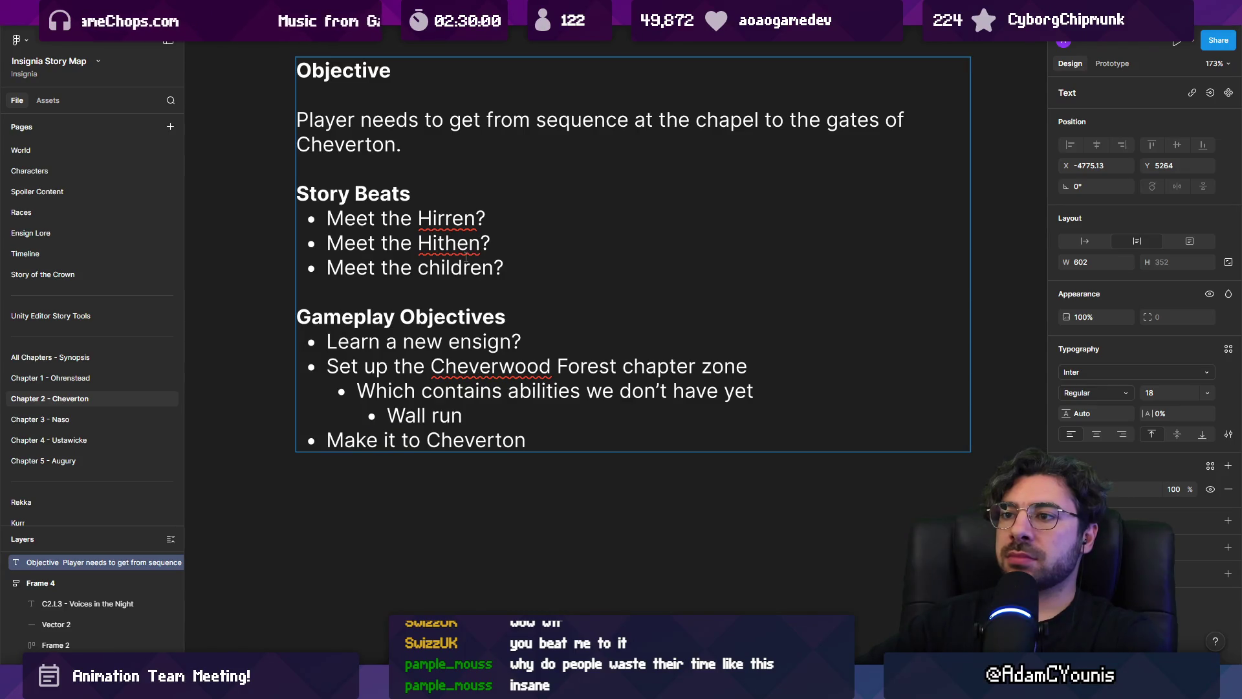
{"action": "key", "text": "Escape"}
{"action": "key", "text": "Escape"}
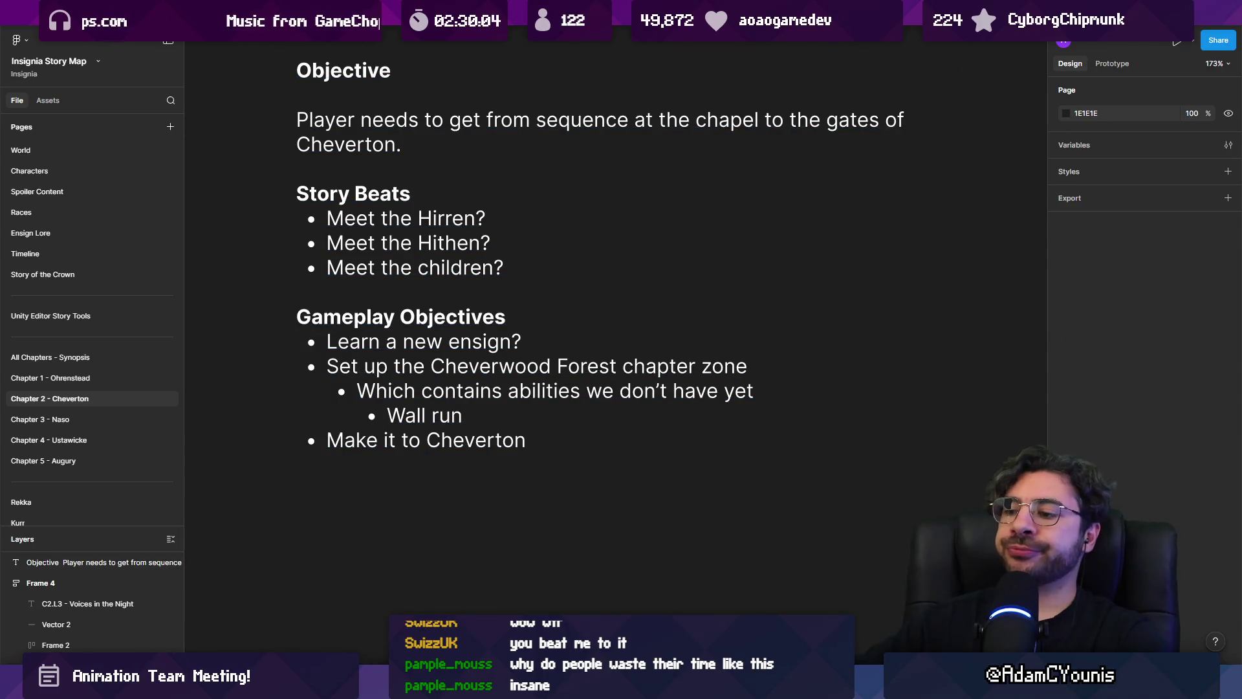
{"action": "key", "text": "alt+Tab"}
{"action": "scroll", "coordinate": [430, 281], "scroll_direction": "up", "scroll_amount": 5}
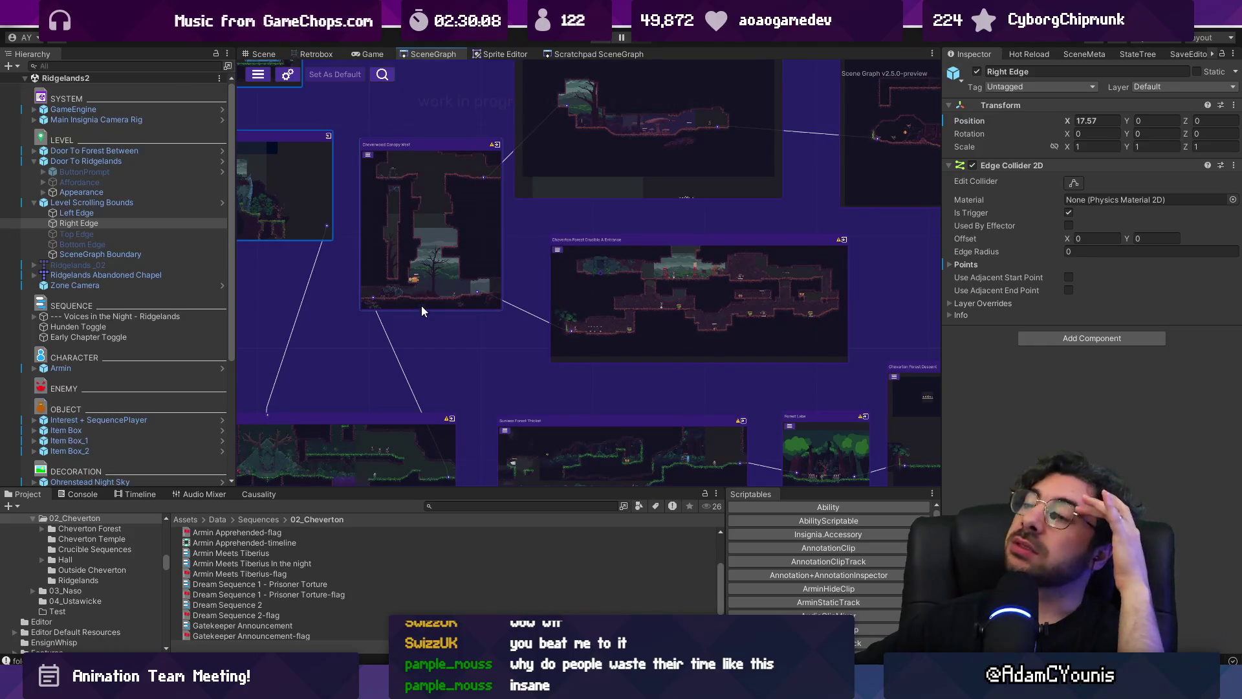
Pan the SceneGraph, select a group of room nodes, and open Cheverton Forest Crucible A Entrance
{"action": "scroll", "coordinate": [433, 317], "scroll_direction": "down", "scroll_amount": 2}
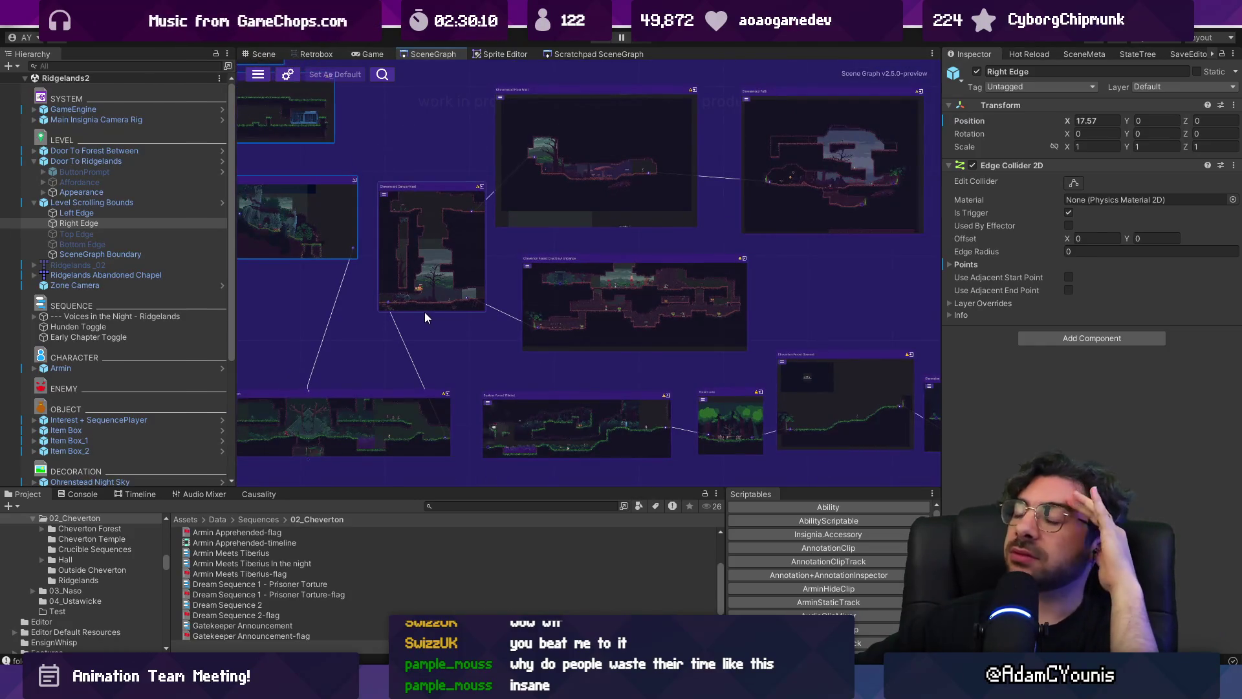
{"action": "scroll", "coordinate": [424, 312], "scroll_direction": "down", "scroll_amount": 2}
{"action": "scroll", "coordinate": [423, 312], "scroll_direction": "down", "scroll_amount": 3}
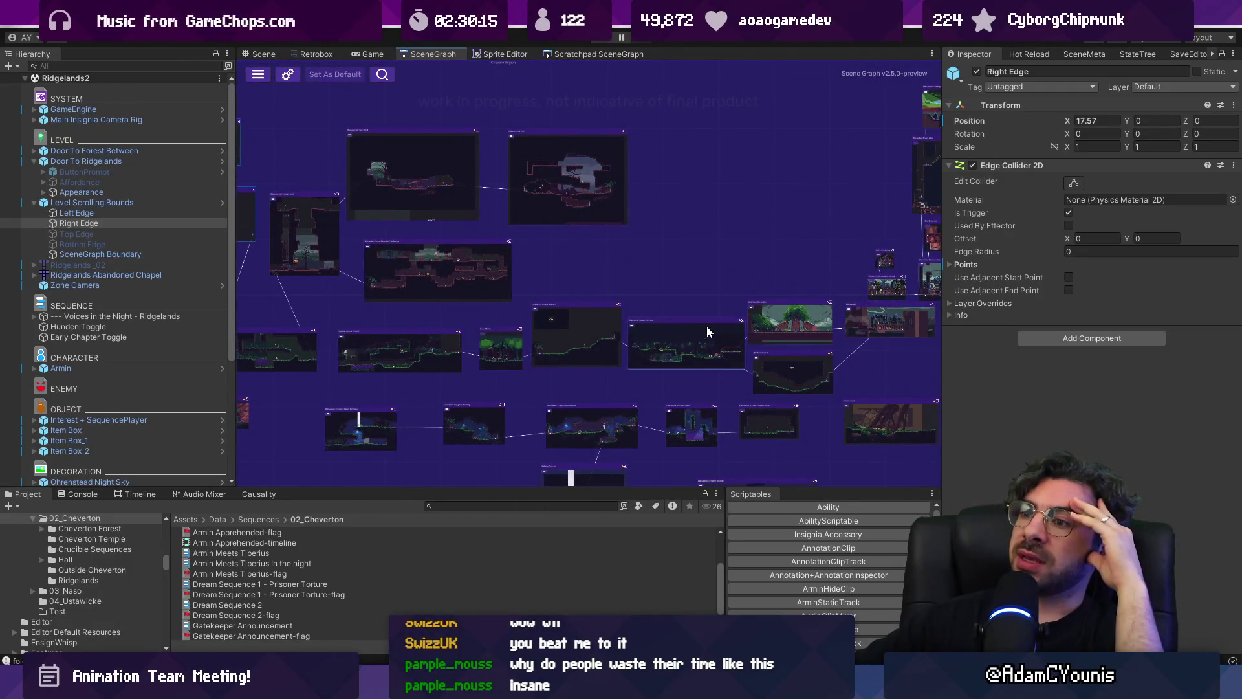
{"action": "left_click_drag", "start_coordinate": [447, 292], "coordinate": [537, 289]}
{"action": "mouse_move", "coordinate": [364, 128]}
{"action": "left_mouse_down"}
{"action": "mouse_move", "coordinate": [663, 301]}
{"action": "mouse_move", "coordinate": [769, 341]}
{"action": "left_mouse_up"}
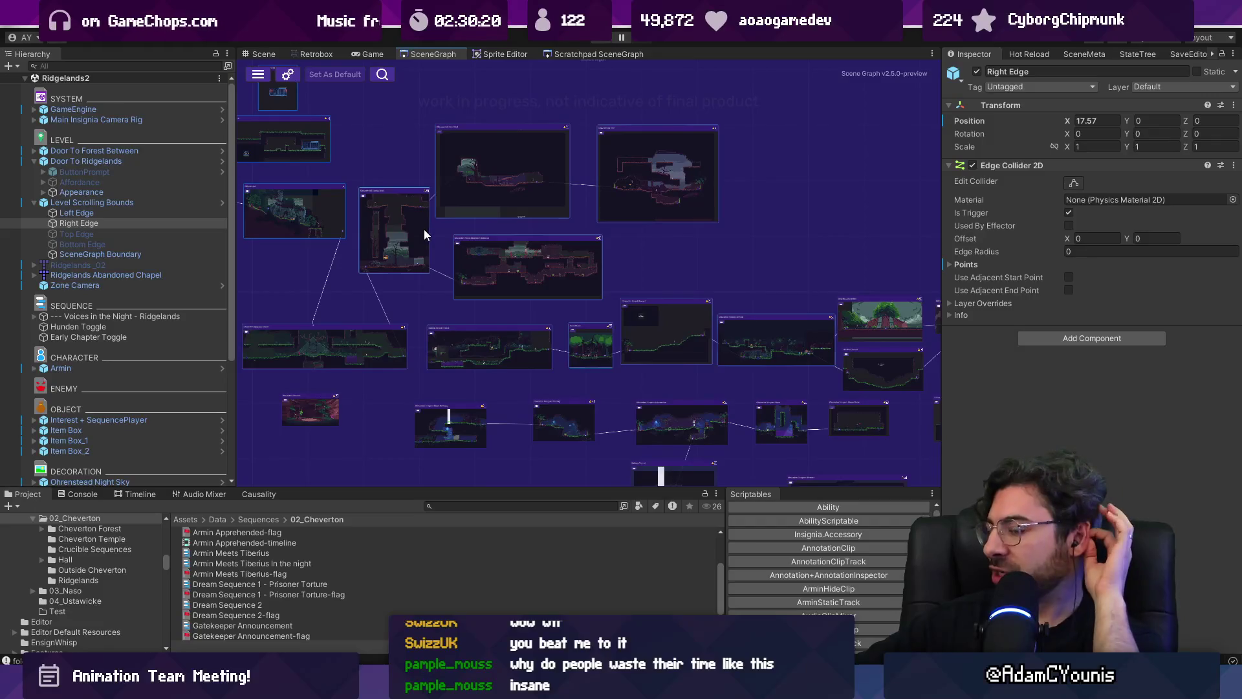
{"action": "double_click", "coordinate": [507, 246]}
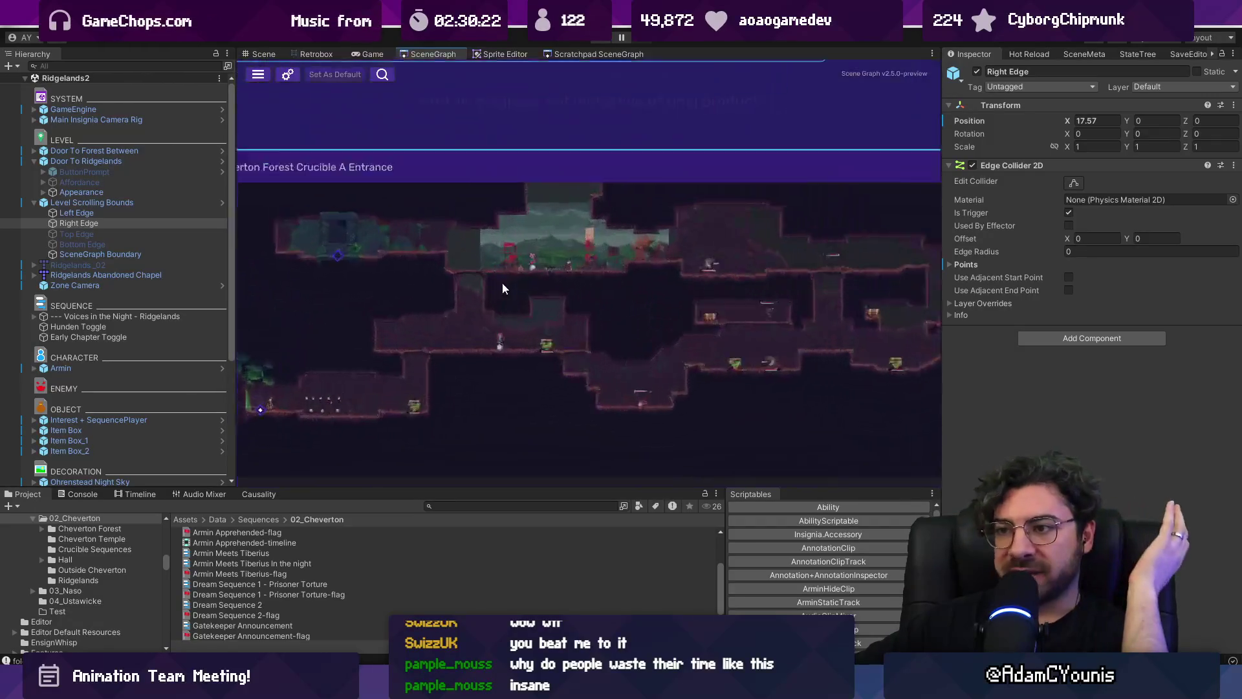
Zoom and pan around the room nodes, clear the selection, and return to the SceneGraph tab
{"action": "scroll", "coordinate": [585, 279], "scroll_direction": "down", "scroll_amount": 2}
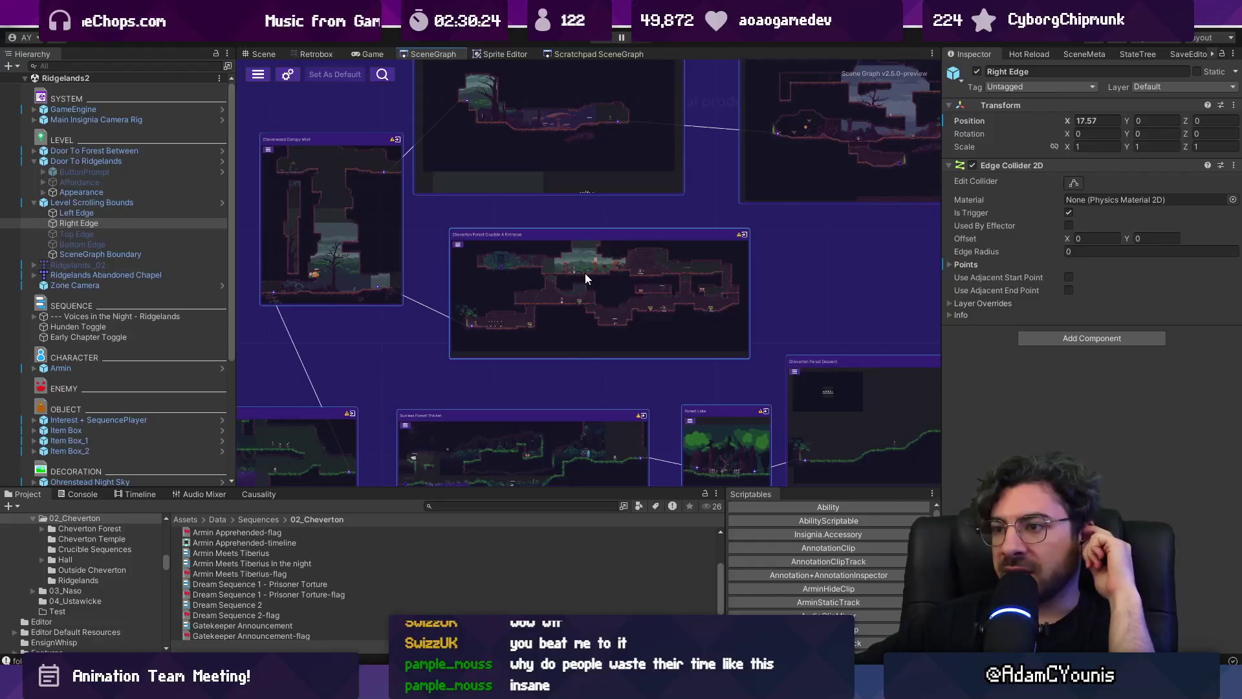
{"action": "scroll", "coordinate": [589, 269], "scroll_direction": "up", "scroll_amount": 2}
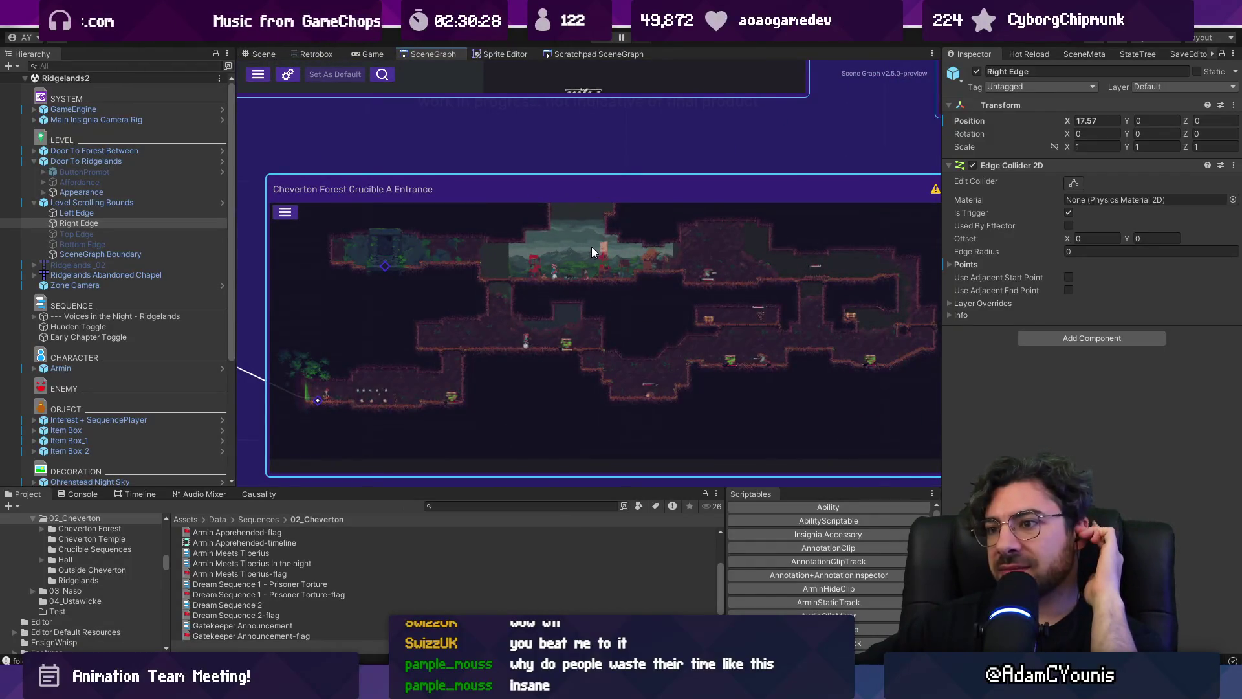
{"action": "scroll", "coordinate": [427, 382], "scroll_direction": "up", "scroll_amount": 2}
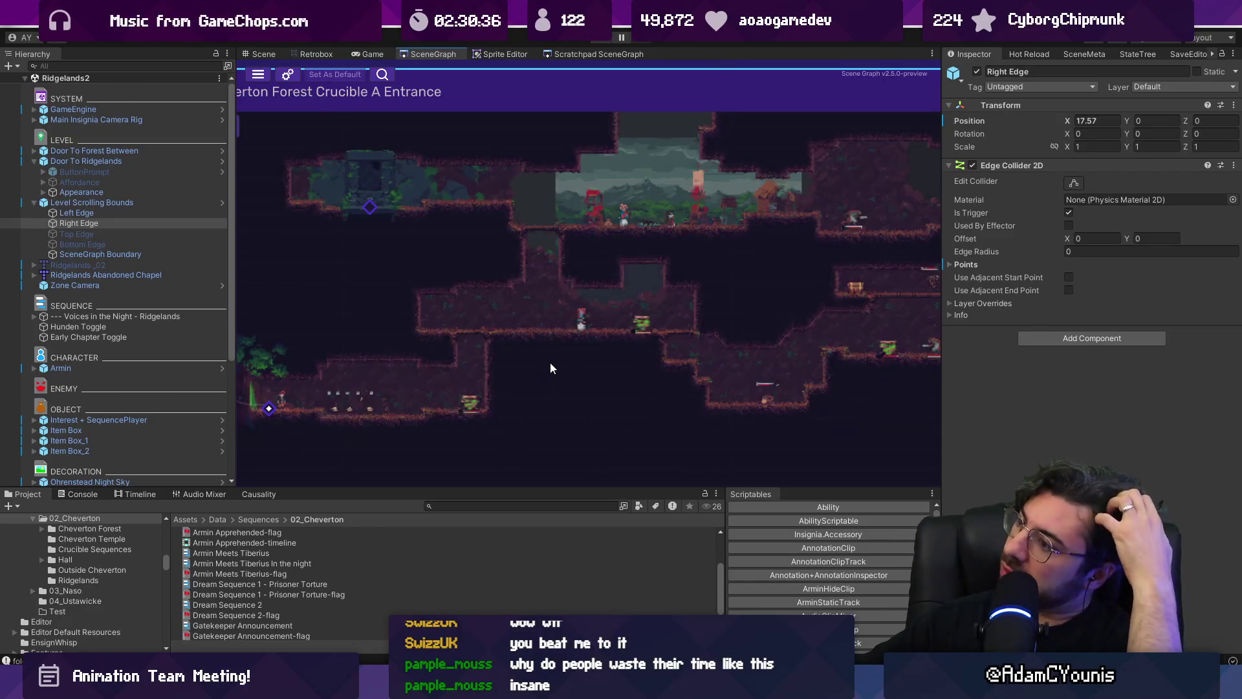
{"action": "scroll", "coordinate": [545, 367], "scroll_direction": "down", "scroll_amount": 3}
{"action": "scroll", "coordinate": [540, 368], "scroll_direction": "down", "scroll_amount": 5}
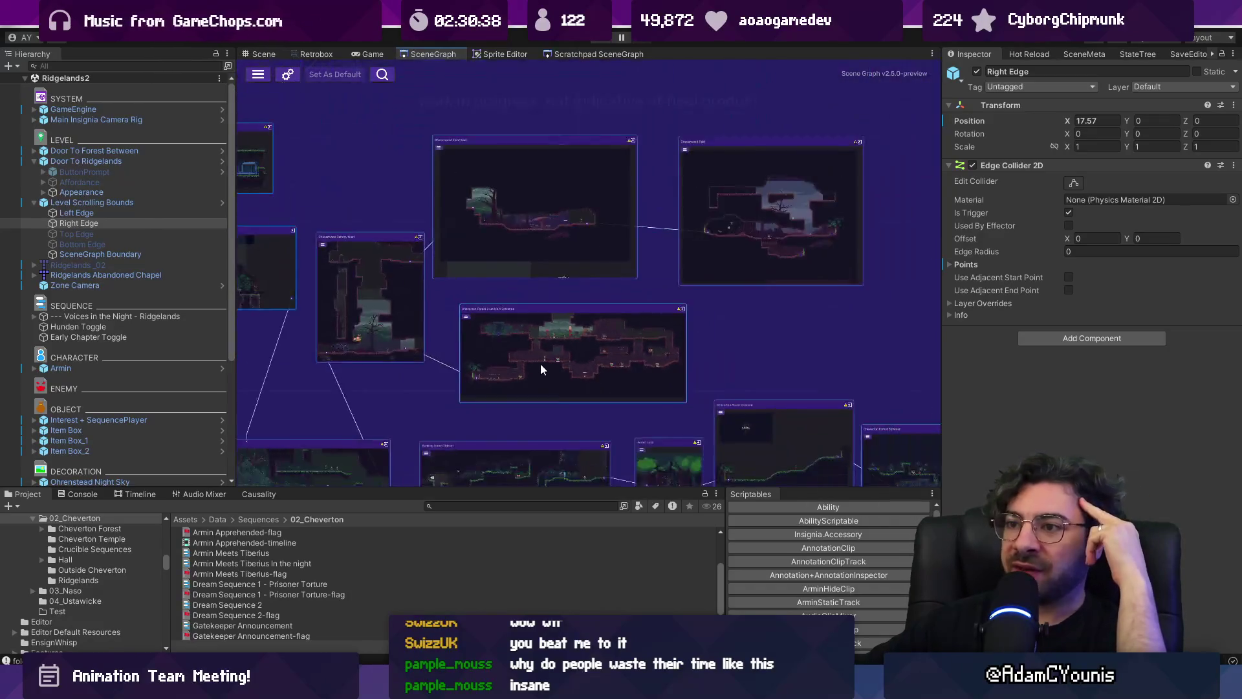
{"action": "left_click_drag", "start_coordinate": [568, 349], "coordinate": [647, 371]}
{"action": "scroll", "coordinate": [511, 346], "scroll_direction": "up", "scroll_amount": 2}
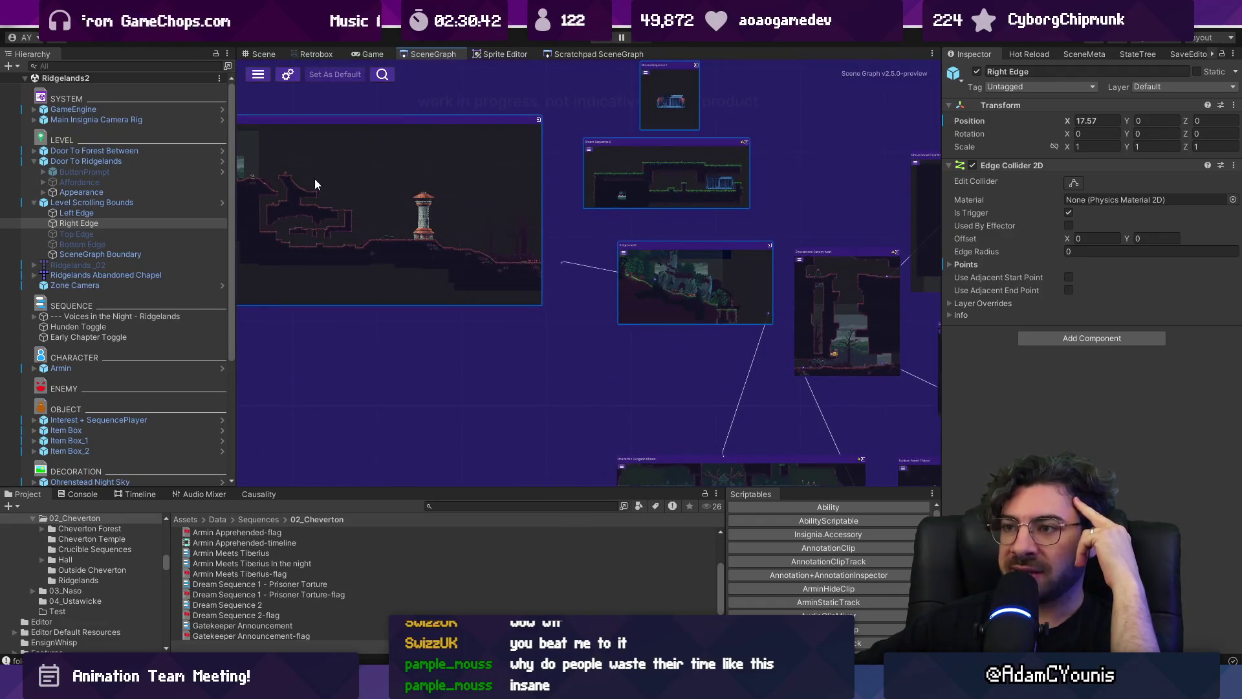
{"action": "left_click_drag", "start_coordinate": [314, 178], "coordinate": [405, 204]}
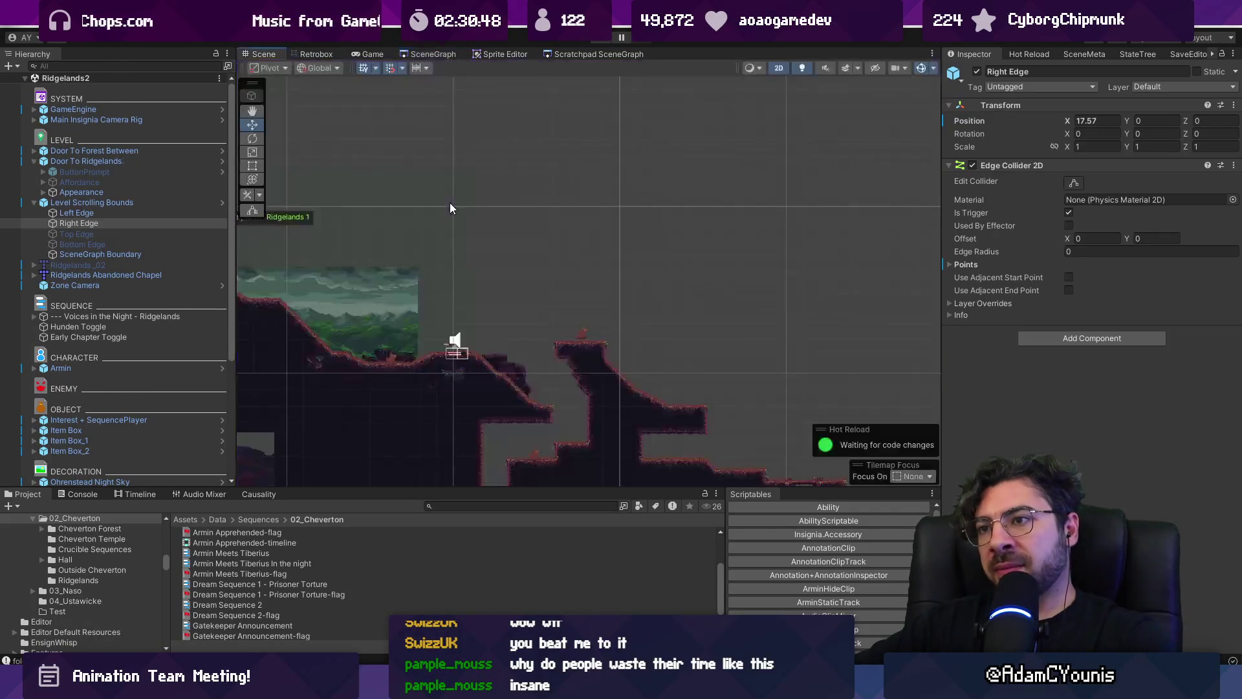
{"action": "left_click", "coordinate": [431, 55]}
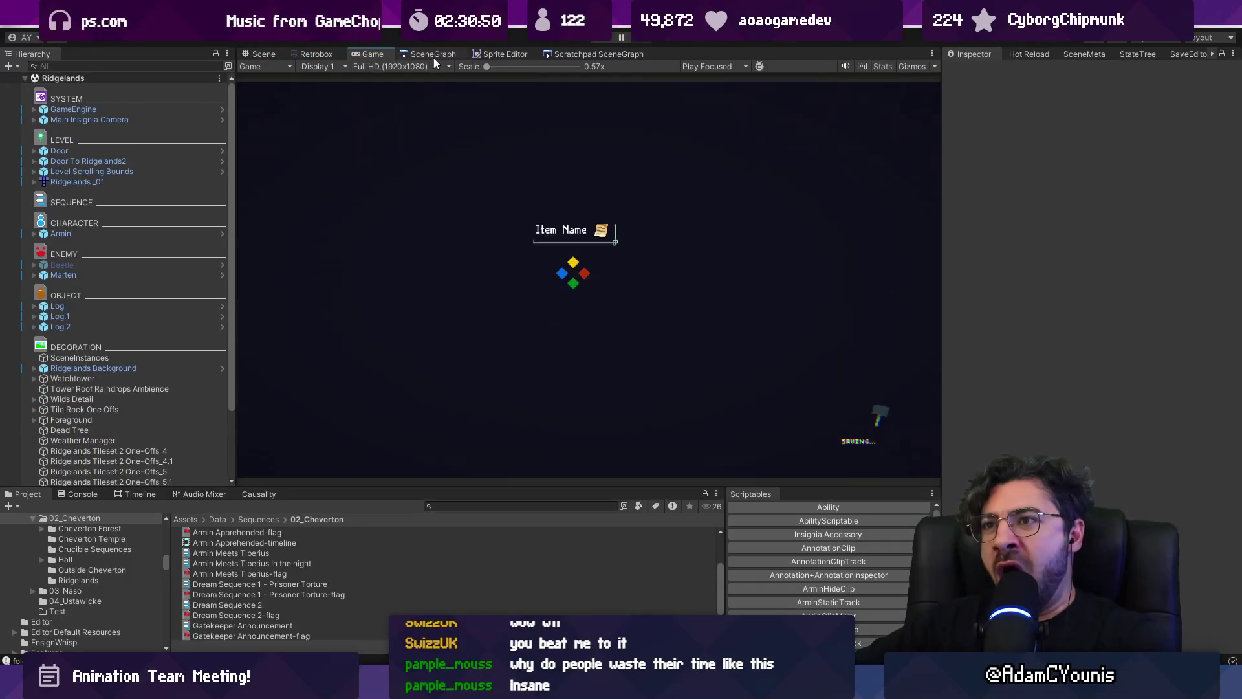